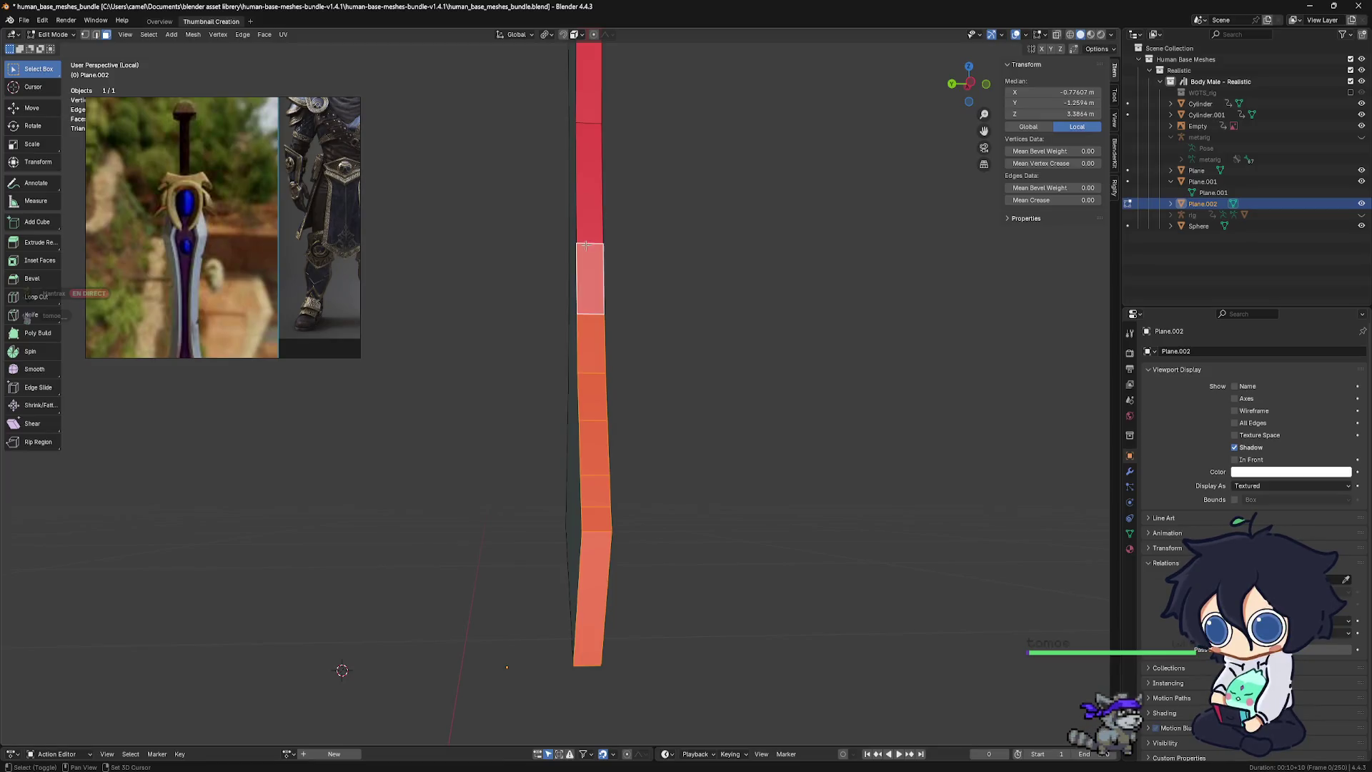
Move the selected face further up along the sword strip
key("Return")
key("KP_Decimal")
key("g")
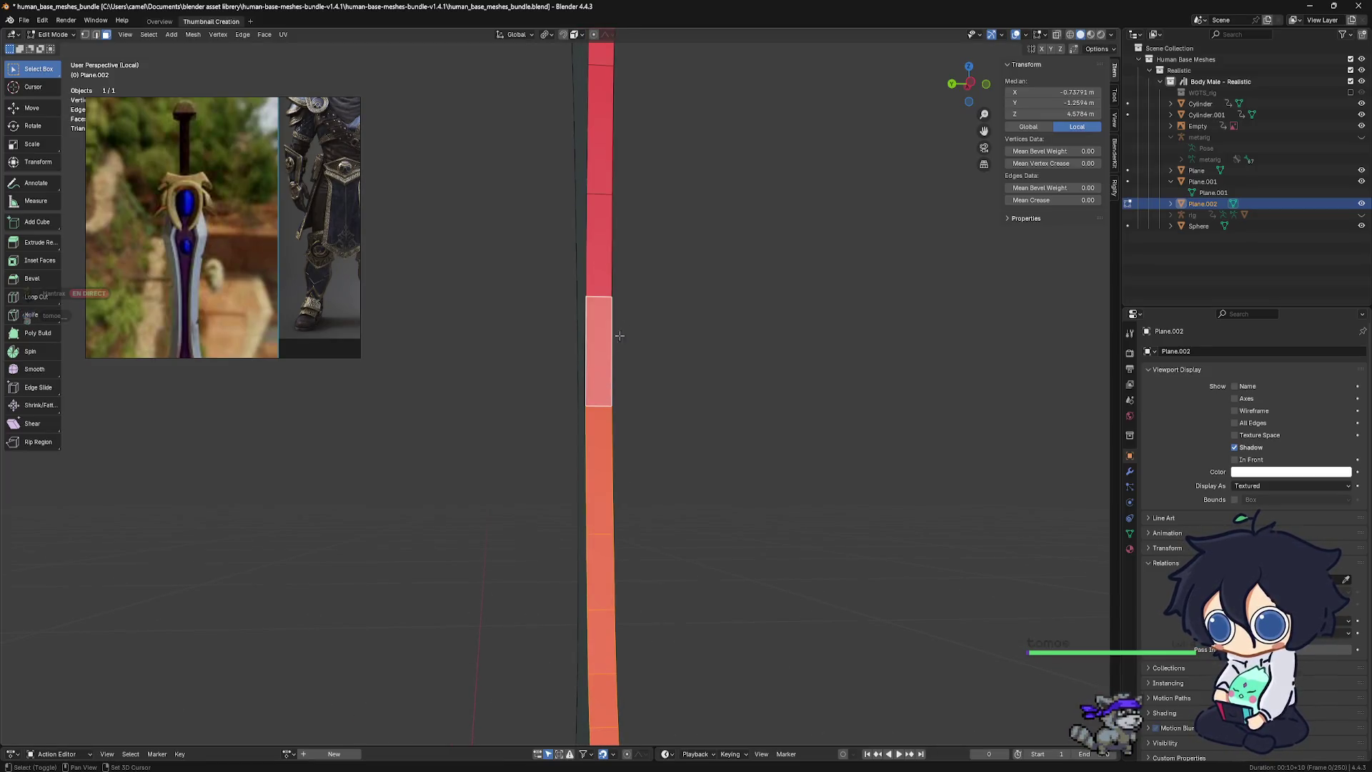
left_click(609, 196)
key("g")
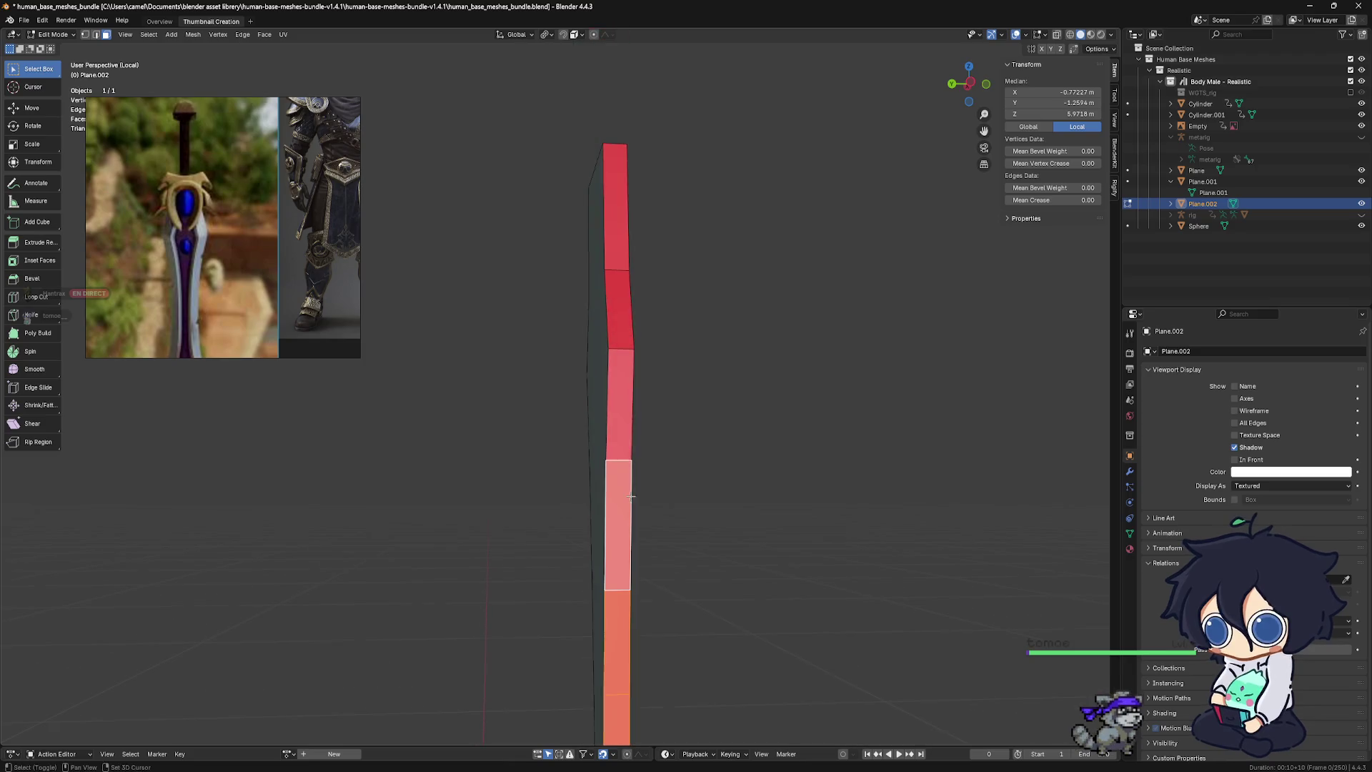
key("g")
left_click(643, 343)
Flip the strip's normals and deselect the whole mesh
mouse_move(643, 343)
middle_mouse_down()
mouse_move(655, 367)
mouse_move(644, 378)
middle_mouse_up()
scroll(628, 385, "down", 4)
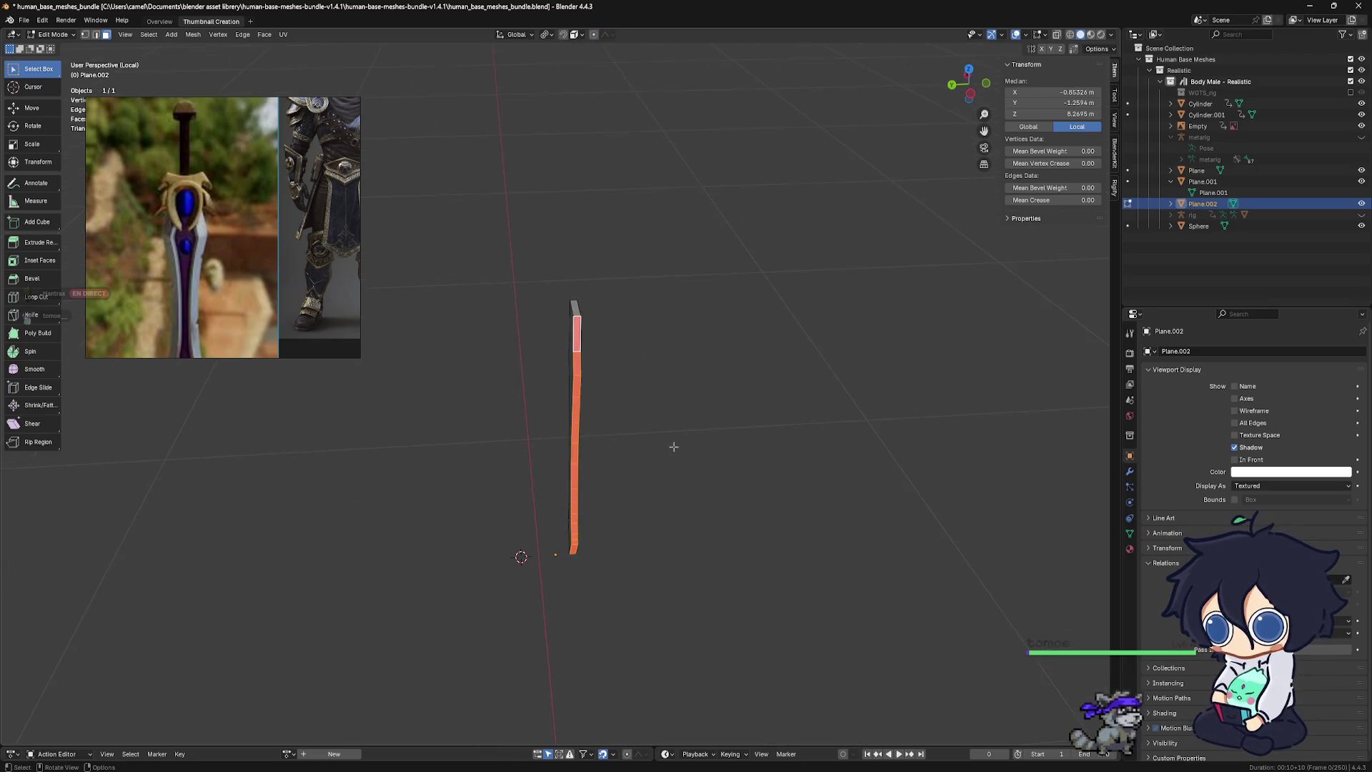
key("alt+n")
left_click(628, 391)
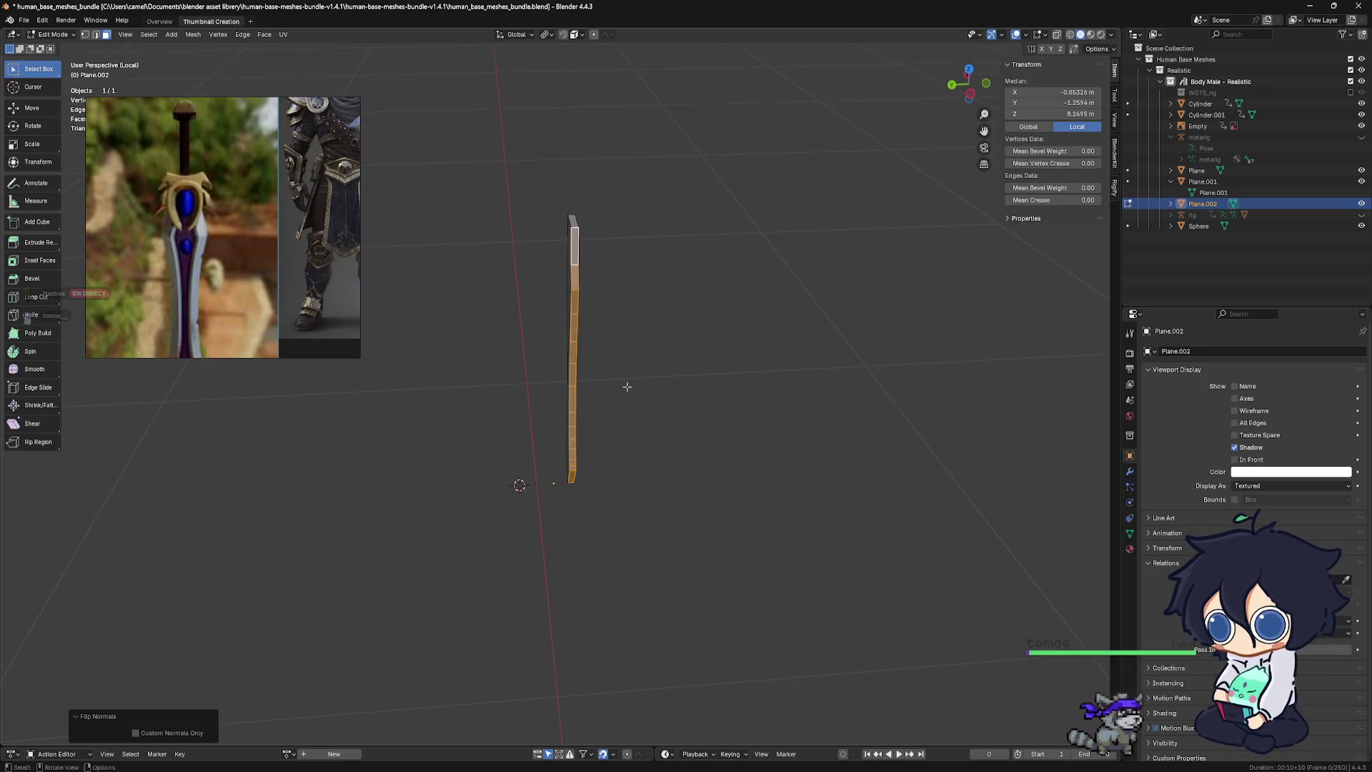
left_click(636, 386)
mouse_move(636, 385)
middle_mouse_down()
mouse_move(684, 556)
mouse_move(138, 69)
middle_mouse_up()
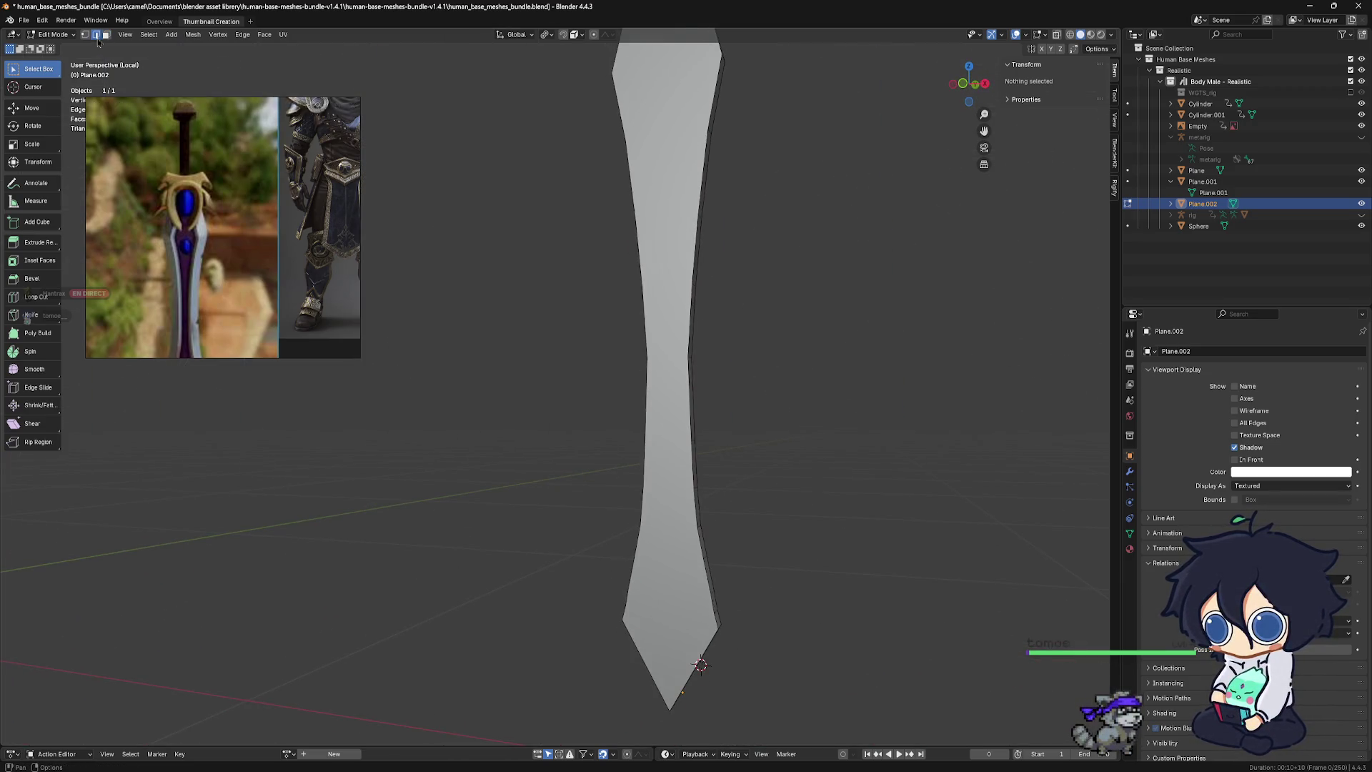
Bevel all blade edges at 0.234 m width with 2 segments, viewed in front orthographic
mouse_move(634, 459)
middle_mouse_down()
mouse_move(643, 536)
mouse_move(659, 501)
middle_mouse_up()
key("a")
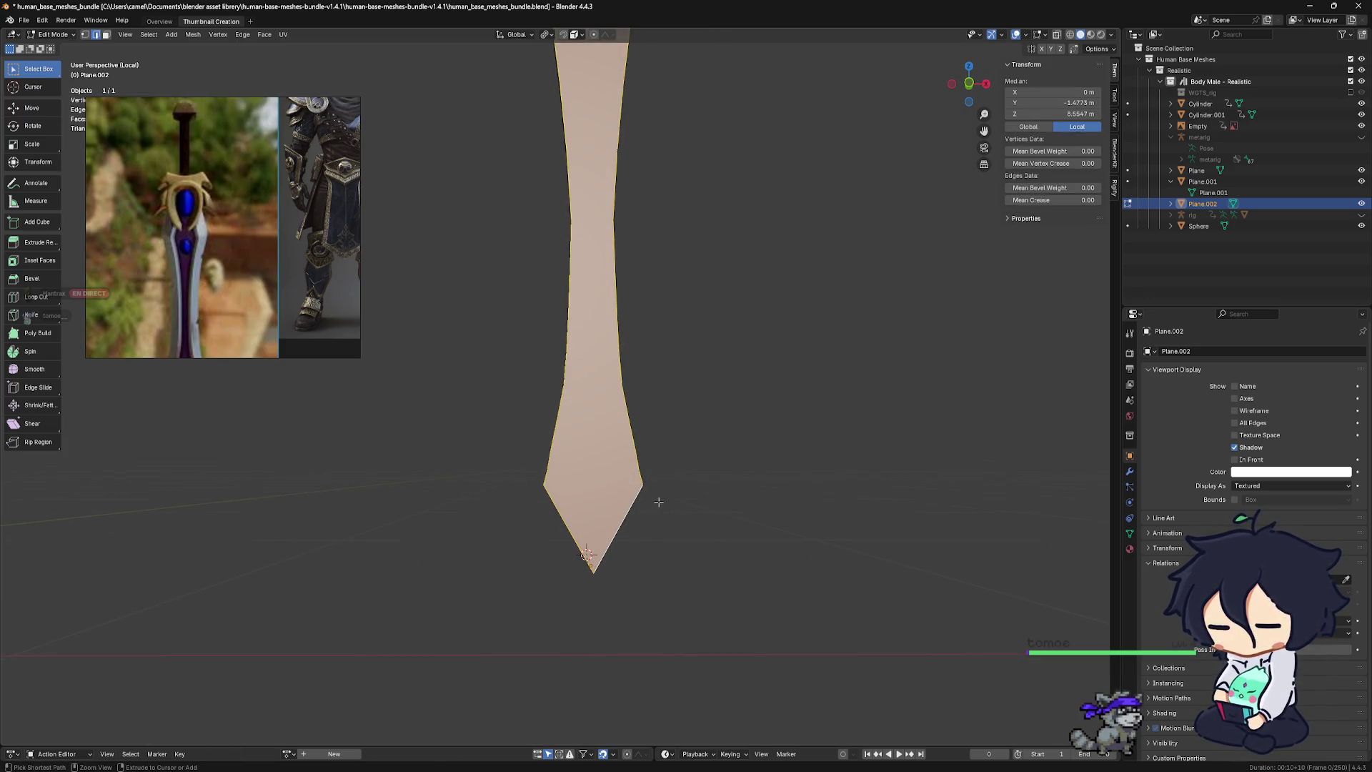
key("ctrl+b")
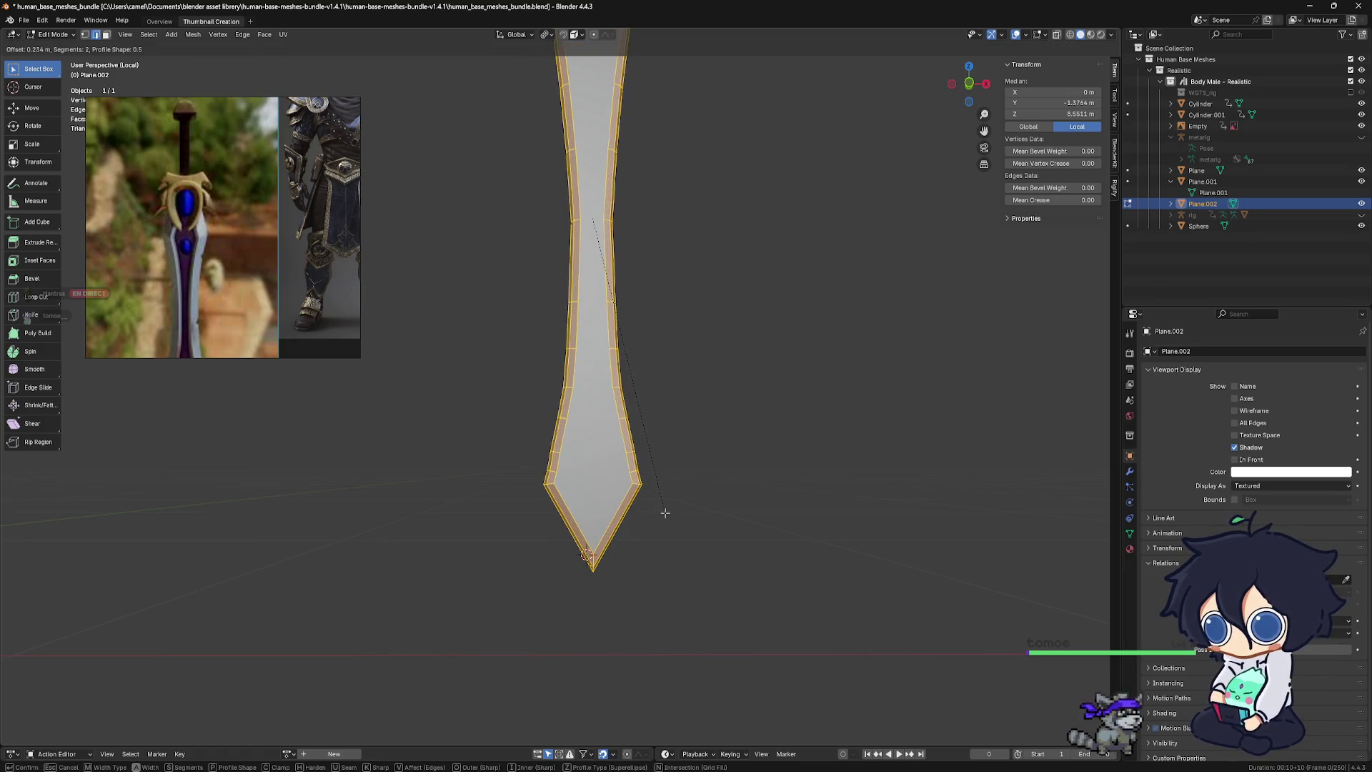
left_click(665, 510)
mouse_move(667, 505)
middle_mouse_down("shift")
mouse_move(593, 684)
mouse_move(584, 636)
mouse_move(629, 513)
mouse_move(680, 519)
middle_mouse_up("shift")
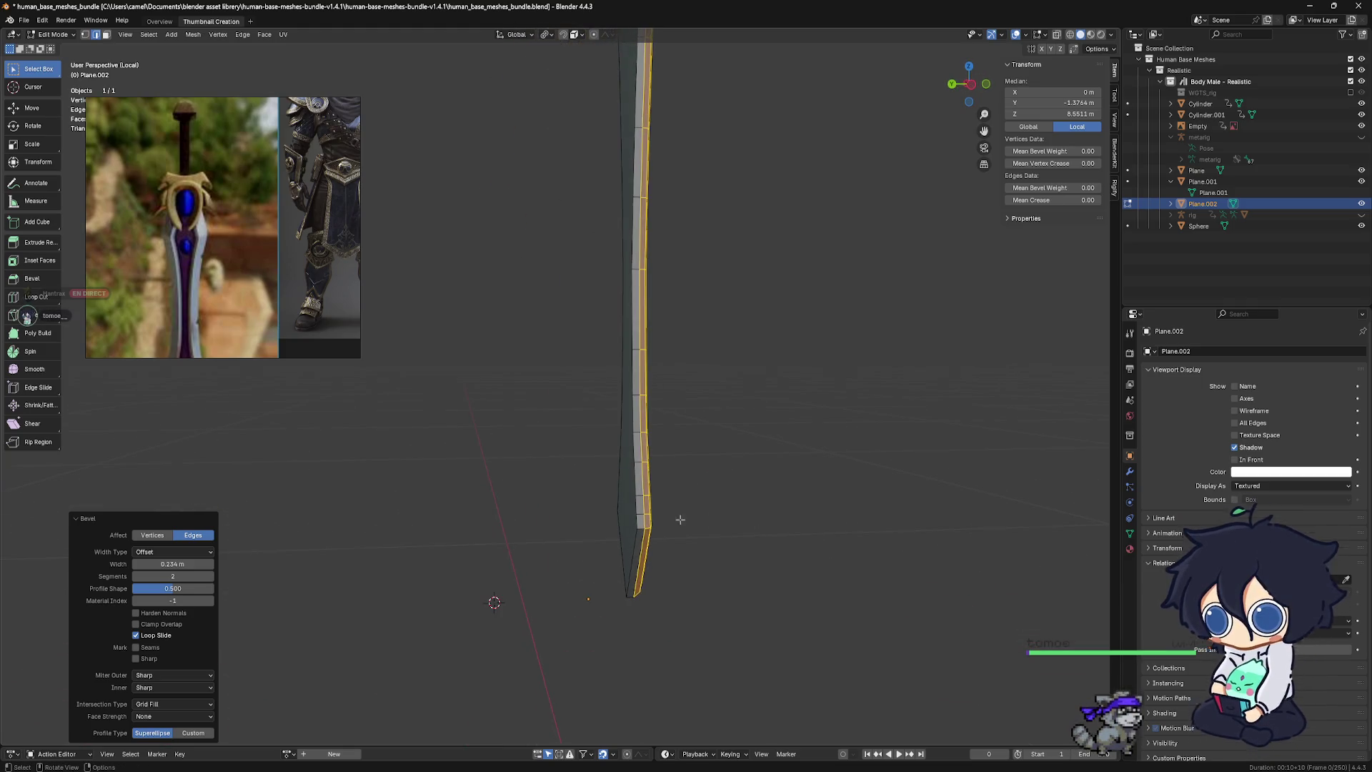
middle_click_drag(693, 541, 664, 536, "alt")
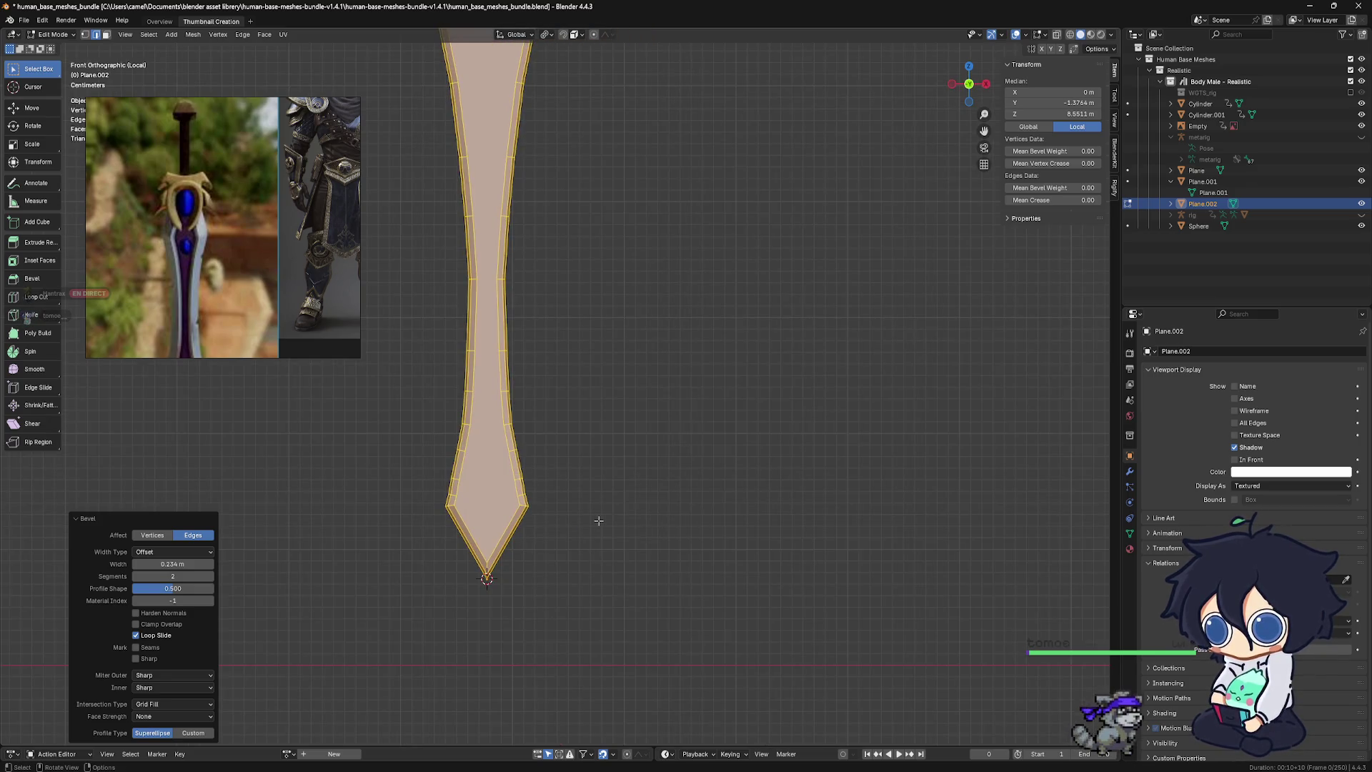
scroll(599, 520, "down", 3)
middle_click_drag(556, 504, 603, 507, "shift")
key("ctrl+Tab")
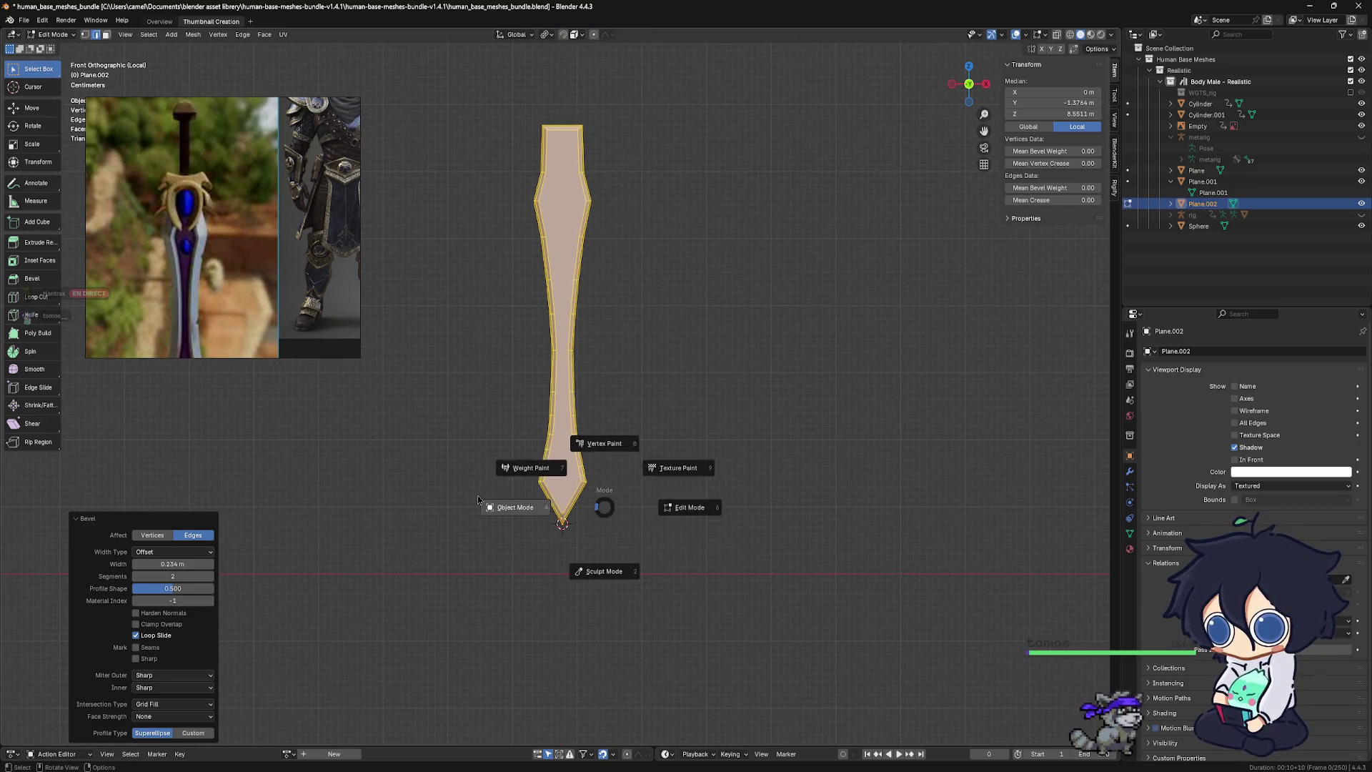
Return the blade to Object Mode and exit local view to reveal the other sword pieces
left_click(478, 499)
mouse_move(478, 499)
middle_mouse_down()
mouse_move(668, 521)
mouse_move(681, 508)
middle_mouse_up()
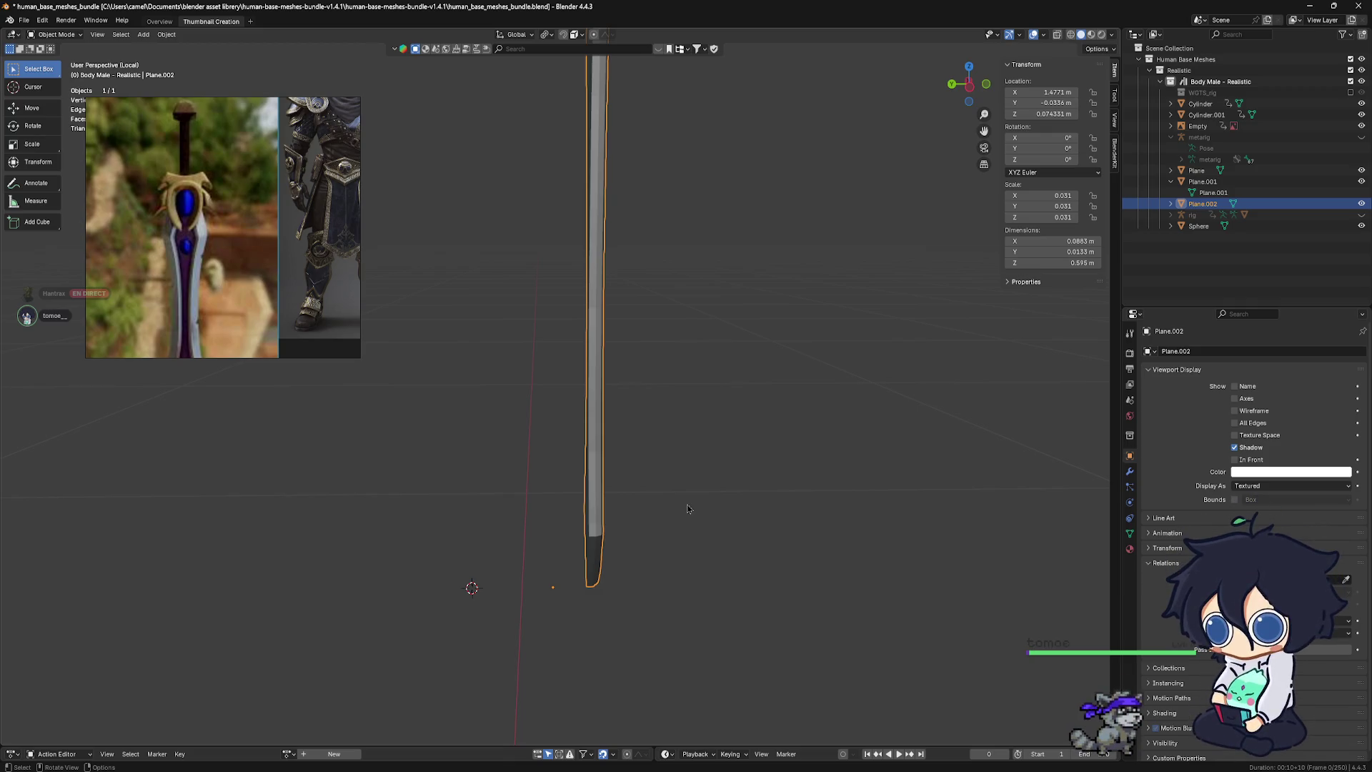
mouse_move(658, 413)
middle_mouse_down()
mouse_move(702, 433)
mouse_move(975, 390)
middle_mouse_up()
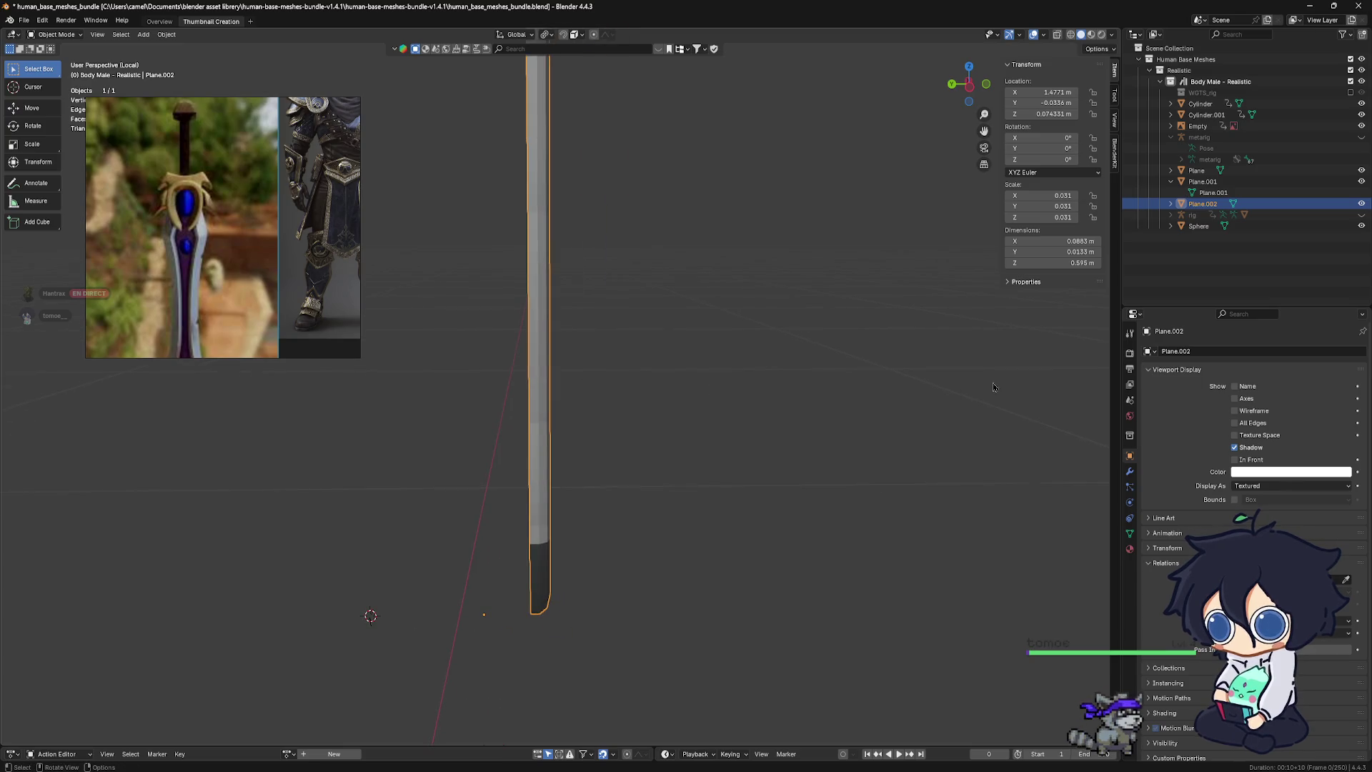
scroll(871, 444, "down", 1)
scroll(871, 445, "down", 1)
scroll(871, 444, "down", 1)
key("KP_Divide")
mouse_move(867, 444)
middle_mouse_down()
mouse_move(609, 464)
mouse_move(650, 473)
middle_mouse_up()
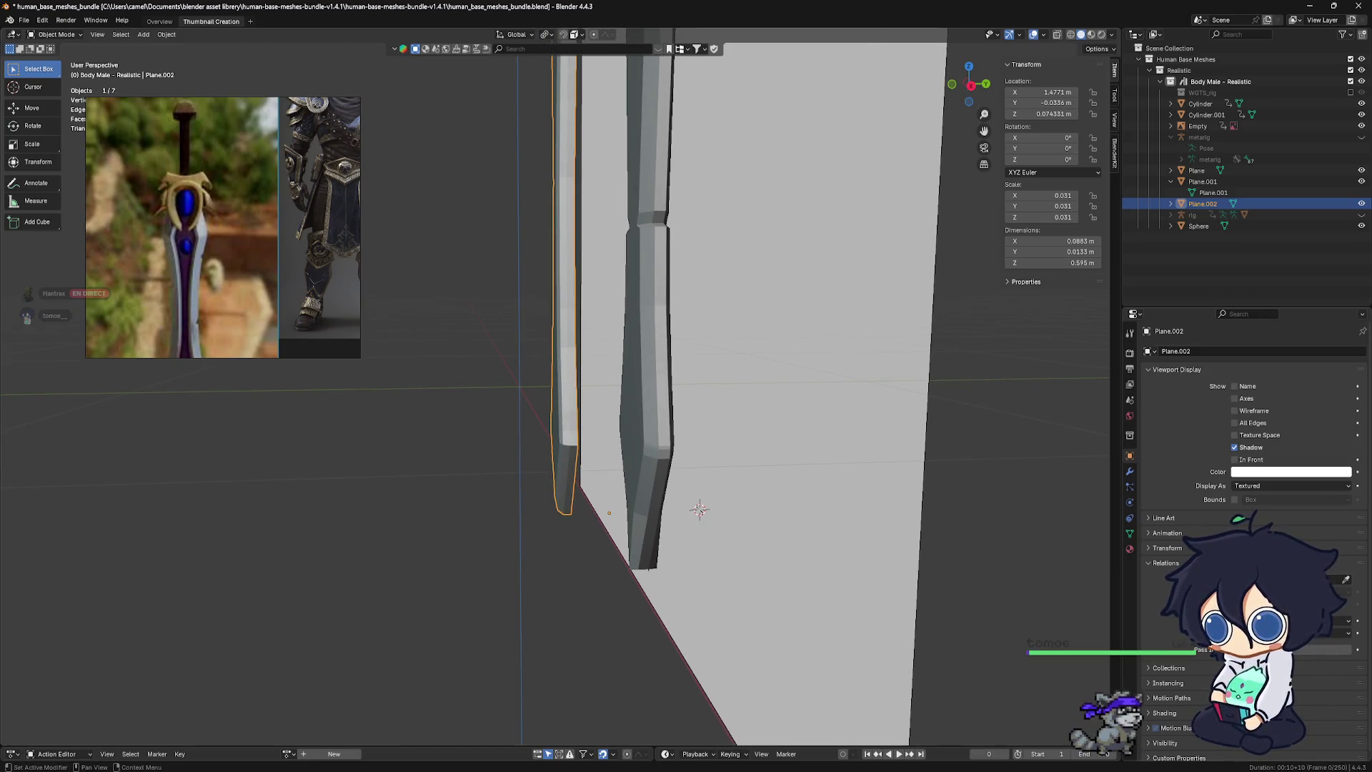
Add a Boolean modifier to Plane with Plane.002 picked as its cutter object
left_click(1130, 470)
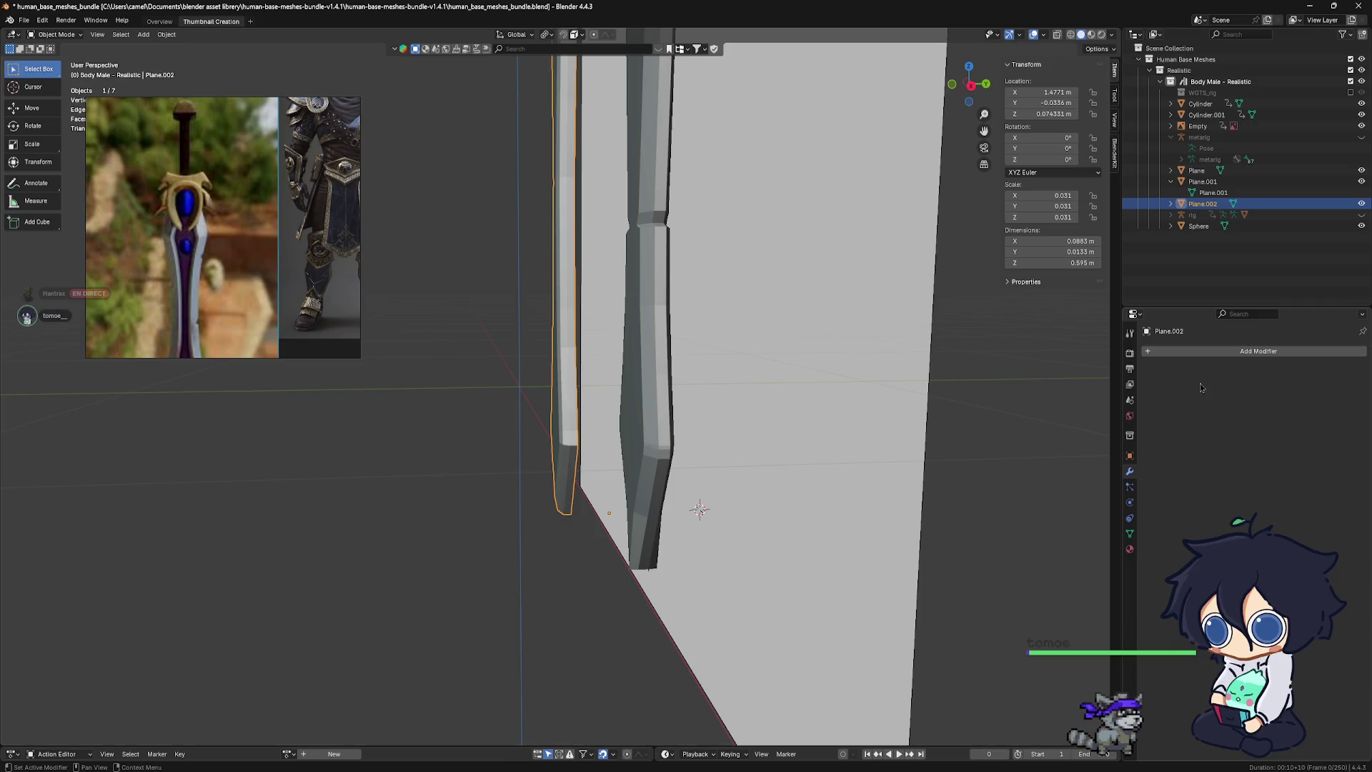
left_click(669, 395)
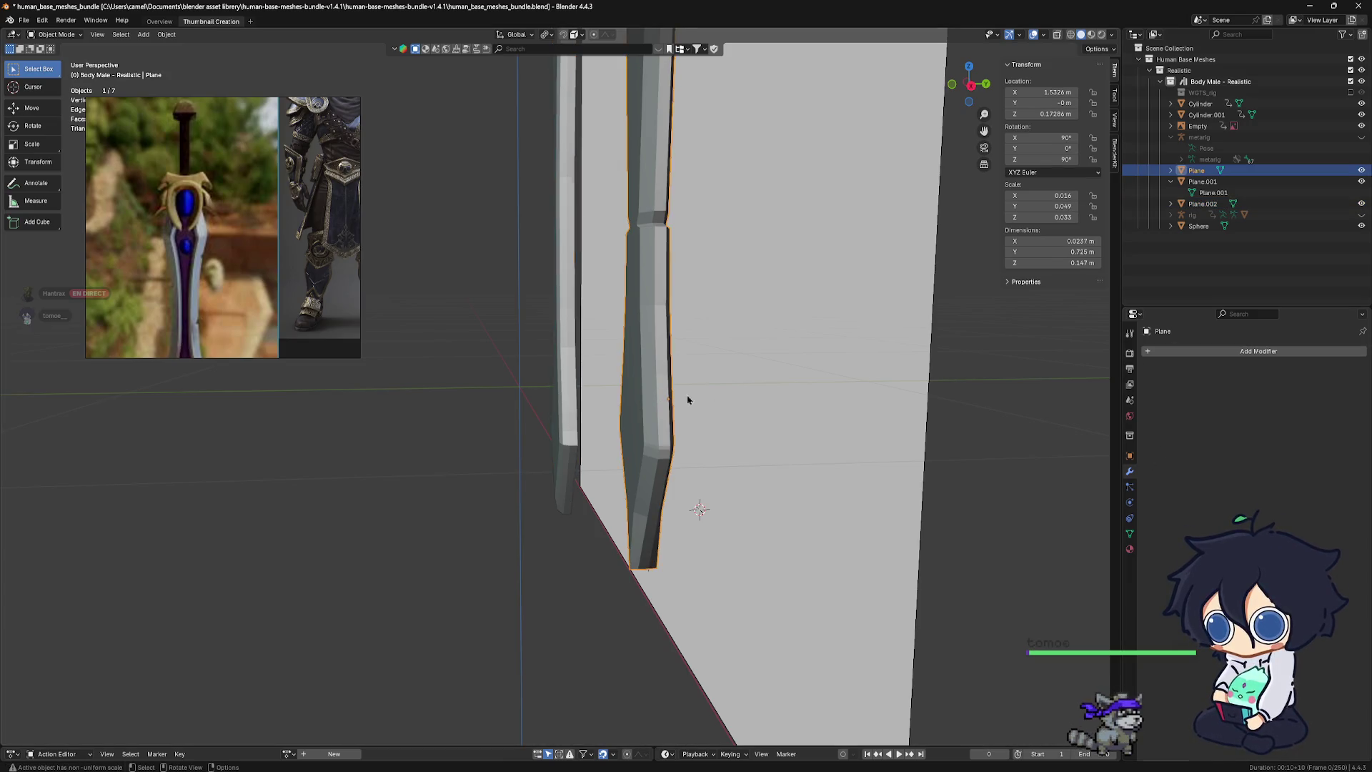
left_click(1224, 353)
mouse_move(1225, 357)
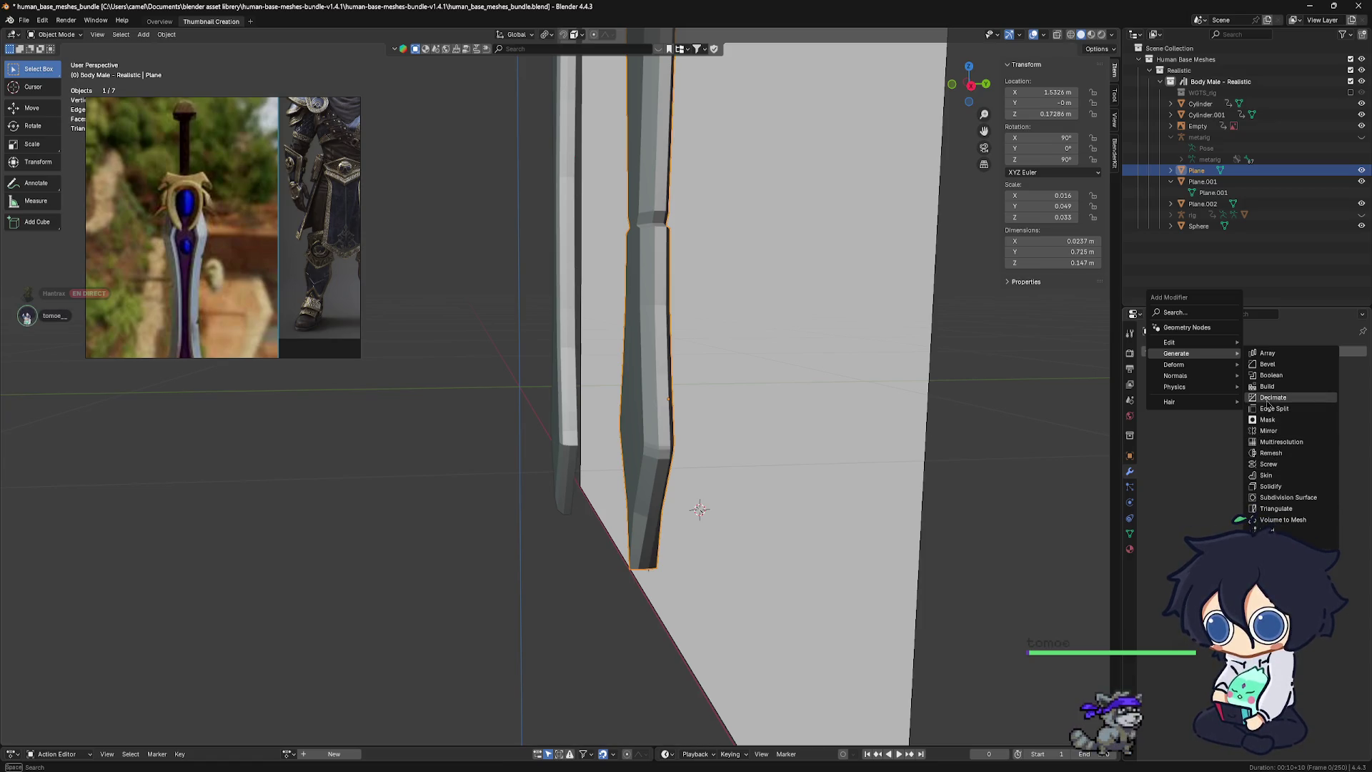
left_click(1271, 376)
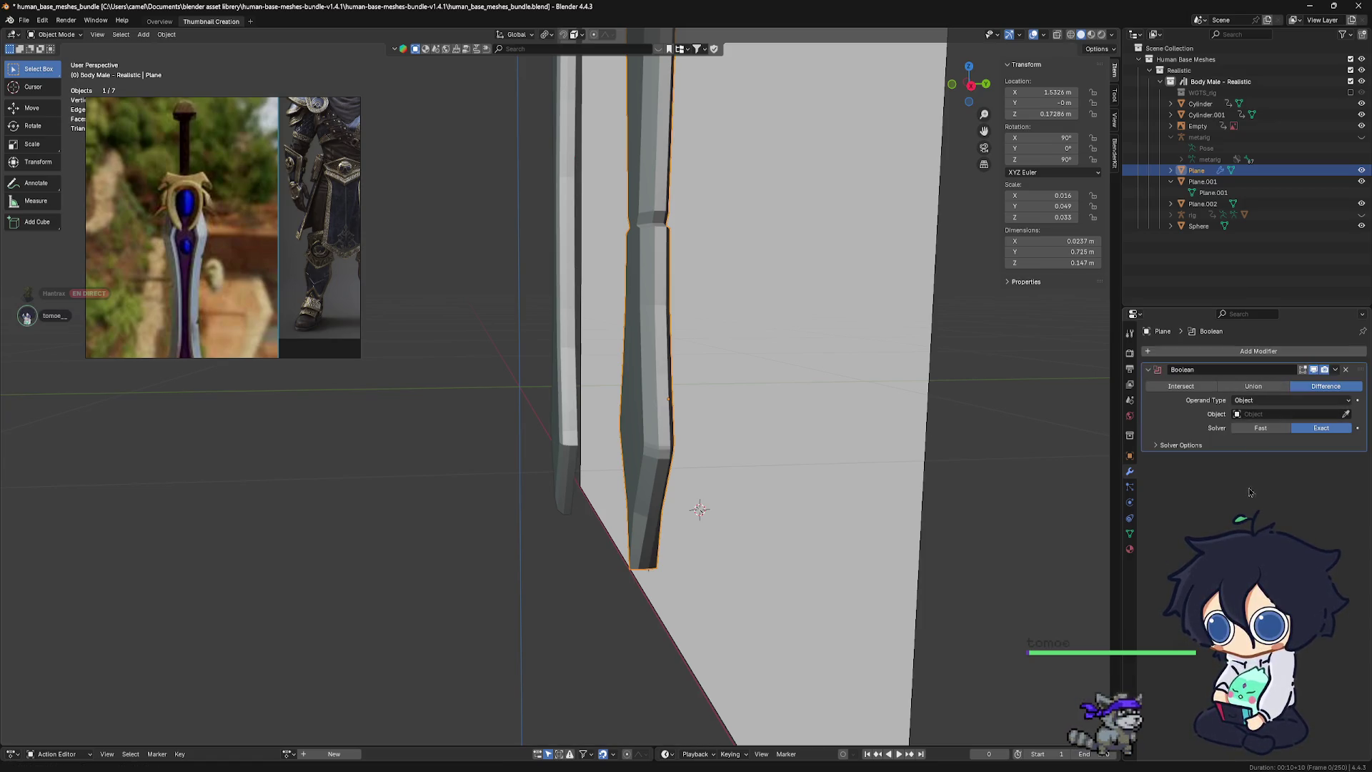
left_click(1345, 414)
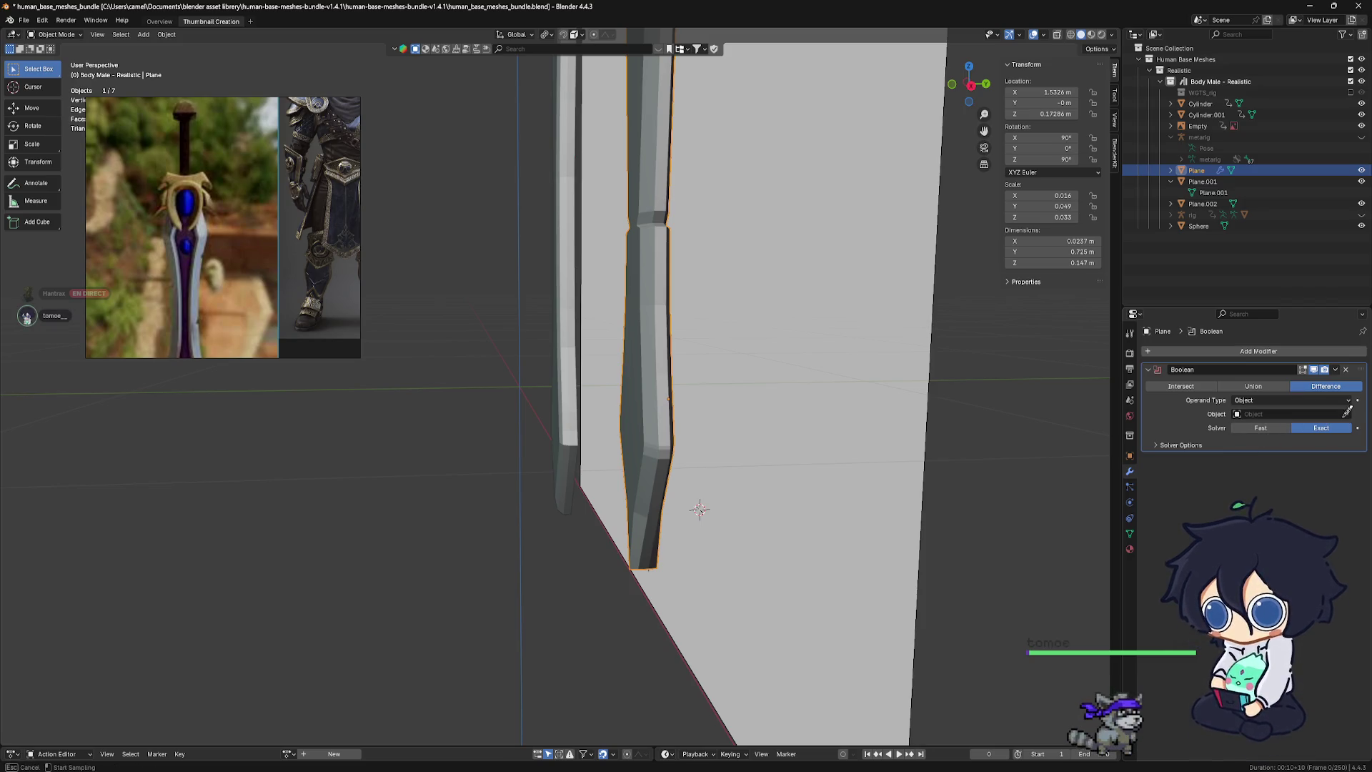
left_click(1183, 207)
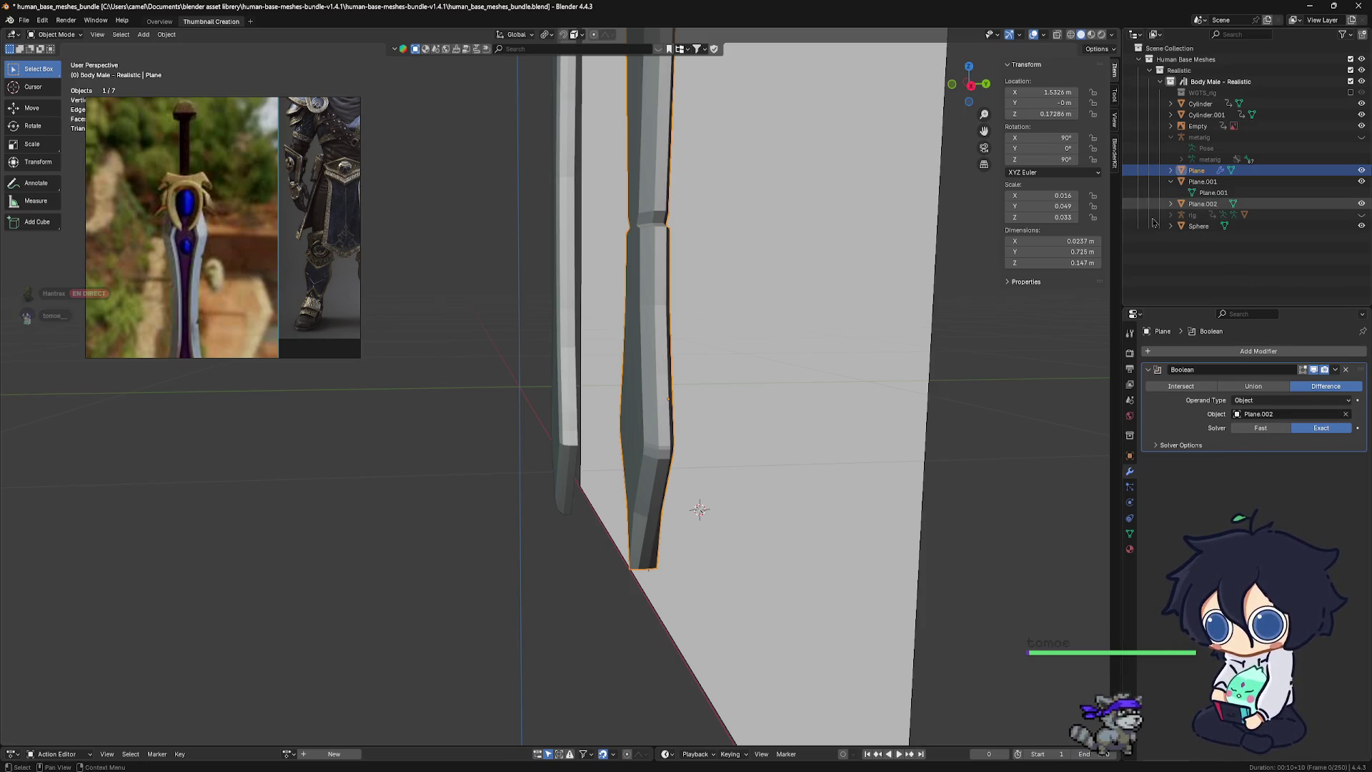
mouse_move(781, 359)
middle_mouse_down()
mouse_move(764, 420)
mouse_move(618, 391)
middle_mouse_up()
left_click(555, 398)
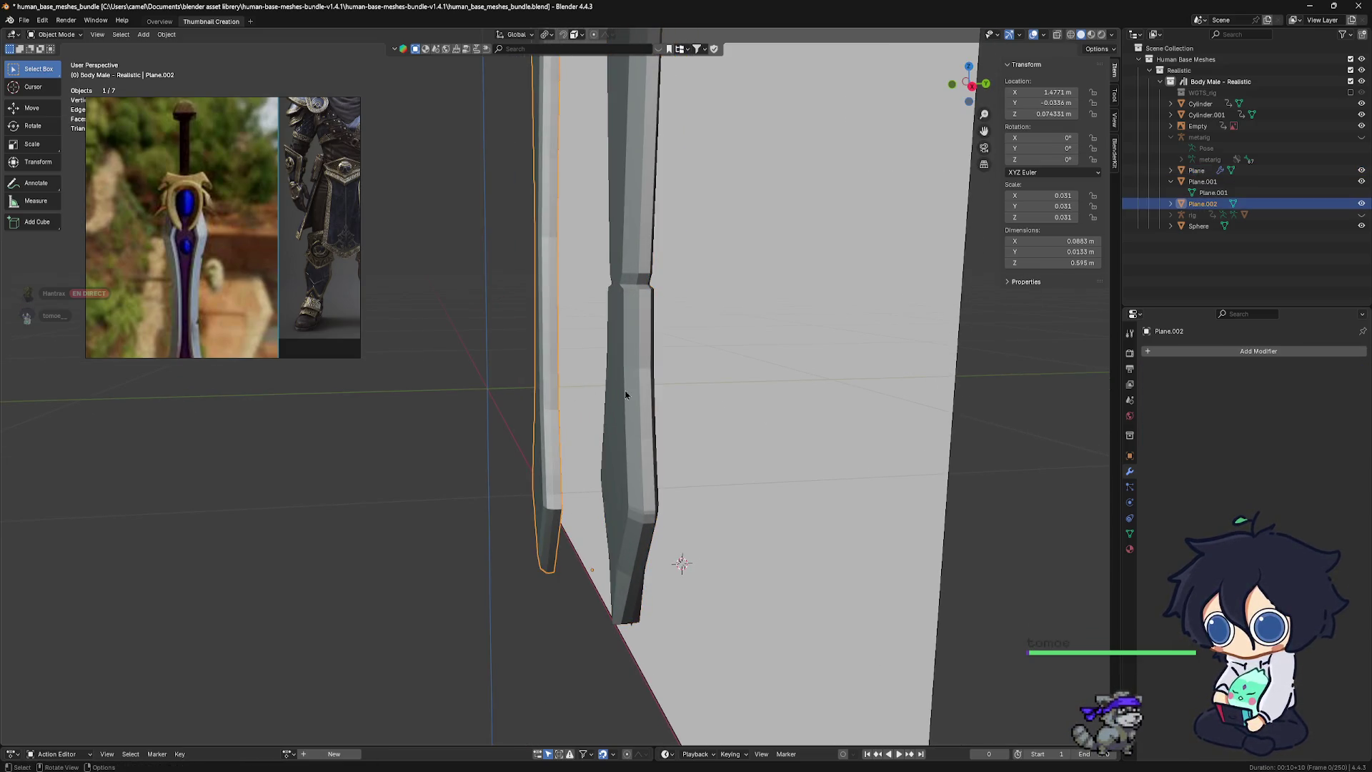
Move Plane.002 0.05834 m along the Y axis
key("g")
key("y")
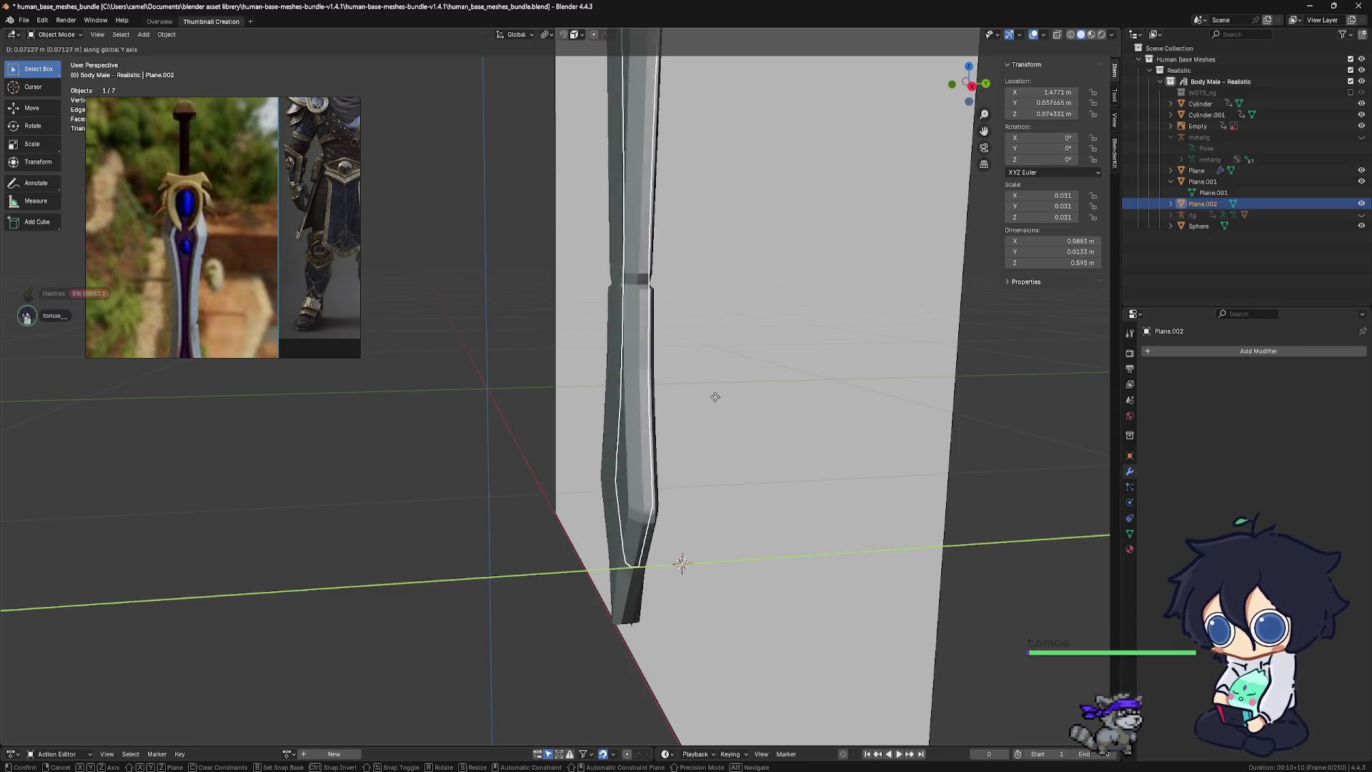
left_click(697, 395)
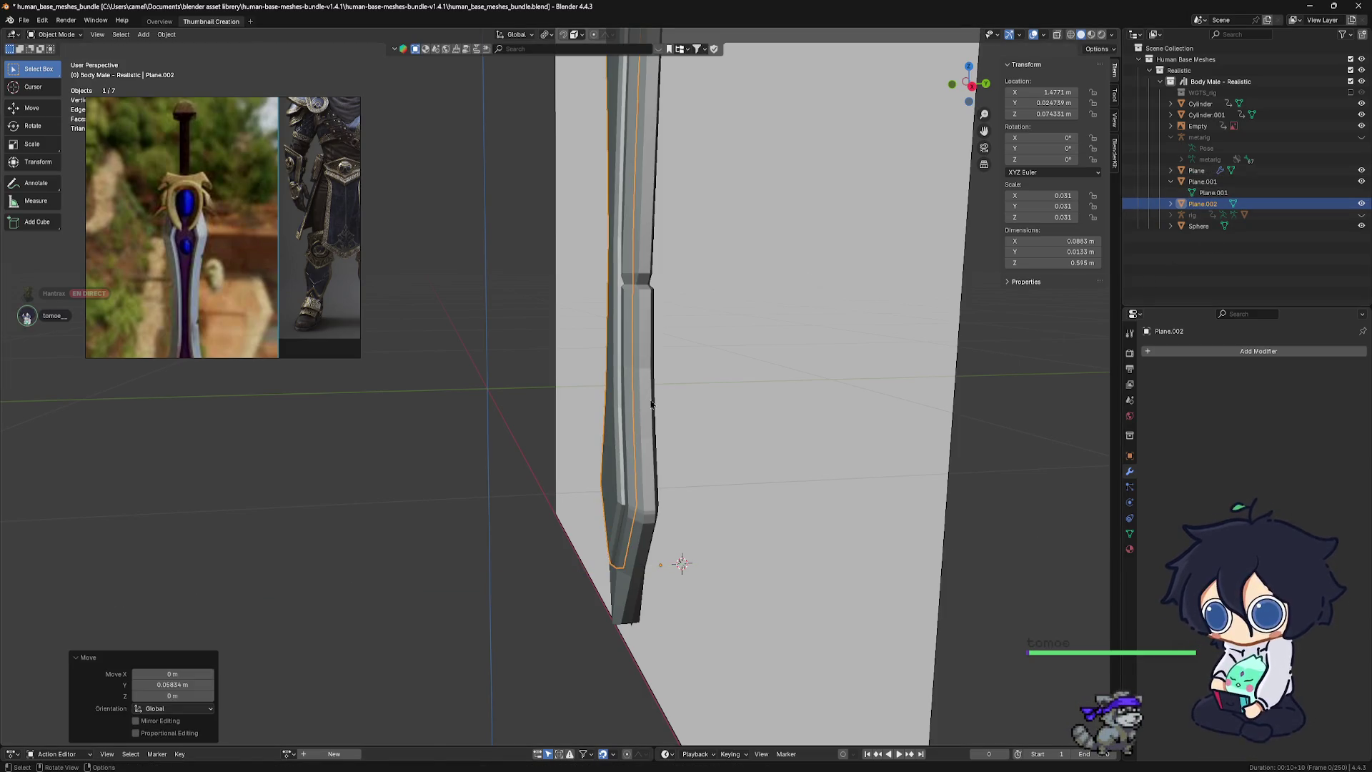
left_click(1197, 126)
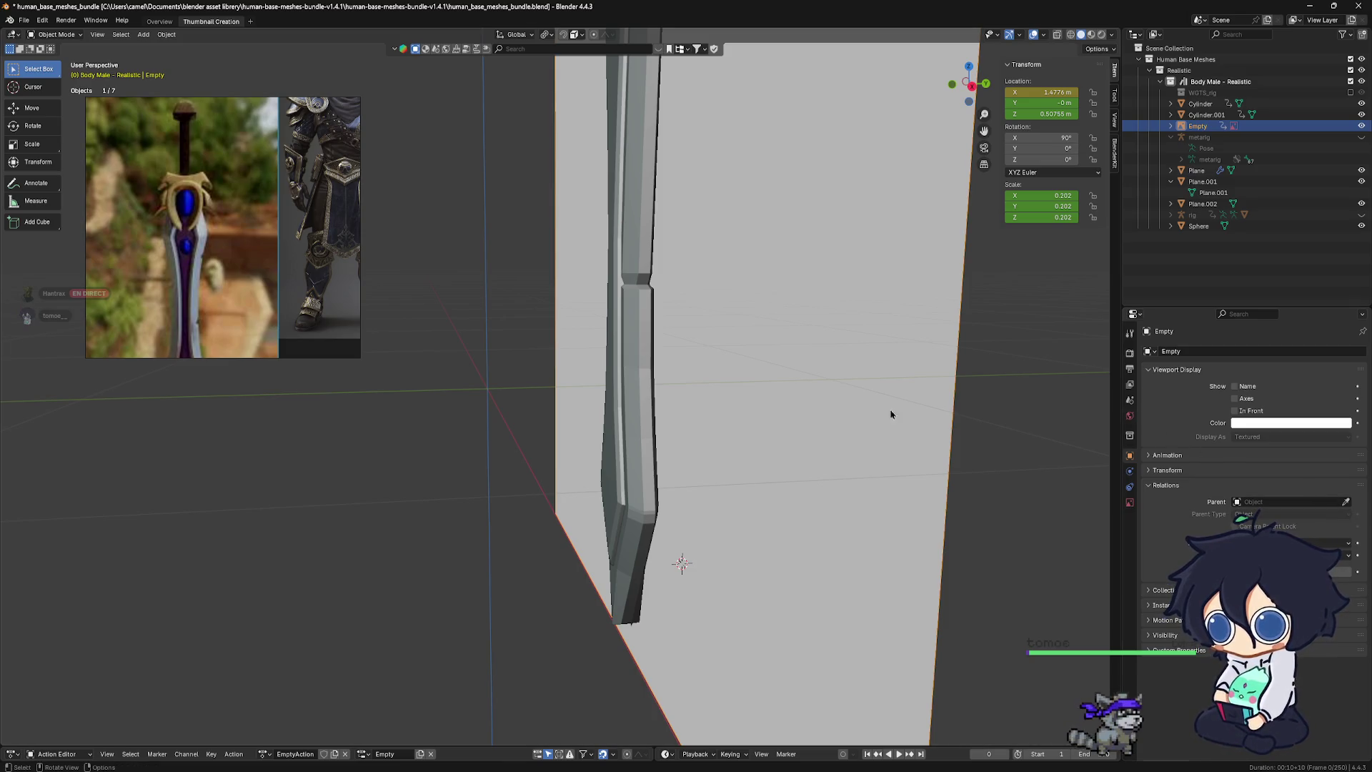
Switch Plane's Boolean to the Fast solver and inspect the carved fuller
left_click(652, 458)
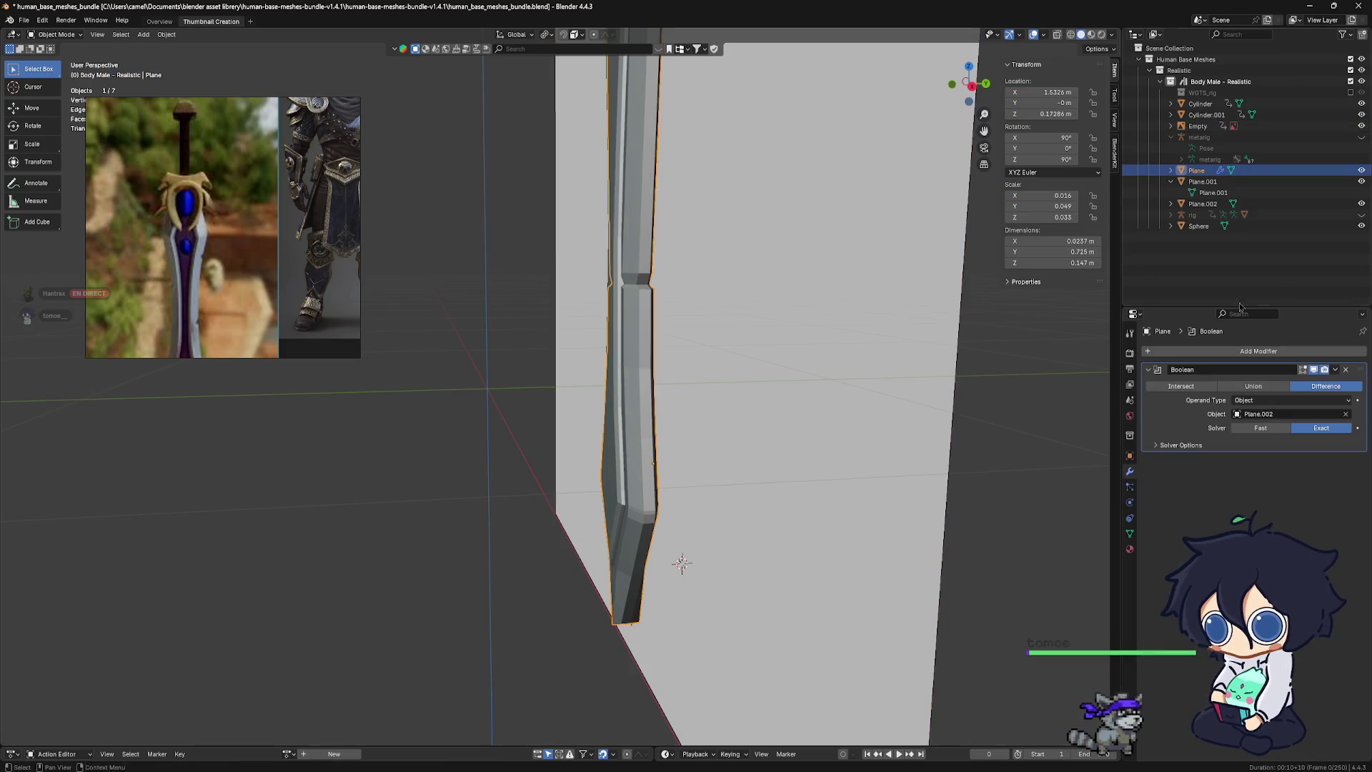
left_click(1262, 430)
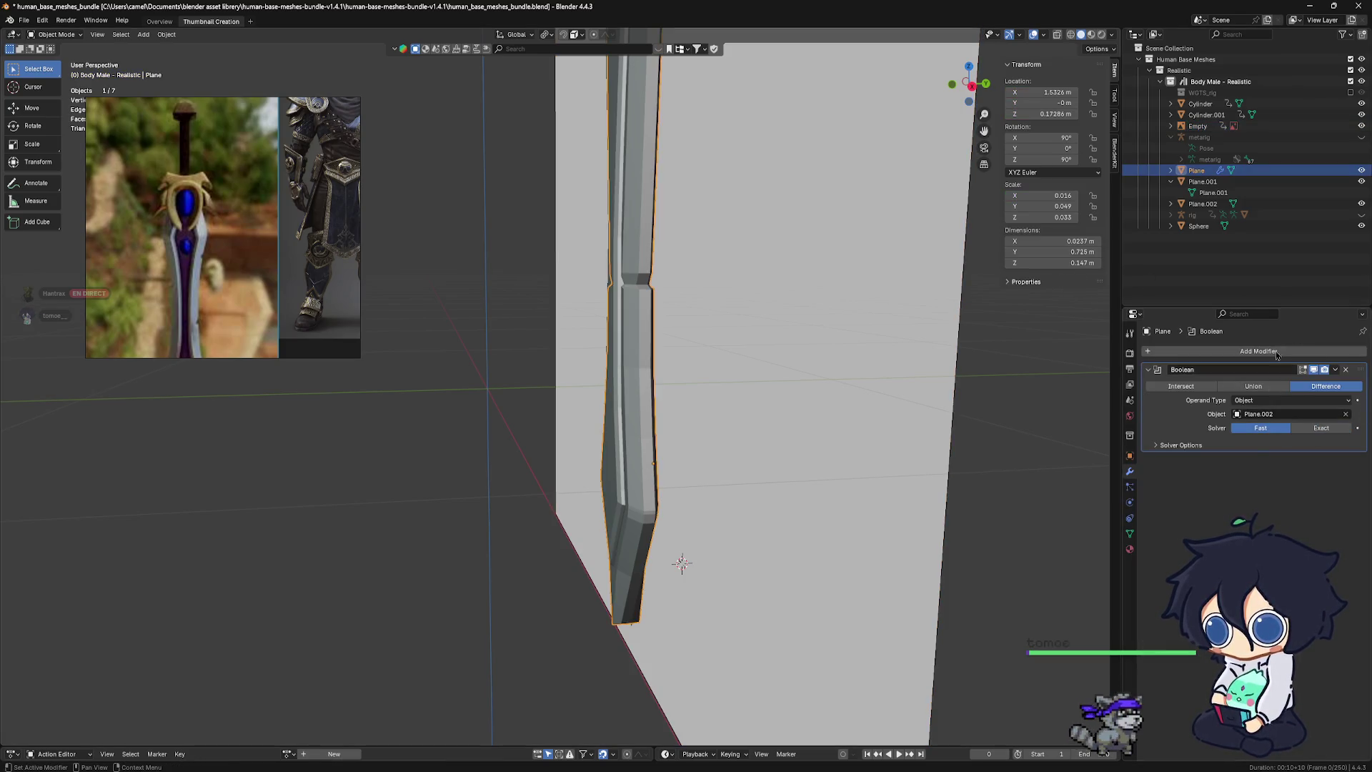
left_click(1183, 204)
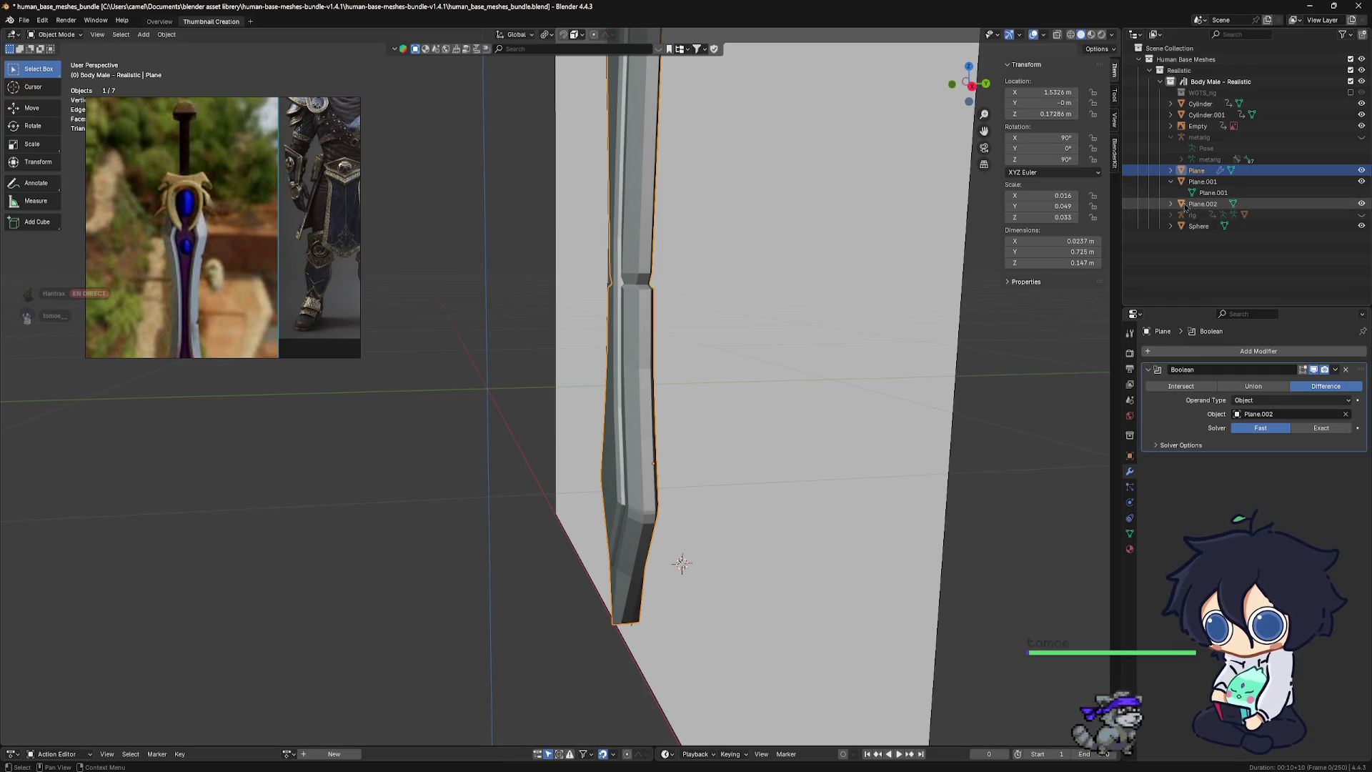
key("g")
key("x")
right_click(723, 415)
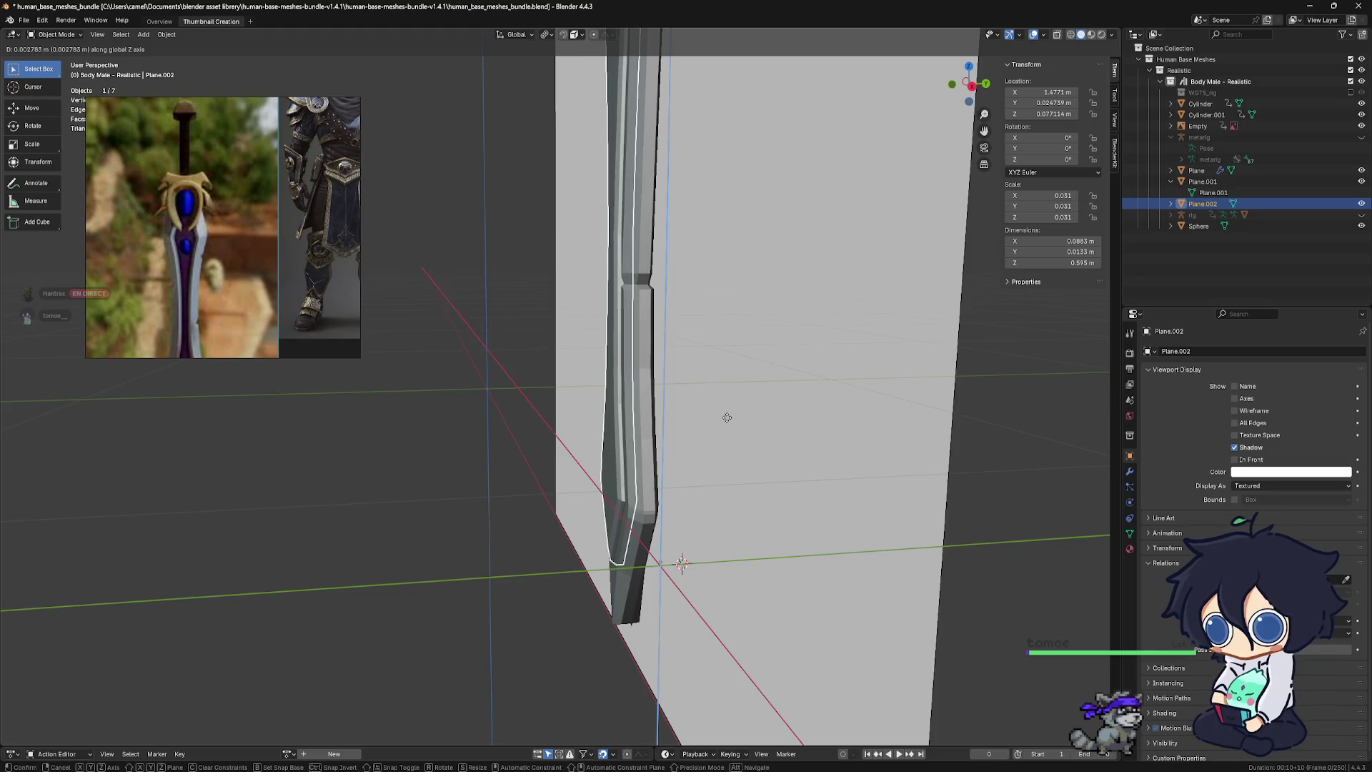
middle_click_drag(608, 473, 793, 426)
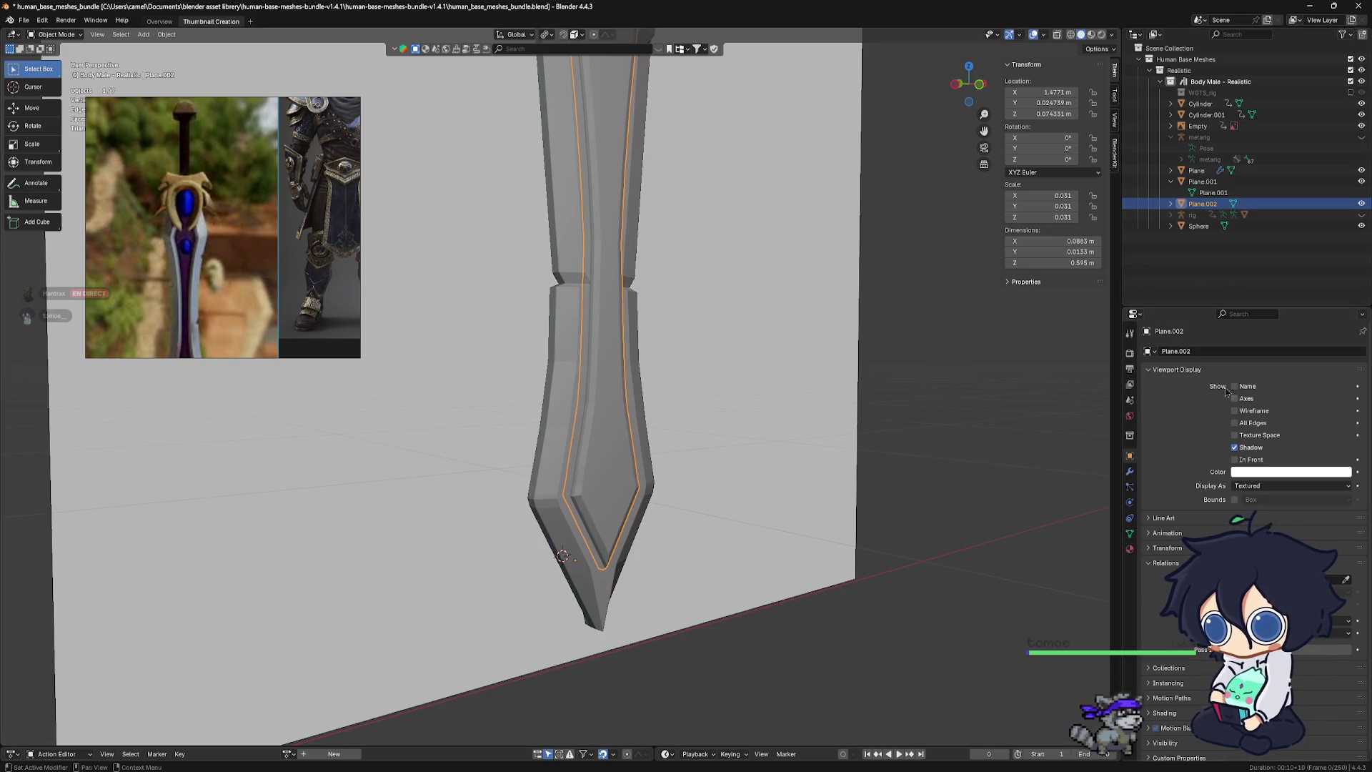
Select the sword's Plane object and view its modifier stack from the front
left_click(1203, 181)
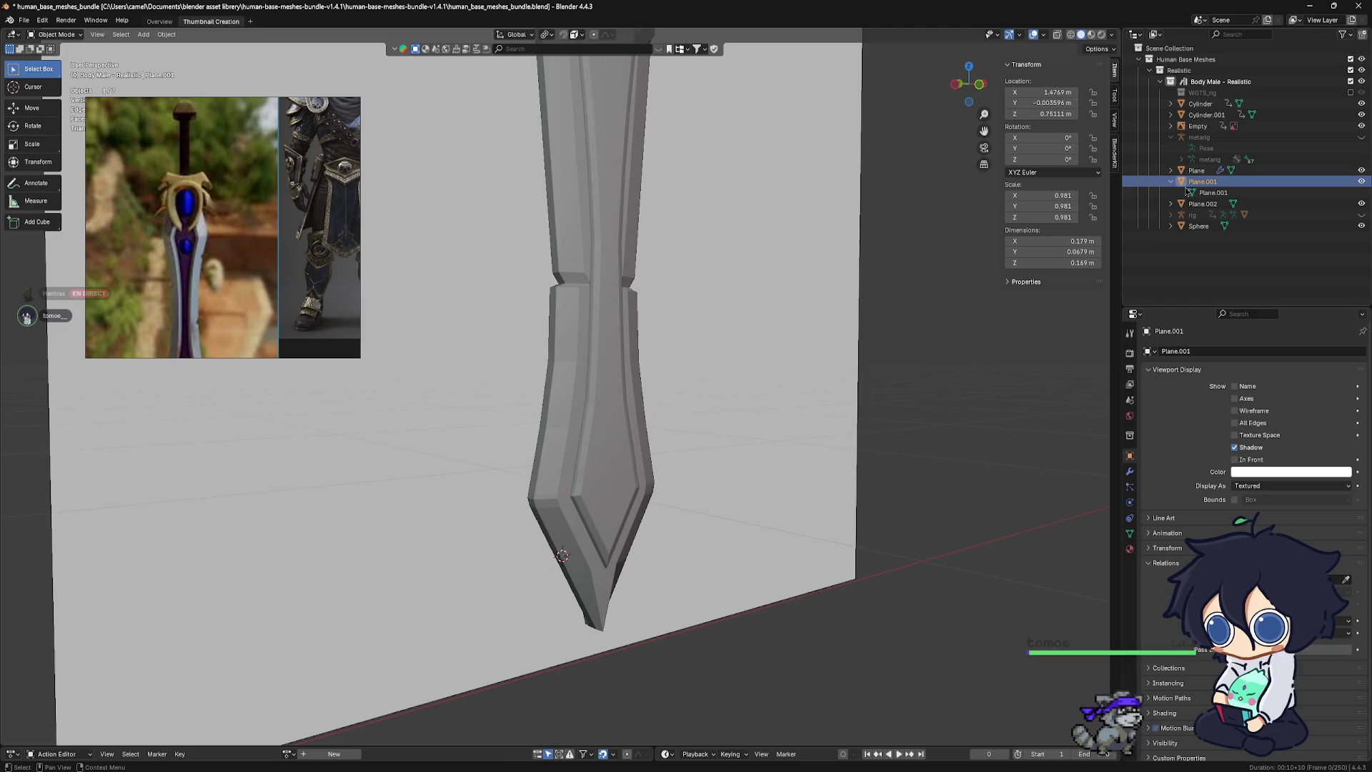
left_click(1196, 170)
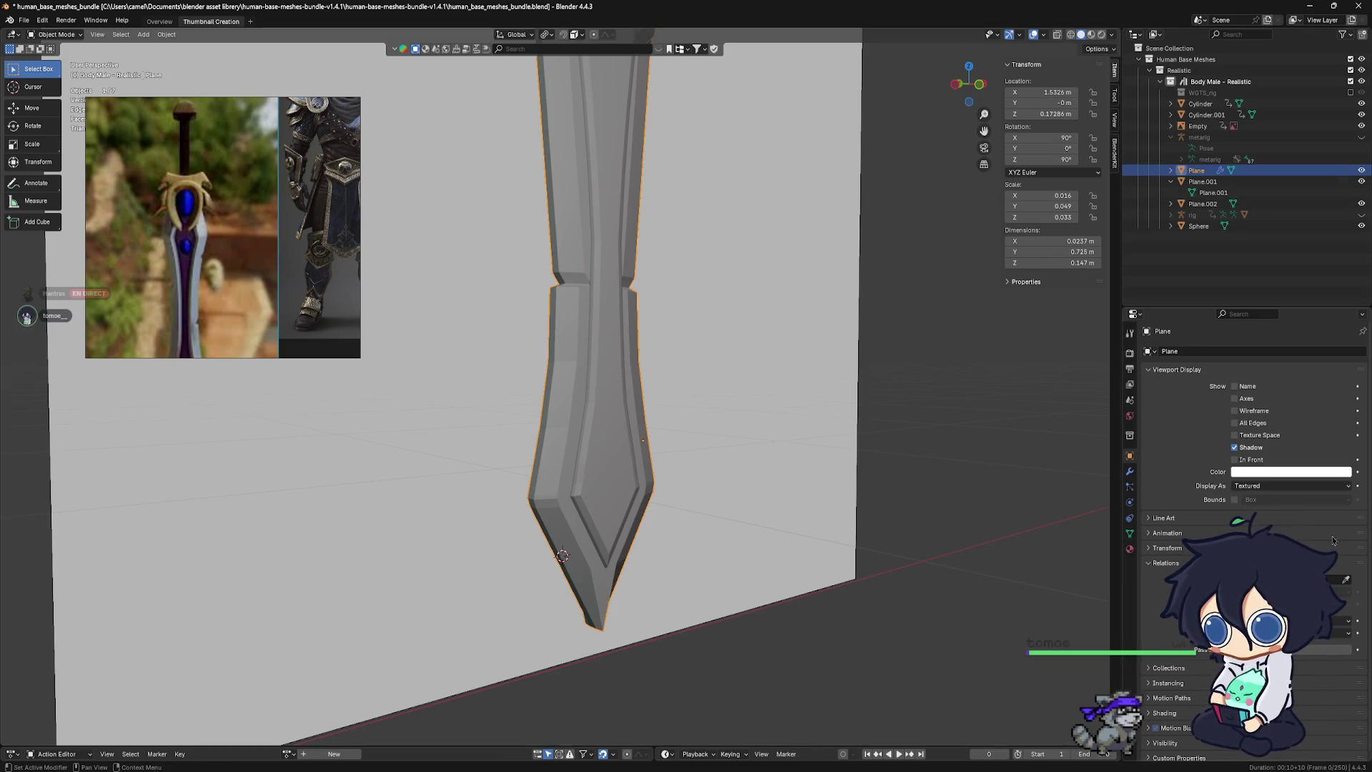
left_click(1130, 474)
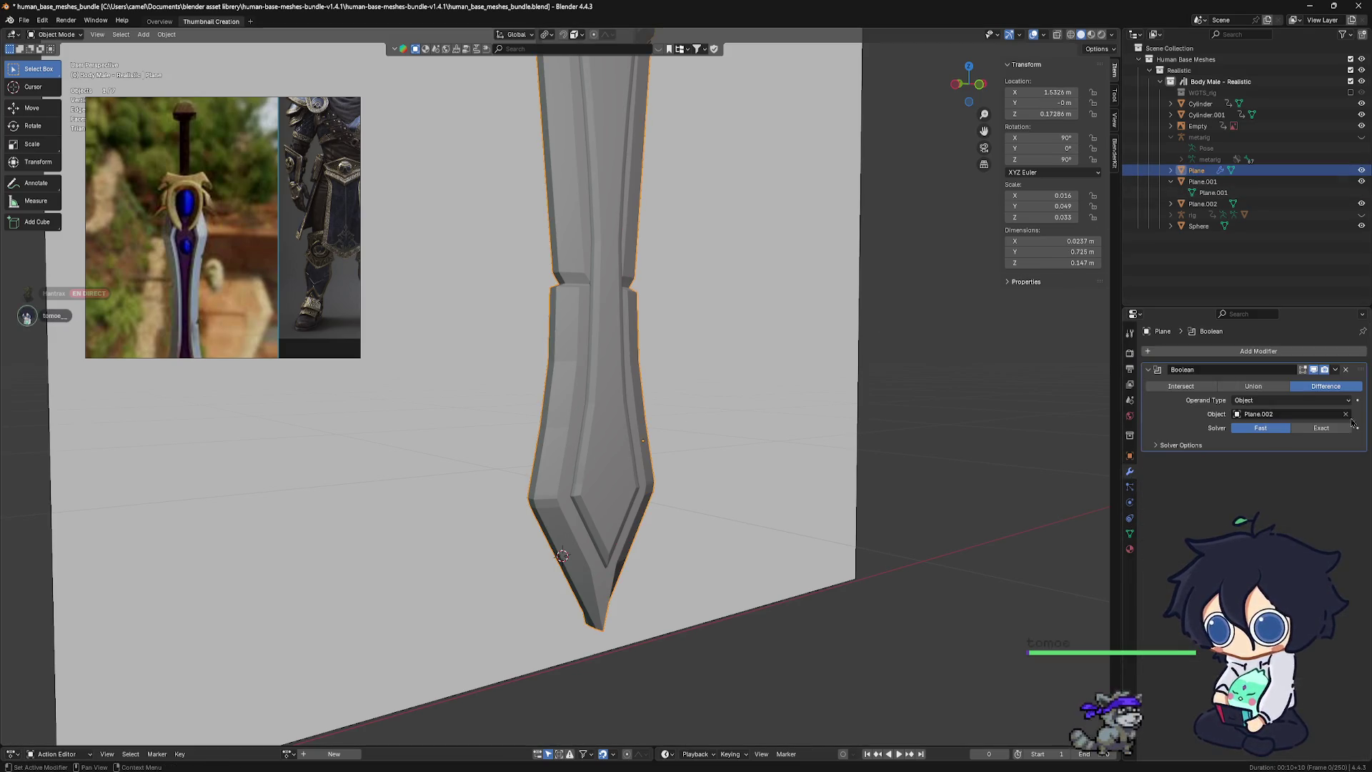
middle_click_drag(698, 430, 659, 431)
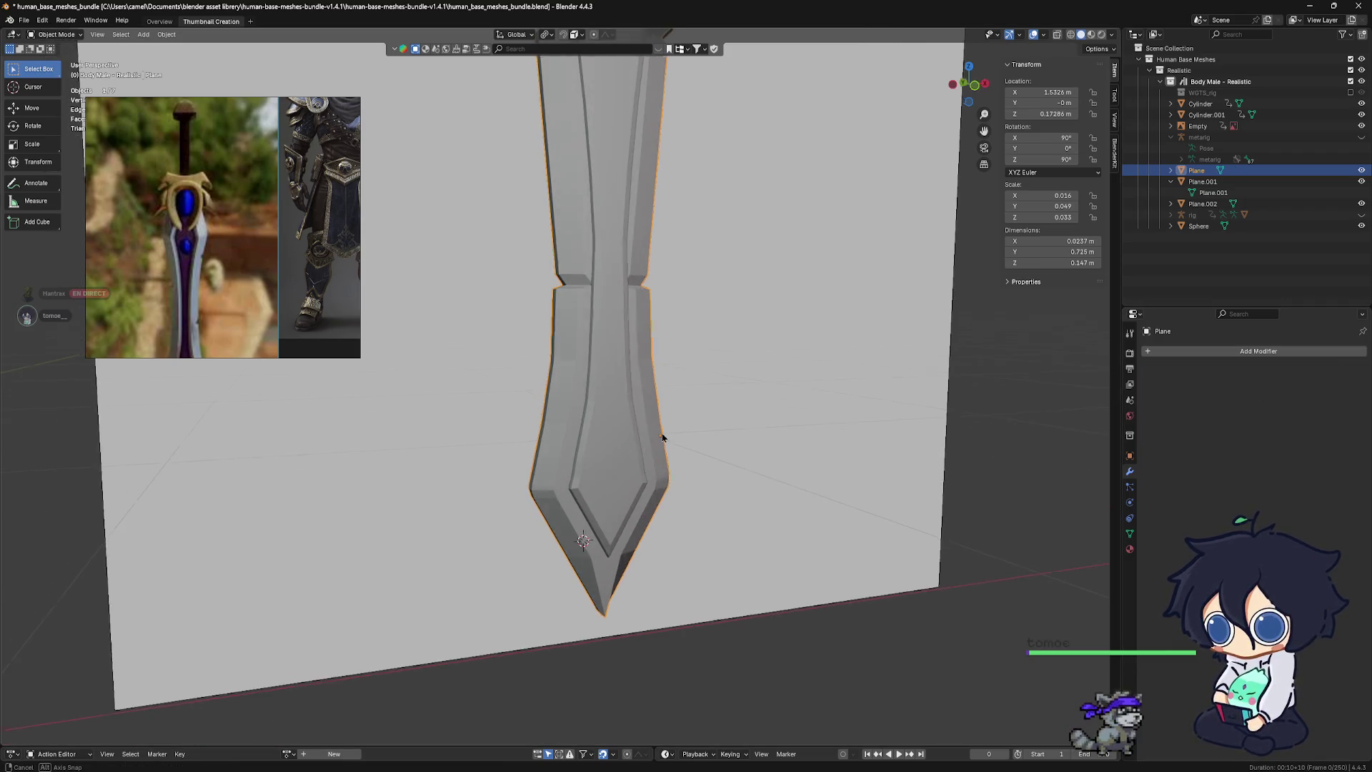
scroll(658, 431, "up", 2)
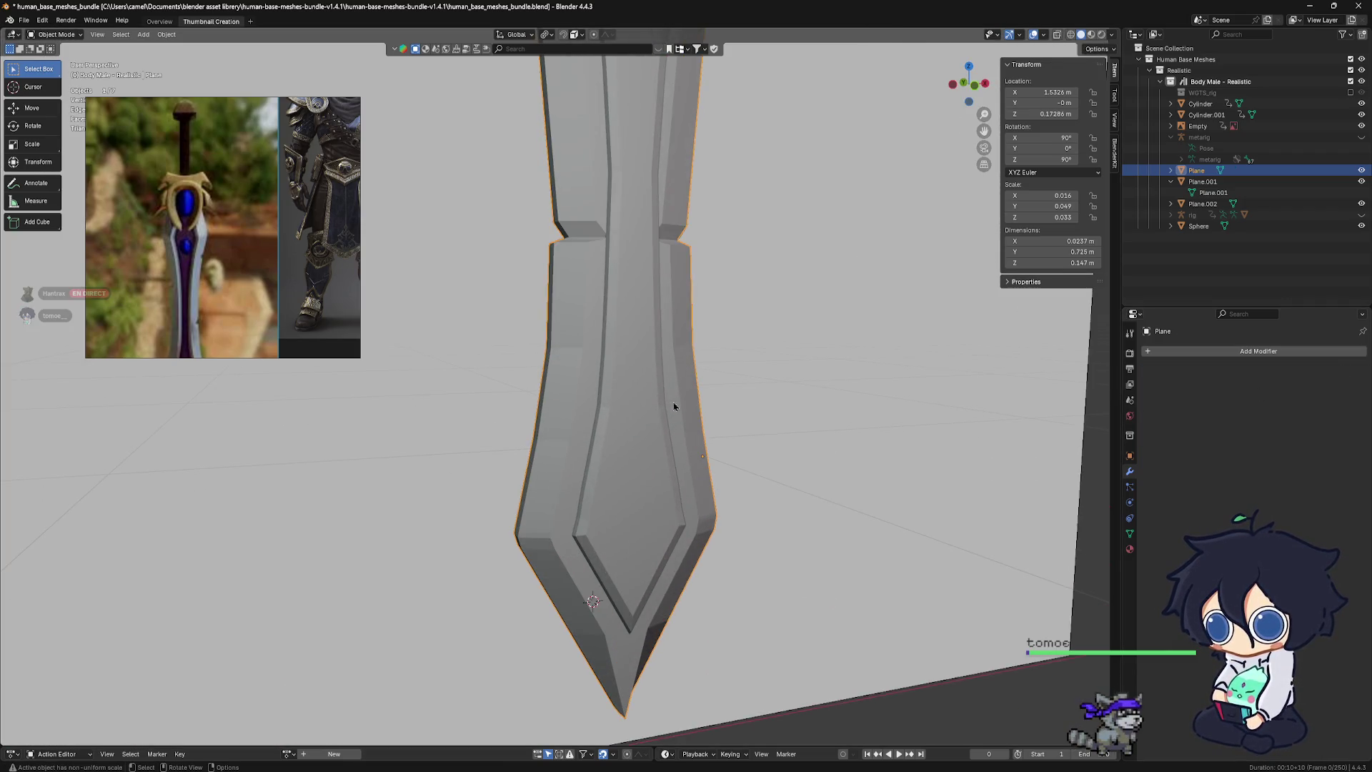
middle_click_drag(703, 450, 600, 441, "alt")
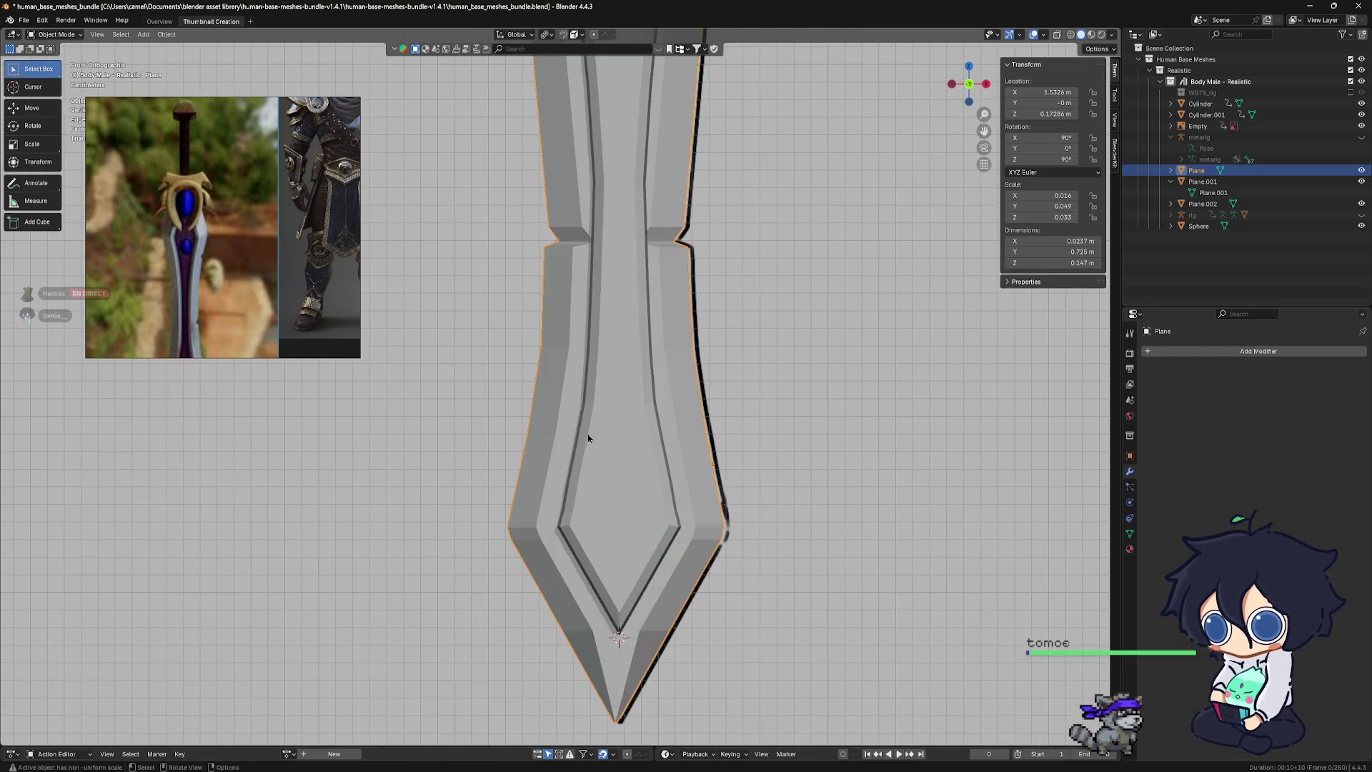
Hide the reference backdrop empty
left_click(557, 409, "shift")
left_click(1258, 125)
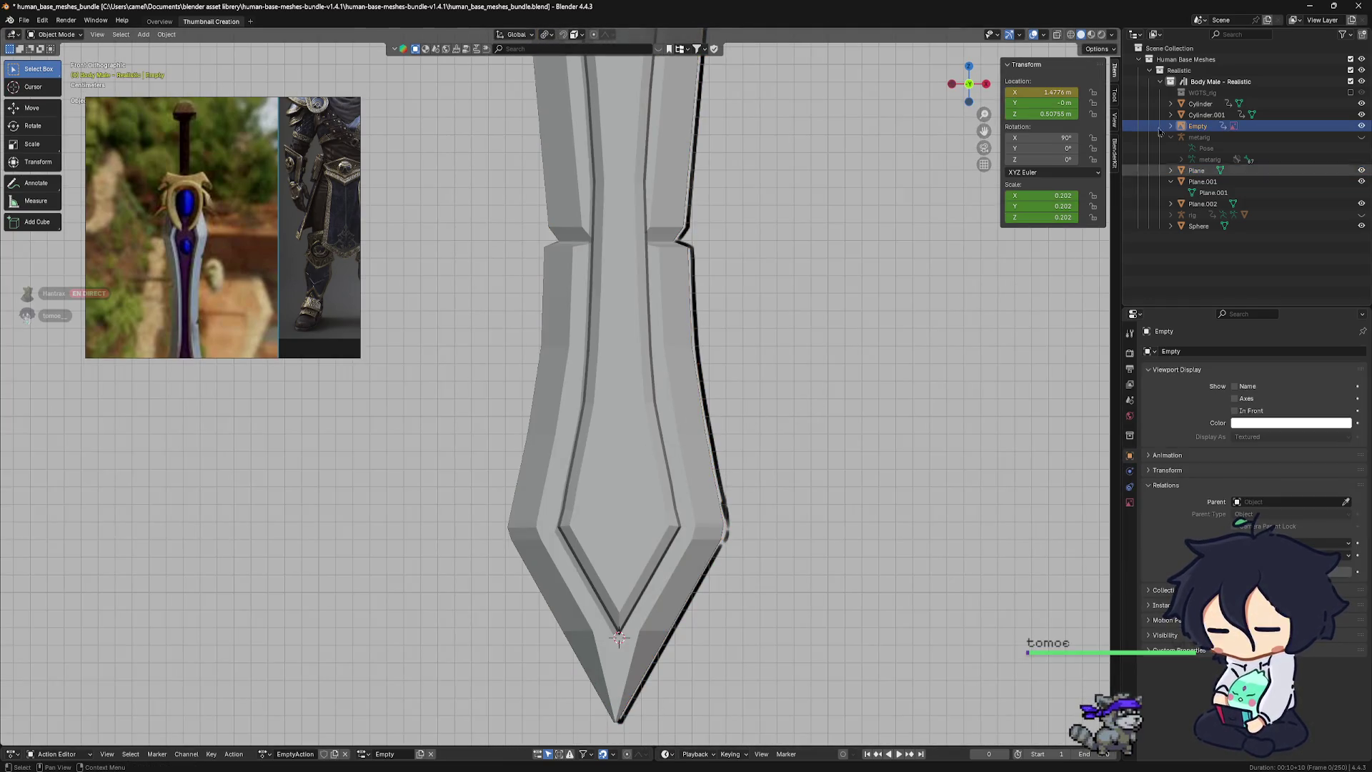
key("h")
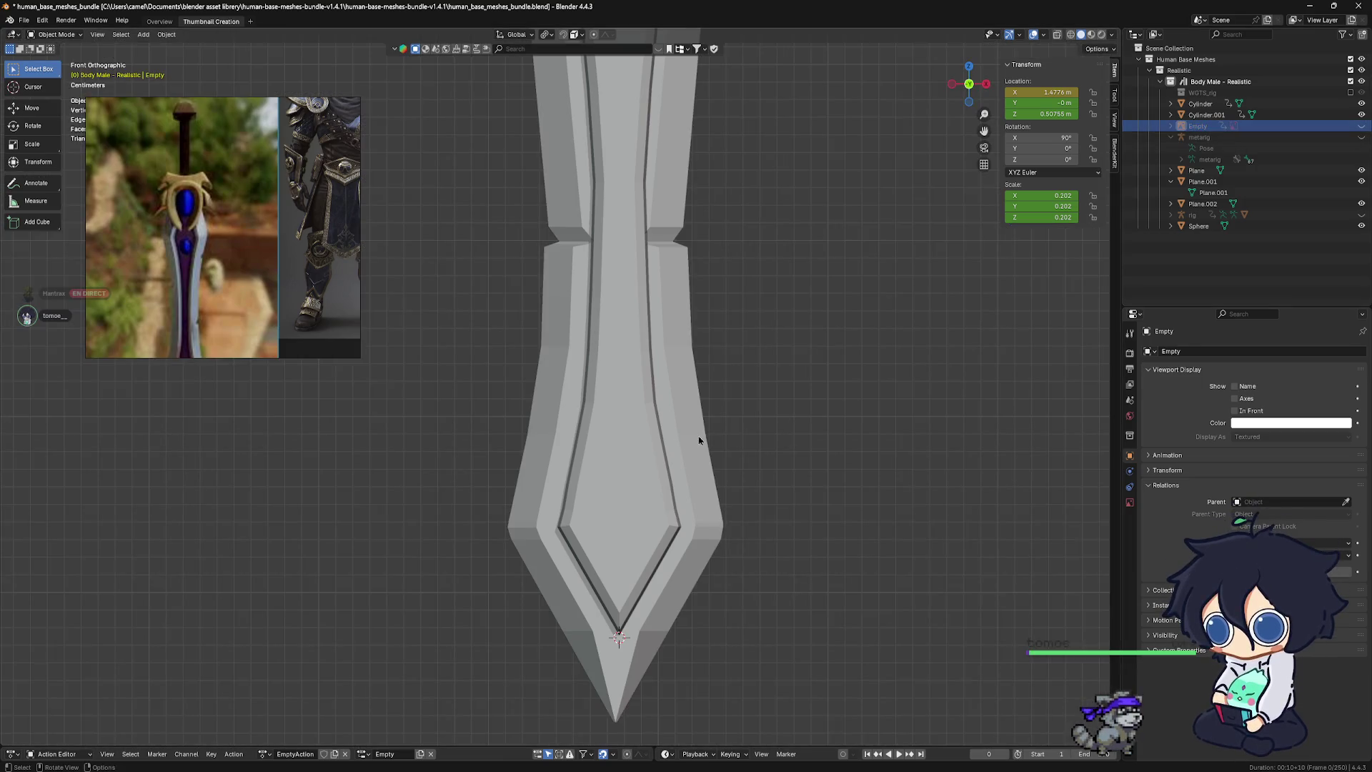
Join the Plane.002 fuller strip into the sword Plane
left_click(638, 447)
left_click(674, 441, "shift")
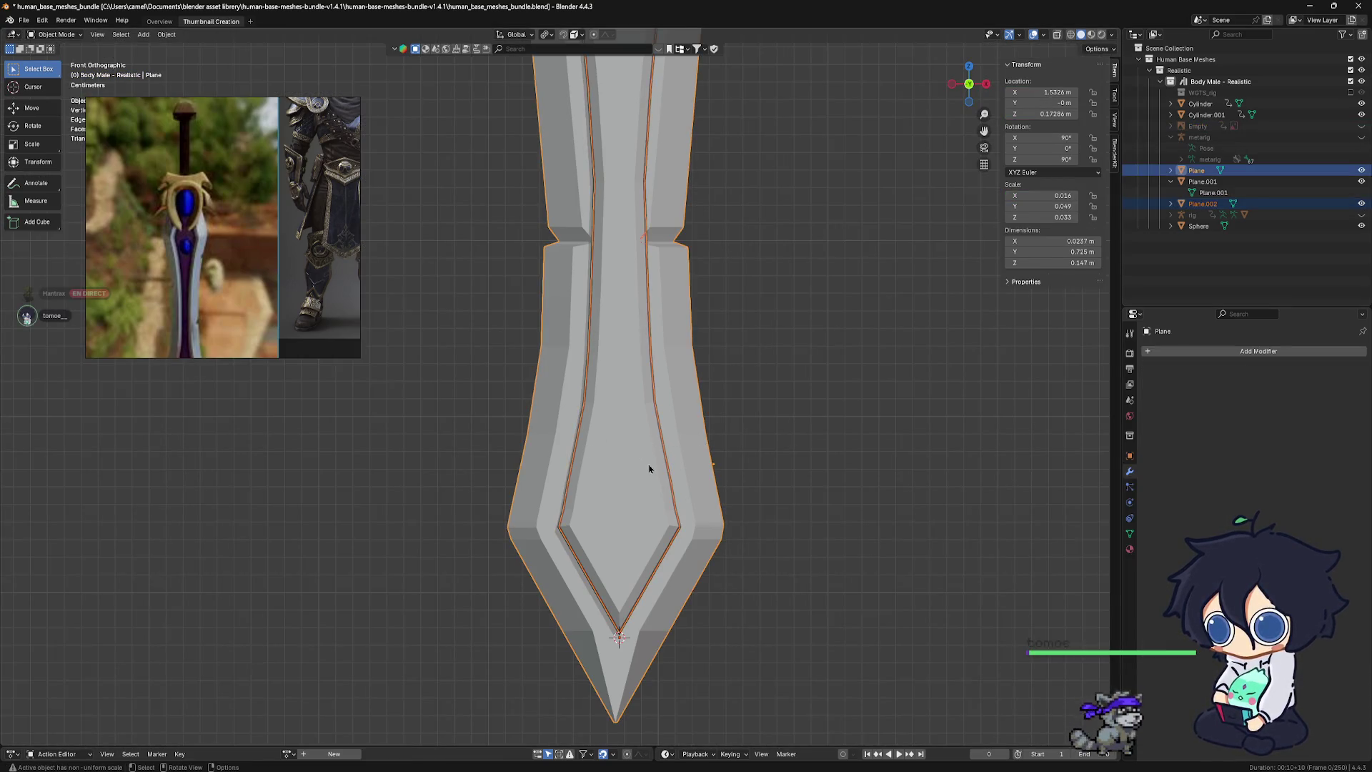
middle_click_drag(646, 469, 616, 462)
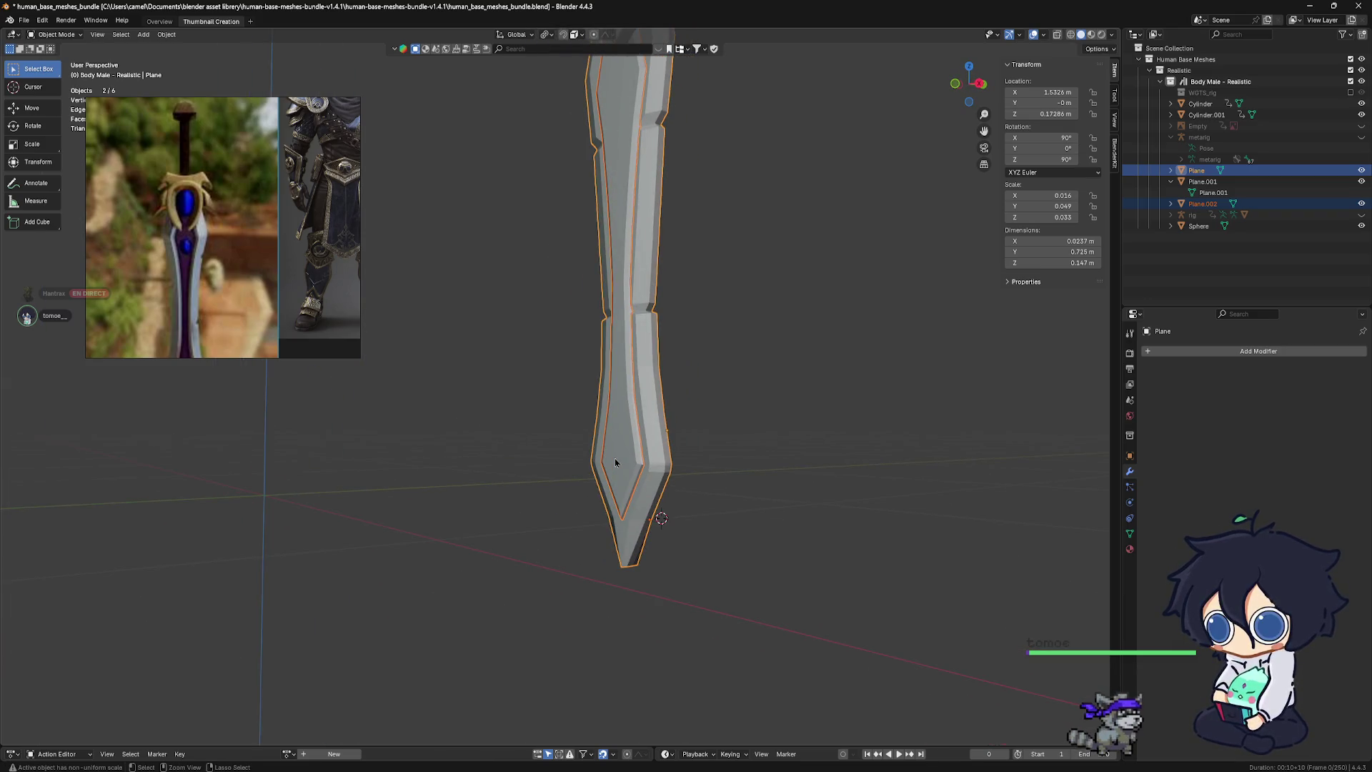
key("ctrl+j")
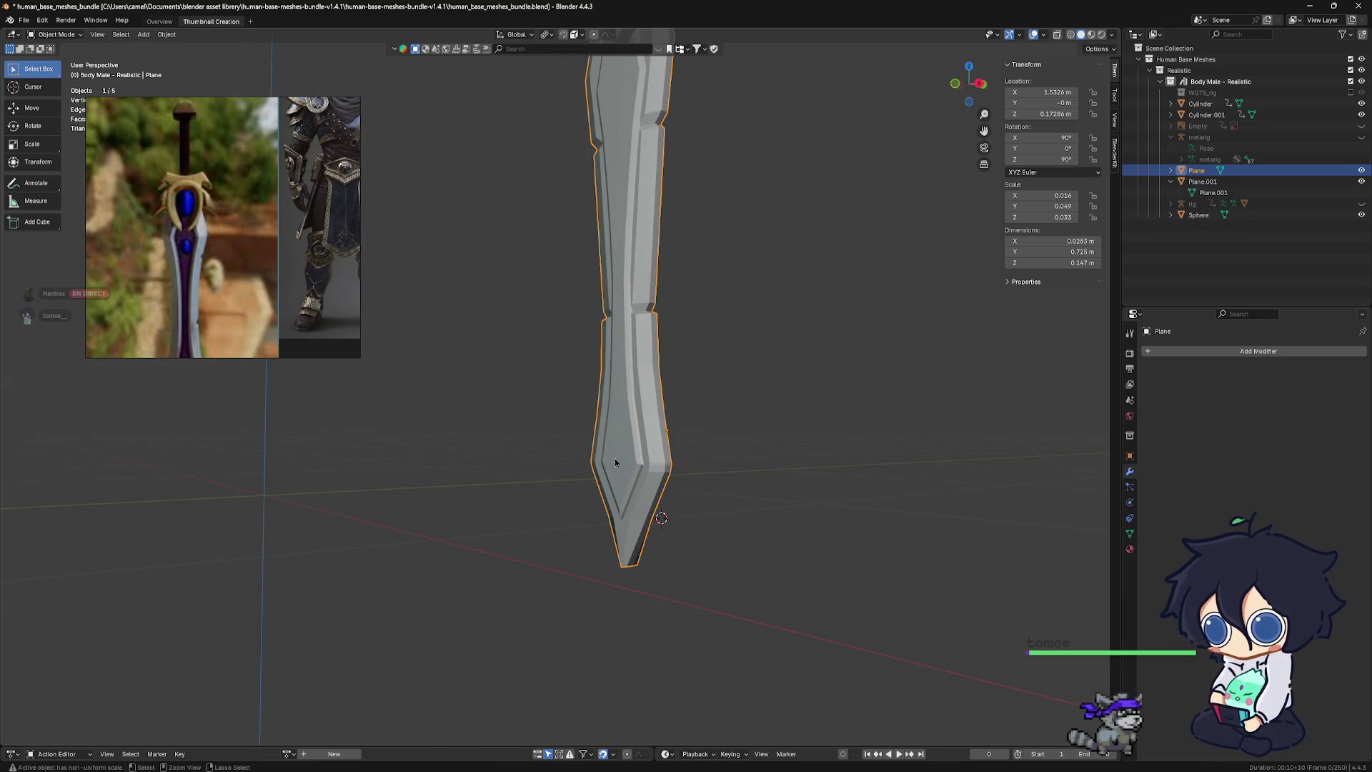
In Edit Mode, extrude the blade's central face along its normals by -0.27 m
mouse_move(648, 476)
middle_mouse_down()
mouse_move(677, 478)
mouse_move(606, 441)
middle_mouse_up()
key("ctrl+Tab")
left_click(717, 484)
left_click(605, 442)
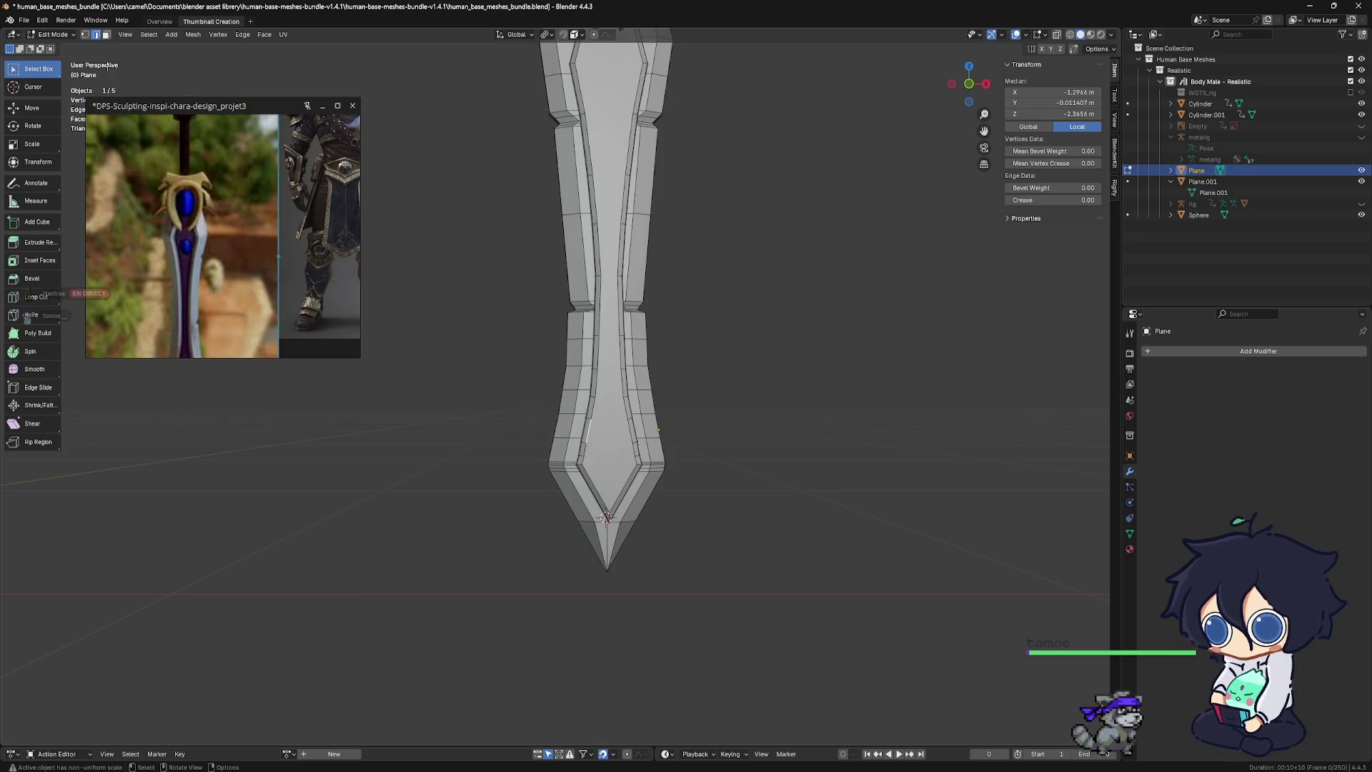
left_click(106, 34)
left_click(636, 456)
middle_click_drag(636, 456, 580, 469)
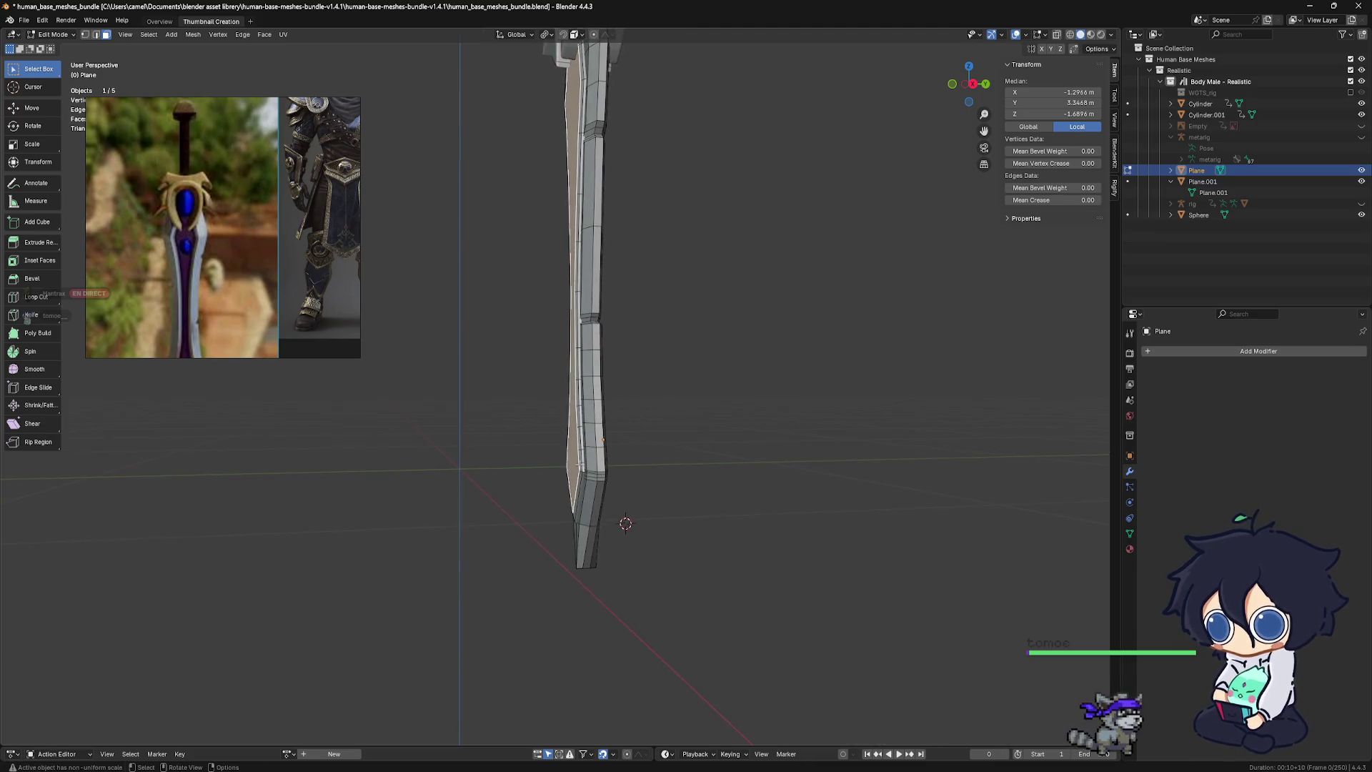
right_click(581, 469)
left_click(554, 491)
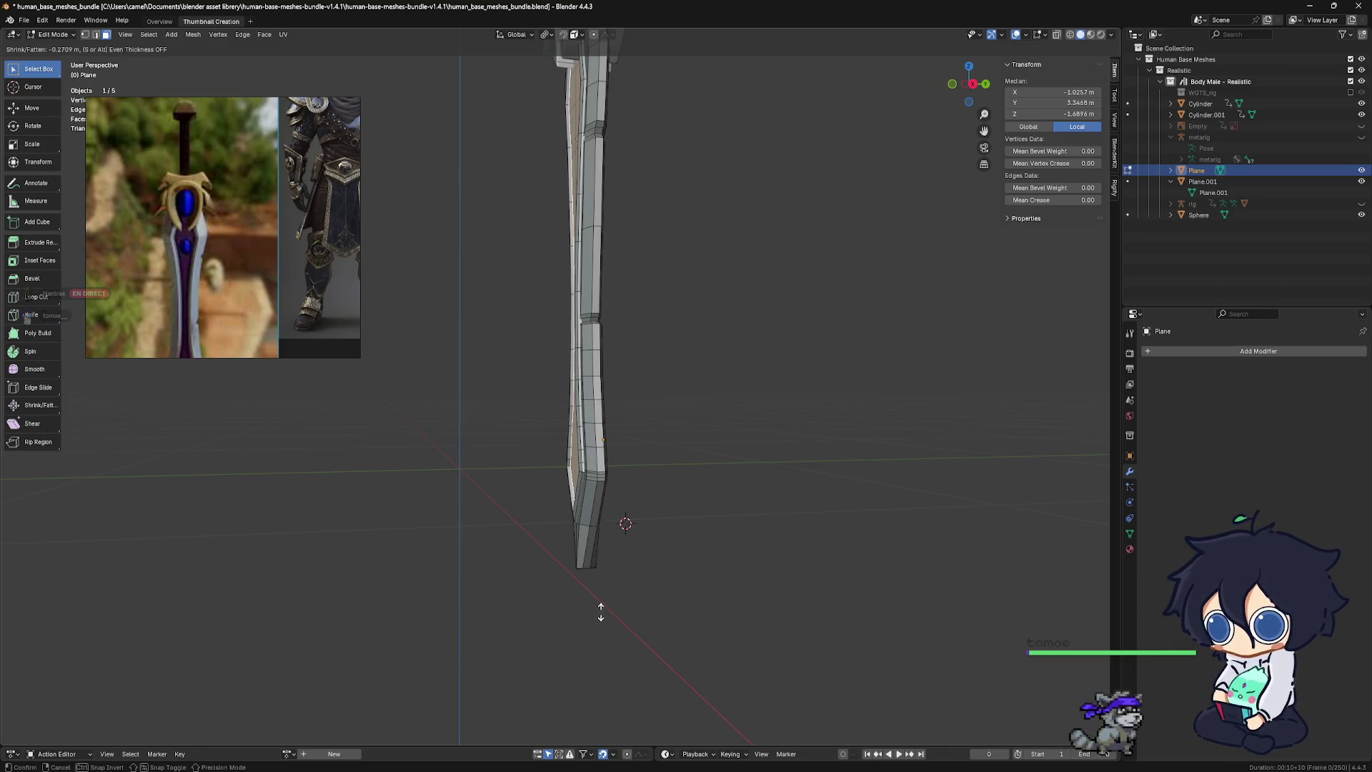
left_click(601, 612)
Return to Object Mode and reveal the hidden reference backdrop
mouse_move(603, 516)
middle_mouse_down()
mouse_move(690, 532)
mouse_move(528, 513)
mouse_move(622, 502)
middle_mouse_up()
left_click(652, 517)
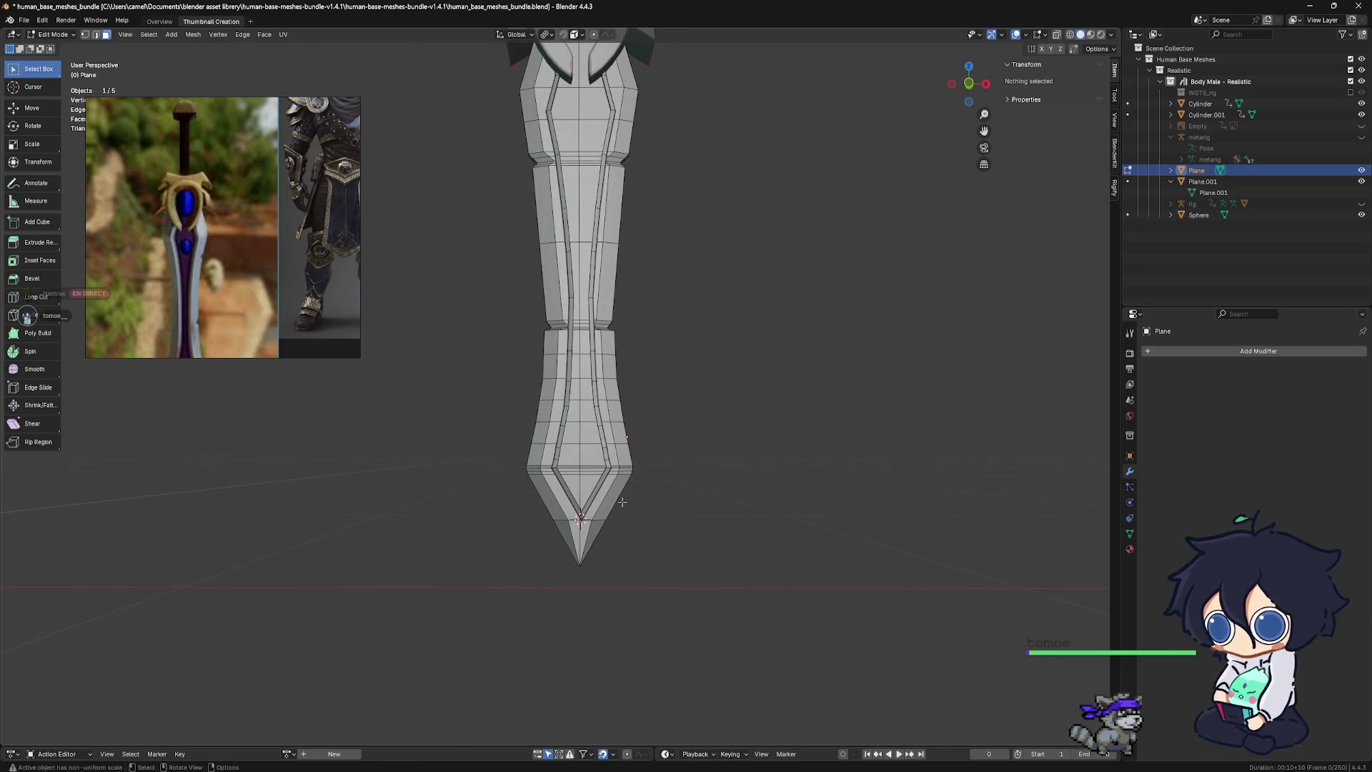
mouse_move(612, 501)
middle_mouse_down()
mouse_move(595, 499)
mouse_move(641, 514)
mouse_move(613, 512)
middle_mouse_up()
left_click(596, 499)
left_click(613, 513)
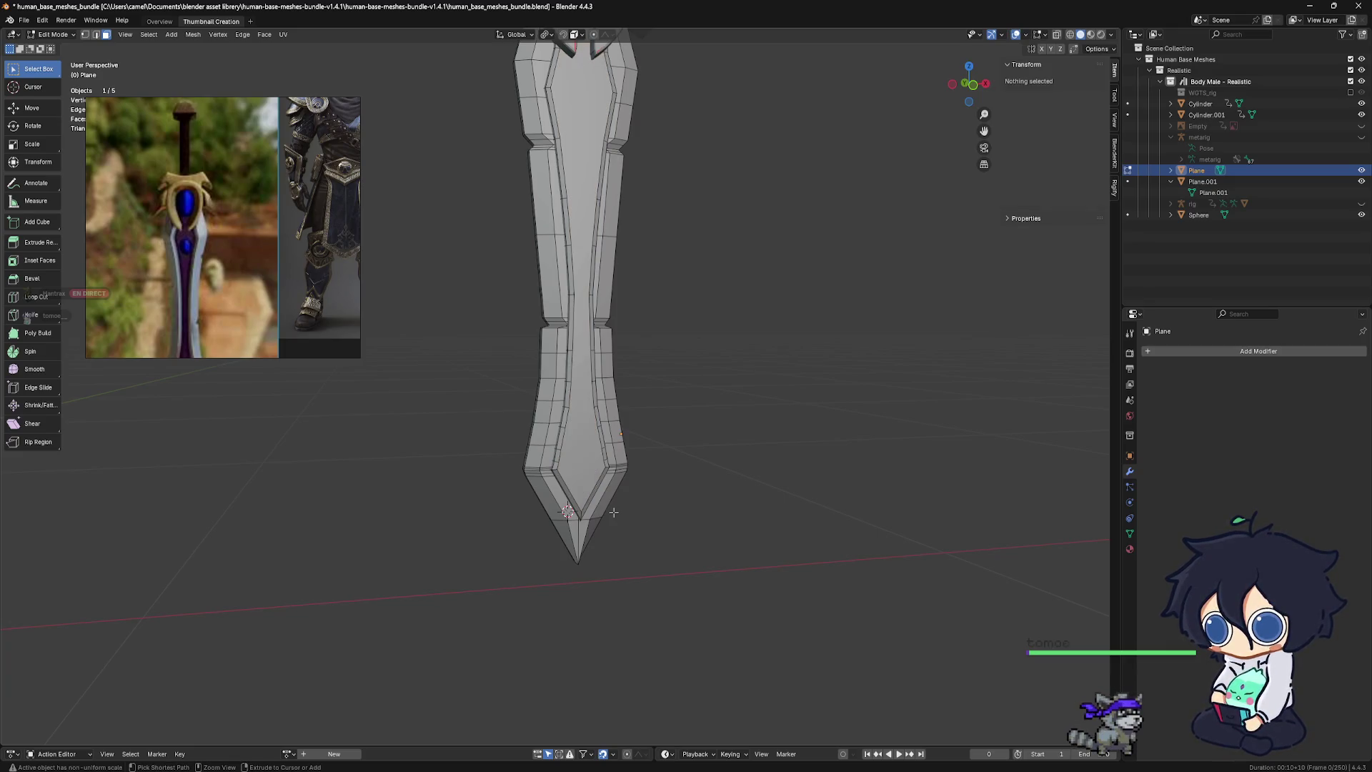
key("a")
key("Tab")
key("ctrl+minus")
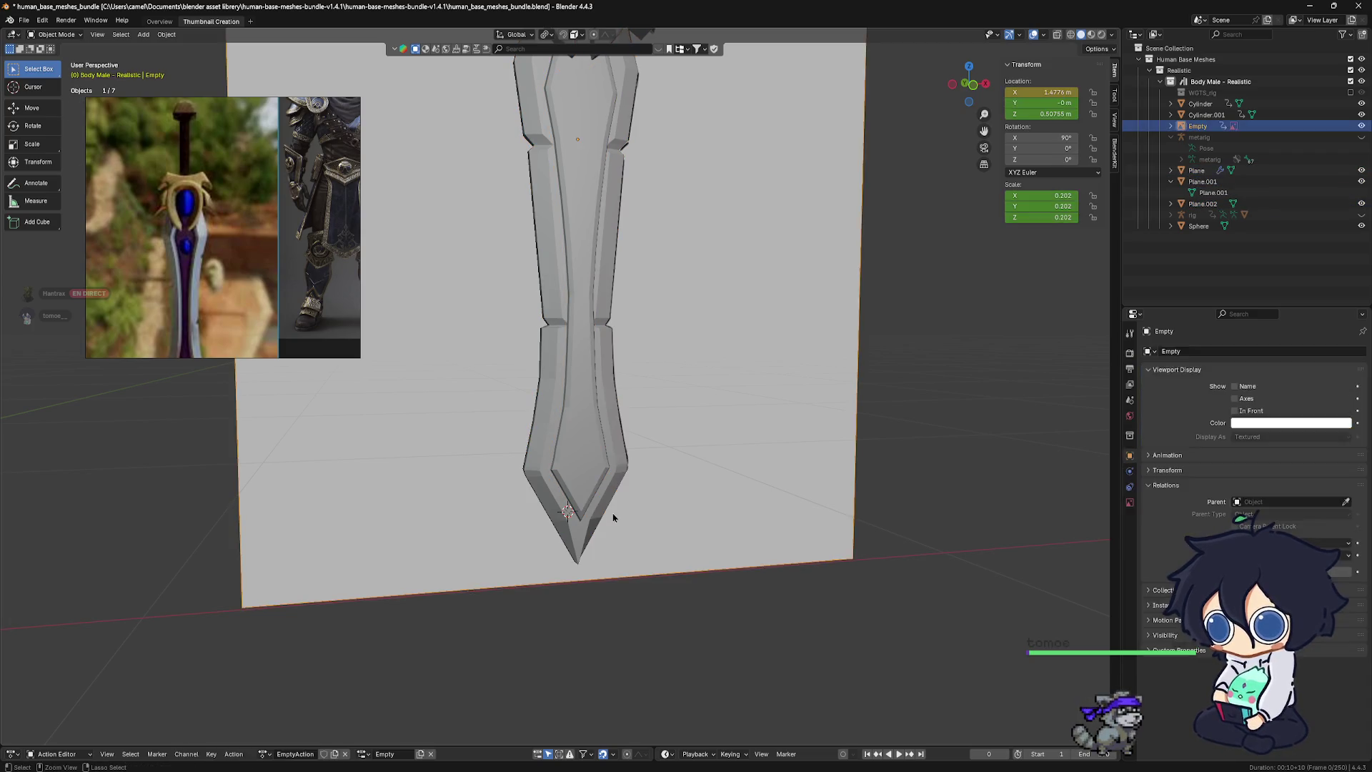
Select Plane.002's blade-shaped face island in Edit Mode and move it, then return to Object Mode
key("ctrl+a")
left_click(613, 516)
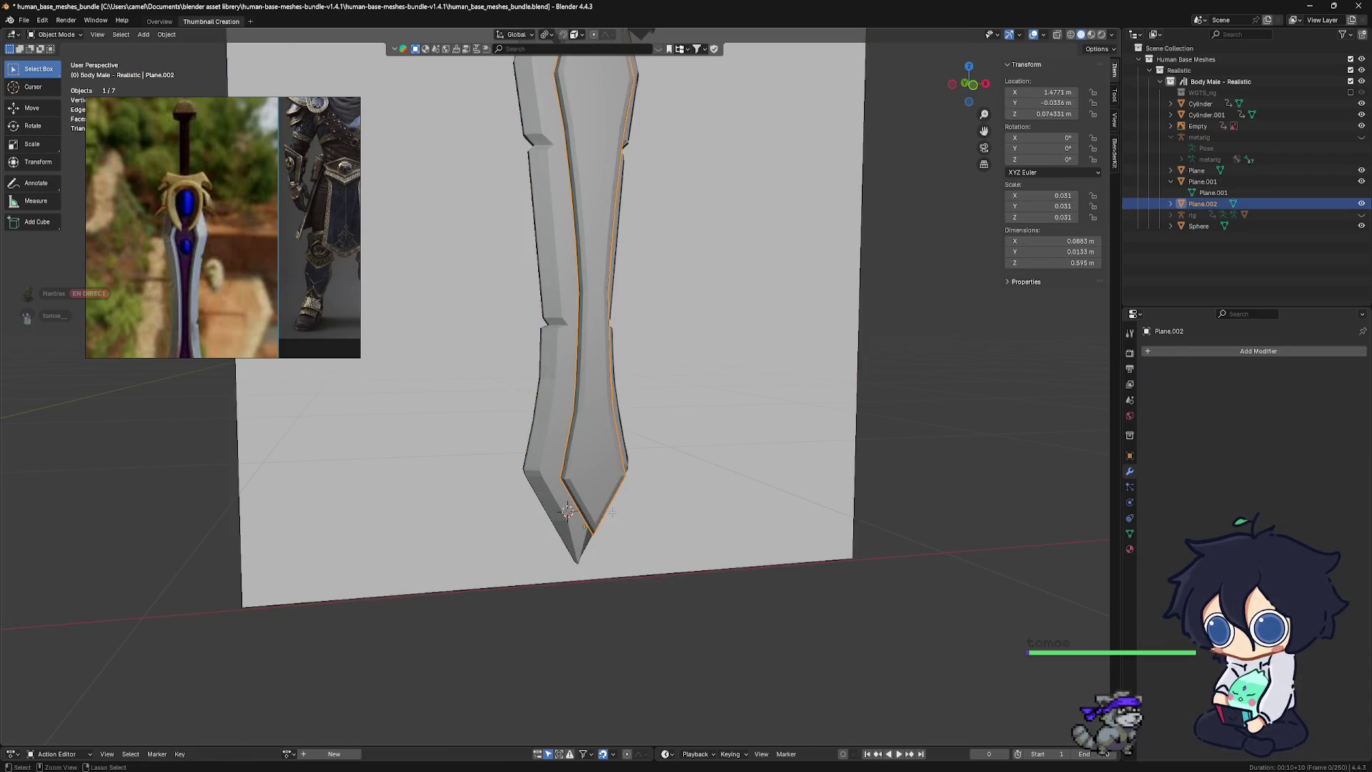
key("Tab")
key("ctrl+l")
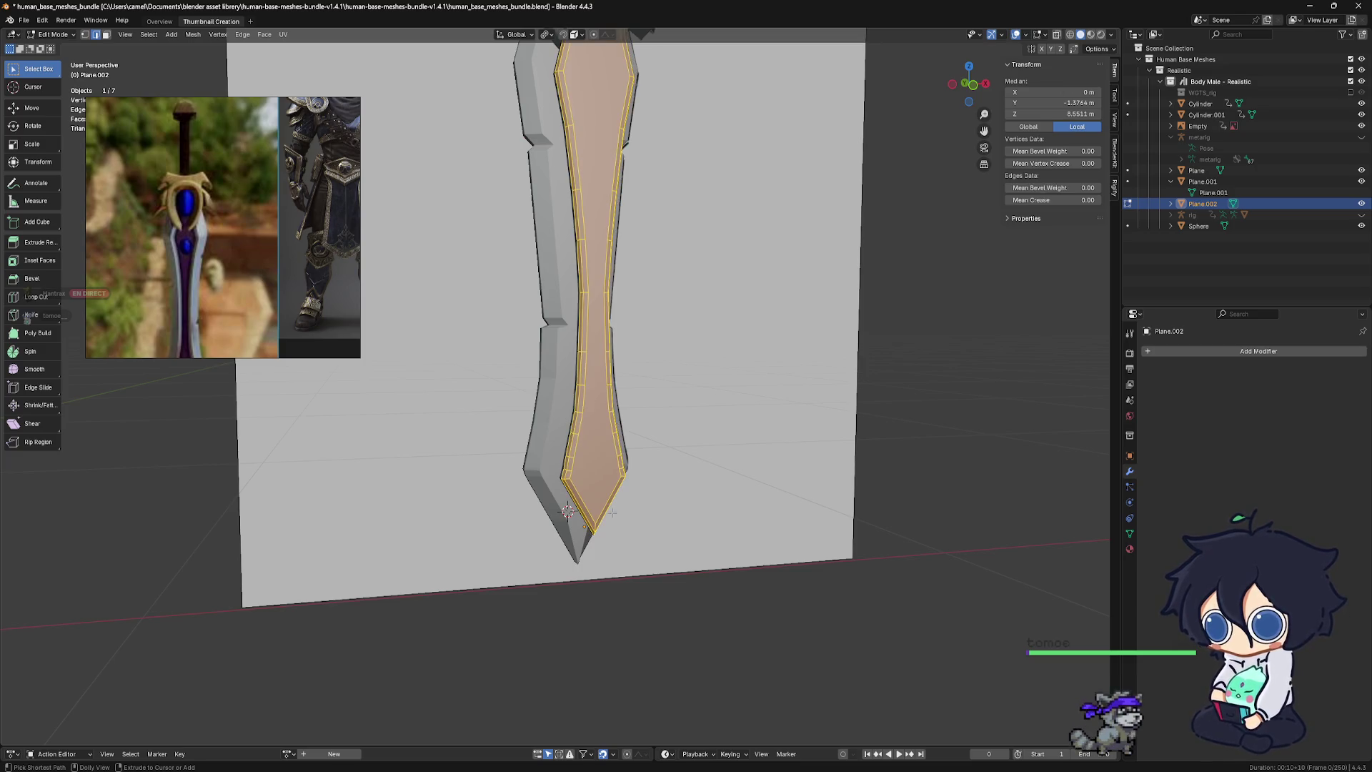
key("g")
left_click(605, 511)
key("ctrl+Tab")
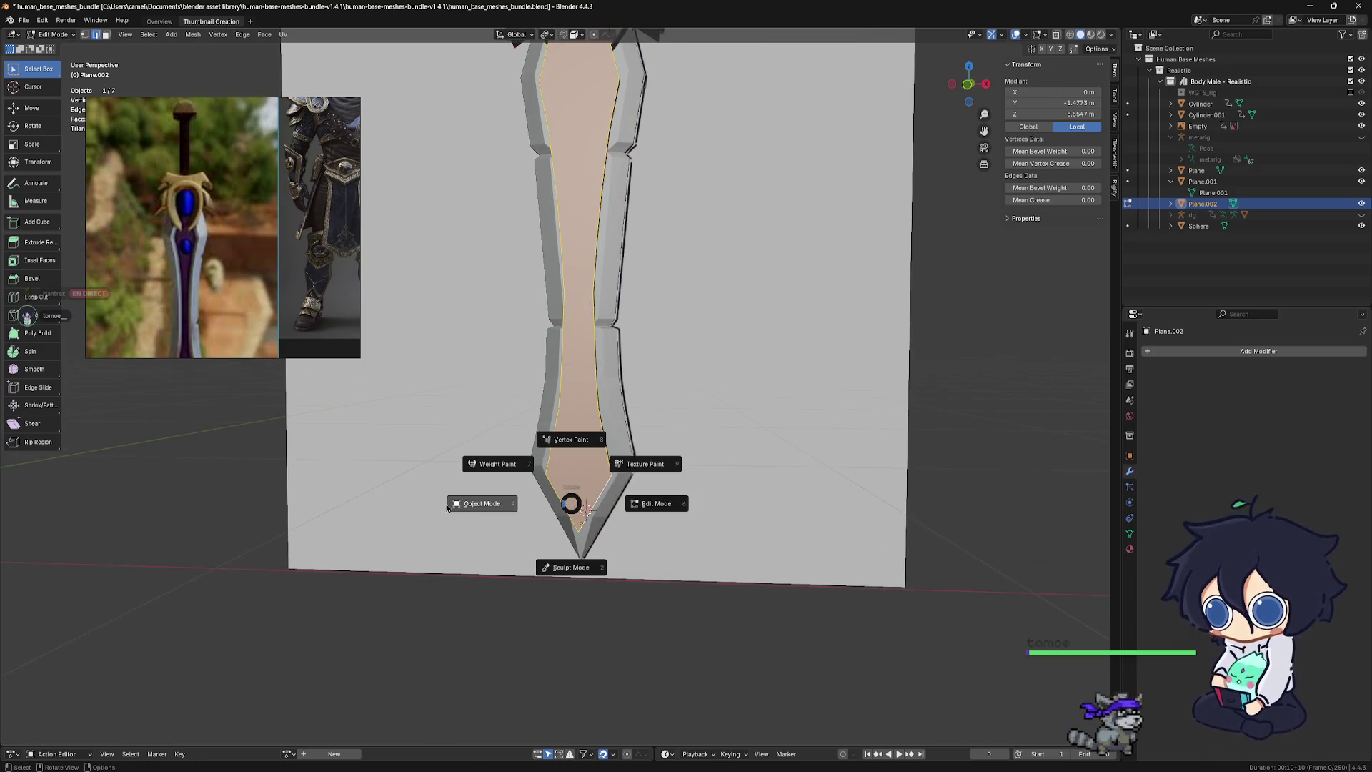
left_click(596, 505)
Hide the reference backdrop empty
middle_click_drag(596, 506, 546, 505)
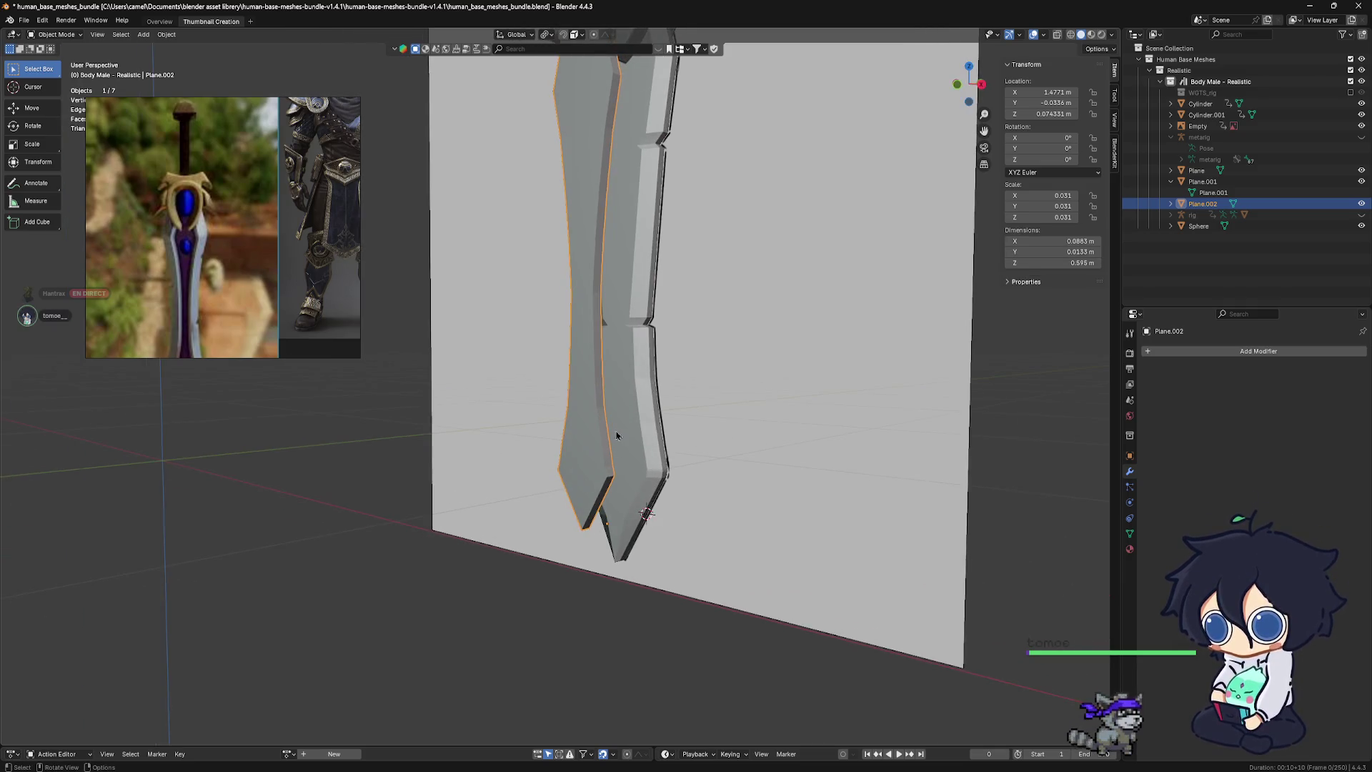
mouse_move(598, 435)
middle_mouse_down()
mouse_move(617, 481)
mouse_move(602, 485)
mouse_move(592, 459)
middle_mouse_up()
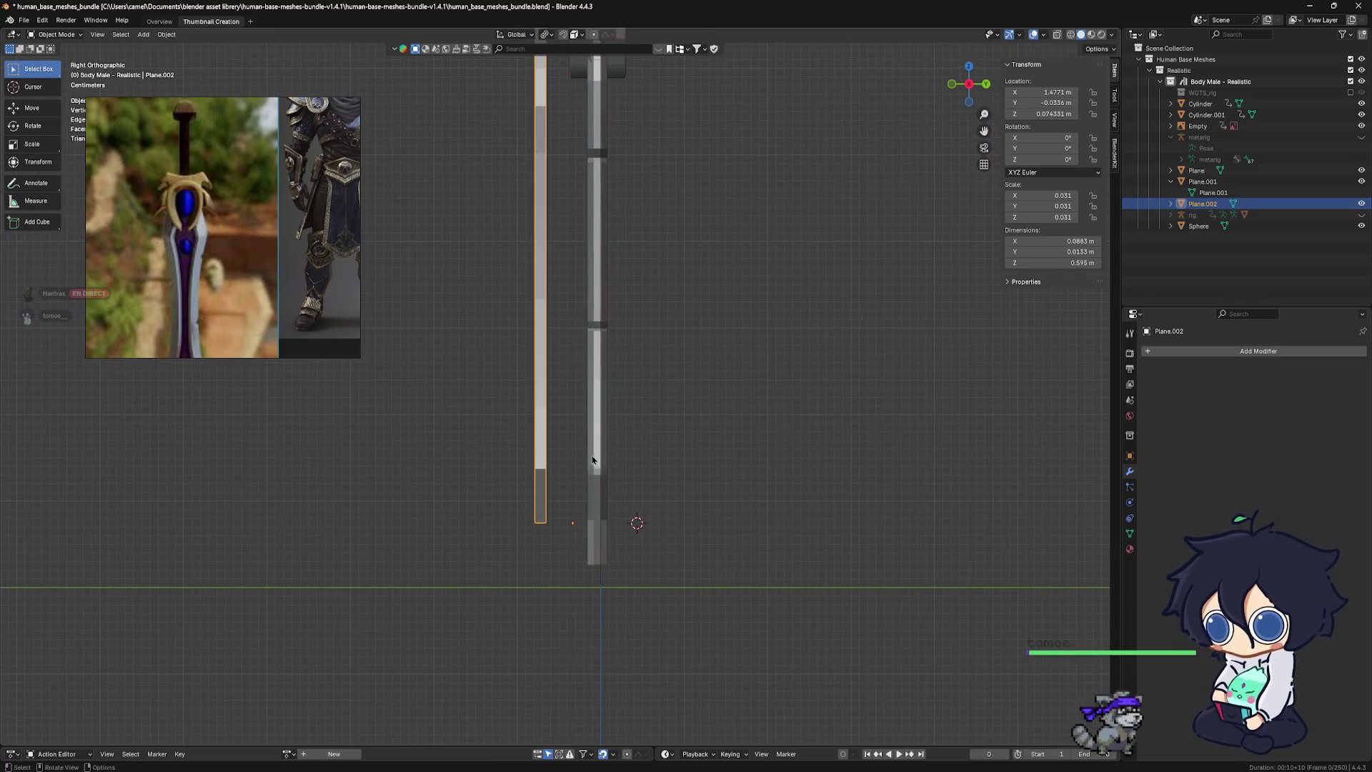
left_click(593, 460)
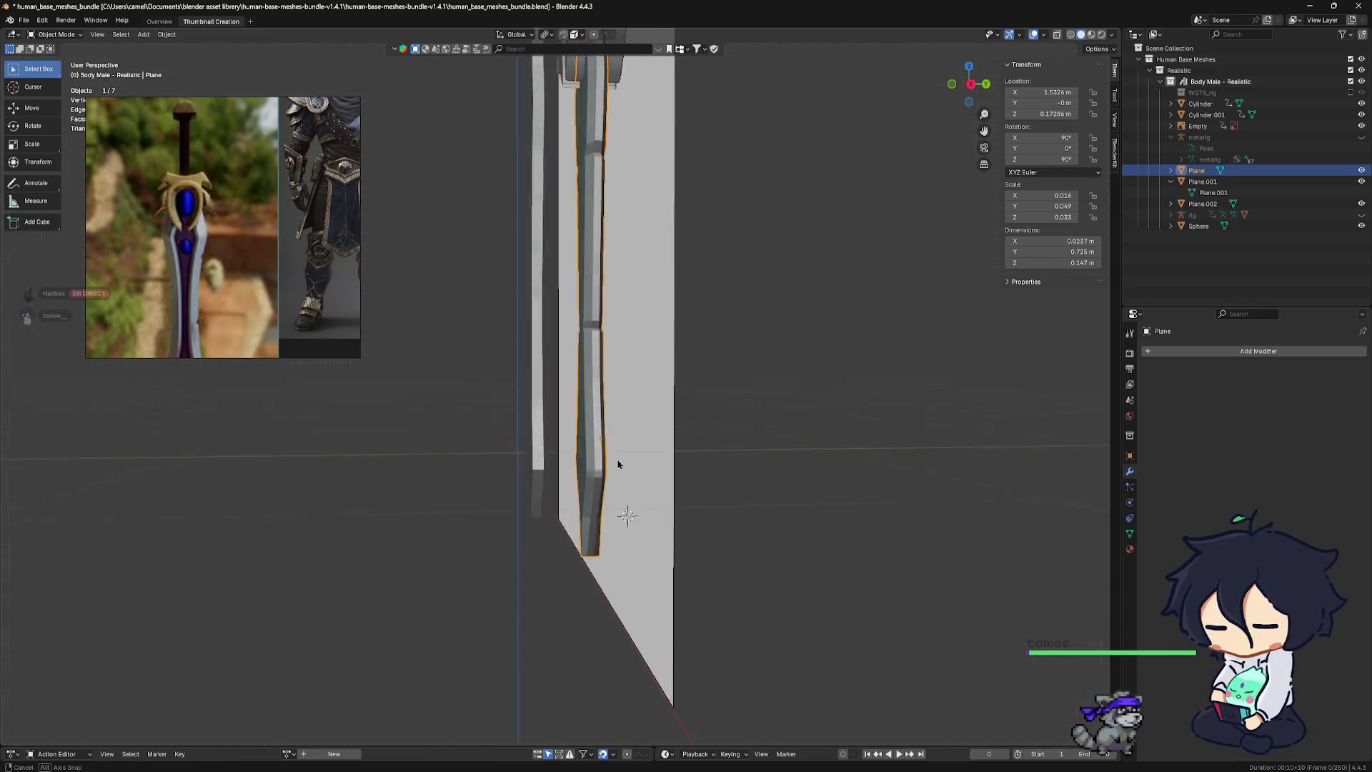
middle_click_drag(593, 460, 701, 406)
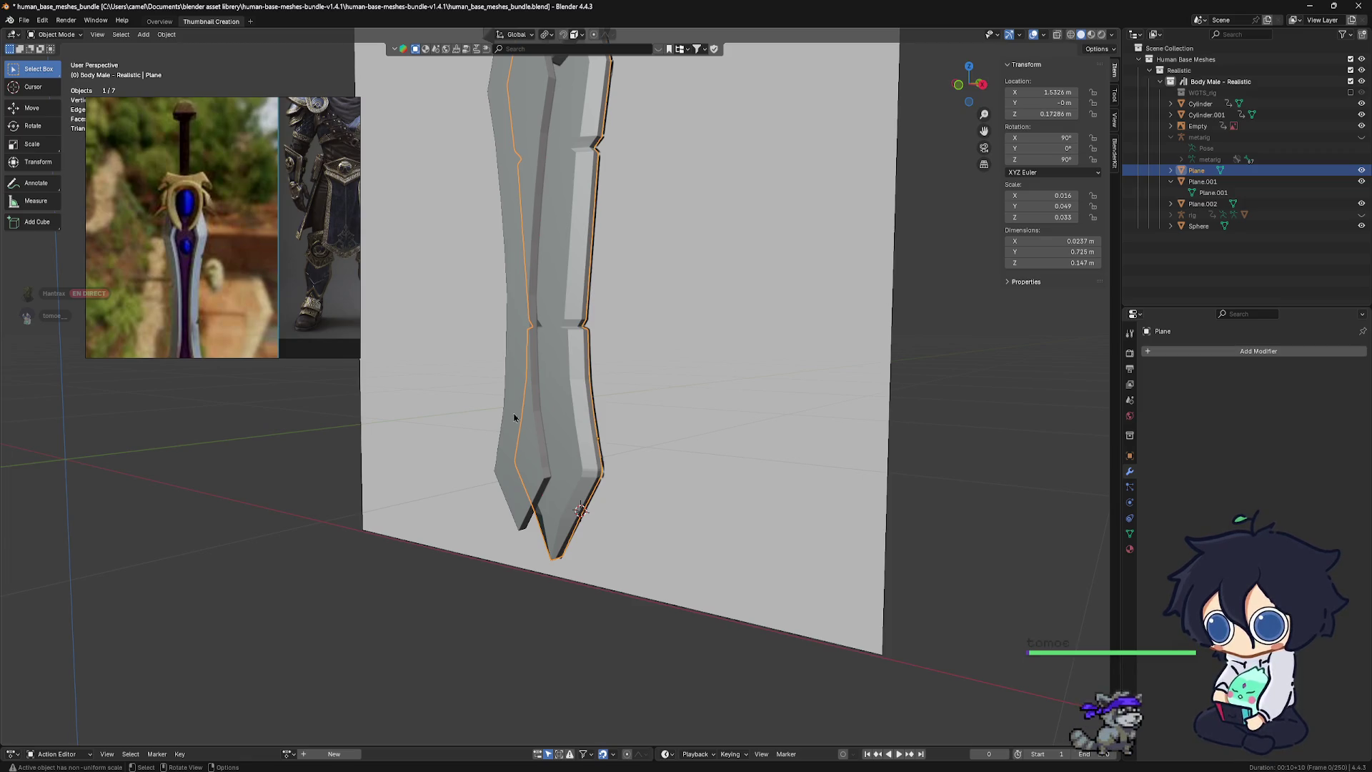
left_click(619, 454)
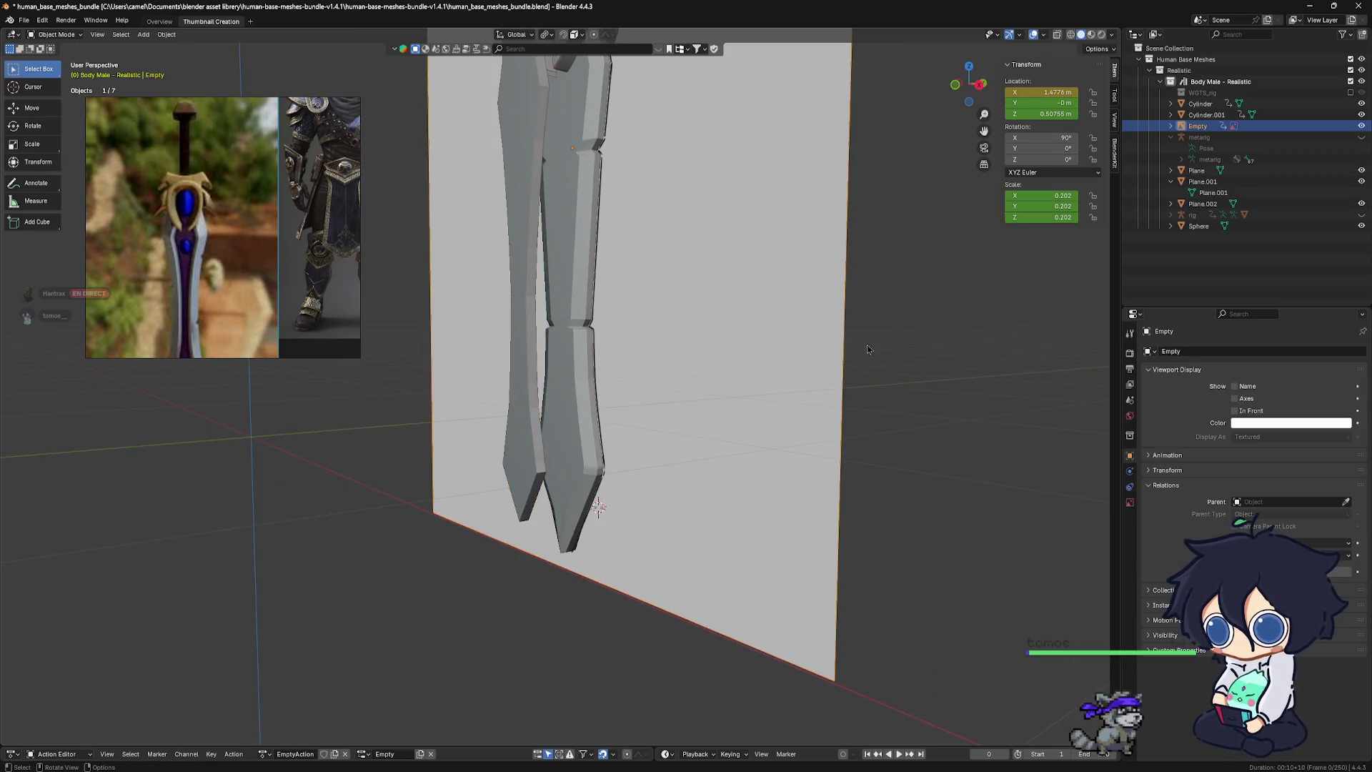
left_click(1362, 128)
middle_click_drag(607, 464, 492, 475)
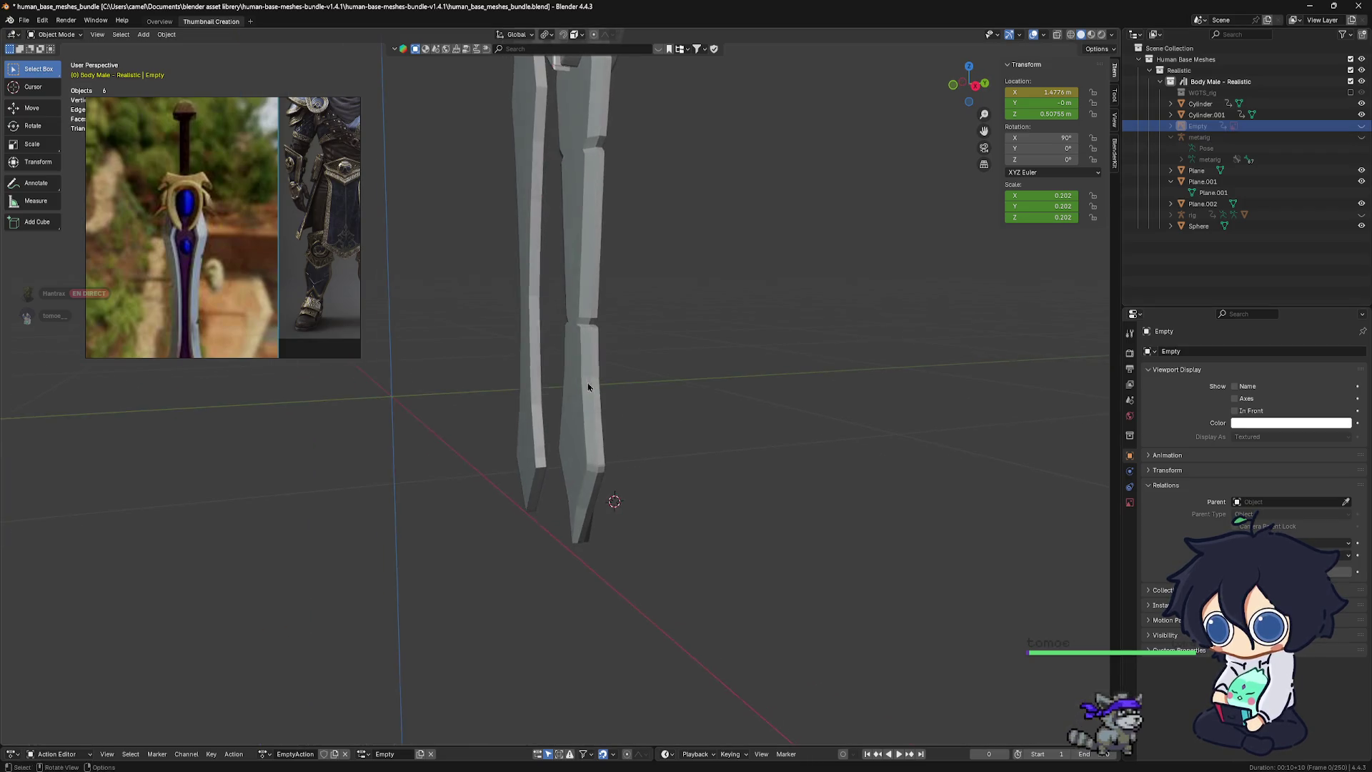
Move Plane.002 0.059 m along Y and select it together with the sword Plane
left_click(495, 473)
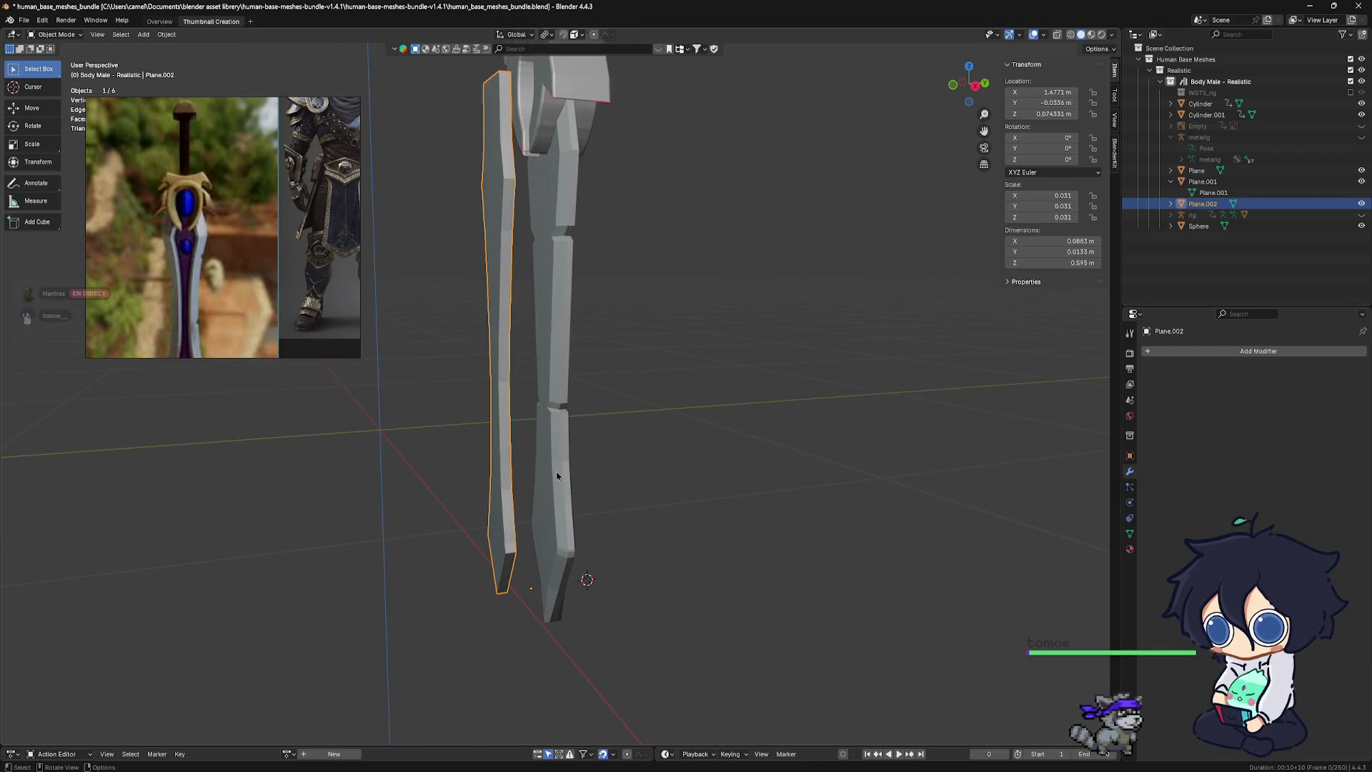
key("g")
key("y")
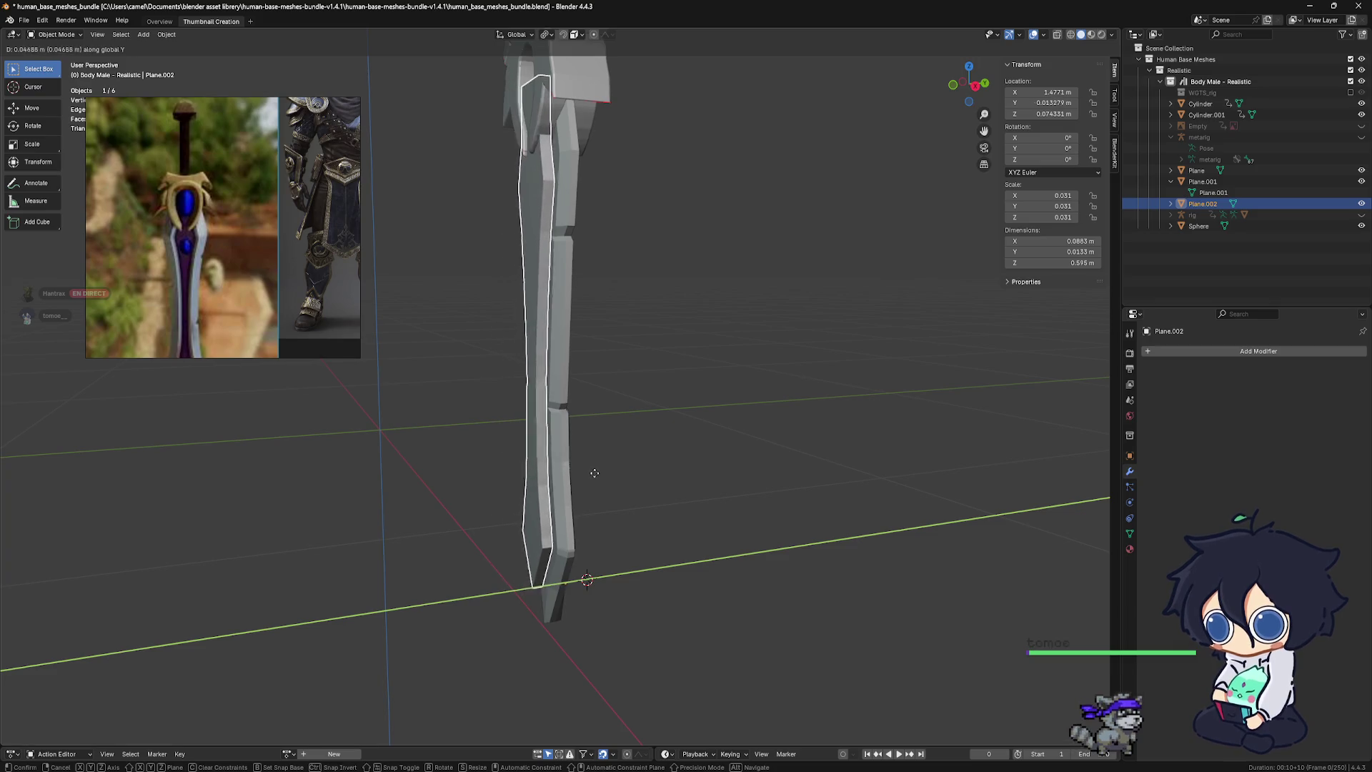
left_click(601, 473)
scroll(601, 473, "up", 3)
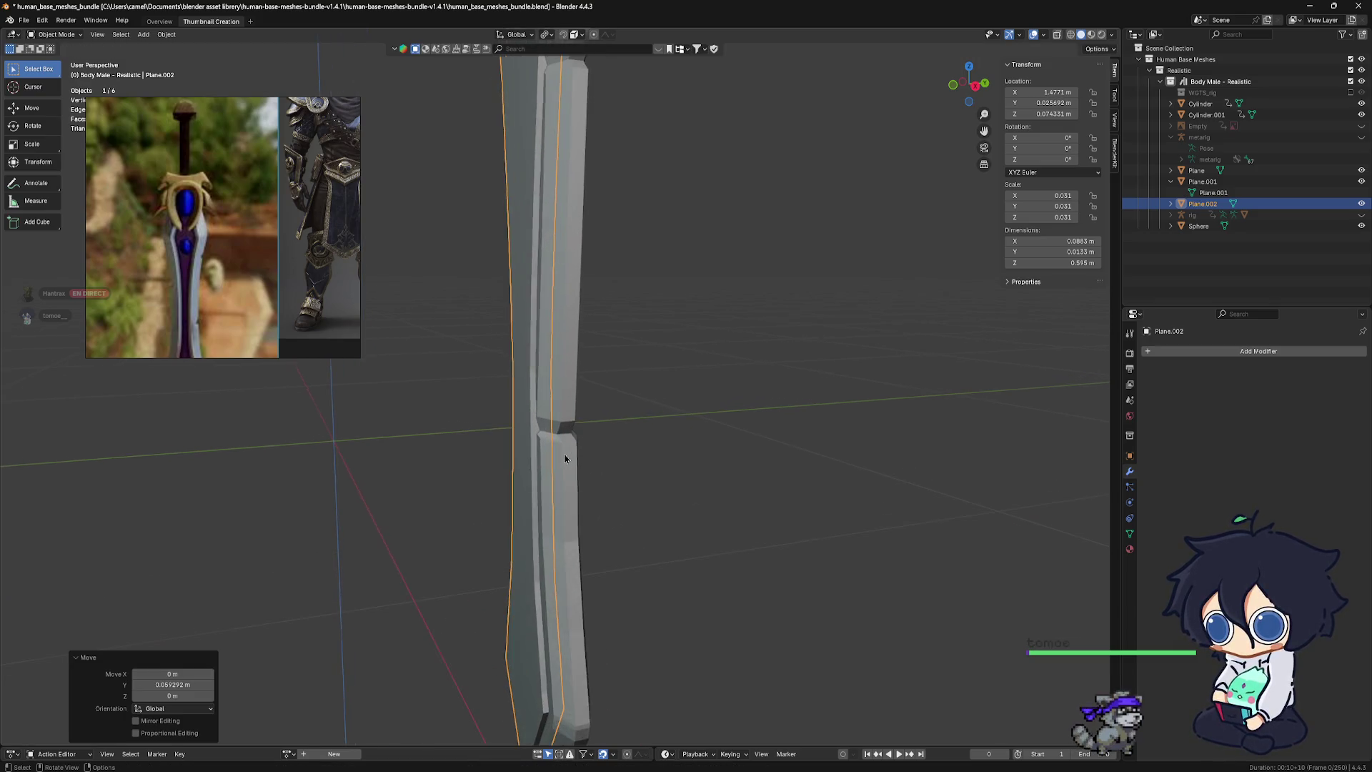
middle_click_drag(601, 698, 647, 400)
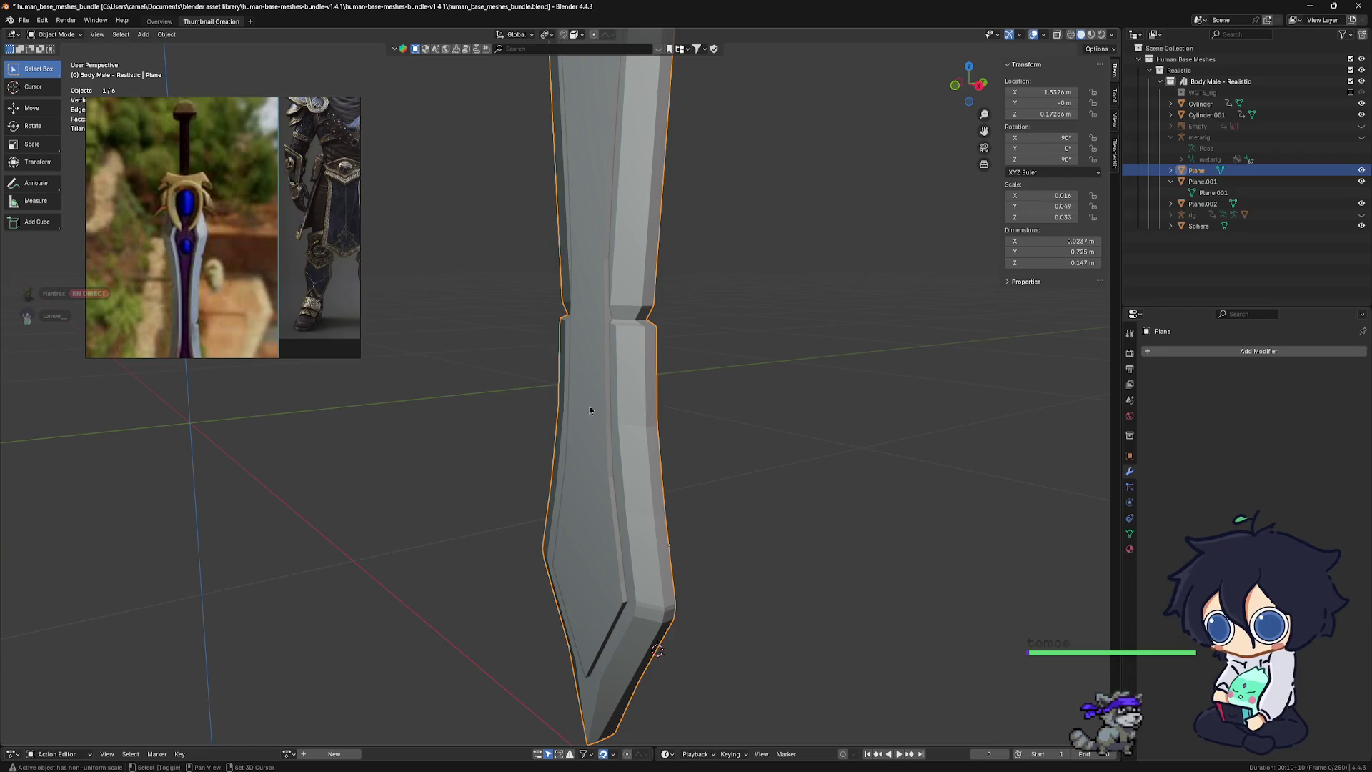
left_click(589, 411, "shift")
mouse_move(589, 410)
middle_mouse_down()
mouse_move(681, 395)
mouse_move(664, 431)
mouse_move(612, 444)
mouse_move(597, 468)
mouse_move(646, 487)
middle_mouse_up()
Join the sword Plane into Plane.002 and bridge the two open edge loops
key("ctrl+j")
key("Tab")
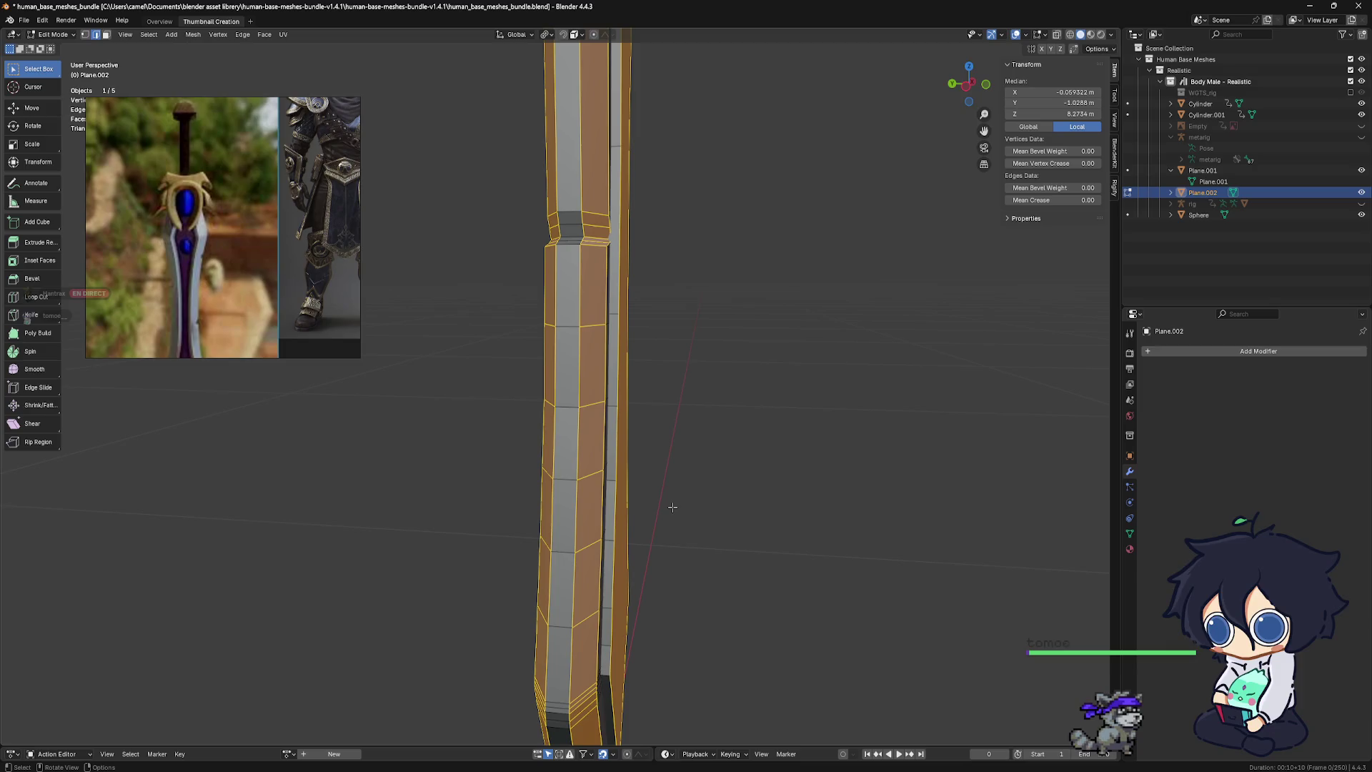
key("ctrl+e")
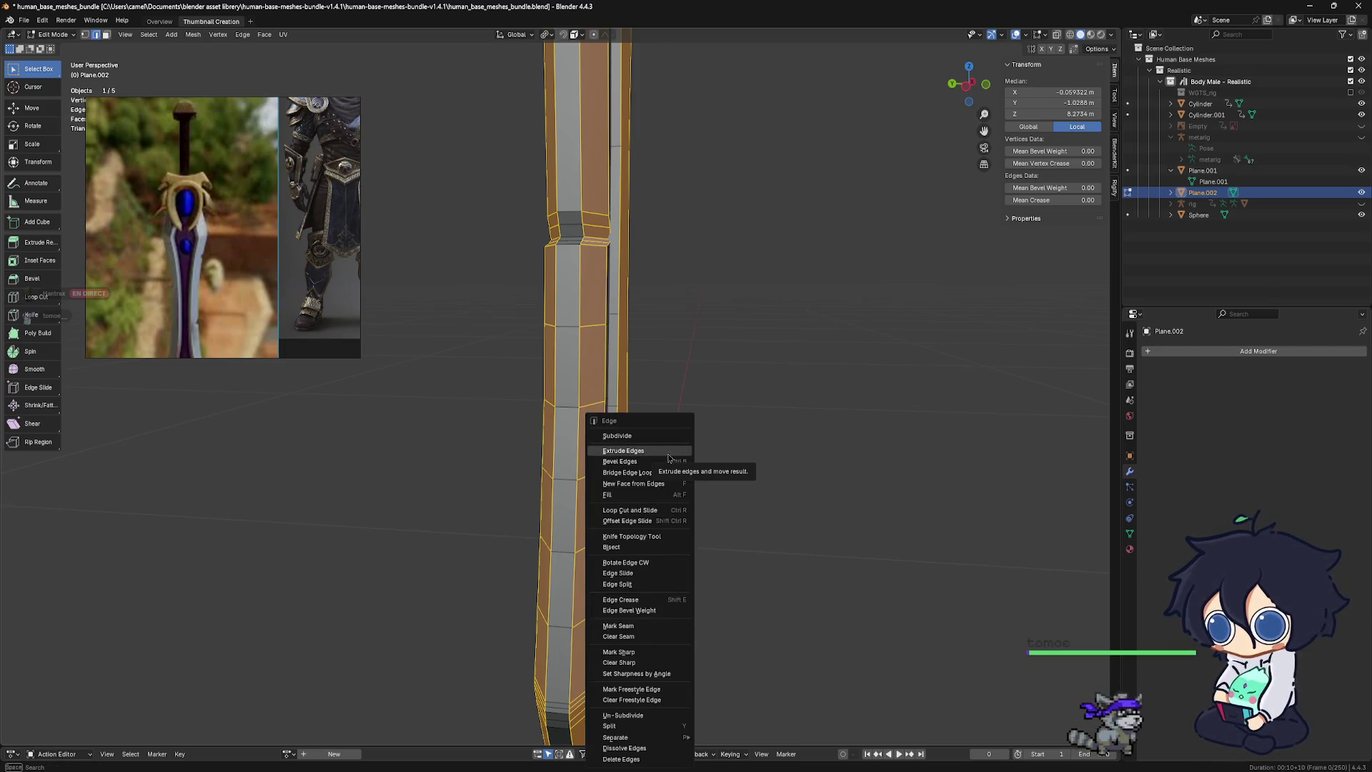
left_click(668, 473)
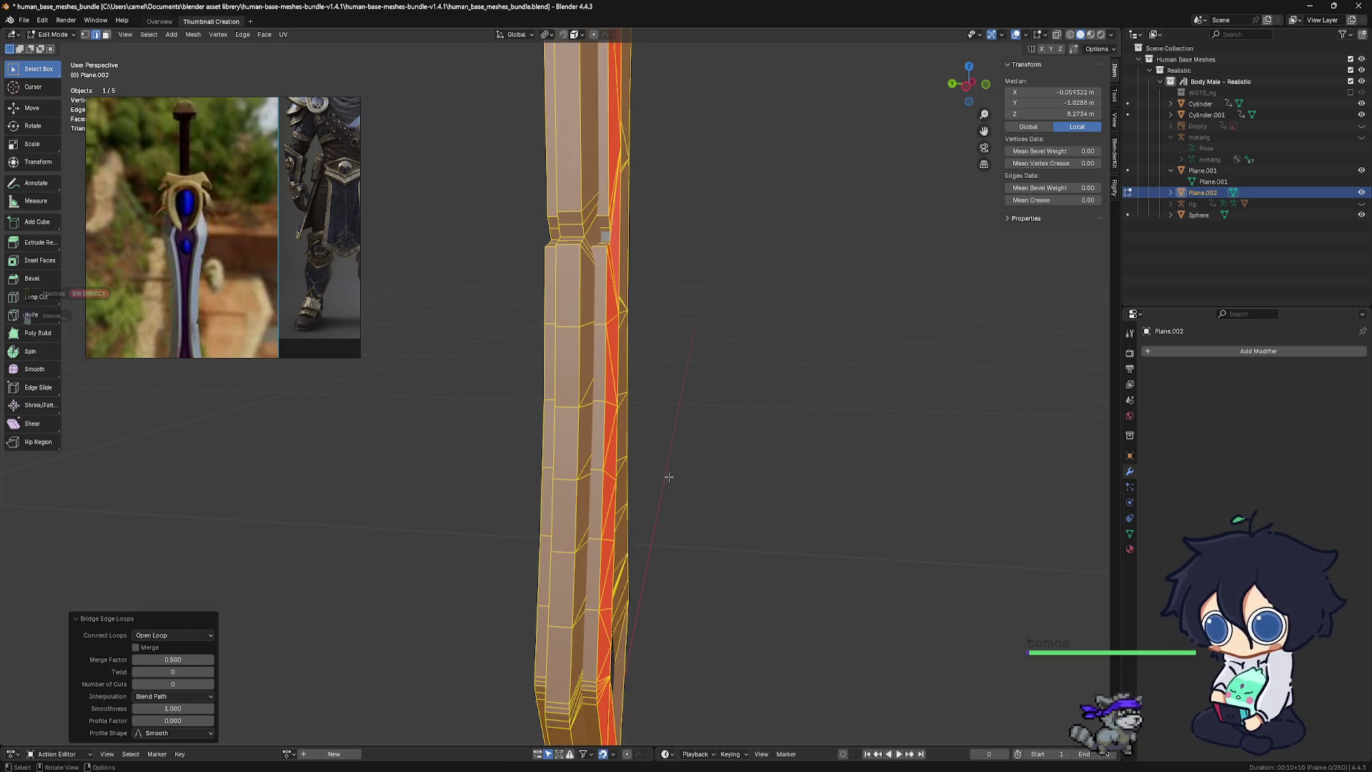
right_click(675, 472)
key("Escape")
mouse_move(679, 471)
middle_mouse_down()
mouse_move(672, 403)
mouse_move(633, 410)
middle_mouse_up()
left_click(632, 410)
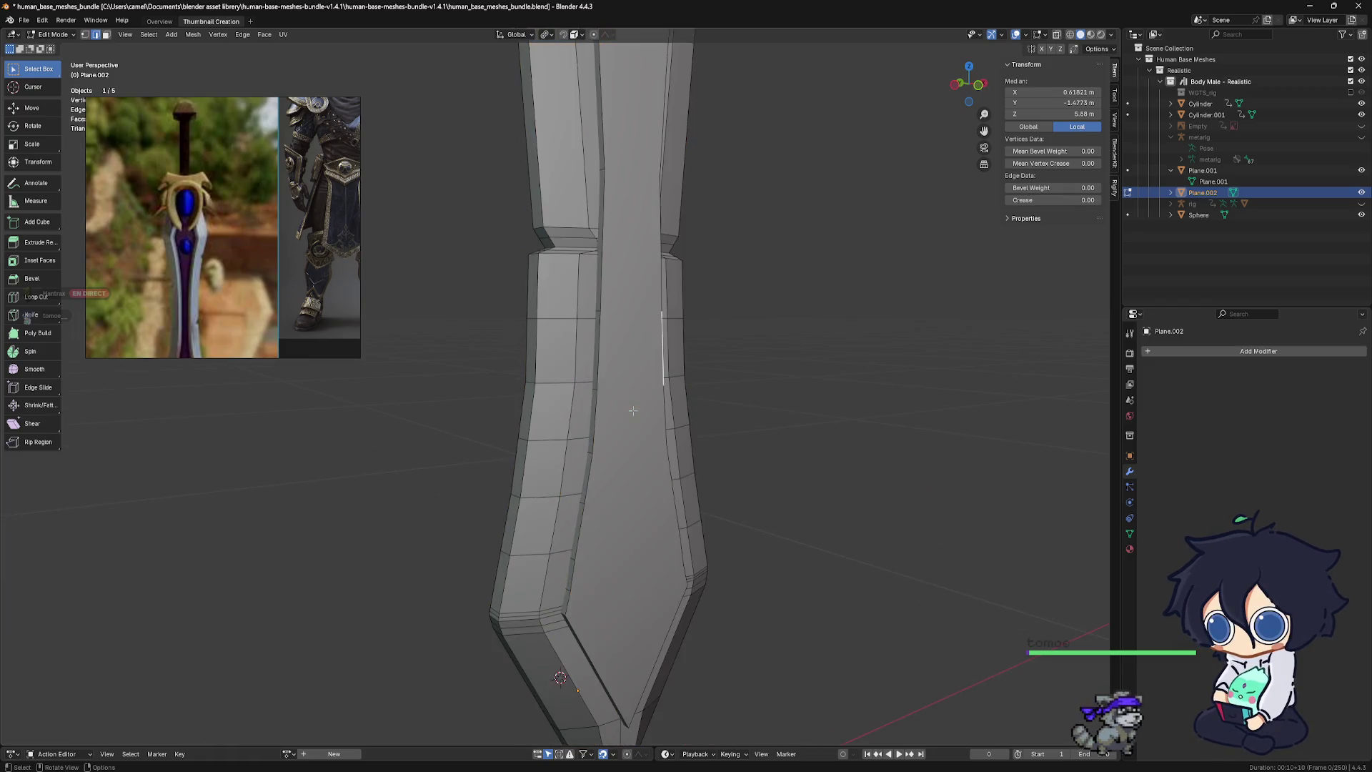
Extrude the blade's front face along its normals by -0.149 m
left_click(105, 35)
left_click(612, 427)
middle_click_drag(612, 427, 597, 490)
right_click(597, 490)
left_click(625, 492)
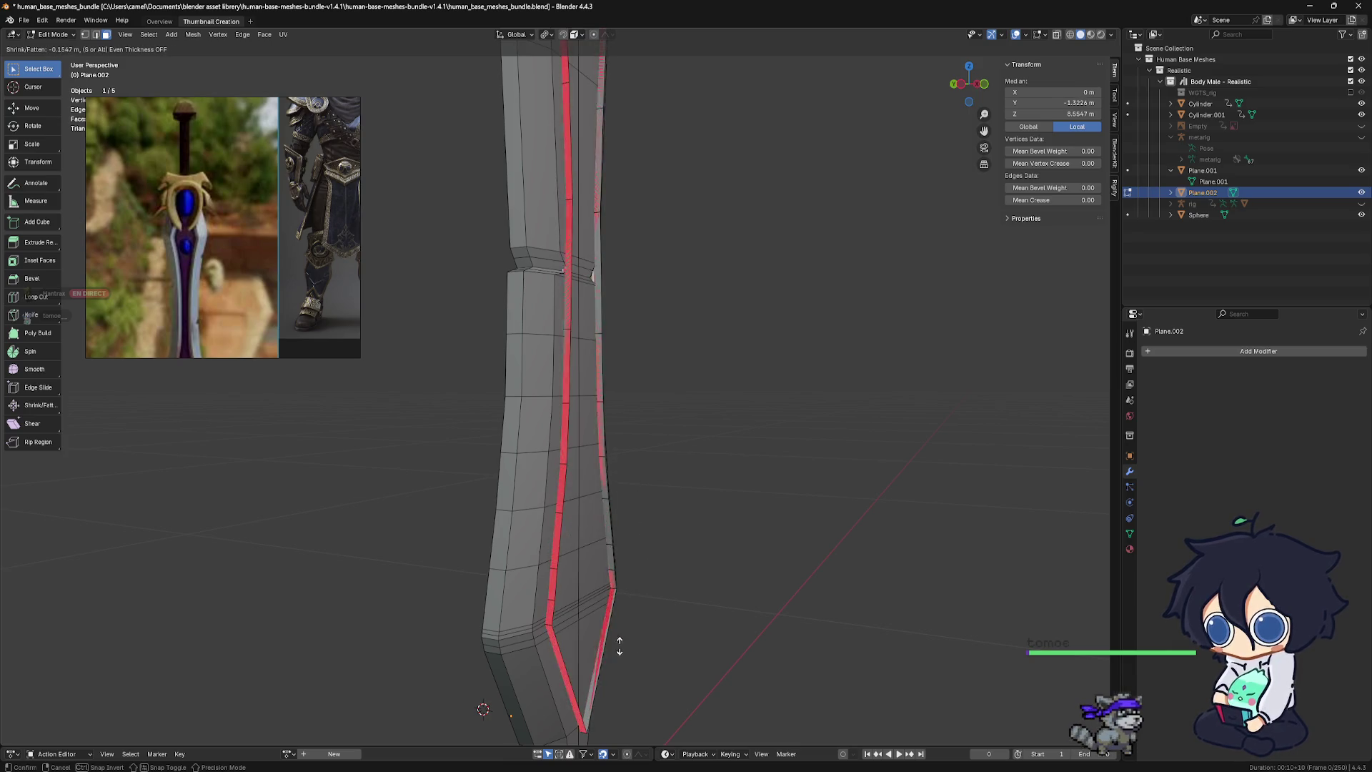
left_click(580, 639)
mouse_move(581, 639)
middle_mouse_down()
mouse_move(447, 634)
mouse_move(571, 550)
middle_mouse_up()
Nudge the extruded face 0.004395 m along the global Y axis
key("g")
key("y")
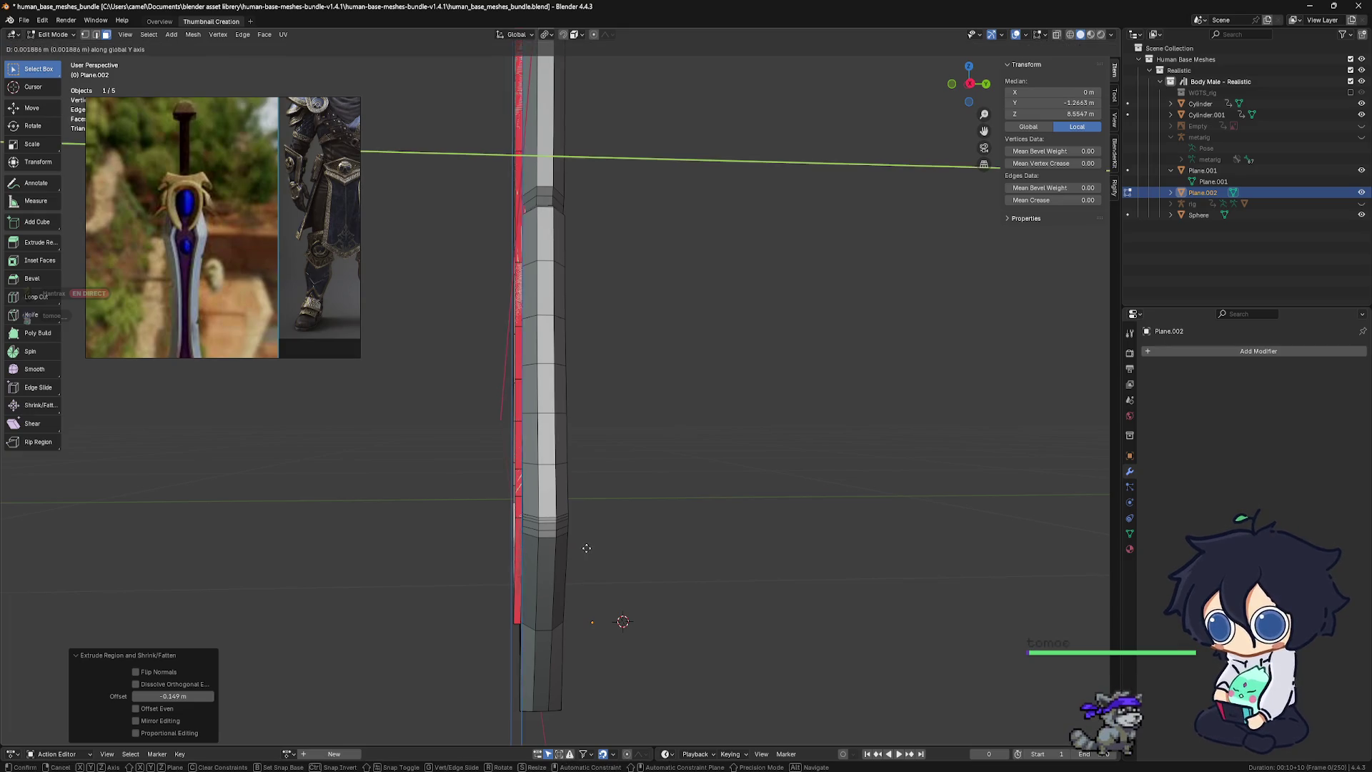
left_click(590, 546)
mouse_move(589, 547)
middle_mouse_down()
mouse_move(712, 537)
mouse_move(527, 521)
mouse_move(660, 487)
mouse_move(613, 556)
mouse_move(705, 522)
mouse_move(623, 508)
middle_mouse_up()
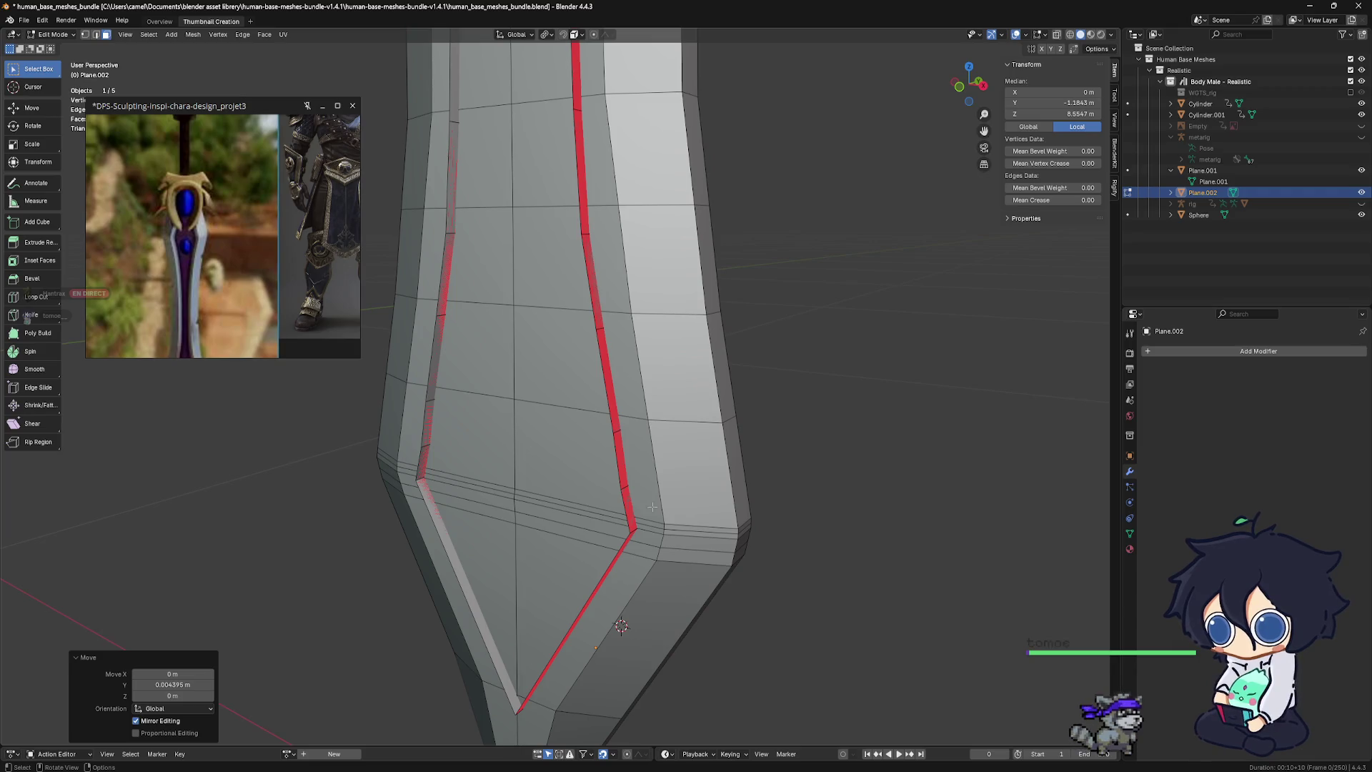
left_click(632, 517, "alt+shift")
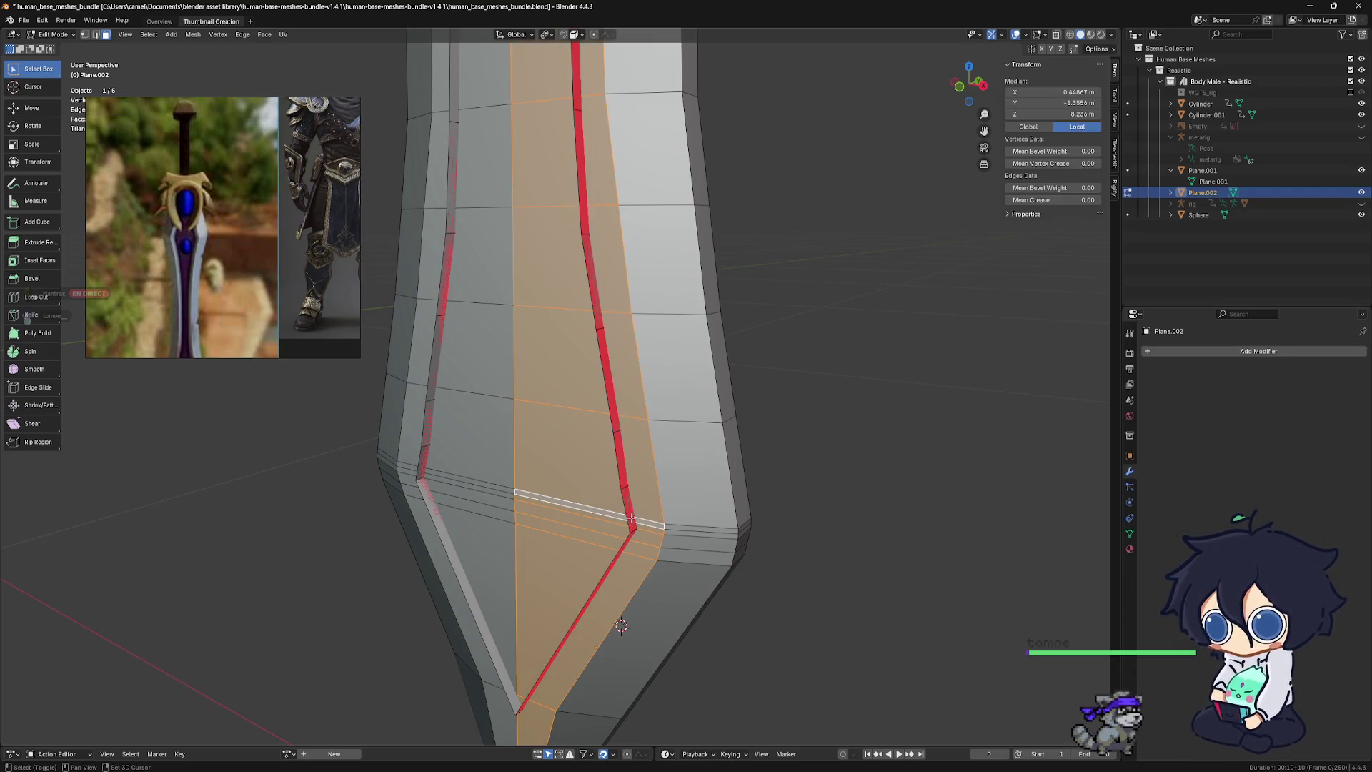
Select the thin face strip along the fuller, dissolve it, then delete its edges and faces
left_click(628, 498)
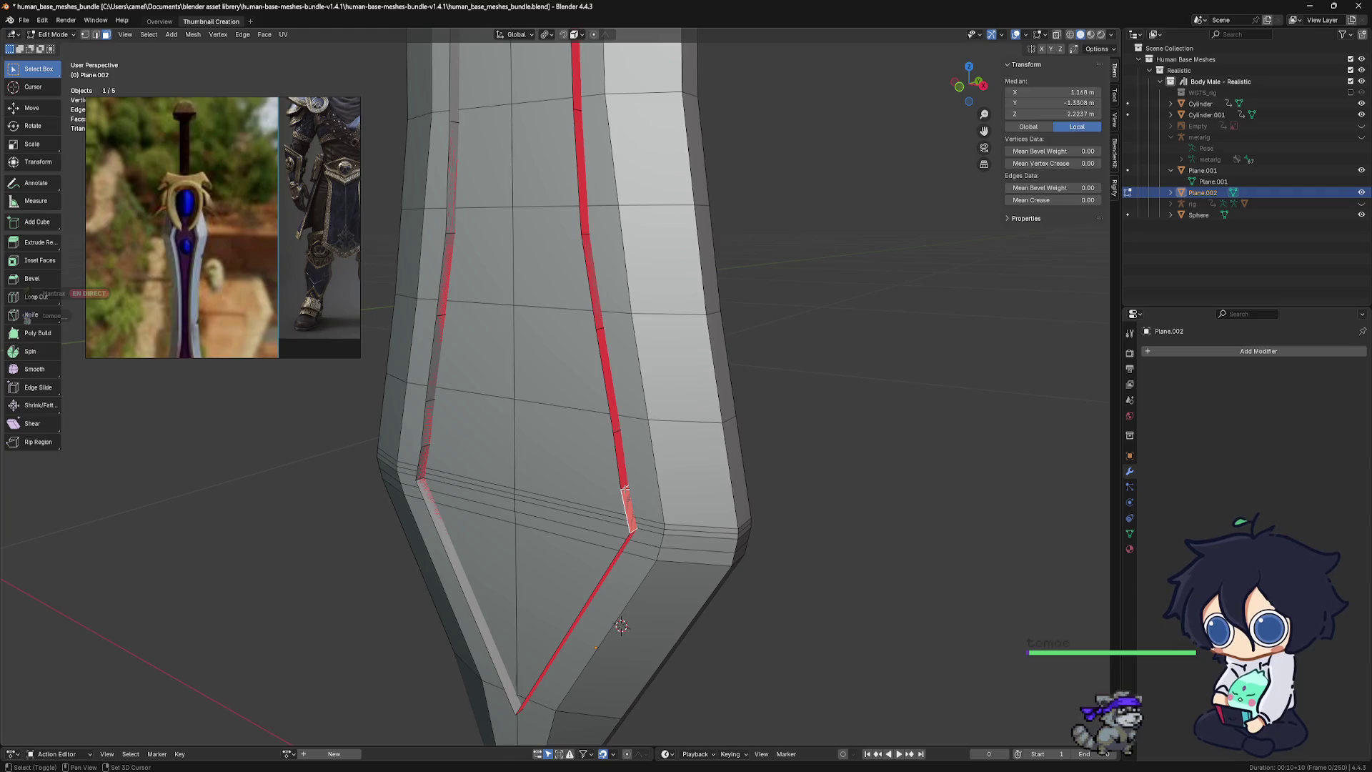
key("ctrl+l")
key("x")
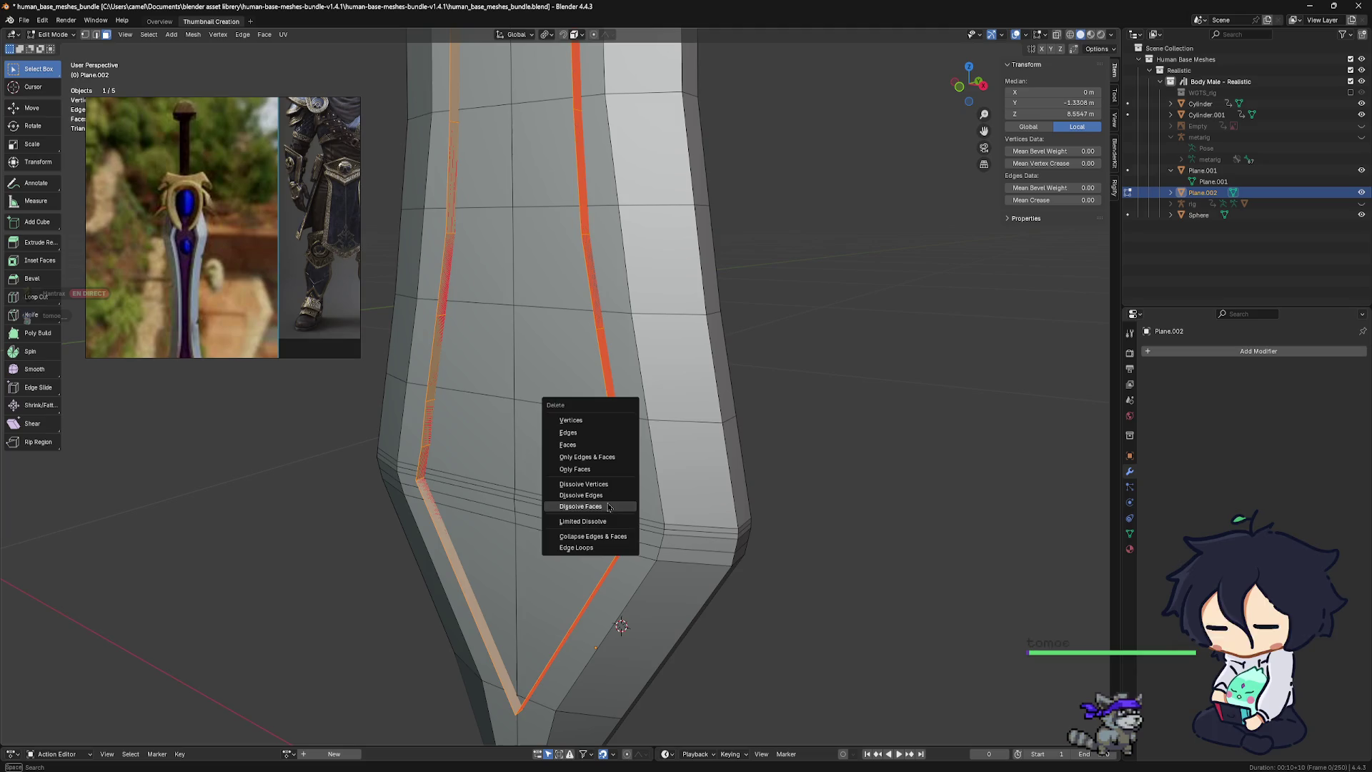
left_click(594, 506)
key("x")
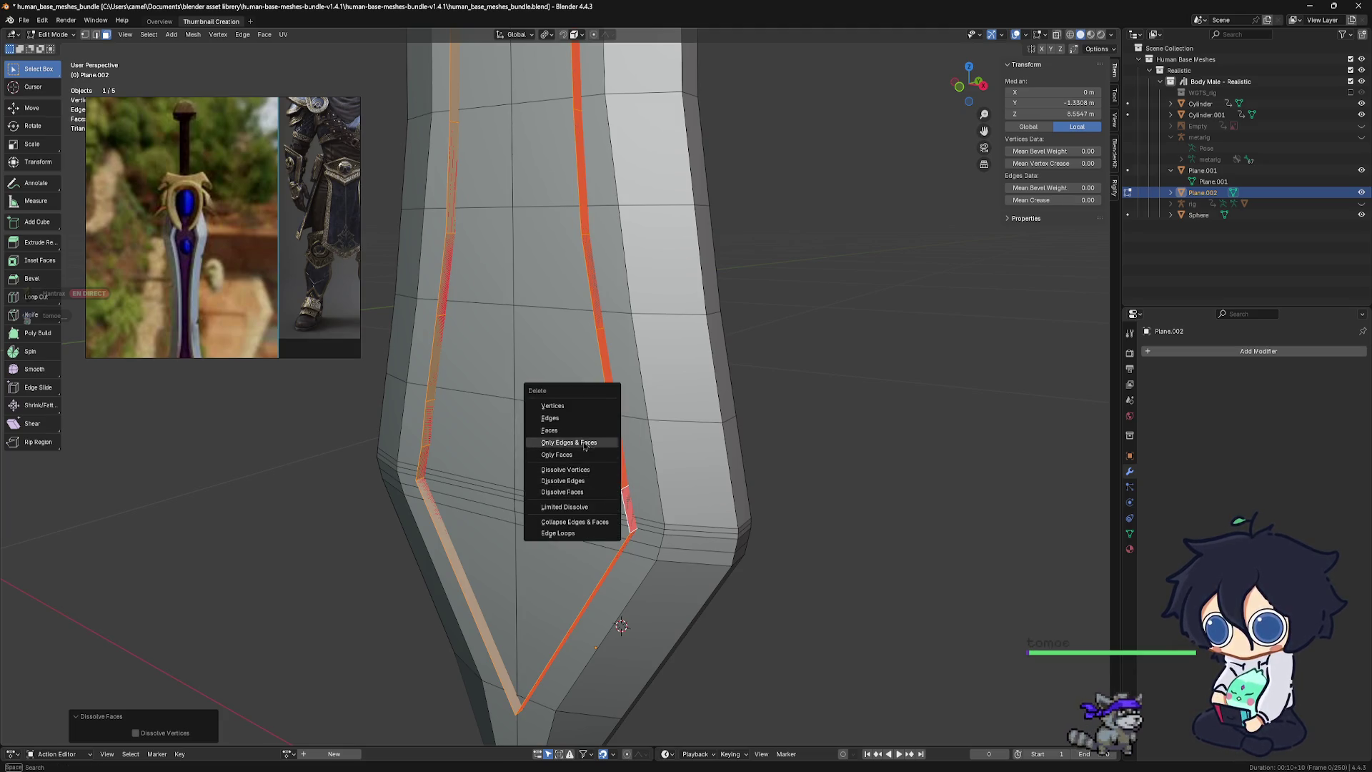
left_click(573, 427)
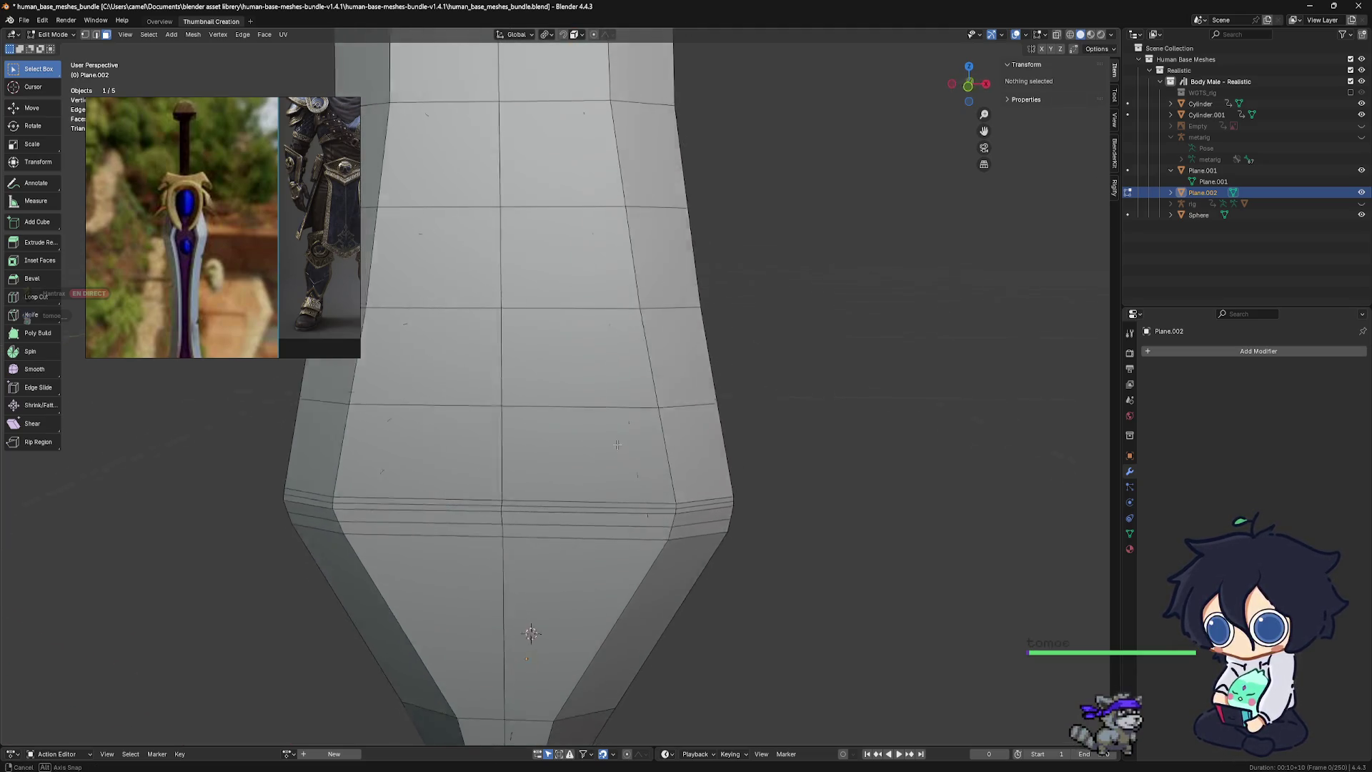
Restore the fuller's edge loop selection and select a strip of faces along the fuller
middle_click_drag(566, 442, 621, 468)
left_click(625, 473, "alt")
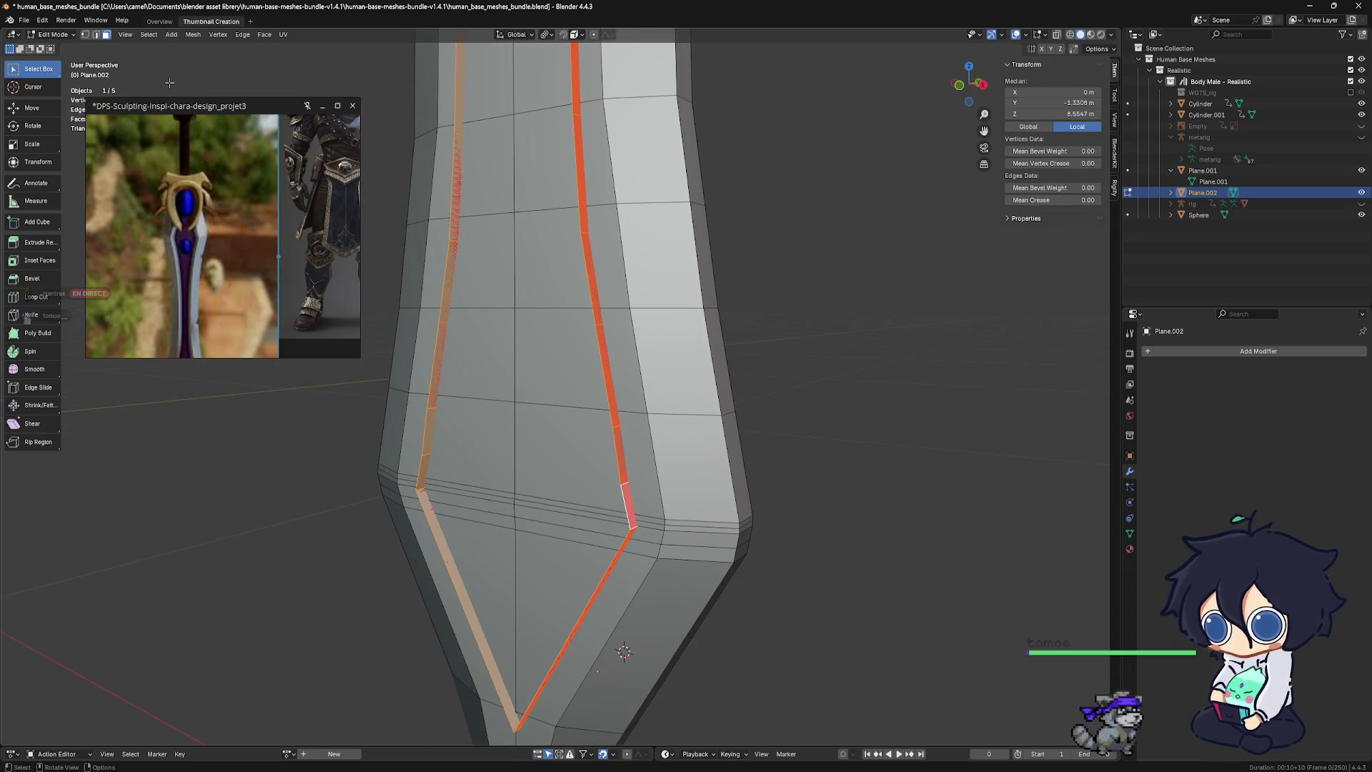
left_click(95, 53)
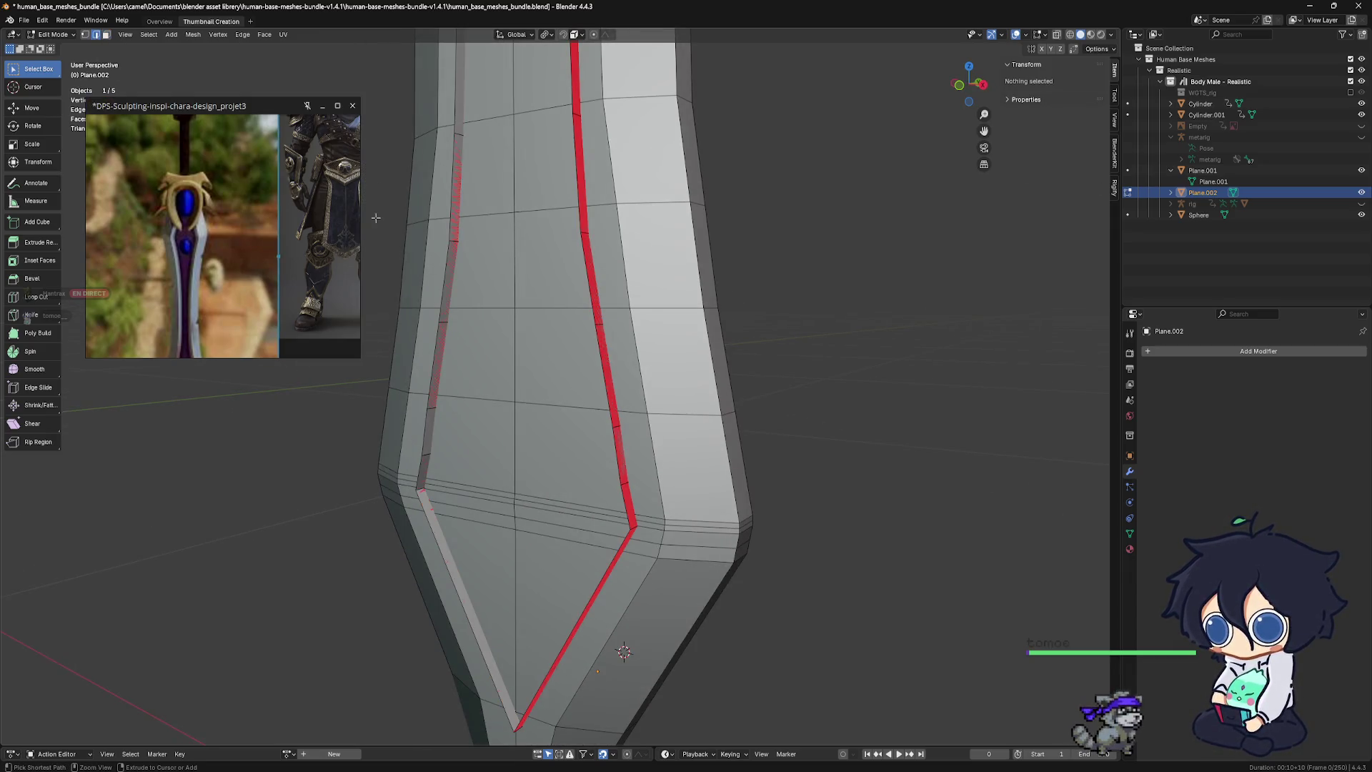
key("ctrl+z")
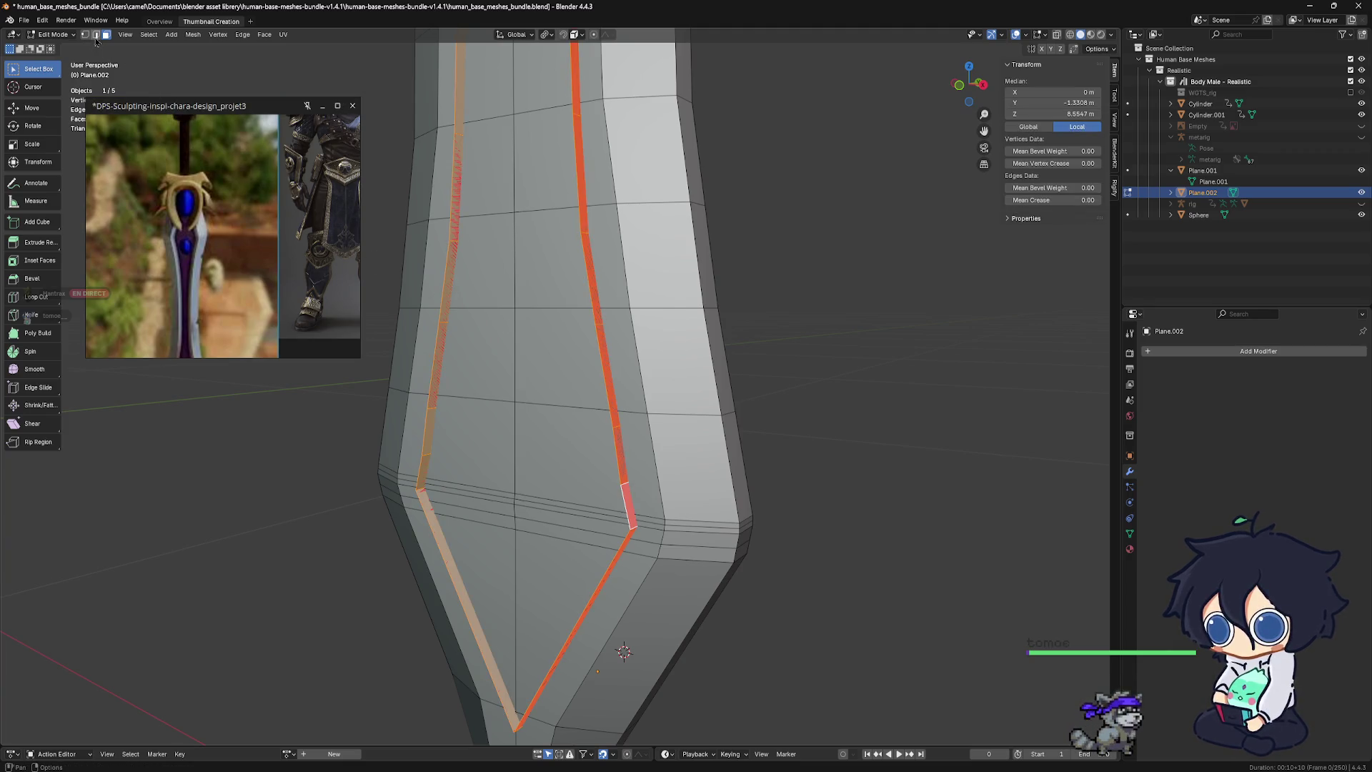
middle_click_drag(629, 458, 656, 443)
right_click(656, 443)
left_click(656, 443)
mouse_move(559, 434)
middle_mouse_down()
mouse_move(543, 437)
mouse_move(666, 472)
mouse_move(665, 494)
middle_mouse_up()
key("ctrl+z")
key("ctrl+z")
key("ctrl+z")
key("ctrl+z")
key("ctrl+z")
key("ctrl+z")
mouse_move(616, 513)
middle_mouse_down()
mouse_move(540, 532)
mouse_move(644, 521)
middle_mouse_up()
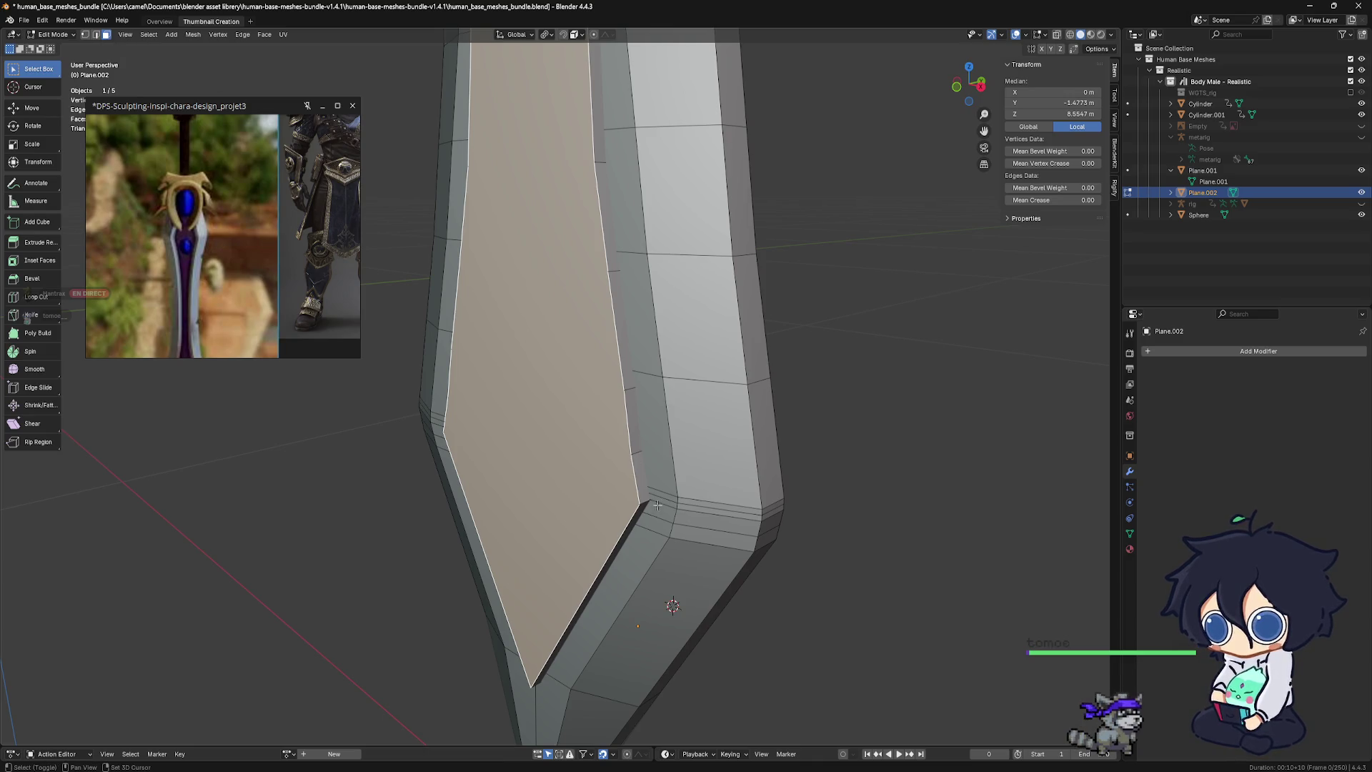
Extrude the selected fuller faces along their normals
left_click(643, 503, "alt")
mouse_move(623, 484)
middle_mouse_down()
mouse_move(555, 479)
mouse_move(571, 472)
middle_mouse_up()
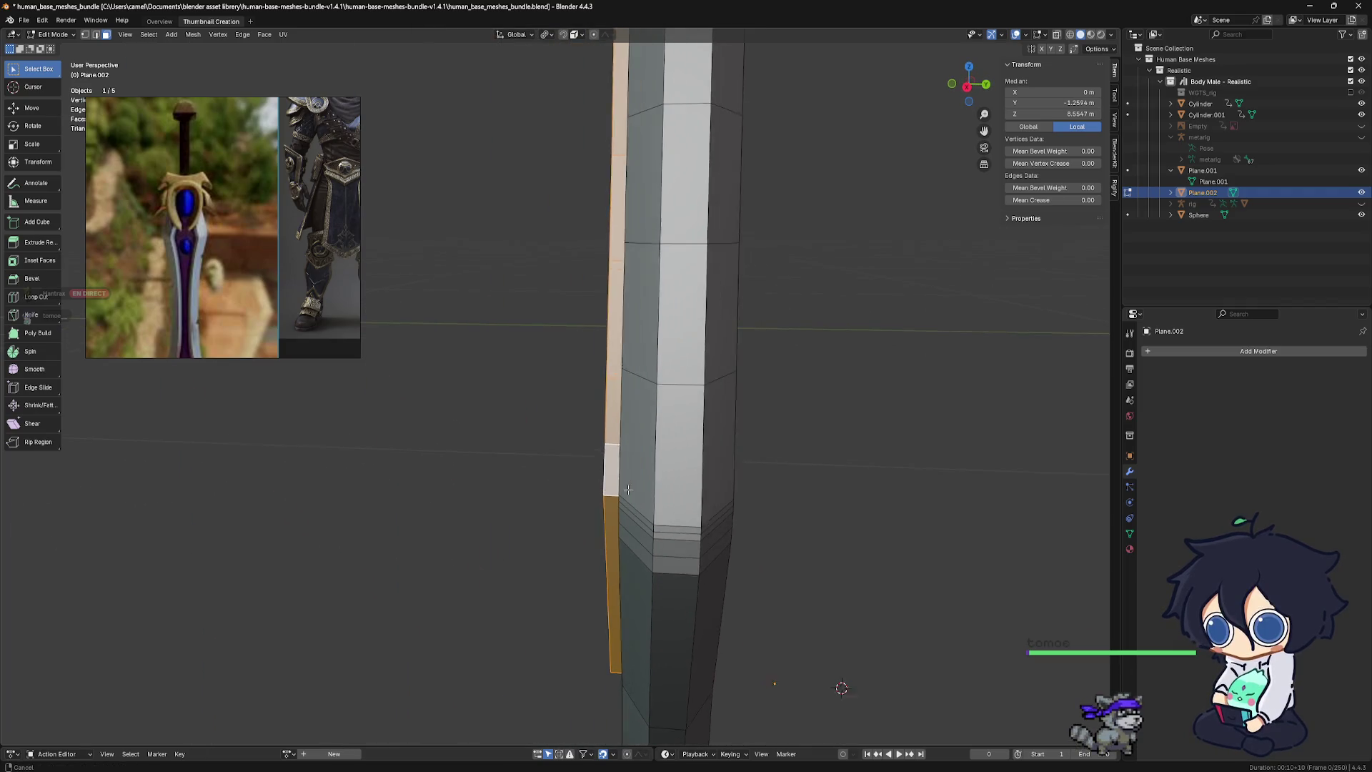
right_click(619, 461)
left_click(619, 458)
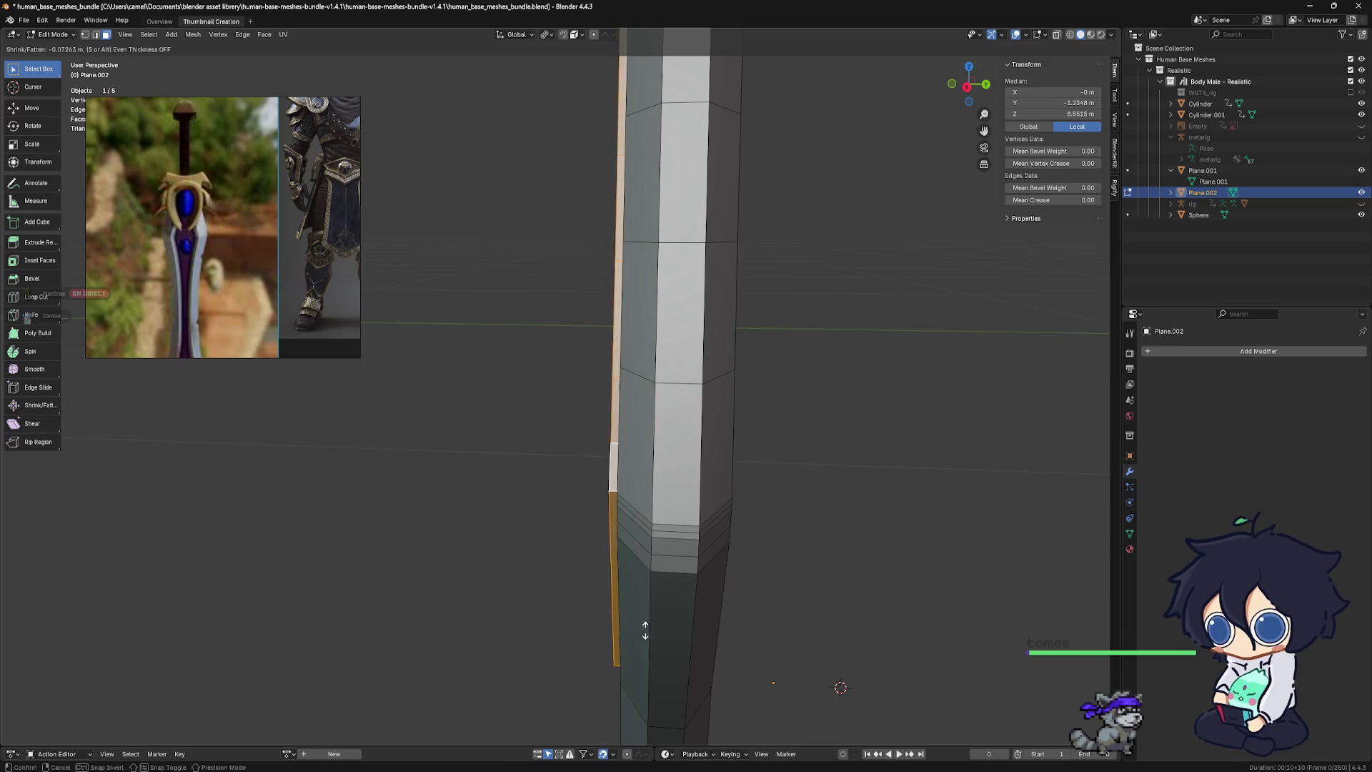
left_click(795, 302)
scroll(727, 290, "up", 5)
middle_click_drag(791, 290, 840, 291)
scroll(730, 274, "down", 3)
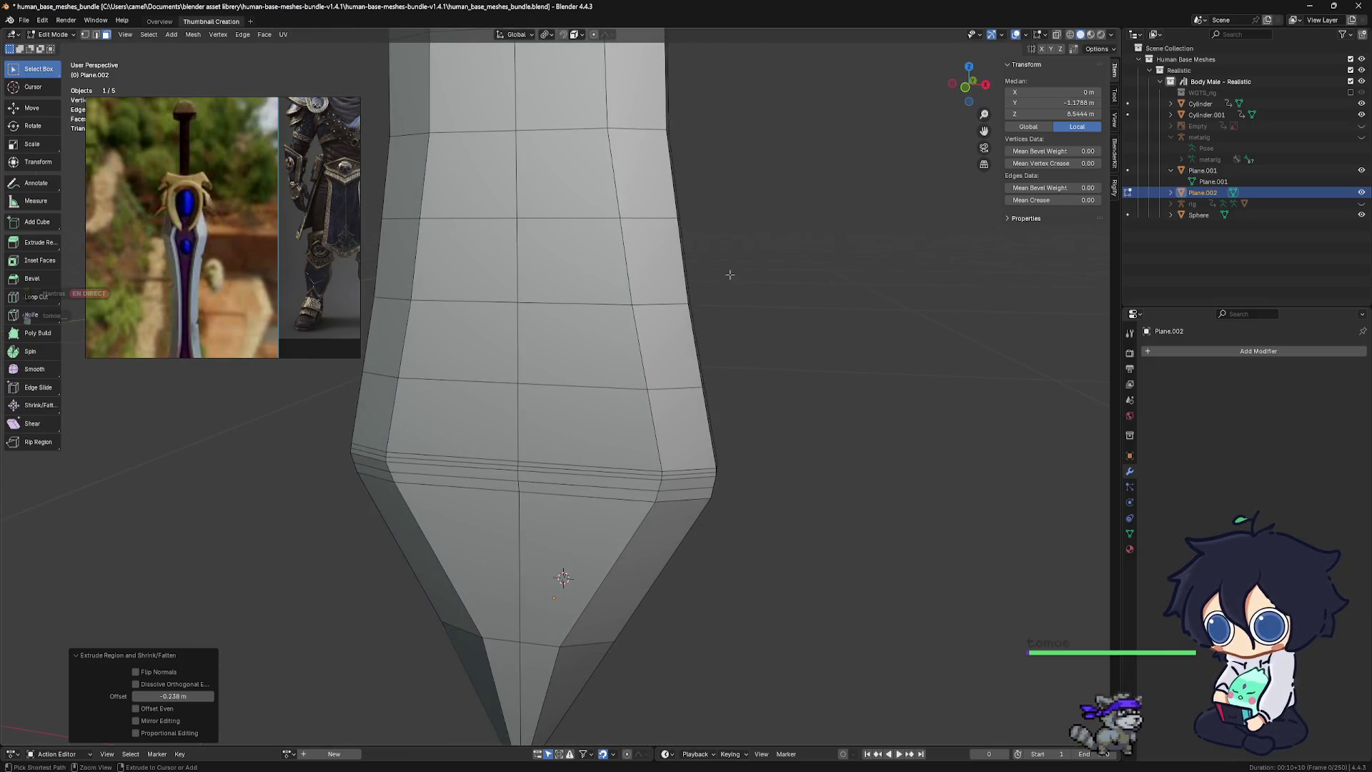
Undo the last change, then merge the whole mesh by distance, removing 4 duplicate vertices
key("ctrl+z")
key("ctrl+z")
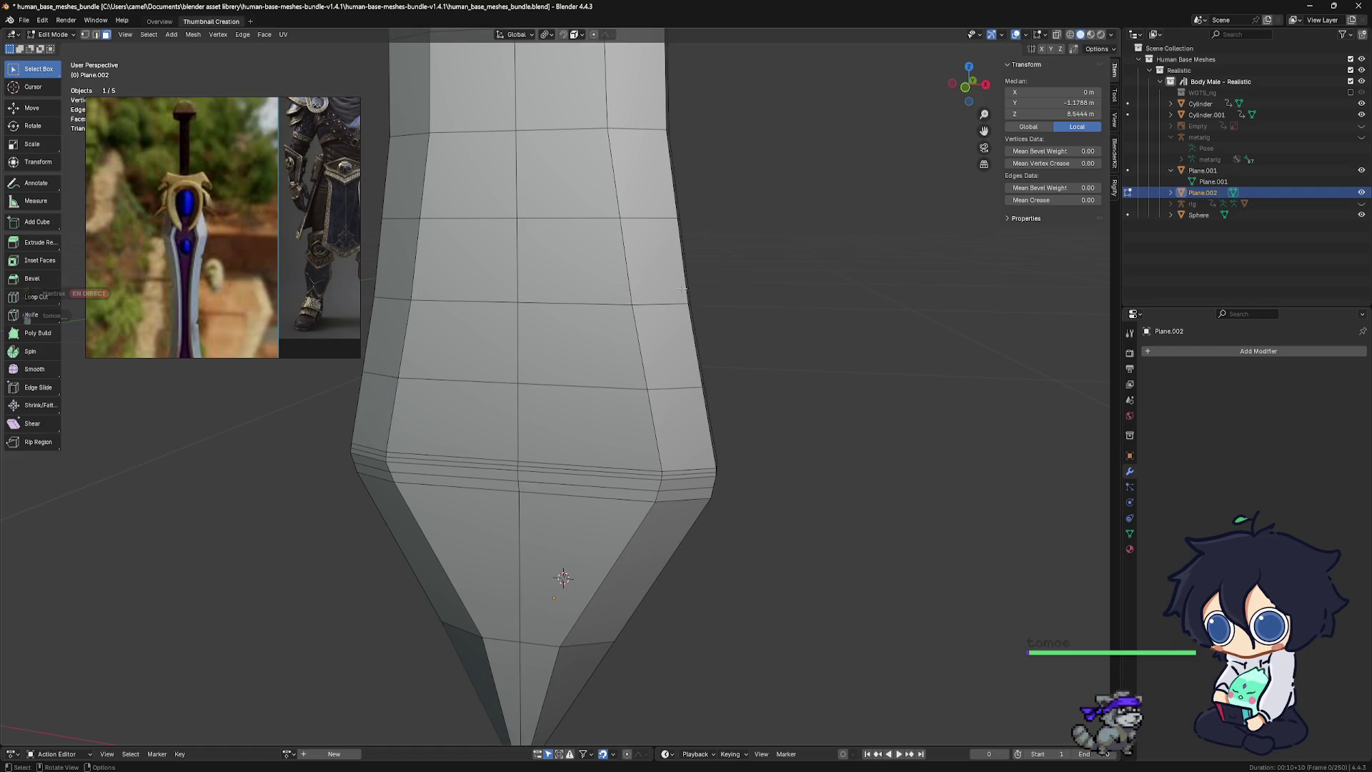
middle_click_drag(646, 307, 664, 311)
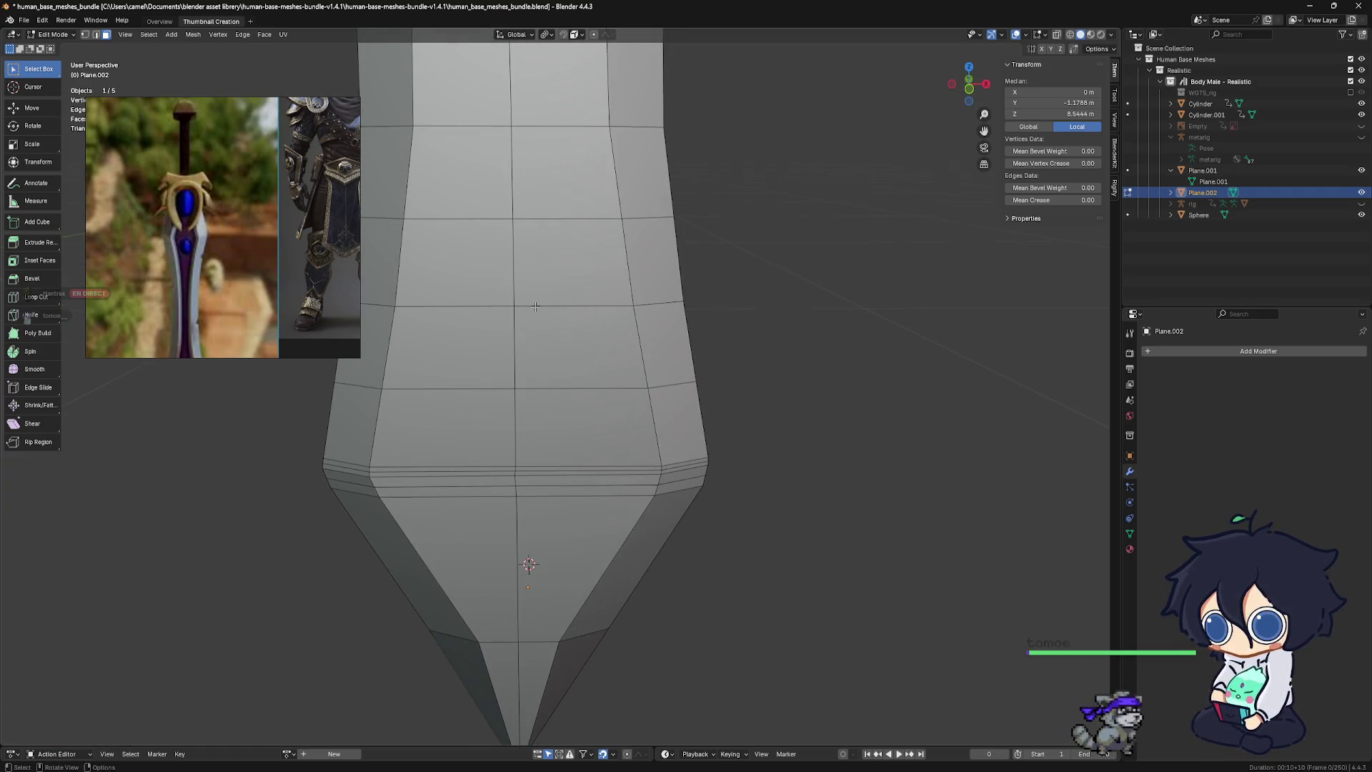
scroll(535, 307, "down", 3)
middle_click_drag(543, 343, 590, 433)
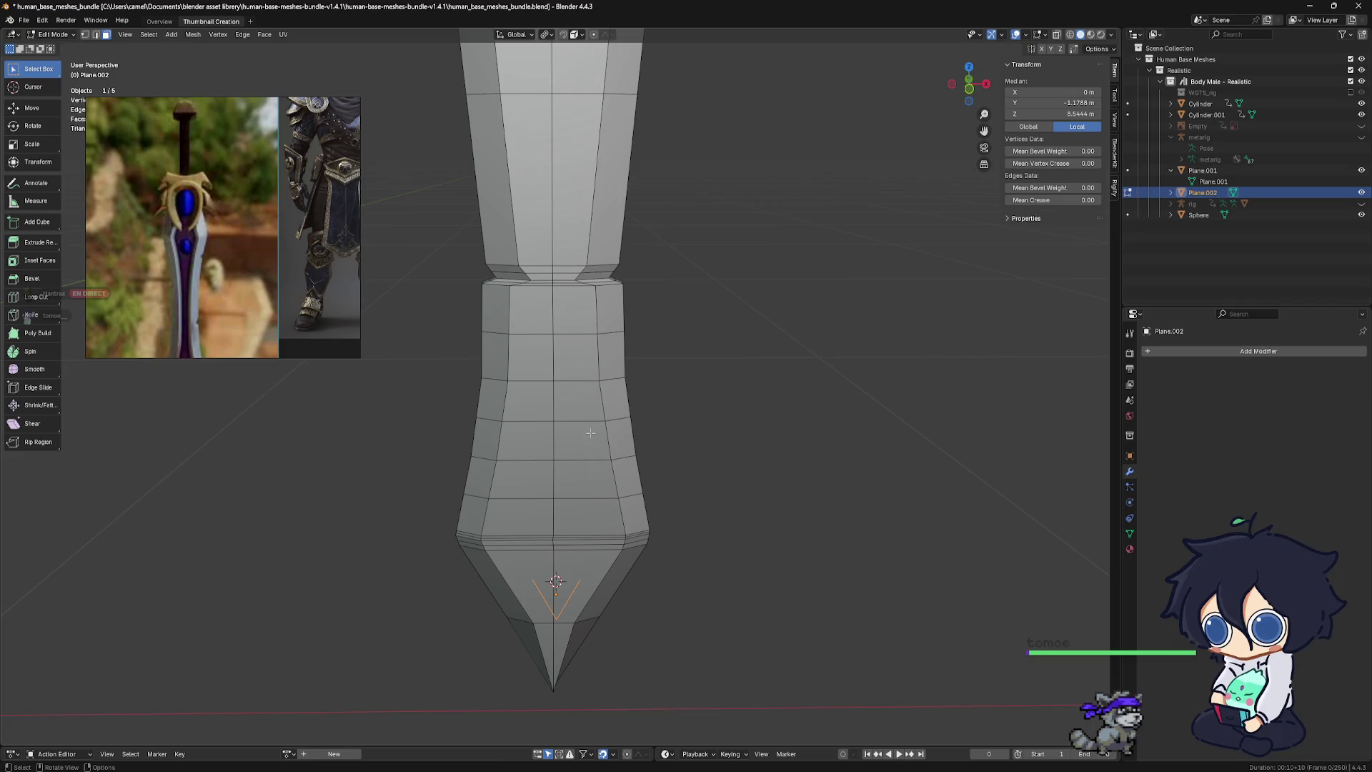
key("ctrl+Tab")
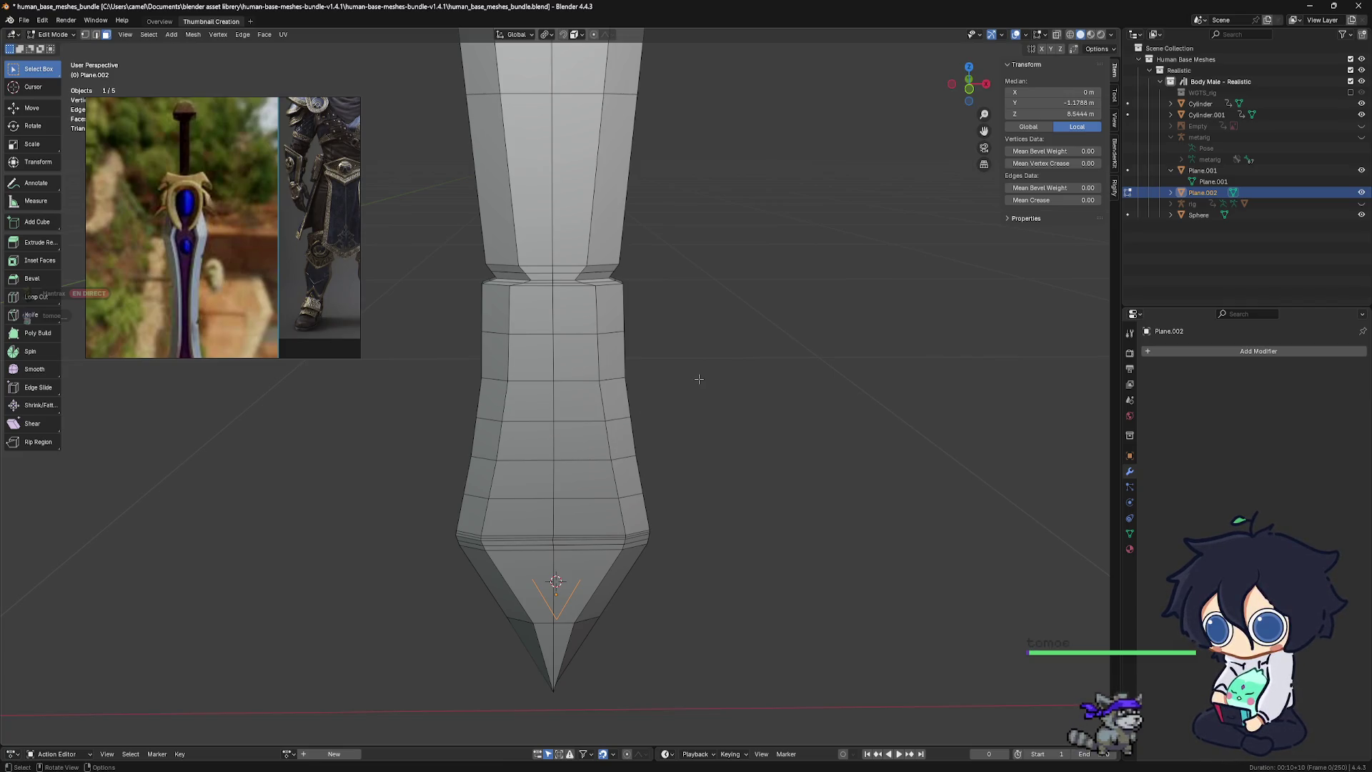
key("a")
key("m")
left_click(701, 383)
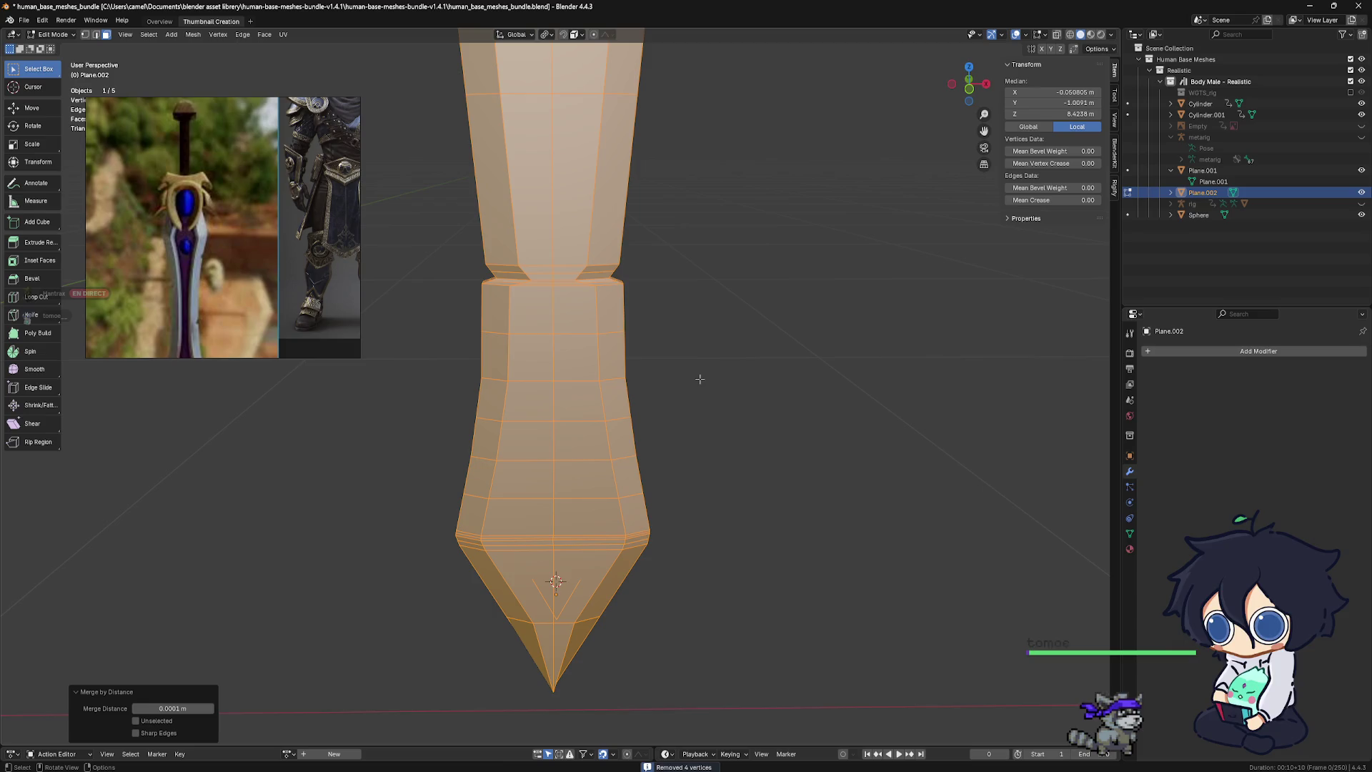
mouse_move(700, 379)
middle_mouse_down()
mouse_move(625, 380)
mouse_move(700, 413)
mouse_move(595, 318)
middle_mouse_up()
key("alt+a")
left_click(618, 418, "alt")
key("alt+a")
scroll(621, 413, "up", 3)
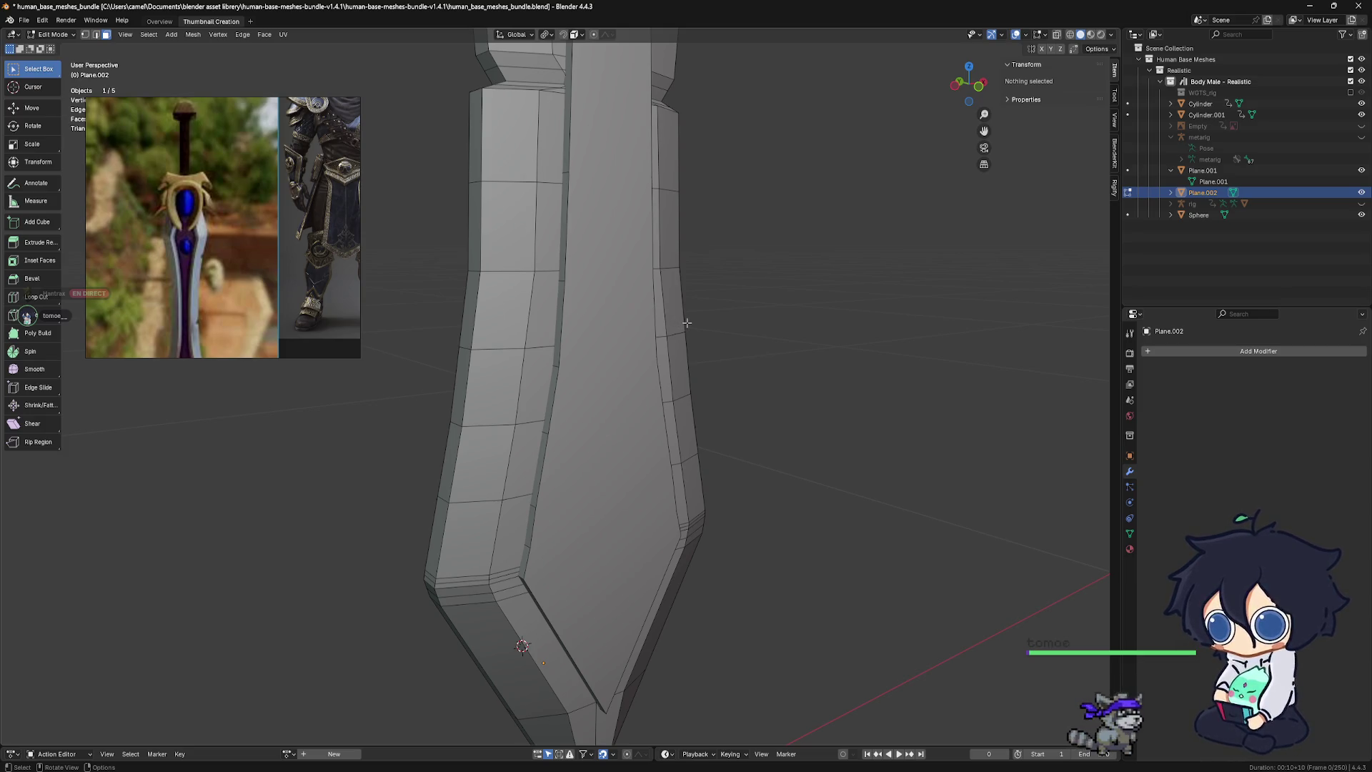
mouse_move(732, 307)
middle_mouse_down()
mouse_move(601, 324)
mouse_move(626, 324)
middle_mouse_up()
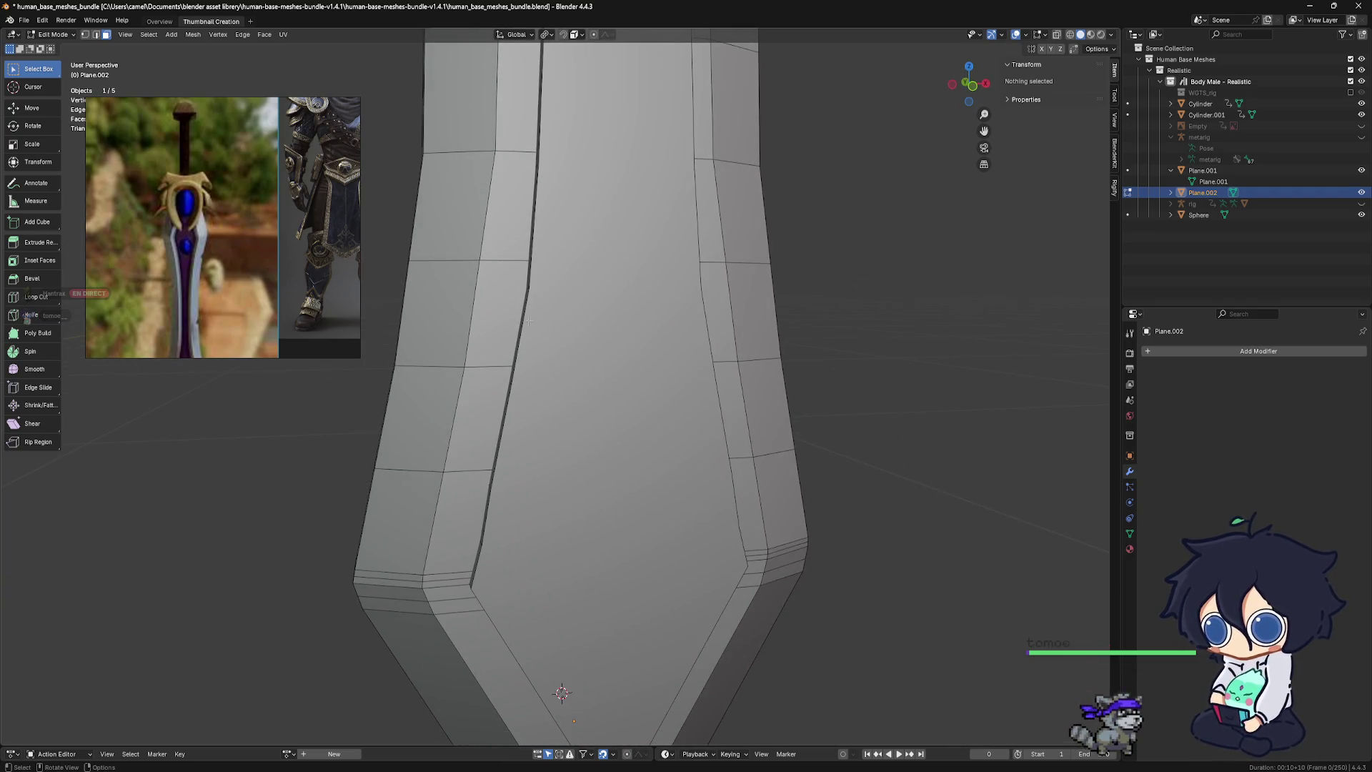
key("ctrl+z")
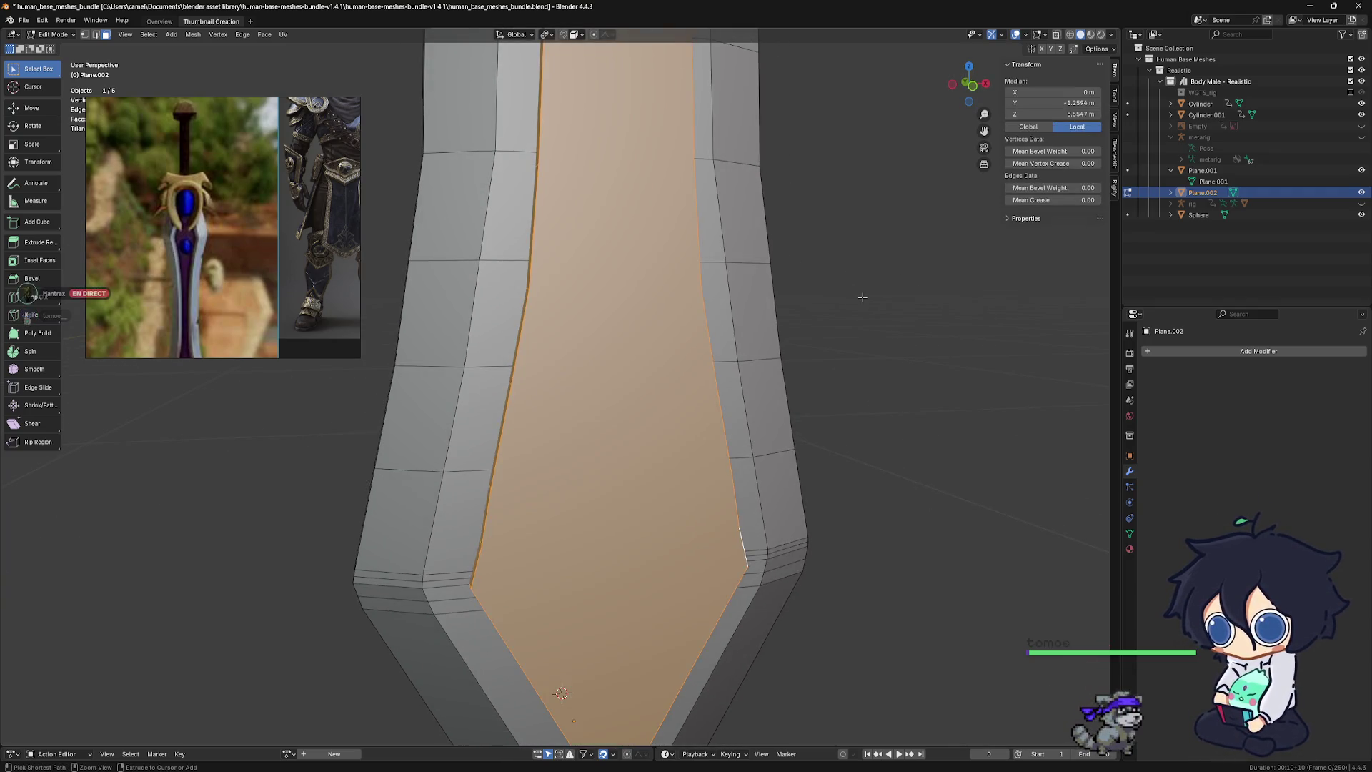
key("ctrl+z")
key("ctrl+z")
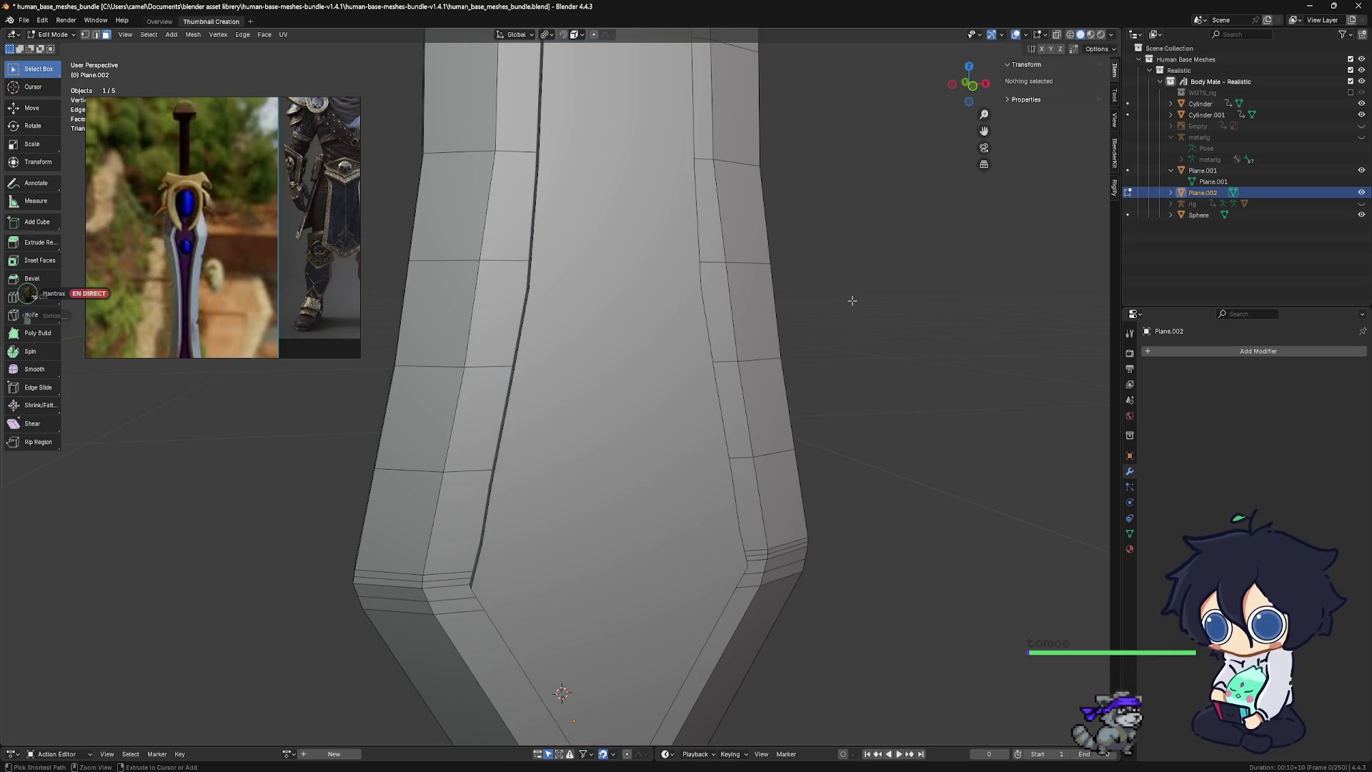
key("ctrl+z")
Shift Plane.002 along Y, hide it in the outliner, and select the main Plane blade
key("ctrl+z")
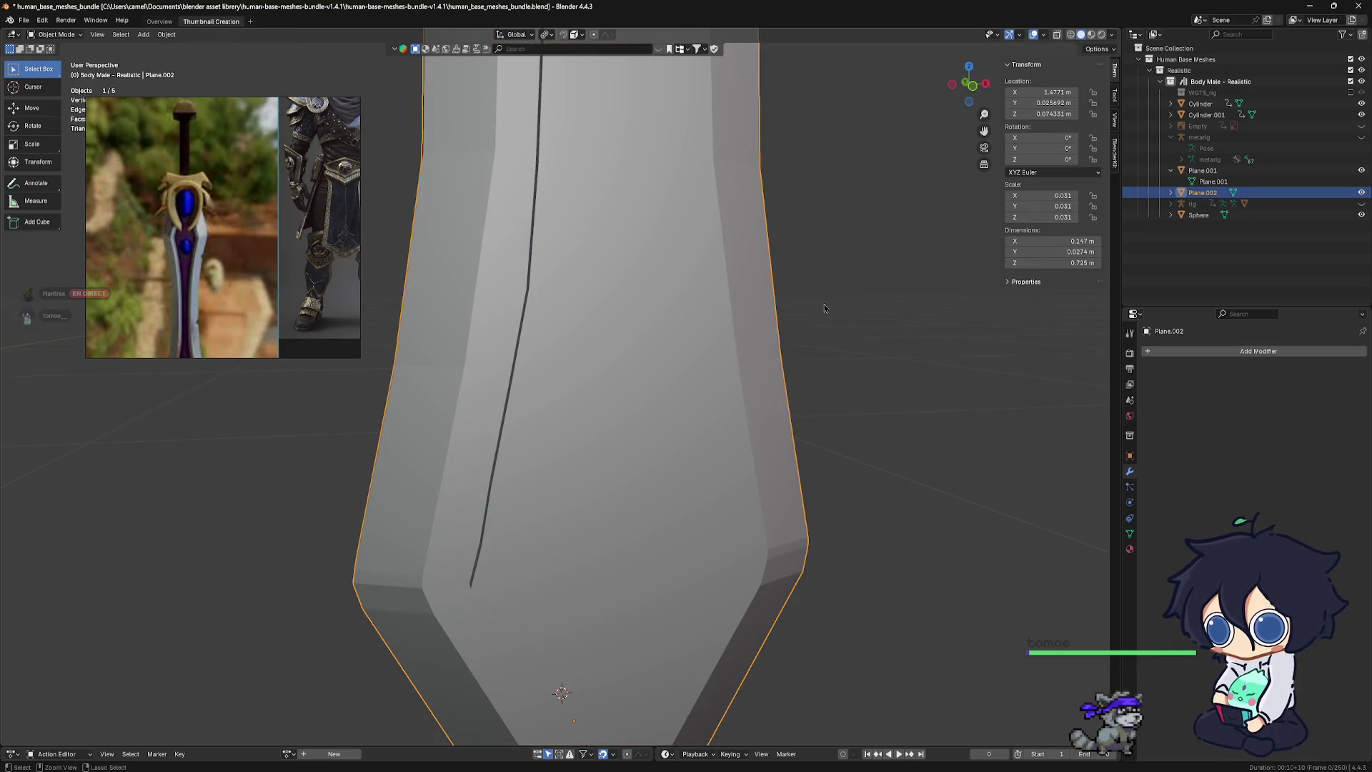
key("ctrl+z")
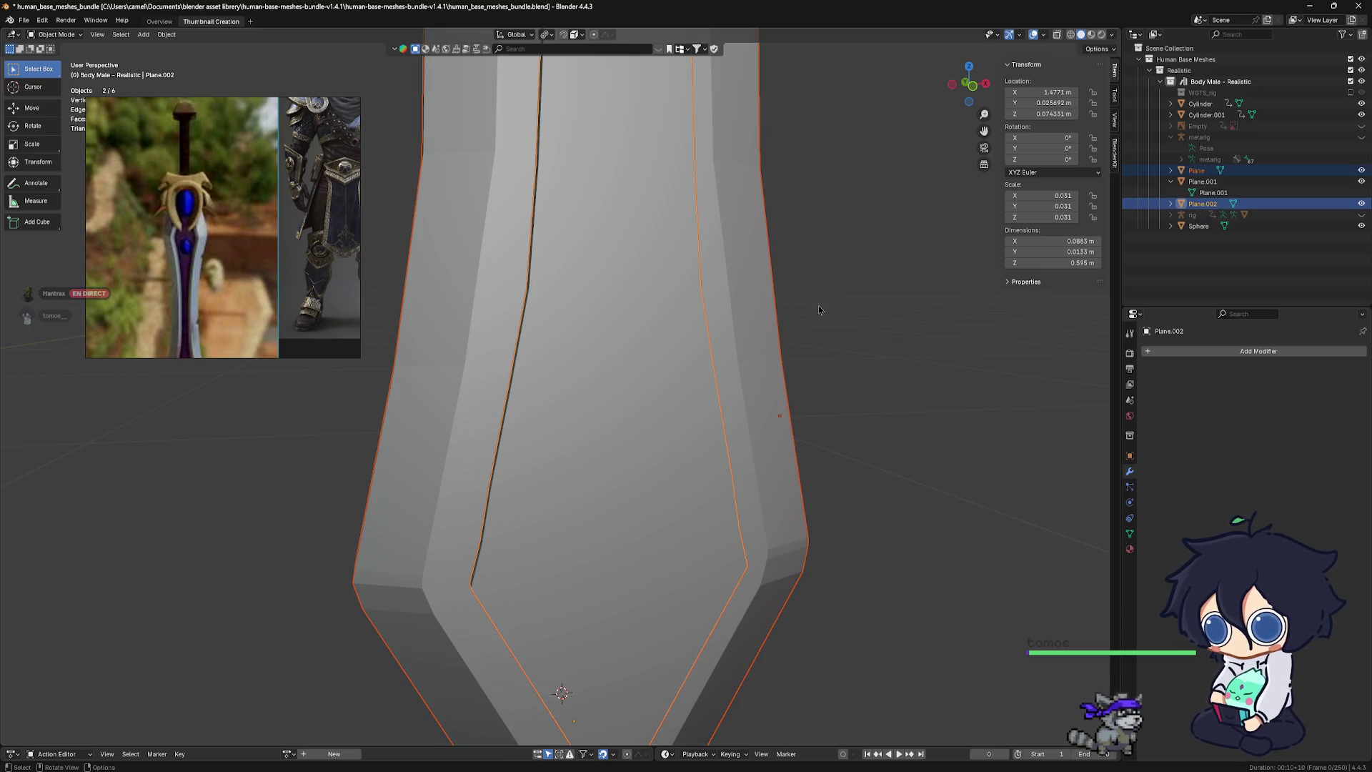
middle_click_drag(820, 309, 667, 313)
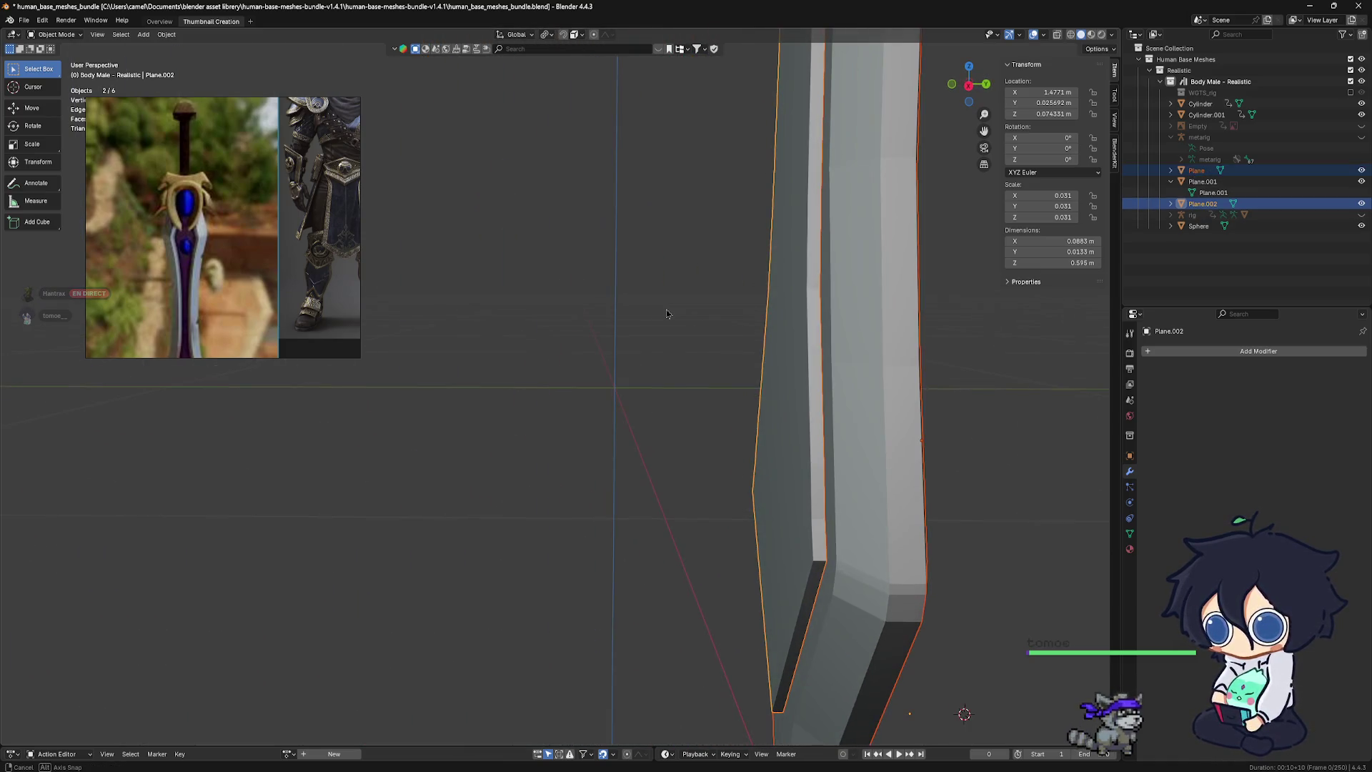
key("ctrl+z")
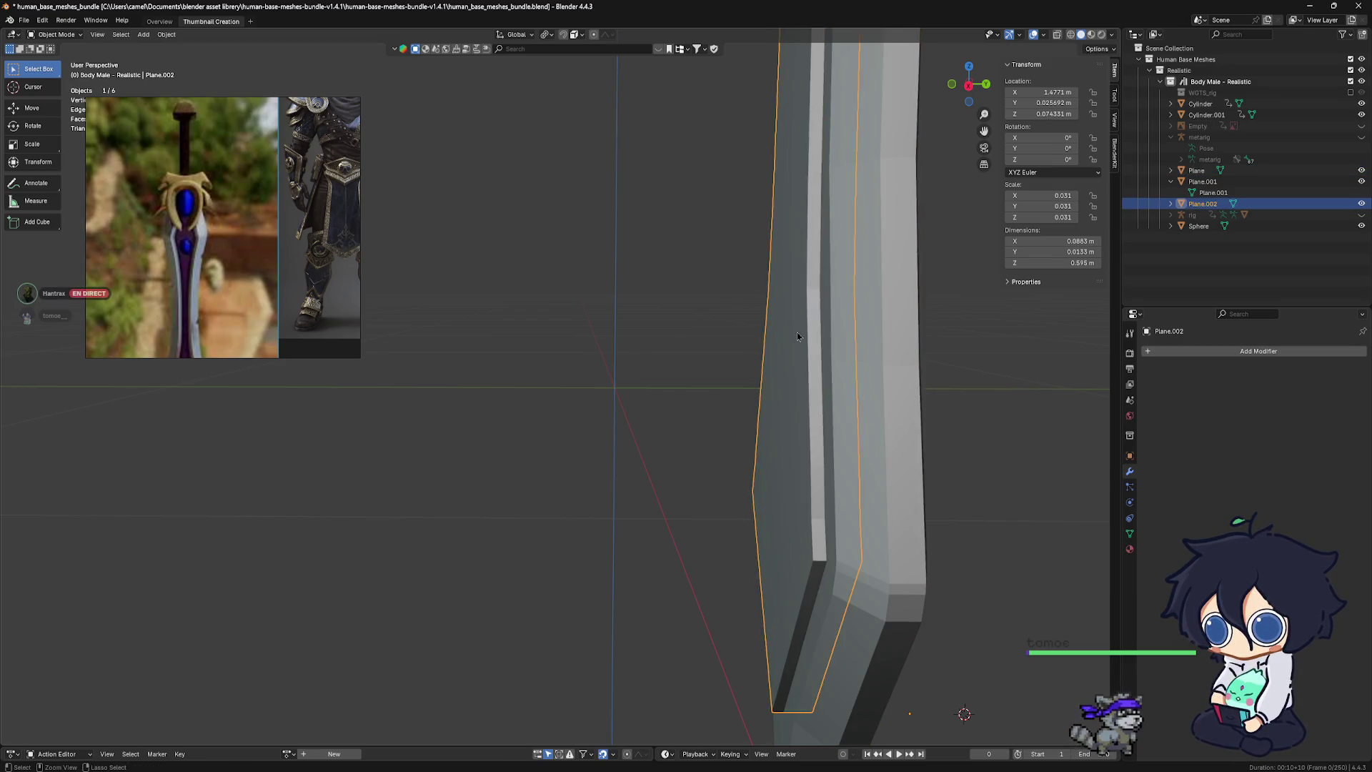
key("ctrl+z")
key("ctrl+shift+z")
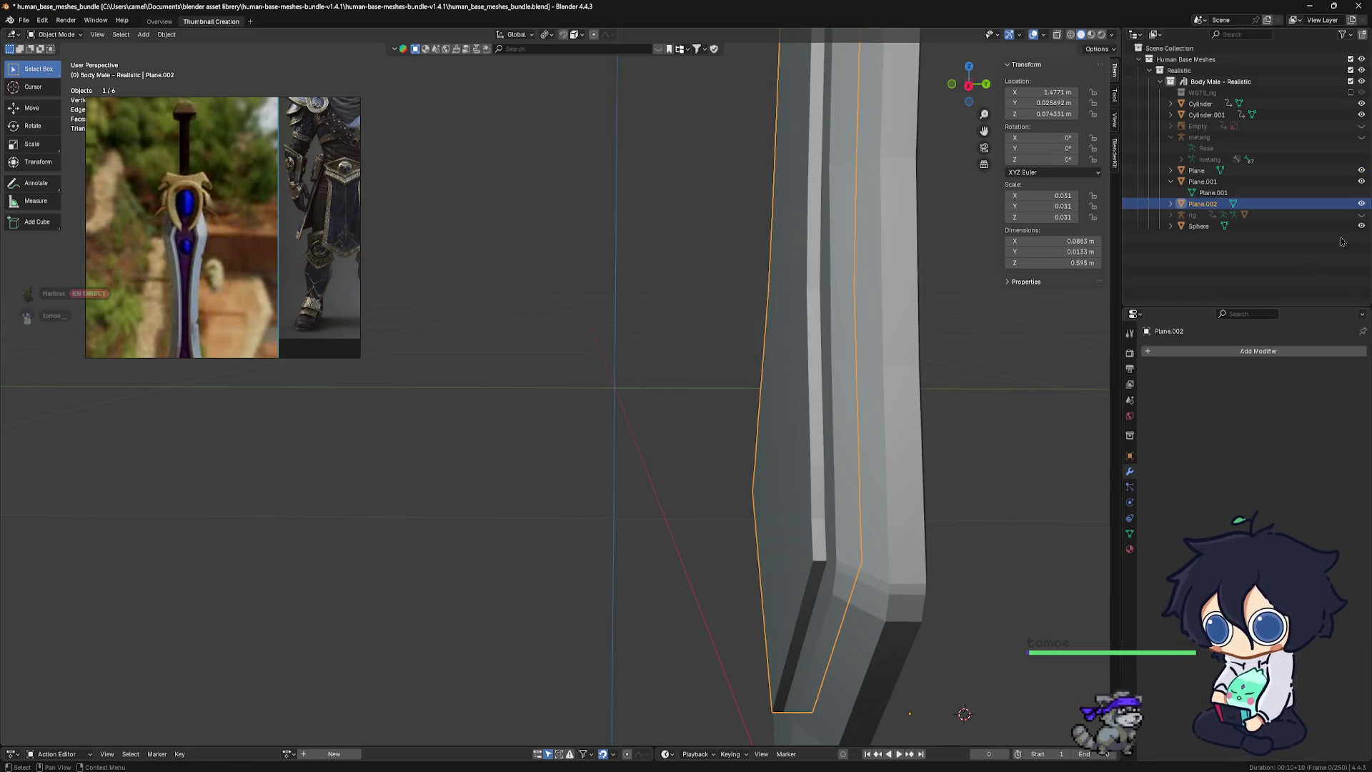
left_click(1361, 204)
mouse_move(794, 300)
middle_mouse_down()
mouse_move(730, 284)
mouse_move(765, 281)
mouse_move(744, 273)
mouse_move(781, 283)
middle_mouse_up()
left_click(766, 281)
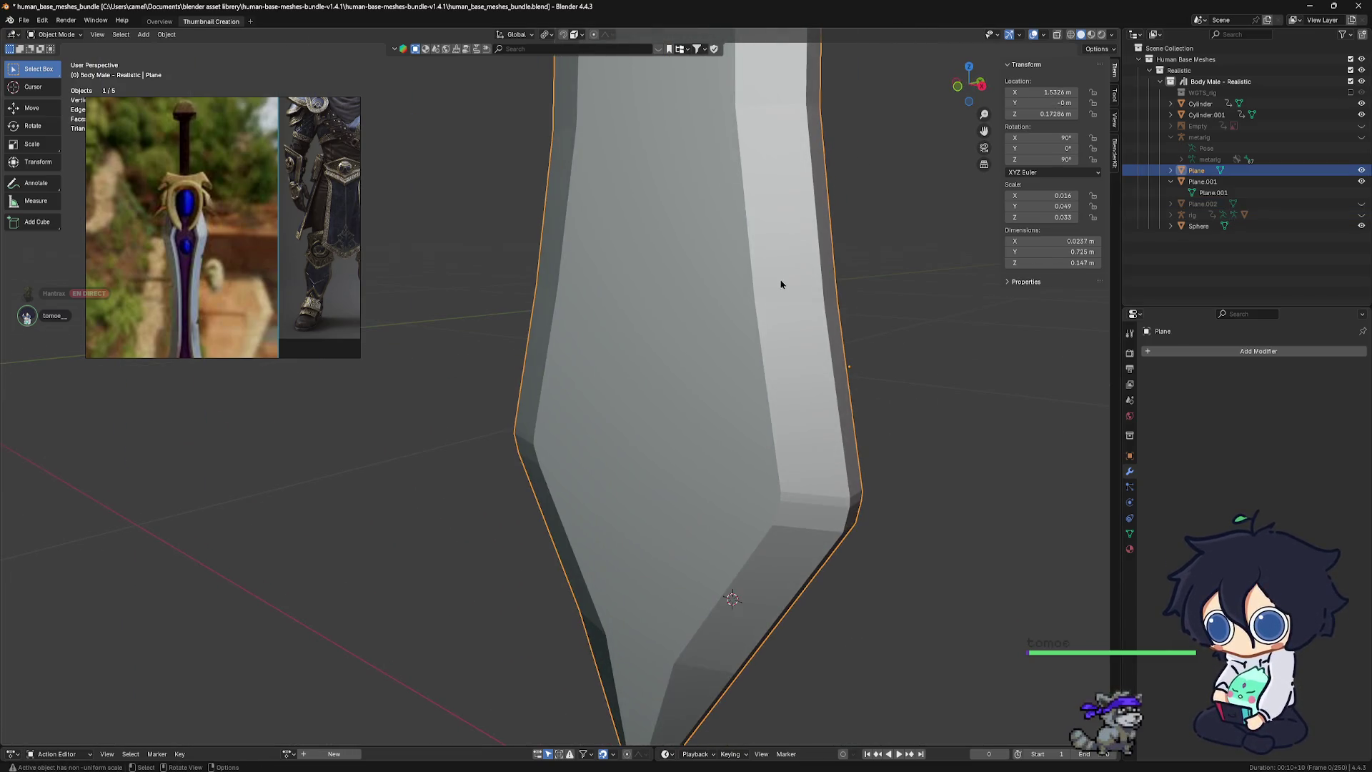
Enter Edit Mode on the blade and switch to Front Orthographic view
key("ctrl+Tab")
key("Tab")
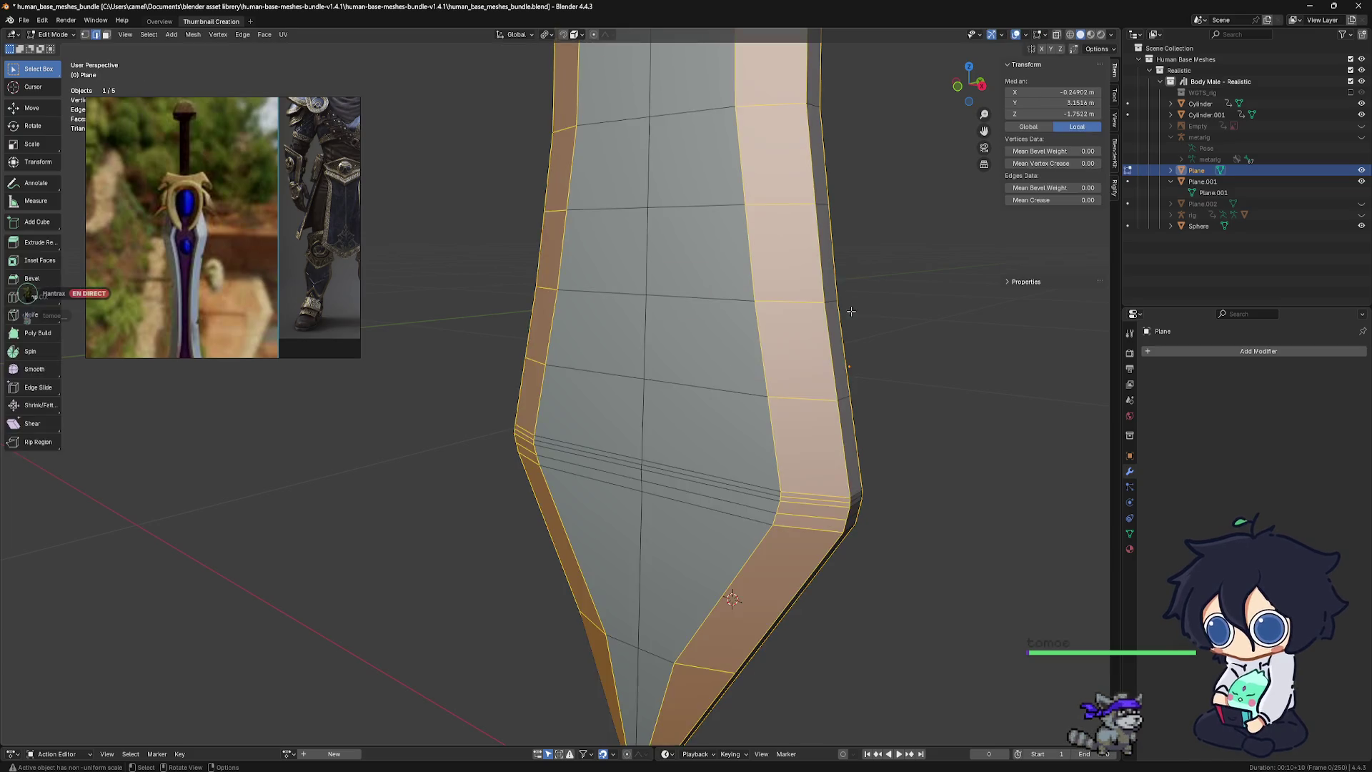
left_click(711, 288)
middle_click_drag(732, 300, 773, 405, "shift")
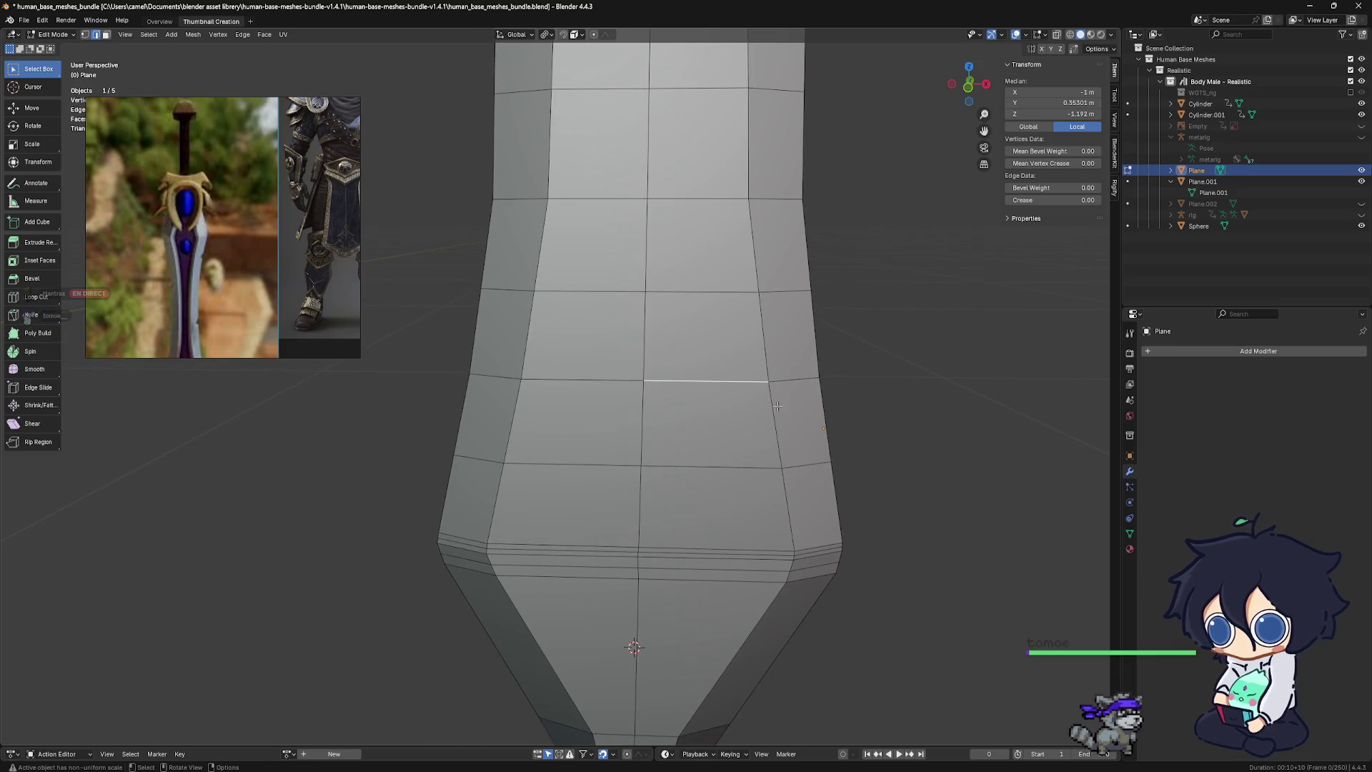
key("KP_3")
key("KP_1")
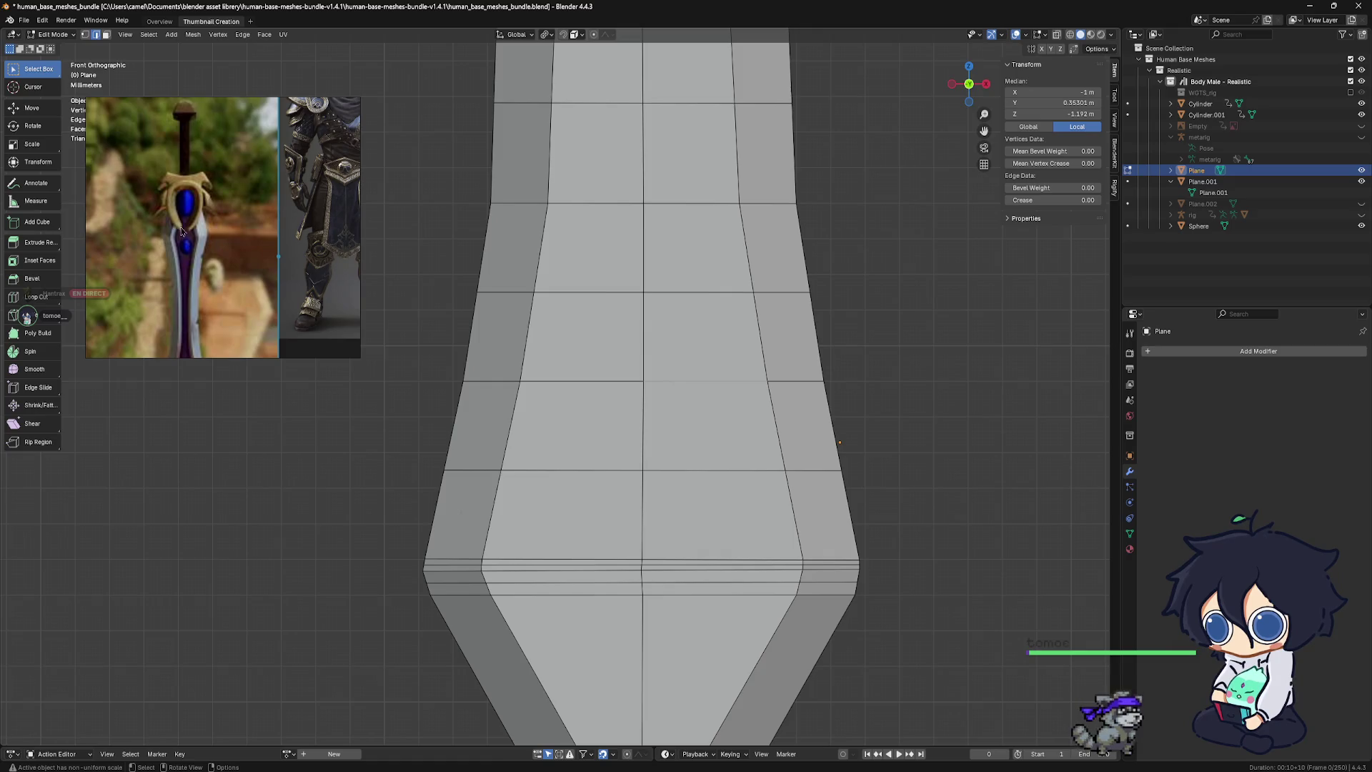
Reposition and zoom the sword reference image and center the blade in view
middle_click_drag(192, 269, 220, 209)
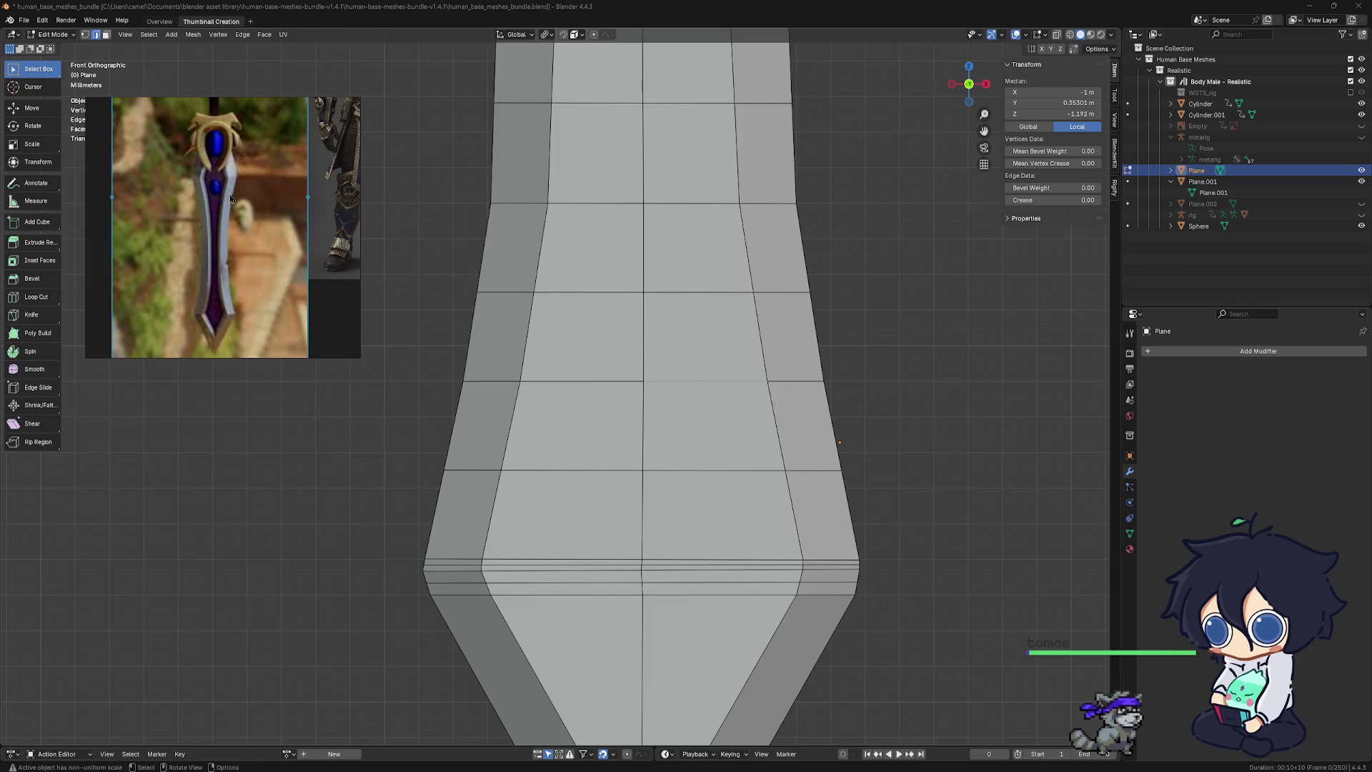
scroll(230, 202, "up", 2)
scroll(250, 217, "up", 1)
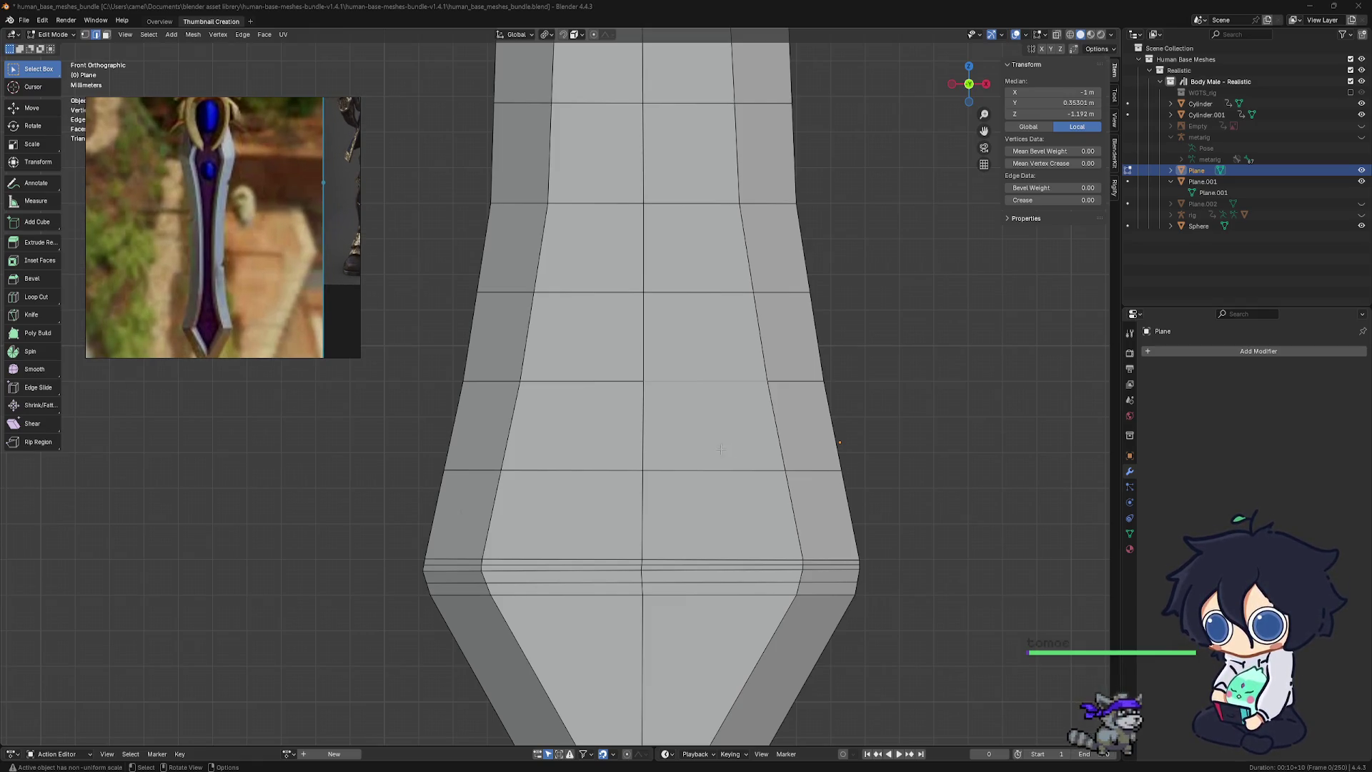
scroll(713, 448, "down", 1)
scroll(714, 461, "down", 1)
middle_click_drag(716, 477, 744, 471, "shift")
scroll(713, 470, "up", 1)
scroll(648, 366, "up", 1)
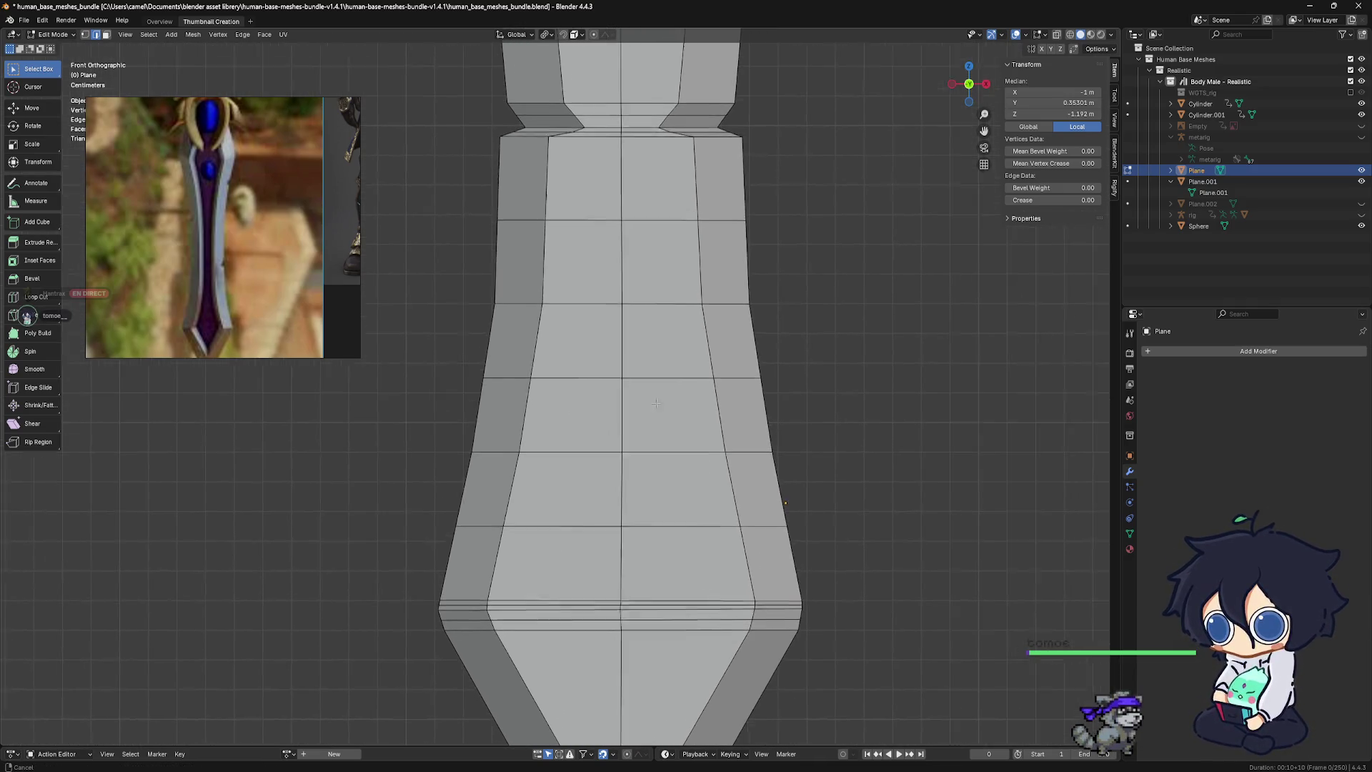
middle_click_drag(649, 367, 625, 401, "shift")
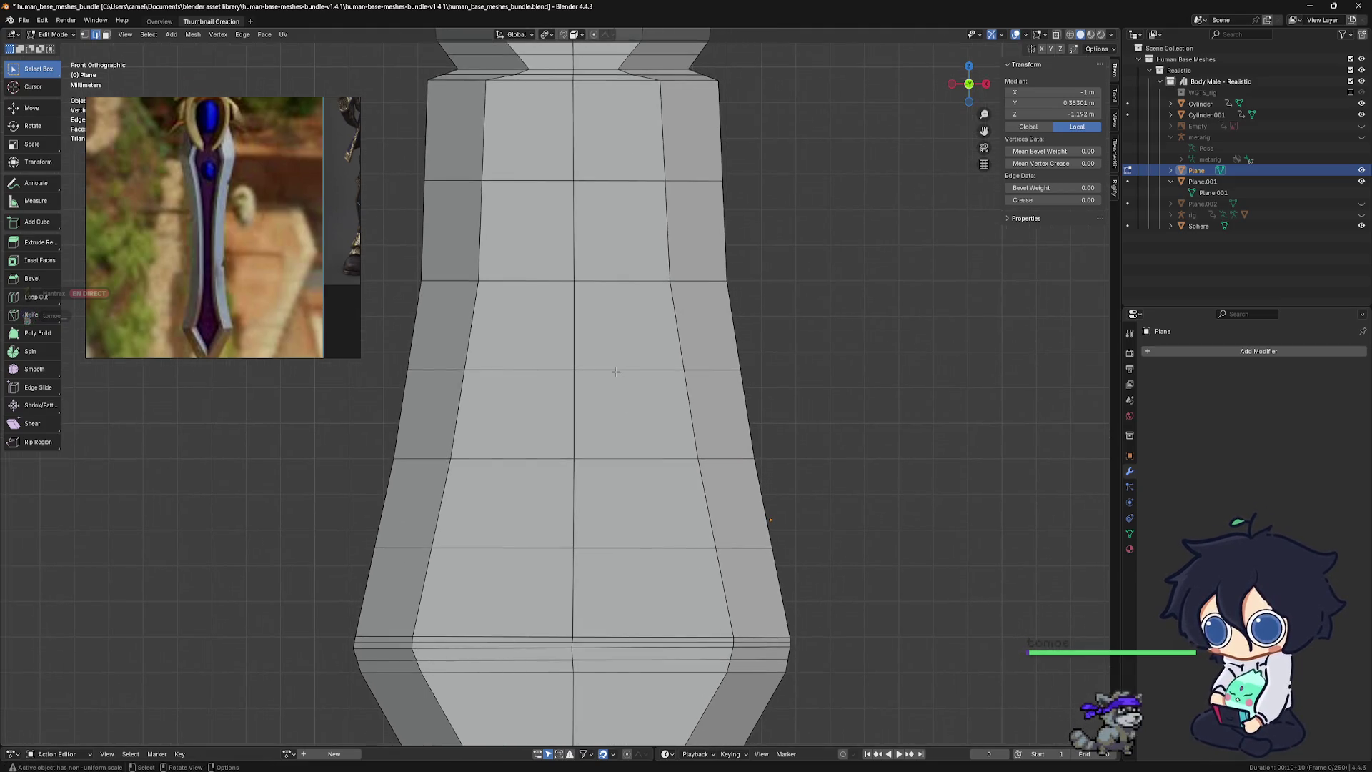
Switch to face select mode and begin selecting the blade's central faces
mouse_move(127, 108)
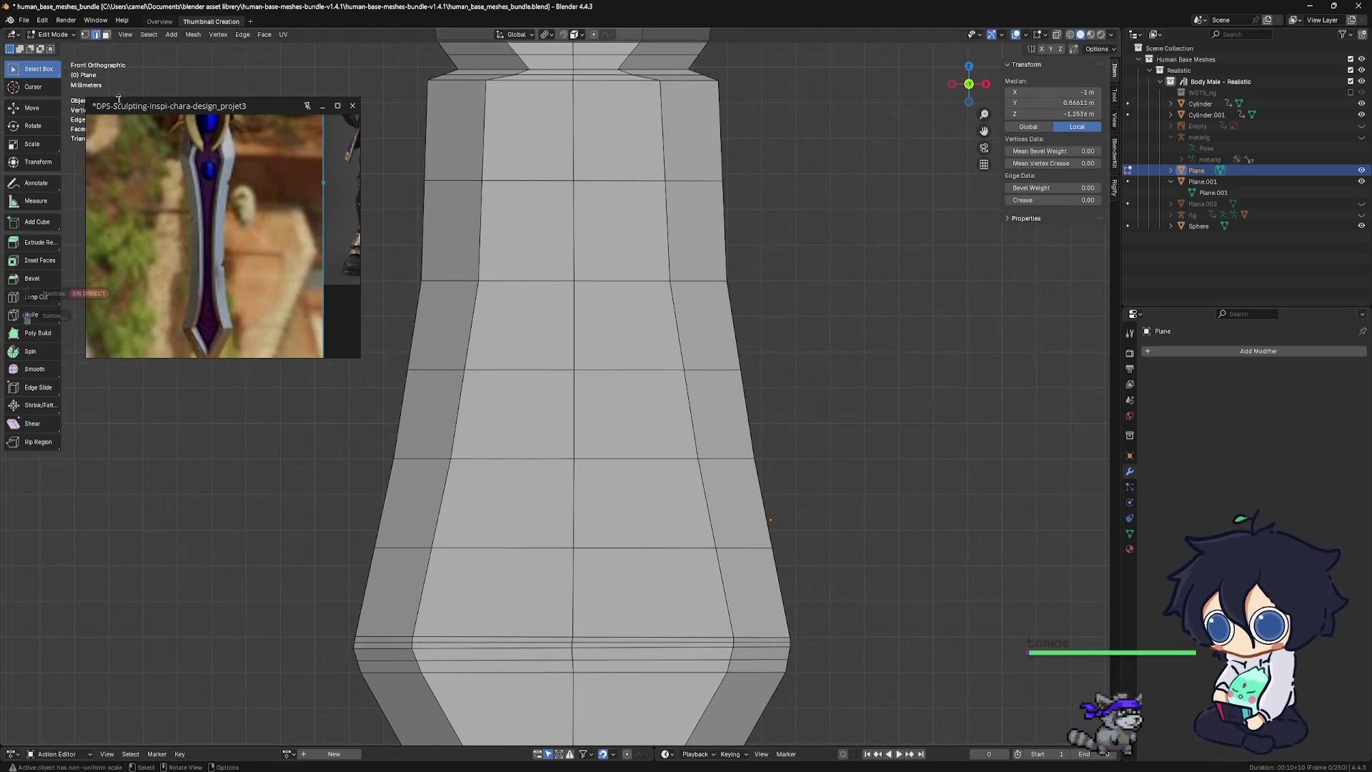
left_click(104, 38)
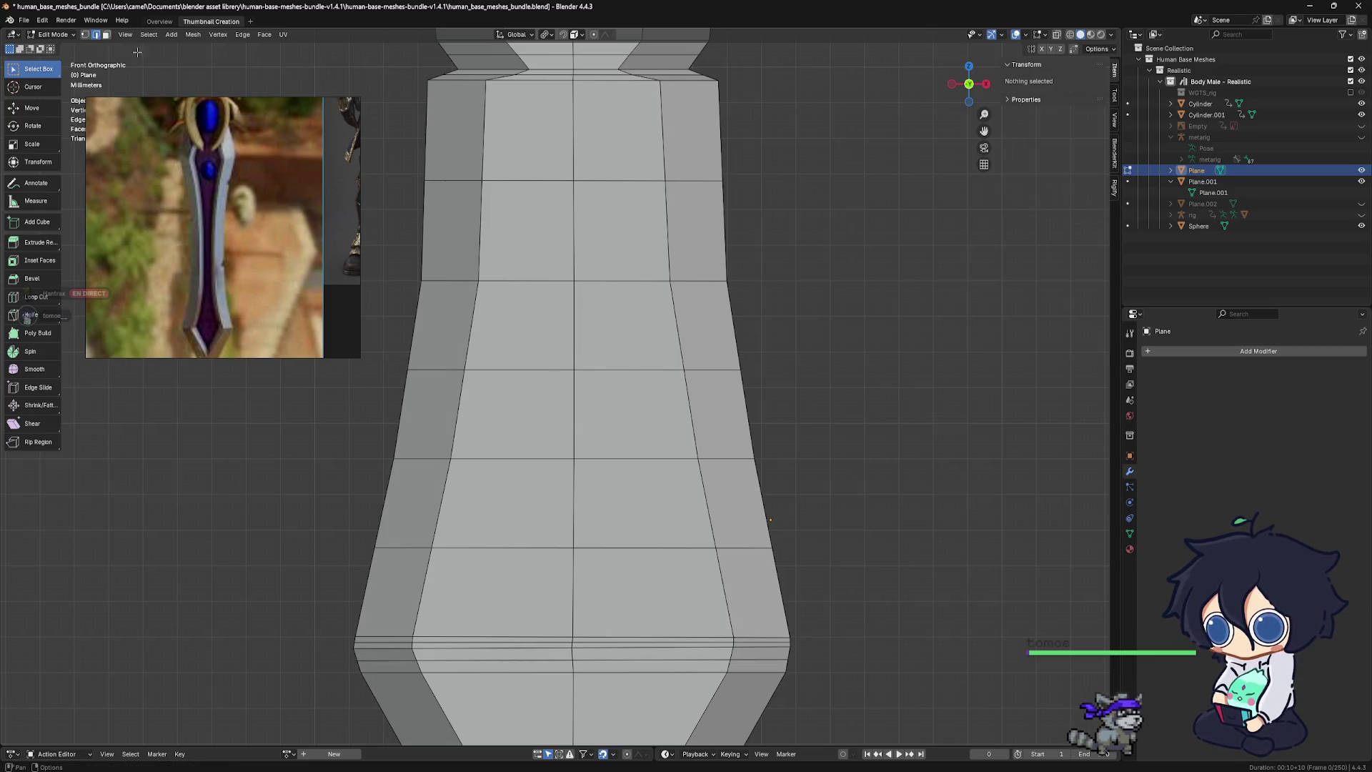
left_click(599, 368, "alt")
key("alt+a")
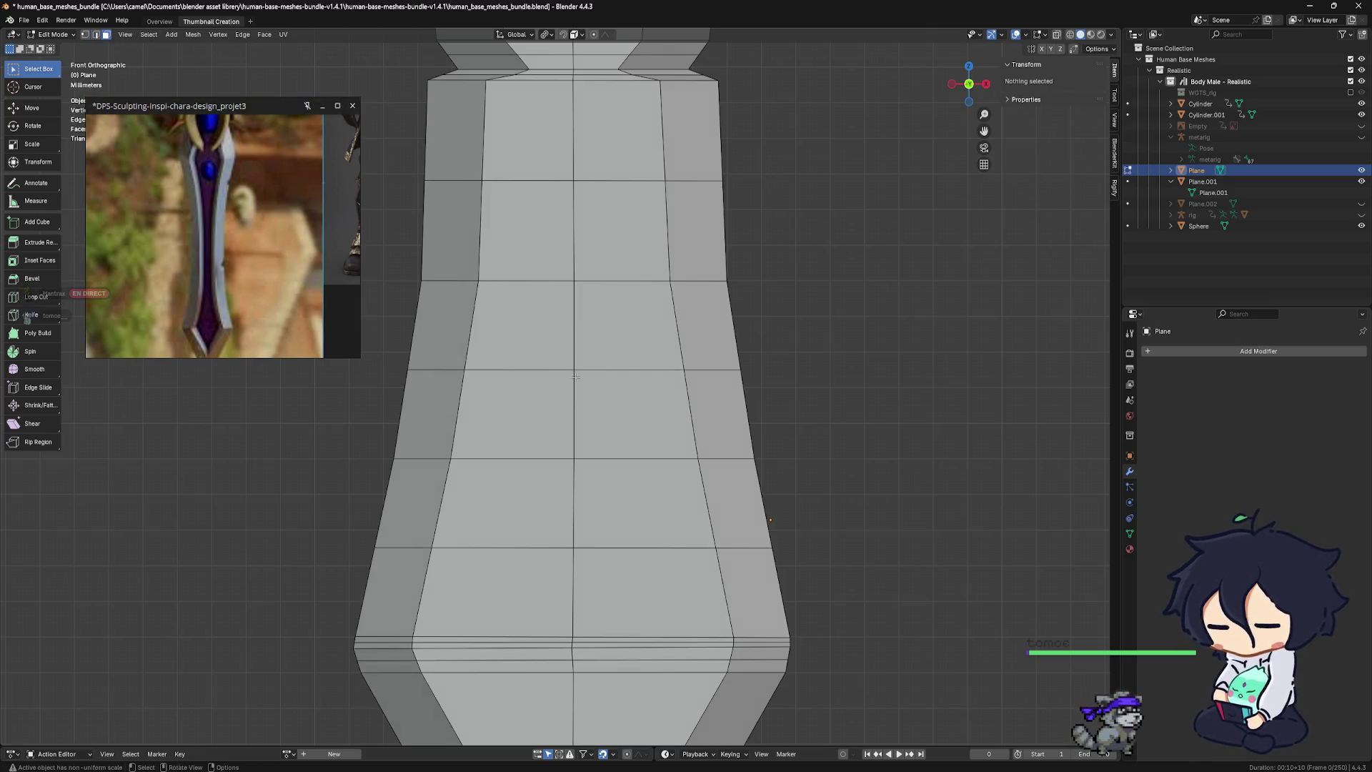
left_click(621, 325)
Shift-select the twelve central blade faces running down toward the tip
left_click(629, 414, "shift")
left_click(514, 414, "shift")
left_click(522, 325, "shift")
left_click(520, 252, "shift")
left_click(620, 236, "shift")
left_click(538, 156, "shift")
left_click(511, 508, "shift")
left_click(643, 503, "shift")
left_click(500, 594, "shift")
left_click(586, 629, "shift")
left_click(568, 697, "shift")
left_click(632, 686, "shift")
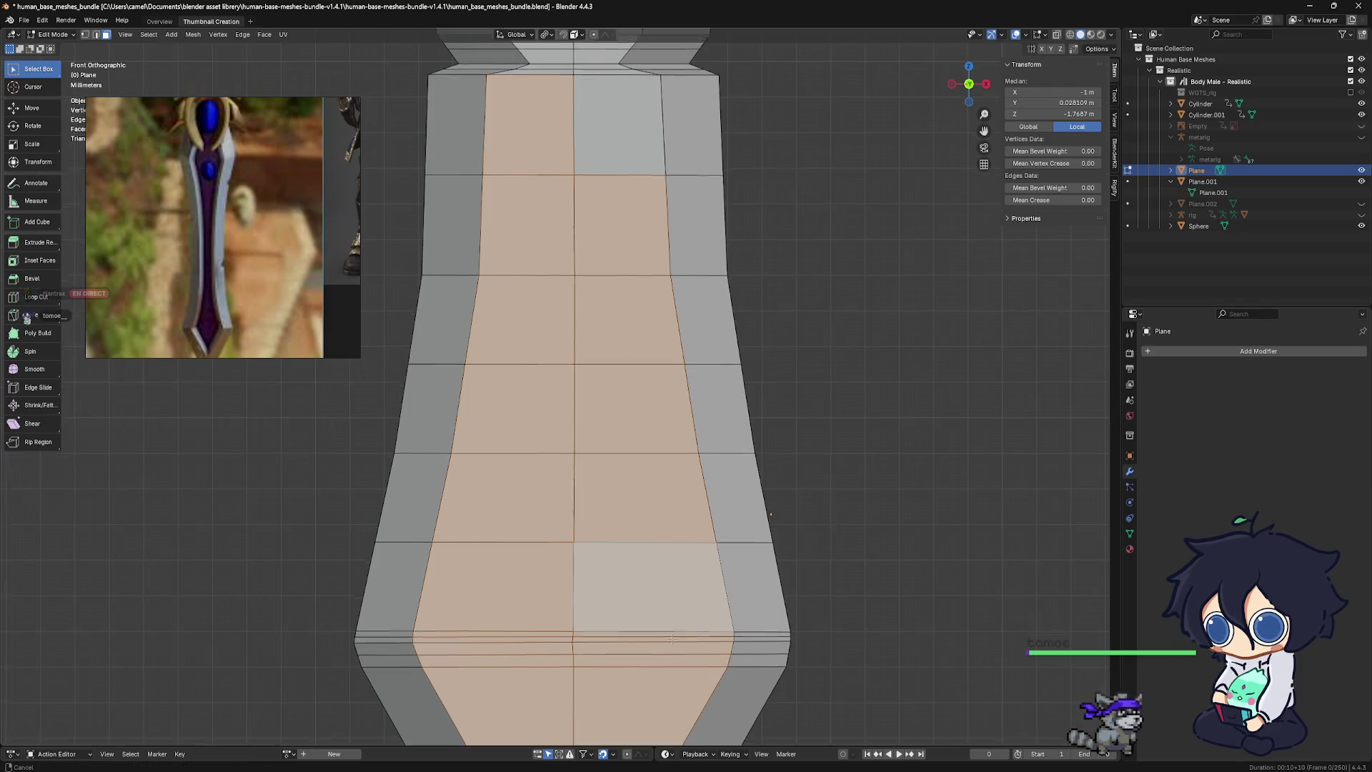
middle_click_drag(628, 643, 629, 531, "shift")
Slide the sword reference image to show the hilt and bring the blade's neck into view
left_click(190, 221)
scroll(198, 236, "up", 5)
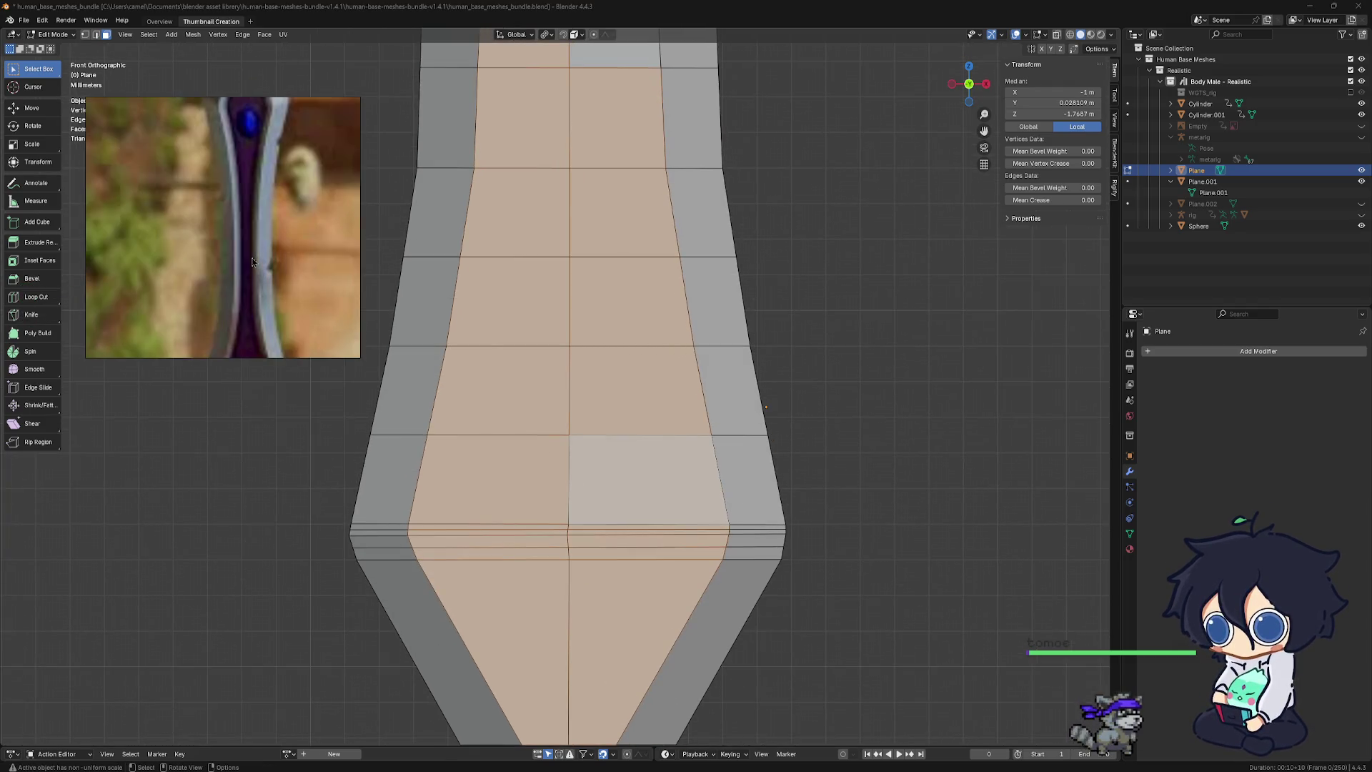
mouse_move(274, 225)
left_mouse_down()
mouse_move(237, 295)
mouse_move(215, 254)
left_mouse_up()
scroll(237, 296, "down", 3)
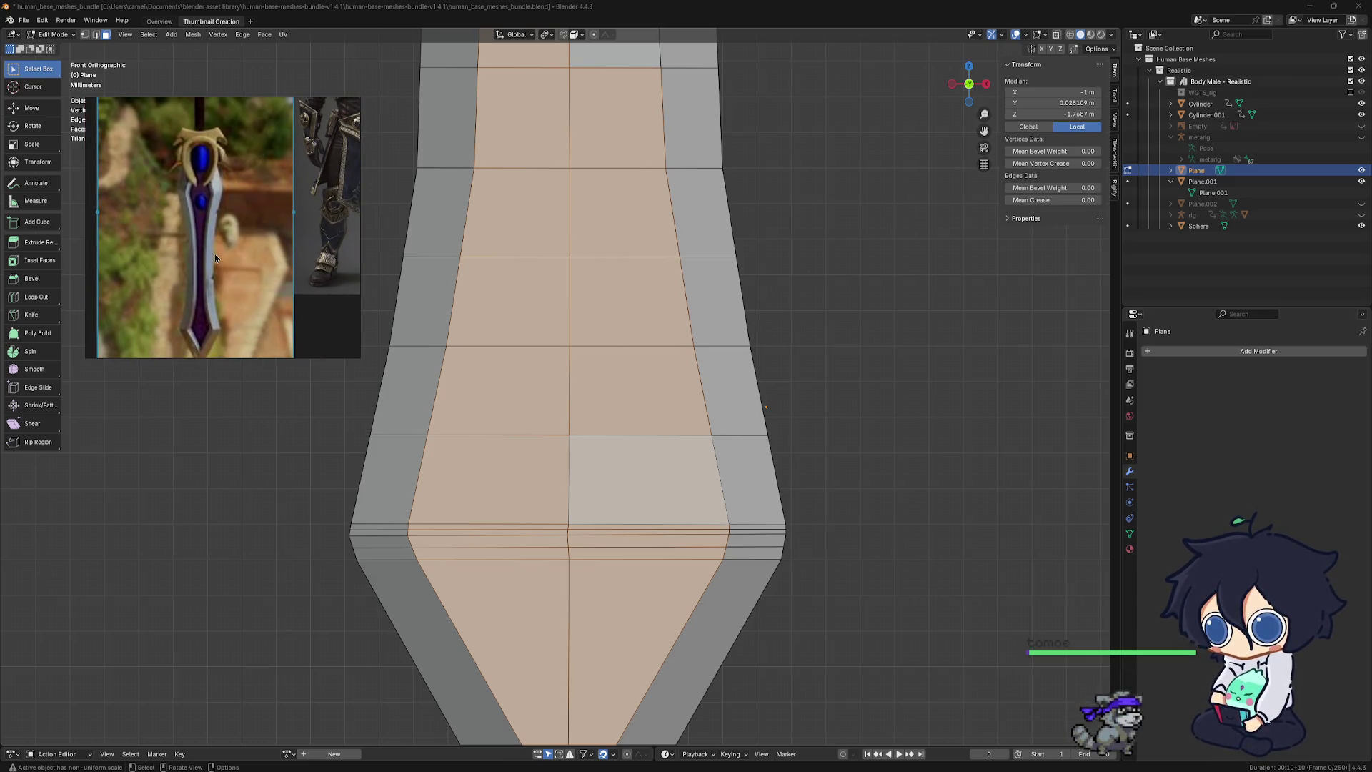
mouse_move(704, 384)
middle_mouse_down("shift")
mouse_move(661, 580)
mouse_move(660, 710)
middle_mouse_up("shift")
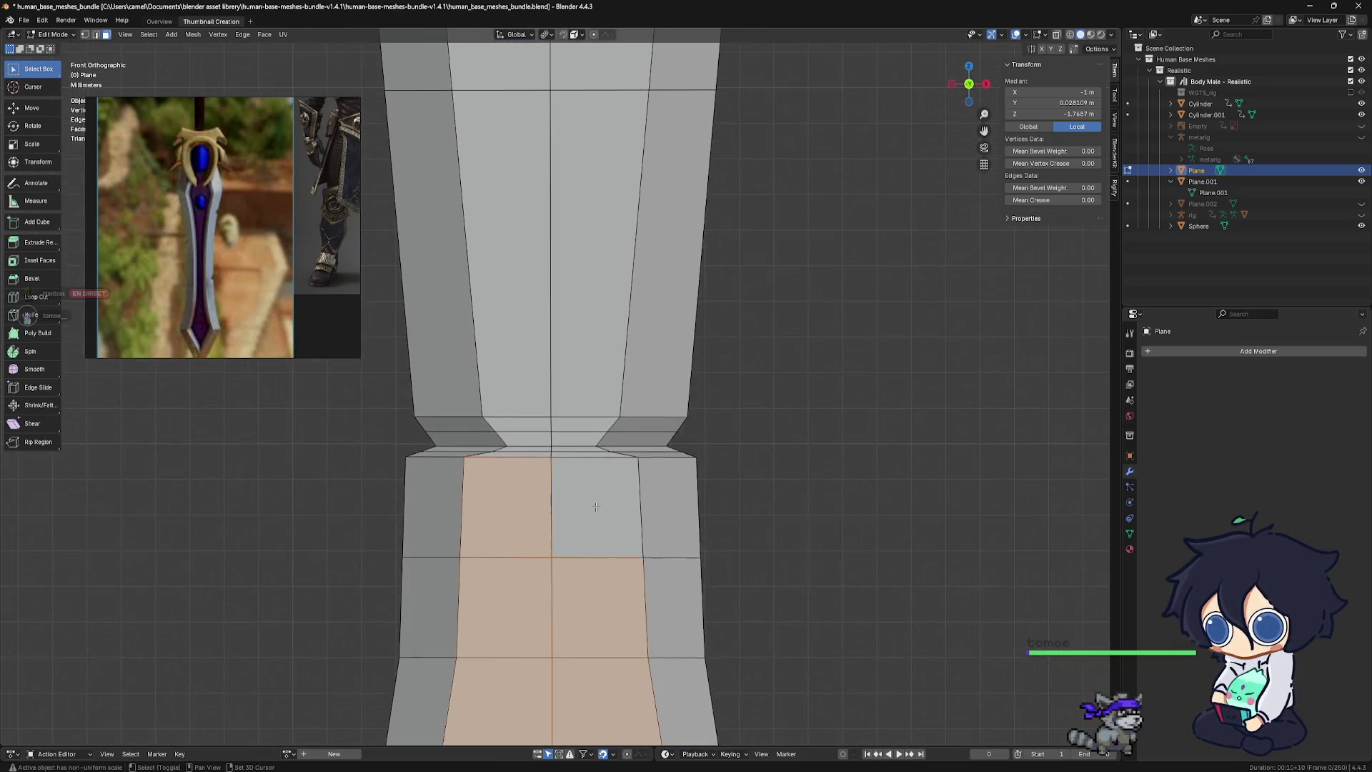
Add the remaining upper central faces near the neck and box-select faces at the tip
left_click(541, 414, "shift")
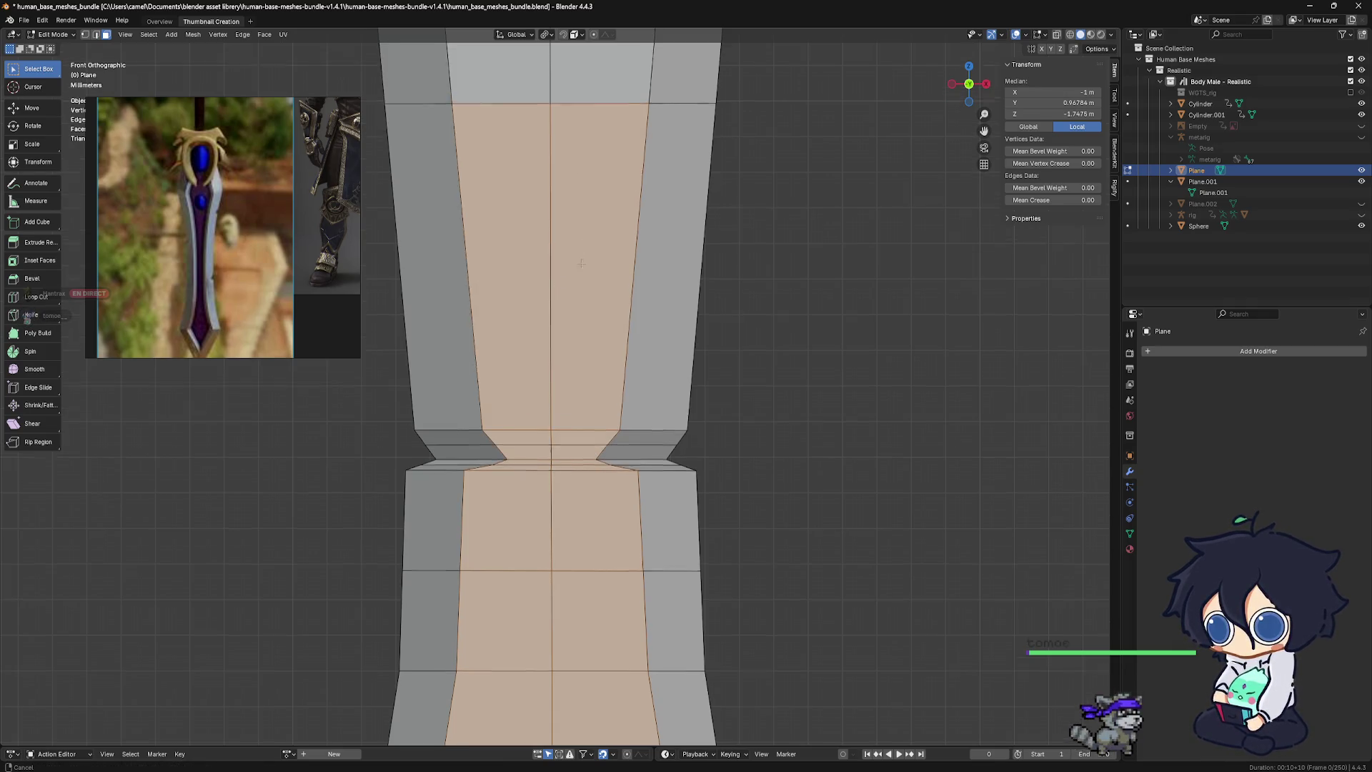
middle_click_drag(552, 400, 561, 234, "shift")
left_click(561, 233, "shift")
scroll(528, 614, "up", 5, "shift")
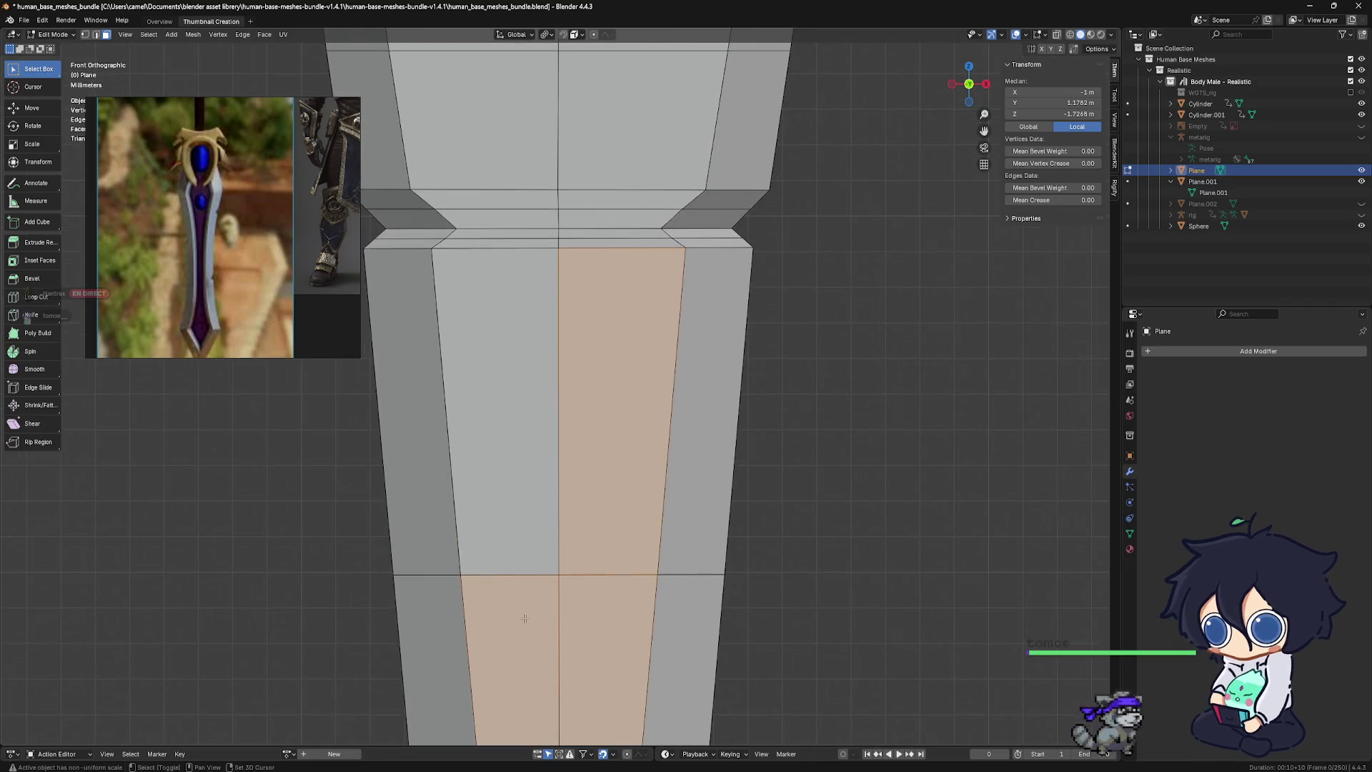
left_click(532, 298, "shift")
scroll(552, 458, "down", 4)
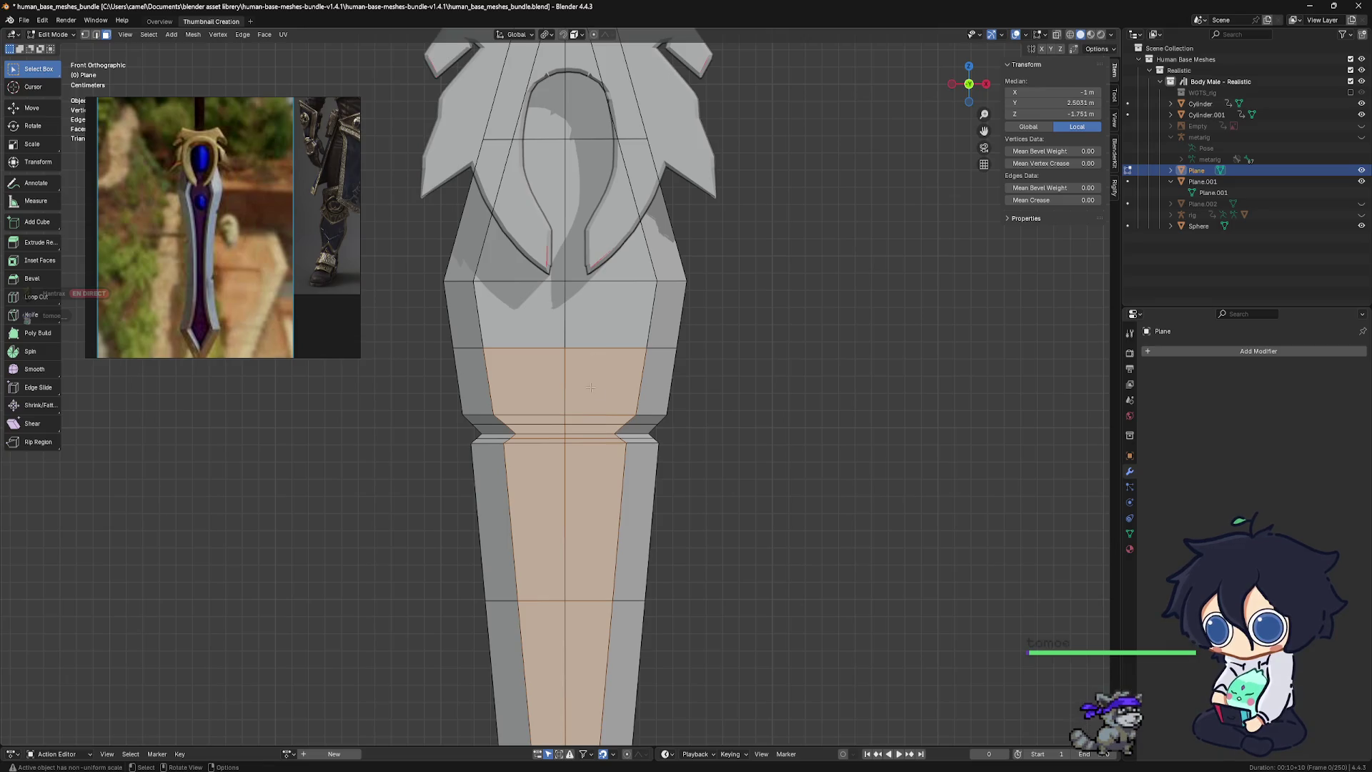
middle_click_drag(643, 393, 595, 343)
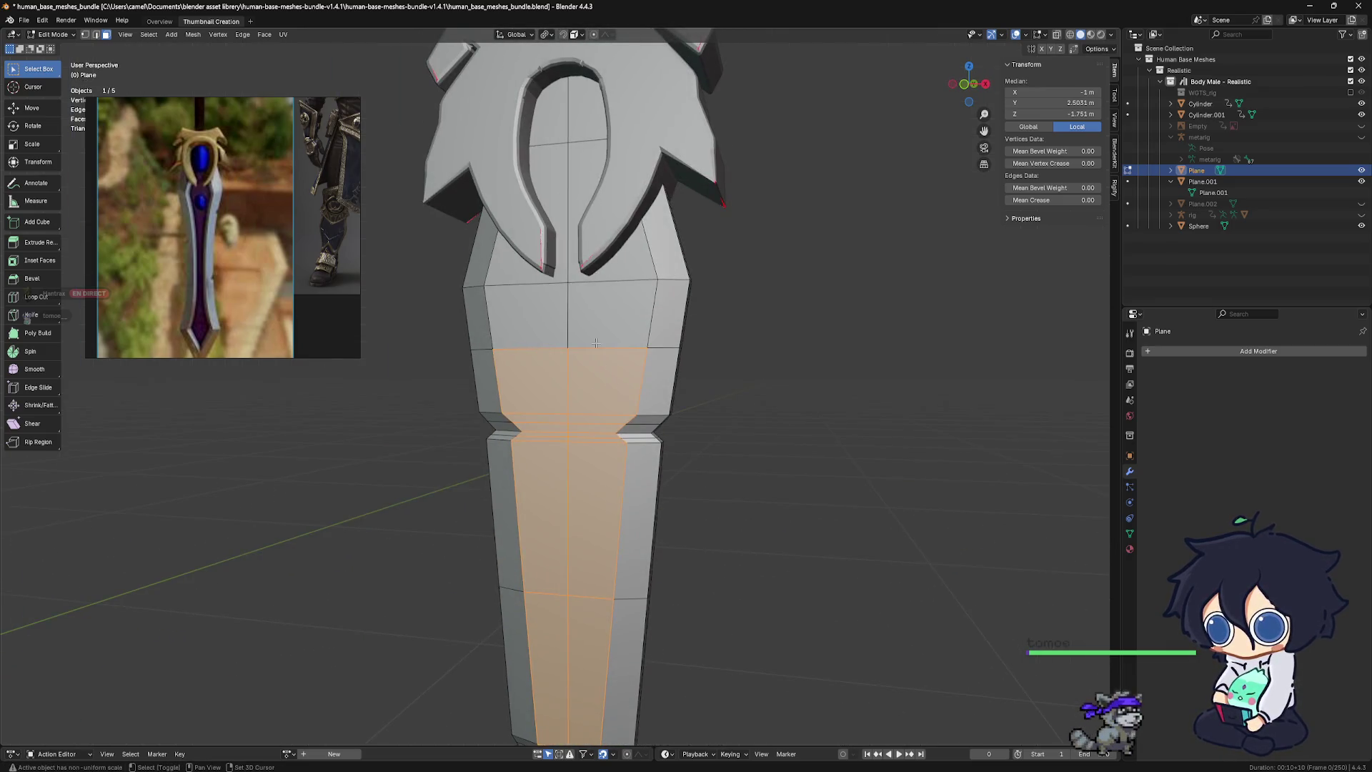
left_click(527, 274, "shift")
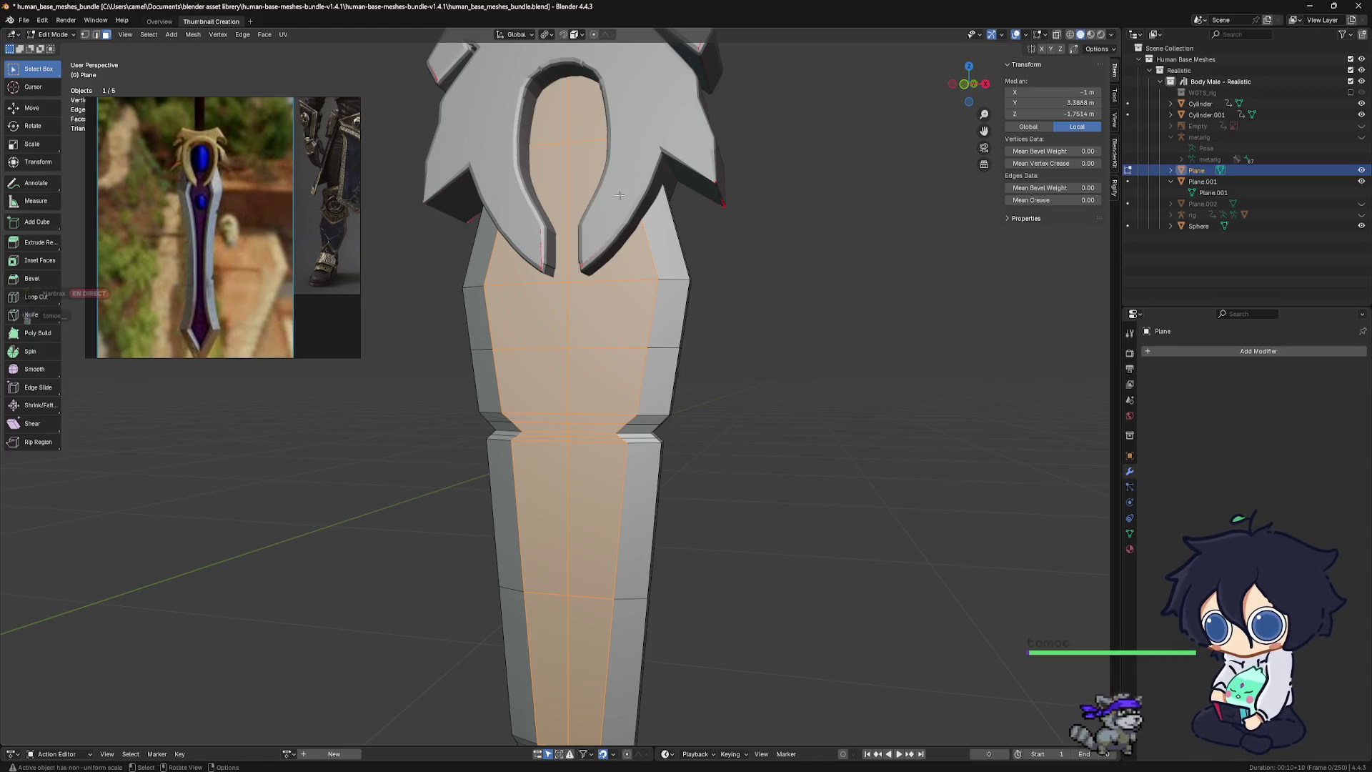
scroll(617, 191, "down", 3)
middle_click_drag(617, 286, 629, 557)
left_click_drag(640, 569, 604, 587)
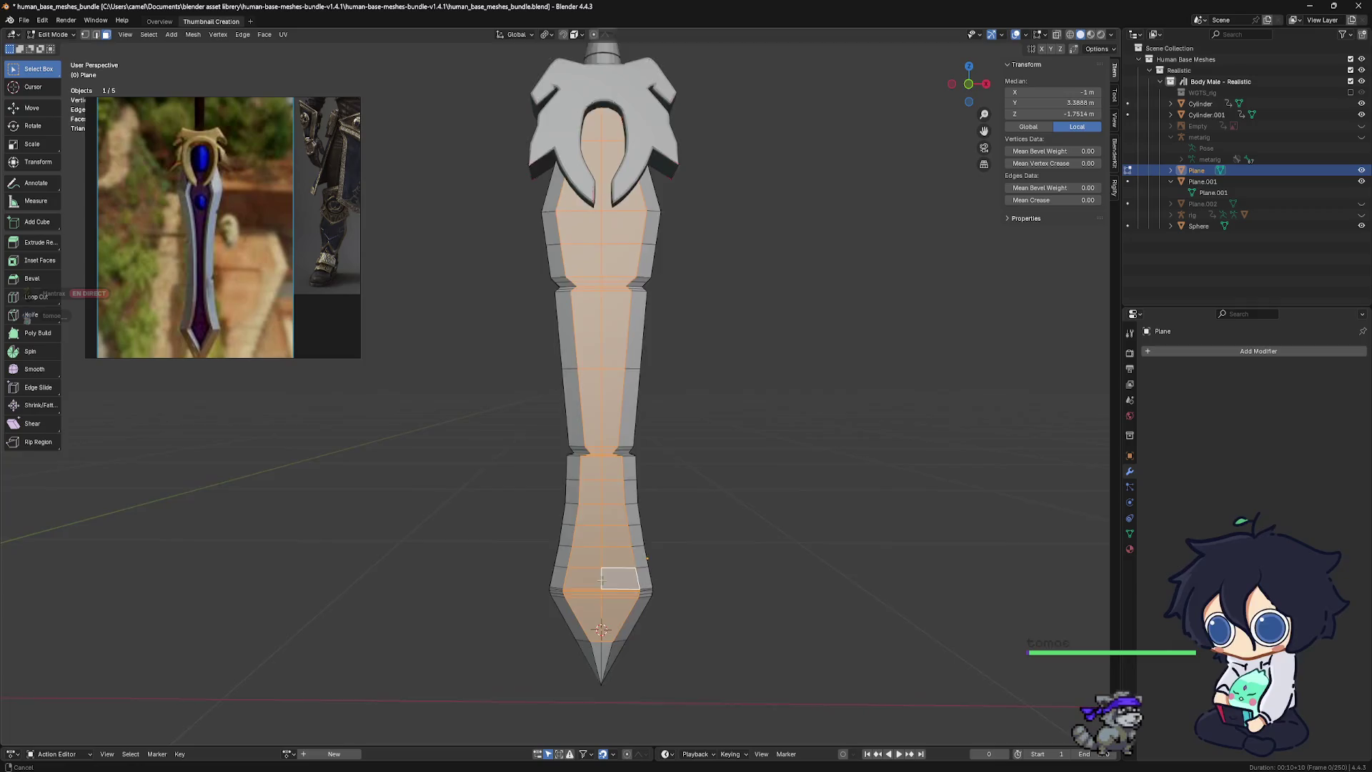
middle_click_drag(603, 587, 593, 343, "shift")
scroll(593, 400, "up", 4)
scroll(586, 455, "up", 4)
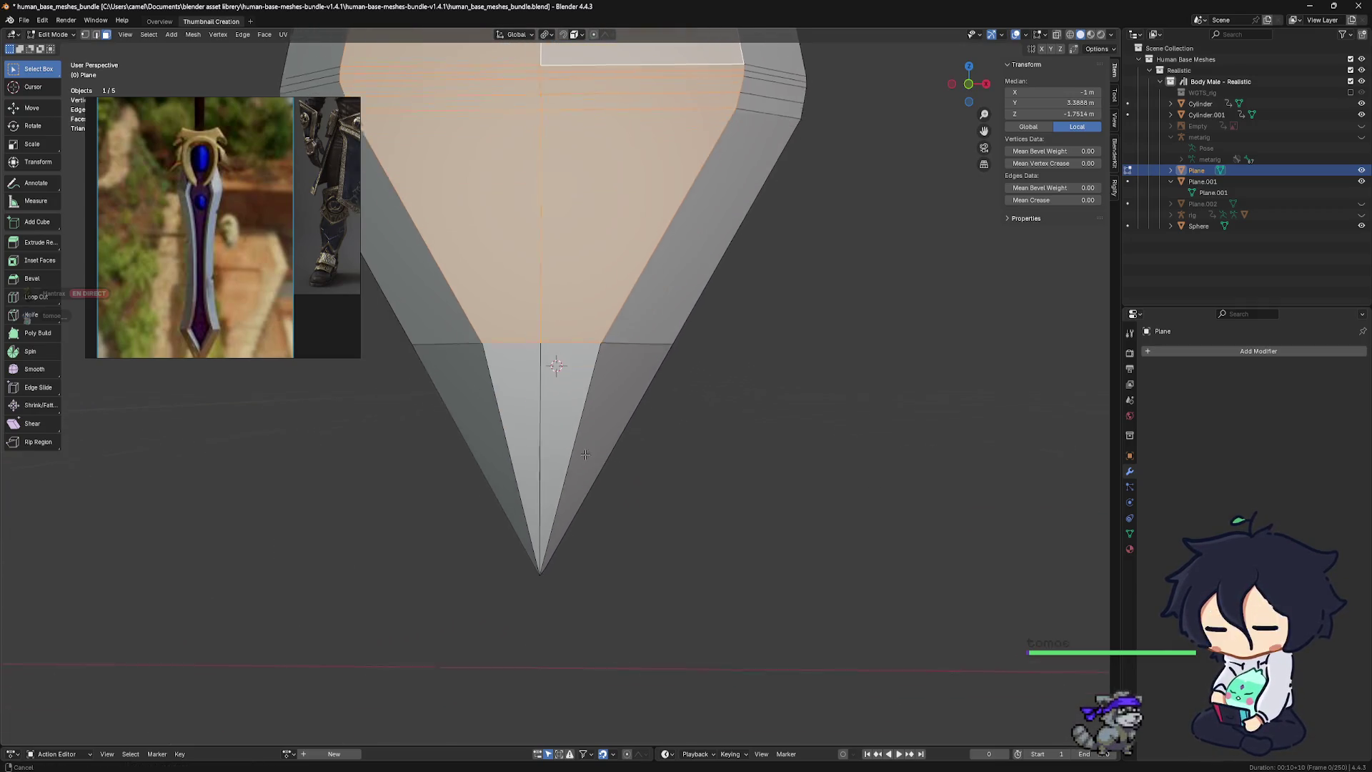
scroll(585, 454, "up", 1)
middle_click_drag(588, 417, 549, 509, "shift")
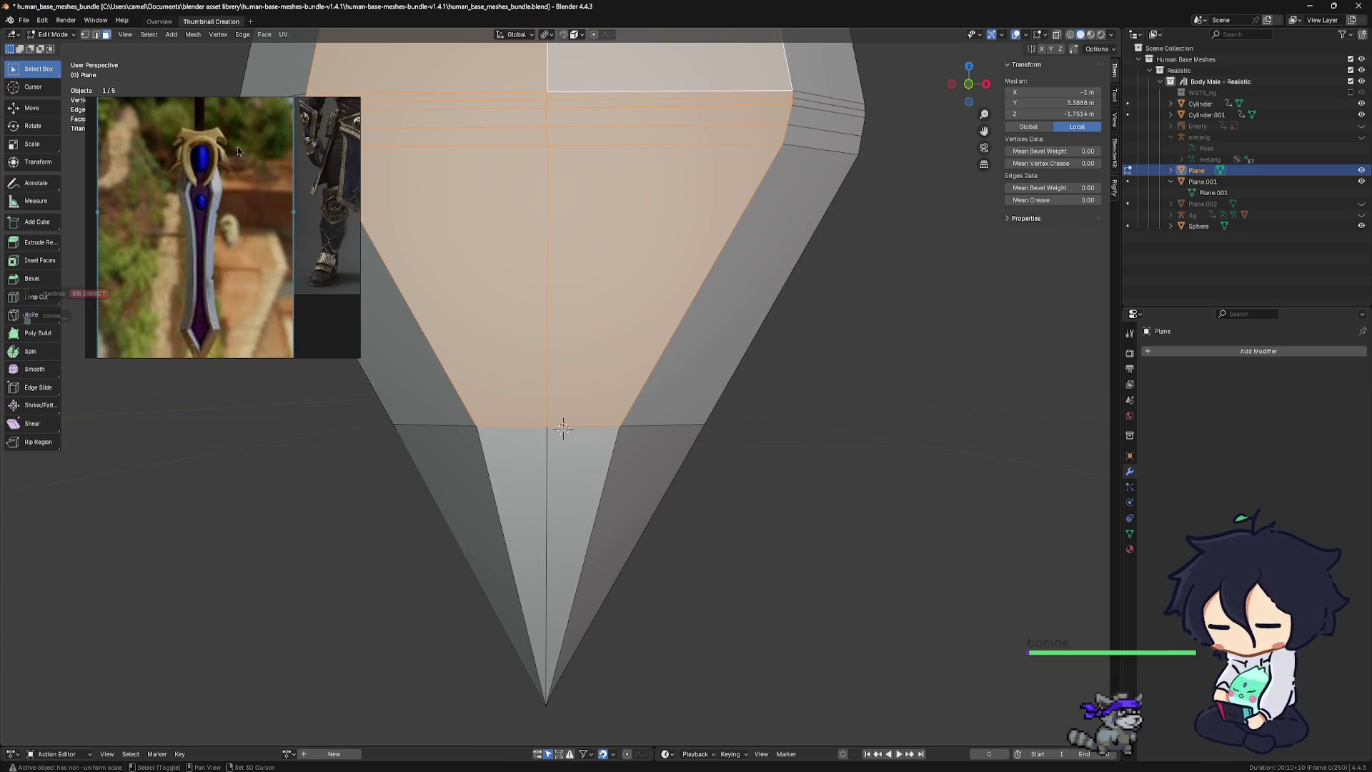
left_click(96, 35)
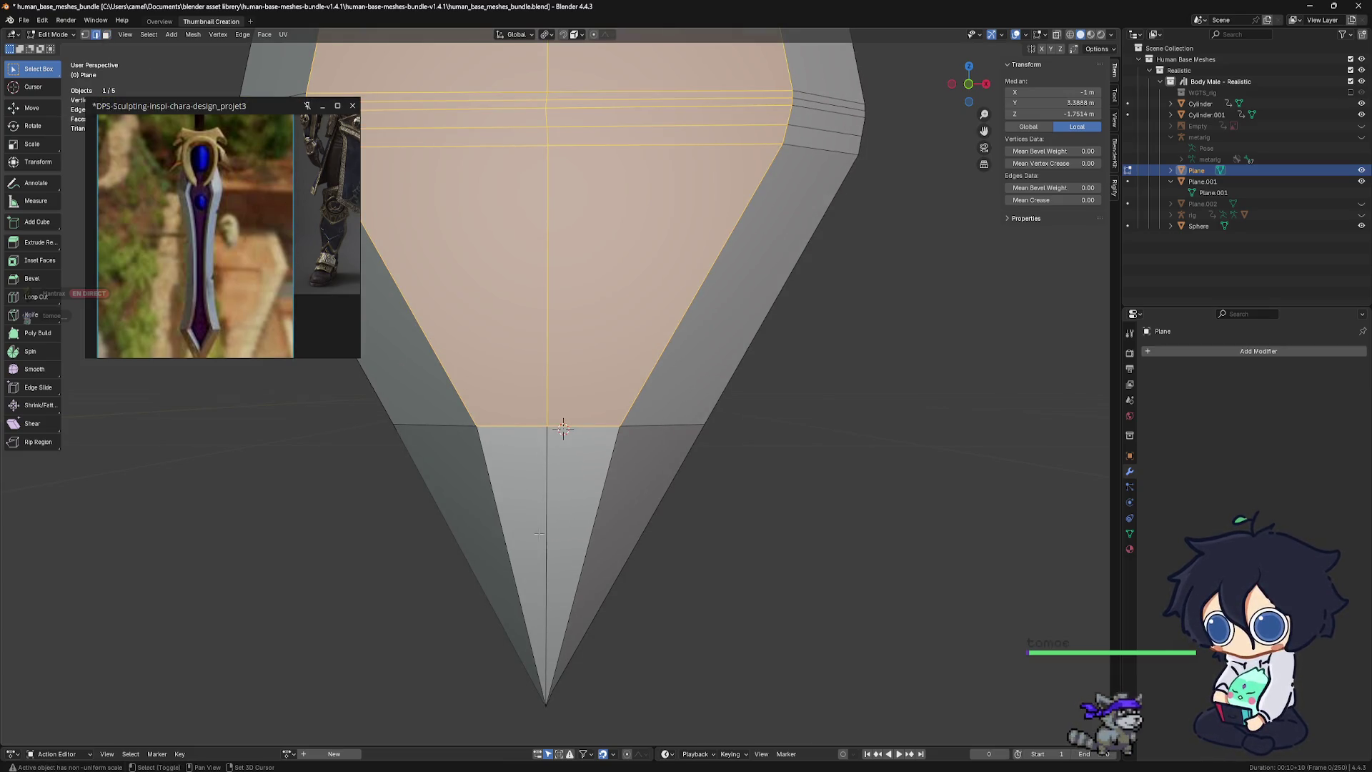
scroll(550, 515, "down", 1)
scroll(564, 507, "down", 1)
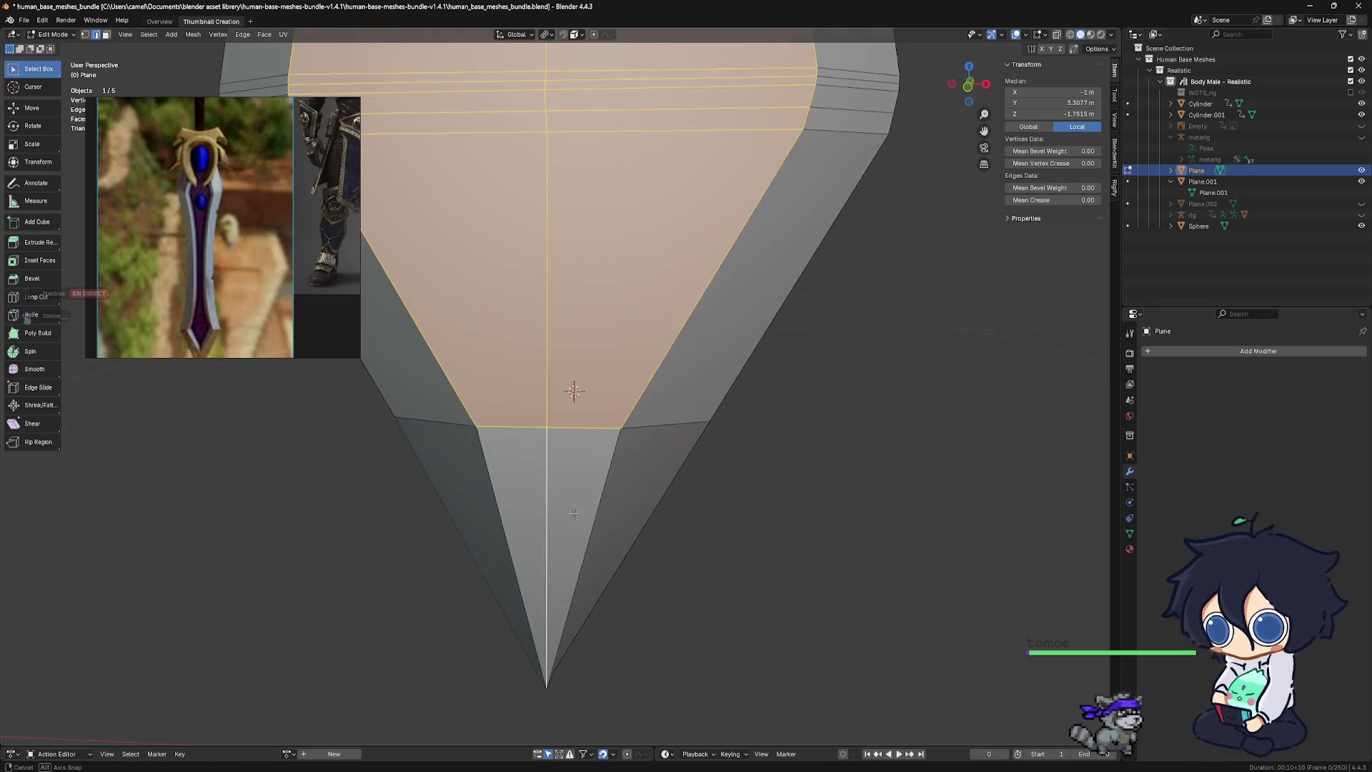
scroll(593, 493, "down", 2)
scroll(618, 473, "down", 1)
middle_click_drag(618, 474, 564, 413)
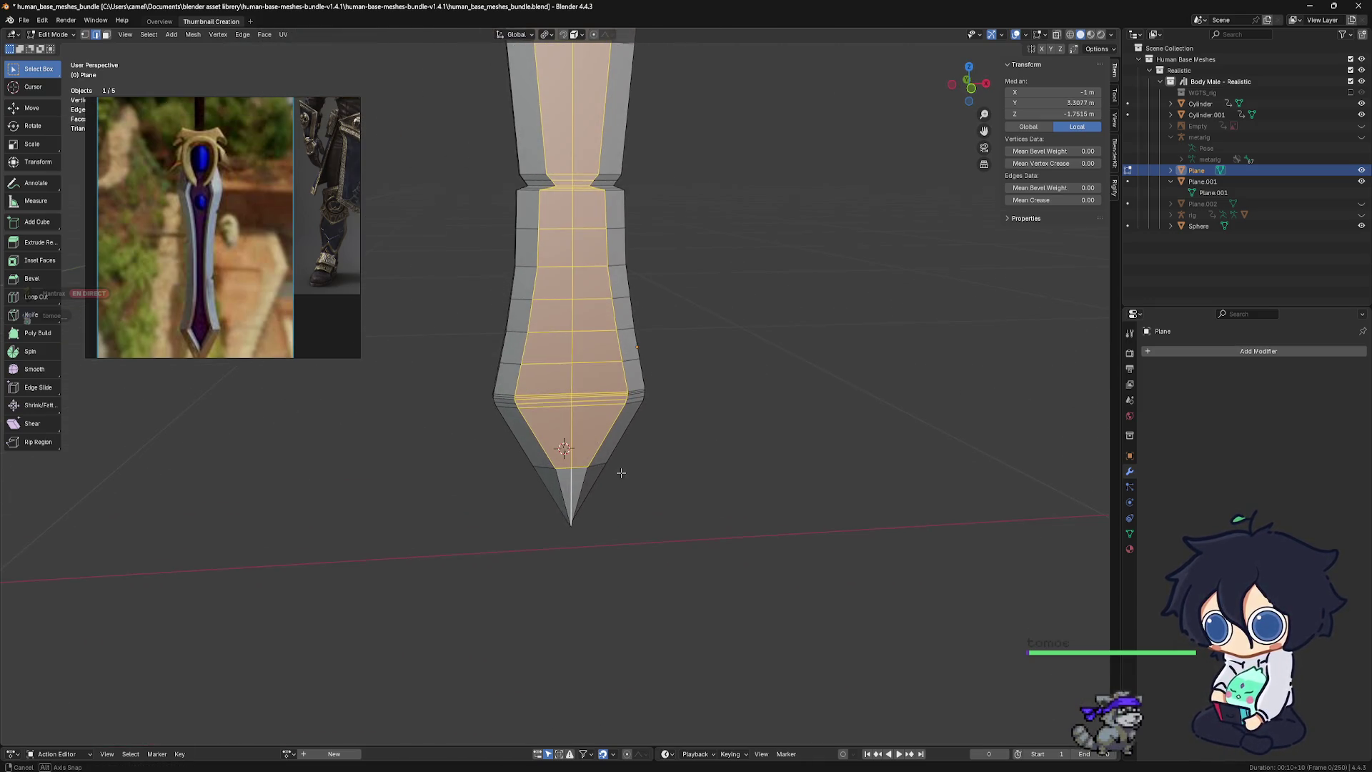
key("x")
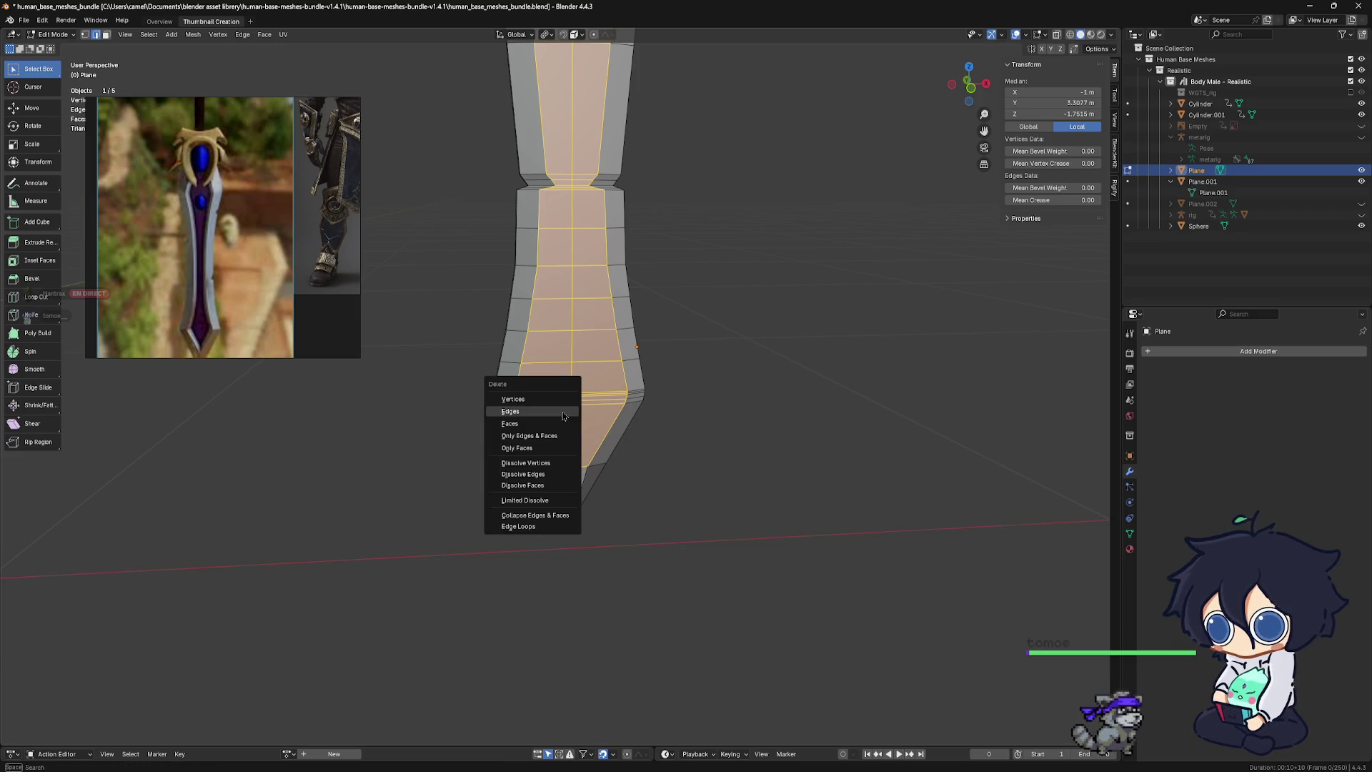
left_click(563, 411)
key("ctrl+z")
key("x")
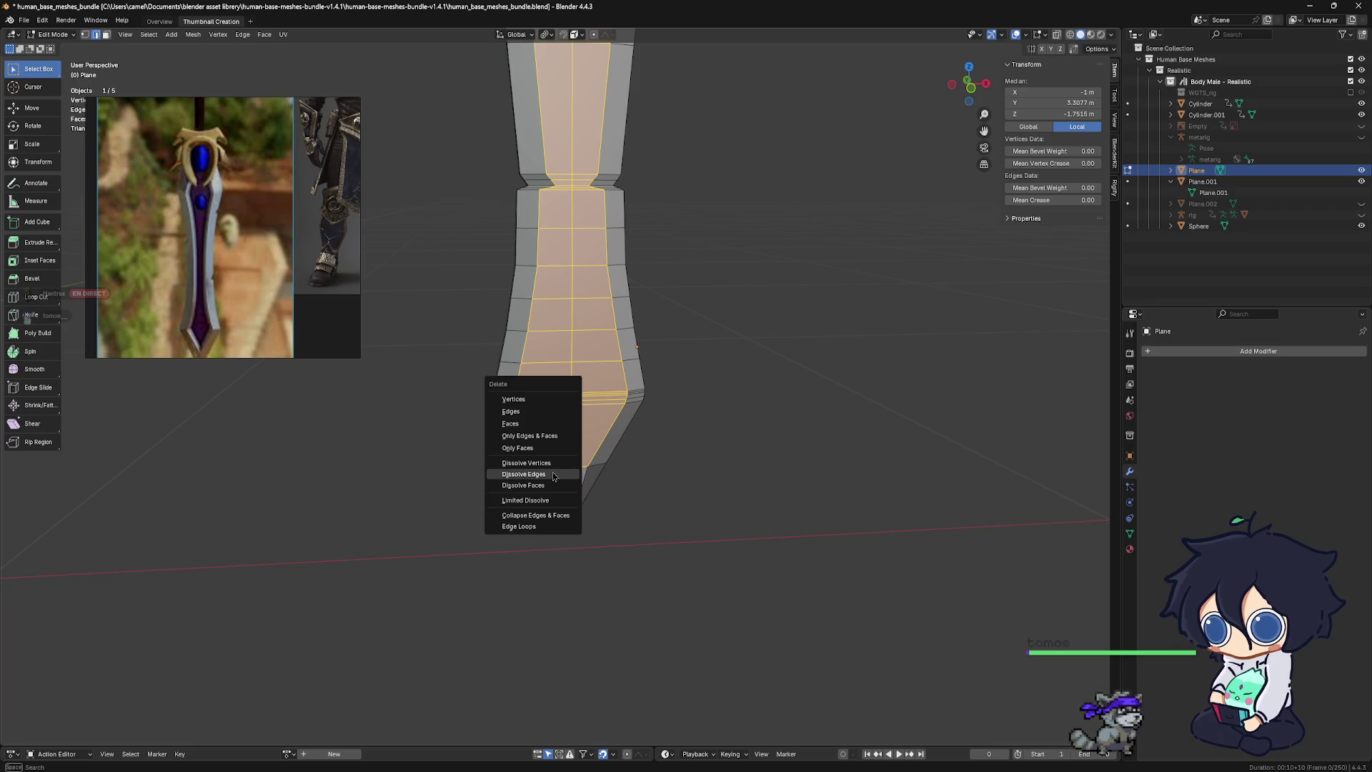
left_click(553, 475)
mouse_move(619, 460)
middle_mouse_down()
mouse_move(505, 450)
mouse_move(719, 433)
middle_mouse_up()
key("ctrl+z")
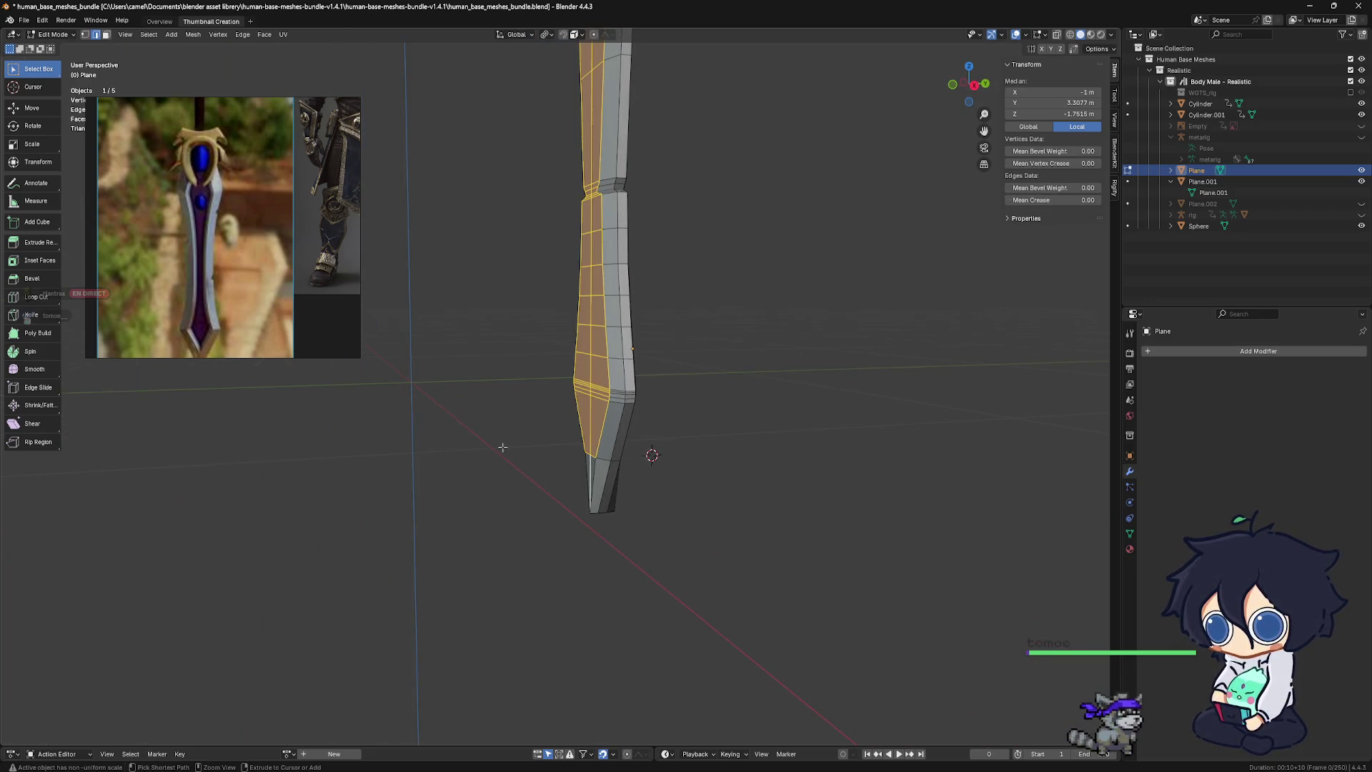
left_click(718, 433)
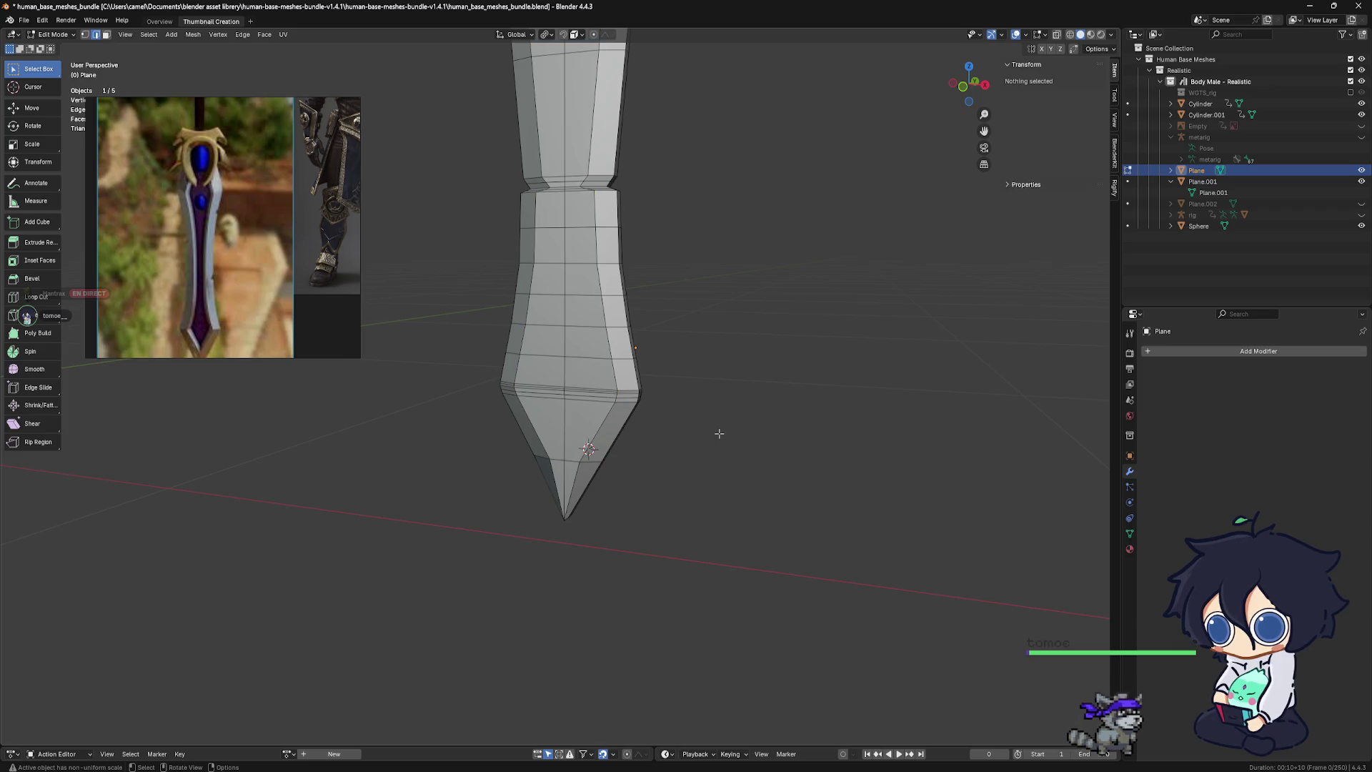
Unhide Plane.002, return to Object Mode, and select the outer blade Plane
left_click(1362, 205)
middle_click_drag(621, 428, 726, 407)
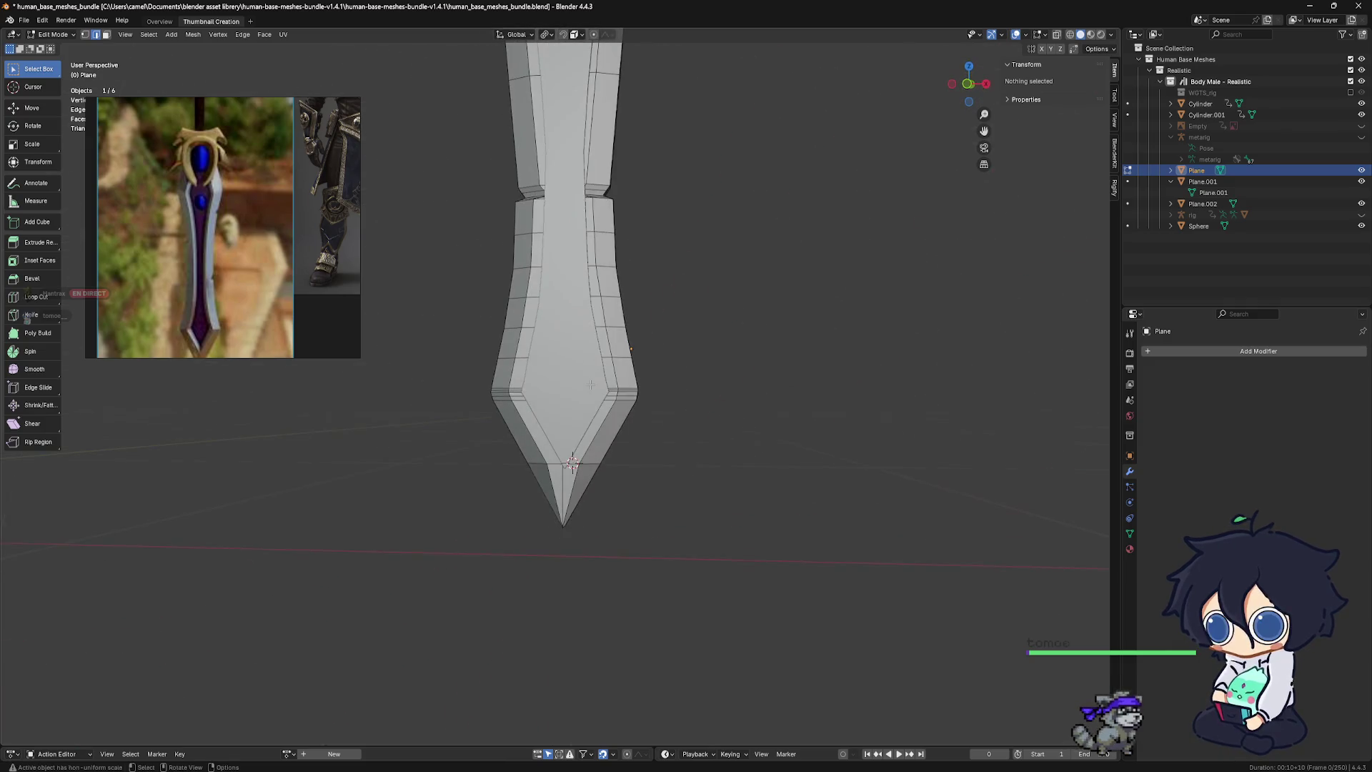
scroll(682, 424, "up", 4)
key("ctrl+Tab")
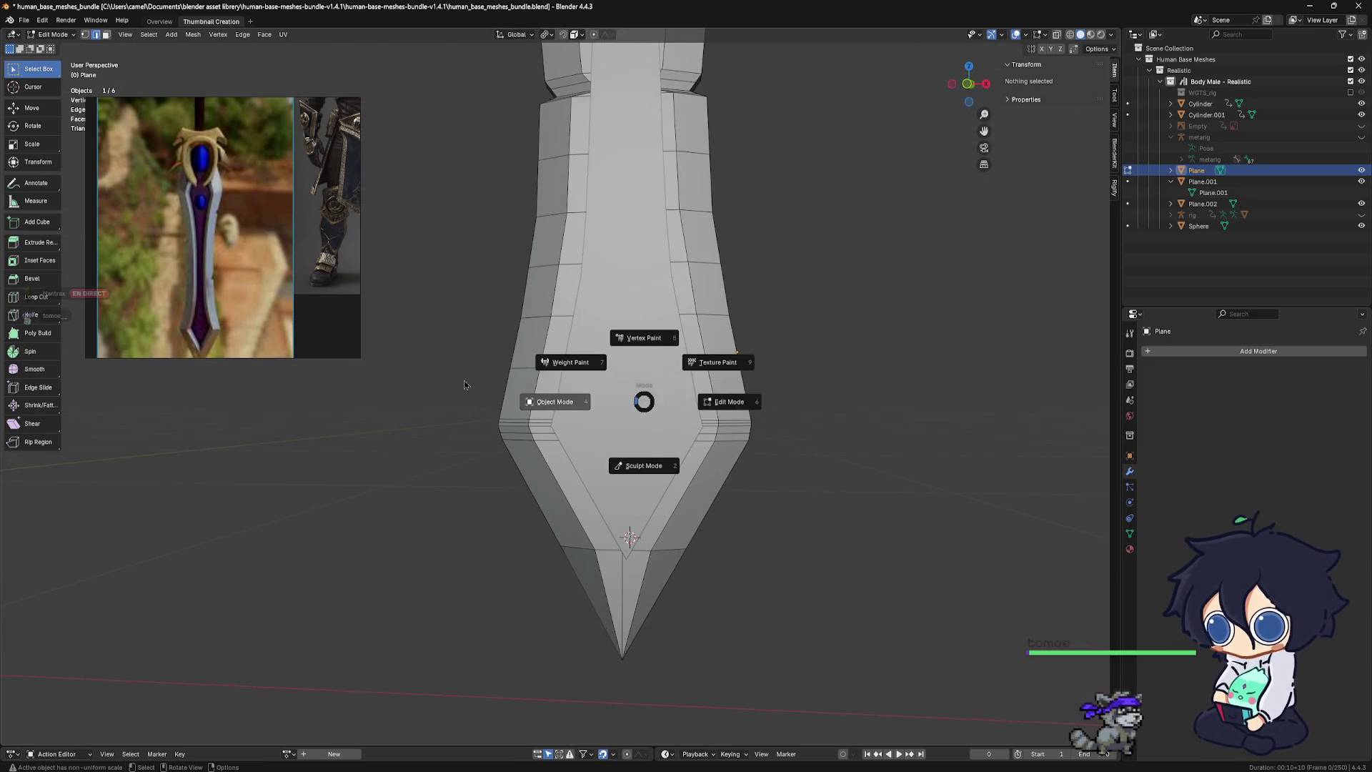
left_click(596, 405)
left_click(620, 402)
middle_click_drag(616, 401, 601, 392)
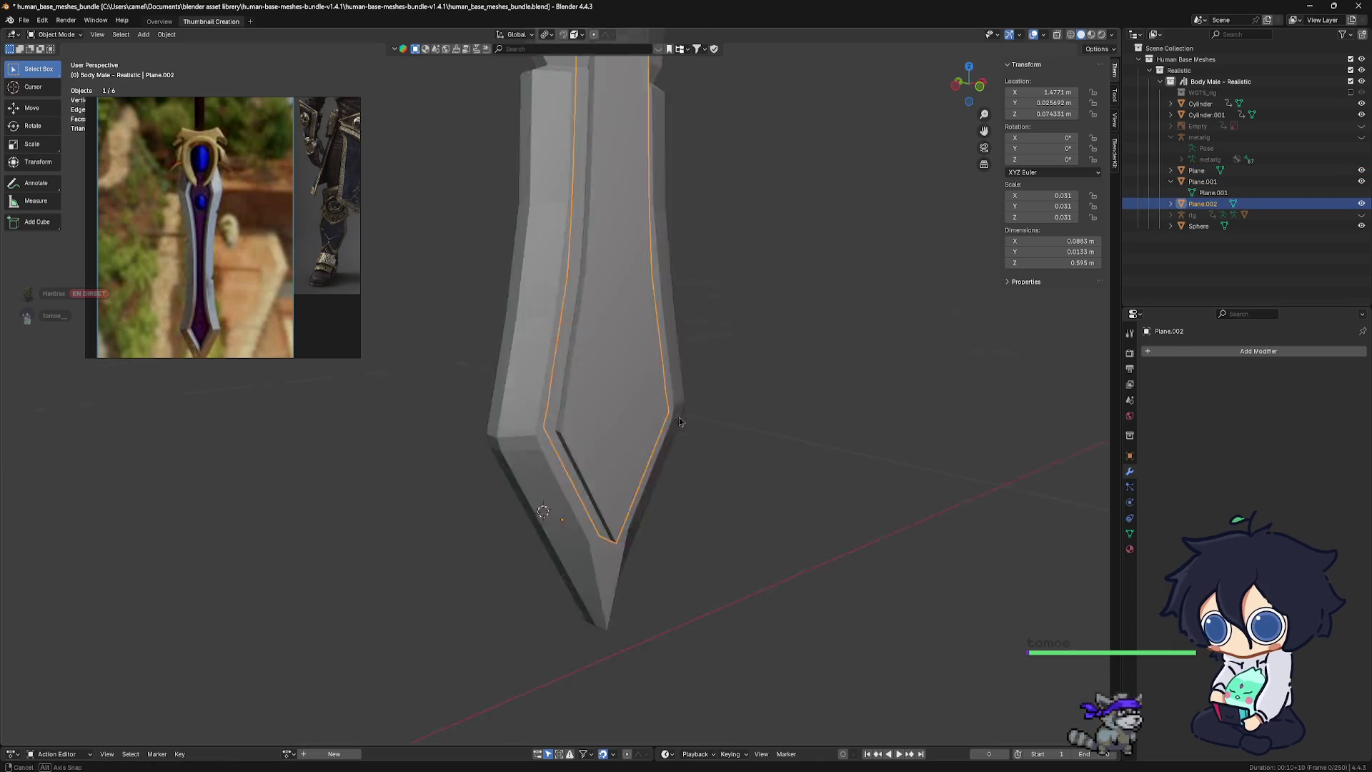
right_click(597, 401)
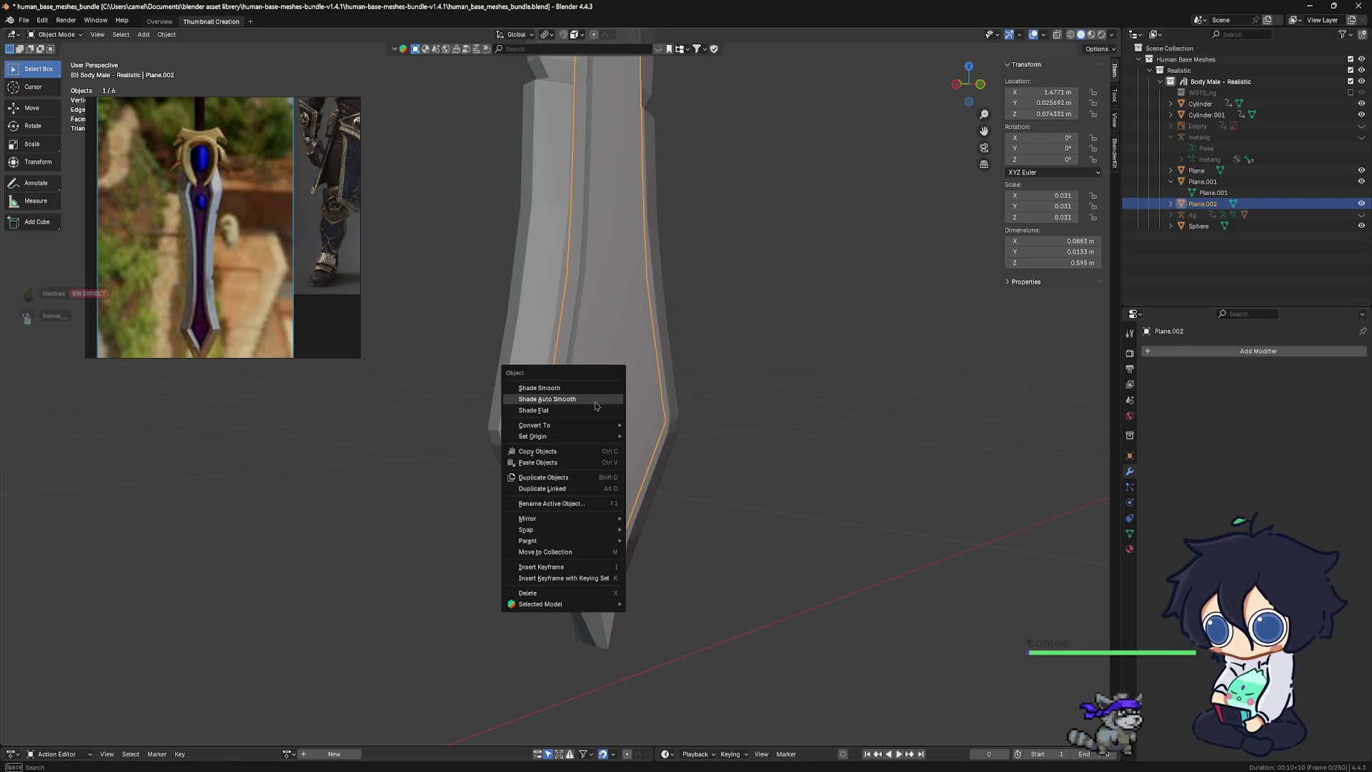
mouse_move(679, 354)
middle_mouse_down()
mouse_move(703, 365)
mouse_move(649, 383)
mouse_move(706, 379)
middle_mouse_up()
left_click(707, 379)
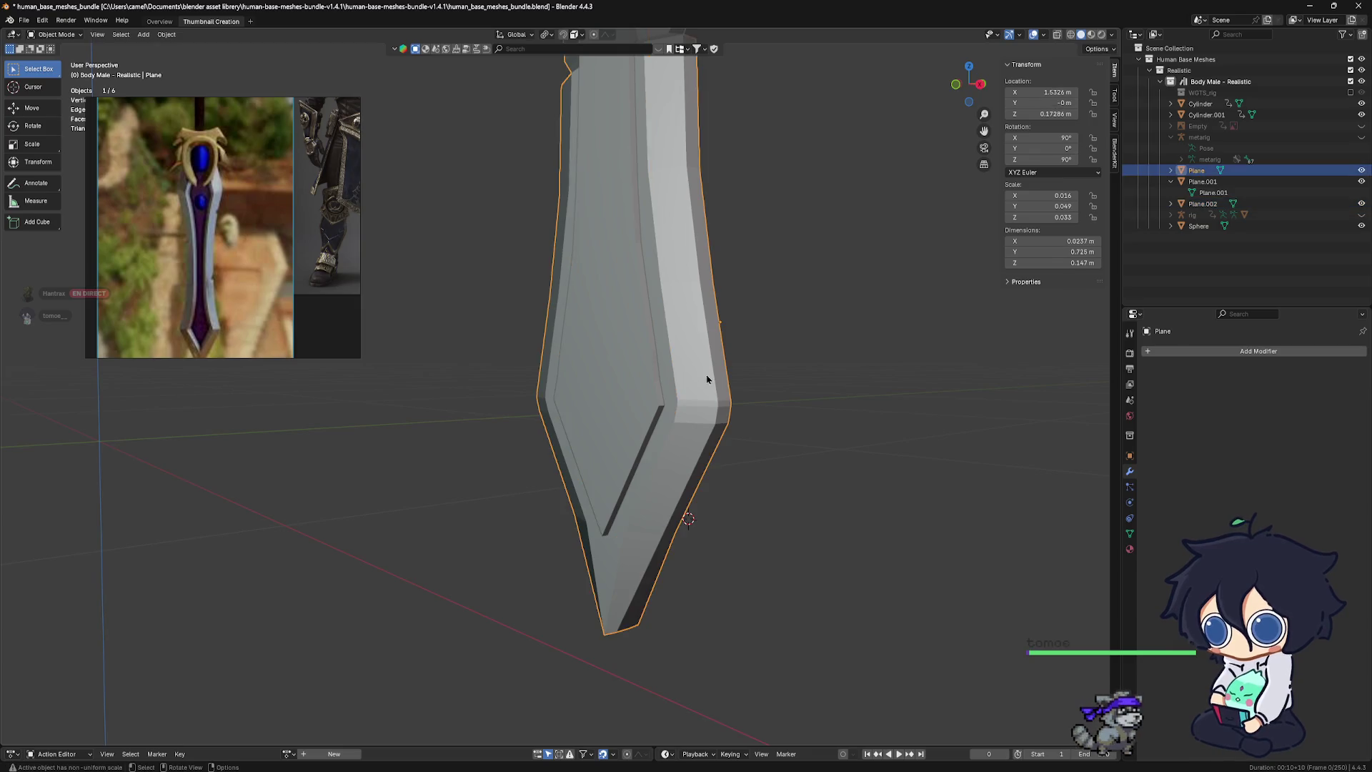
Add a Boolean modifier to the blade and set it to Difference after trying Union and Intersect
left_click(1194, 355)
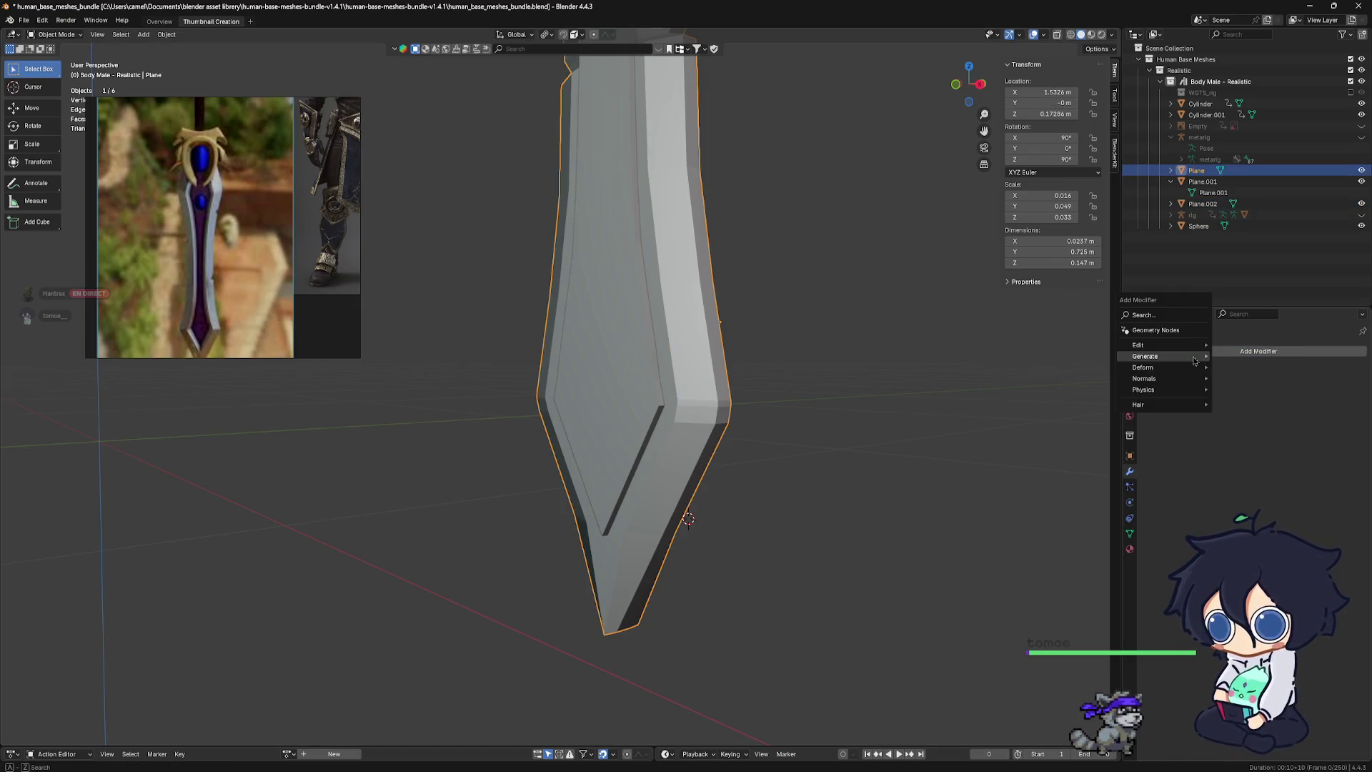
mouse_move(1194, 357)
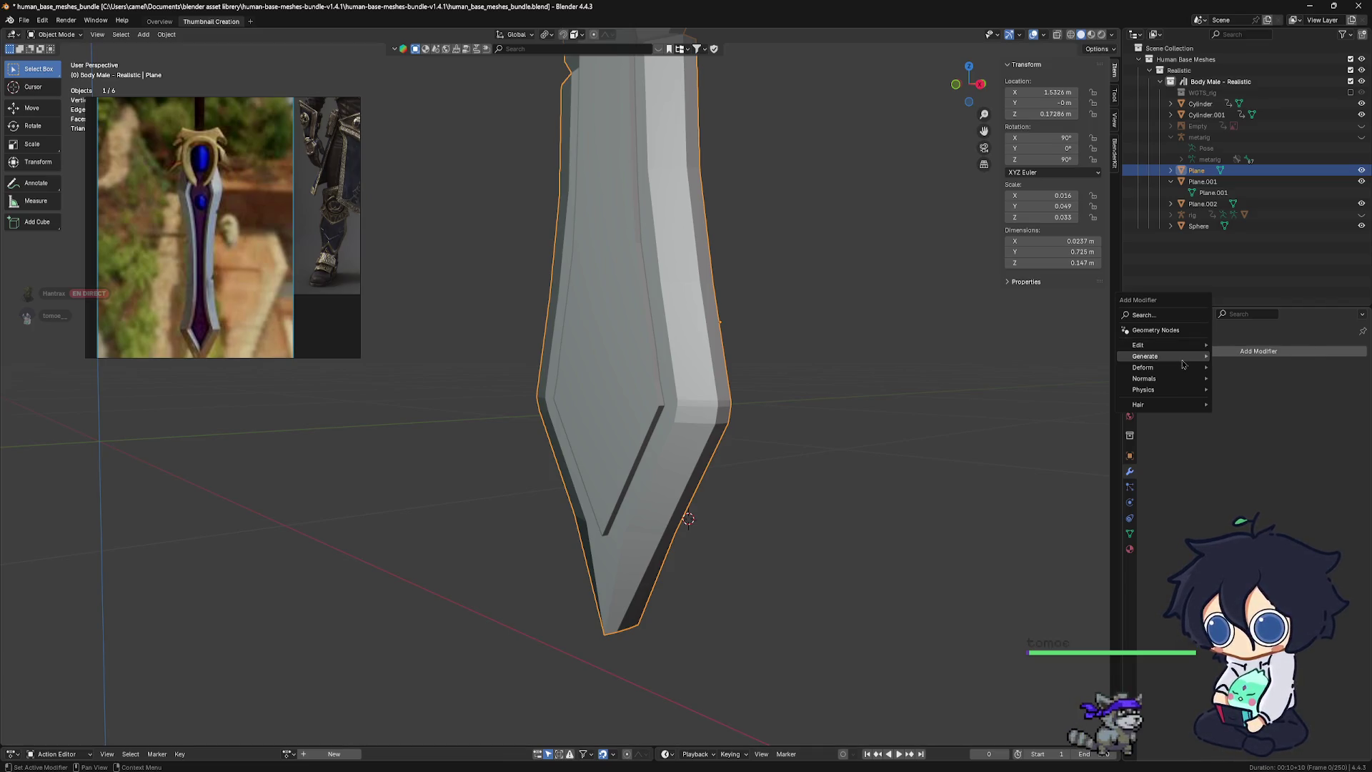
left_click(1240, 380)
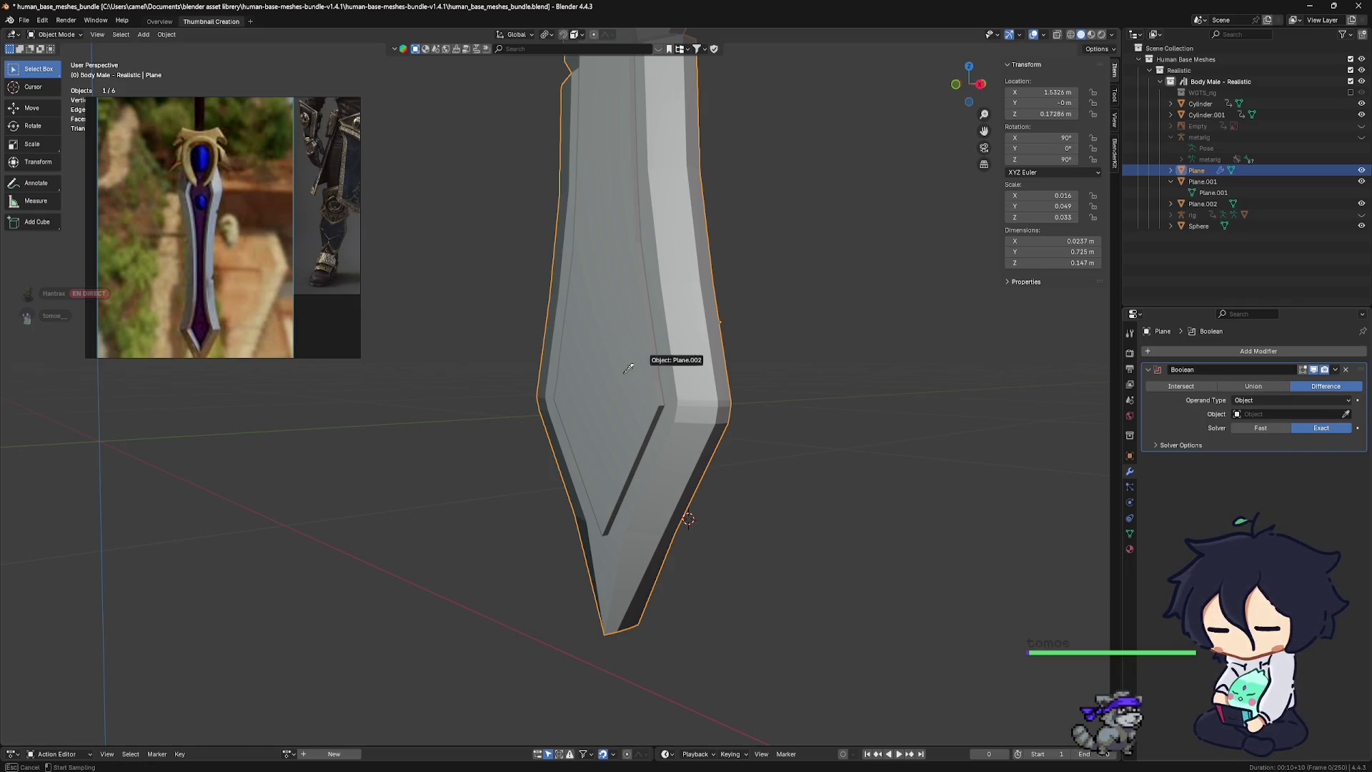
mouse_move(675, 377)
middle_mouse_down()
mouse_move(879, 414)
mouse_move(680, 366)
mouse_move(807, 403)
middle_mouse_up()
left_click(1267, 387)
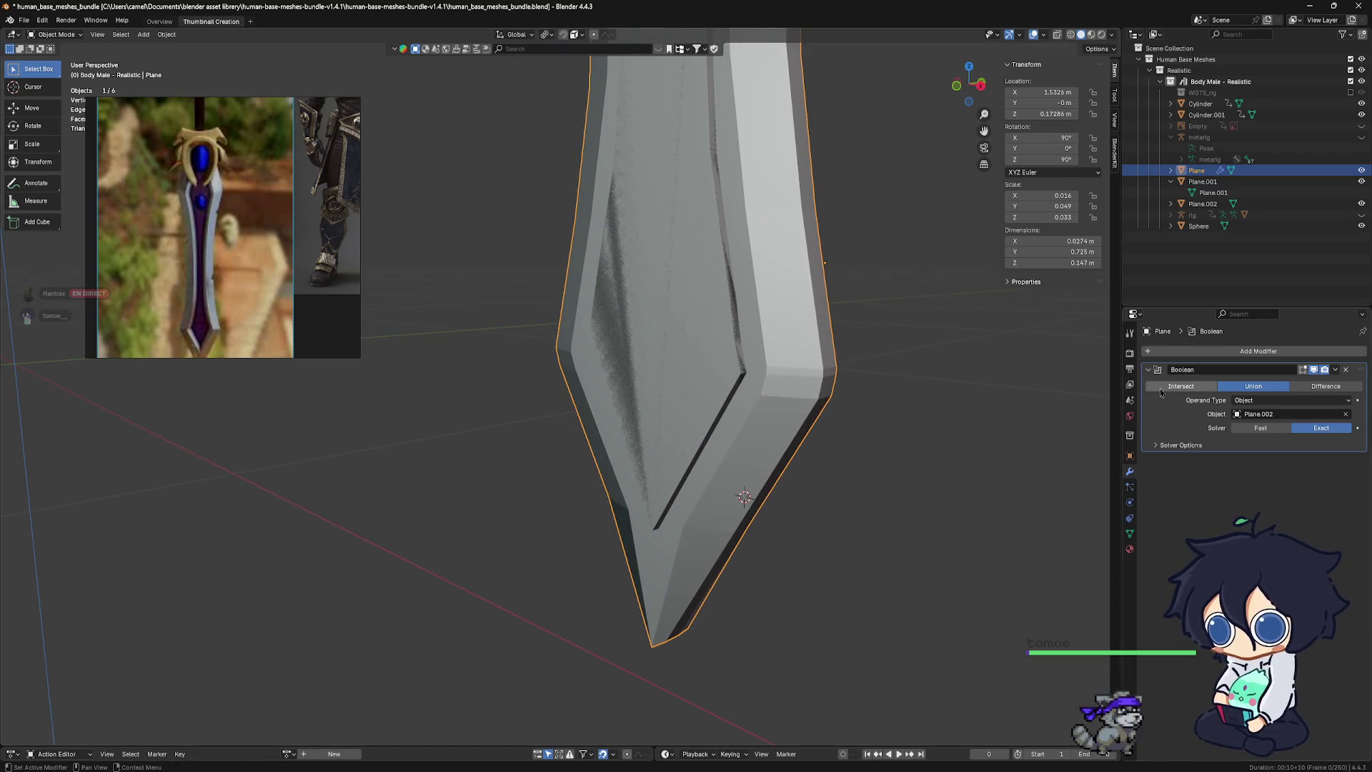
left_click(1161, 389)
left_click(1326, 386)
mouse_move(779, 401)
middle_mouse_down()
mouse_move(803, 397)
mouse_move(736, 370)
middle_mouse_up()
Move Plane.002 0.009808 m along Y and reselect the outer blade Plane
left_click(763, 369)
key("g")
key("y")
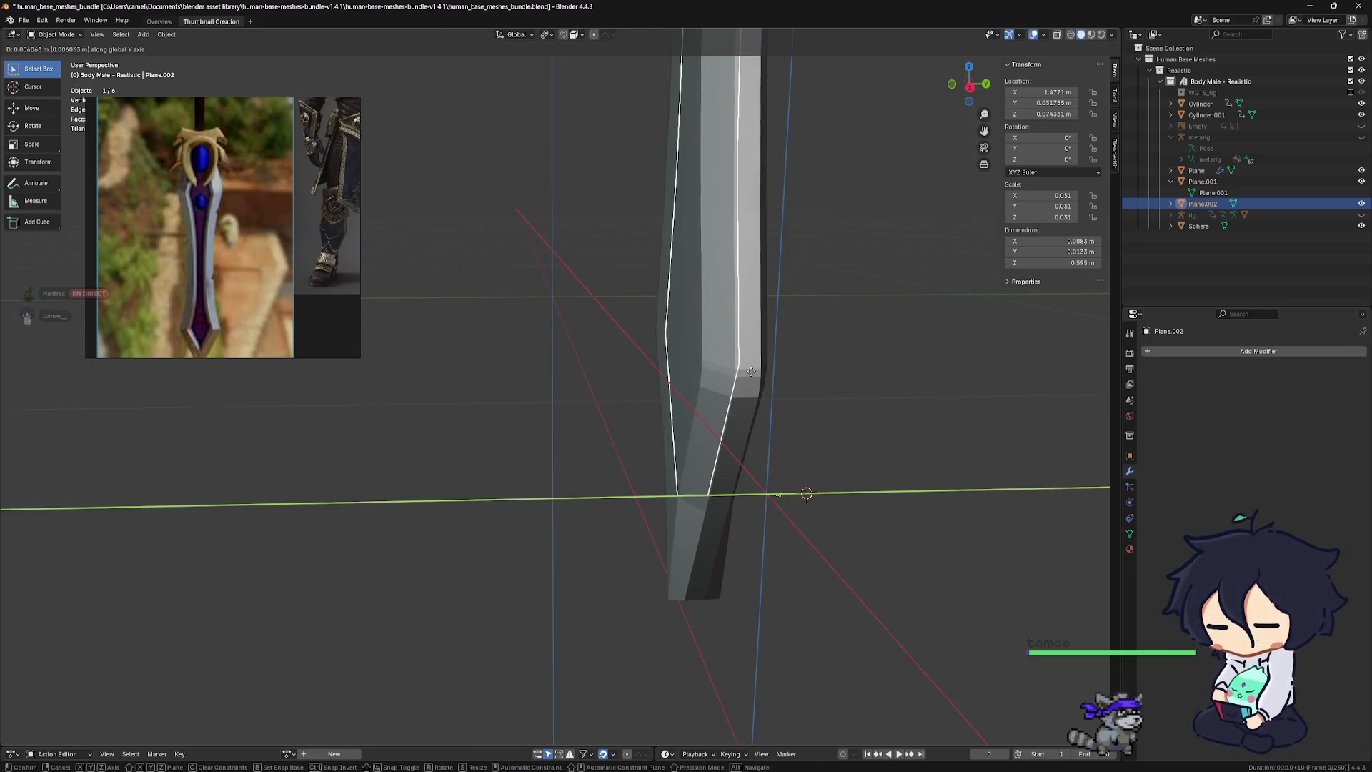
left_click(759, 371)
middle_click_drag(759, 371, 791, 372)
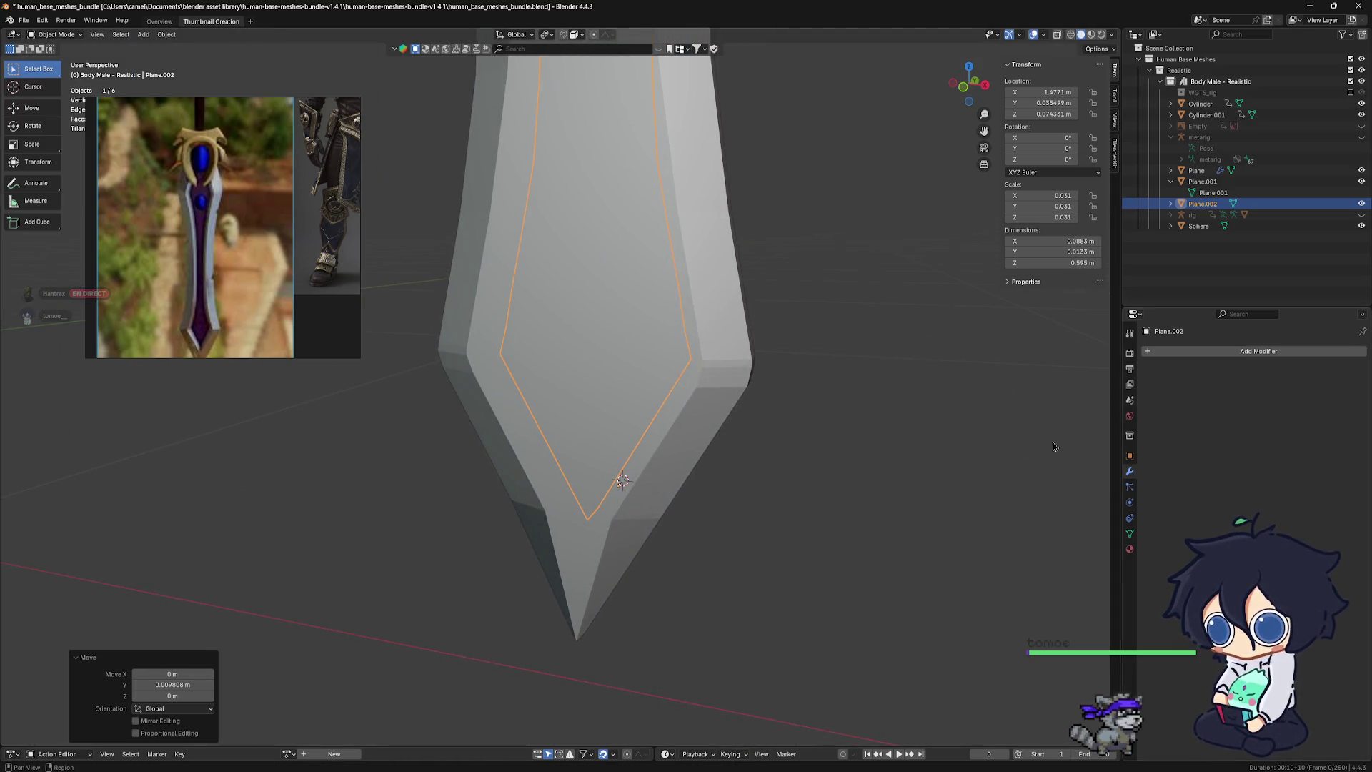
left_click(666, 458, "shift")
key("ctrl+minus")
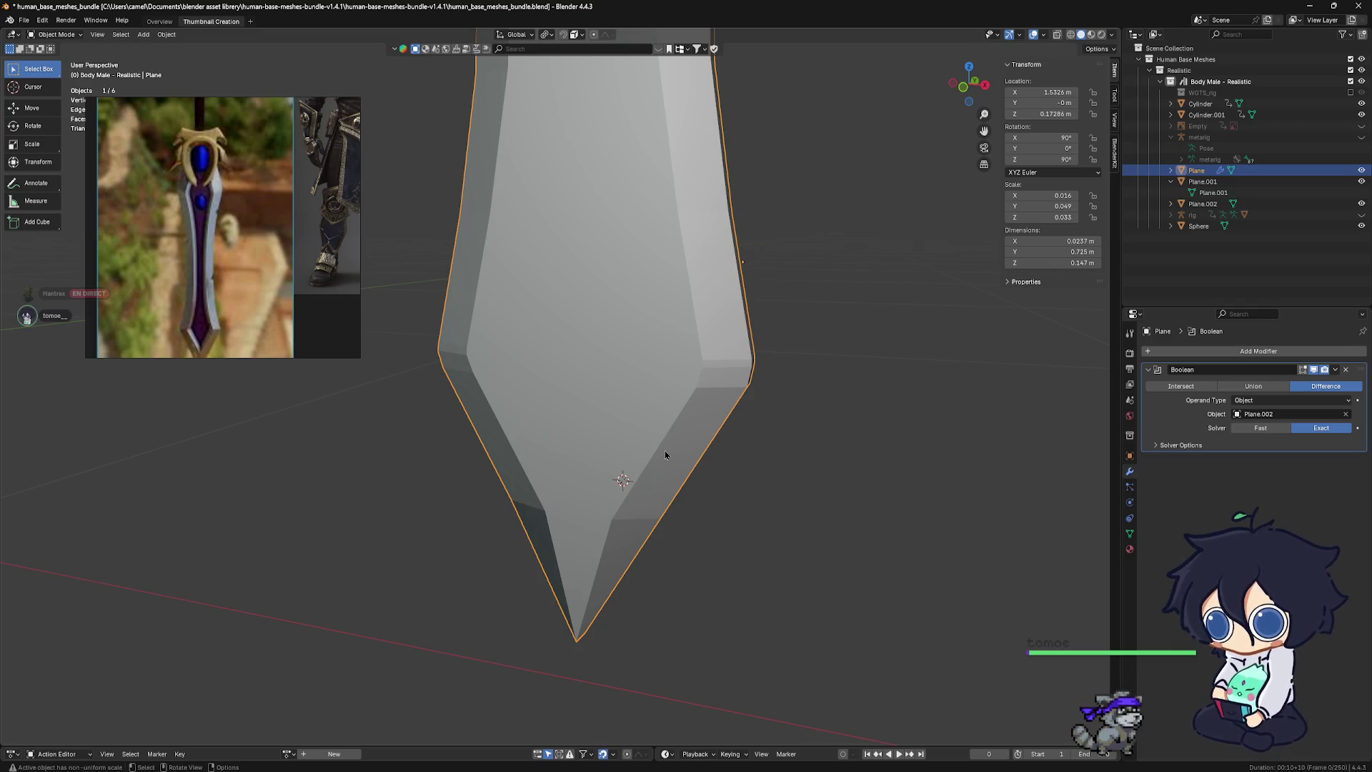
scroll(205, 261, "down", 2)
scroll(221, 264, "up", 5)
scroll(233, 271, "down", 1)
scroll(246, 221, "up", 2)
scroll(249, 214, "up", 1)
scroll(248, 213, "down", 1)
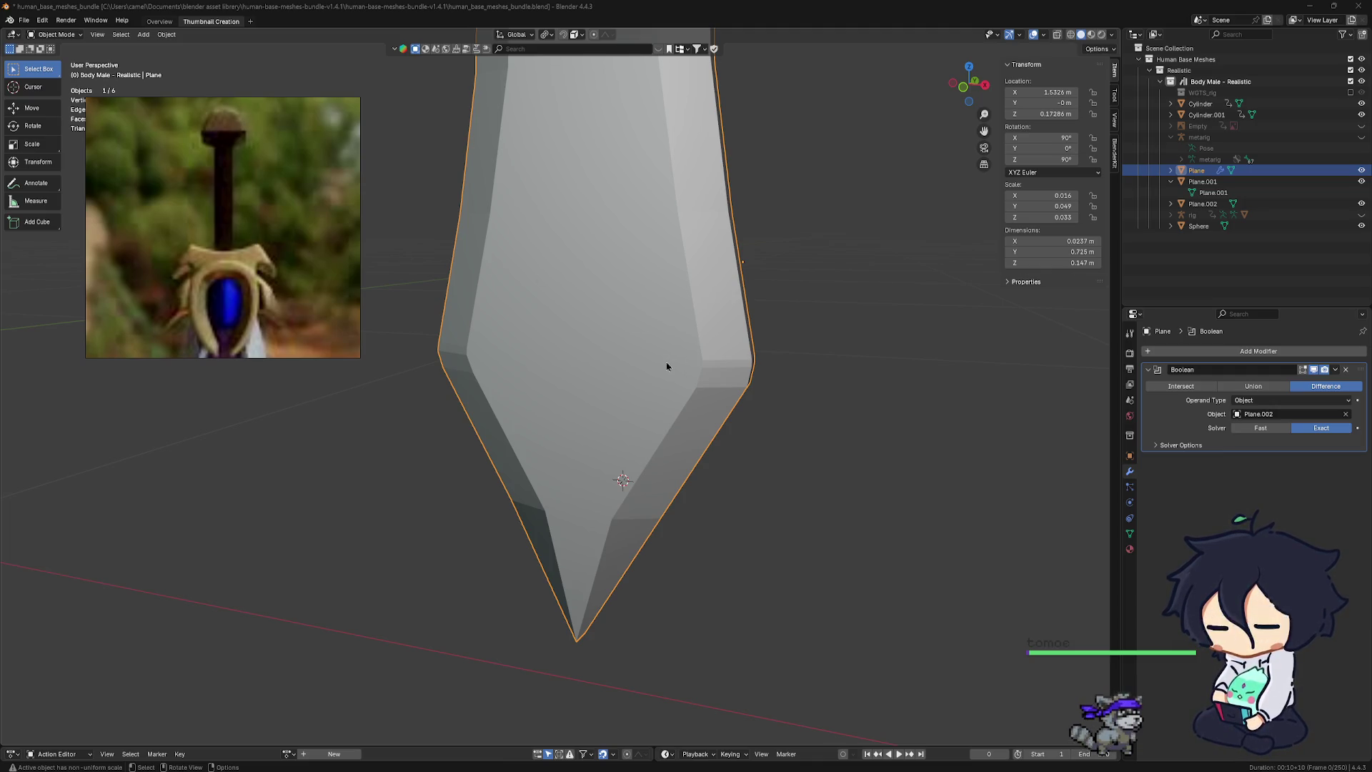
Test Intersect and a Collection operand, revert to Difference and Object, and expand Solver Options
middle_click_drag(672, 357, 735, 403, "shift")
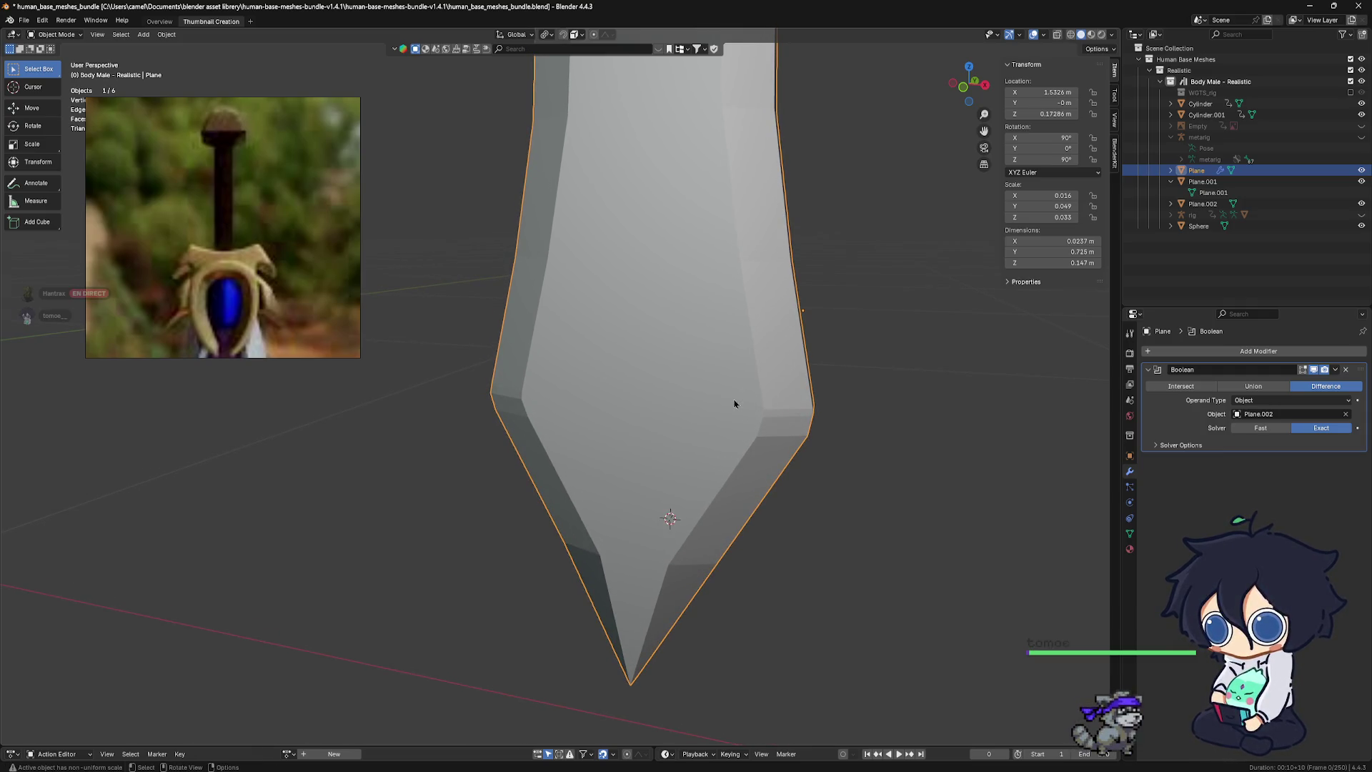
scroll(734, 400, "down", 2)
scroll(669, 370, "down", 2)
middle_click_drag(670, 370, 713, 474, "shift")
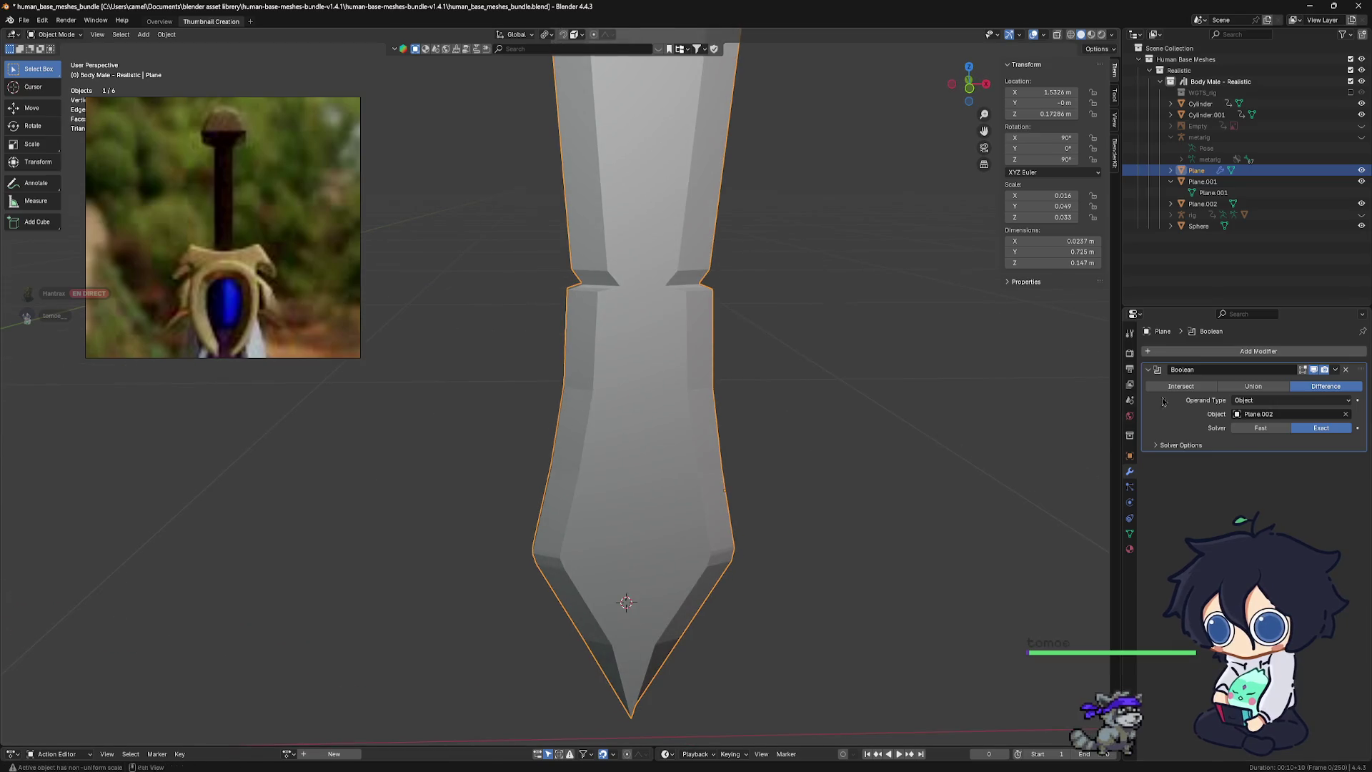
left_click(1209, 391)
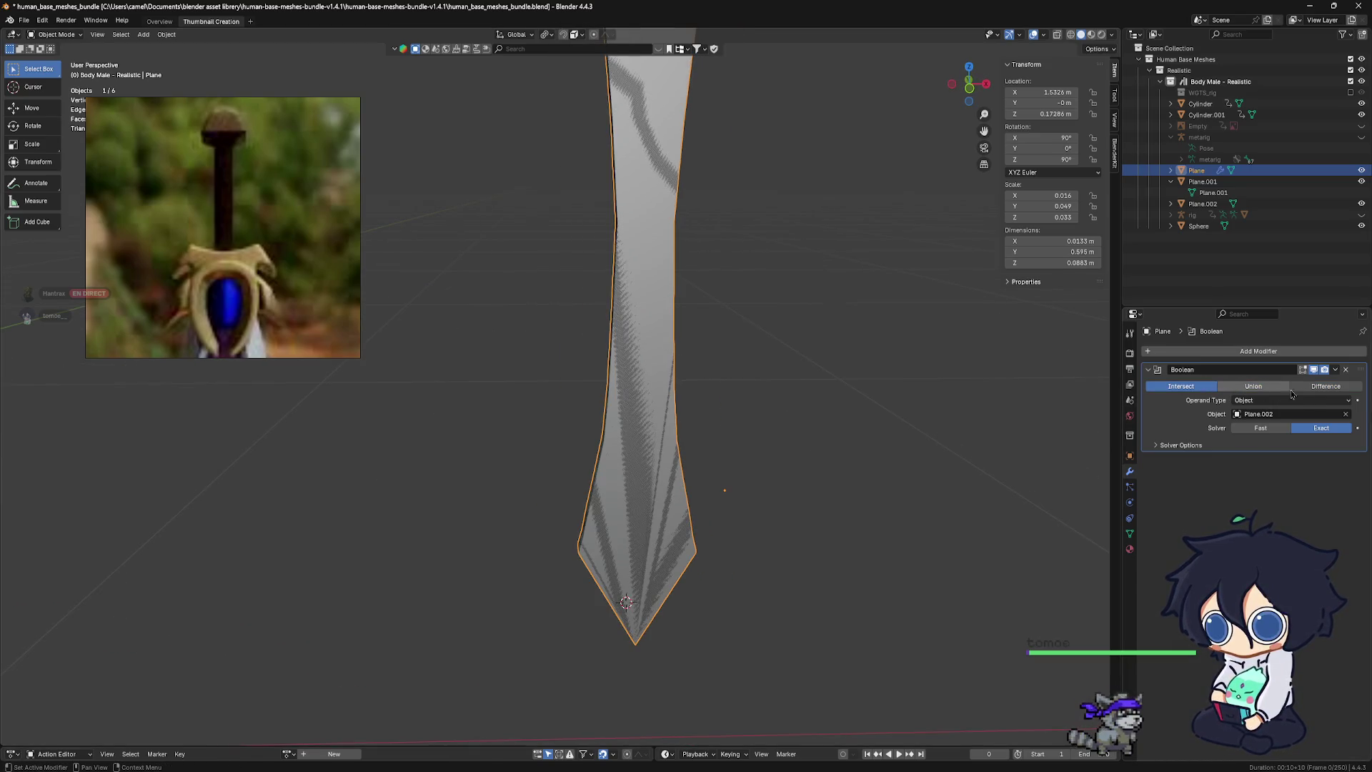
left_click(1312, 395)
left_click(1269, 404)
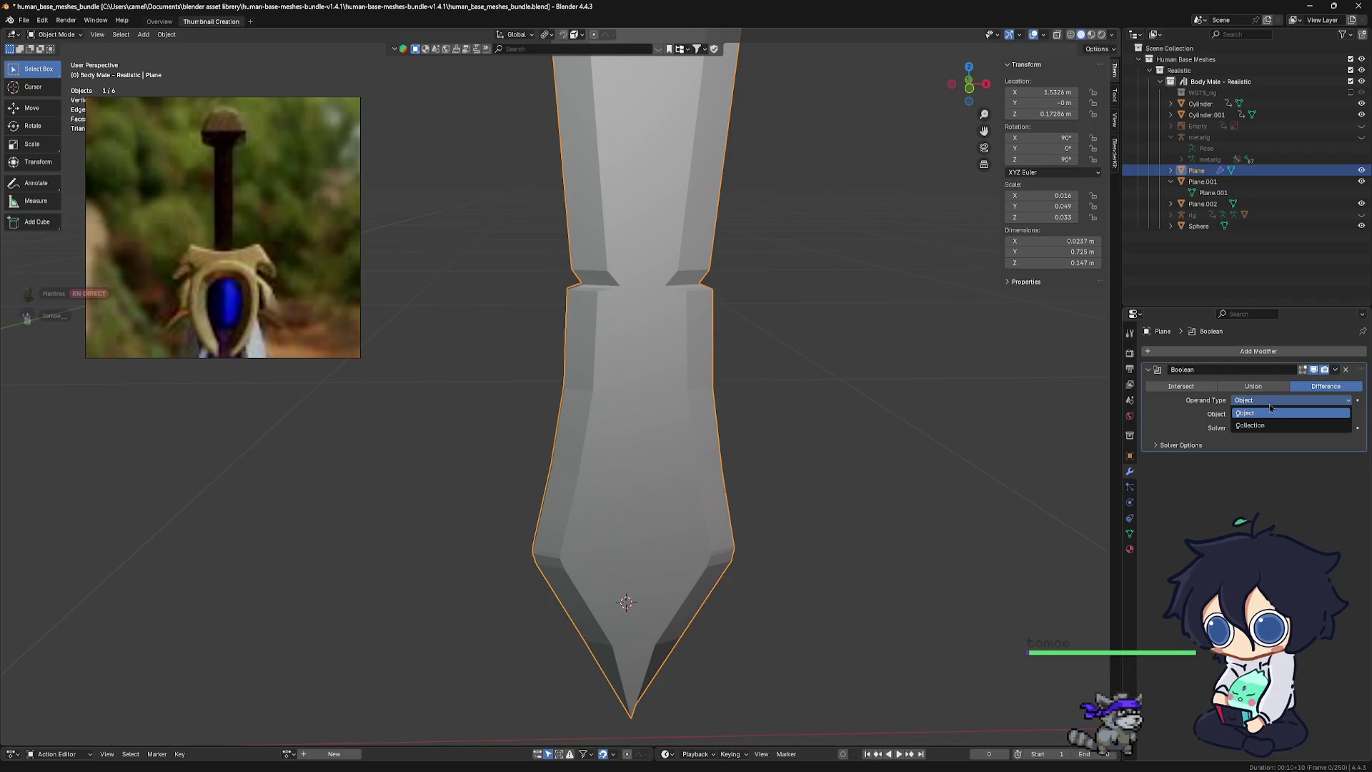
left_click(1277, 427)
left_click(1287, 404)
left_click(1278, 416)
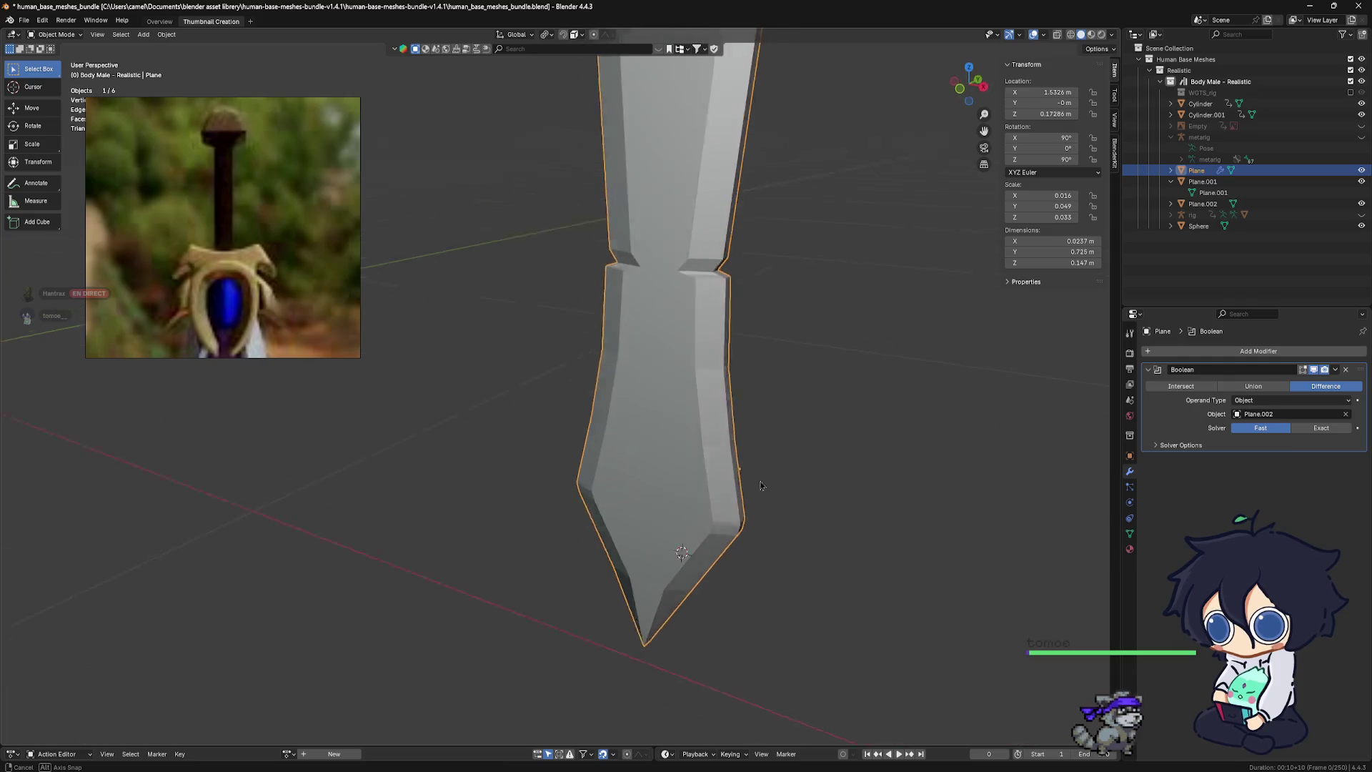
middle_click_drag(897, 472, 865, 468)
left_click(1156, 445)
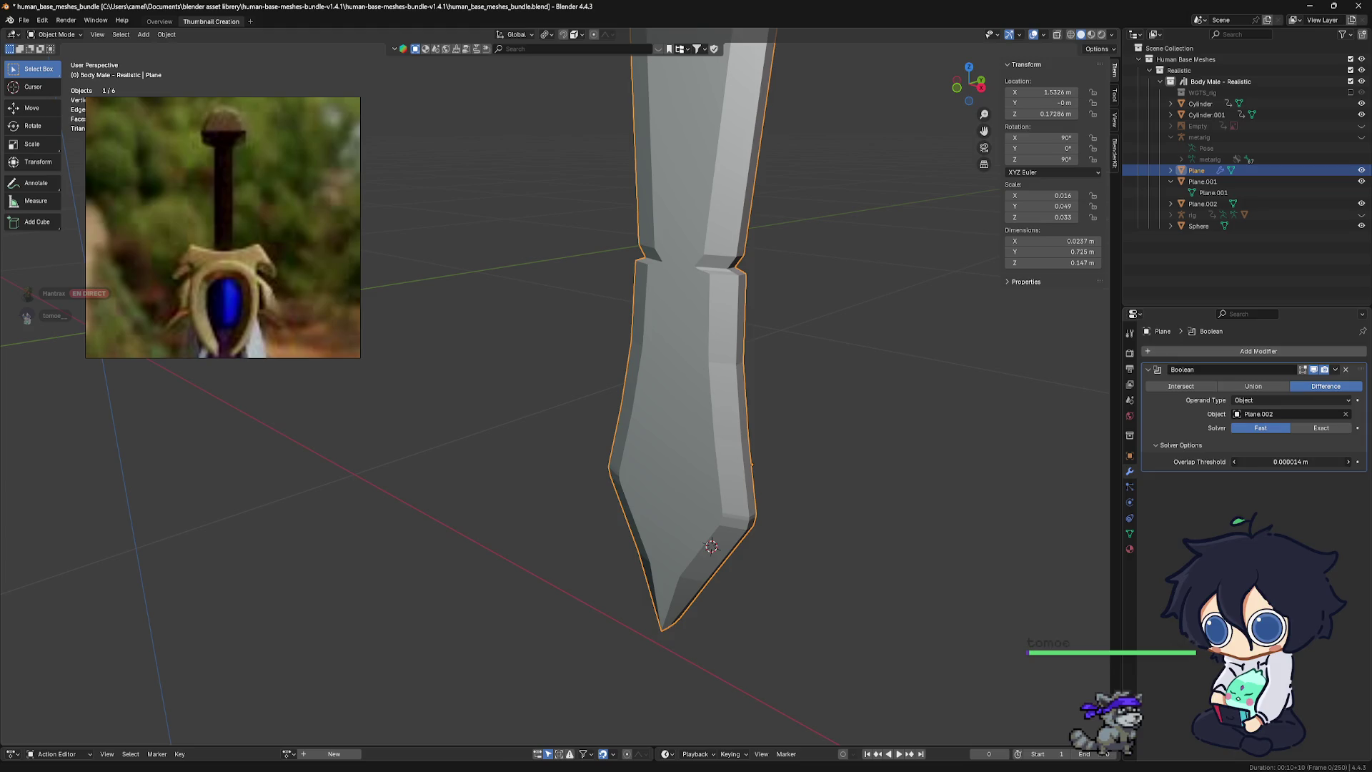
Remove the Boolean modifier from the blade and select Plane.002
left_click(1347, 370)
middle_click_drag(930, 294, 843, 301)
left_click(1178, 204)
middle_click_drag(879, 372, 817, 370)
Move the fuller piece Plane.002 slightly along the Y axis
key("g")
key("y")
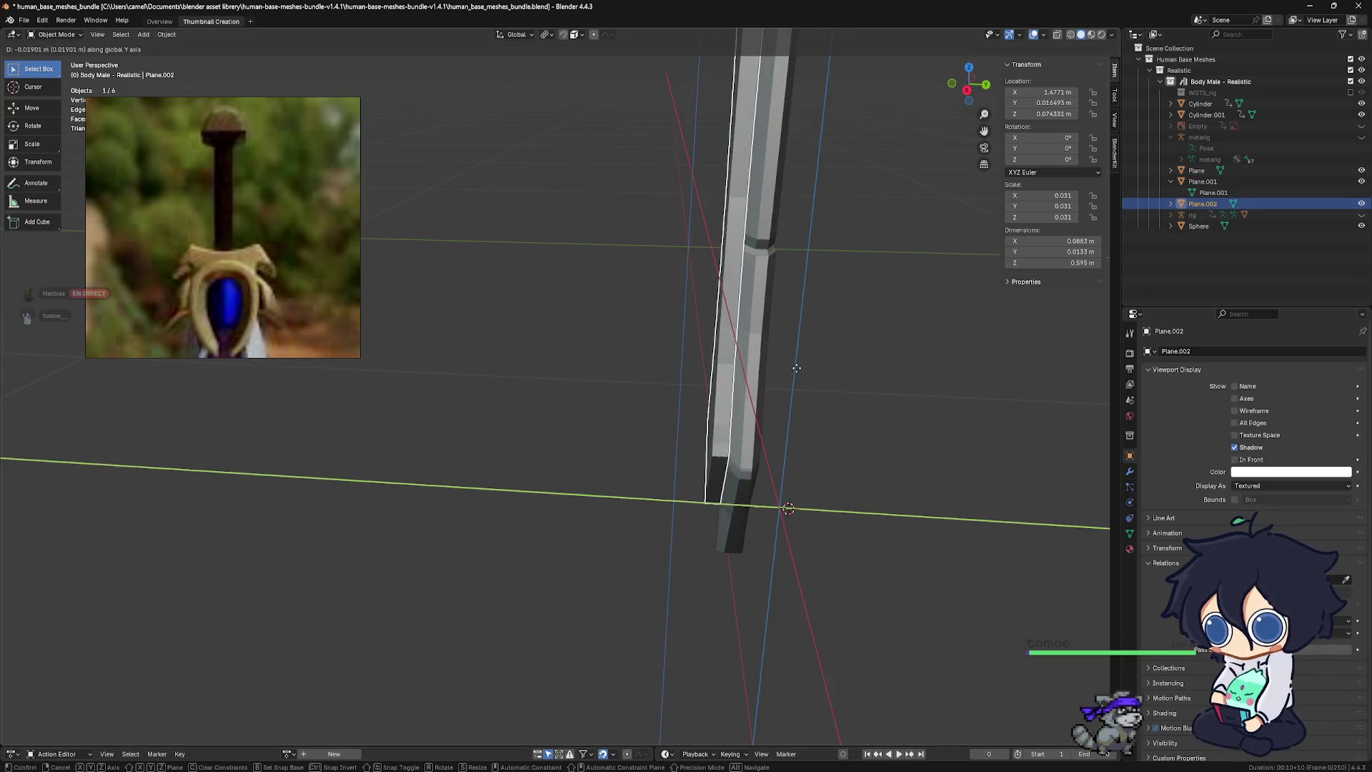
left_click(803, 371)
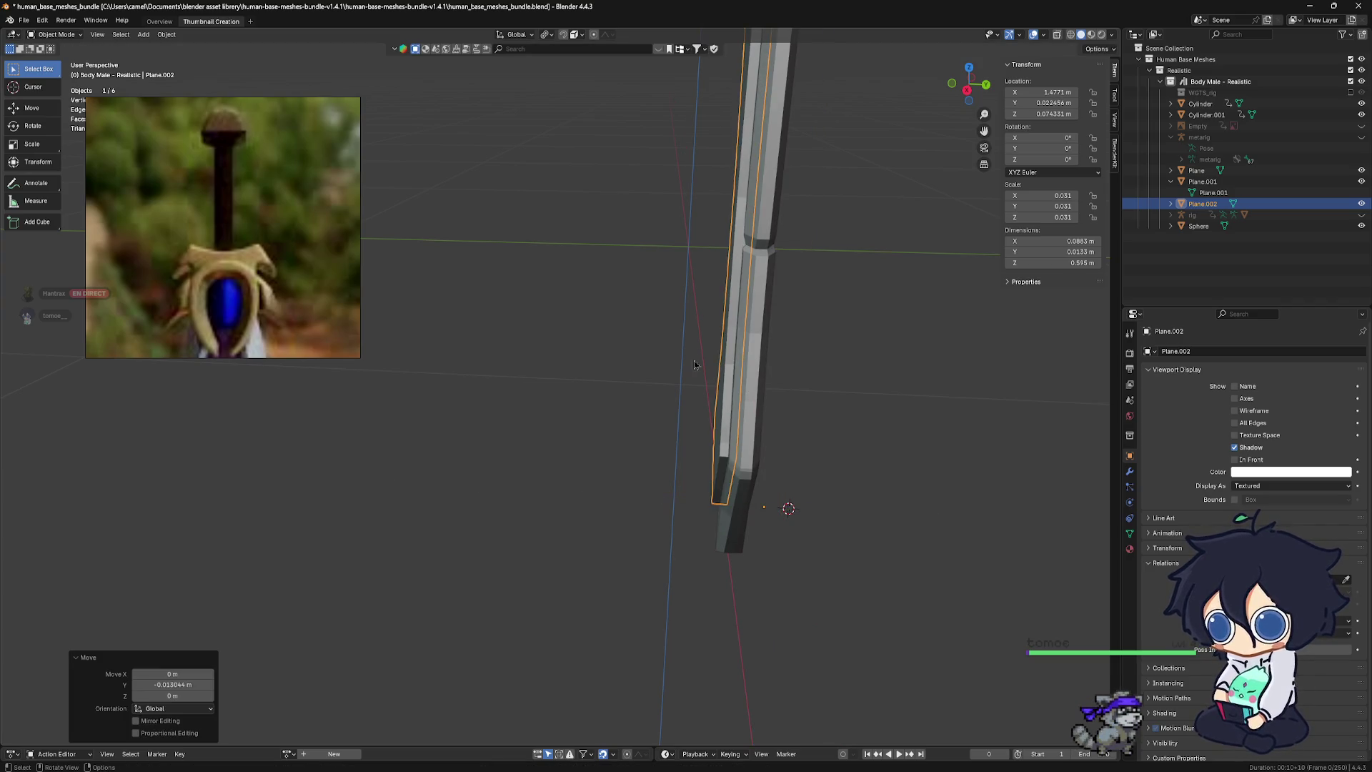
mouse_move(683, 365)
middle_mouse_down("shift")
mouse_move(760, 422)
mouse_move(849, 433)
middle_mouse_up("shift")
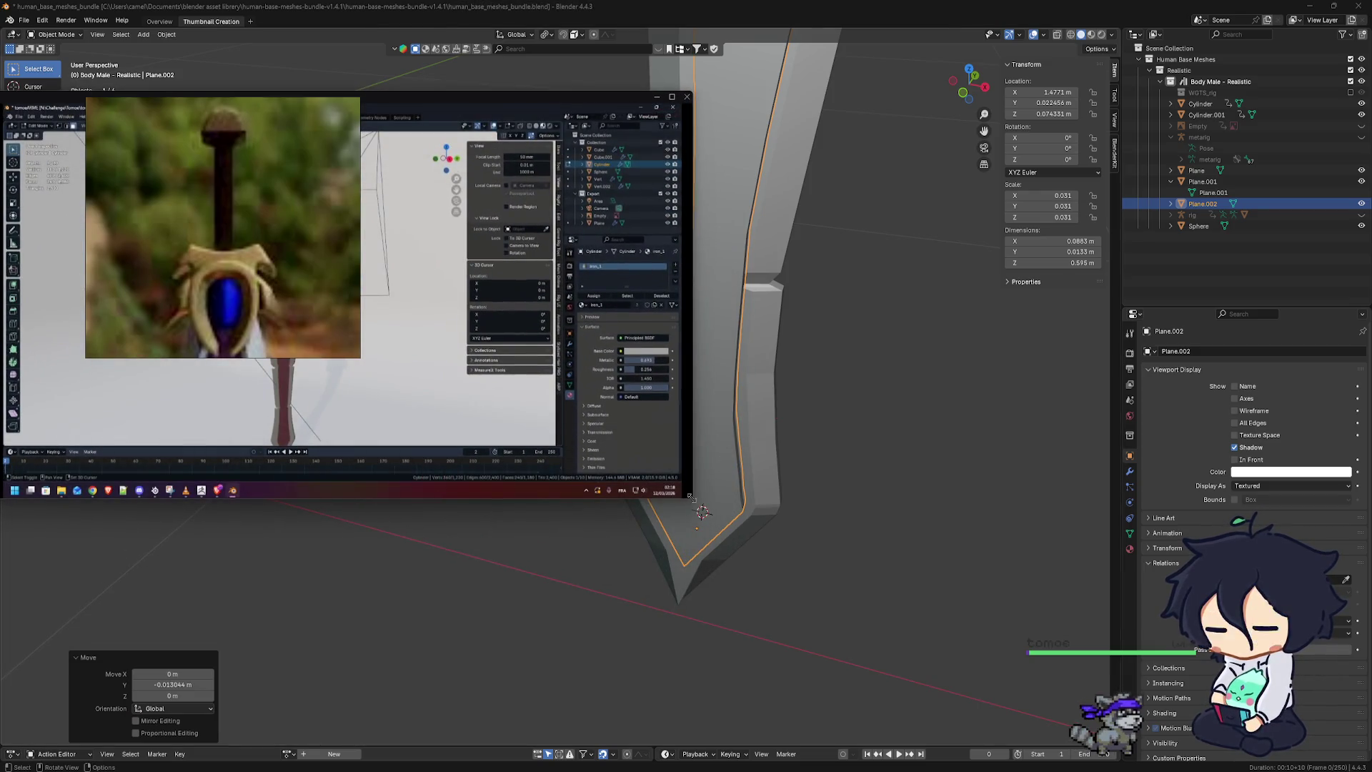
left_click_drag(688, 497, 527, 399)
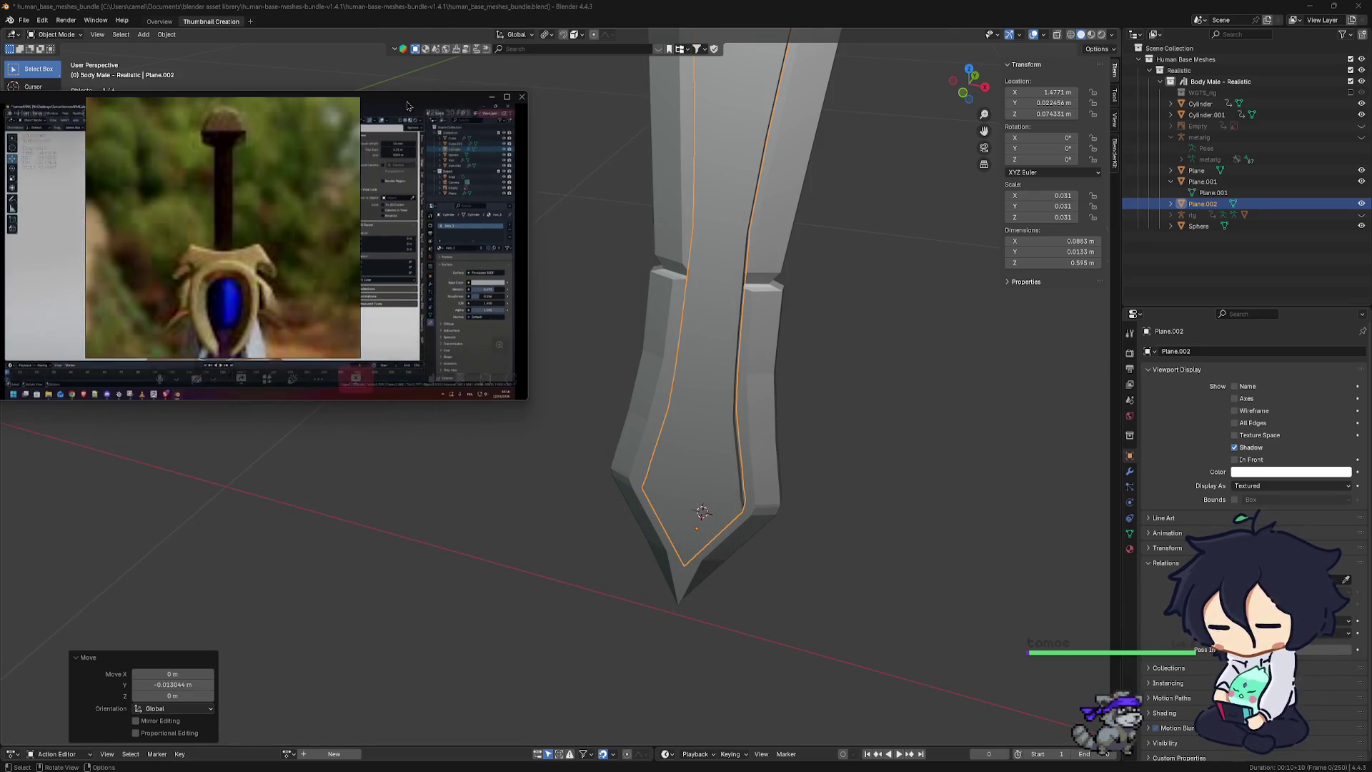
left_click_drag(407, 106, 1276, 46)
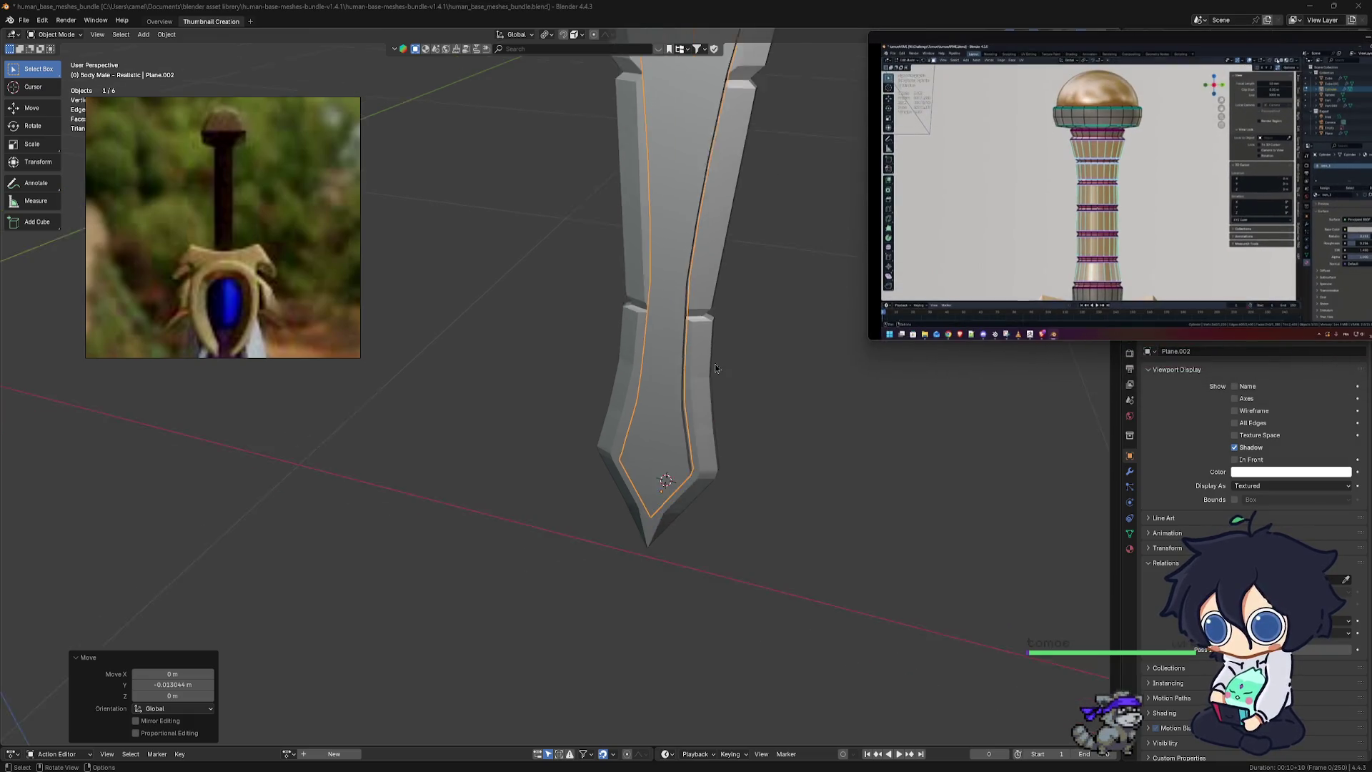
mouse_move(715, 368)
middle_mouse_down()
mouse_move(522, 437)
mouse_move(659, 440)
middle_mouse_up()
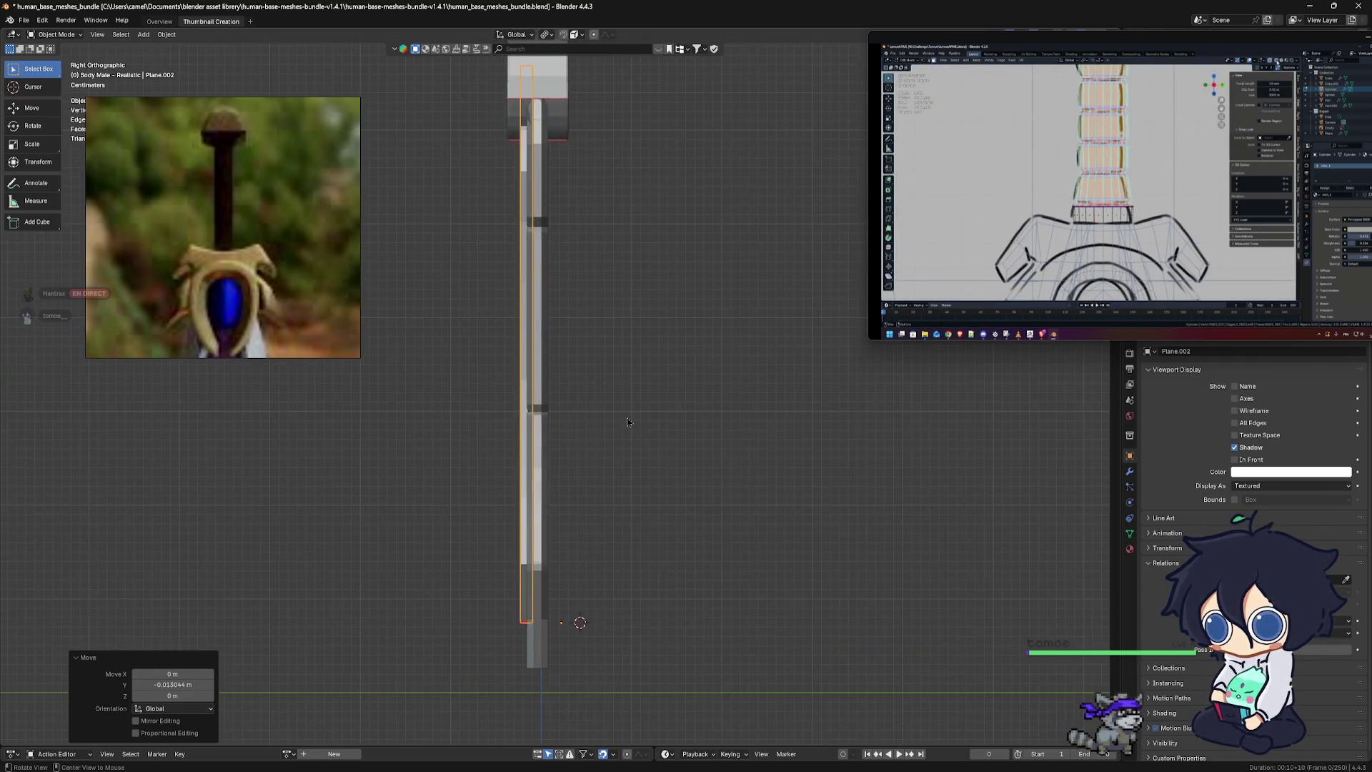
Delete the overlapping outer blade object and put the remaining blade into Edit Mode
mouse_move(659, 440)
middle_mouse_down("alt")
mouse_move(670, 403)
mouse_move(592, 419)
middle_mouse_up("alt")
scroll(656, 398, "down", 3)
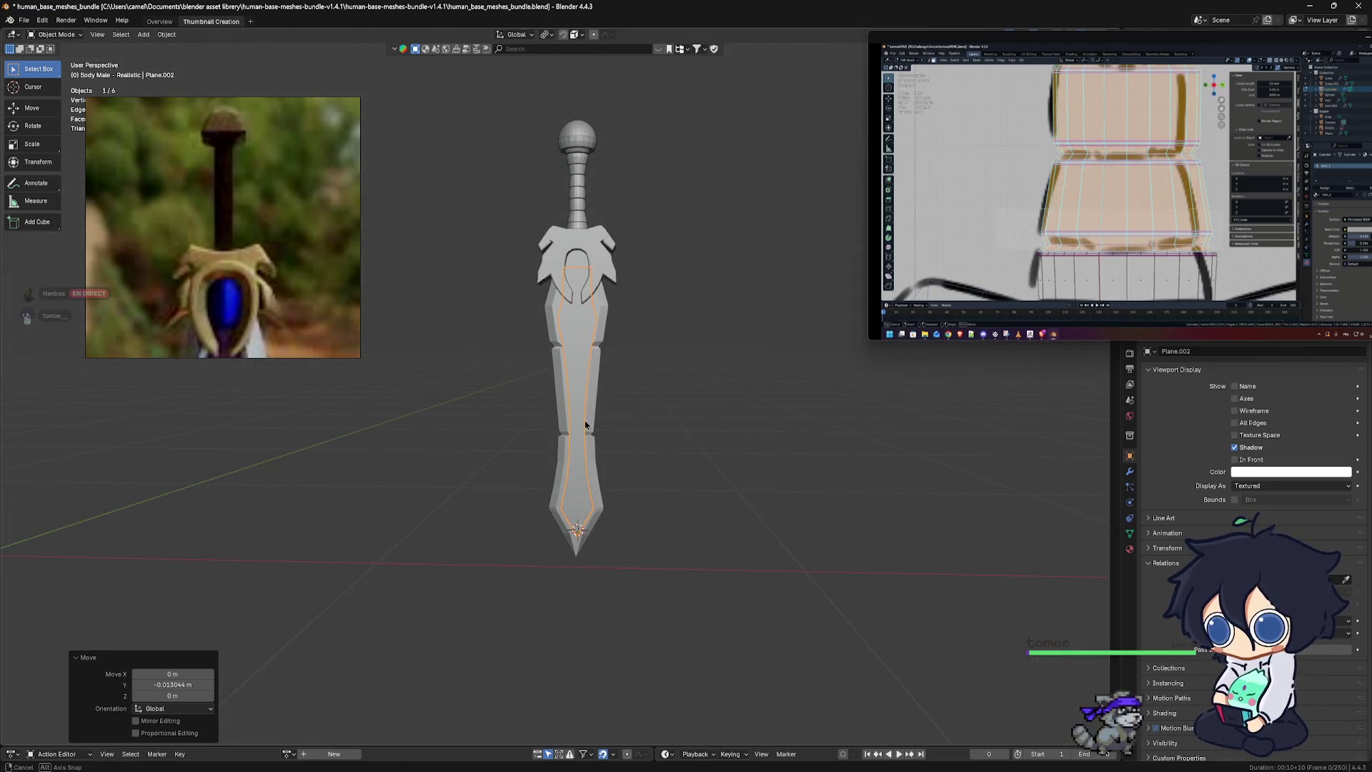
scroll(592, 419, "down", 2)
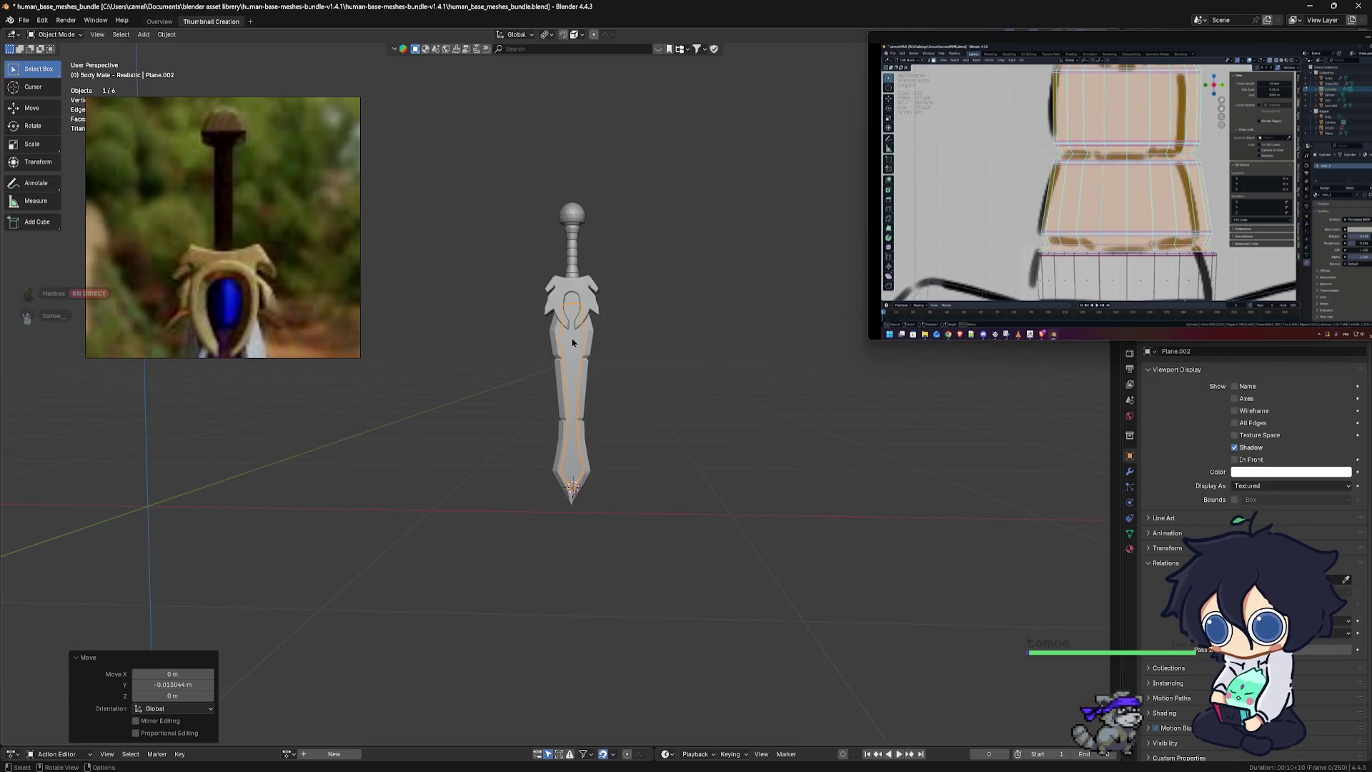
scroll(573, 345, "up", 4)
mouse_move(636, 348)
middle_mouse_down()
mouse_move(650, 352)
mouse_move(591, 346)
middle_mouse_up()
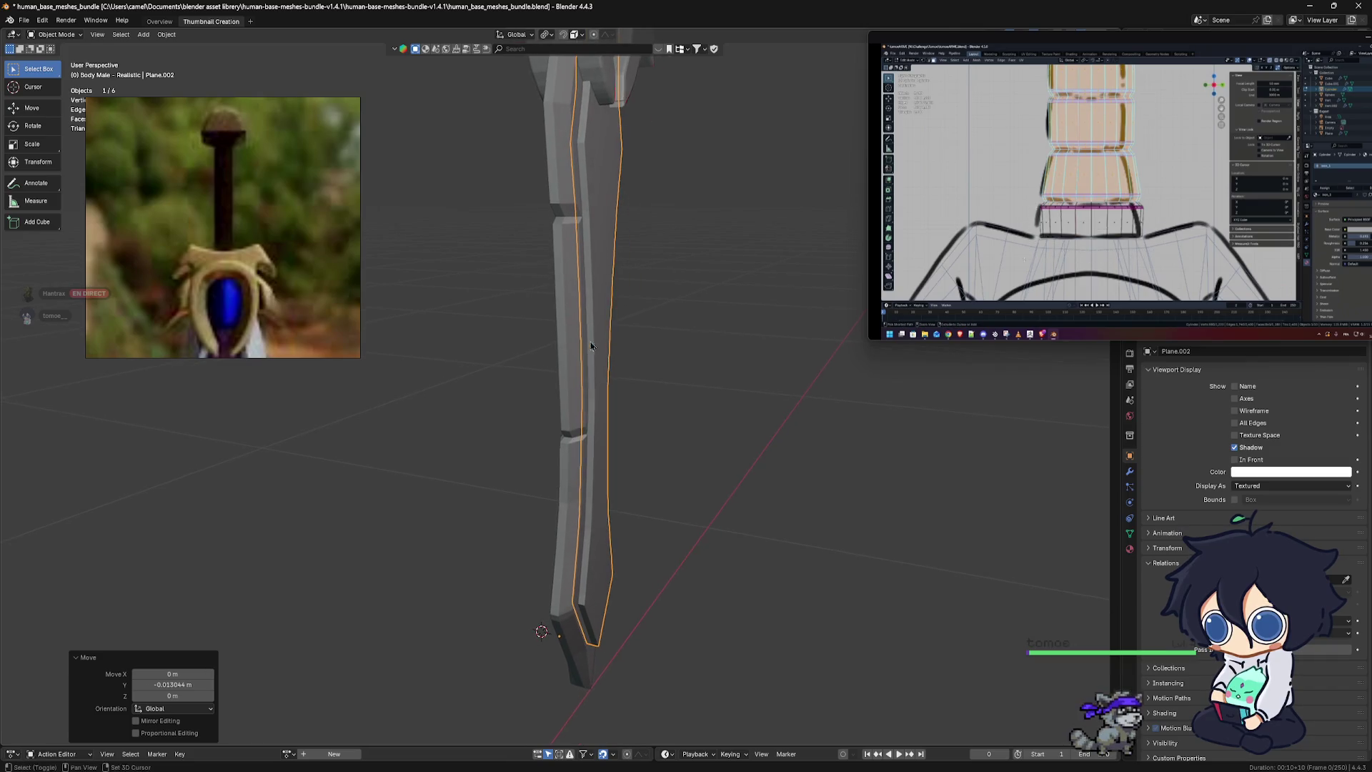
left_click(569, 334, "shift")
mouse_move(570, 333)
middle_mouse_down()
mouse_move(599, 340)
mouse_move(608, 306)
mouse_move(621, 328)
mouse_move(644, 322)
middle_mouse_up()
key("Delete")
key("ctrl+Tab")
left_click(711, 306)
Shift the selected blade face about 0.005 m along the global Y axis
middle_click_drag(608, 434, 658, 436)
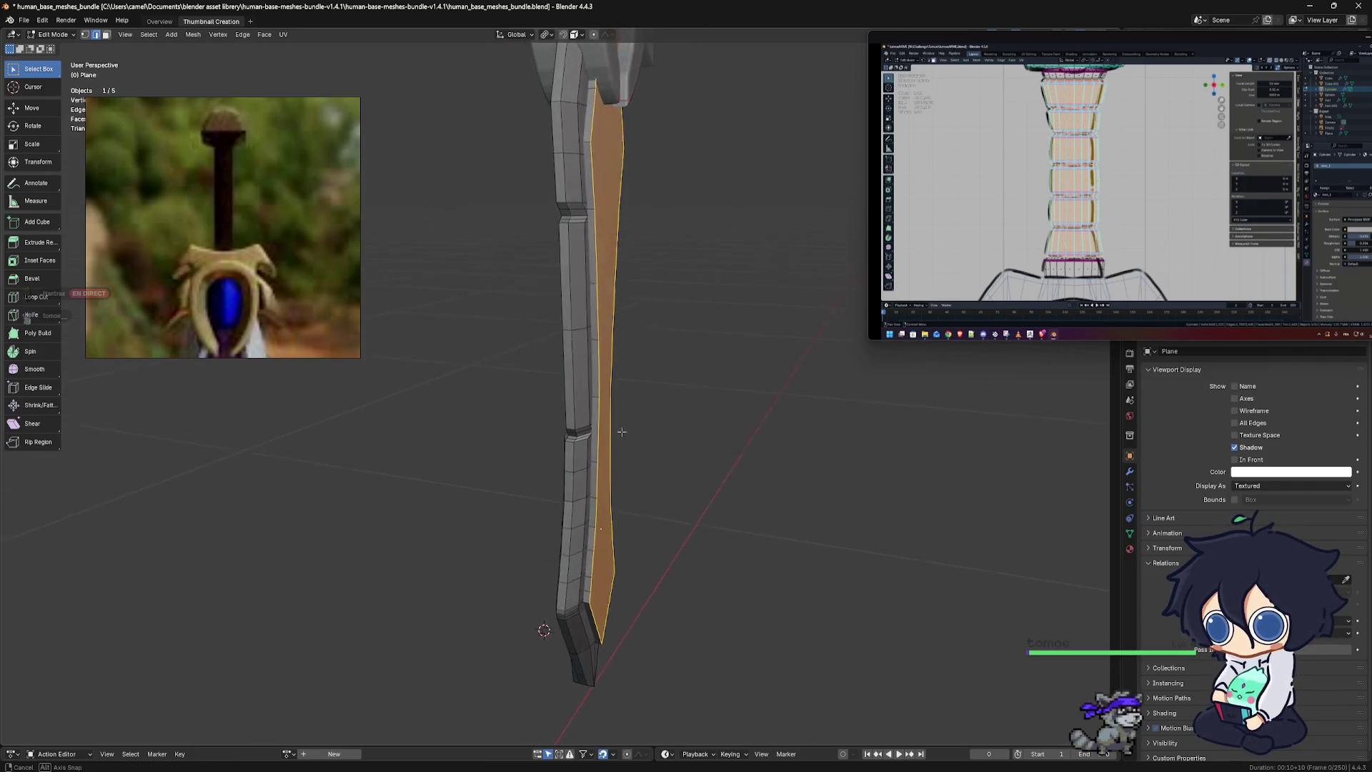
key("g")
key("y")
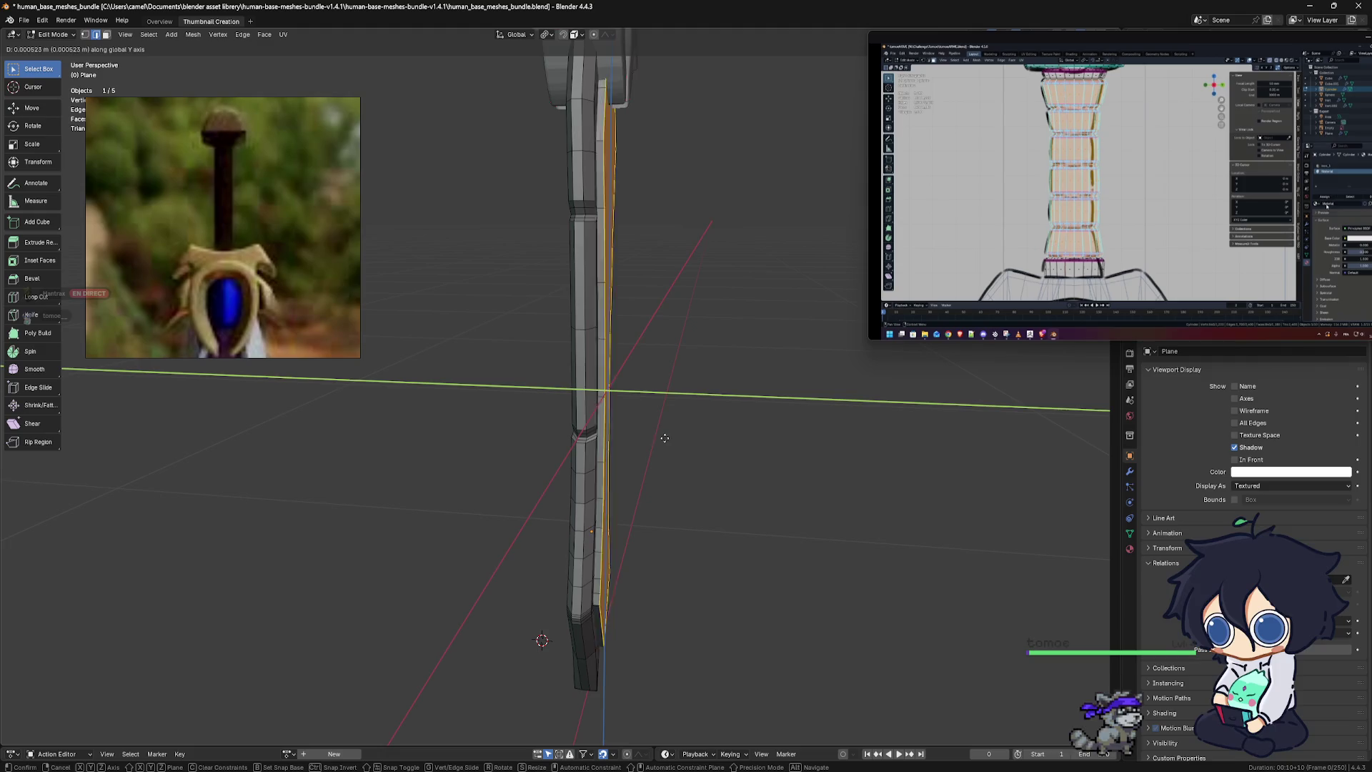
left_click(659, 437)
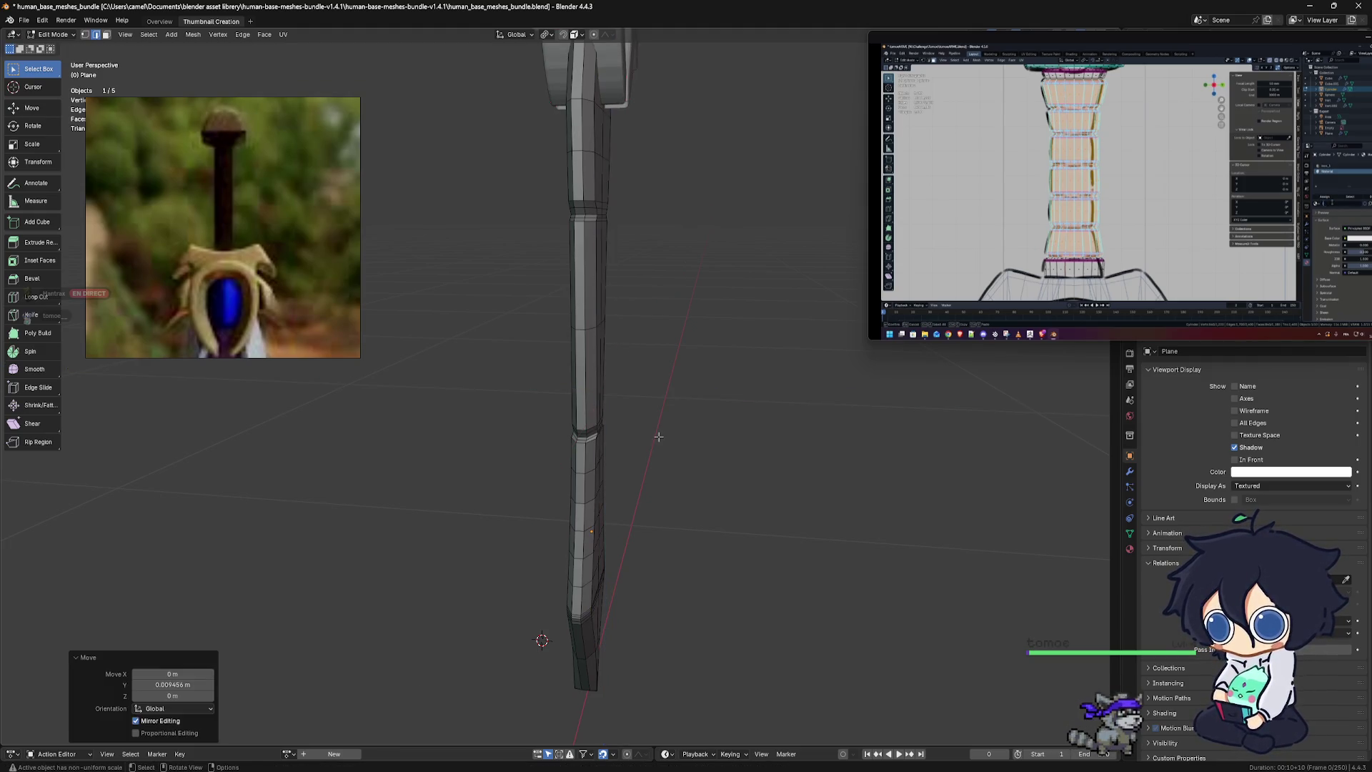
mouse_move(659, 438)
middle_mouse_down()
mouse_move(549, 421)
mouse_move(704, 423)
mouse_move(589, 392)
mouse_move(545, 473)
middle_mouse_up()
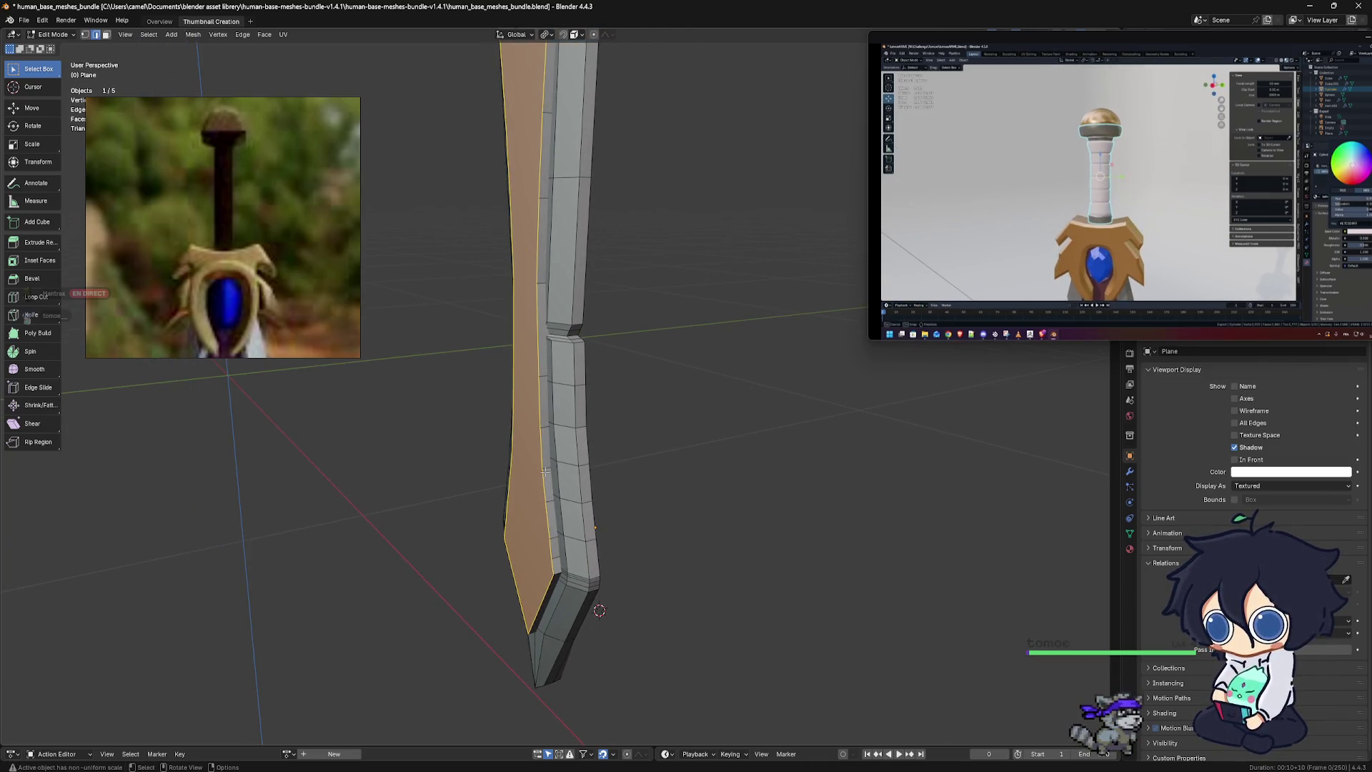
Select the blade's broad side strip while checking the Edge and Face menus
key("ctrl+e")
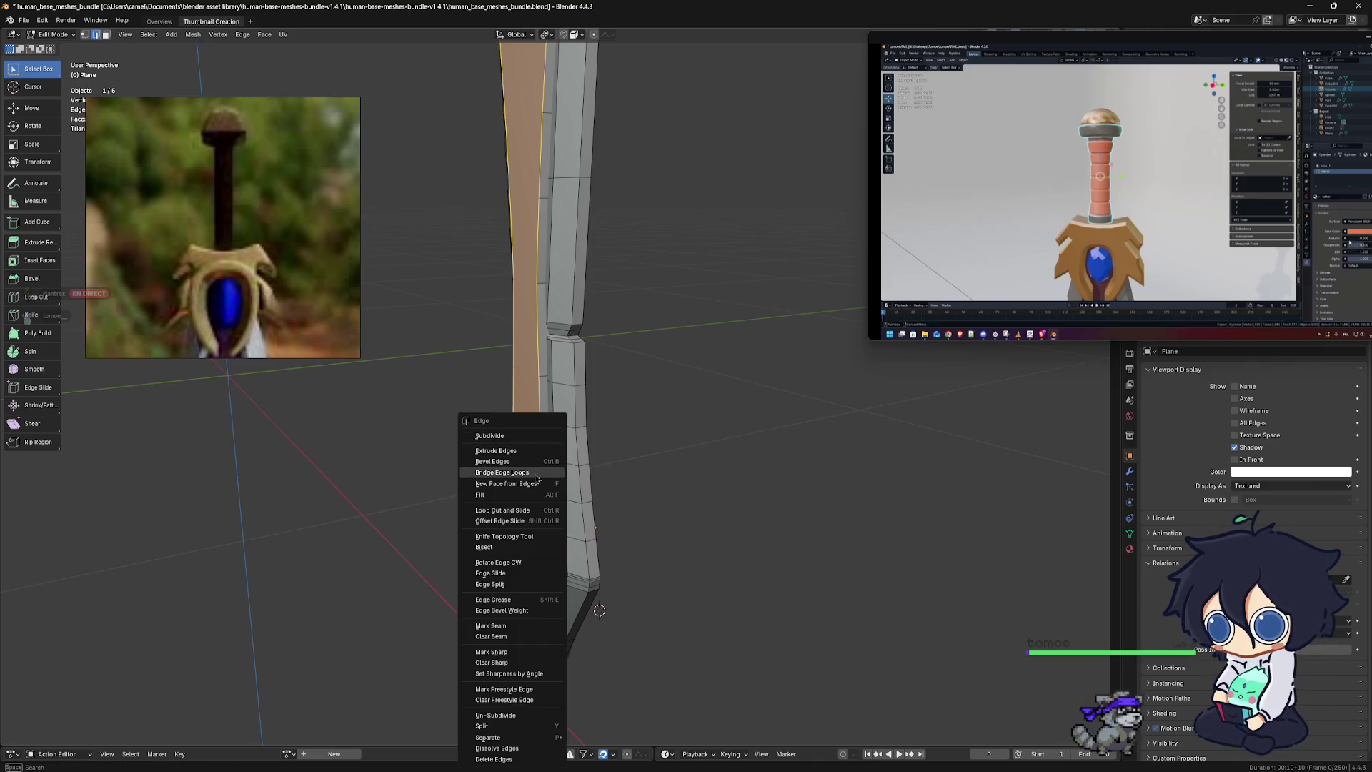
left_click(536, 510)
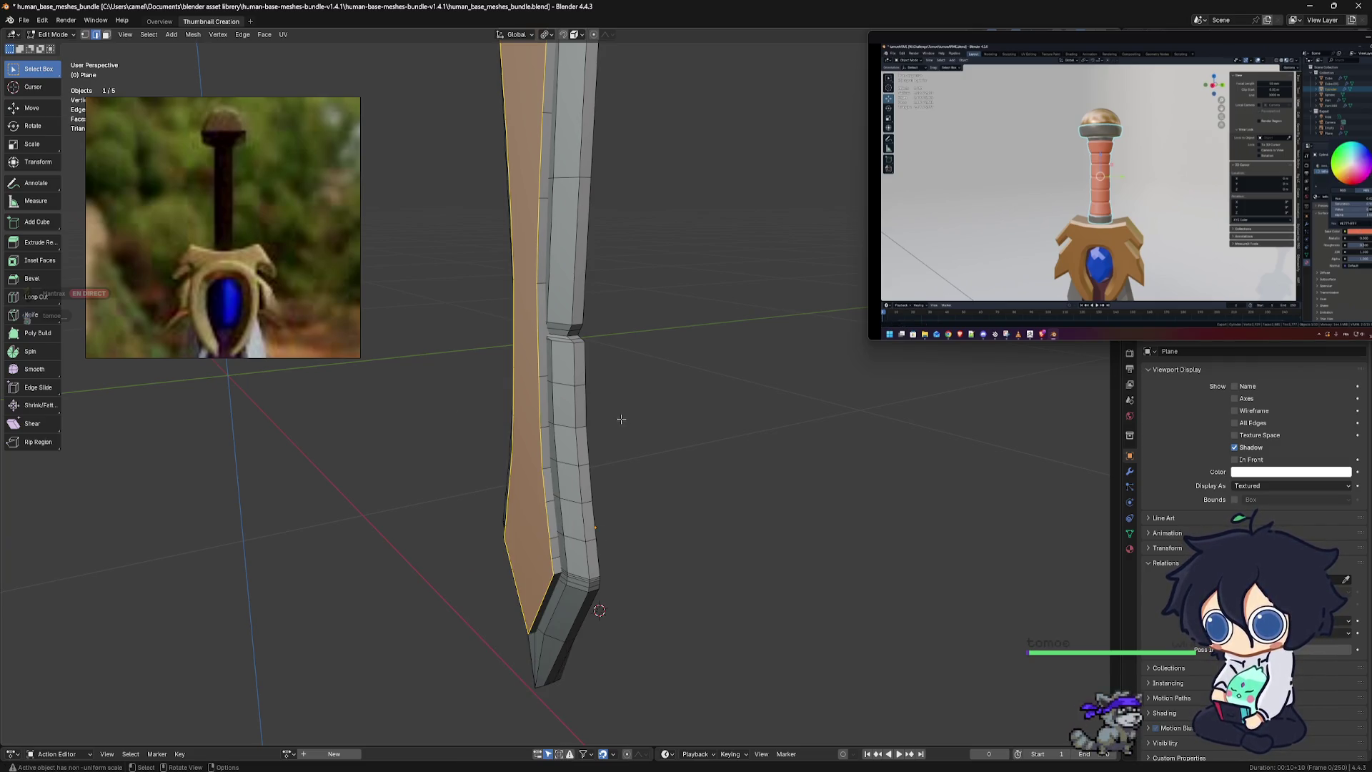
left_click(549, 432)
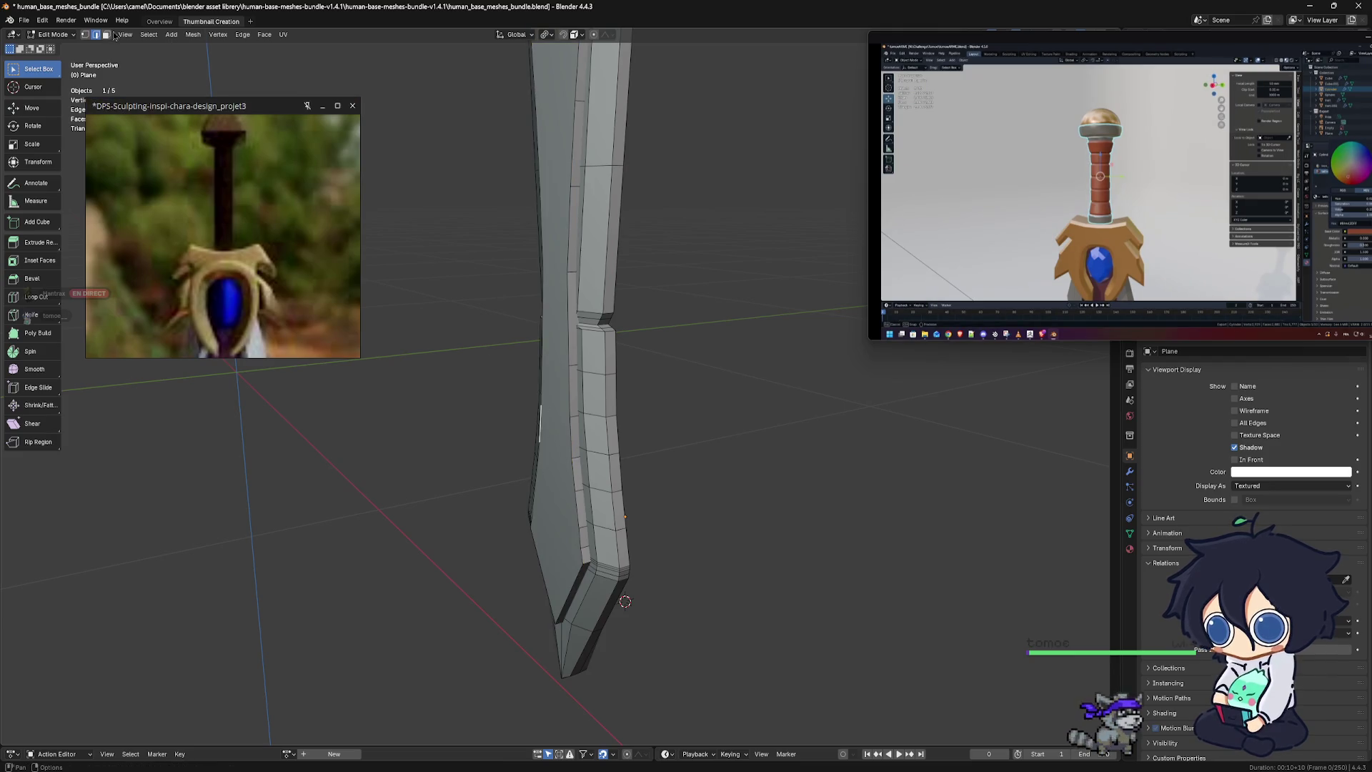
left_click(564, 461)
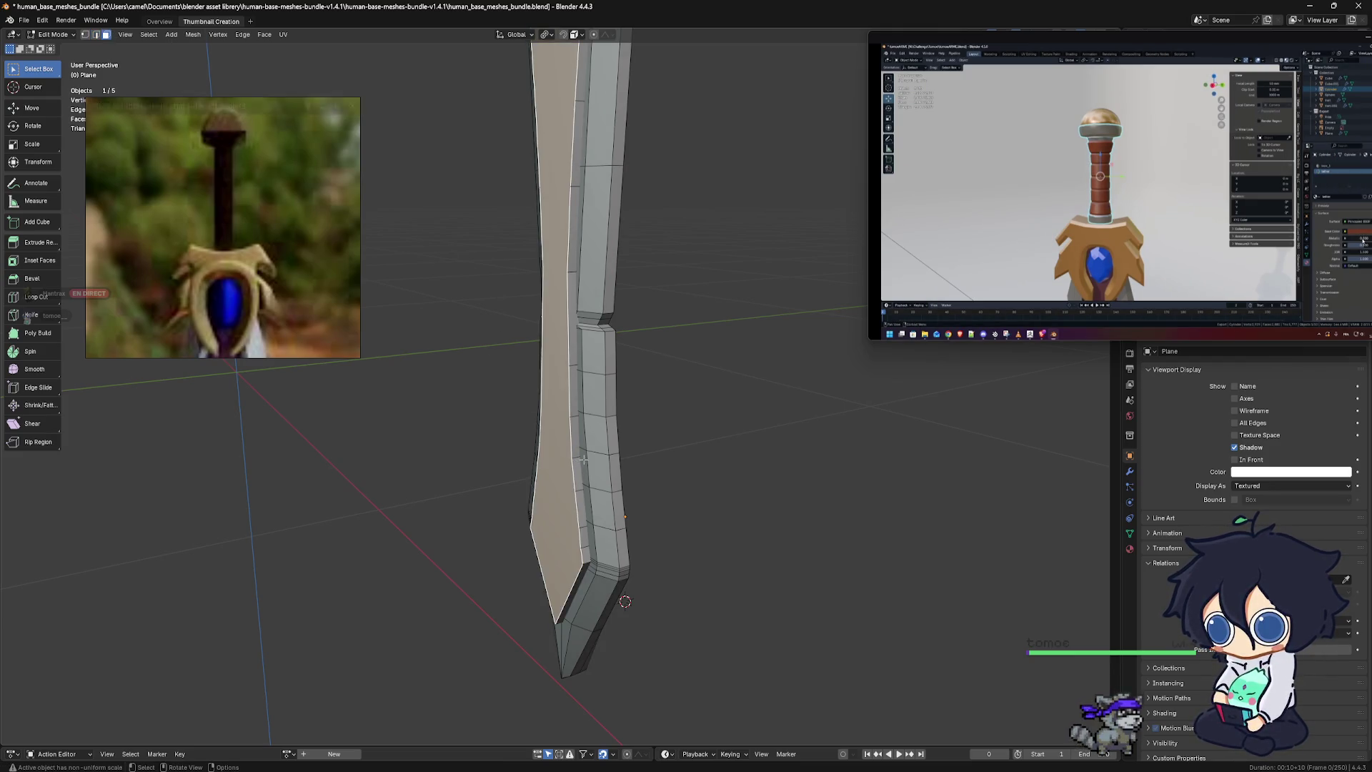
key("ctrl+f")
left_click(590, 486)
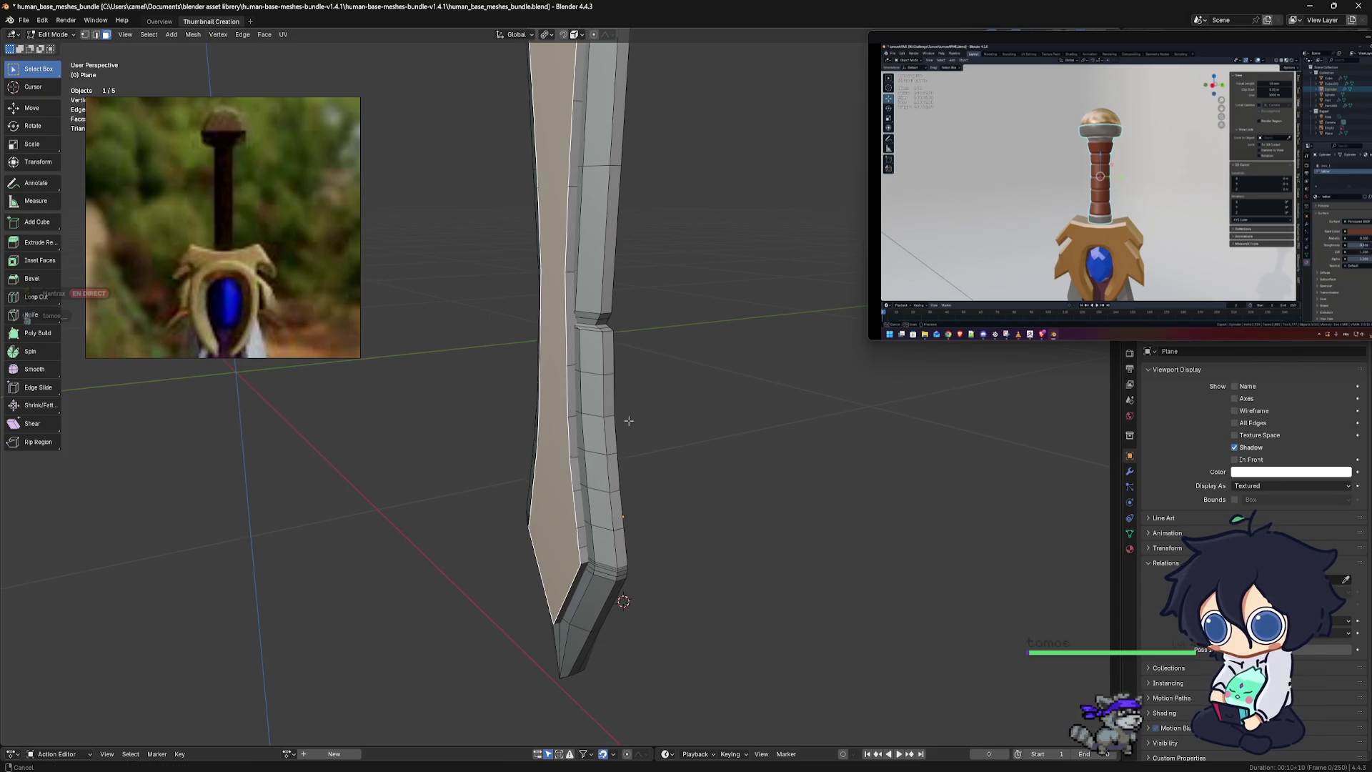
middle_click_drag(633, 427, 503, 393)
key("ctrl+f")
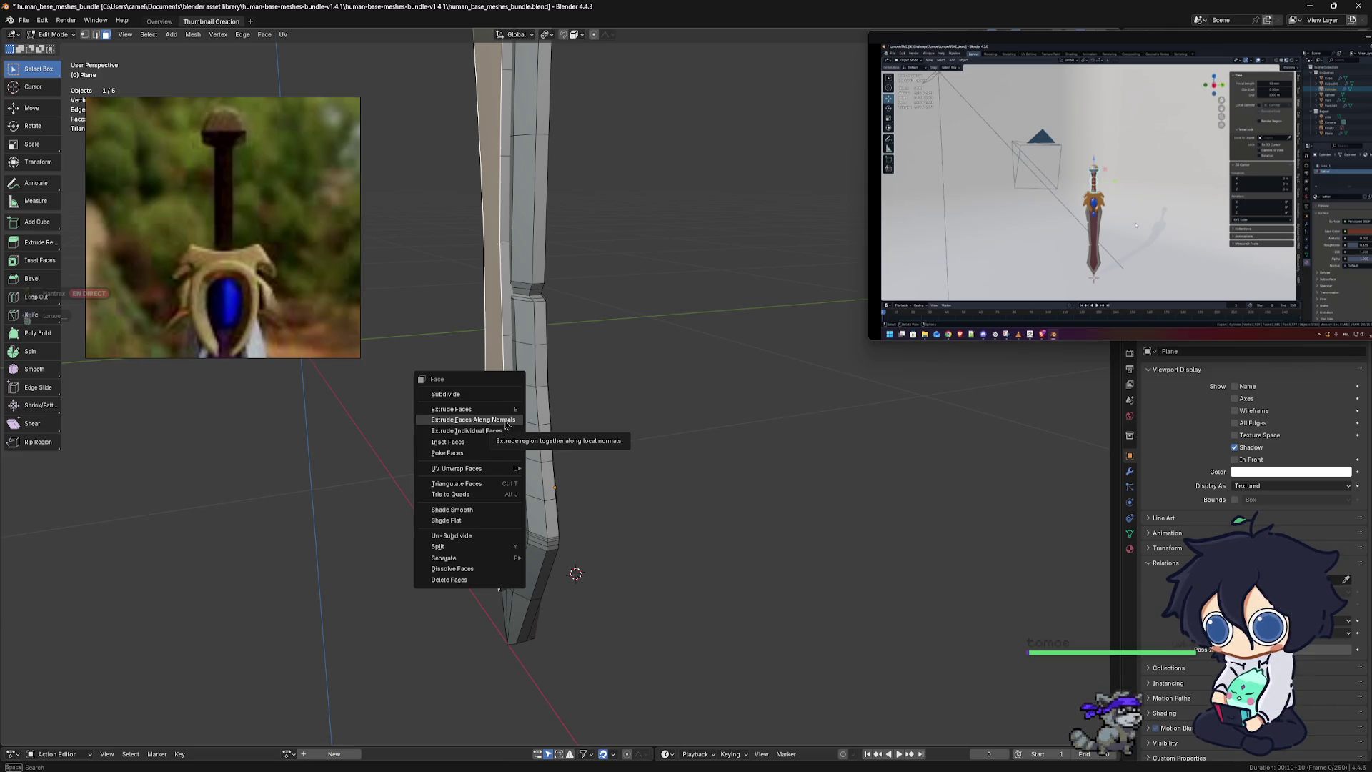
Extrude the broad side faces inward along their normals by -0.336 m, then deselect them
left_click(505, 421)
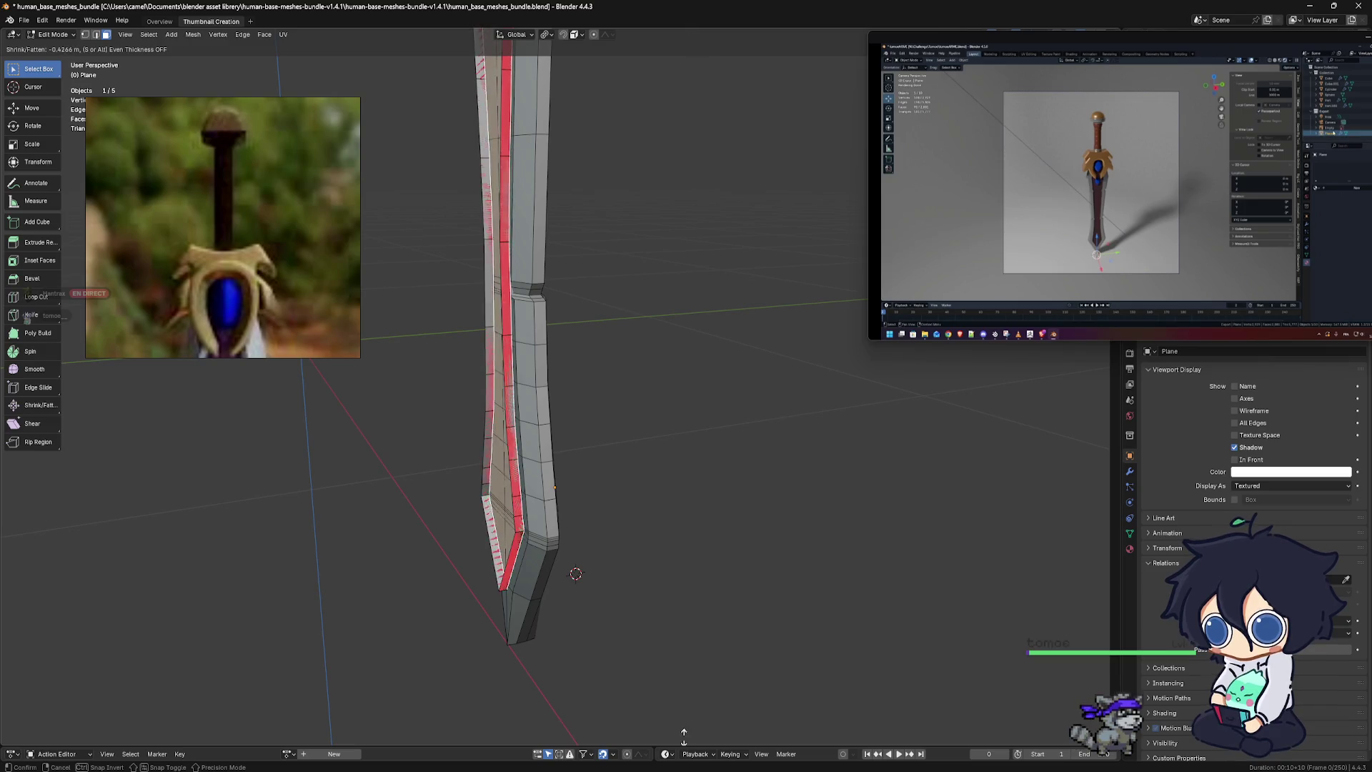
left_click(645, 670)
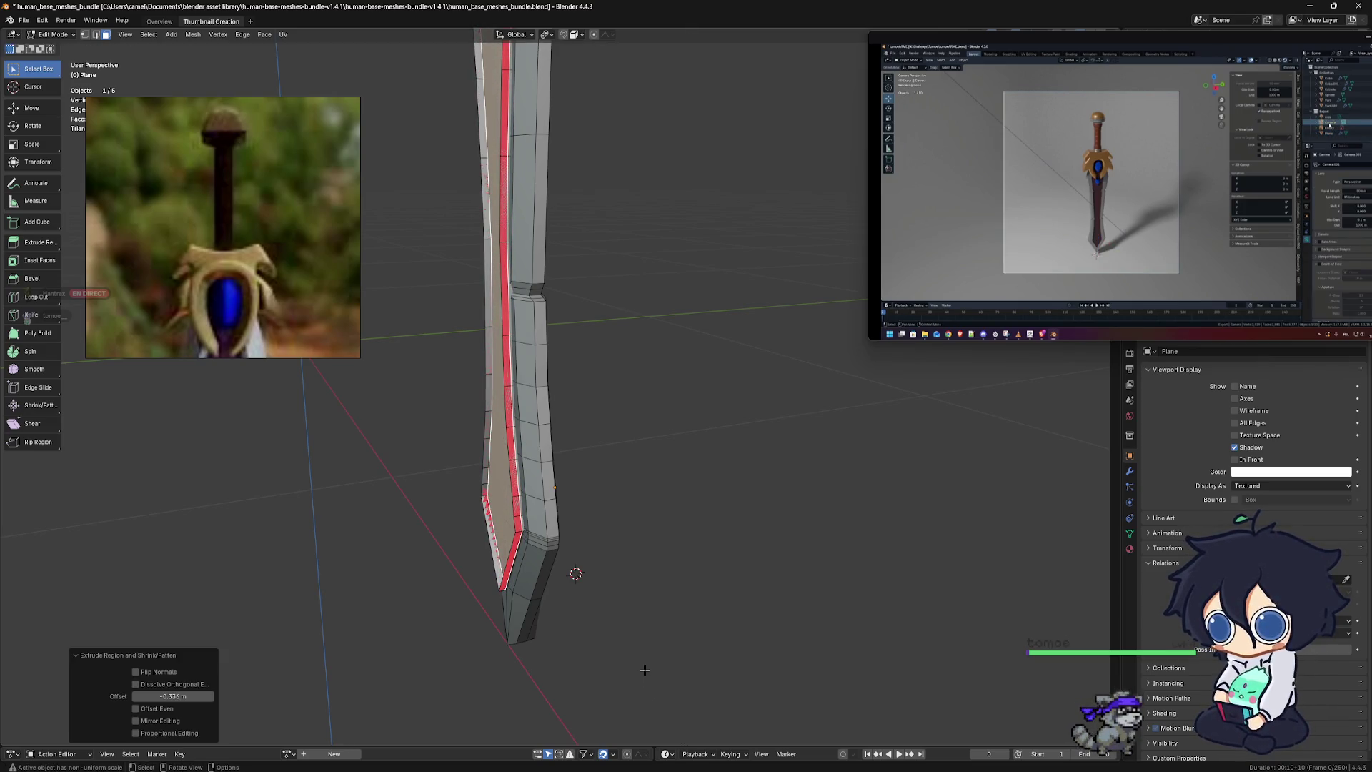
mouse_move(572, 656)
middle_mouse_down()
mouse_move(729, 641)
mouse_move(551, 635)
mouse_move(840, 530)
middle_mouse_up()
left_click(729, 641)
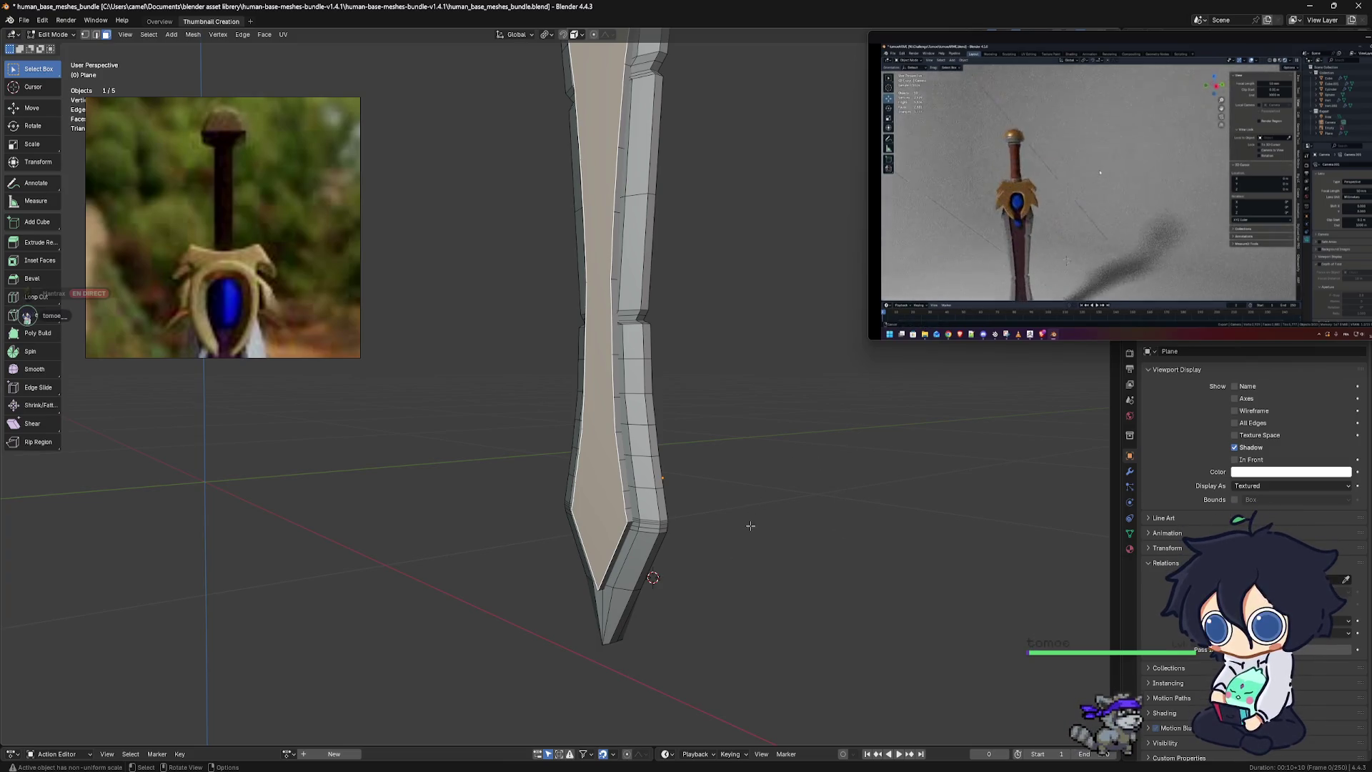
middle_click_drag(839, 530, 648, 492)
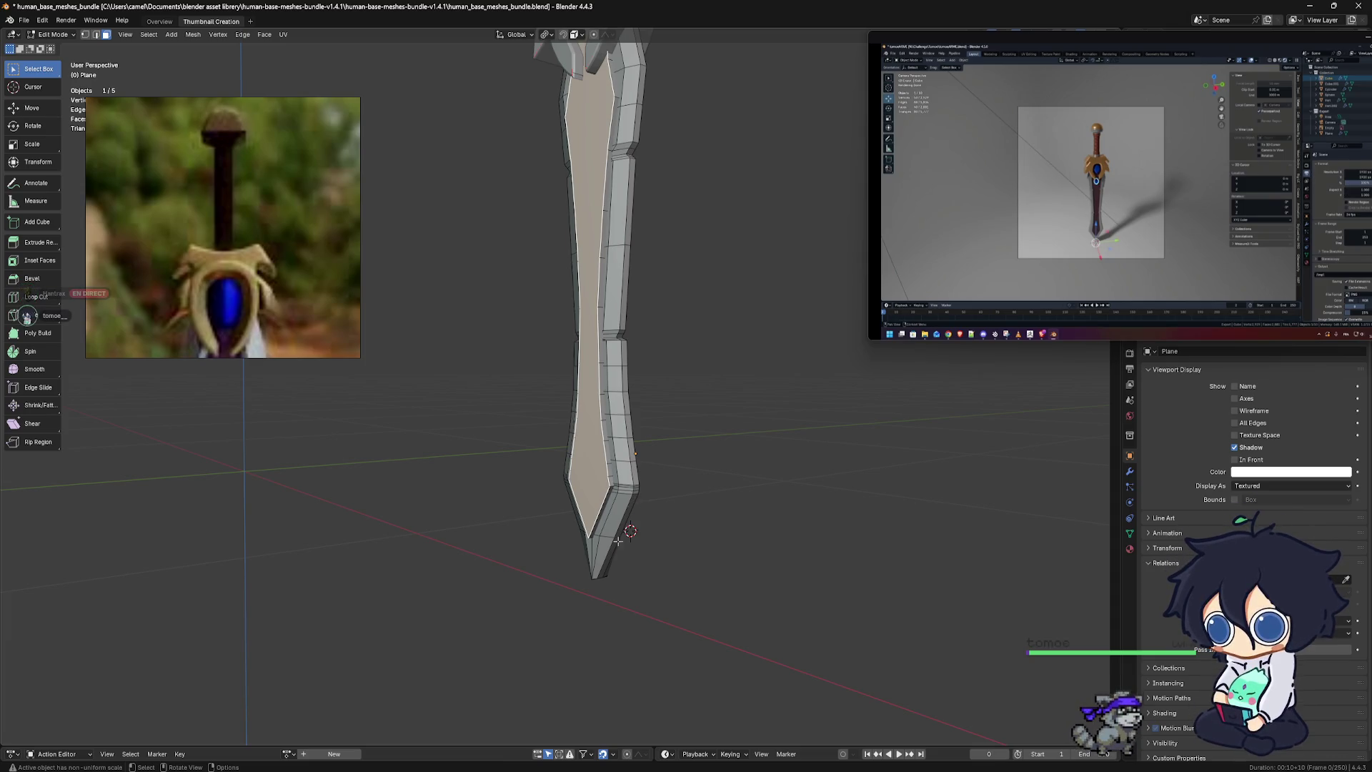
mouse_move(684, 519)
middle_mouse_down("alt")
mouse_move(716, 469)
mouse_move(761, 477)
middle_mouse_up("alt")
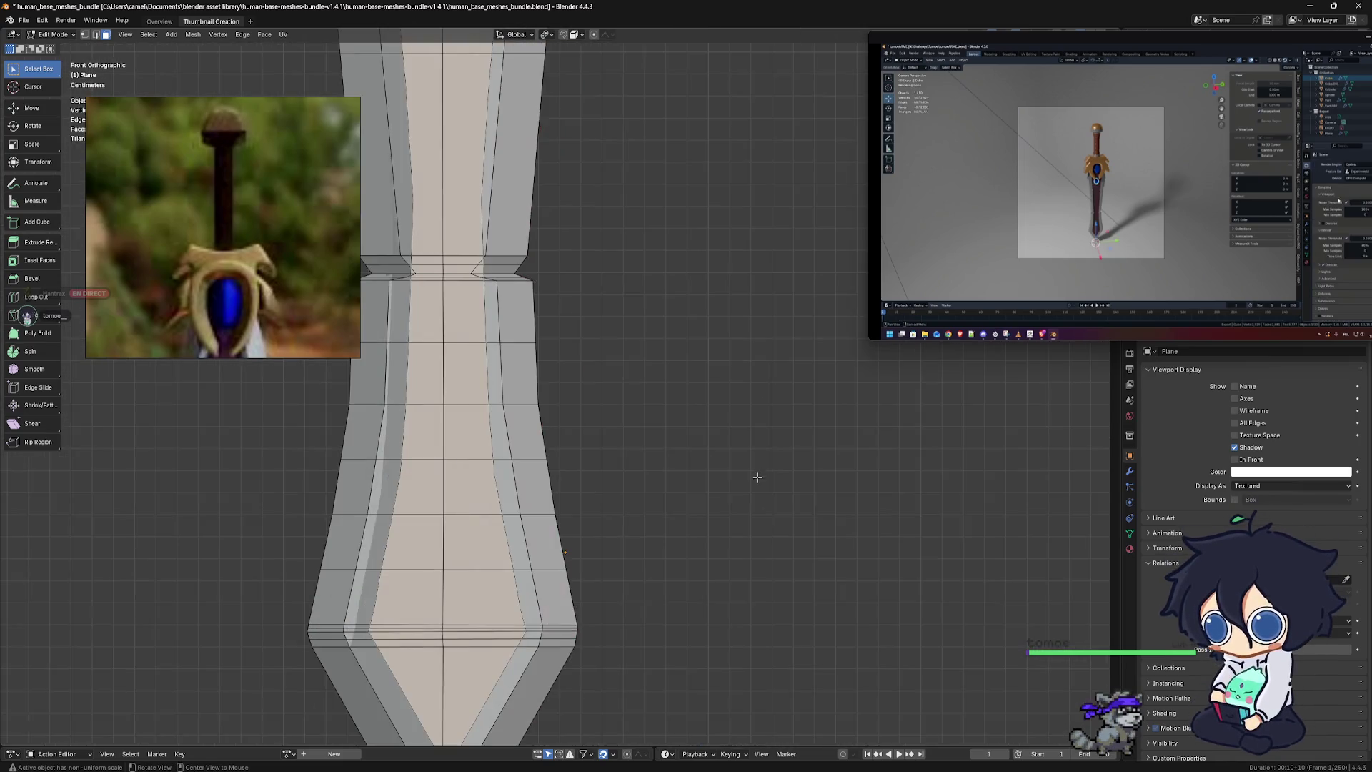
Select the linked central fuller faces and return to Object Mode
scroll(529, 397, "down", 2)
scroll(572, 385, "down", 2)
scroll(615, 376, "down", 1)
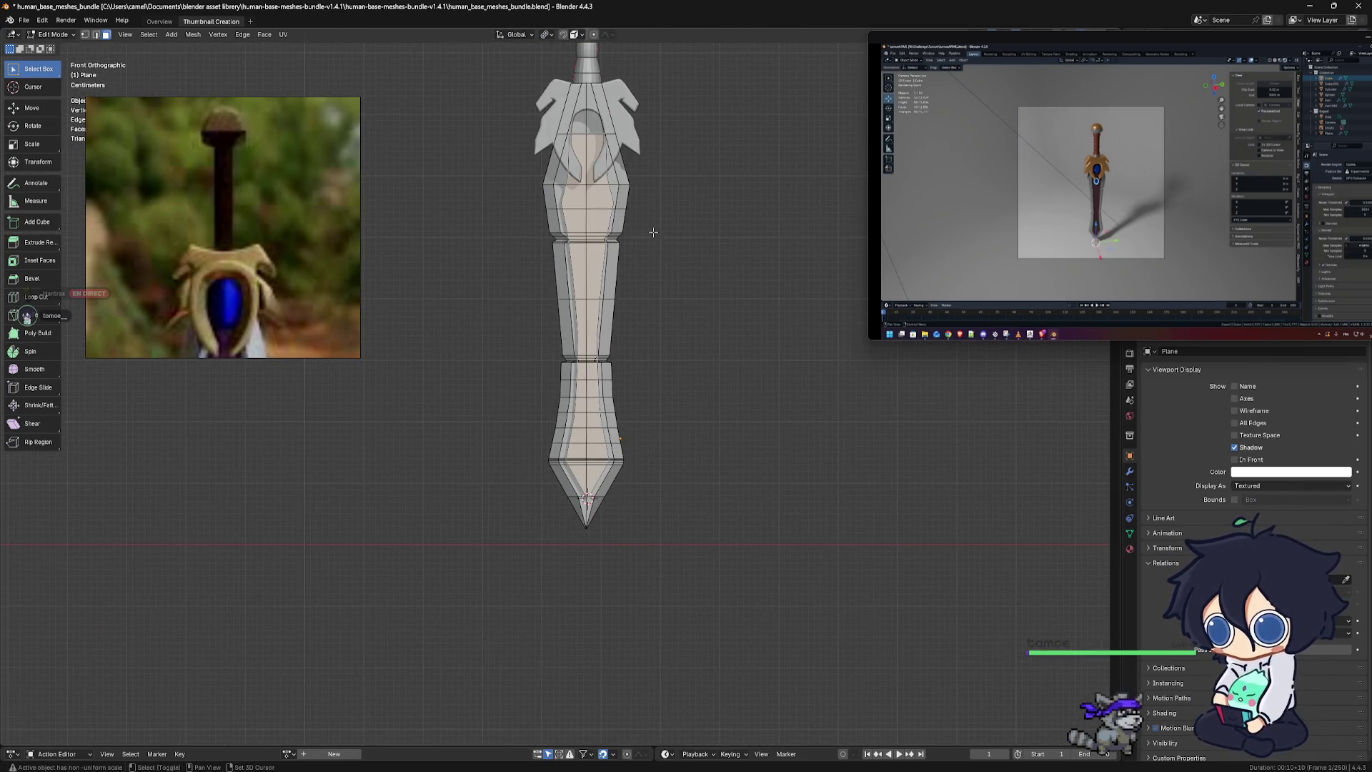
scroll(647, 367, "down", 1)
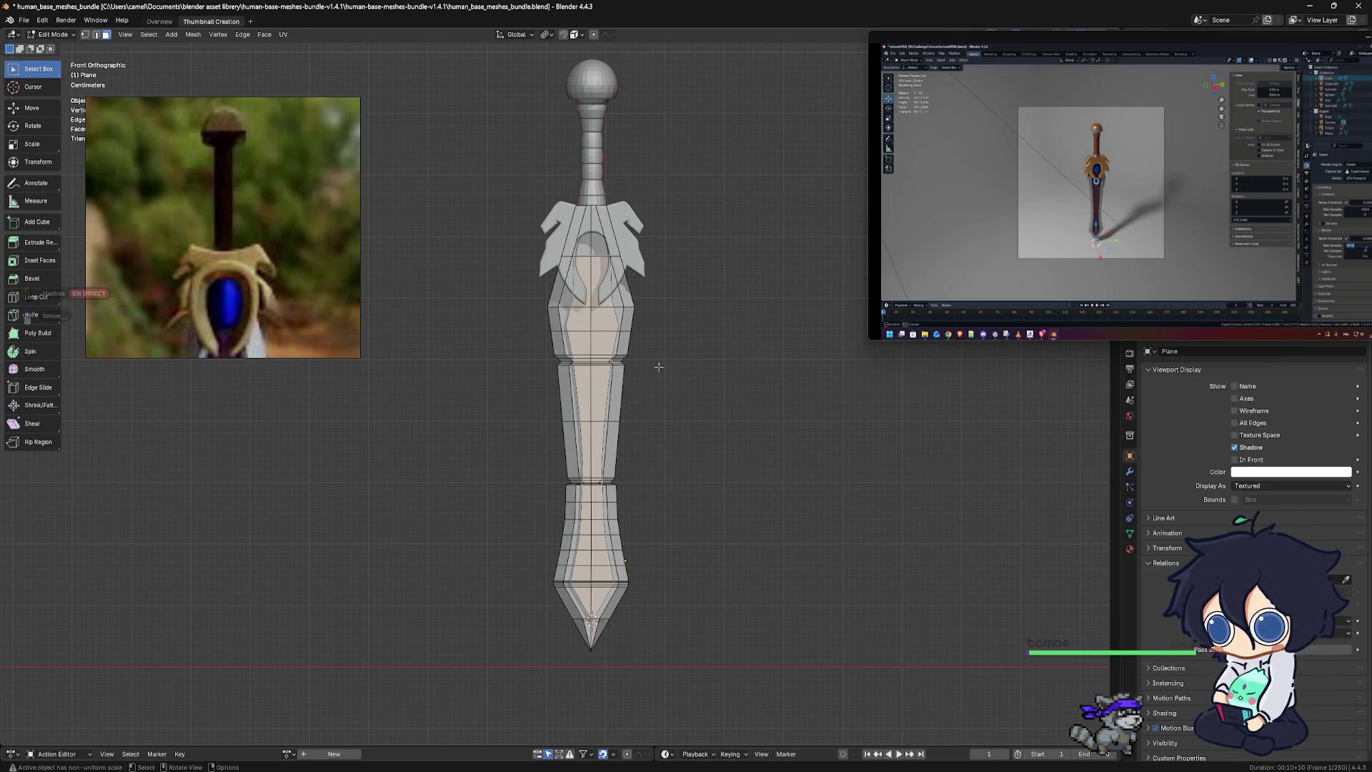
scroll(678, 369, "up", 3)
mouse_move(678, 369)
middle_mouse_down()
mouse_move(710, 436)
mouse_move(734, 325)
mouse_move(626, 358)
middle_mouse_up()
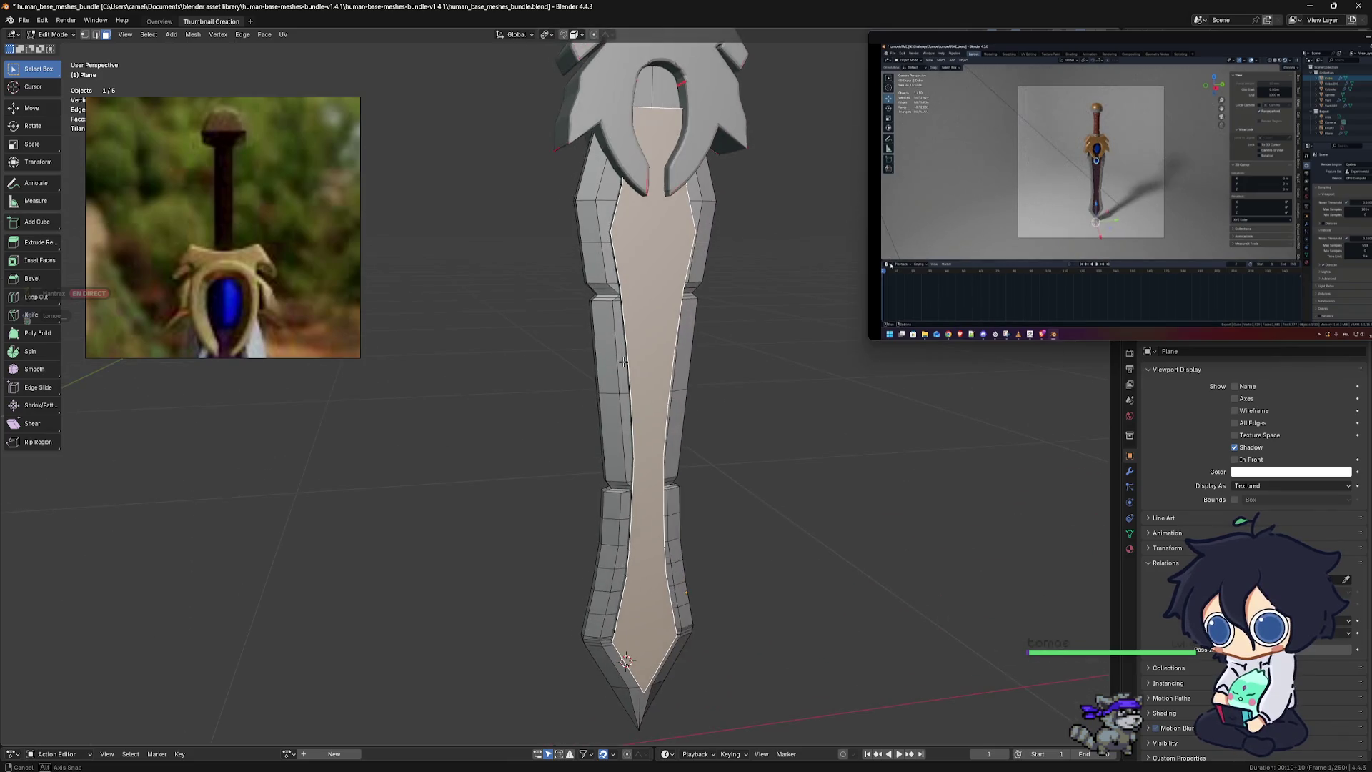
key("alt+a")
key("l")
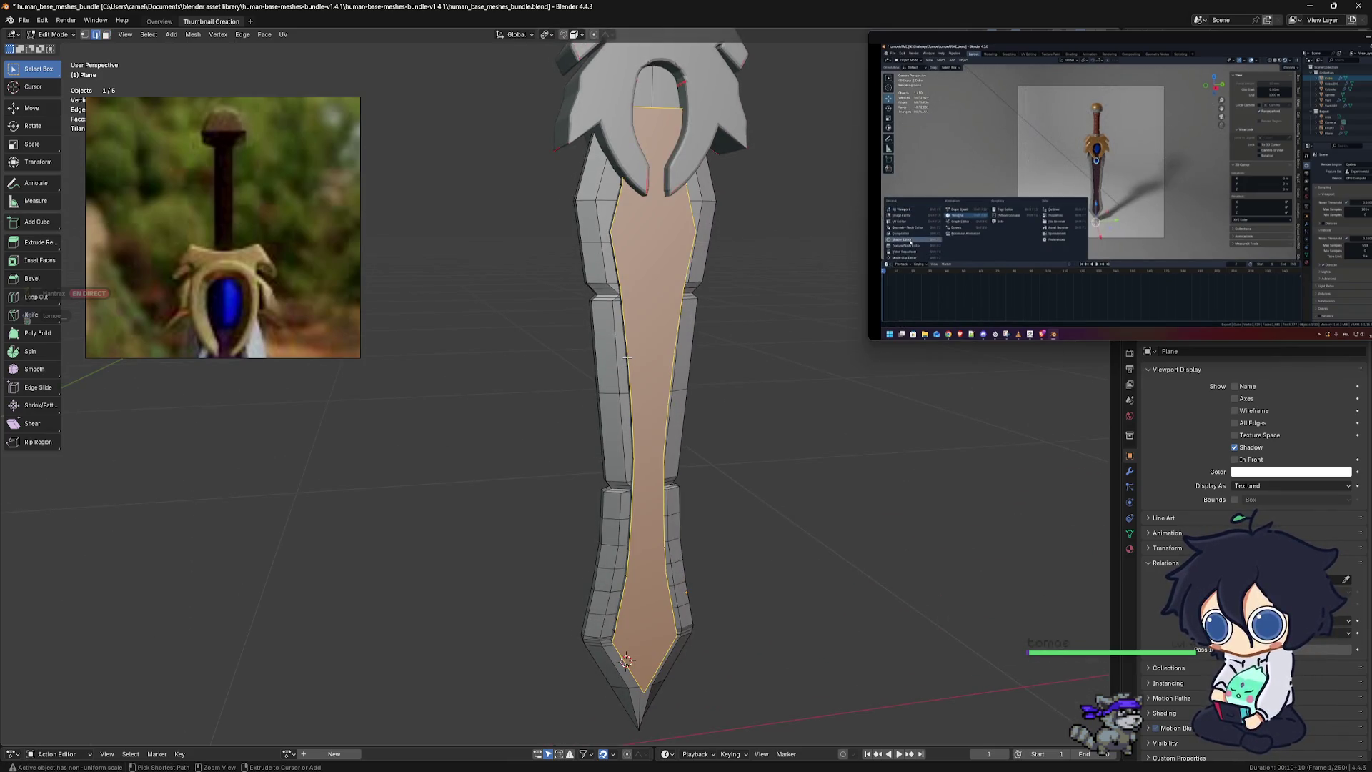
key("Tab")
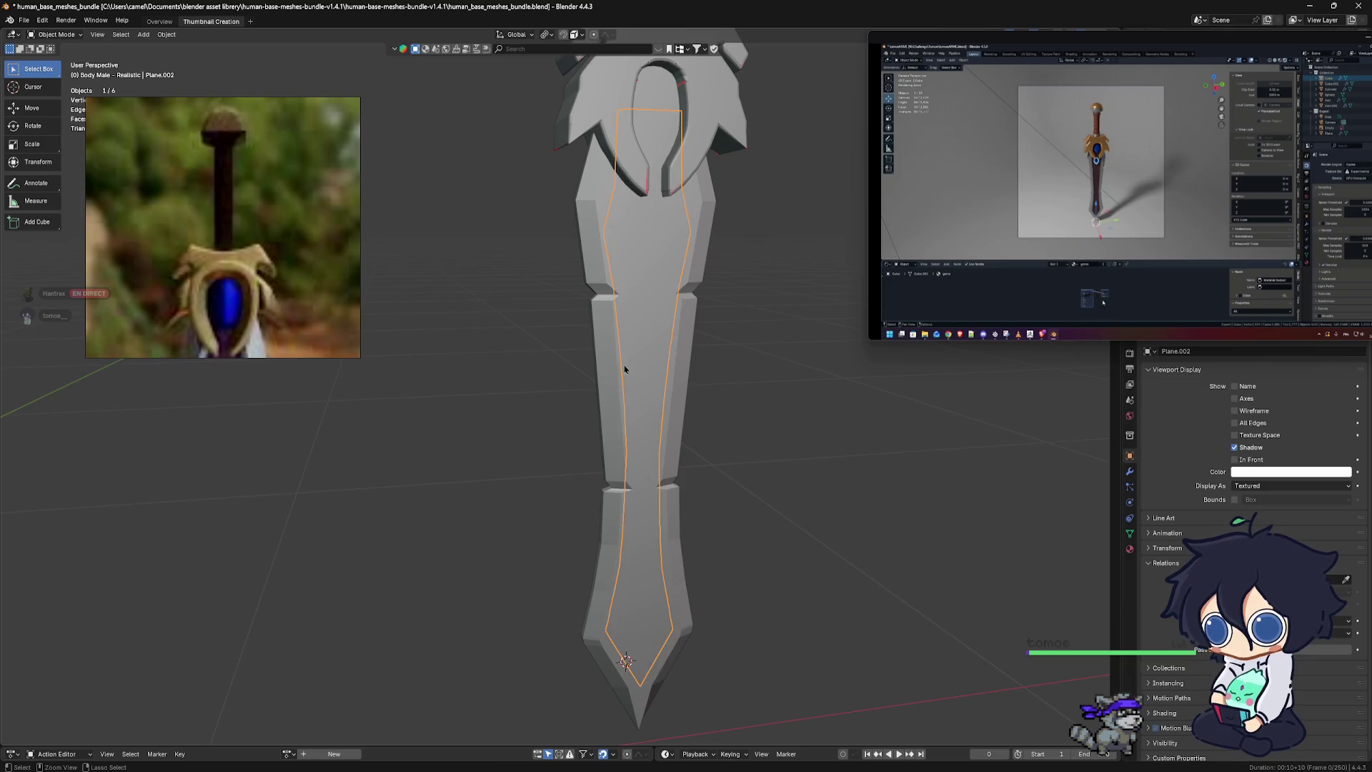
Try joining Plane.002 into the sword and moving it along Y, undoing both
left_click(616, 372, "shift")
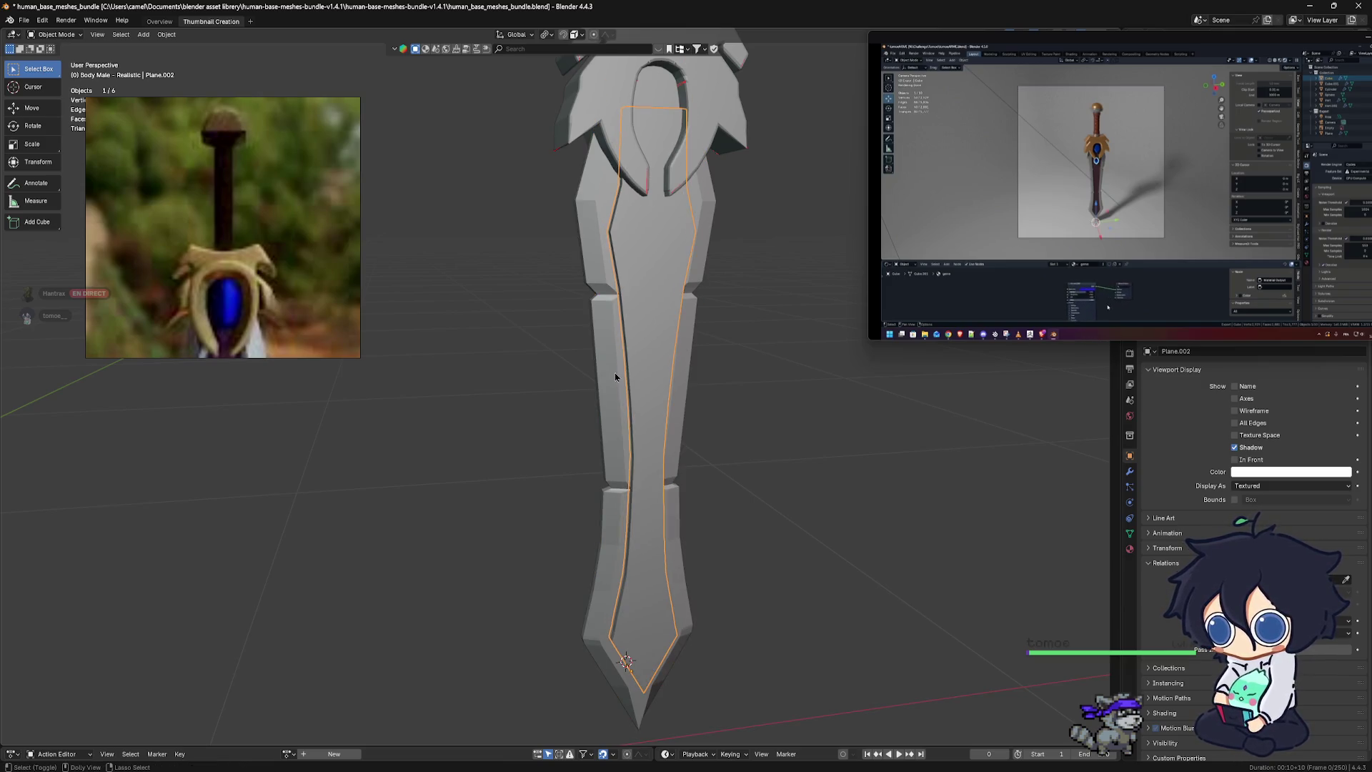
key("ctrl+j")
middle_click_drag(615, 376, 633, 383)
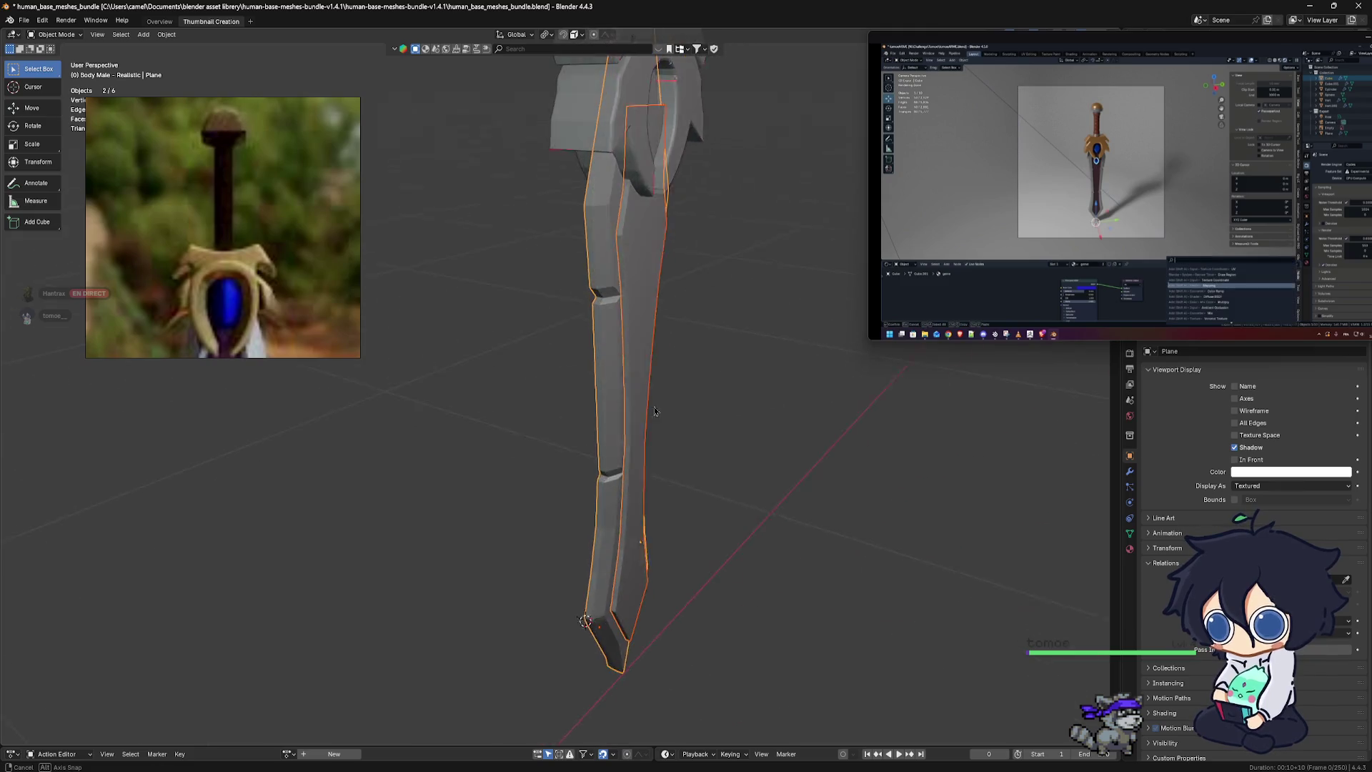
key("ctrl+z")
key("g")
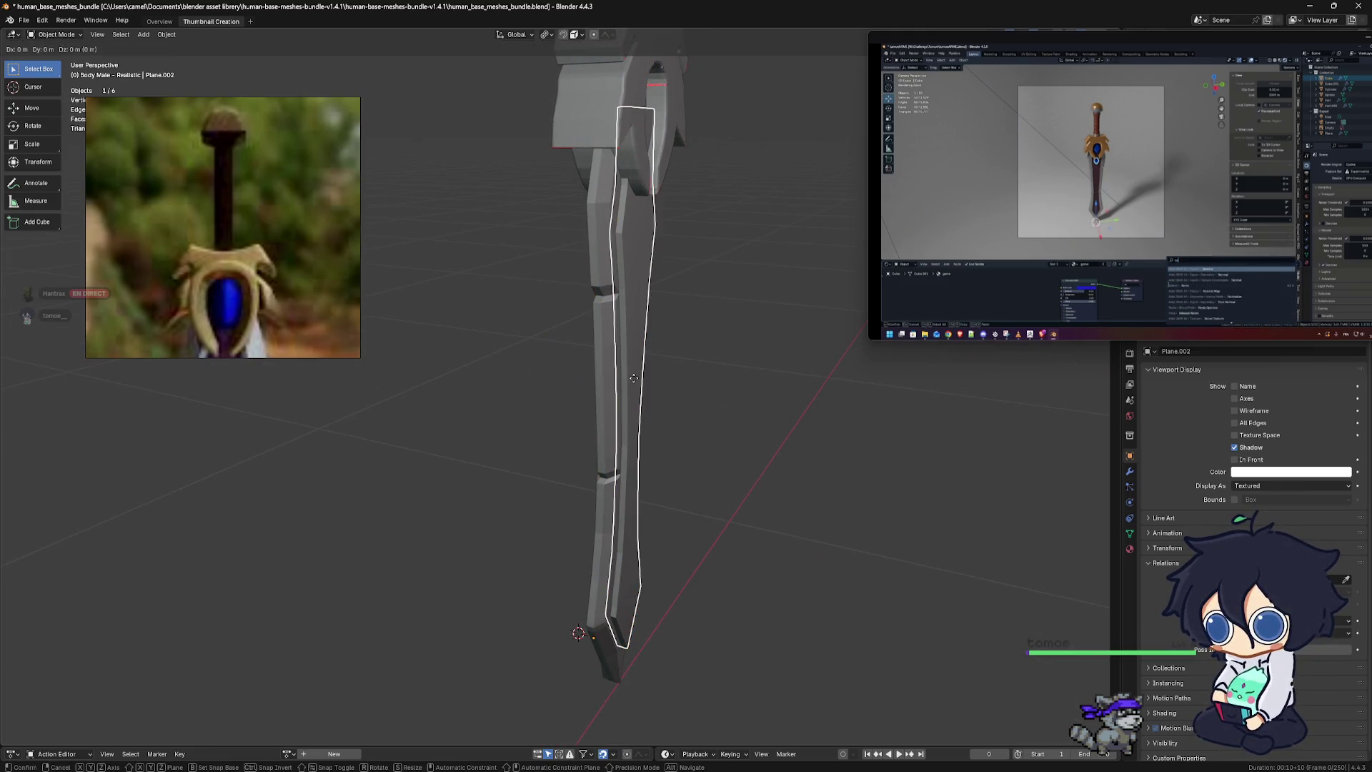
key("y")
left_click(769, 408)
key("ctrl+z")
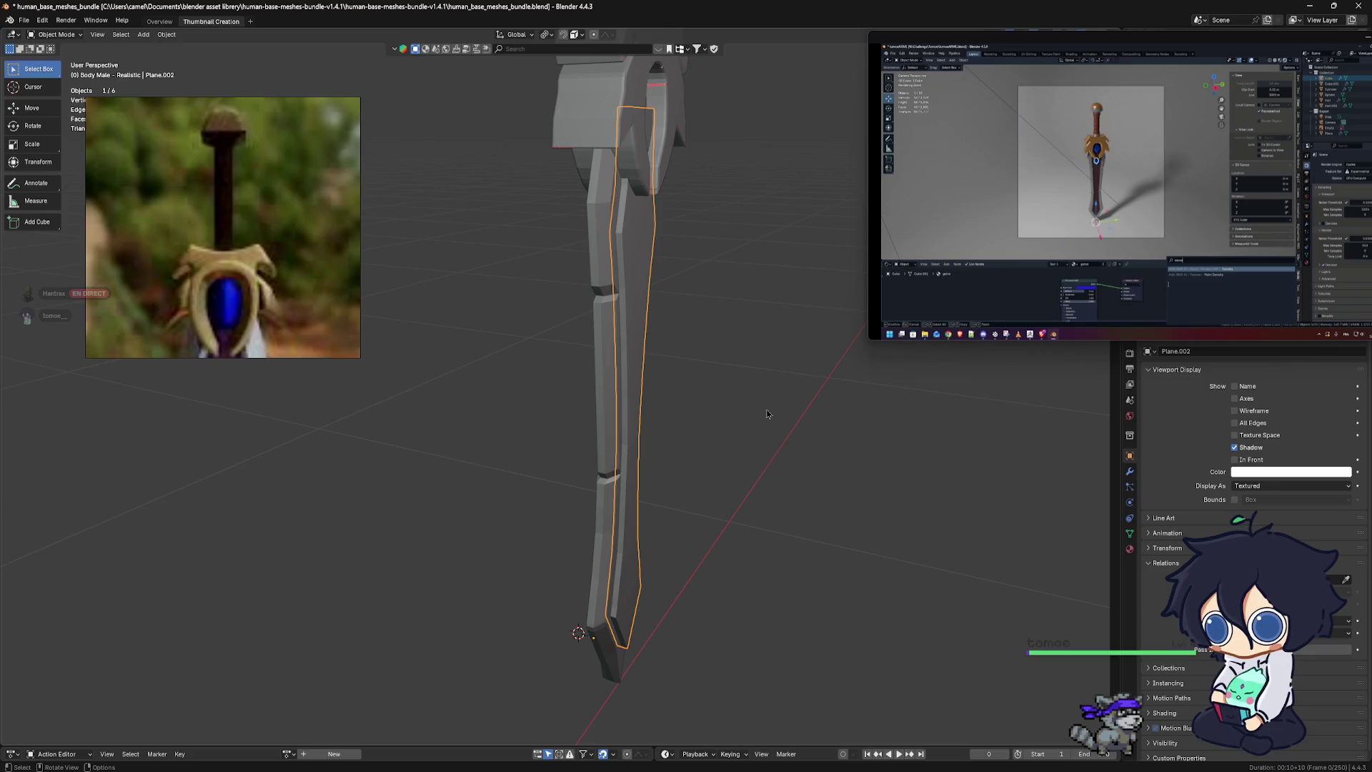
Orbit and zoom around the sword, then snap to the front view
mouse_move(766, 409)
middle_mouse_down()
mouse_move(713, 413)
mouse_move(631, 377)
middle_mouse_up()
middle_click_drag(765, 382, 696, 437)
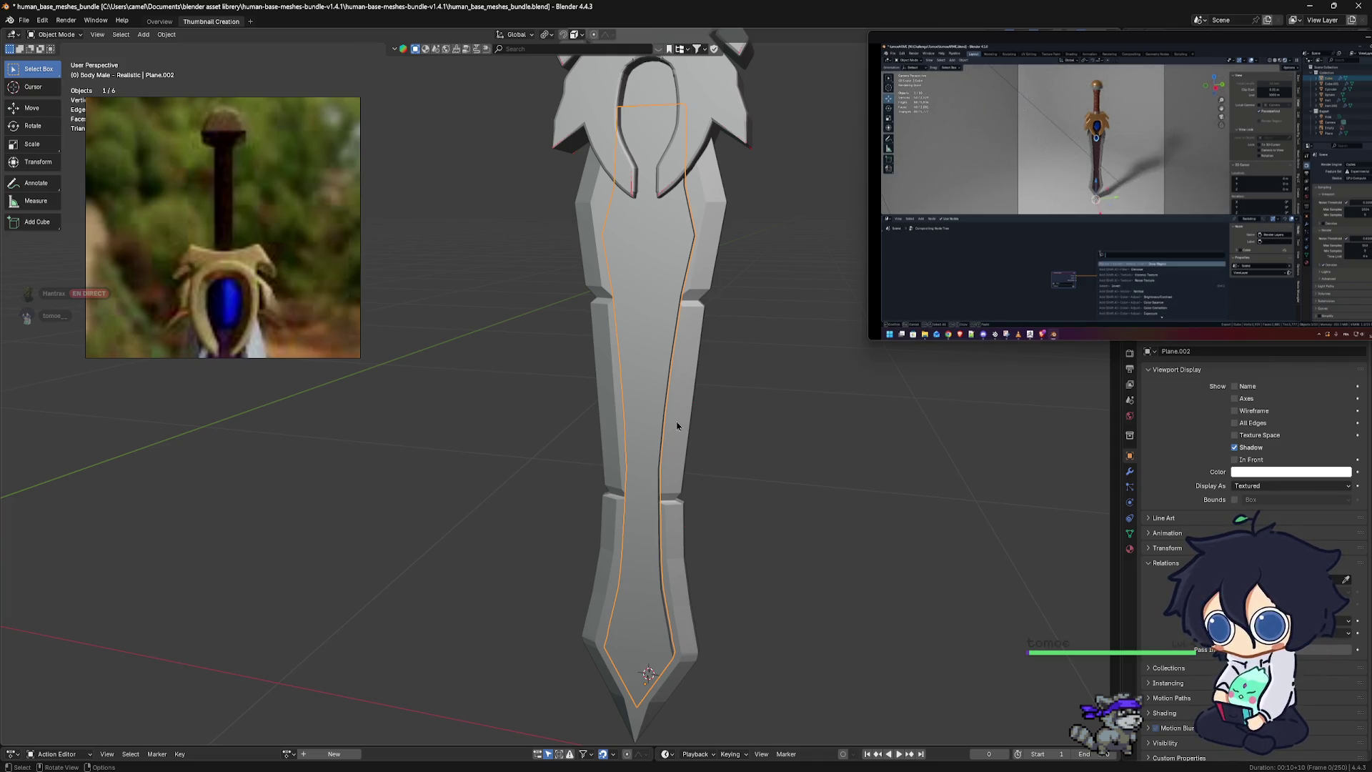
scroll(677, 426, "down", 3)
scroll(608, 481, "down", 2)
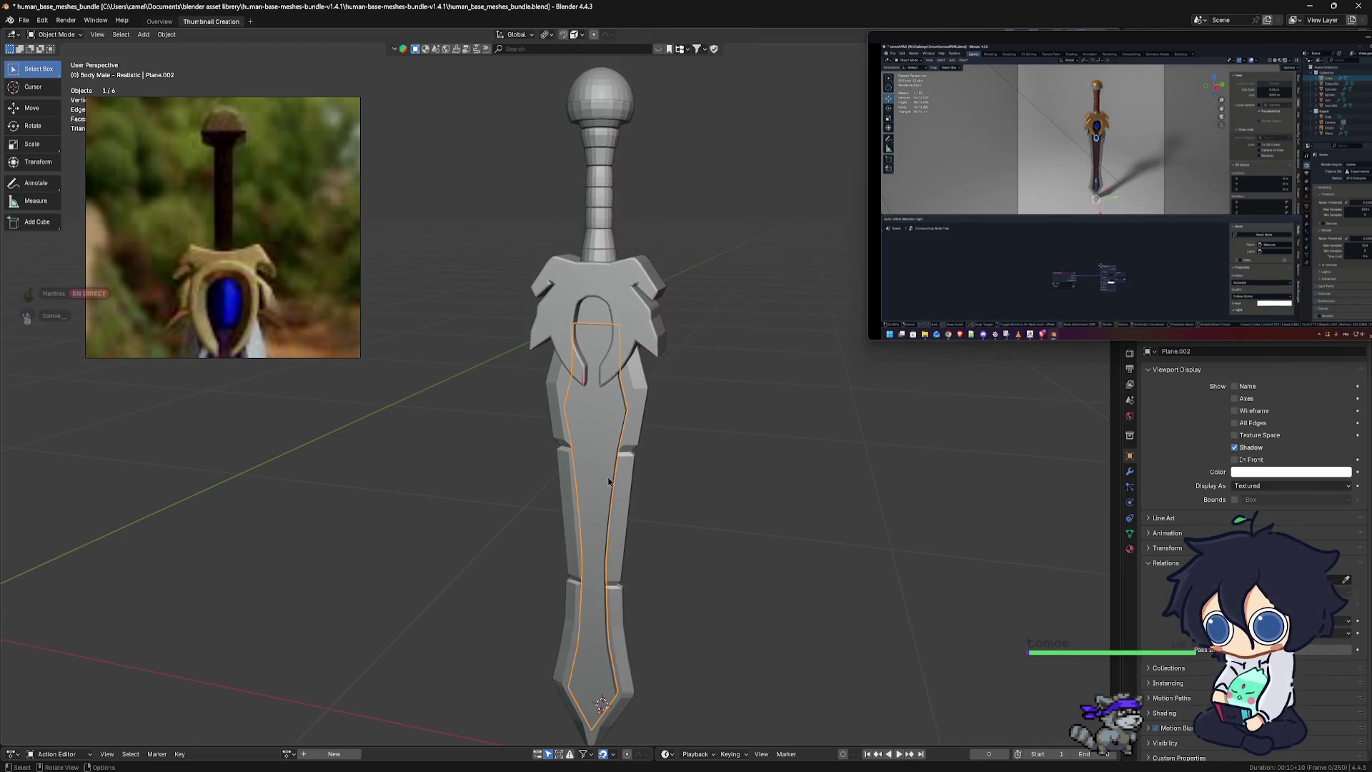
middle_click_drag(609, 479, 633, 410, "shift")
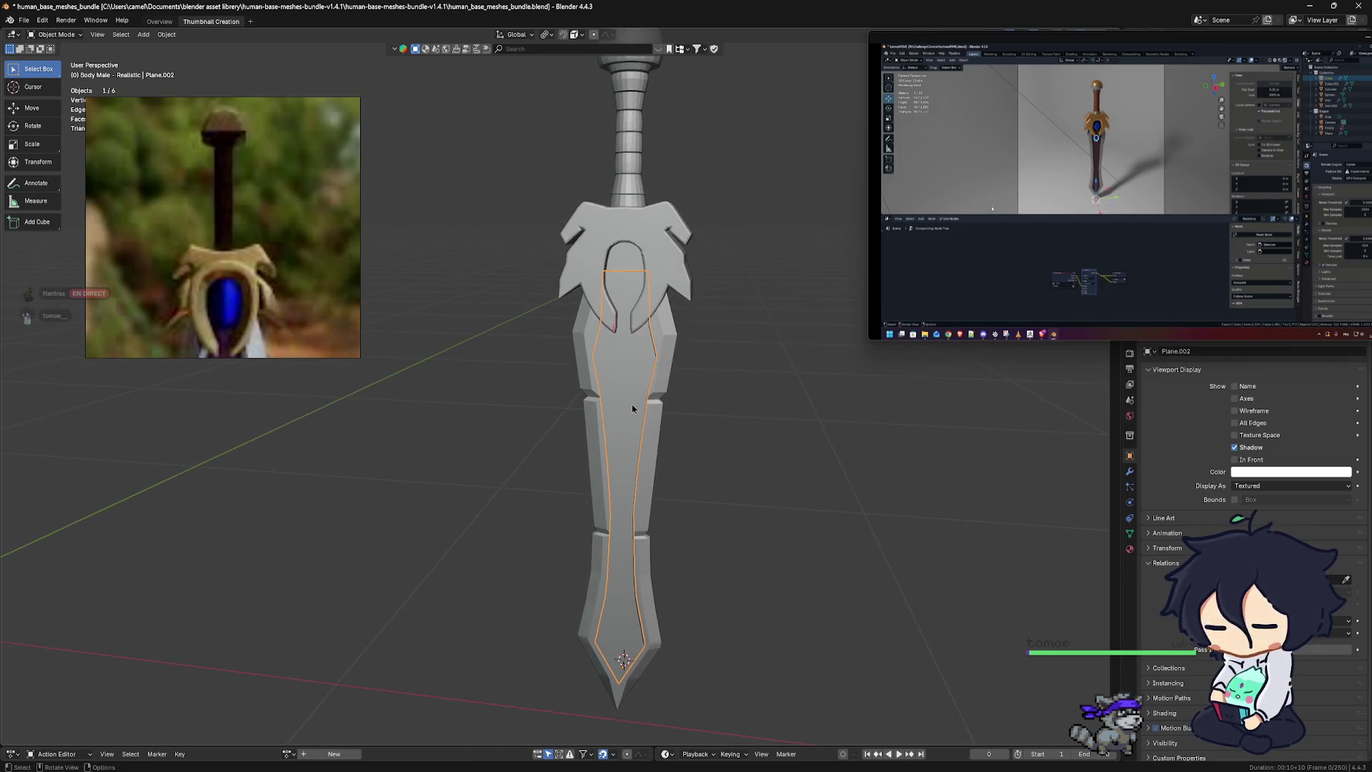
scroll(635, 240, "up", 5)
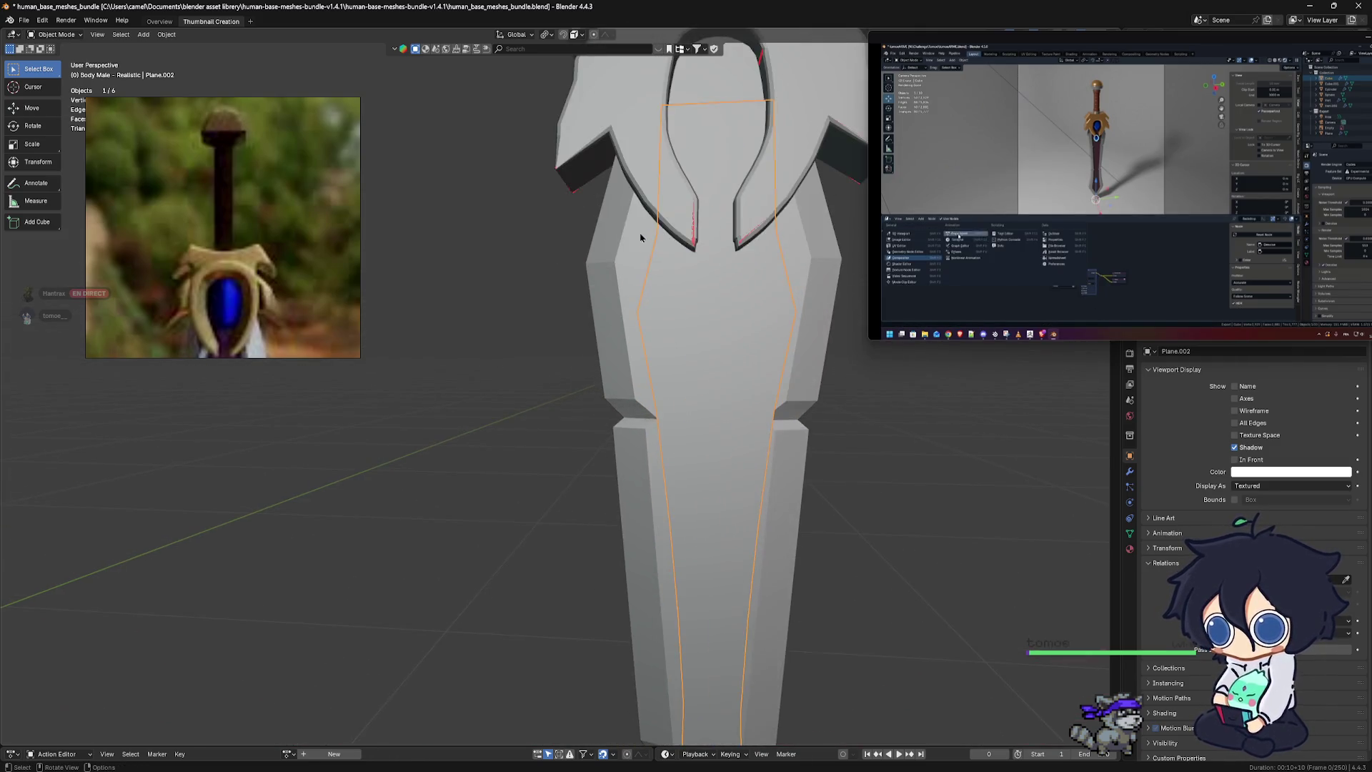
scroll(619, 526, "down", 3)
middle_click_drag(623, 529, 646, 491)
key("grave")
left_click(688, 408)
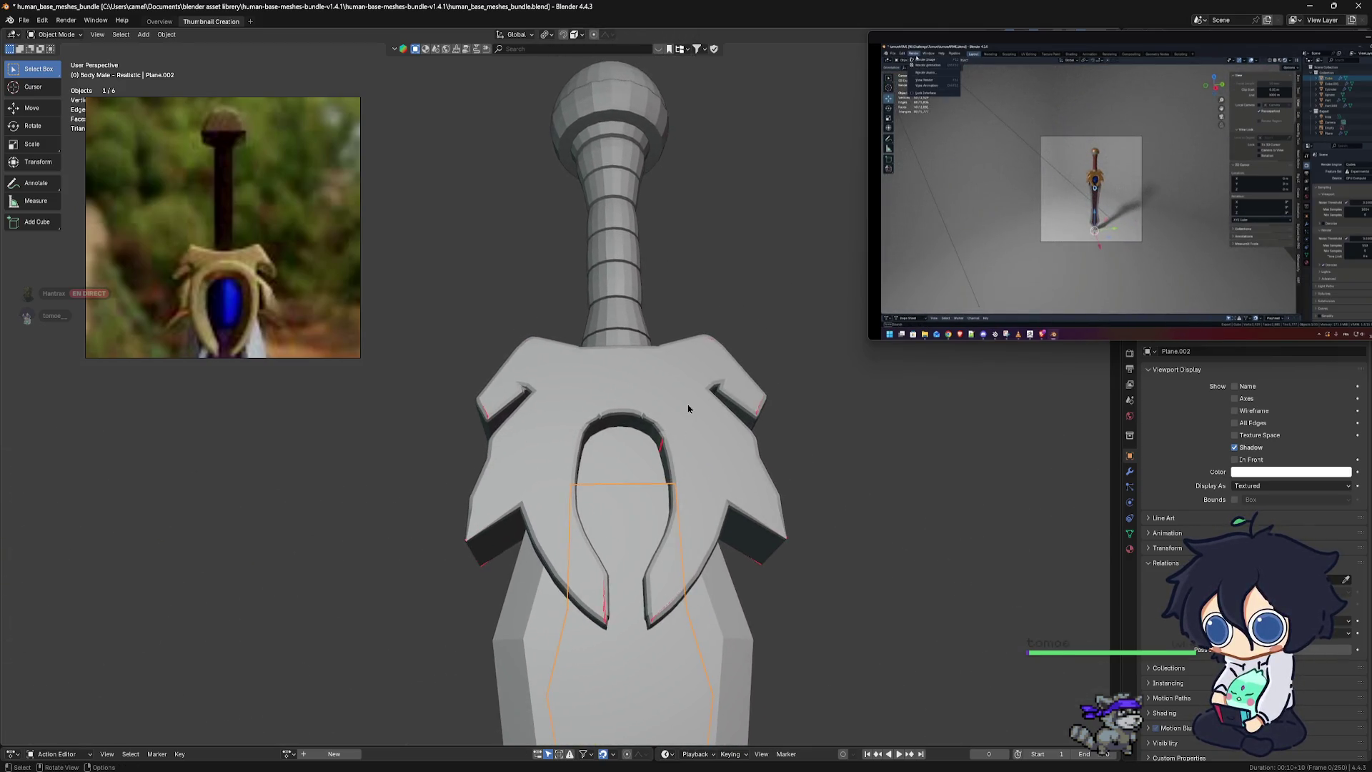
Apply Shade Smooth to the crossguard Plane.001
left_click(688, 408)
right_click(688, 408)
left_click(643, 420)
scroll(668, 416, "down", 2)
mouse_move(668, 416)
middle_mouse_down()
mouse_move(658, 462)
mouse_move(552, 331)
mouse_move(649, 298)
mouse_move(777, 420)
middle_mouse_up()
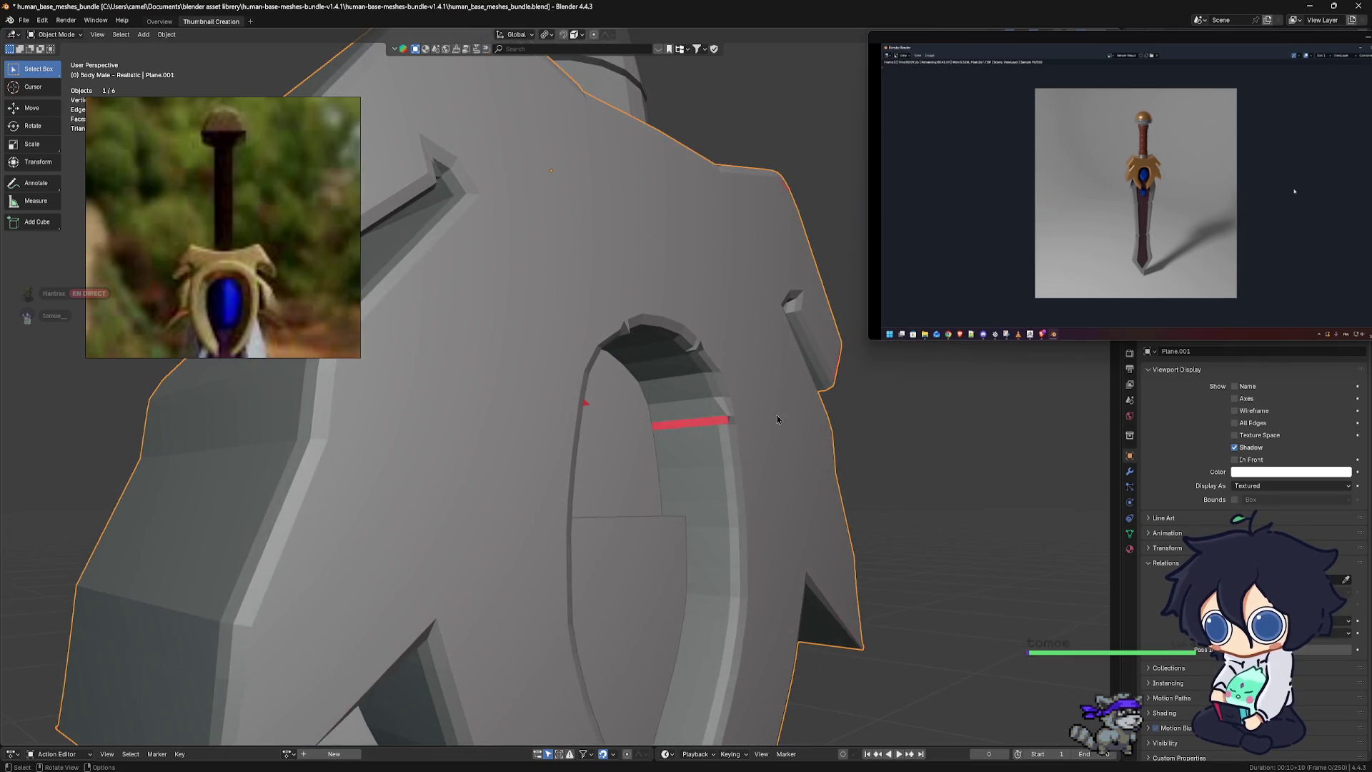
Enter Edit Mode on the crossguard with face selection active
key("ctrl+Tab")
left_click(851, 458)
scroll(738, 410, "up", 5)
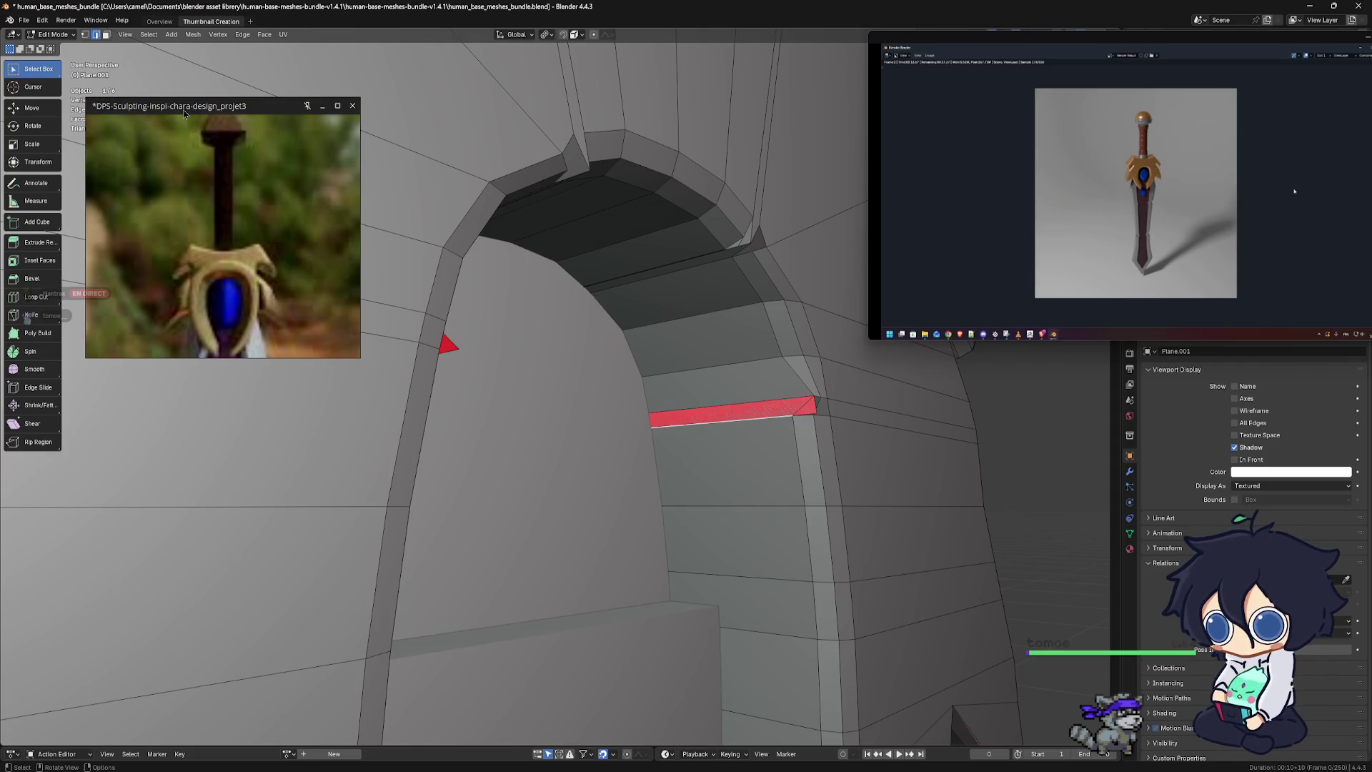
key("3")
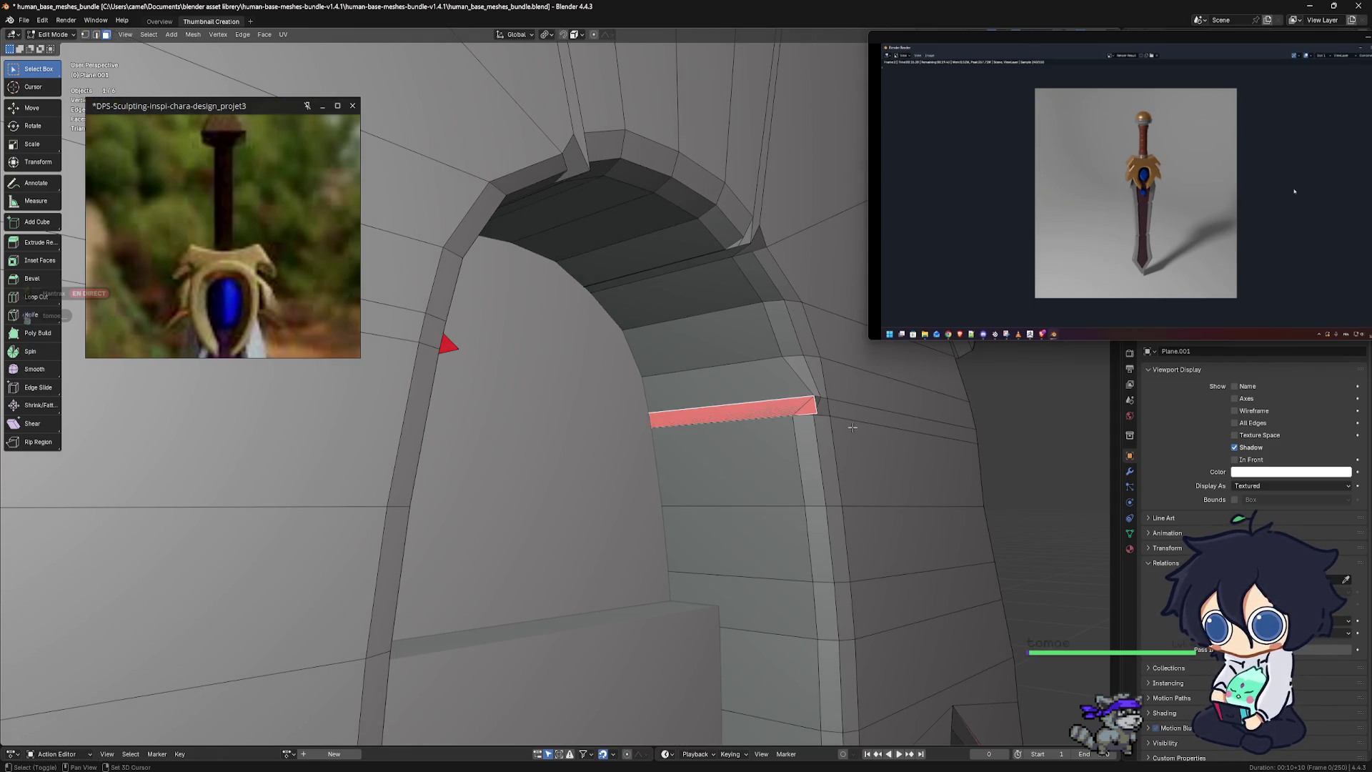
scroll(853, 427, "down", 4)
Flip the normals of the red face inside the crossguard's arch
mouse_move(853, 427)
middle_mouse_down()
mouse_move(640, 434)
mouse_move(622, 386)
middle_mouse_up()
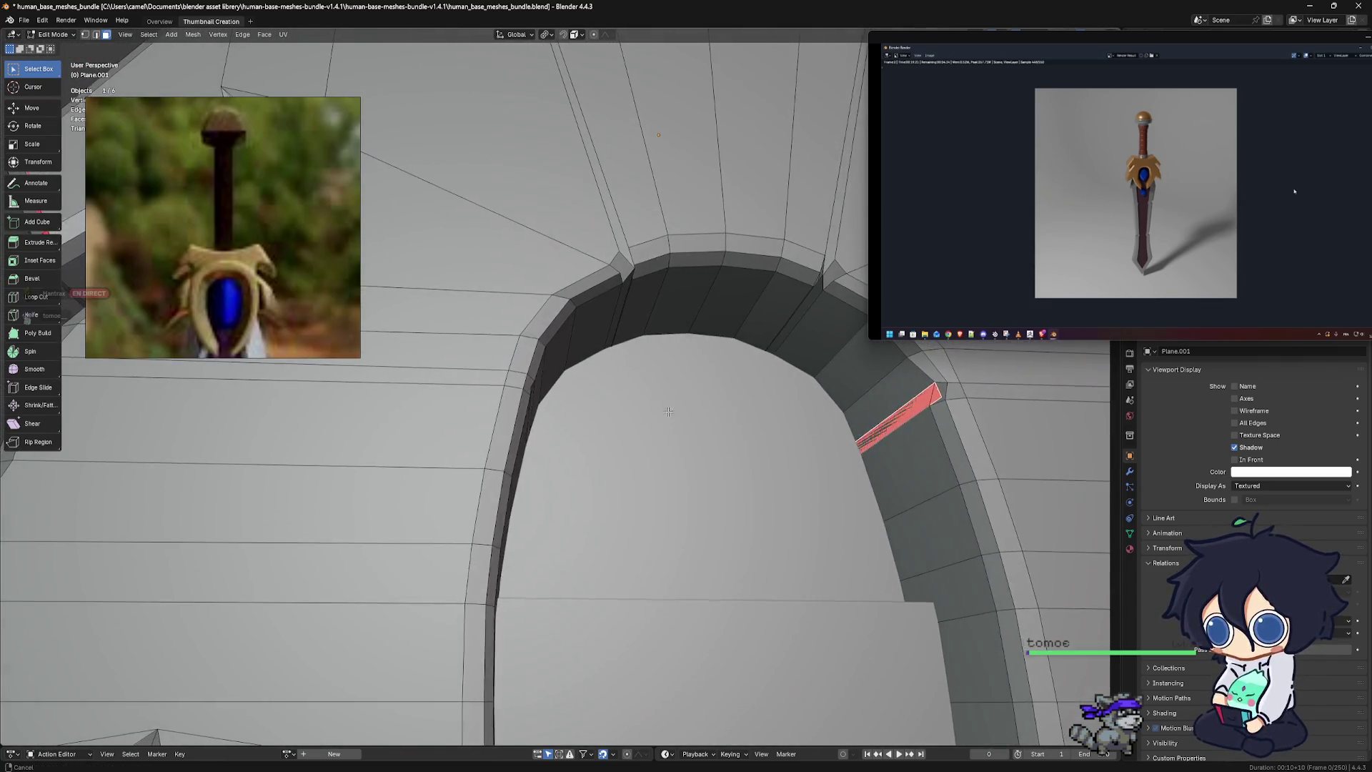
key("alt+n")
left_click(621, 385)
scroll(853, 562, "down", 6)
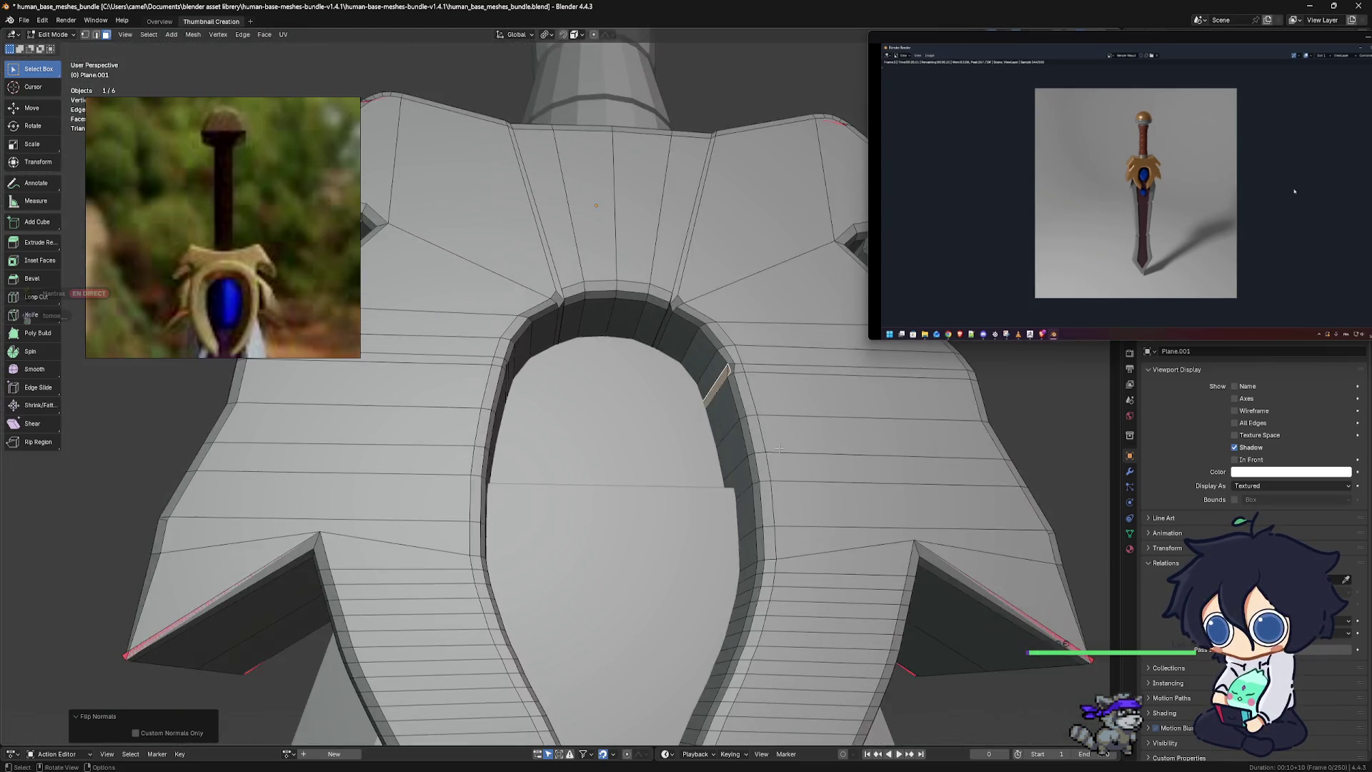
mouse_move(853, 562)
middle_mouse_down()
mouse_move(741, 520)
mouse_move(770, 568)
middle_mouse_up()
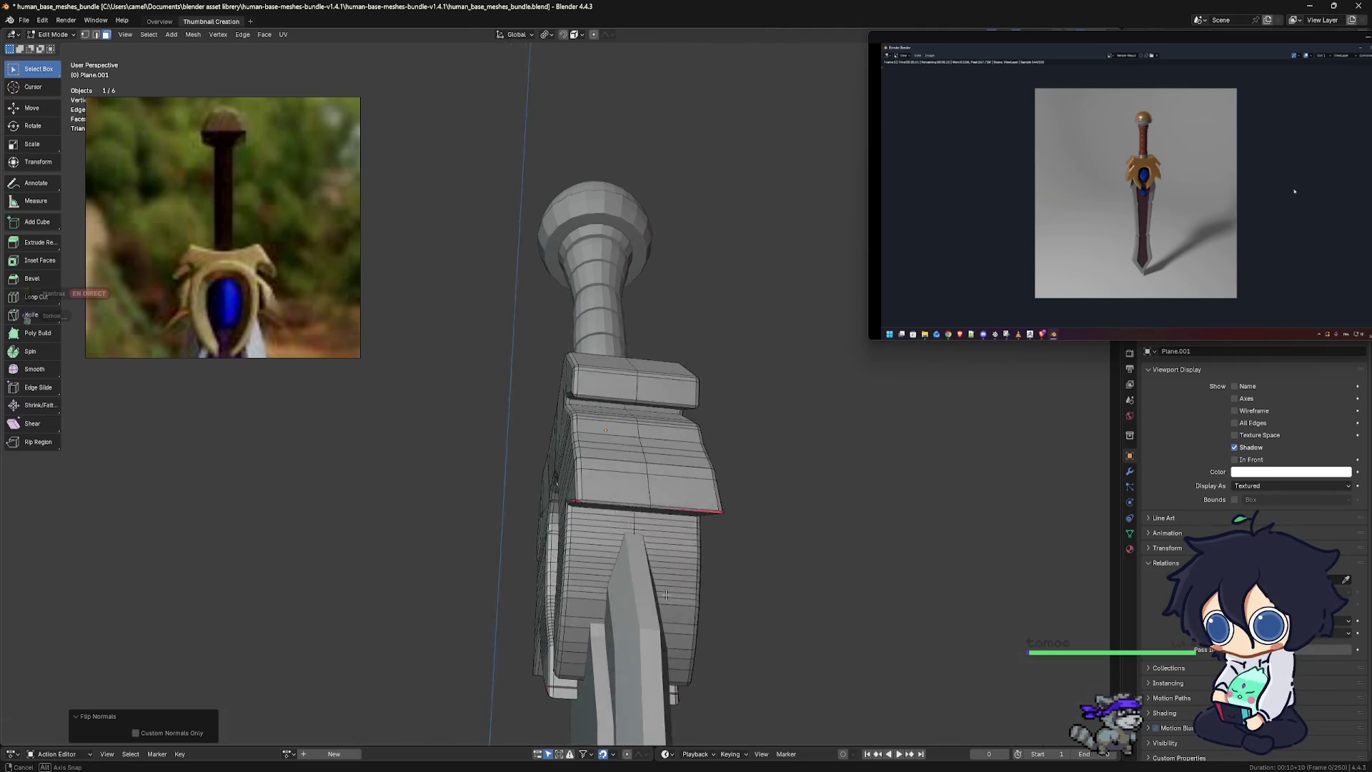
scroll(770, 567, "up", 8)
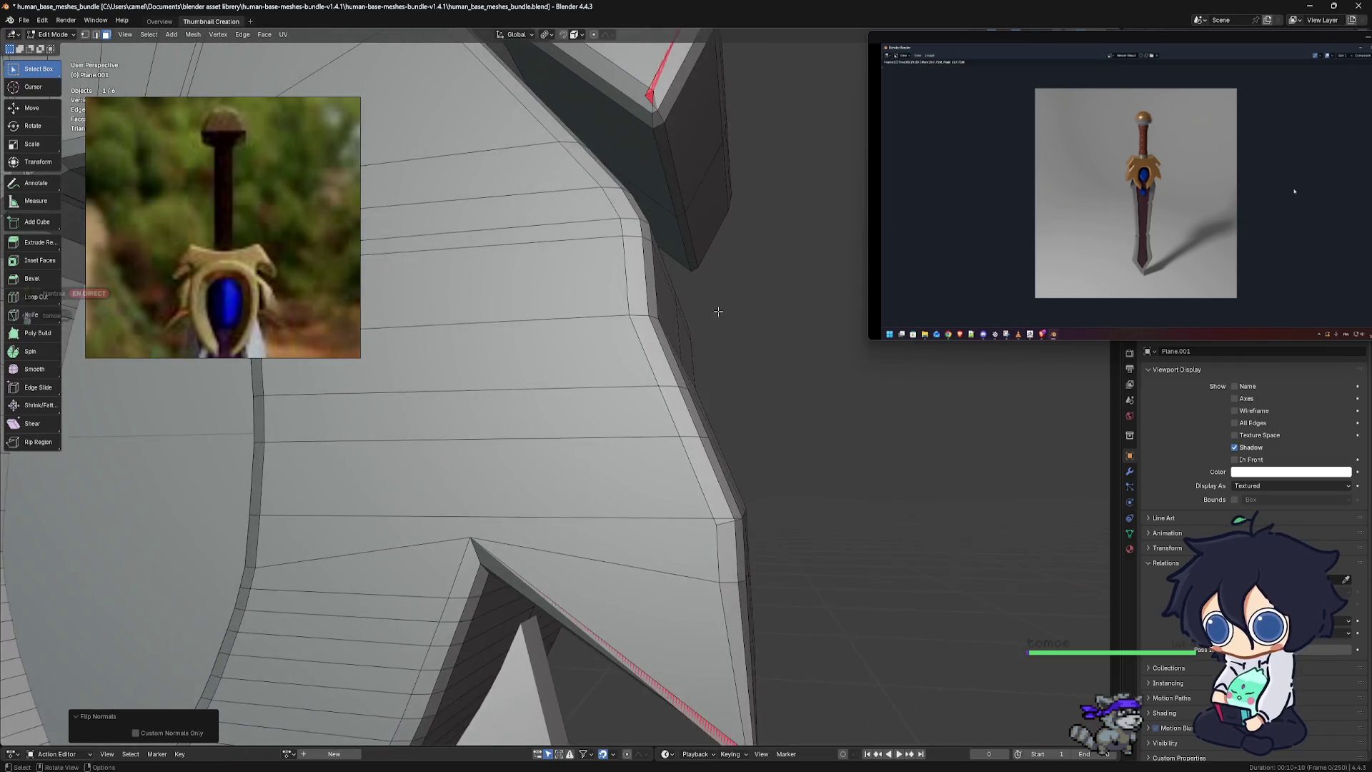
Select the faces at the guard's pointed corner and flip their normals
middle_click_drag(718, 312, 579, 549)
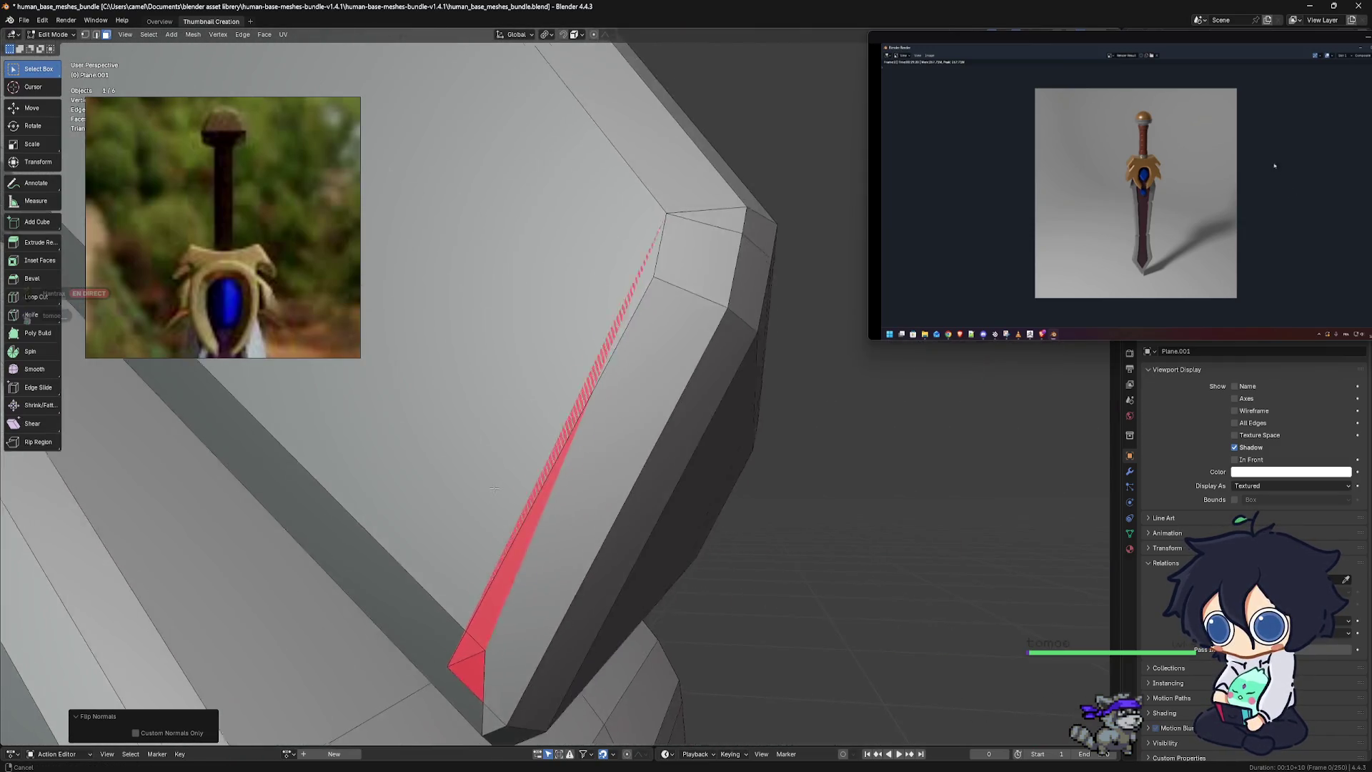
left_click(603, 653)
scroll(607, 635, "down", 2)
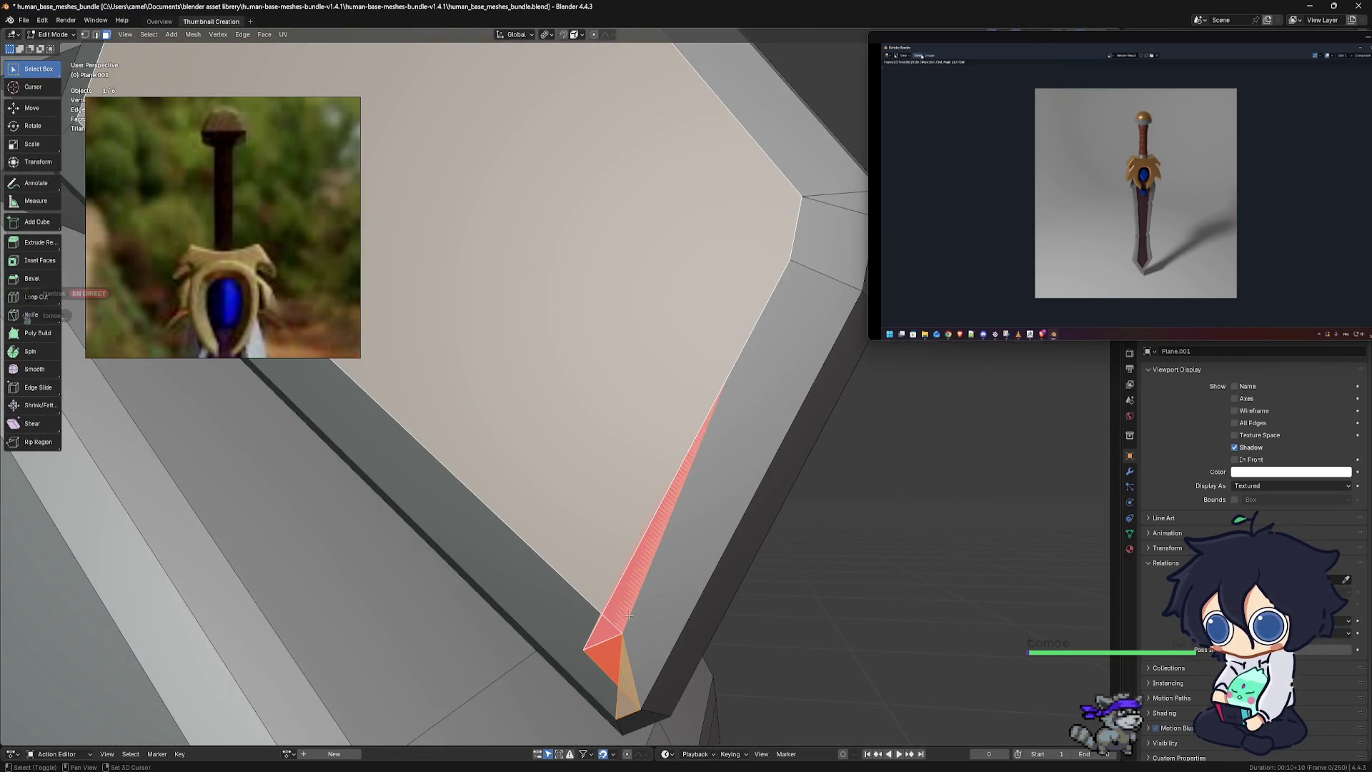
scroll(622, 604, "down", 2)
scroll(626, 594, "up", 3)
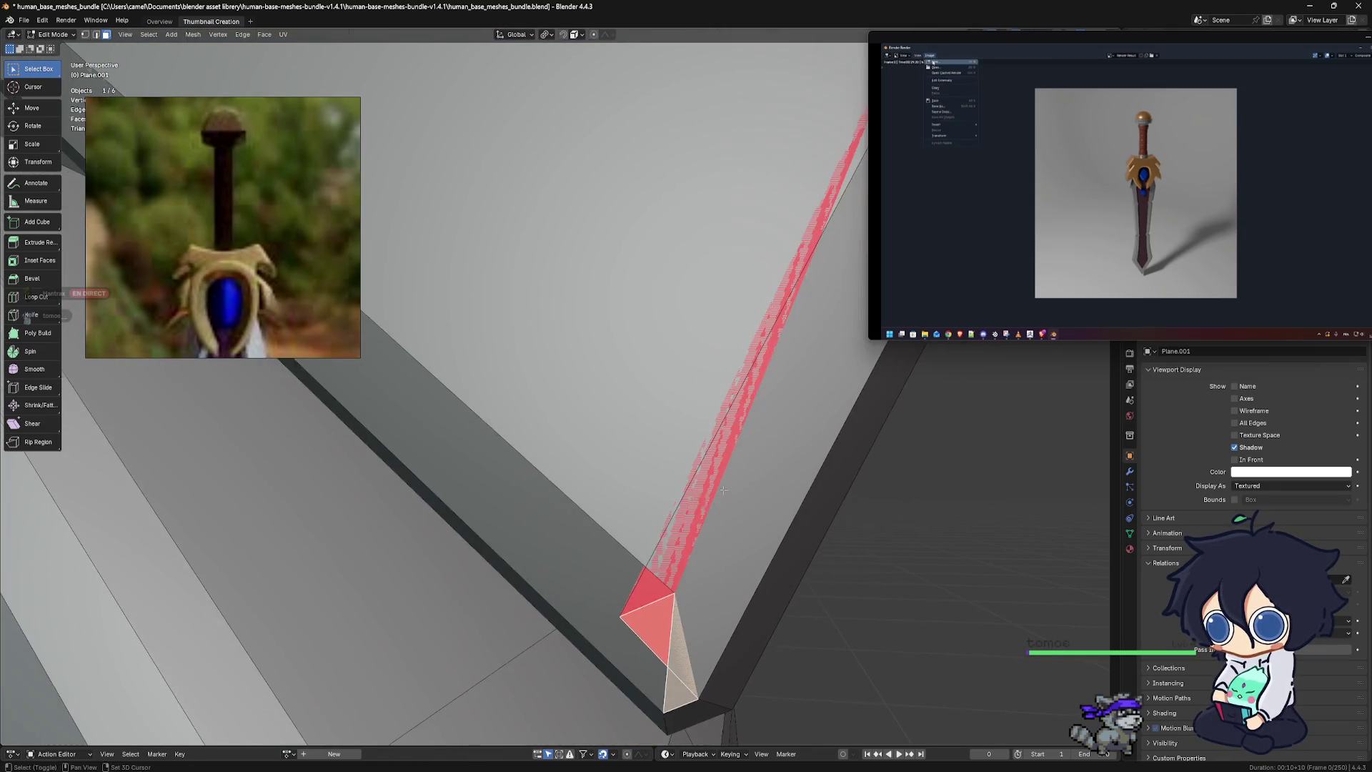
scroll(636, 606, "up", 3)
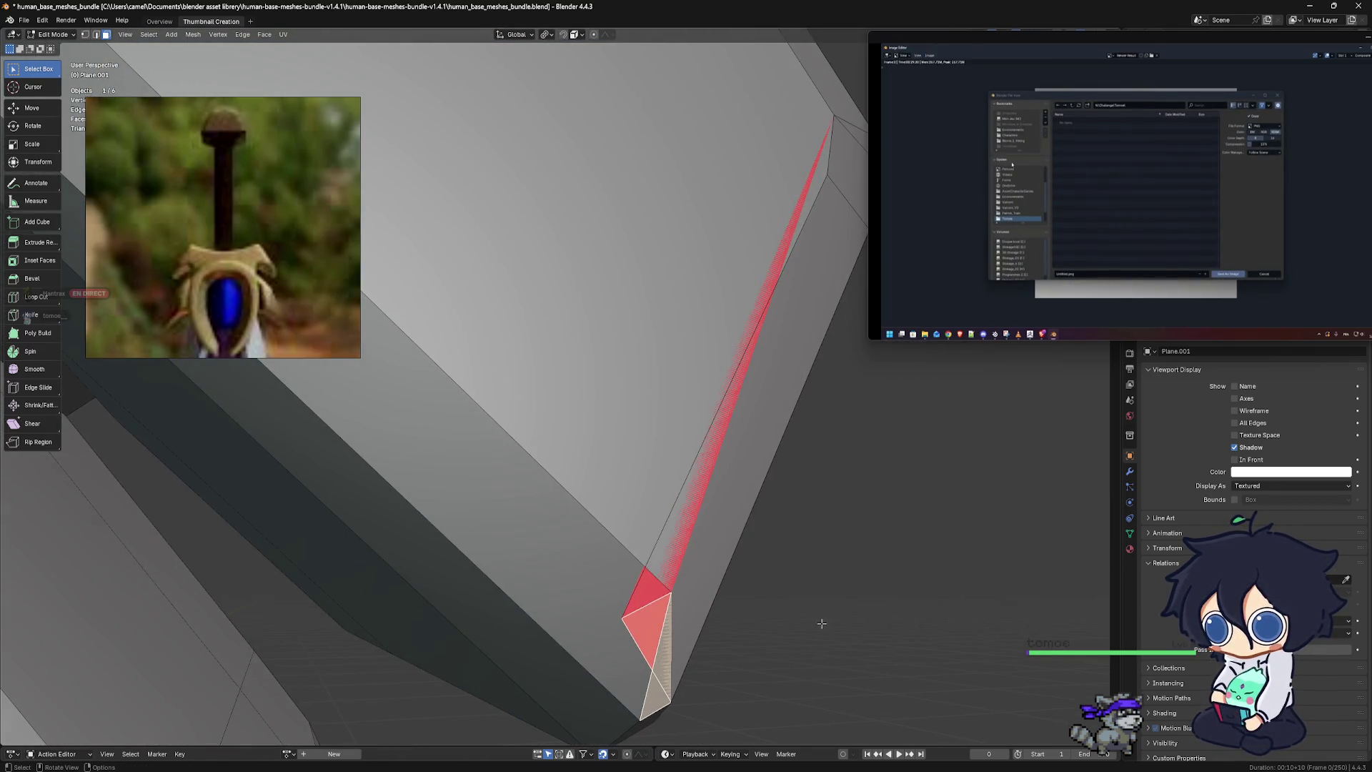
left_click(811, 624)
middle_click_drag(643, 598, 653, 609)
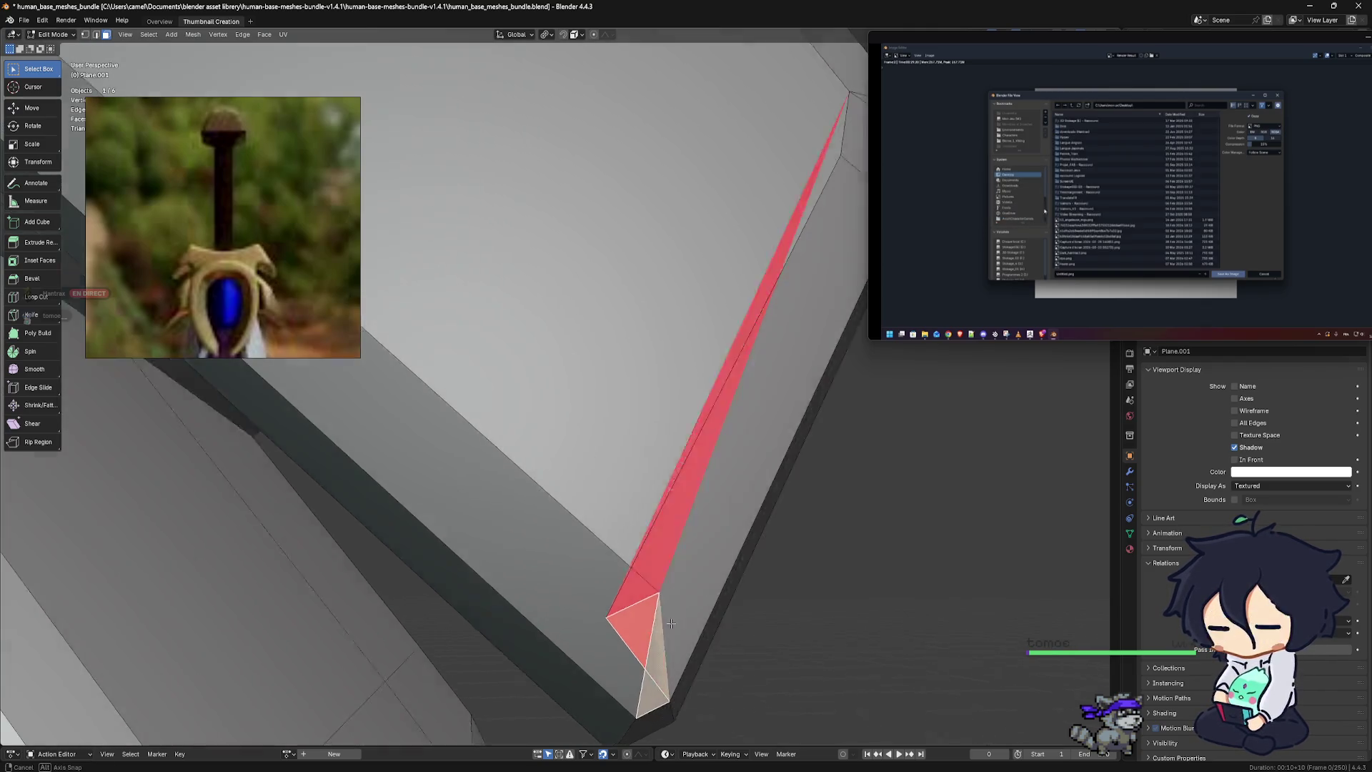
key("alt+n")
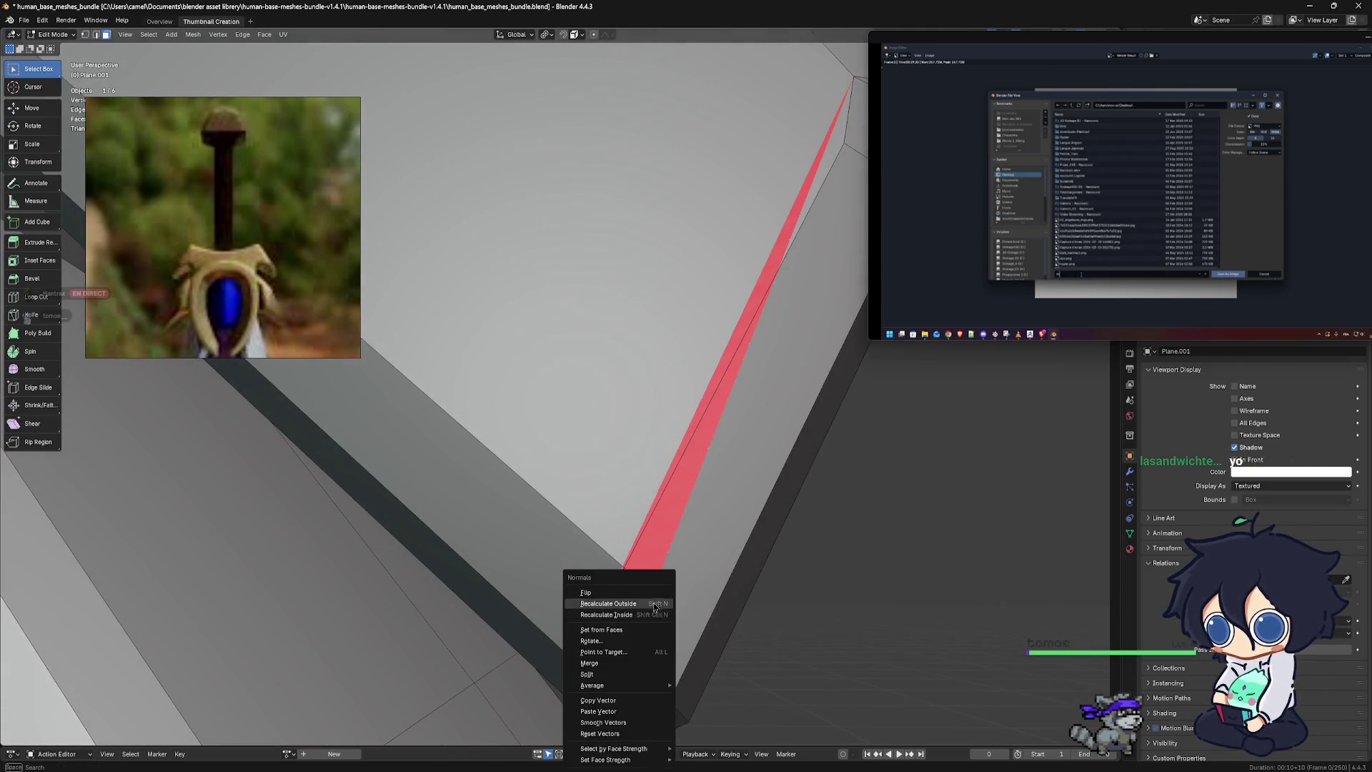
left_click(641, 591)
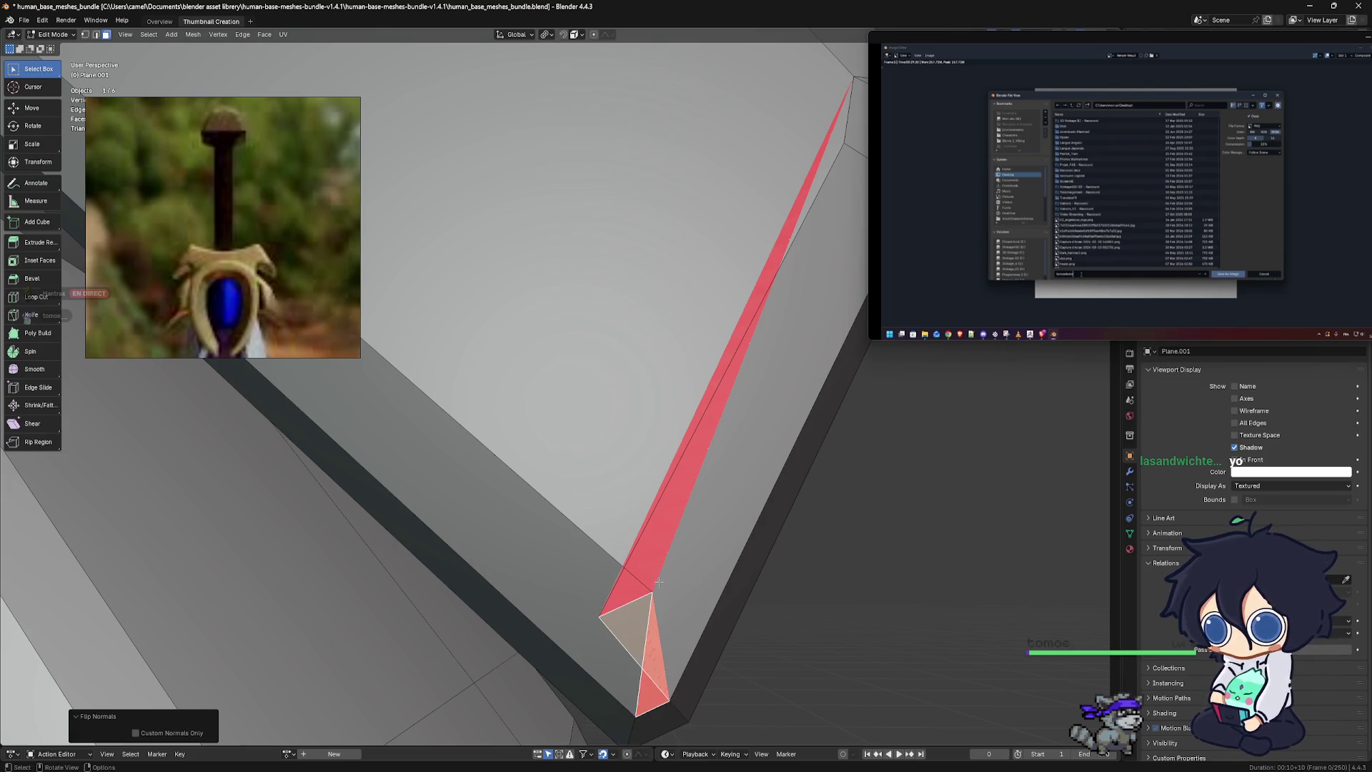
middle_click_drag(658, 583, 661, 573)
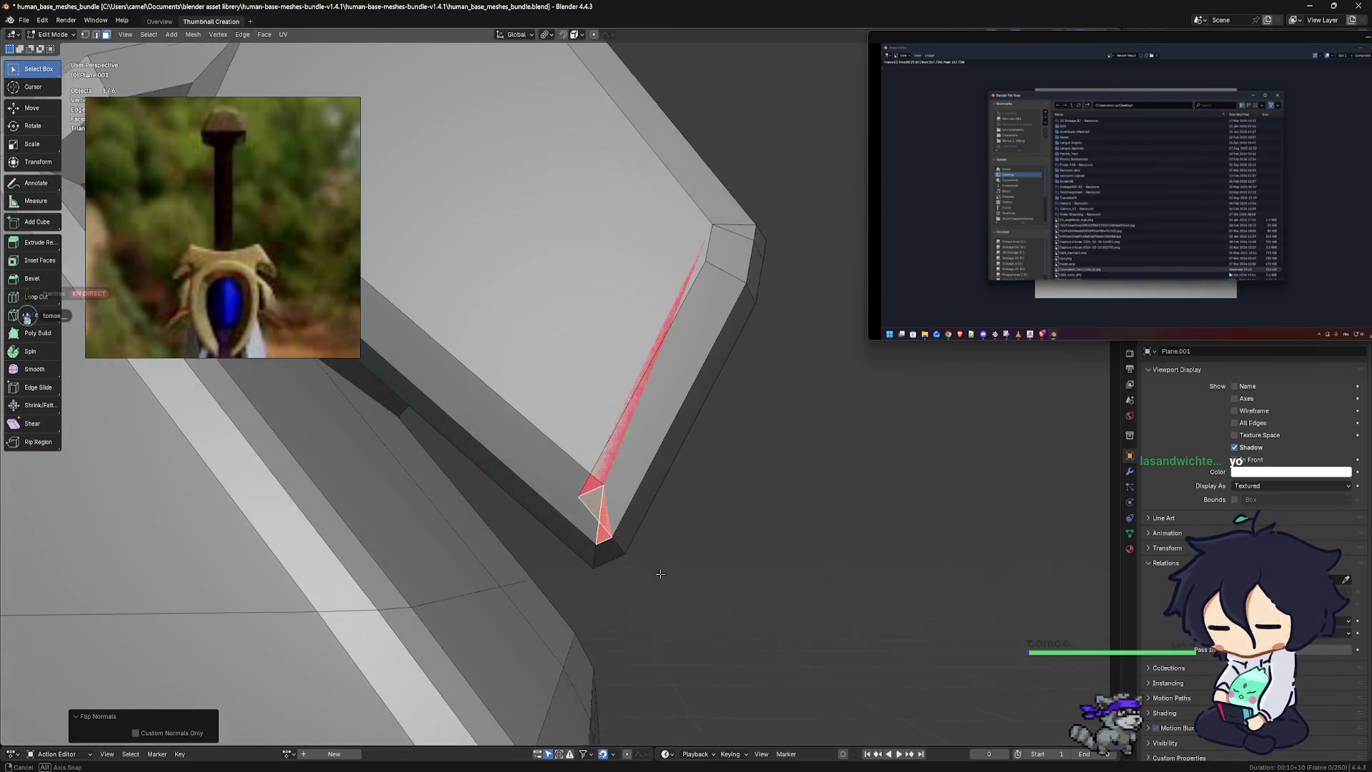
mouse_move(660, 573)
middle_mouse_down()
mouse_move(672, 553)
mouse_move(652, 572)
middle_mouse_up()
Flip the long strip and triangle's normals, then undo the unwanted extra flip
scroll(629, 564, "up", 2)
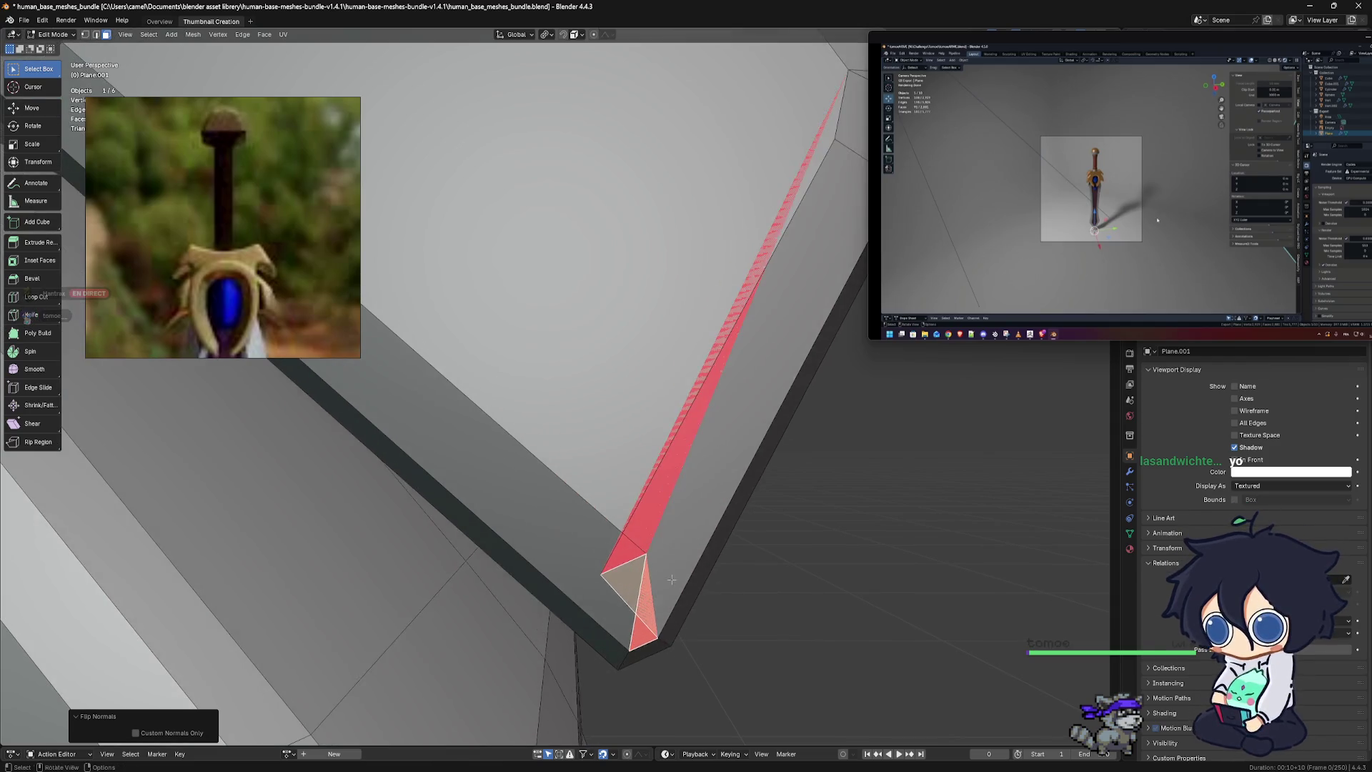
scroll(625, 528, "up", 1)
scroll(620, 486, "up", 2)
scroll(615, 448, "up", 2)
scroll(608, 447, "up", 1)
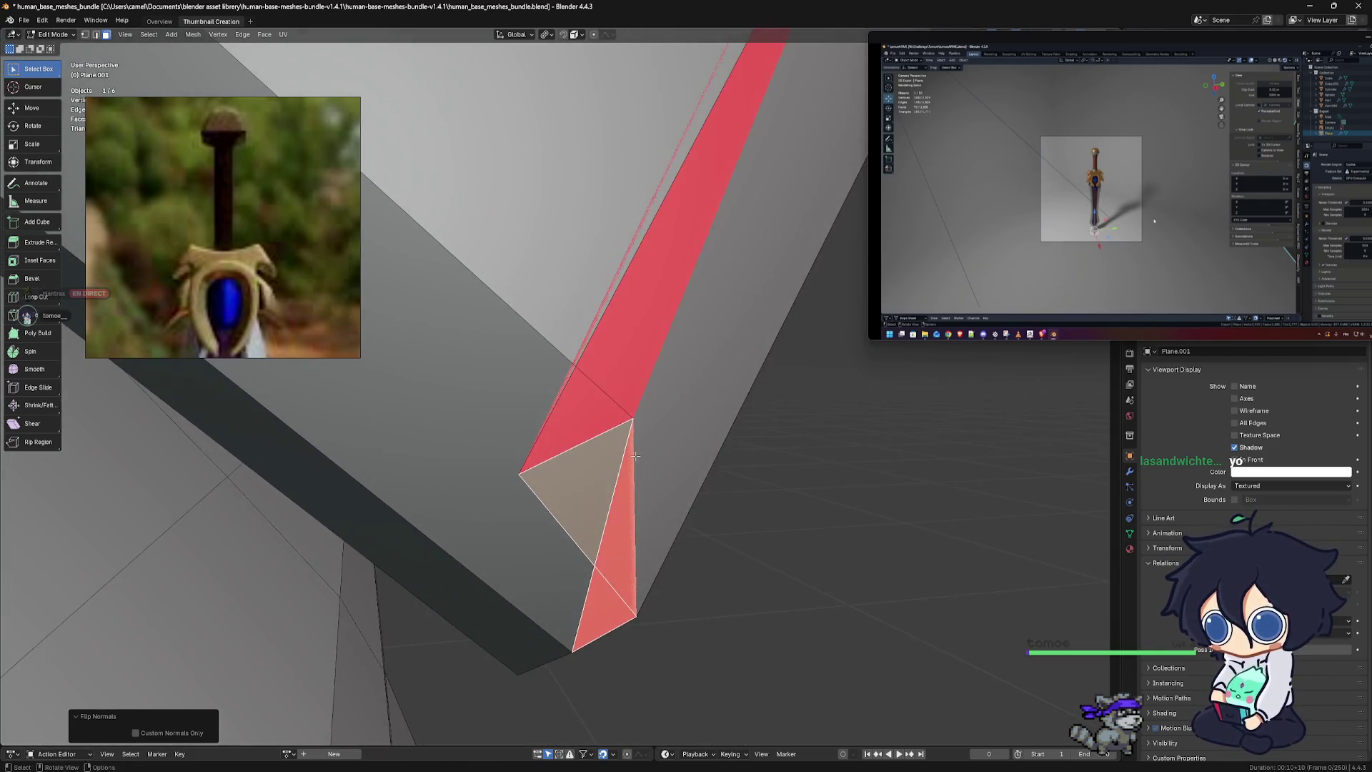
scroll(579, 443, "up", 1)
scroll(550, 440, "up", 1)
scroll(526, 438, "up", 1)
left_click(595, 359)
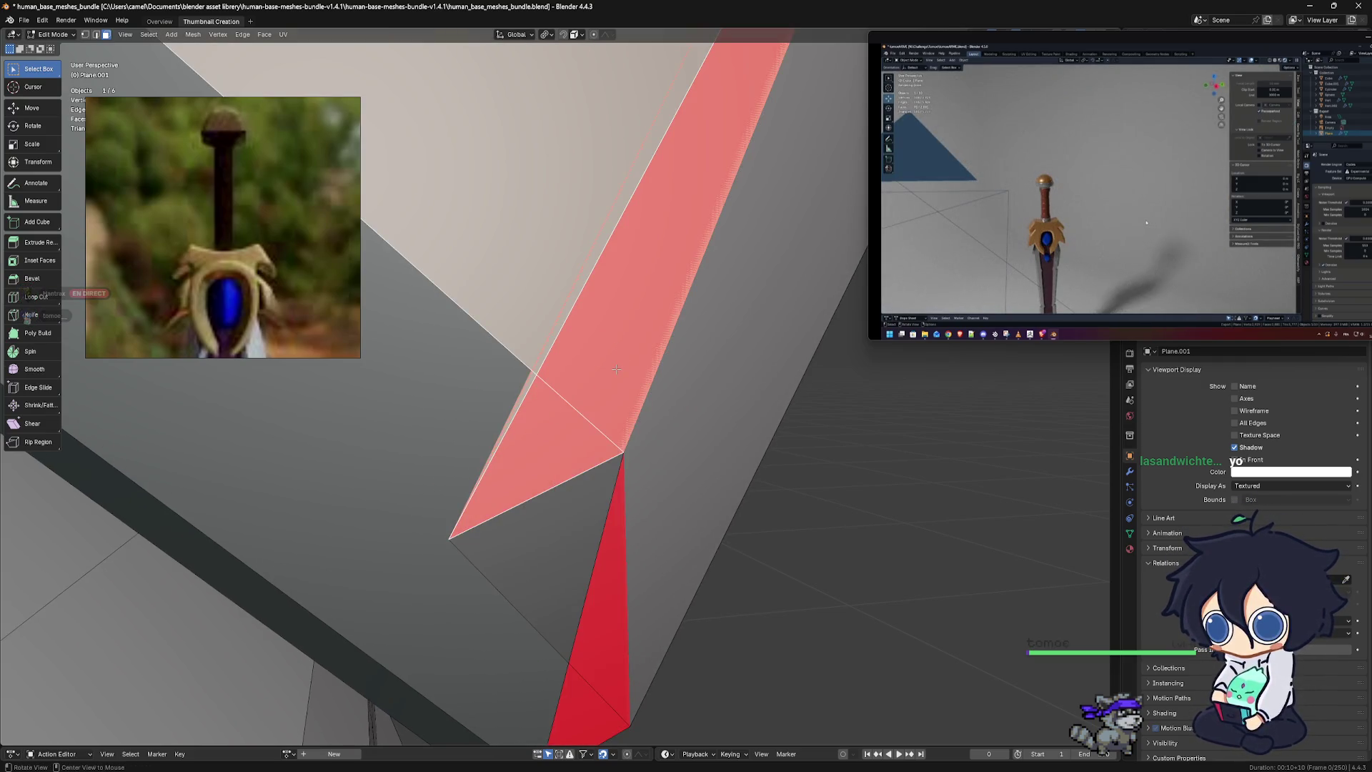
key("alt+n")
left_click(617, 371)
scroll(625, 375, "down", 1)
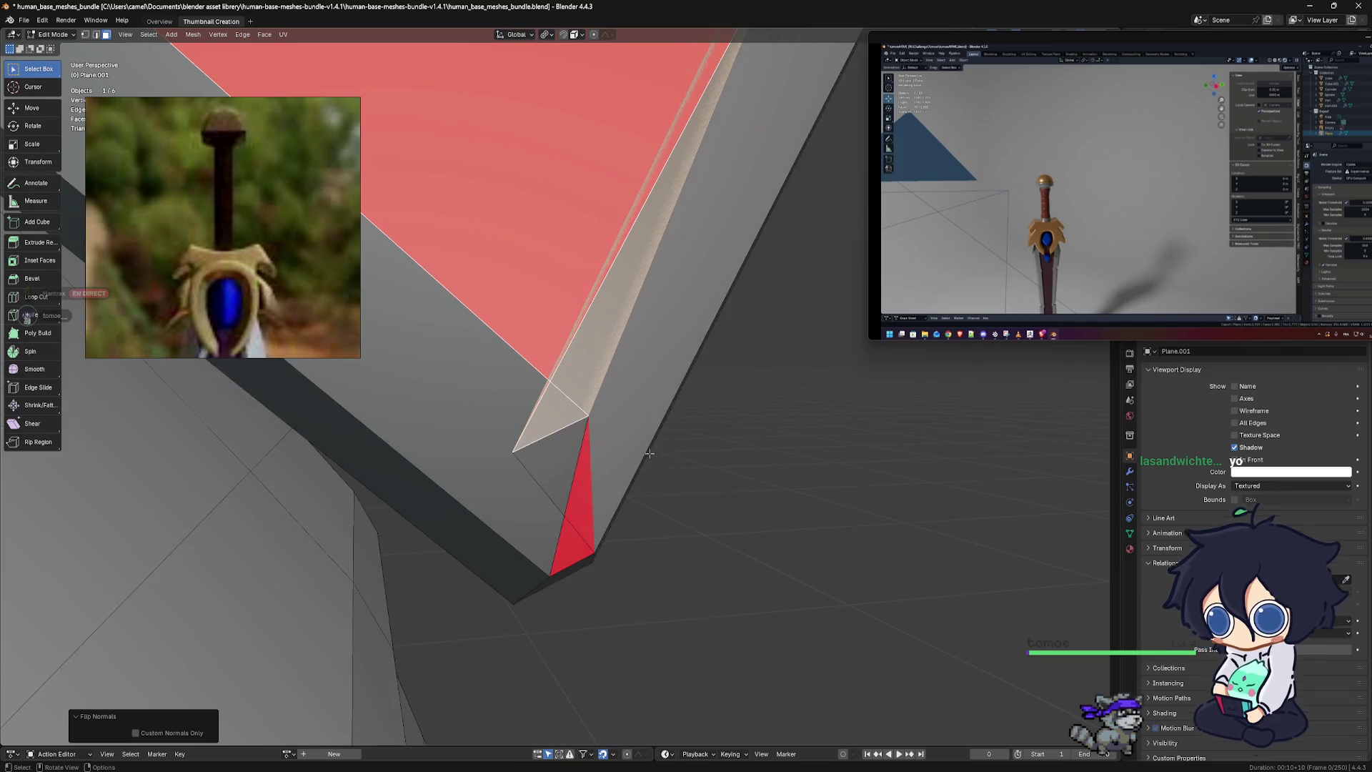
scroll(630, 377, "down", 1)
mouse_move(644, 362)
middle_mouse_down("shift")
mouse_move(634, 507)
mouse_move(703, 521)
middle_mouse_up("shift")
key("ctrl+z")
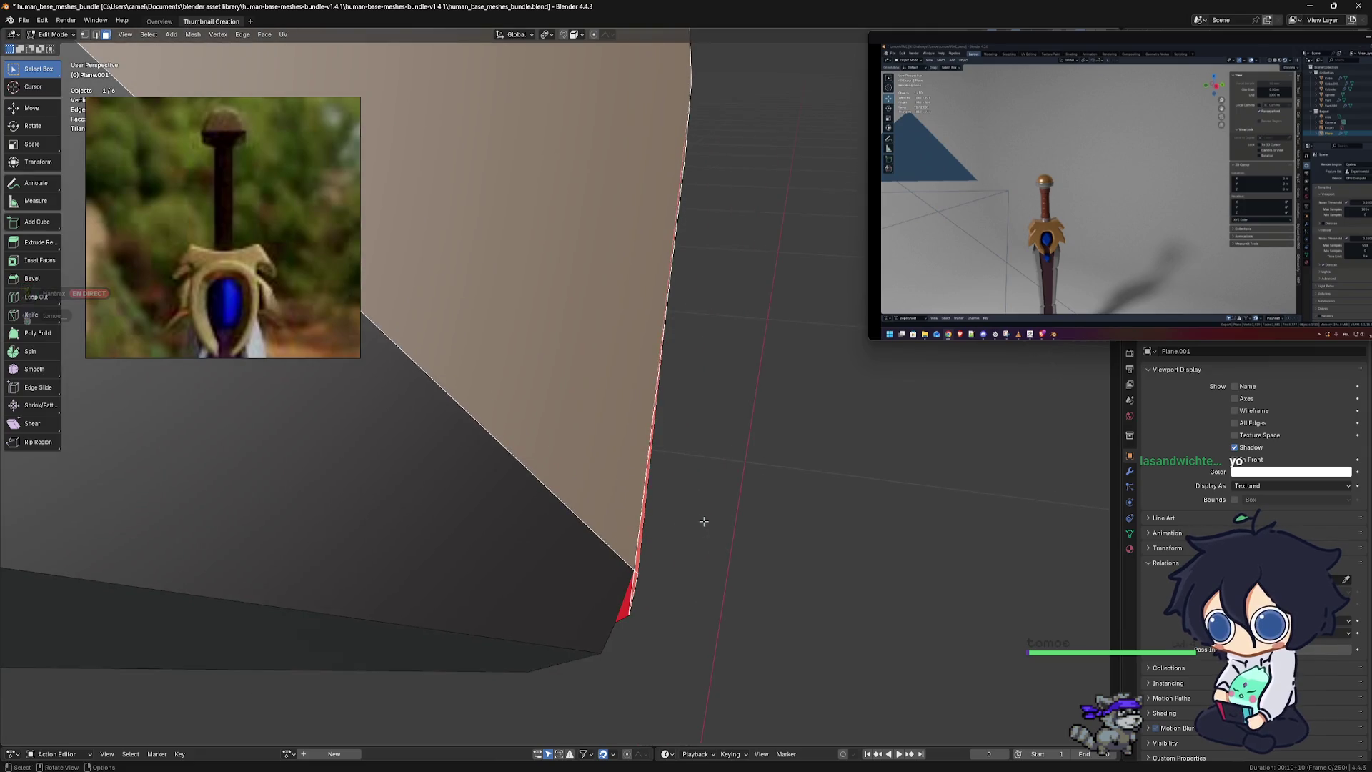
Switch to vertex select and start moving the corner tip vertex
mouse_move(703, 521)
middle_mouse_down()
mouse_move(623, 454)
mouse_move(638, 430)
mouse_move(549, 411)
middle_mouse_up()
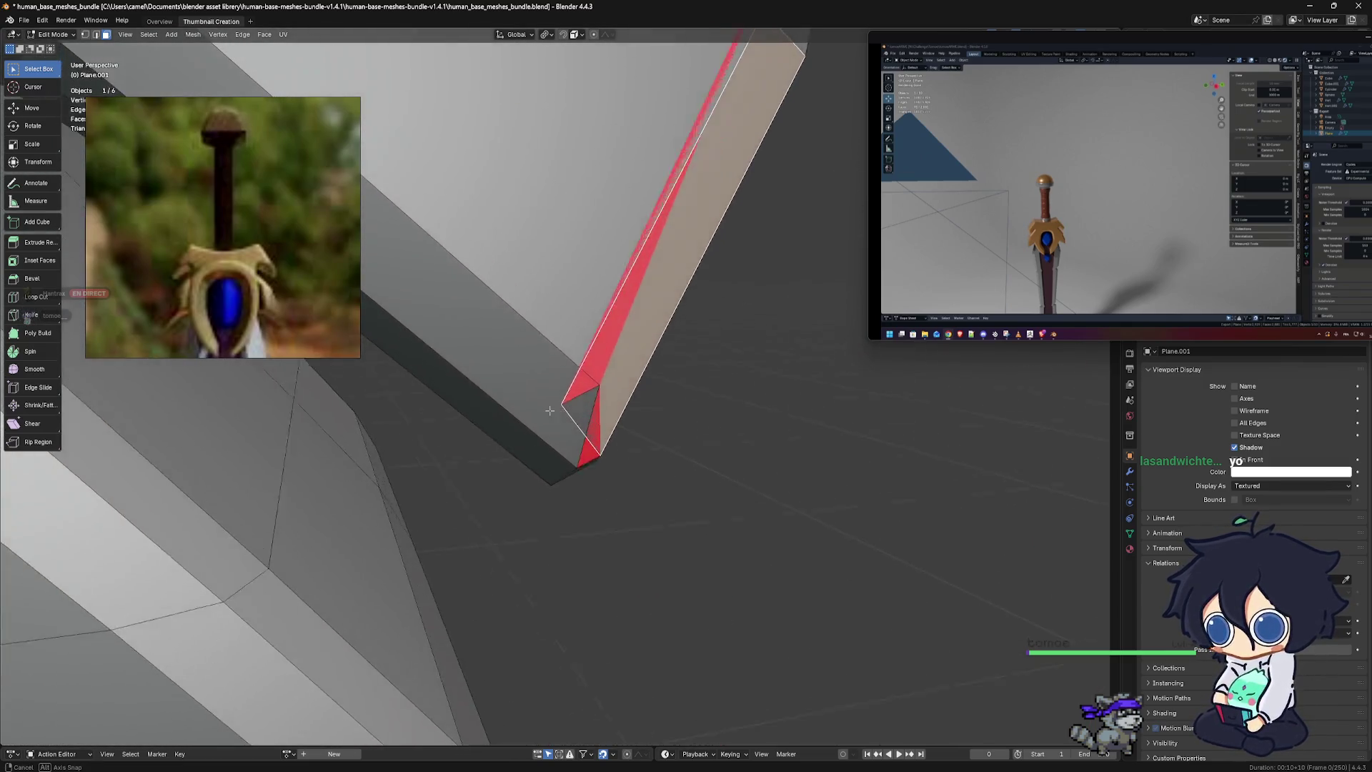
mouse_move(550, 411)
middle_mouse_down()
mouse_move(576, 441)
mouse_move(560, 418)
middle_mouse_up()
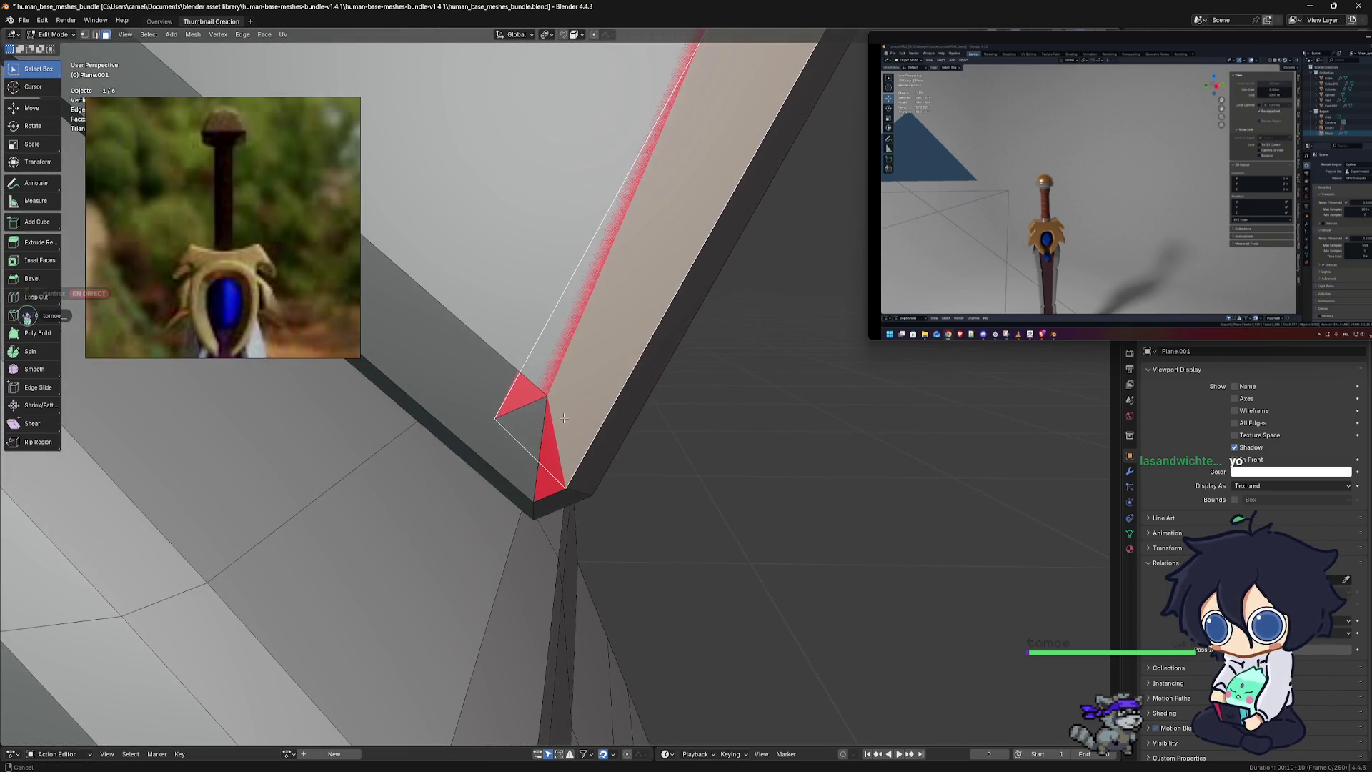
middle_click_drag(560, 418, 647, 421)
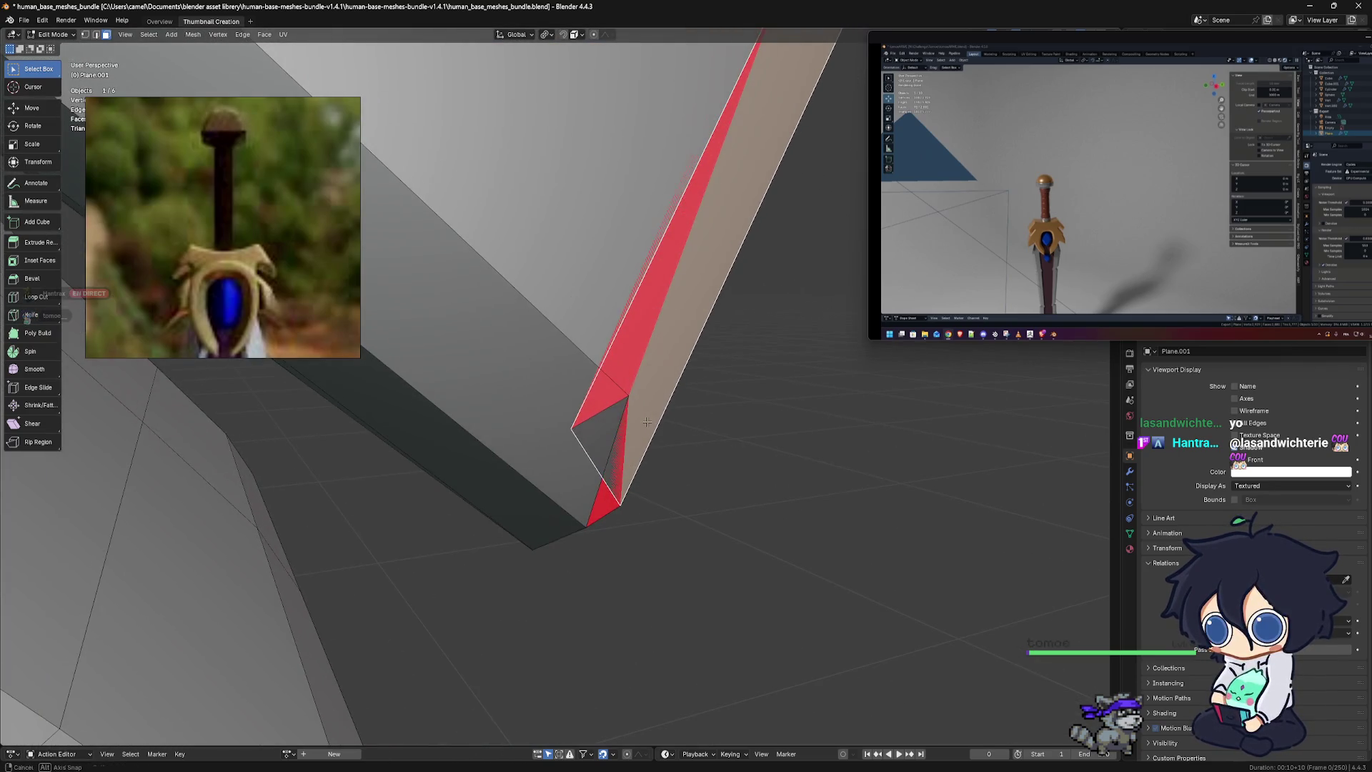
left_click(85, 35)
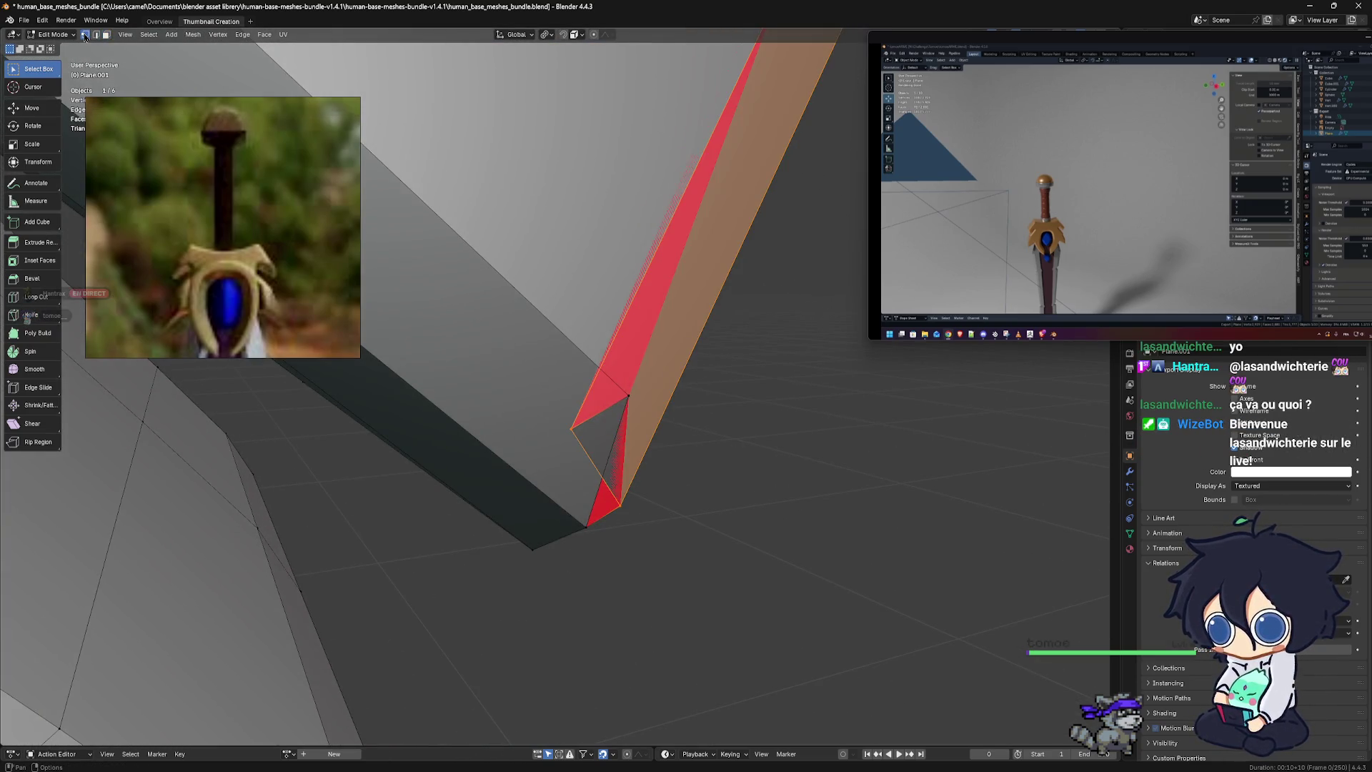
middle_click_drag(549, 382, 545, 357, "shift")
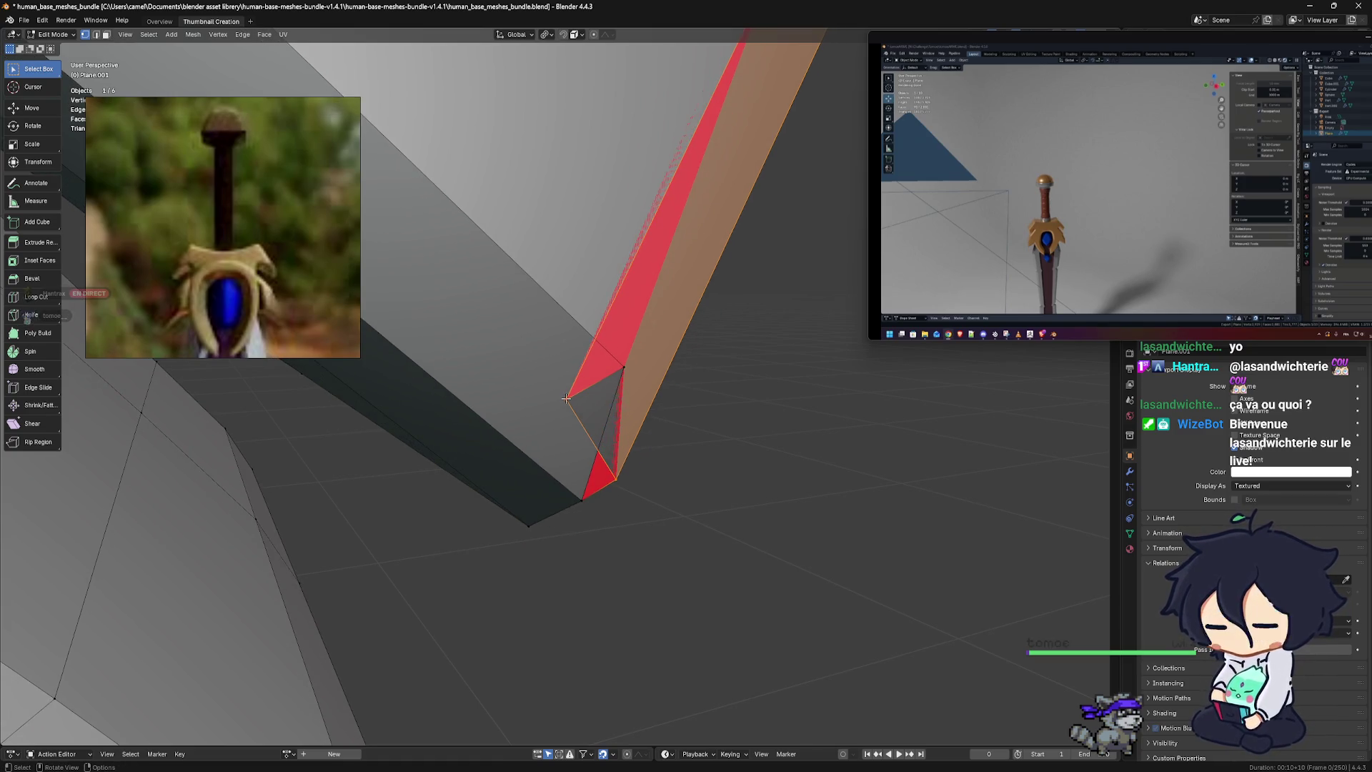
left_click(588, 402)
key("g")
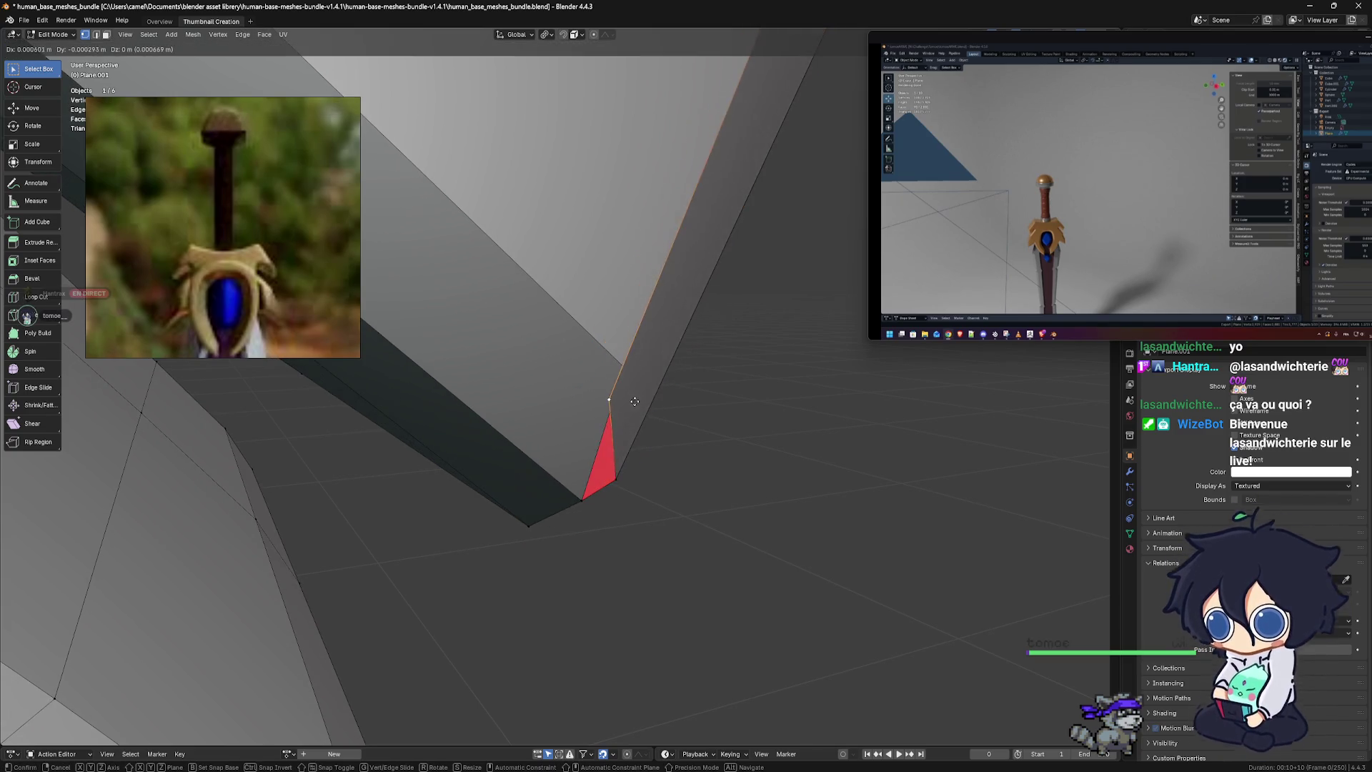
Reposition the corner vertex near the blade junction with several grab moves
left_click(654, 371)
mouse_move(654, 370)
middle_mouse_down()
mouse_move(599, 415)
mouse_move(617, 414)
middle_mouse_up()
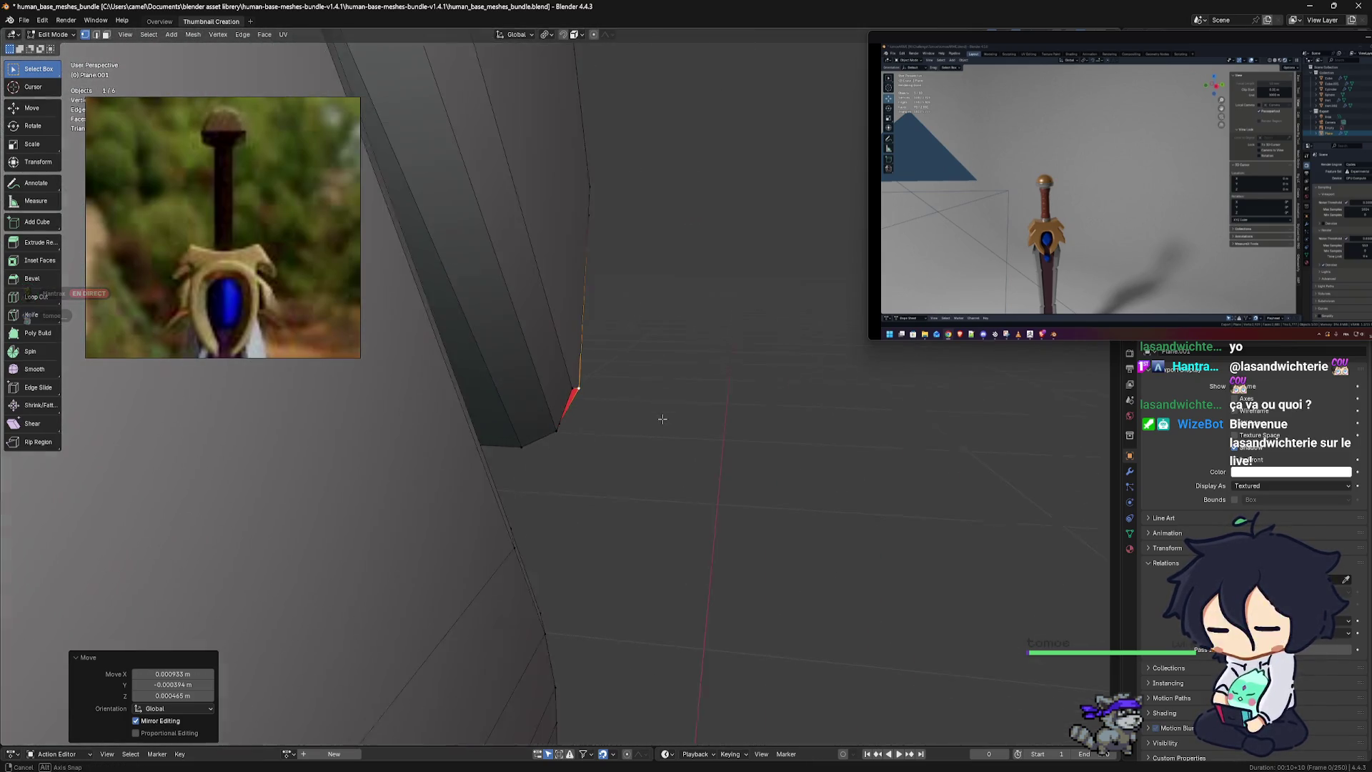
mouse_move(618, 414)
middle_mouse_down()
mouse_move(608, 427)
mouse_move(534, 422)
middle_mouse_up()
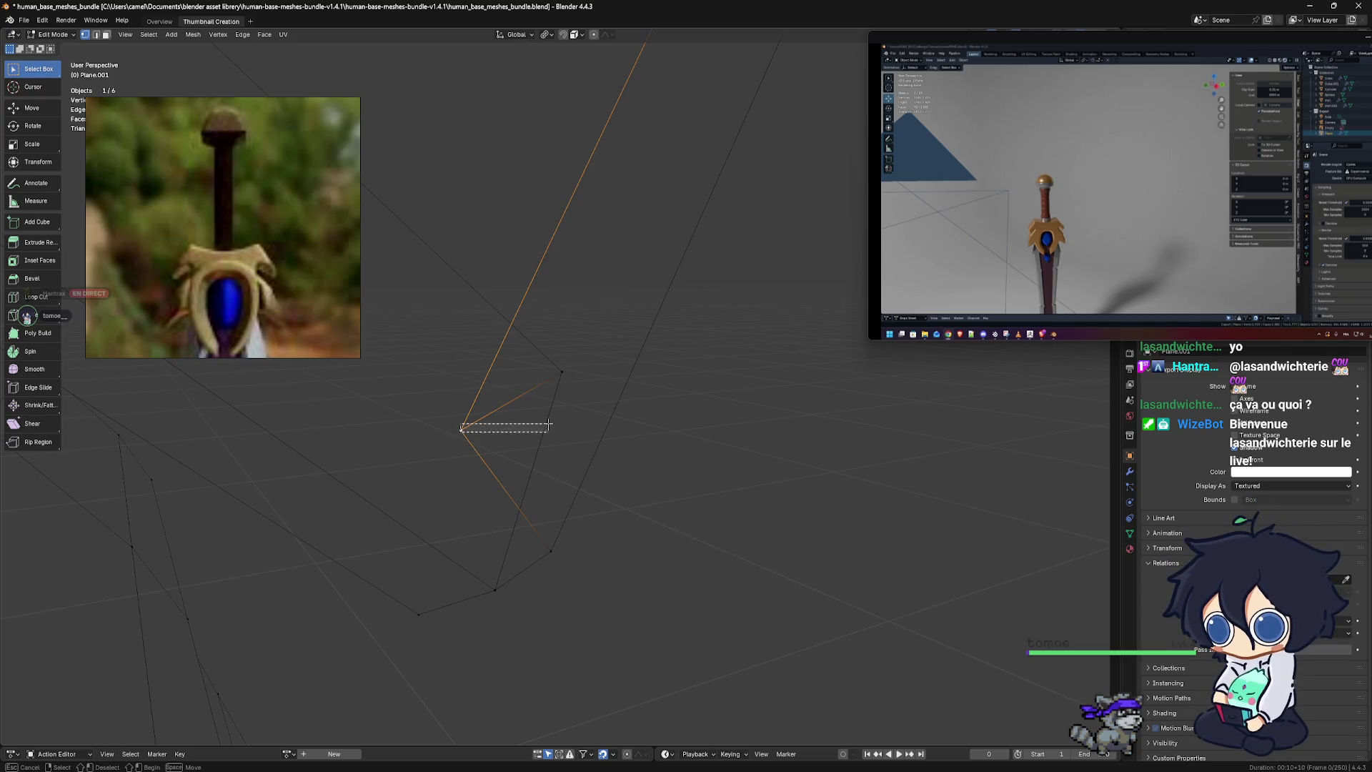
key("g")
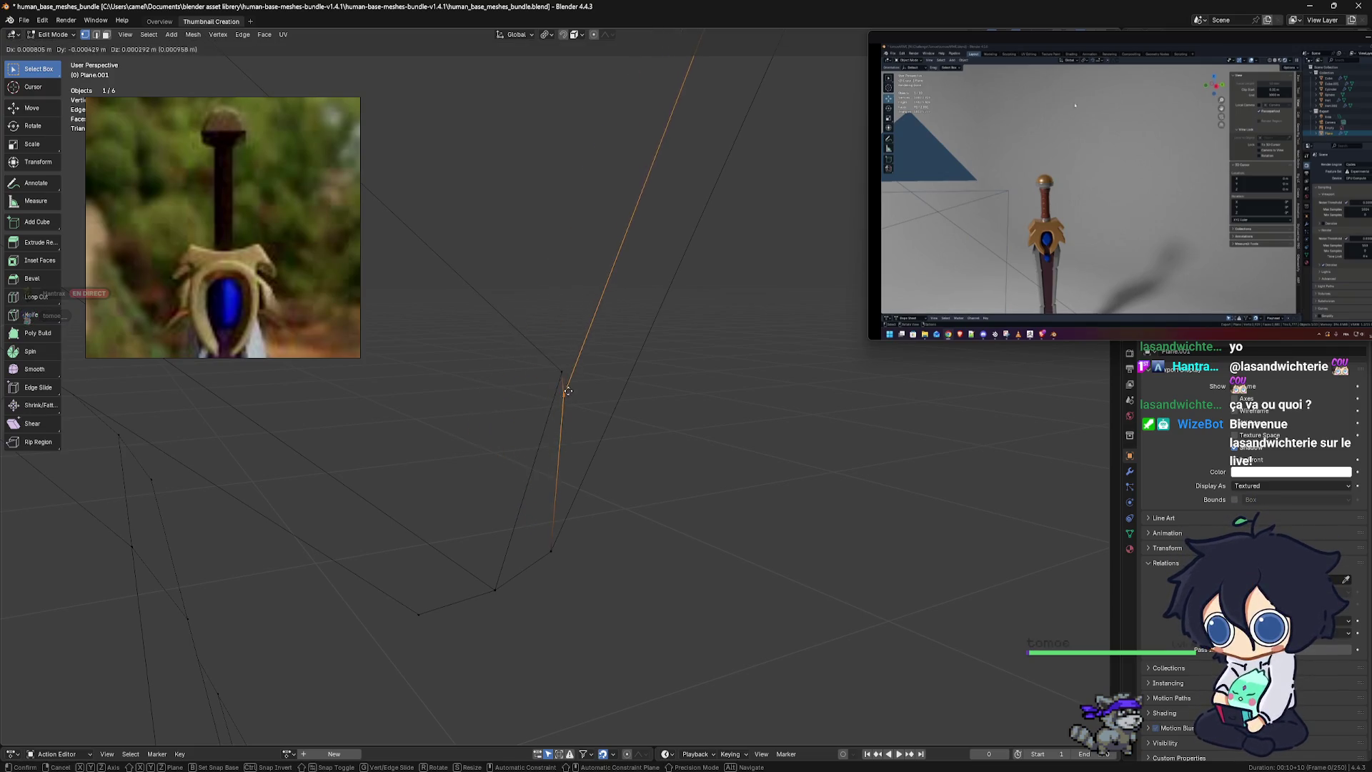
left_click(566, 373)
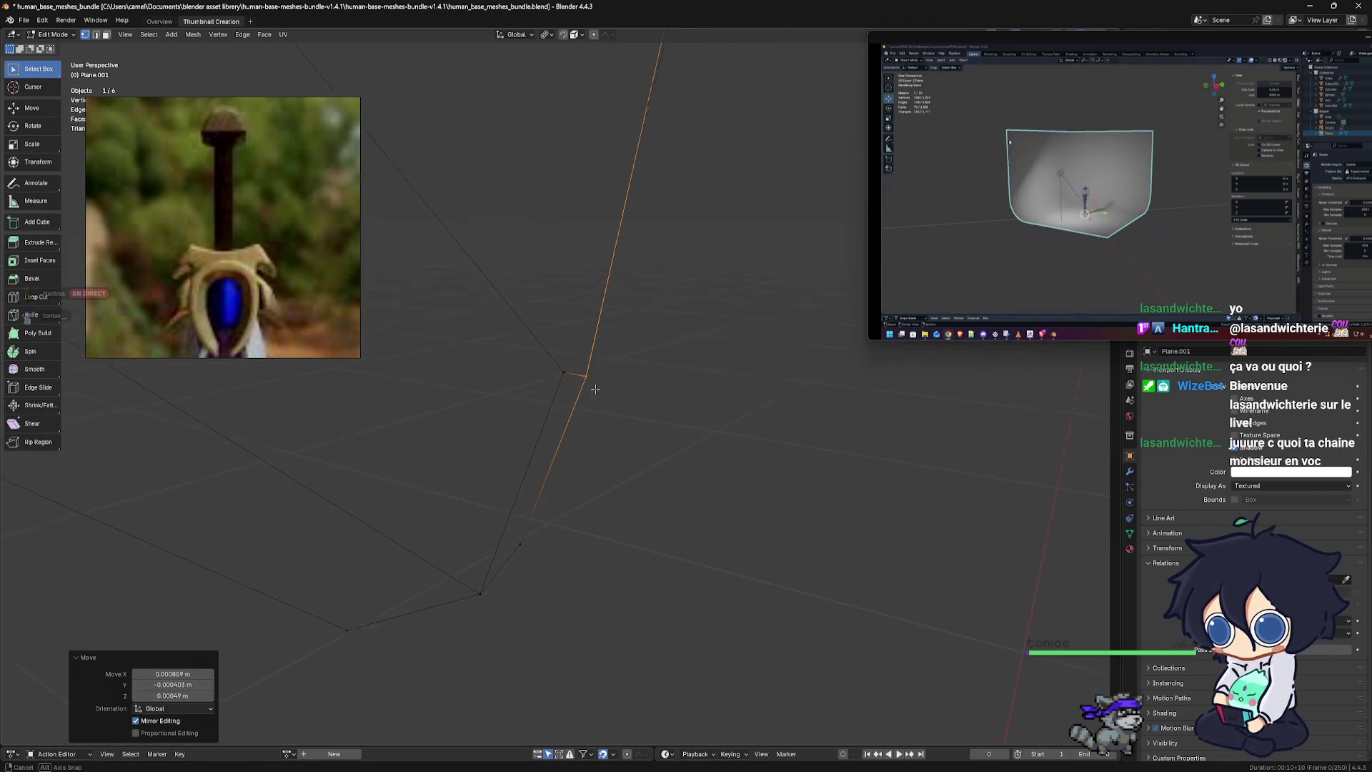
mouse_move(621, 387)
middle_mouse_down()
mouse_move(607, 391)
mouse_move(632, 390)
middle_mouse_up()
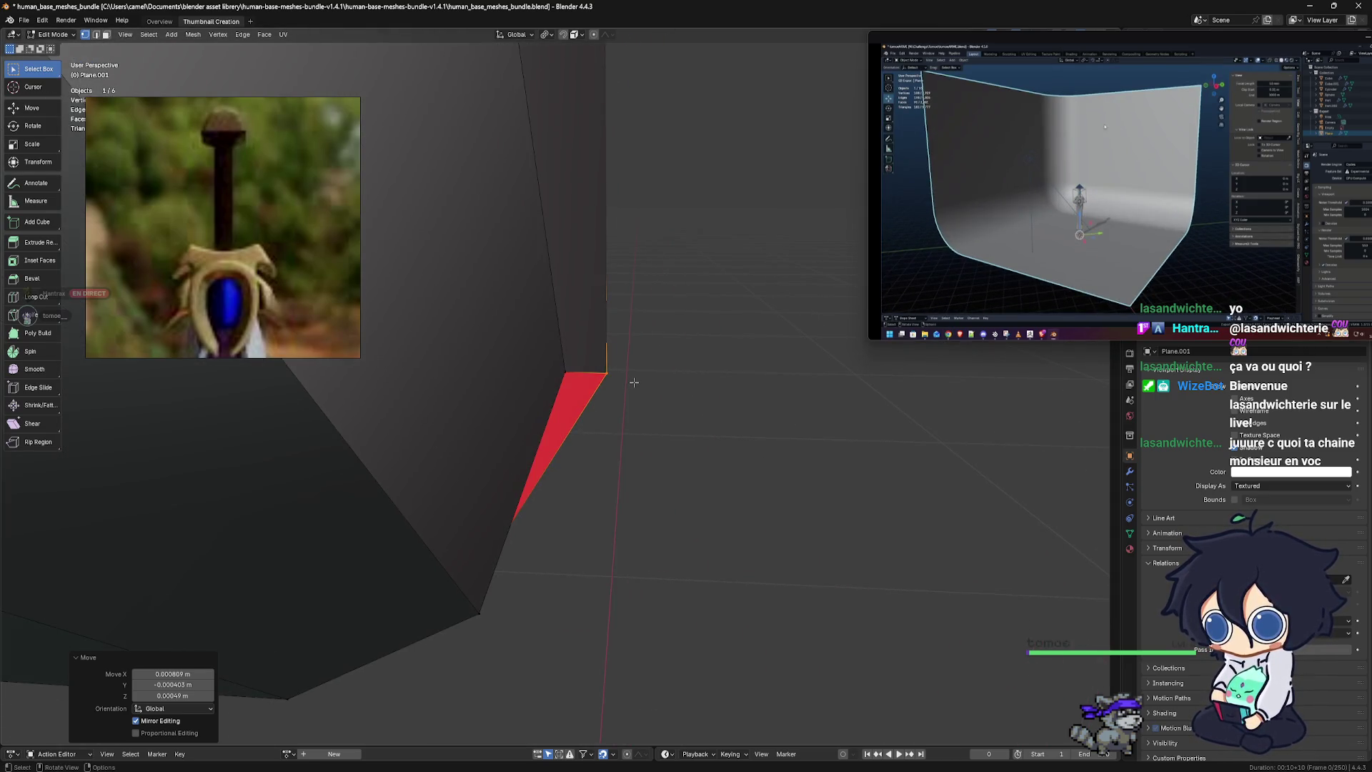
key("g")
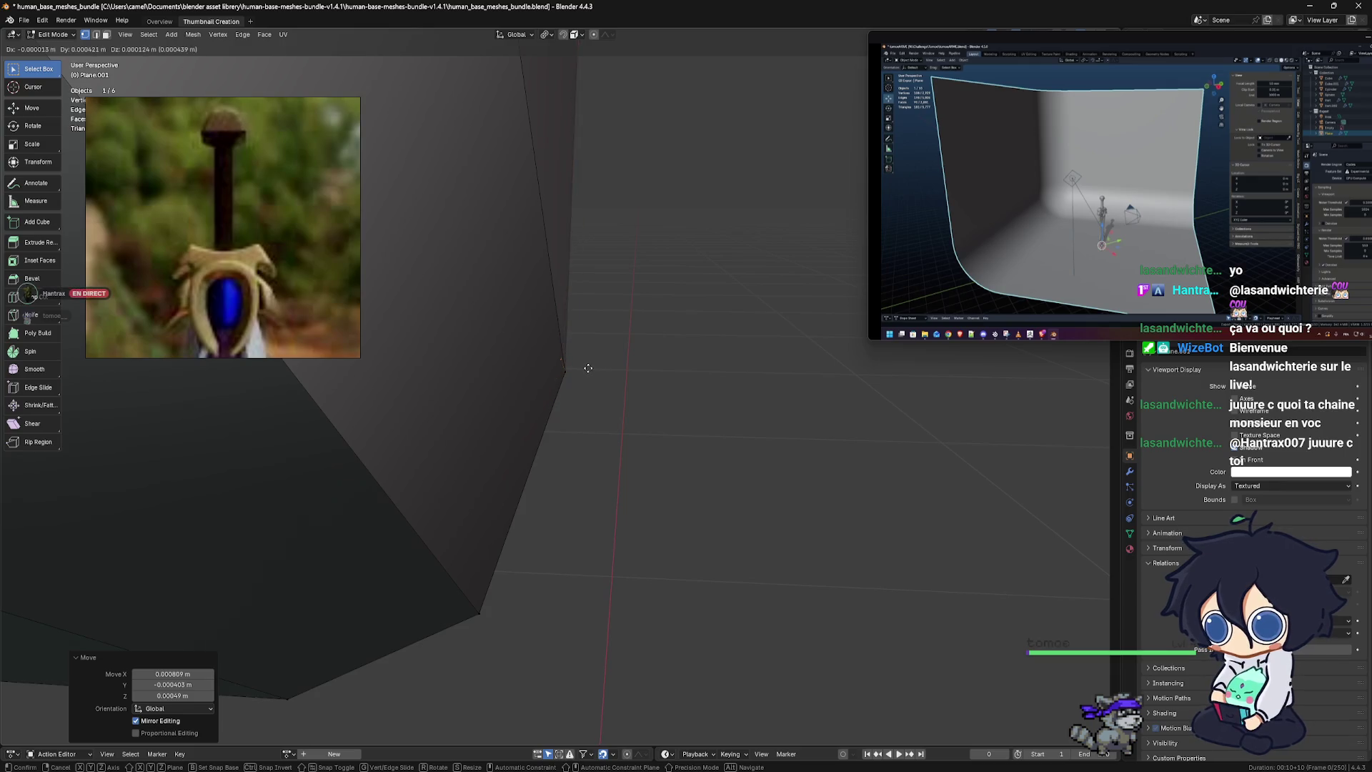
left_click(588, 364)
middle_click_drag(589, 364, 544, 373)
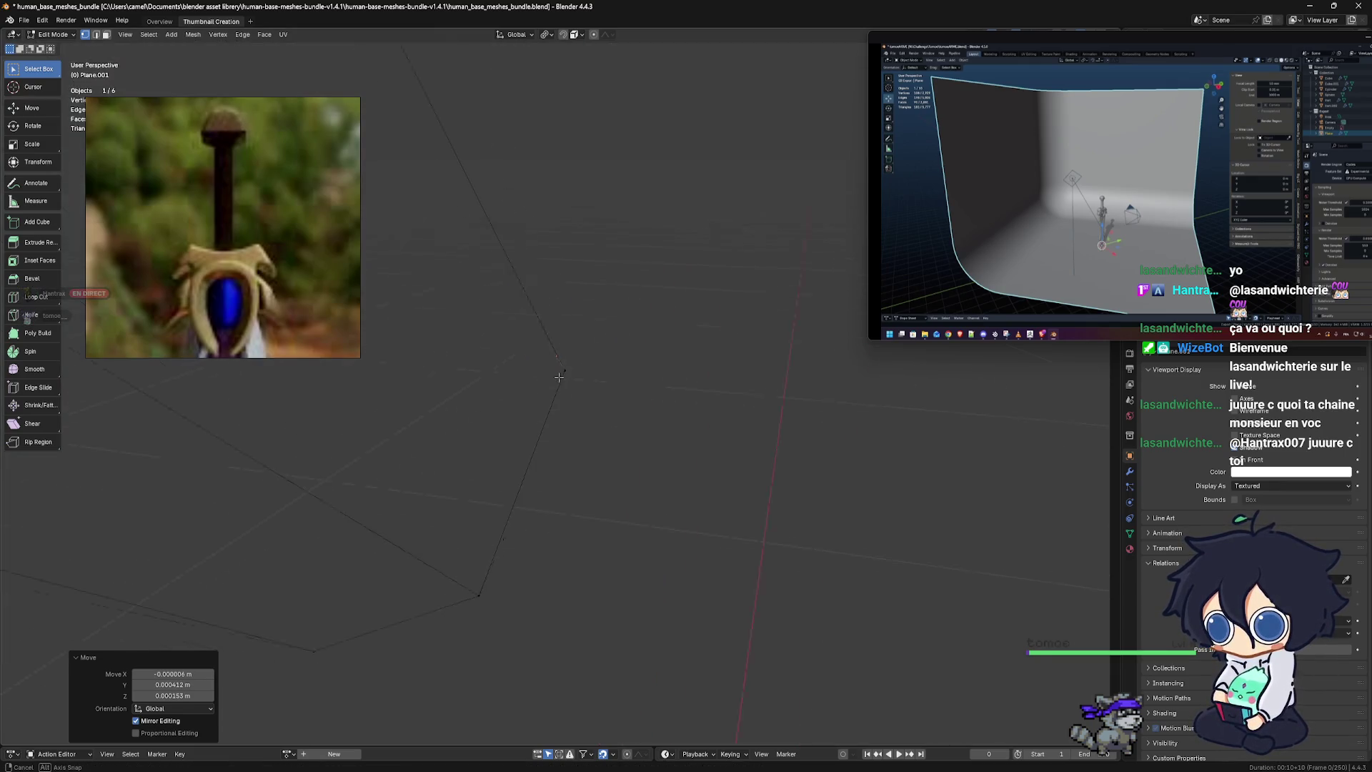
scroll(544, 373, "up", 2)
scroll(584, 378, "up", 2)
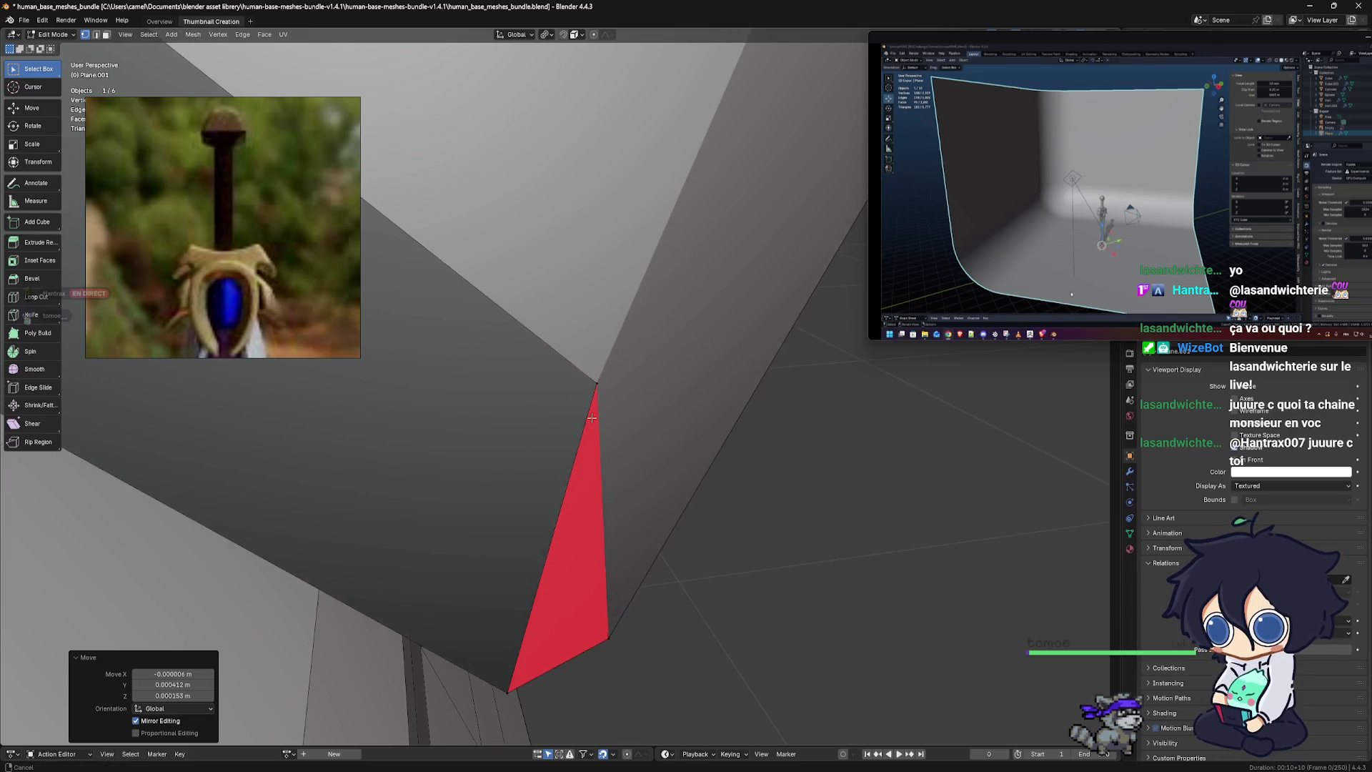
Move the vertex again with see-through display toggled on to check its placement
key("g")
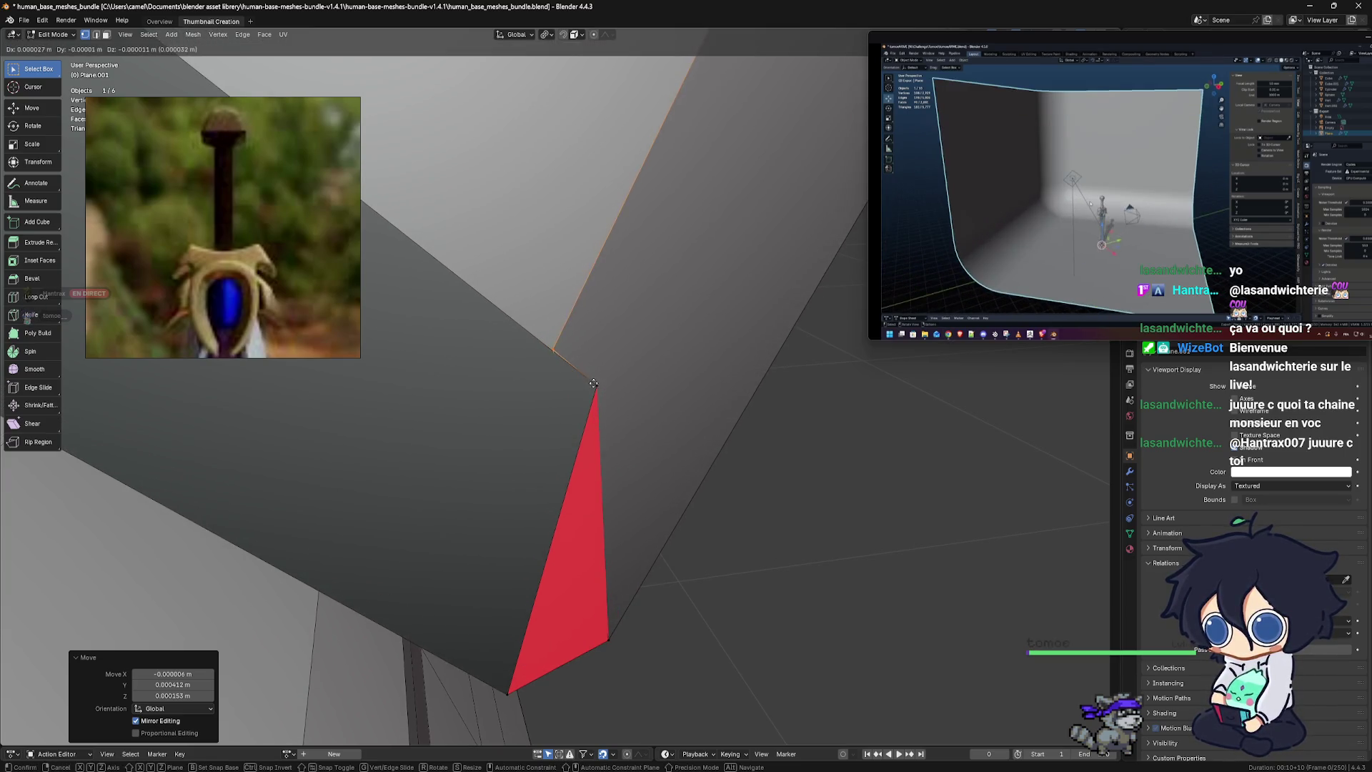
left_click(637, 417)
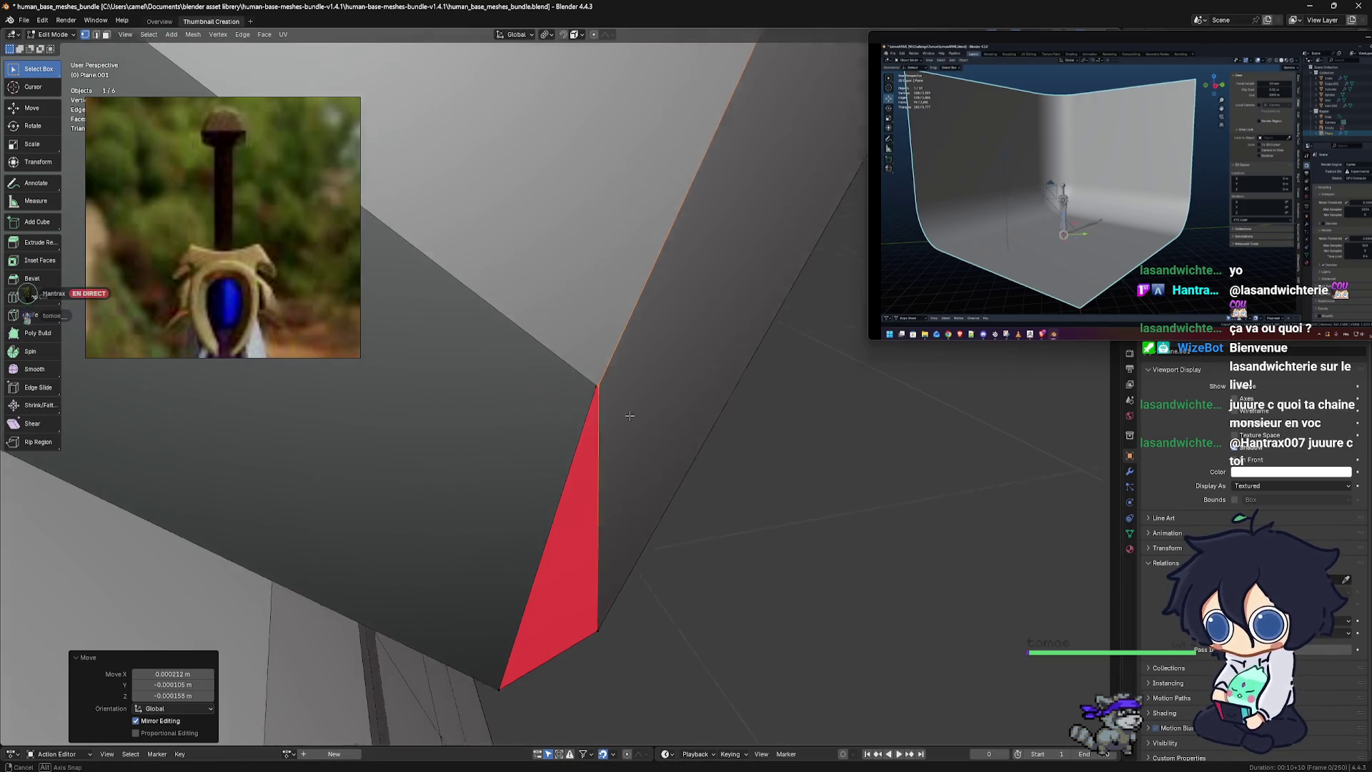
key("shift+z")
middle_click_drag(638, 414, 642, 410)
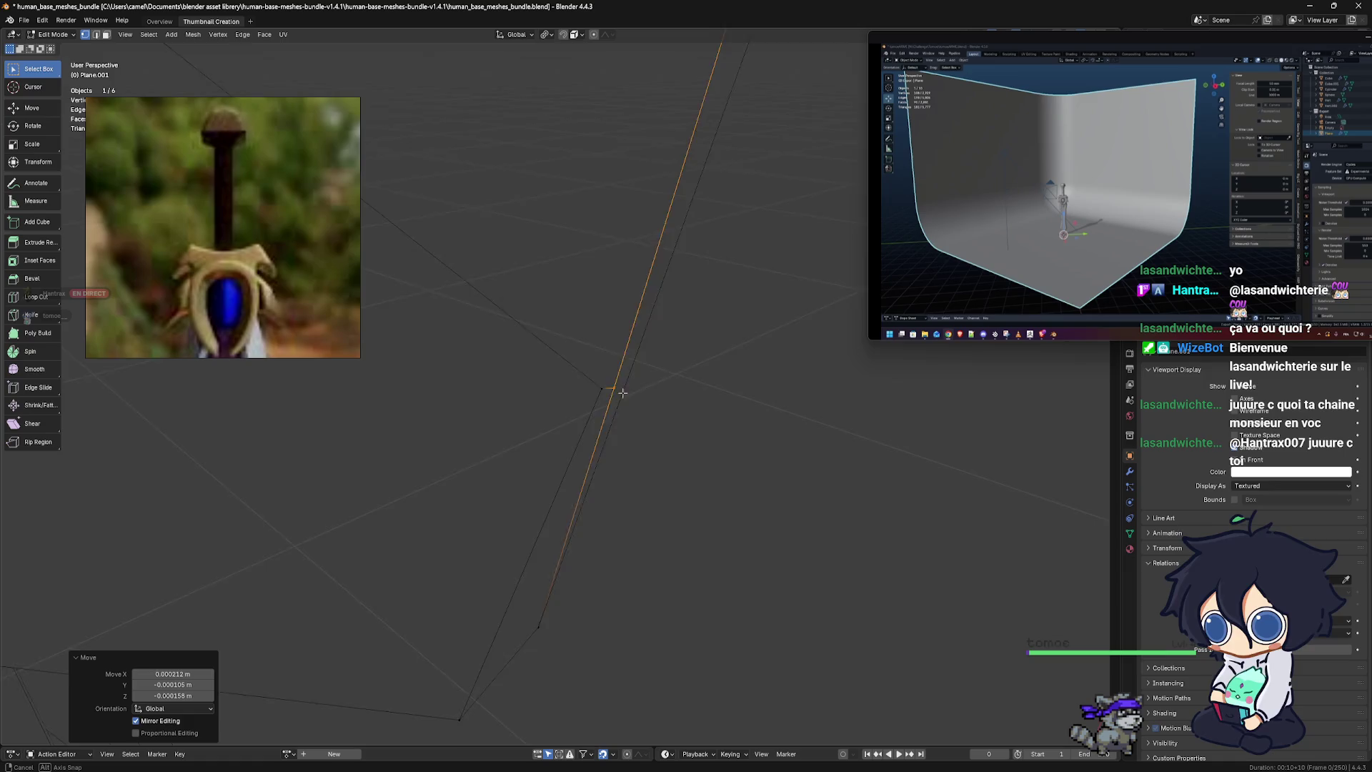
left_click(691, 391)
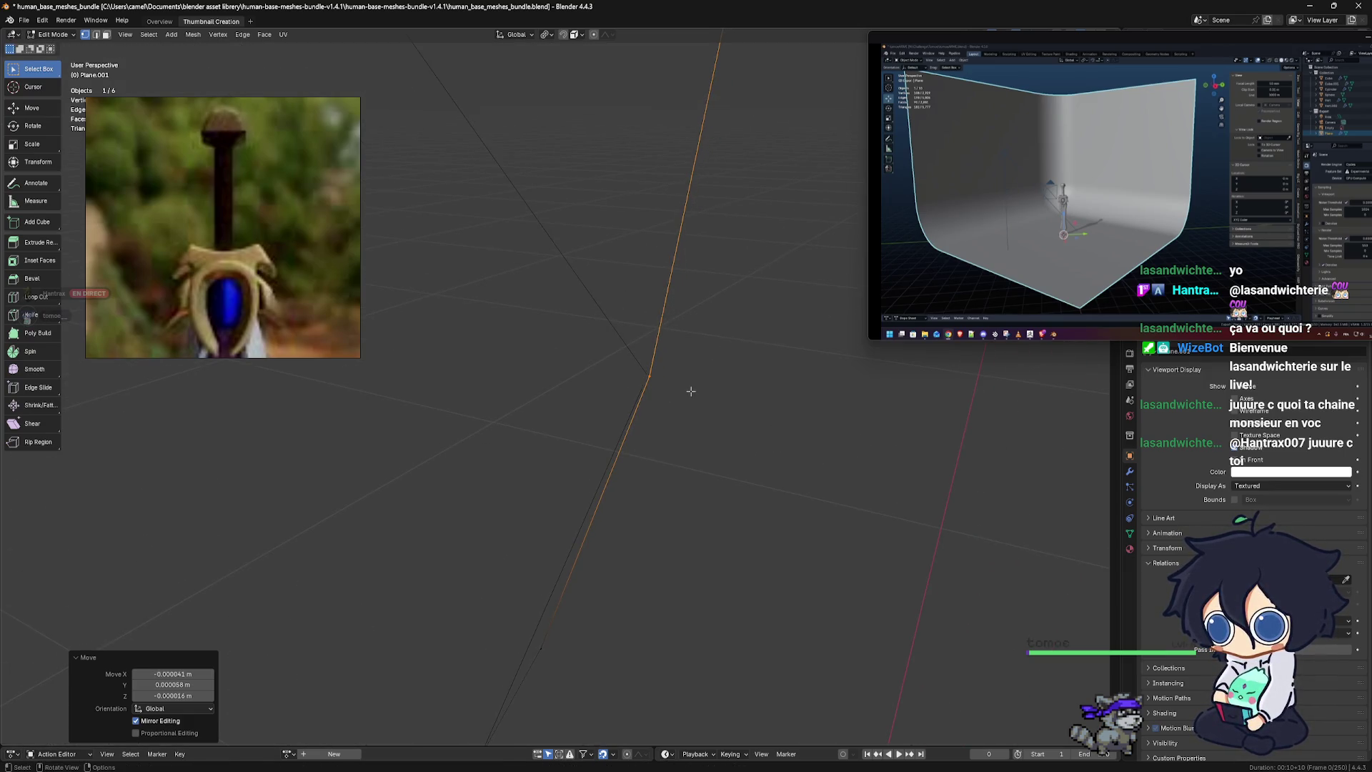
key("shift+z")
mouse_move(651, 397)
middle_mouse_down()
mouse_move(598, 396)
mouse_move(630, 524)
mouse_move(640, 460)
mouse_move(610, 439)
middle_mouse_up()
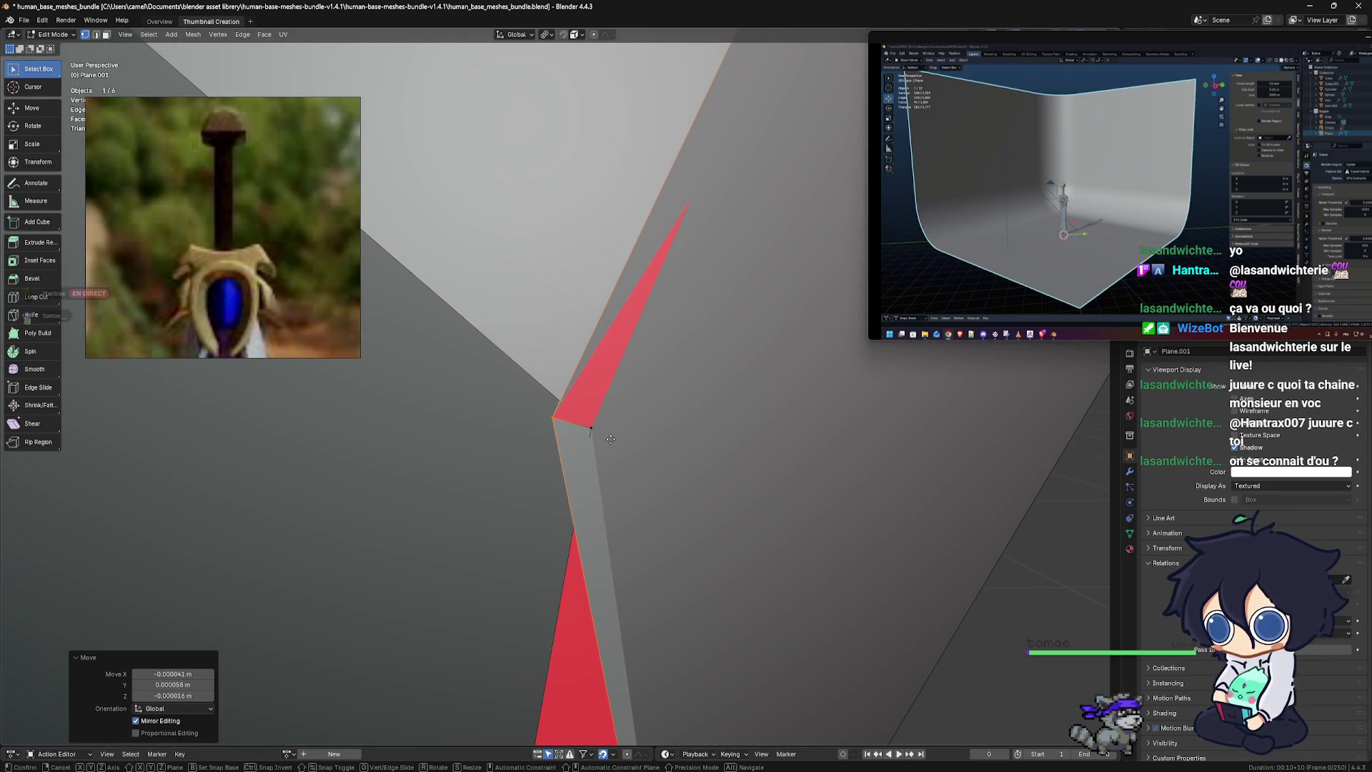
Drag the vertex onto the edge to close the red sliver, then select its neighbour
left_click_drag(610, 439, 650, 446)
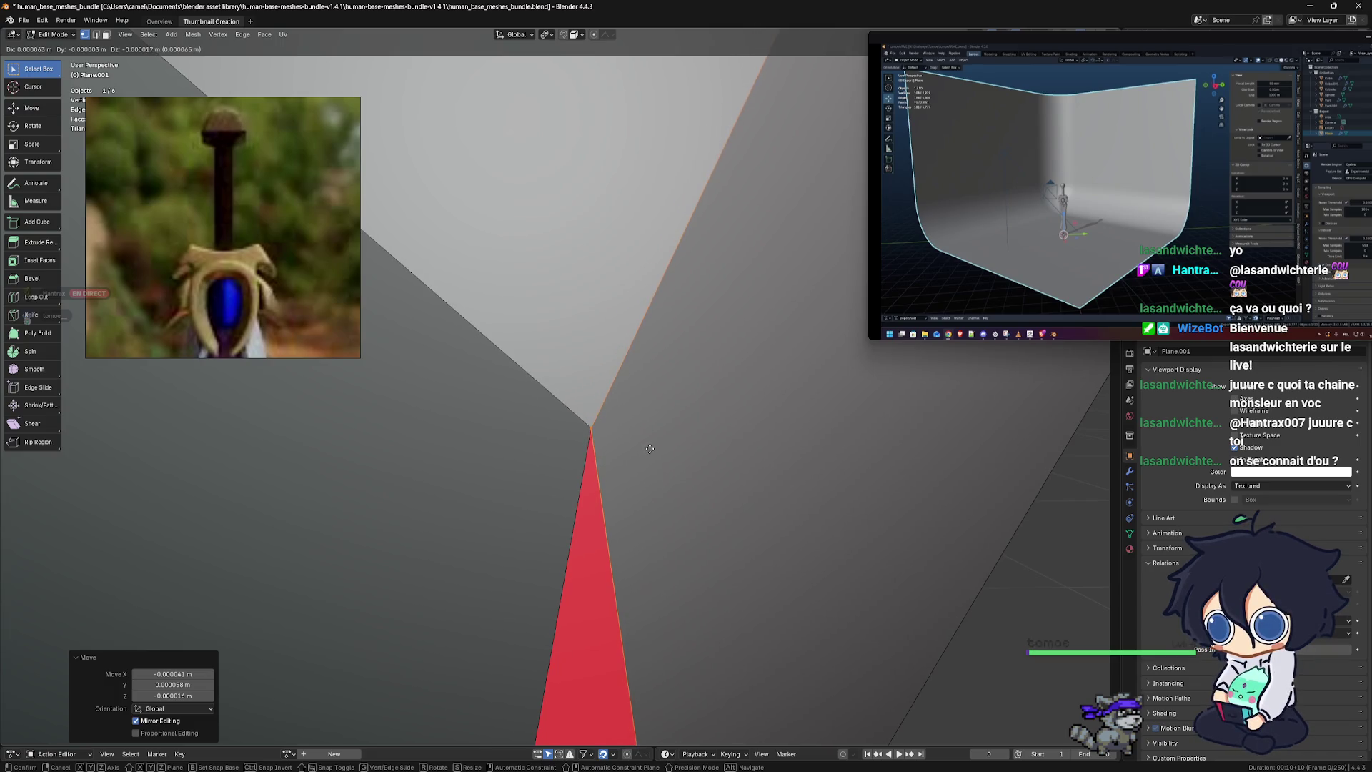
left_click(649, 448)
middle_click_drag(649, 448, 676, 456)
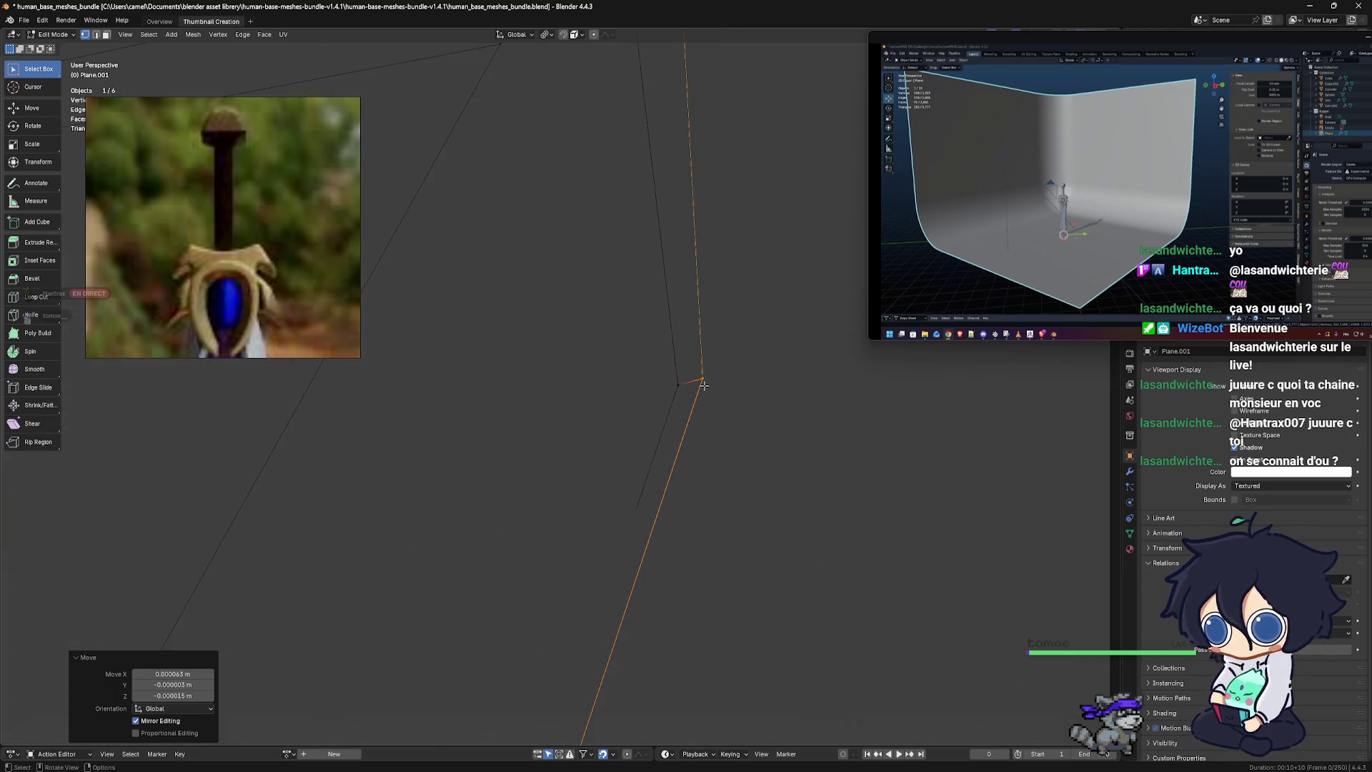
left_click_drag(704, 386, 694, 395)
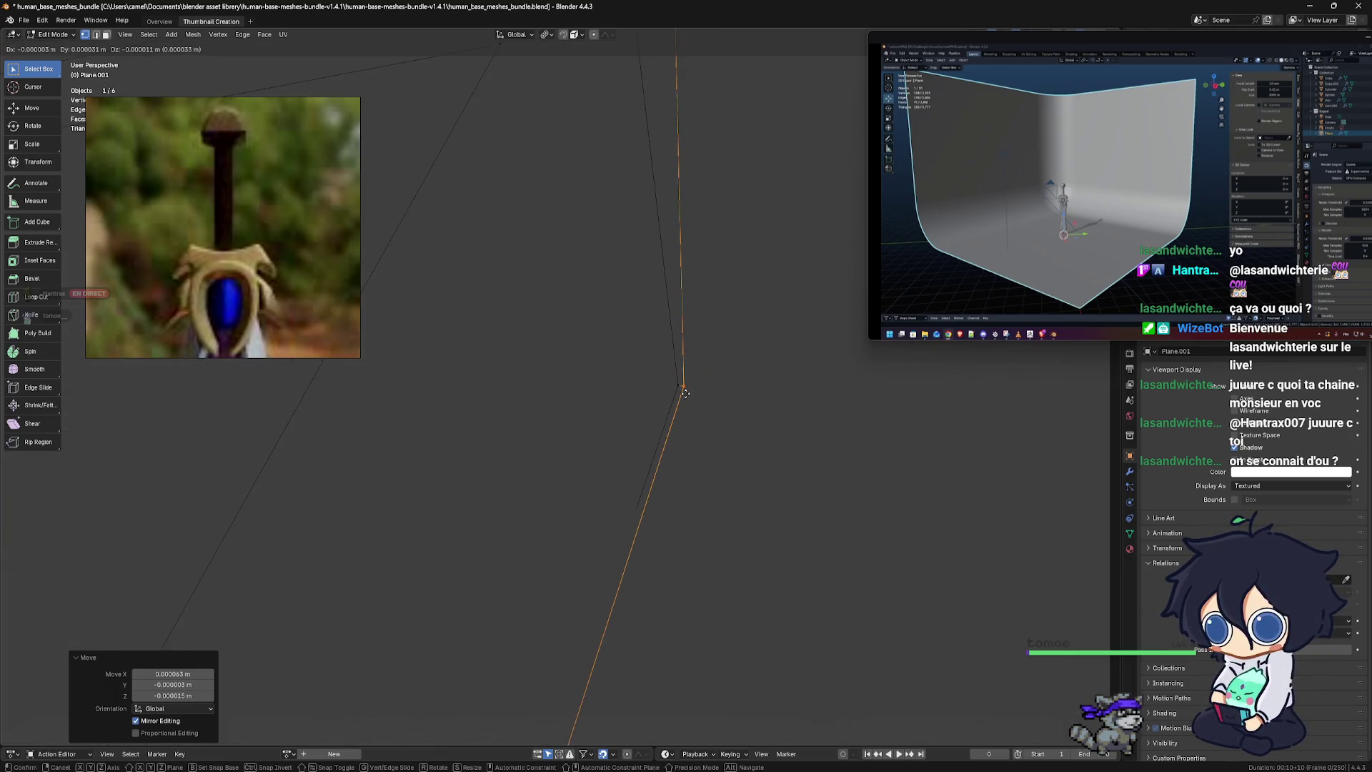
left_click(682, 392)
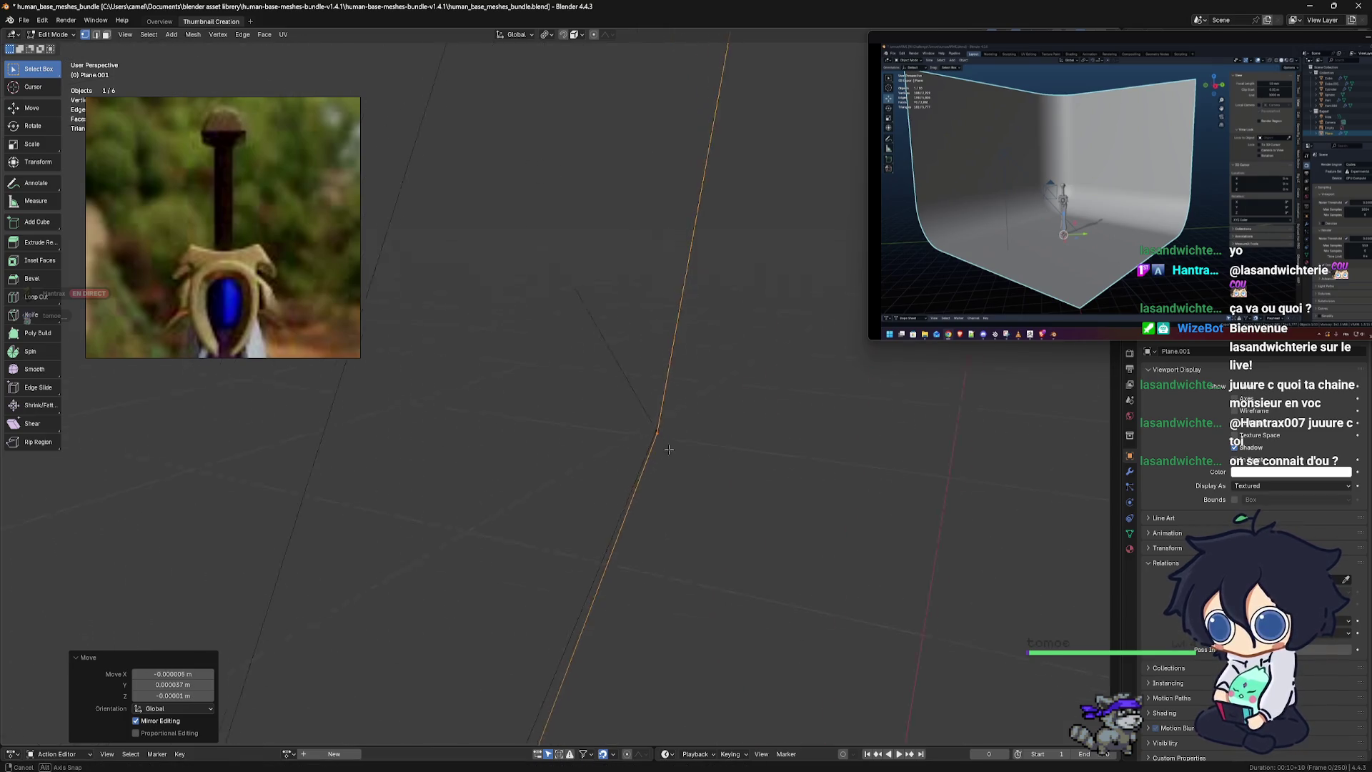
left_click(631, 414, "shift")
middle_click_drag(631, 414, 624, 436)
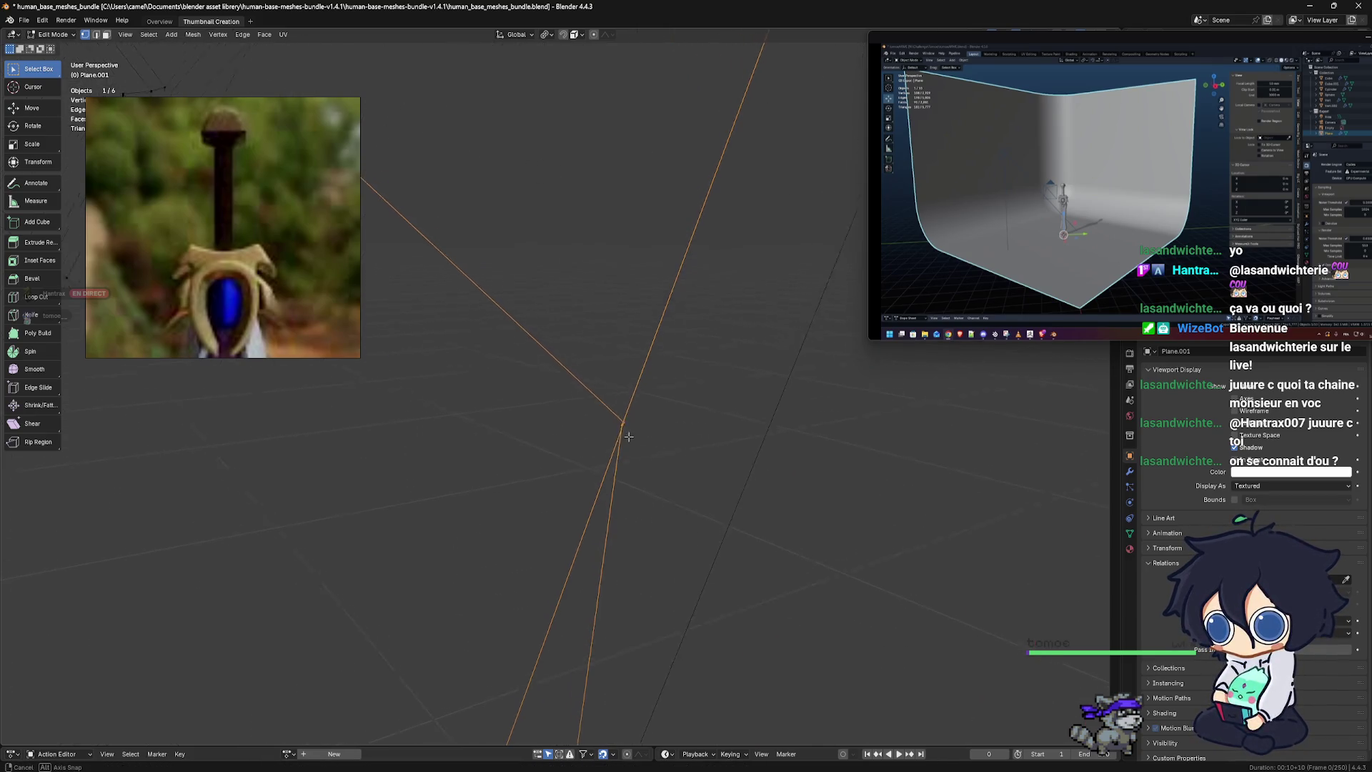
Merge the doubled vertex away with Merge By Distance
key("m")
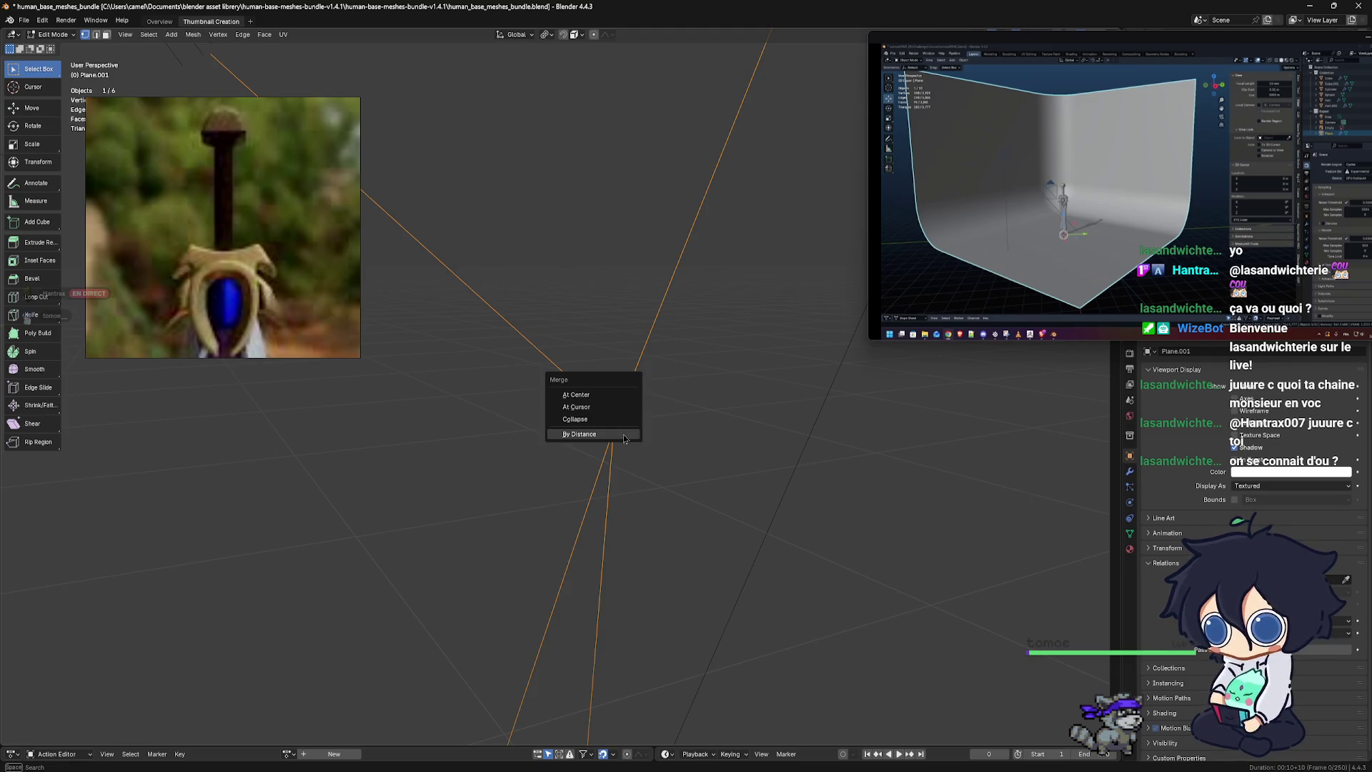
left_click(624, 433)
mouse_move(623, 434)
middle_mouse_down()
mouse_move(640, 378)
mouse_move(612, 524)
mouse_move(533, 524)
middle_mouse_up()
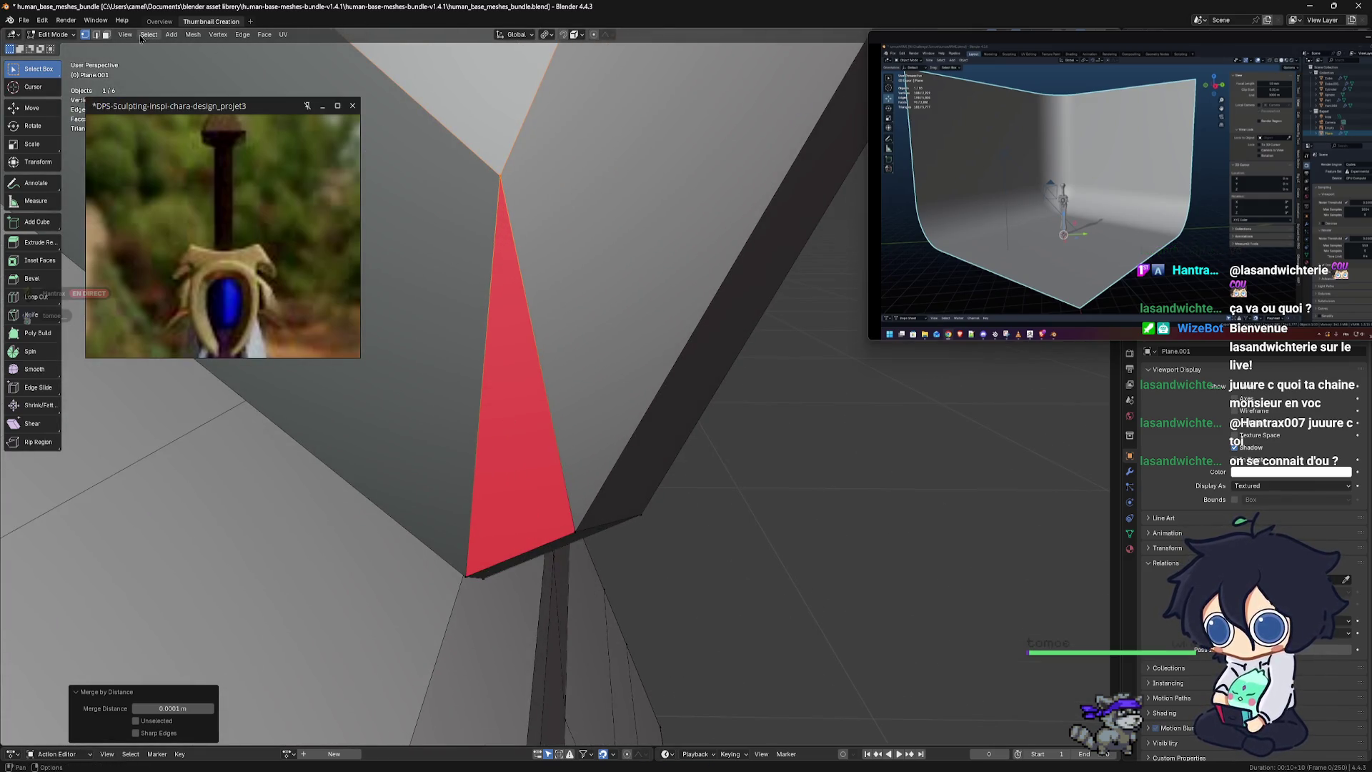
middle_click_drag(664, 454, 348, 217)
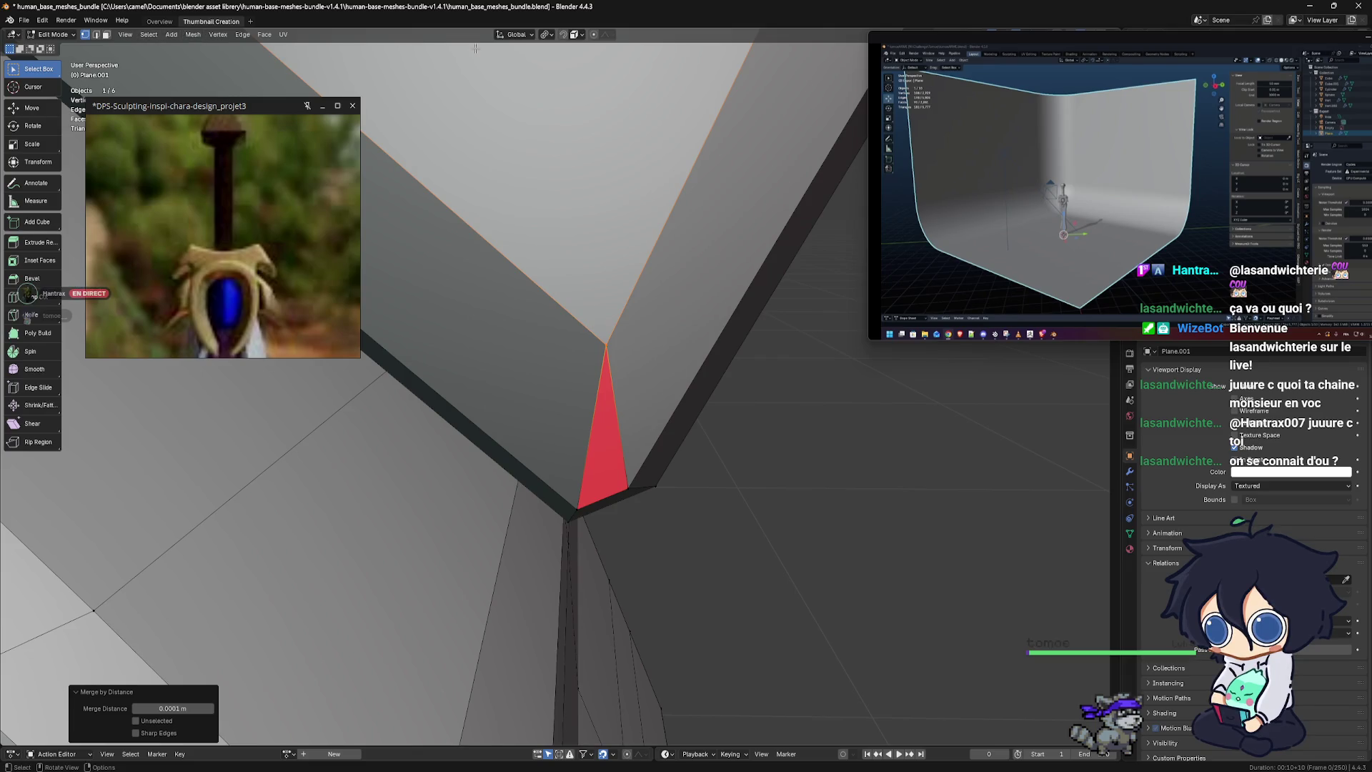
Flip the normal of the small red crossguard-junction face so it shows grey
left_click(107, 37)
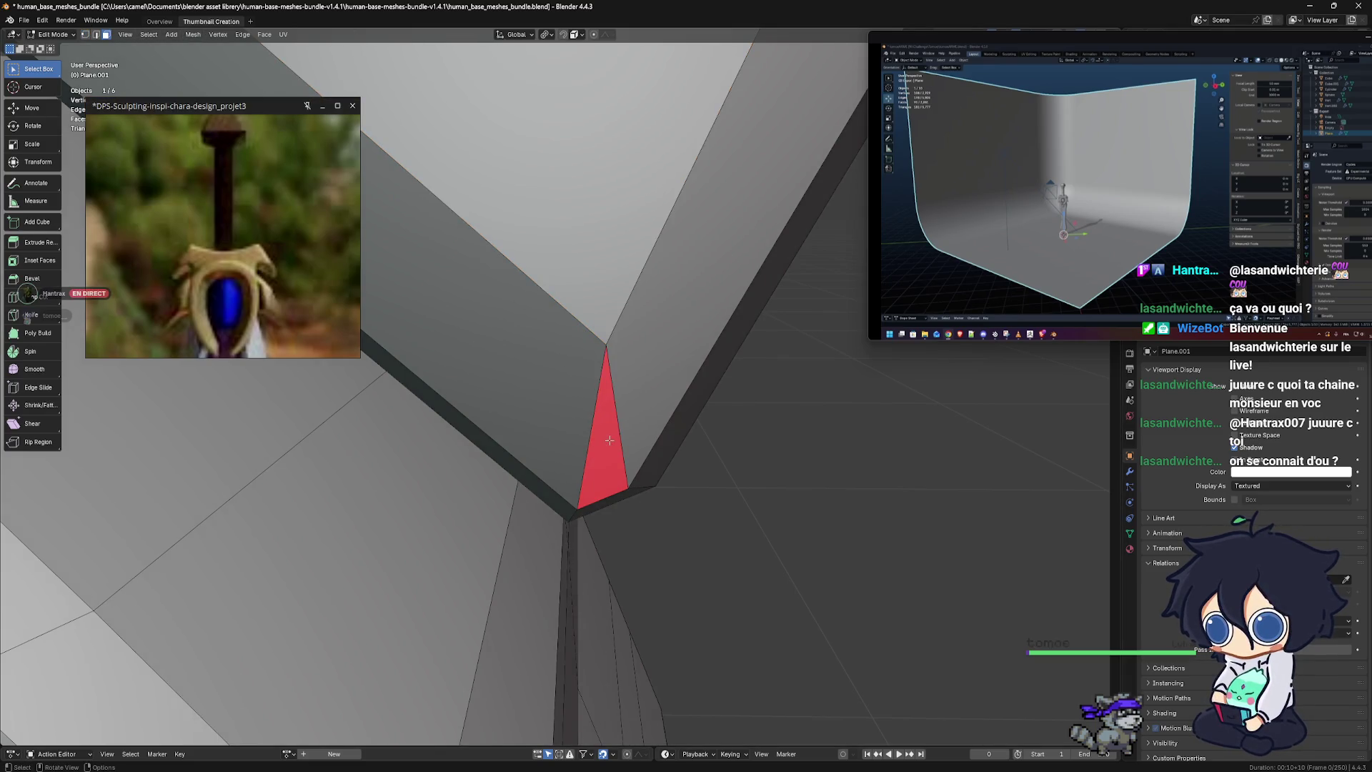
middle_click_drag(609, 440, 656, 429)
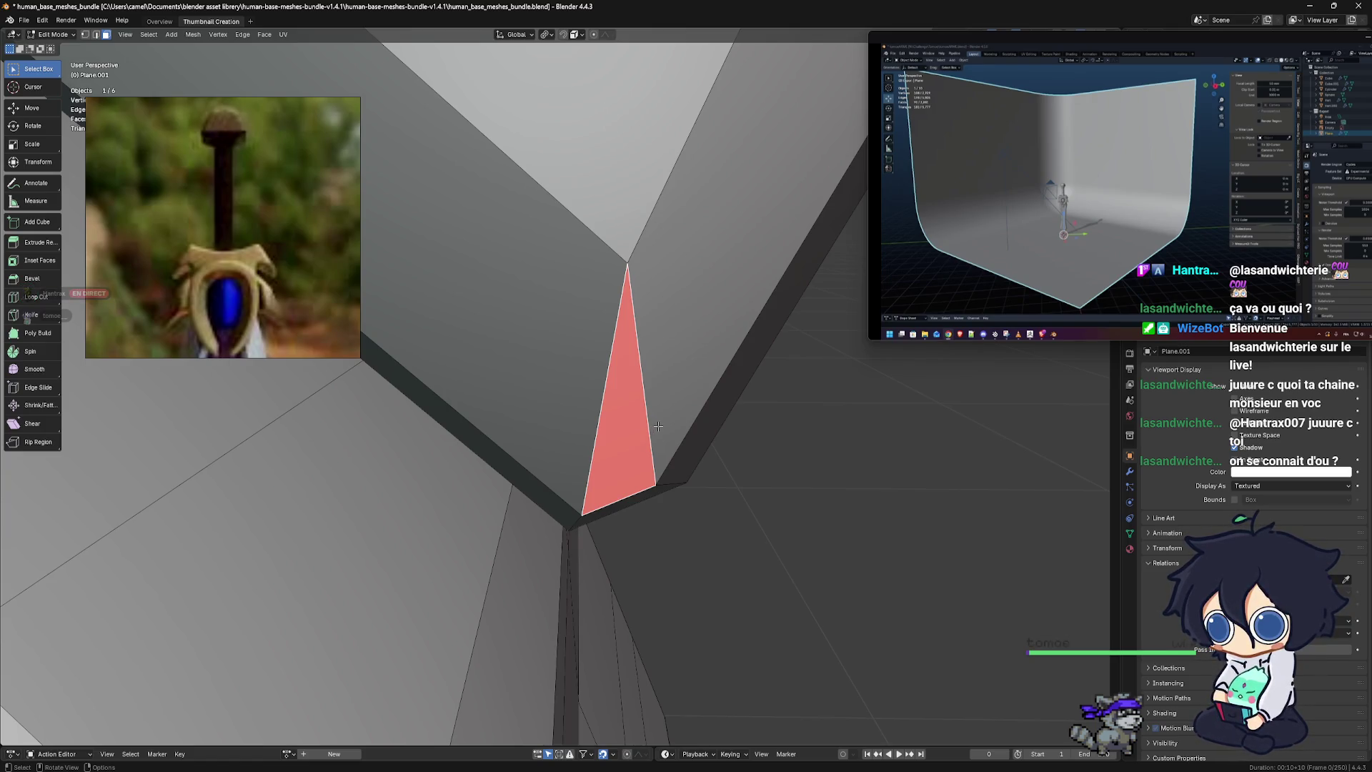
middle_click_drag(658, 426, 680, 422)
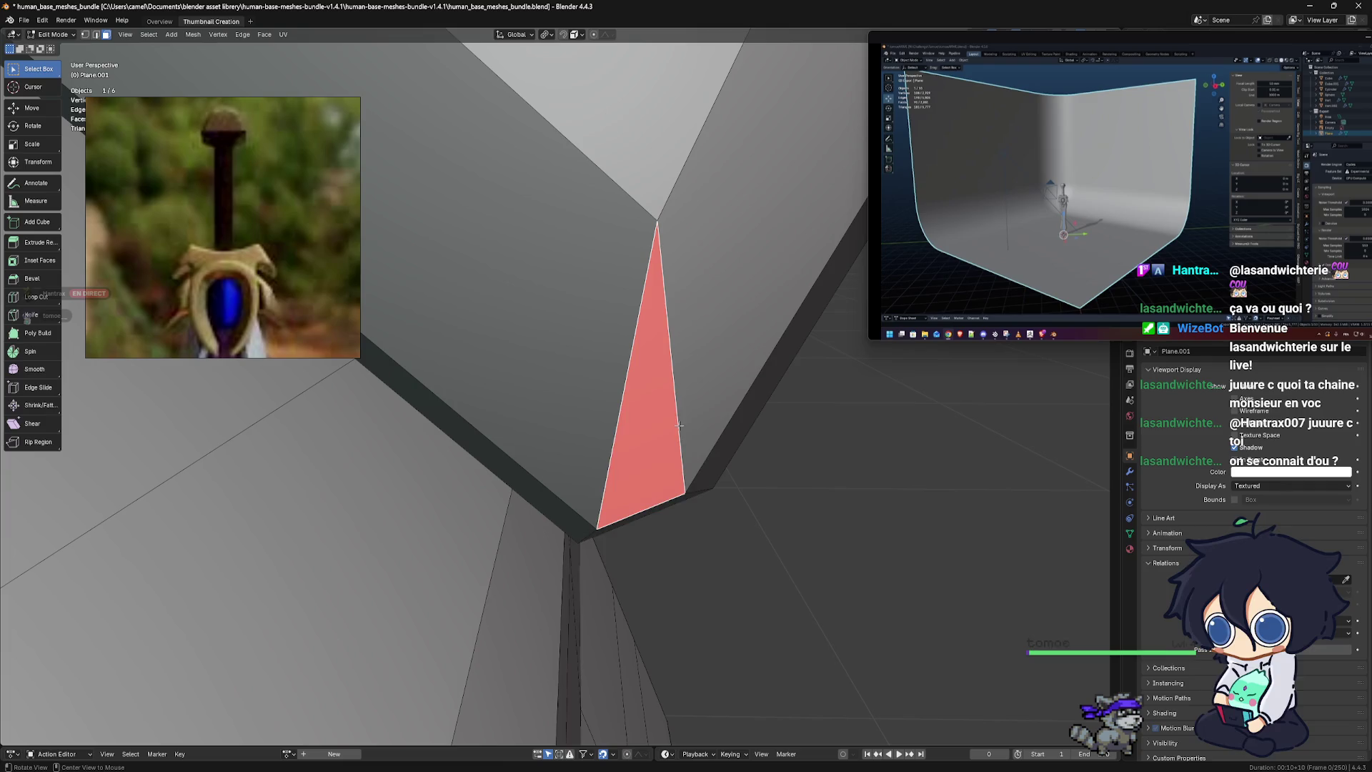
key("alt+n")
left_click(681, 430)
middle_click_drag(681, 430, 757, 503)
scroll(757, 504, "up", 8)
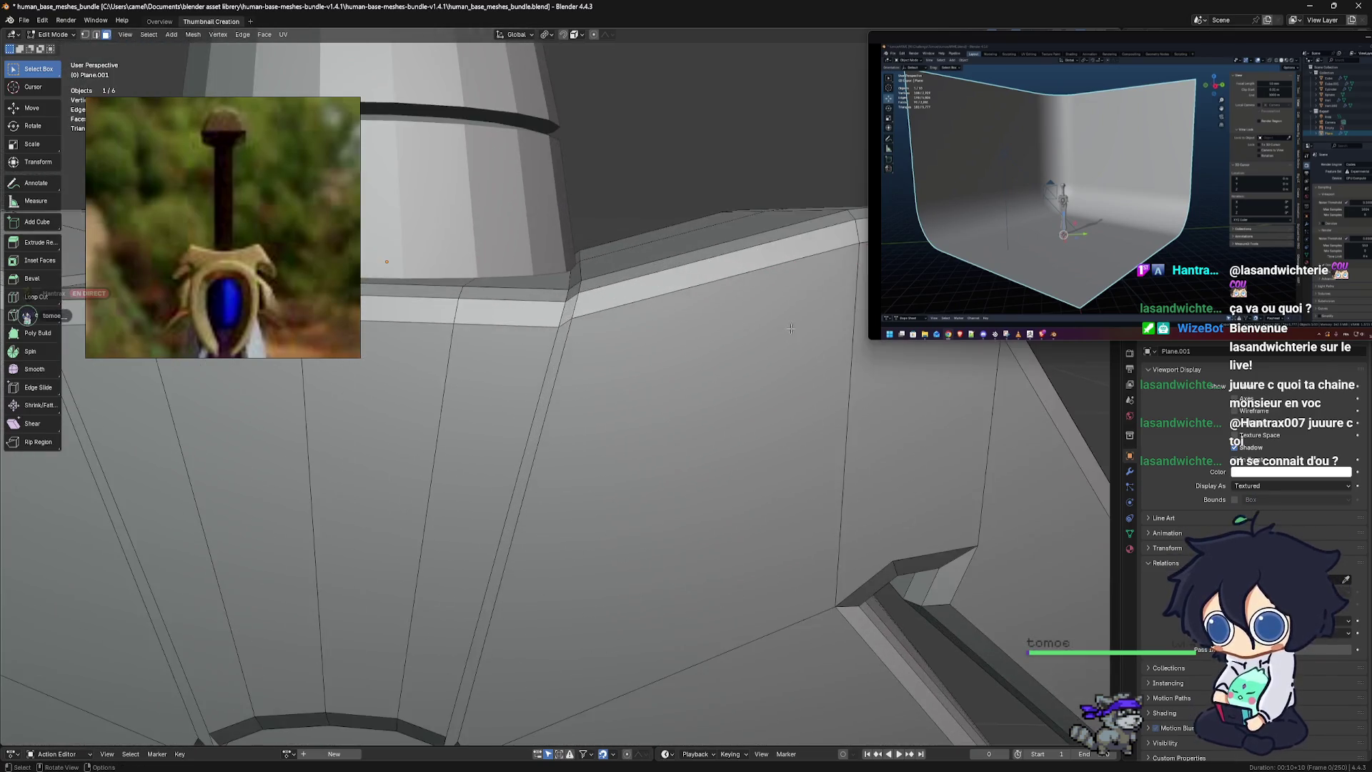
Box-select the stray vertex at the red face, merge it by distance, and move it into place
scroll(763, 500, "up", 6)
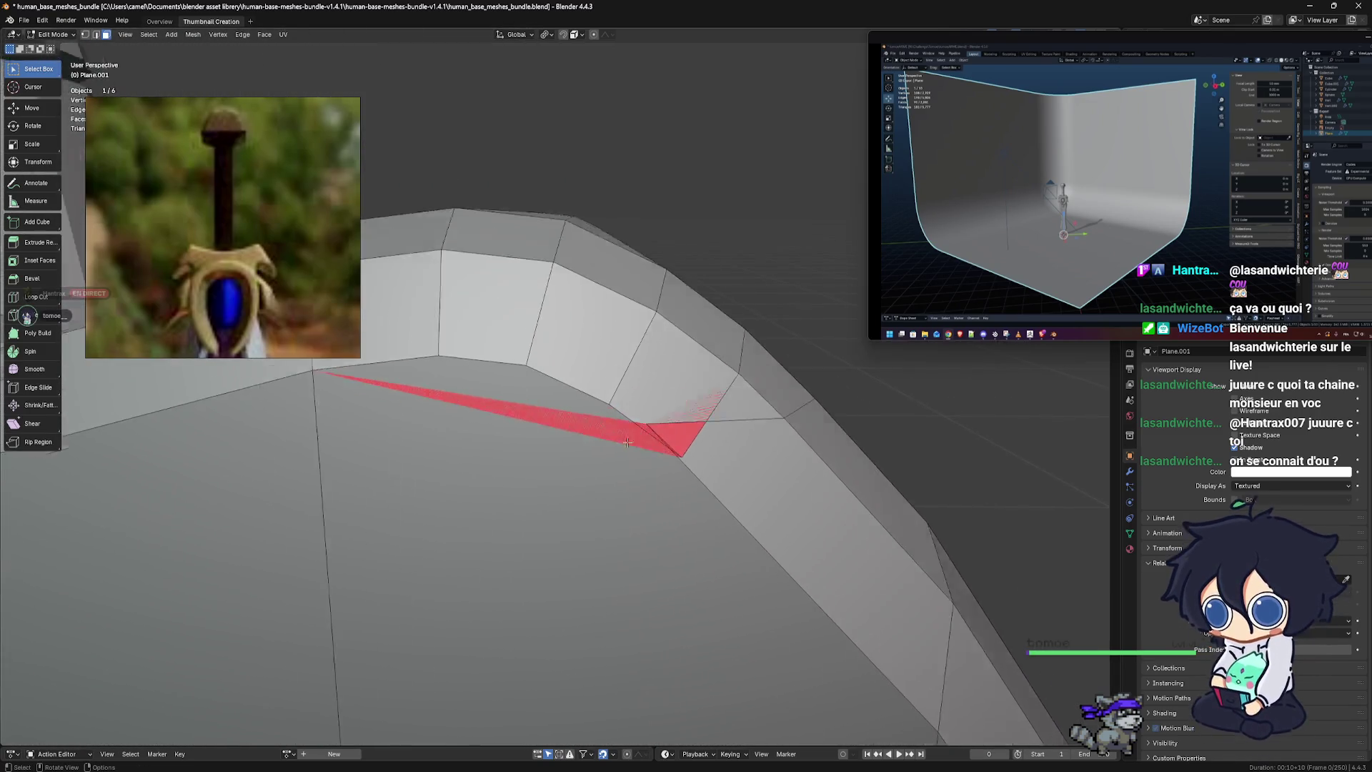
middle_click_drag(642, 455, 387, 185)
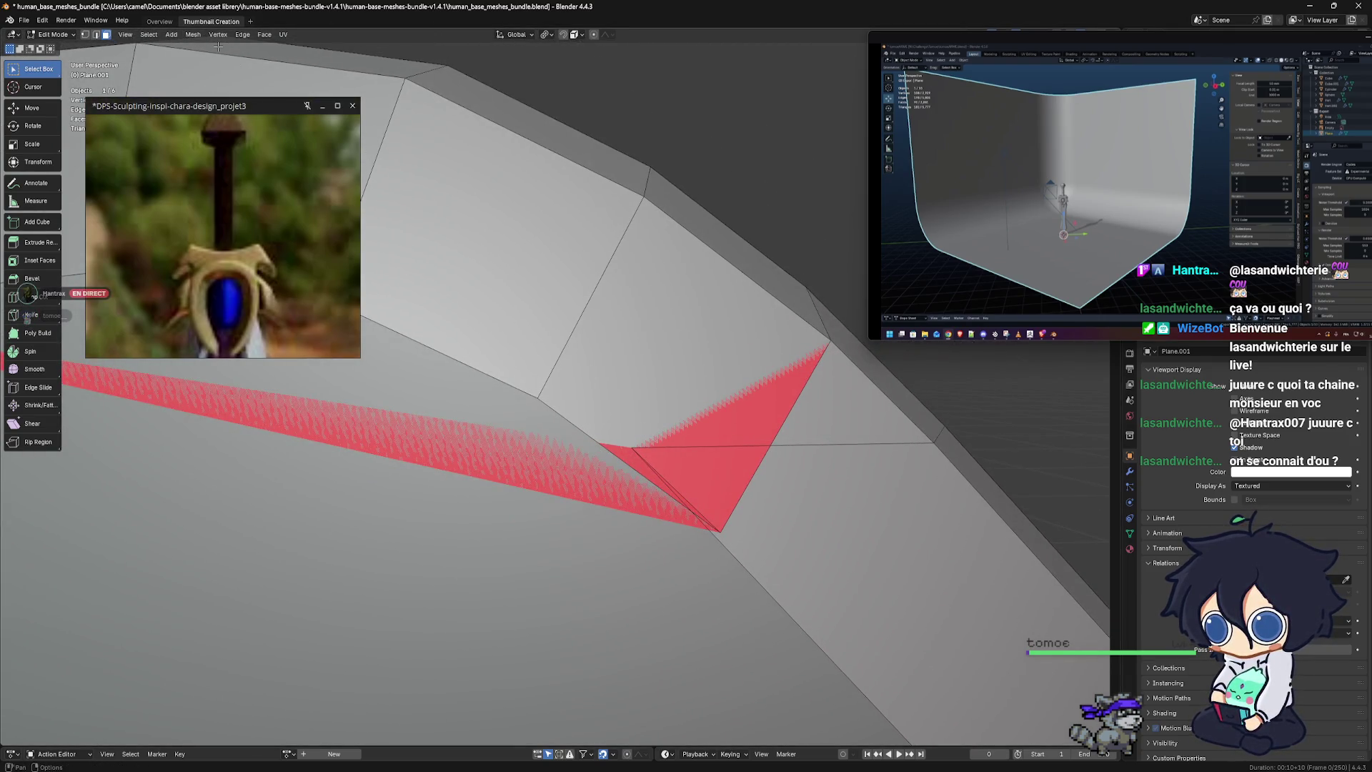
left_click(86, 36)
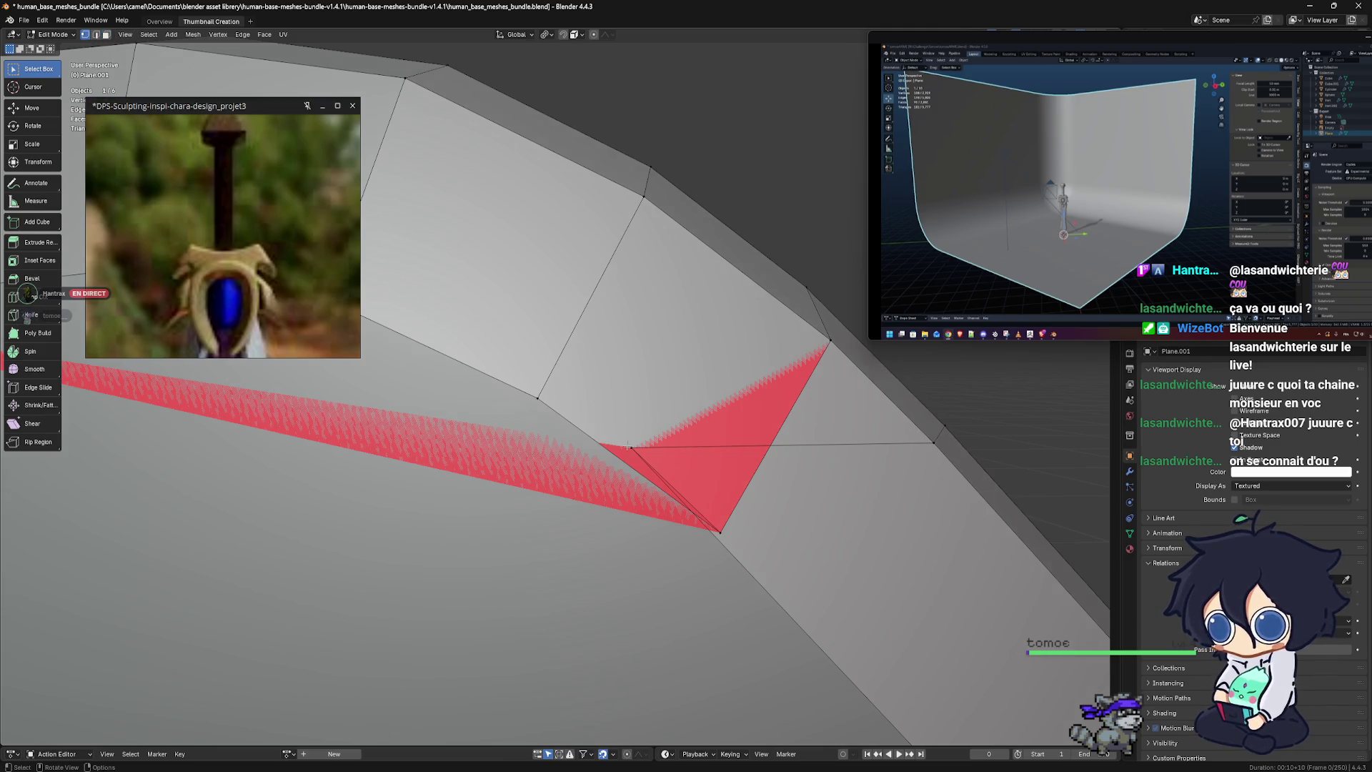
left_click_drag(627, 443, 670, 474)
middle_click_drag(670, 474, 674, 438)
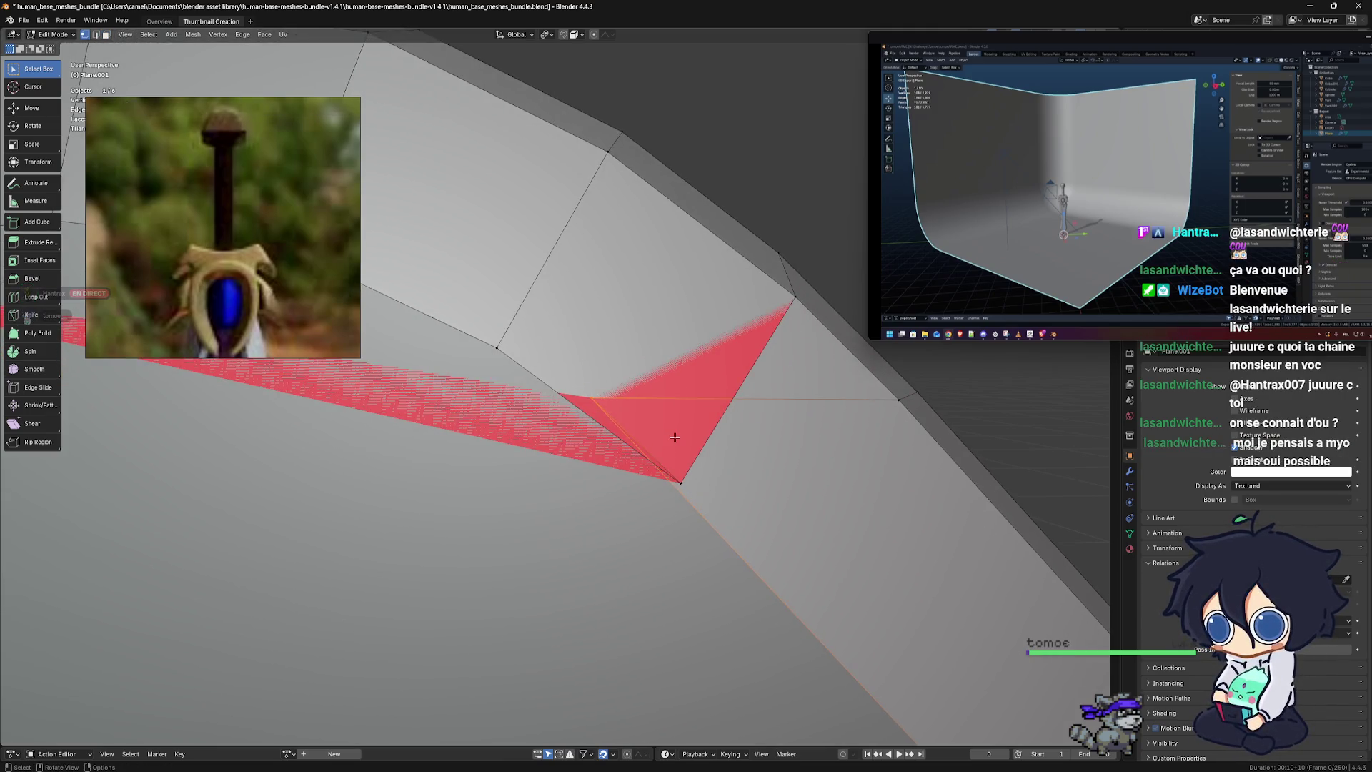
key("m")
left_click(674, 434)
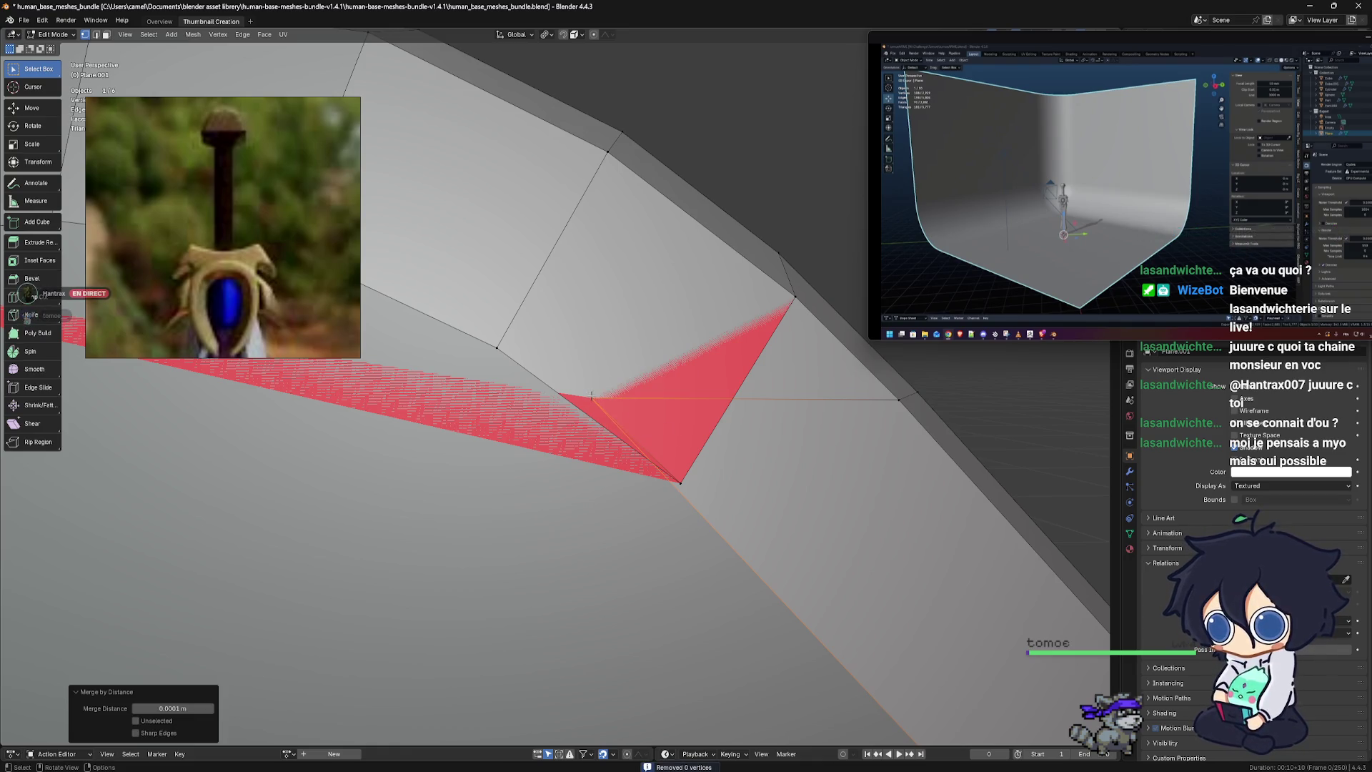
key("g")
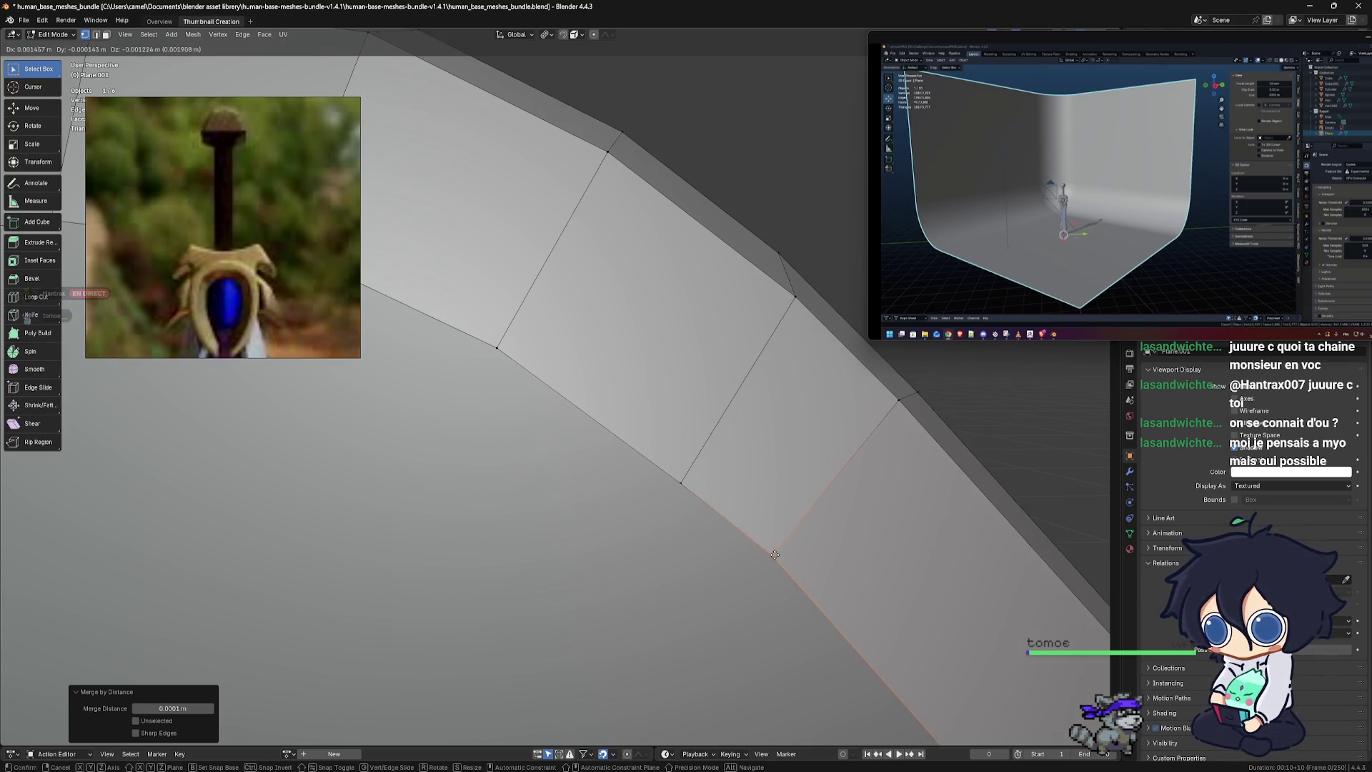
left_click(774, 555)
Move a vertex on the crossguard's other edge to shrink the red triangle
scroll(775, 555, "down", 3)
mouse_move(774, 554)
middle_mouse_down()
mouse_move(765, 528)
mouse_move(681, 513)
middle_mouse_up()
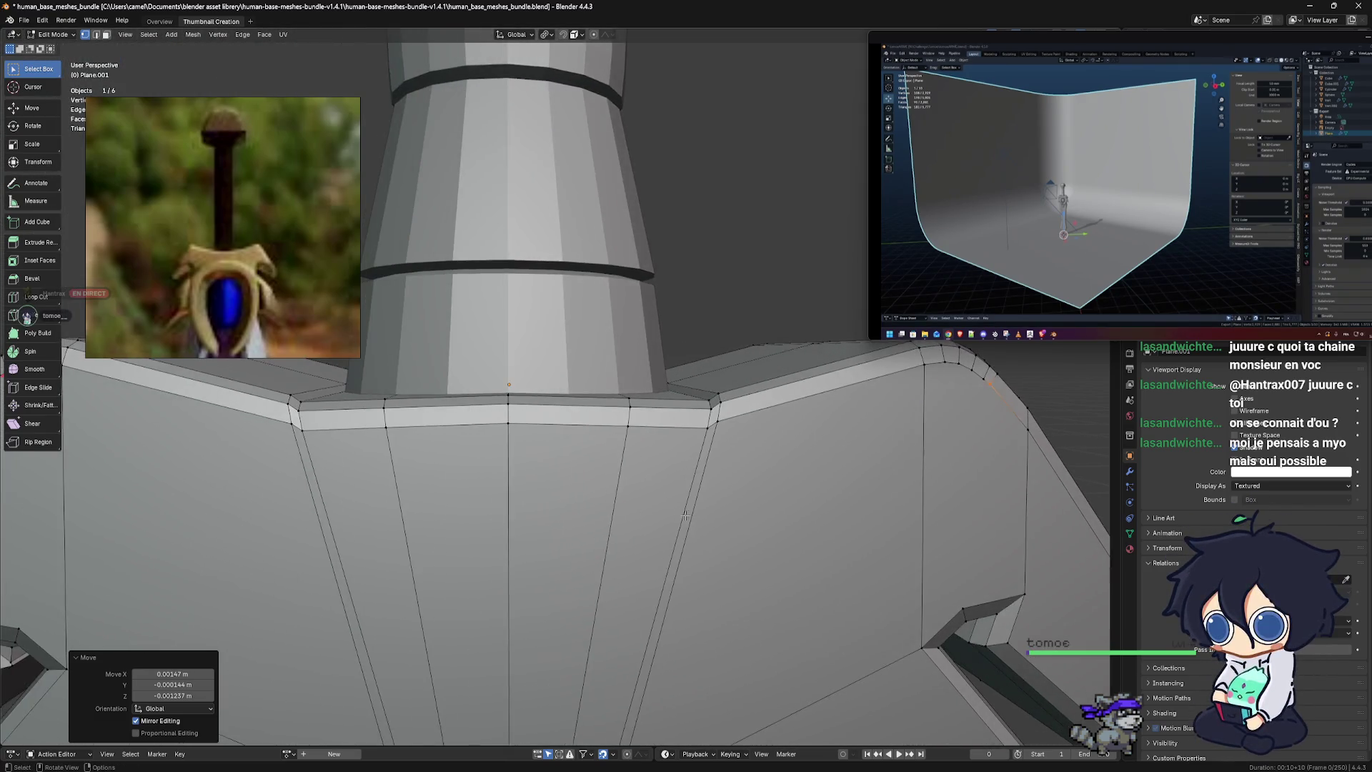
scroll(712, 531, "down", 3)
mouse_move(680, 549)
middle_mouse_down()
mouse_move(744, 377)
mouse_move(544, 455)
middle_mouse_up()
scroll(743, 377, "up", 4)
scroll(744, 377, "up", 2)
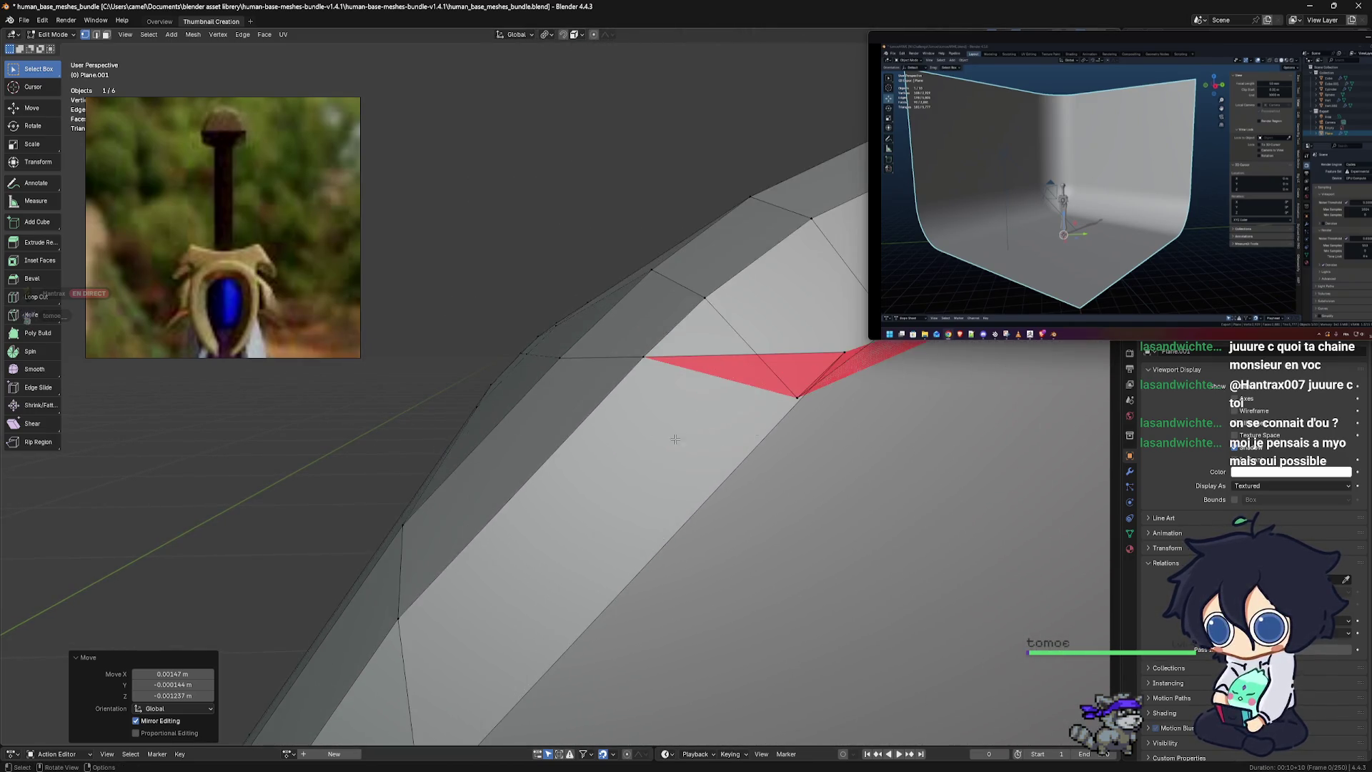
scroll(544, 455, "up", 2)
middle_click_drag(543, 455, 597, 379)
key("g")
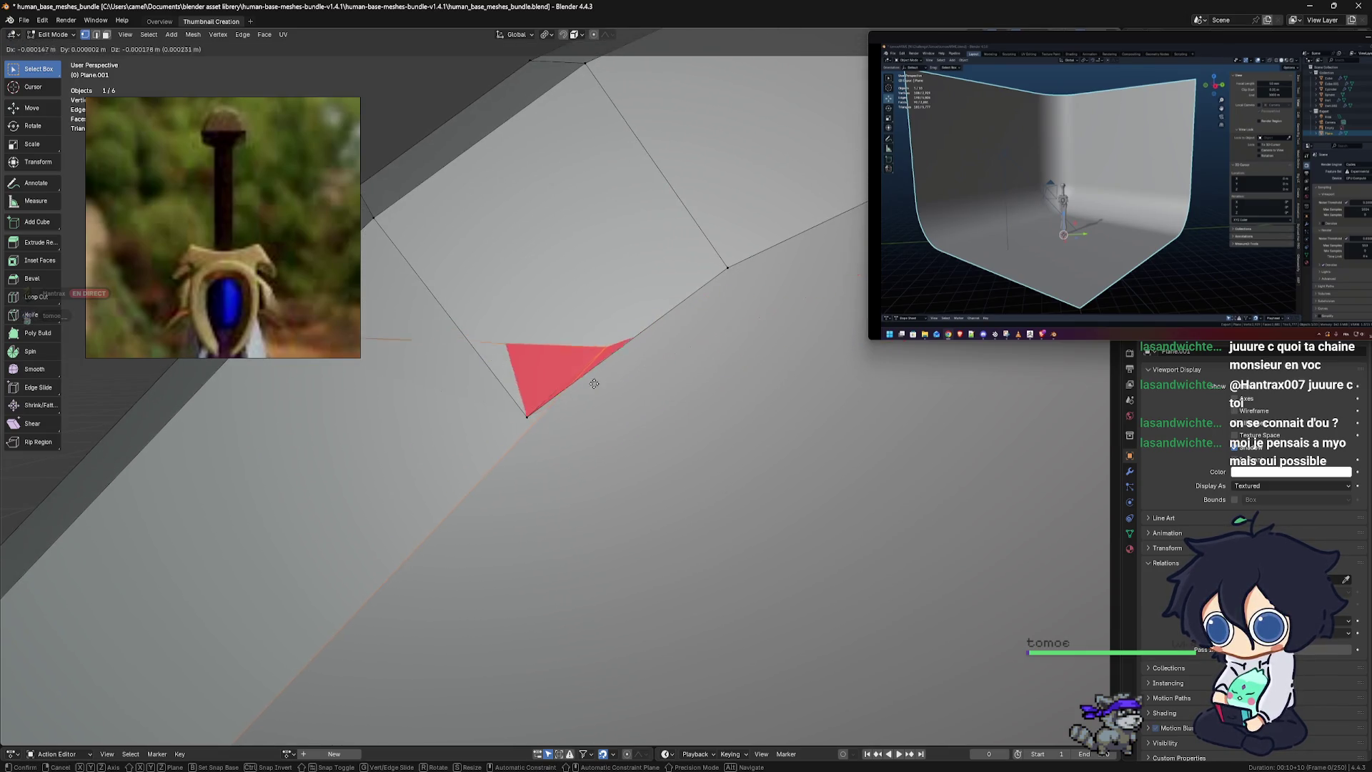
left_click(456, 507)
Collapse the gap at the bevelled edge and start moving the vertex at the next gap
scroll(456, 507, "down", 3)
mouse_move(456, 506)
middle_mouse_down()
mouse_move(637, 572)
mouse_move(542, 317)
mouse_move(714, 500)
mouse_move(611, 453)
mouse_move(654, 455)
middle_mouse_up()
scroll(637, 572, "down", 4)
scroll(541, 317, "up", 5)
scroll(652, 466, "down", 3)
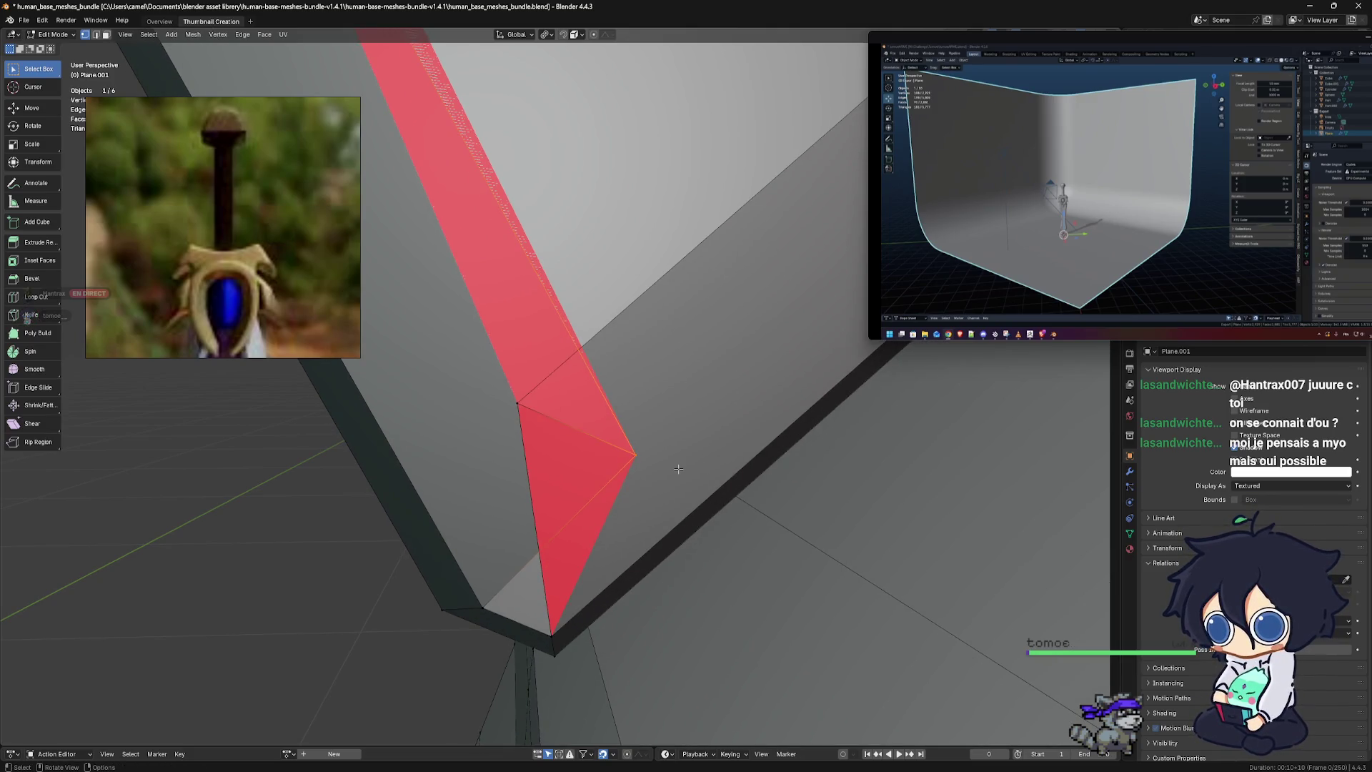
left_click_drag(679, 468, 497, 449)
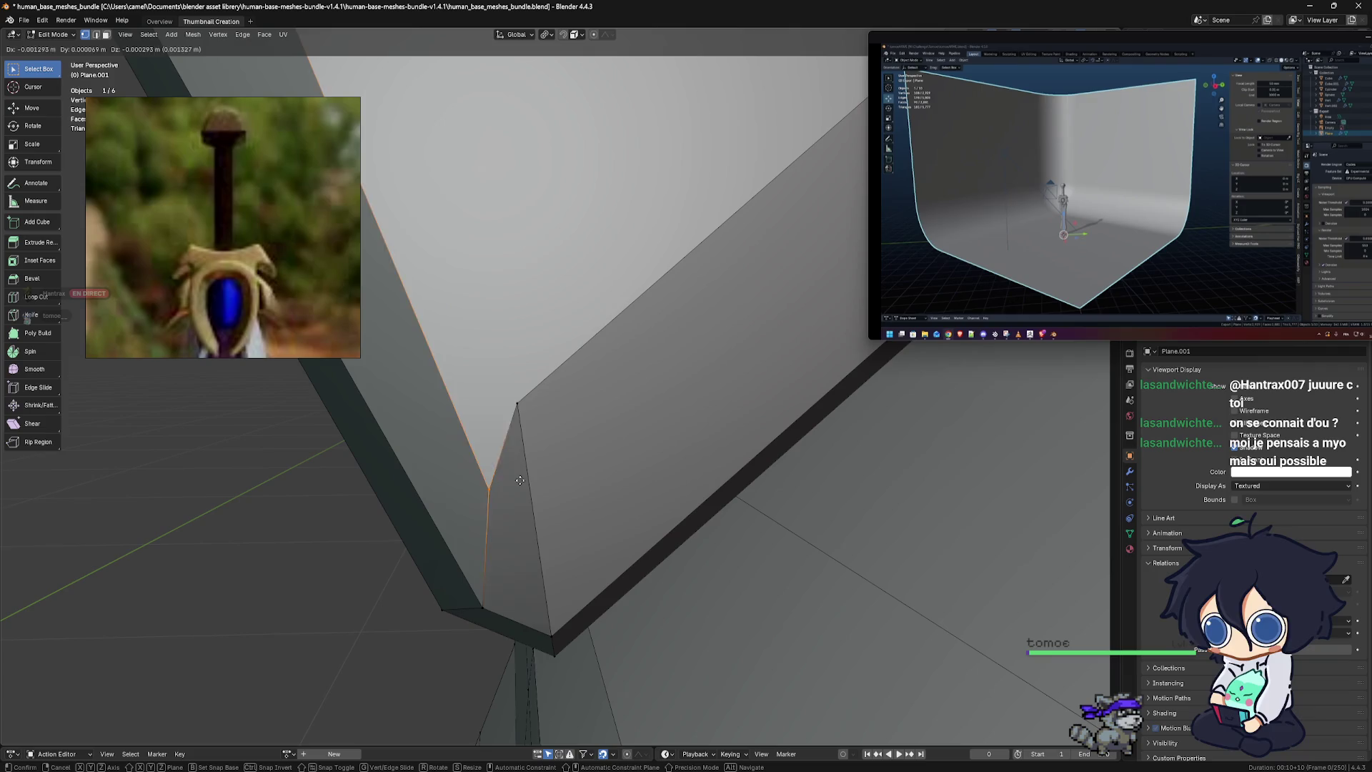
left_click(491, 447)
mouse_move(492, 447)
middle_mouse_down()
mouse_move(565, 491)
mouse_move(789, 523)
mouse_move(602, 445)
mouse_move(536, 487)
middle_mouse_up()
left_click(518, 465)
key("g")
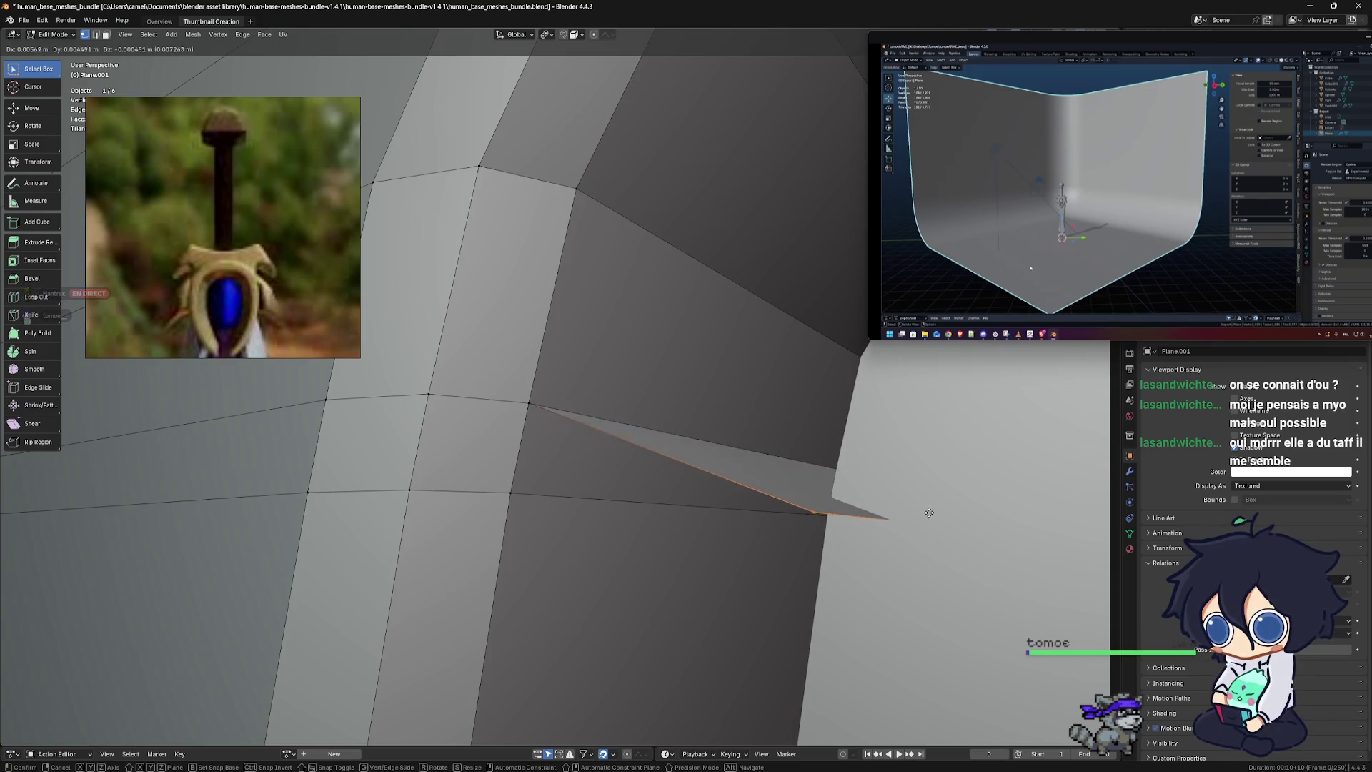
Place the vertex on the sliver face and shift the adjacent junction edge to close it
left_click(902, 520)
middle_click_drag(787, 513, 706, 486)
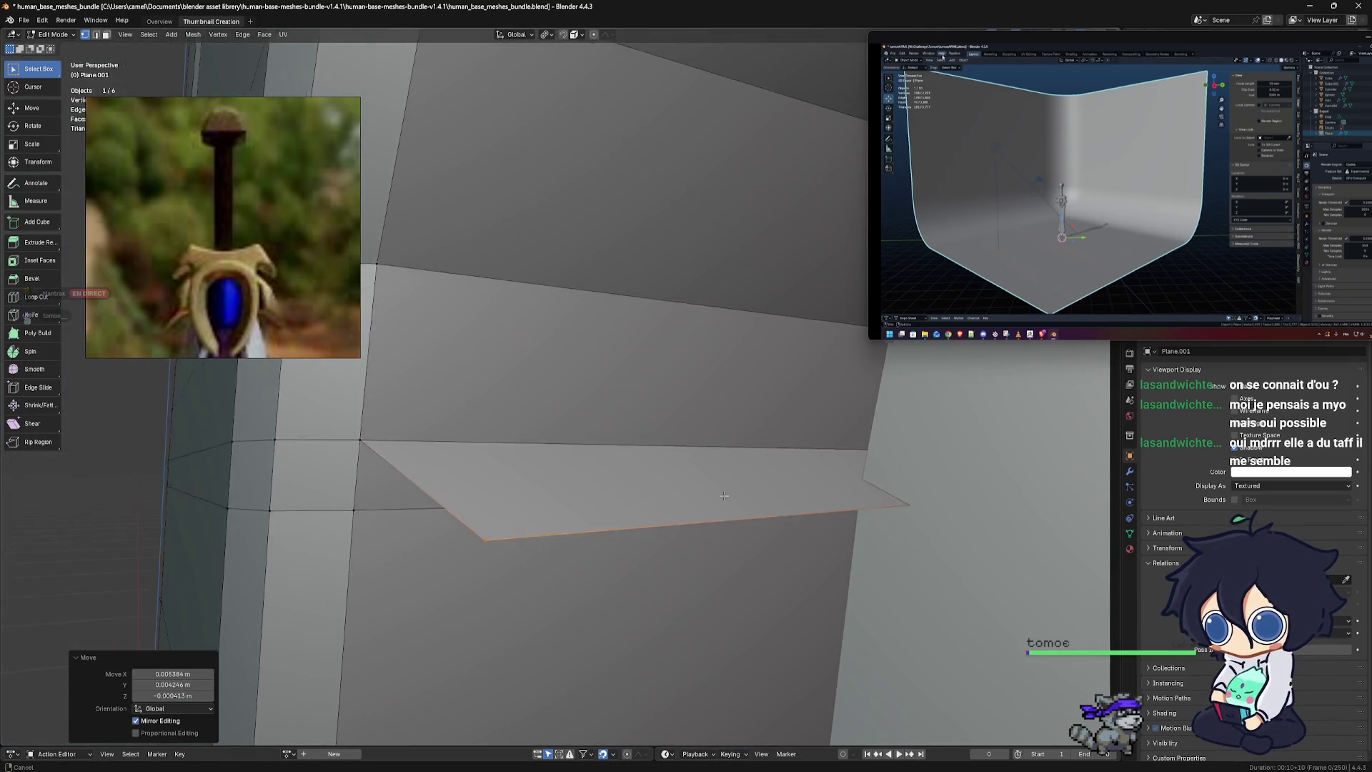
key("x")
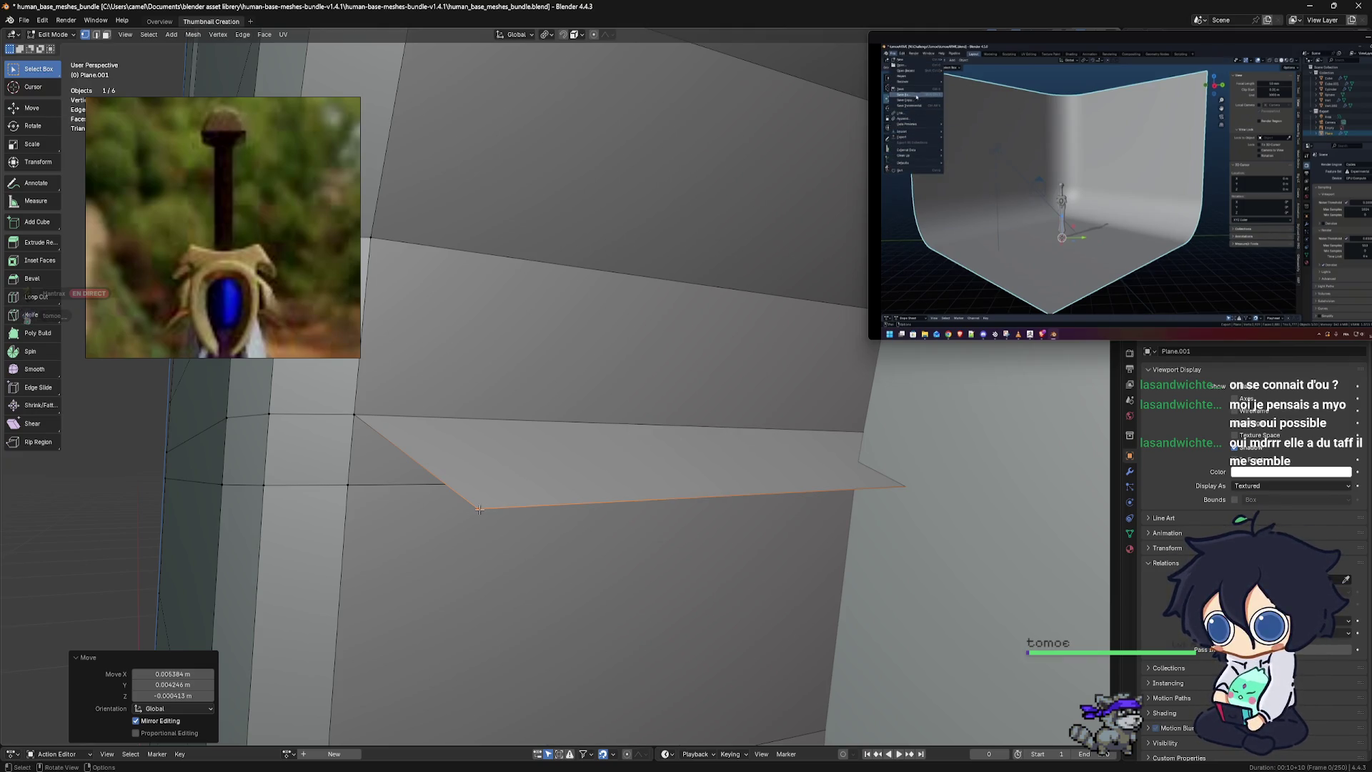
key("g")
left_click(375, 510)
Dissolve the extra vertex on the left side of the hilt's ring
middle_click_drag(733, 519, 685, 528)
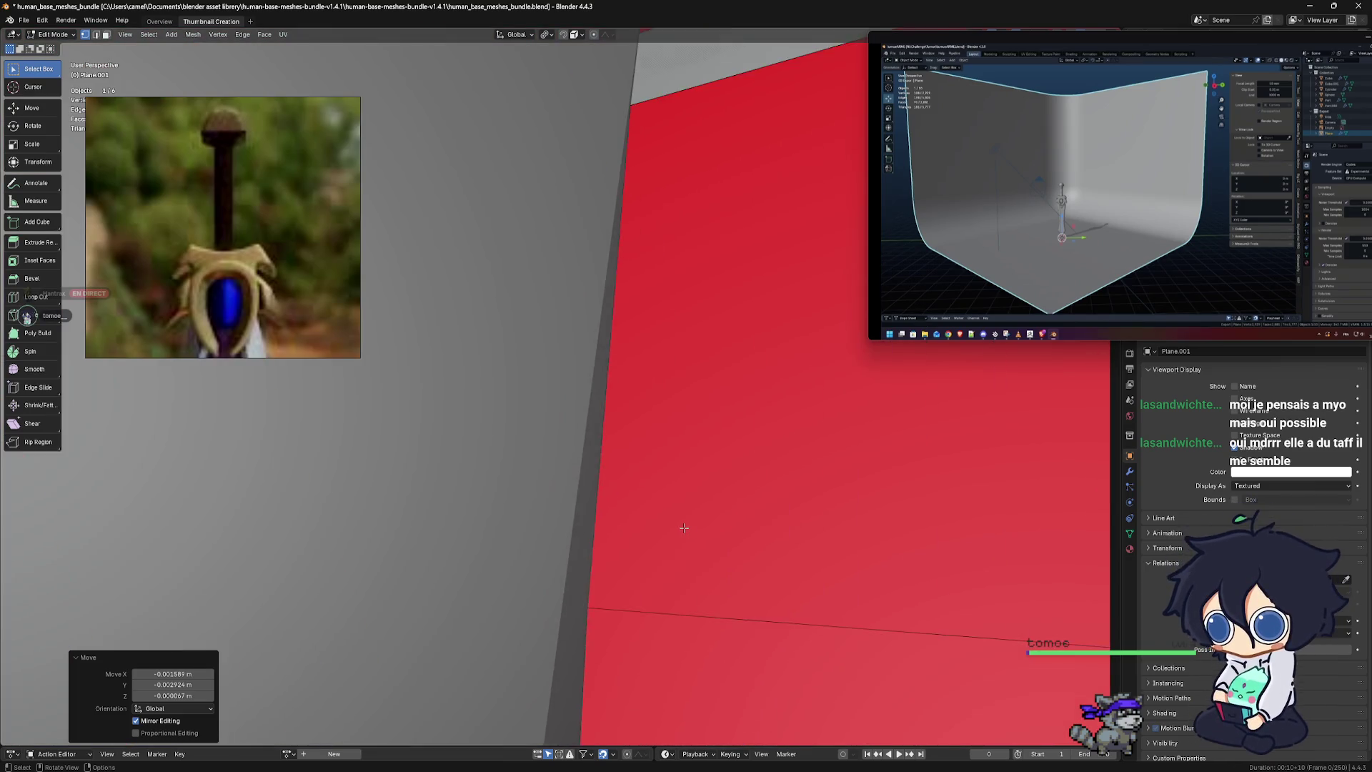
scroll(676, 521, "down", 5)
scroll(559, 513, "down", 3)
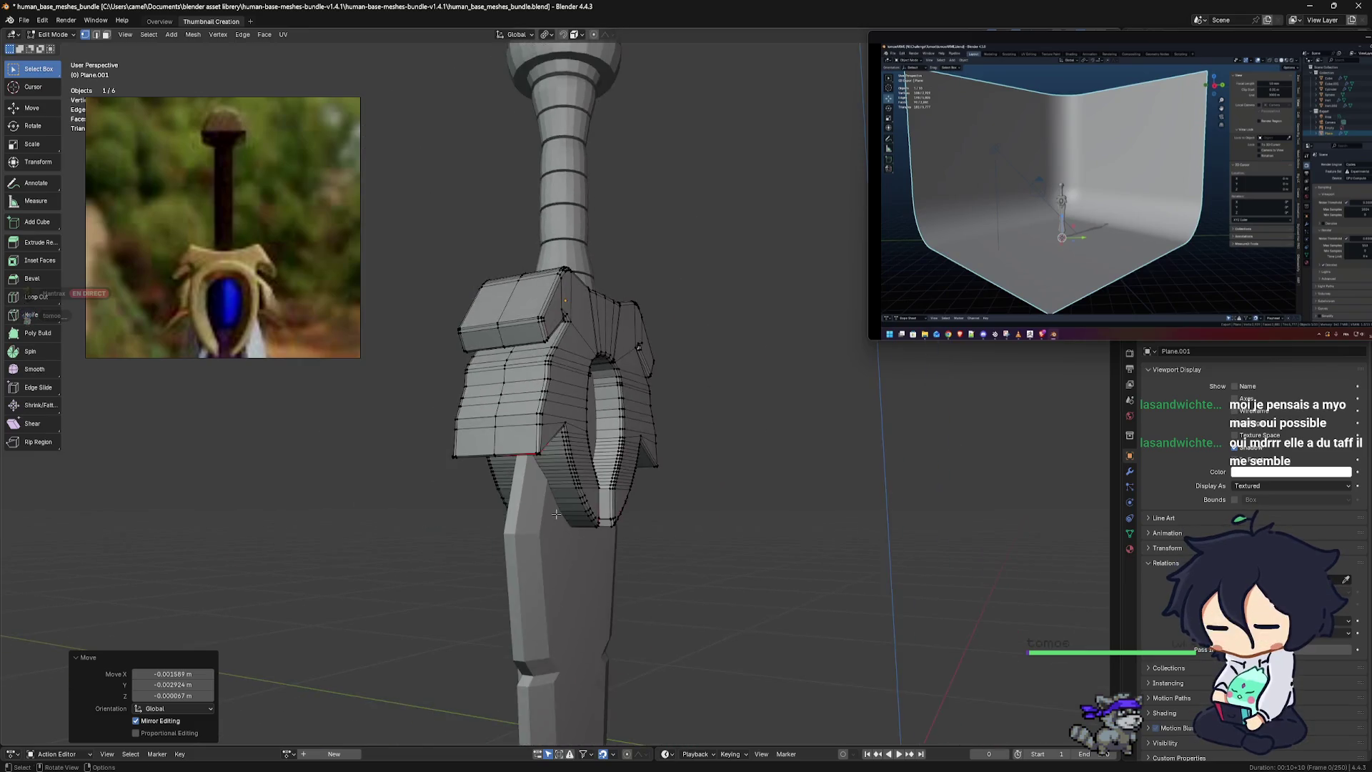
middle_click_drag(559, 513, 571, 418)
scroll(574, 415, "up", 5)
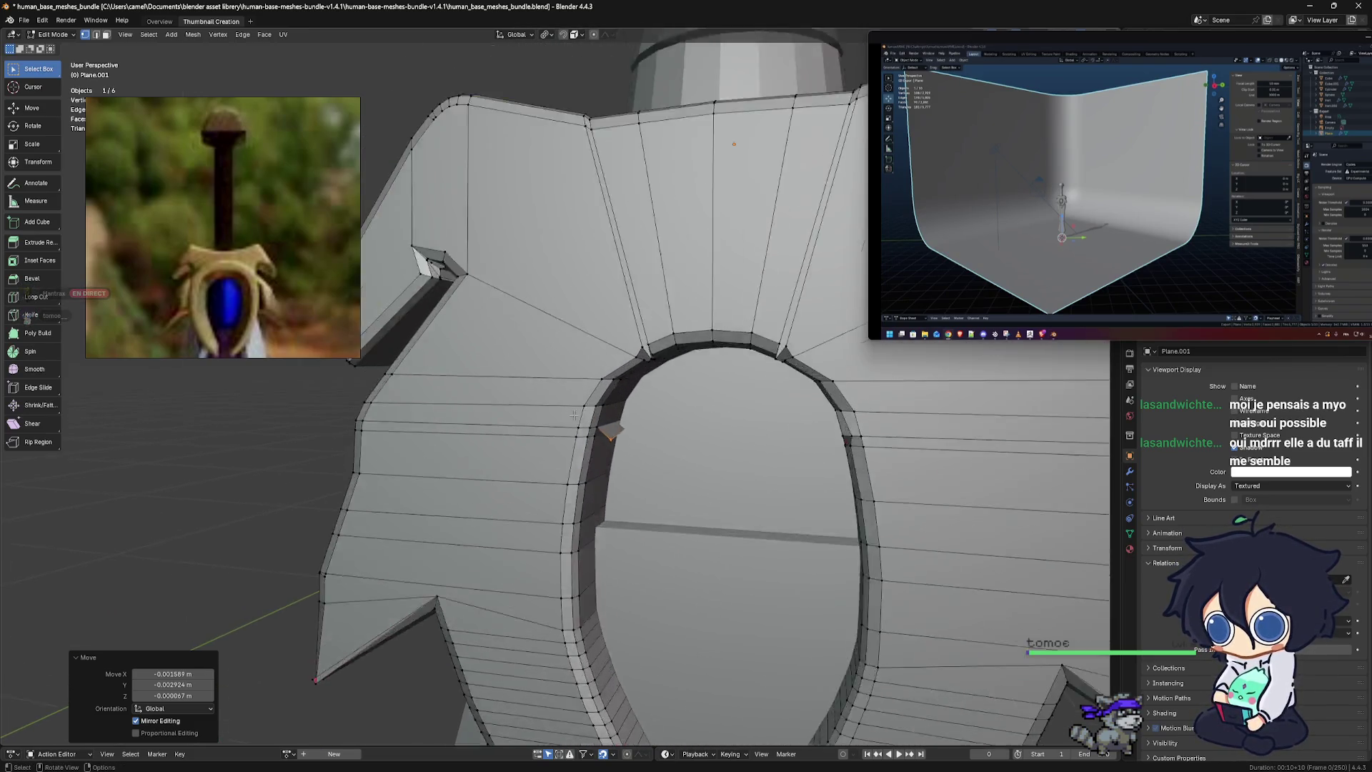
scroll(574, 415, "up", 3)
mouse_move(574, 415)
middle_mouse_down()
mouse_move(529, 314)
mouse_move(648, 408)
middle_mouse_up()
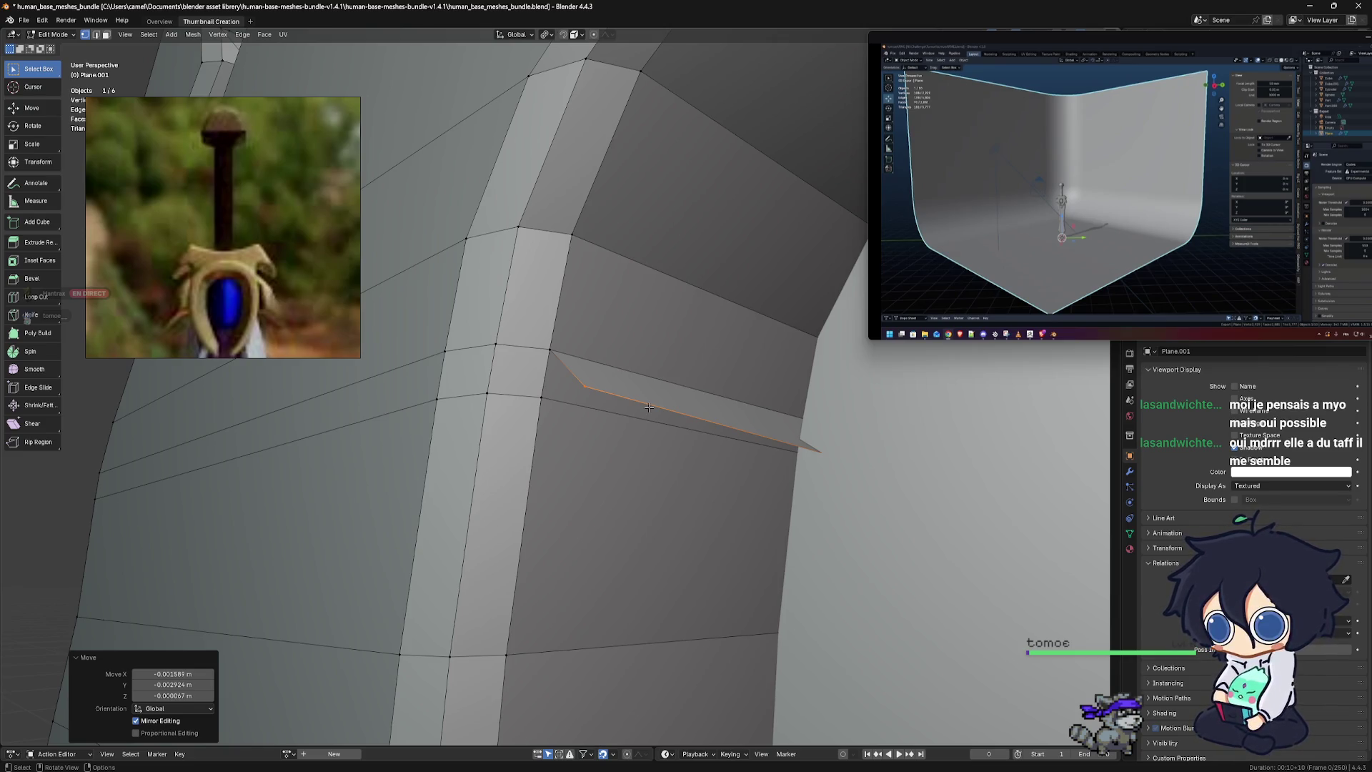
key("x")
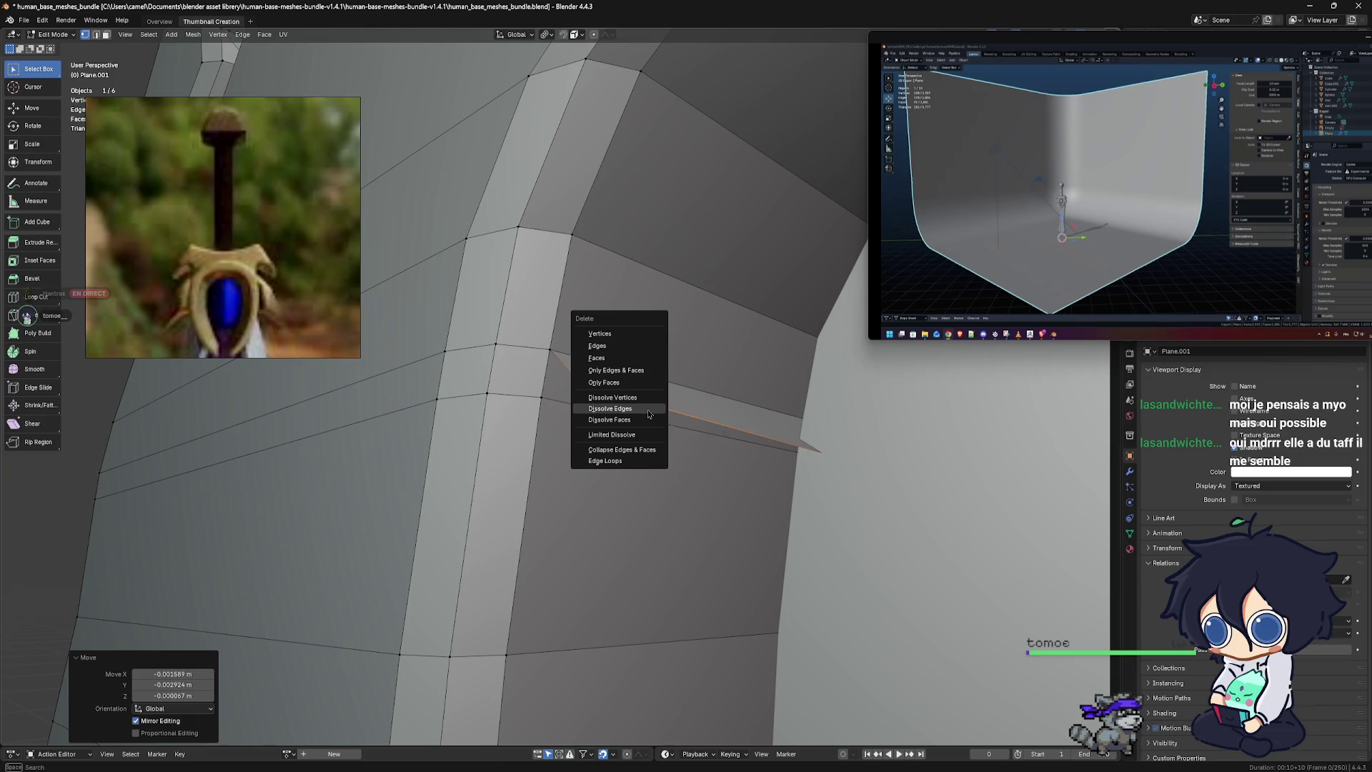
left_click(641, 401)
Merge overlapping ring vertices by distance and reposition a neighbouring vertex
mouse_move(686, 420)
middle_mouse_down()
mouse_move(703, 523)
mouse_move(654, 376)
mouse_move(719, 527)
middle_mouse_up()
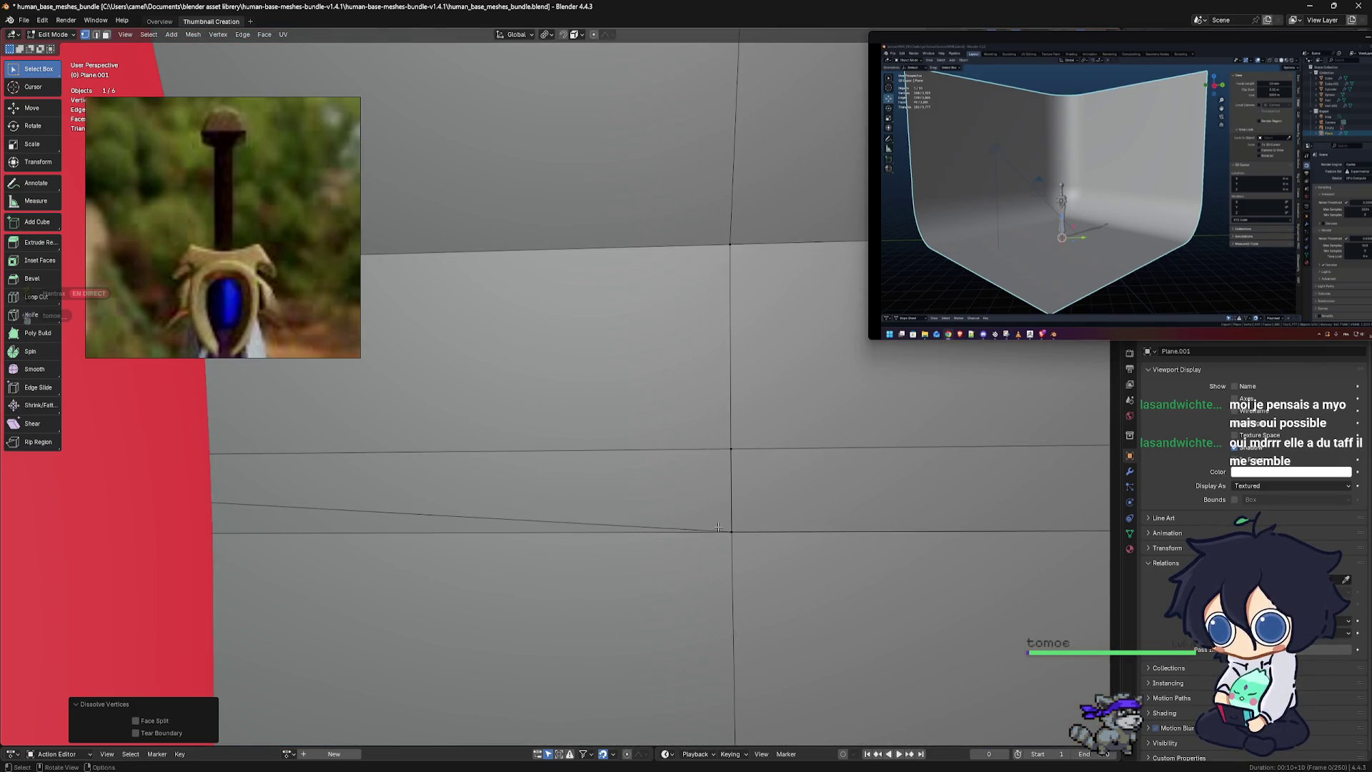
left_click(719, 530, "alt")
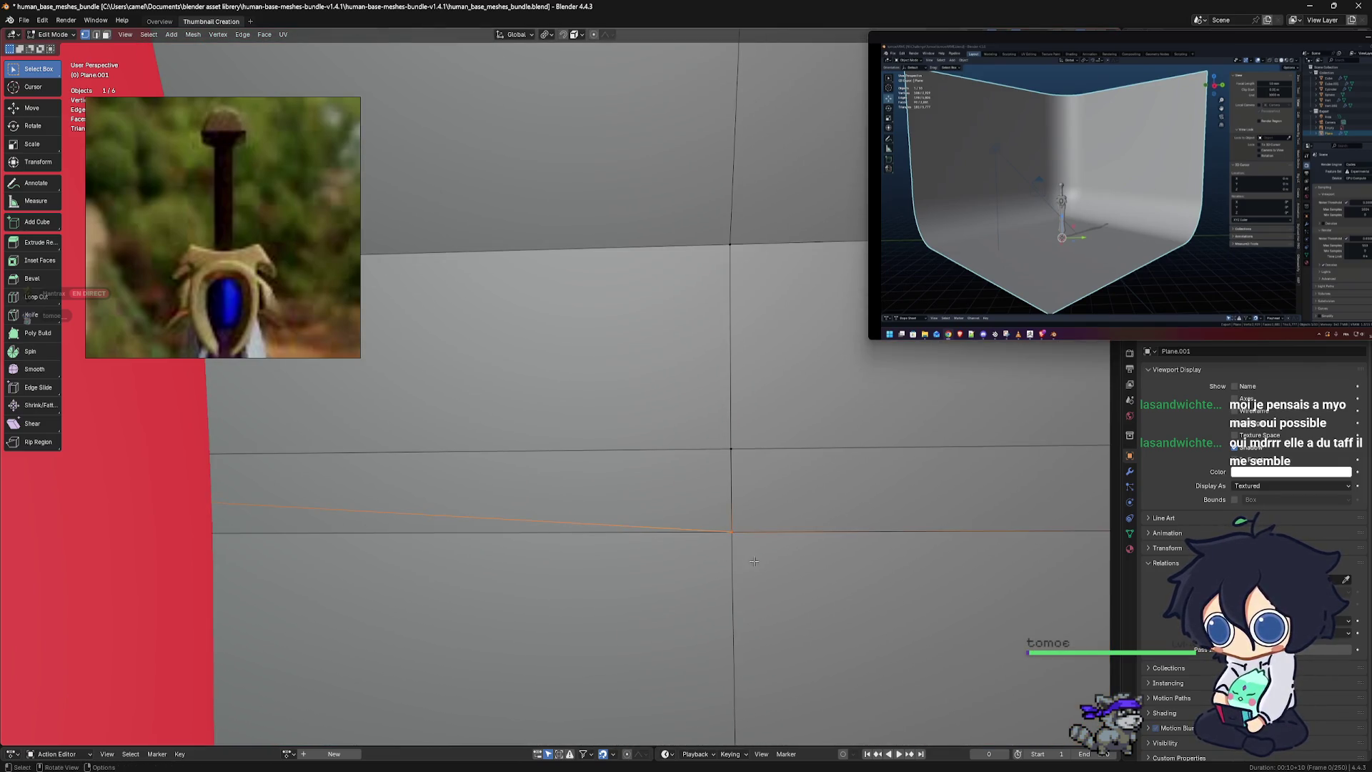
key("m")
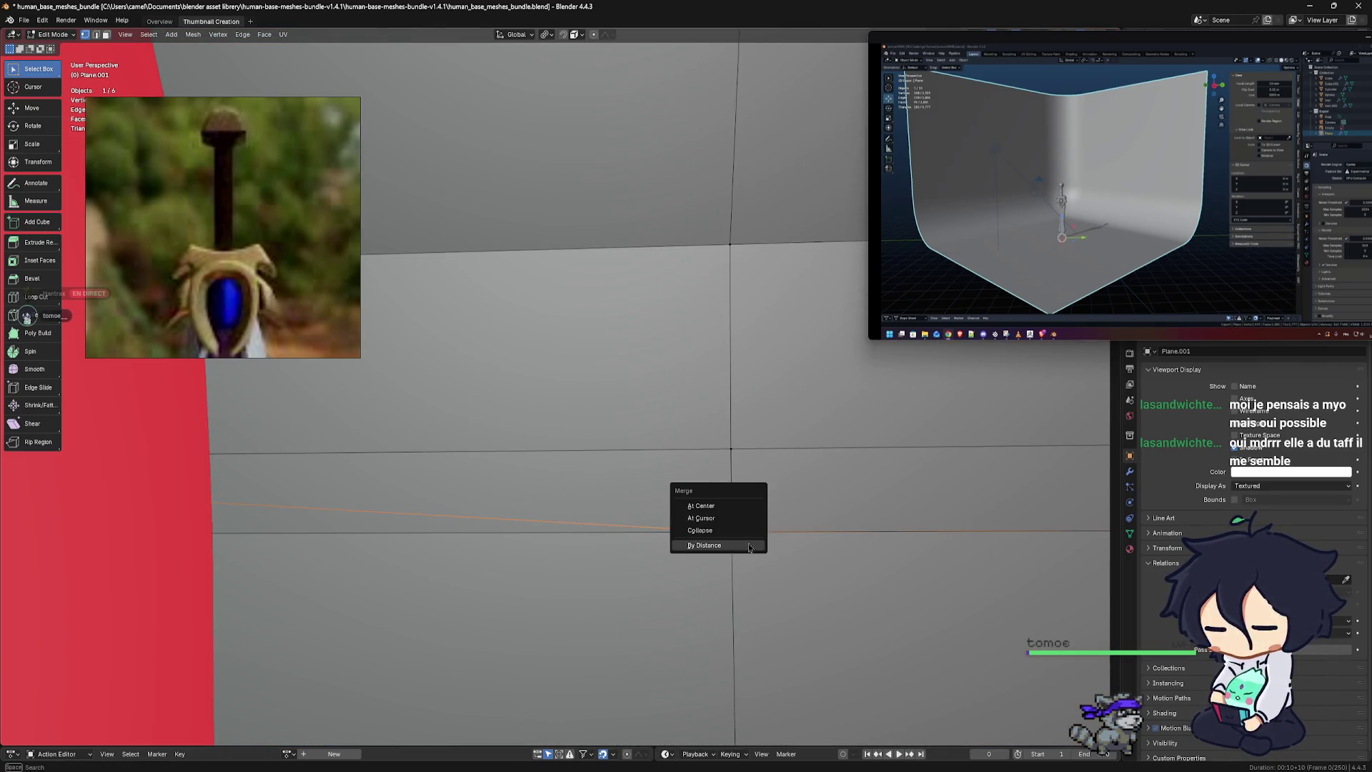
left_click(750, 546)
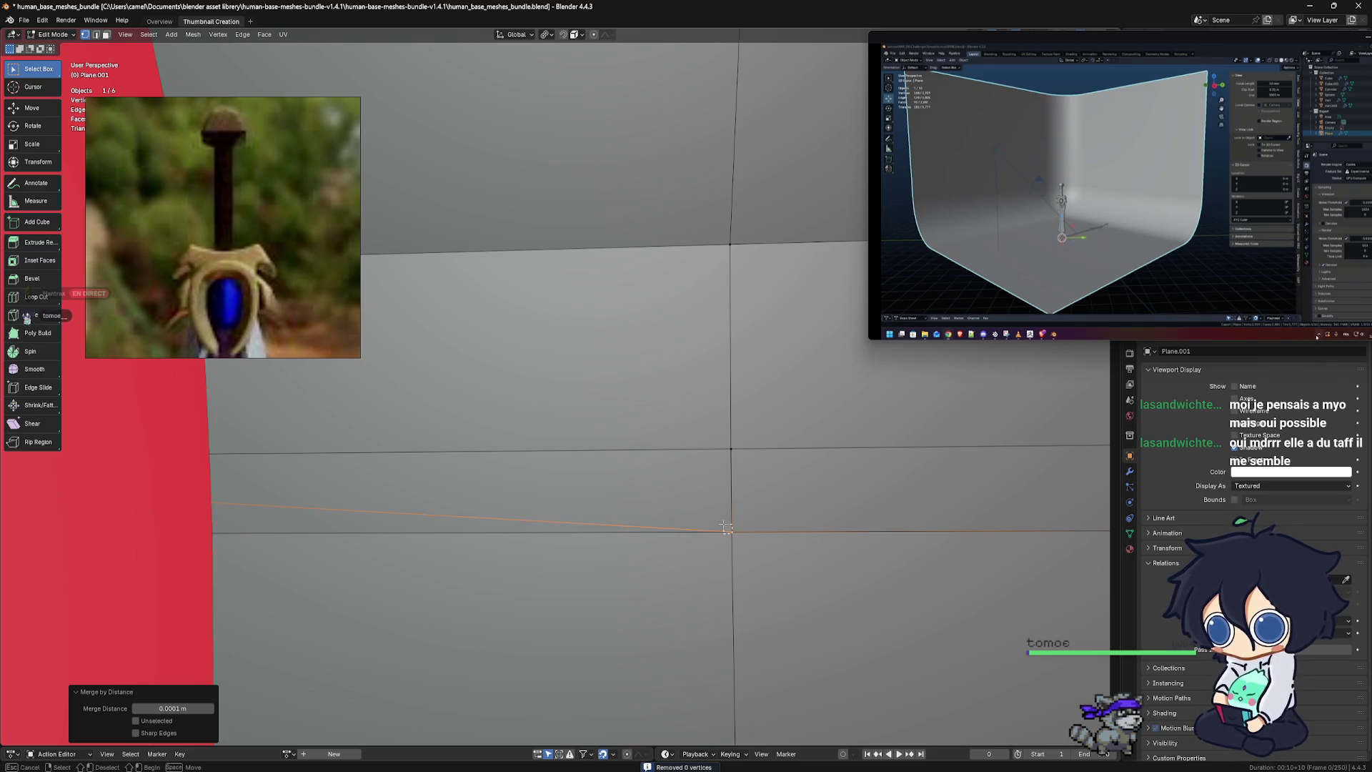
left_click(727, 529)
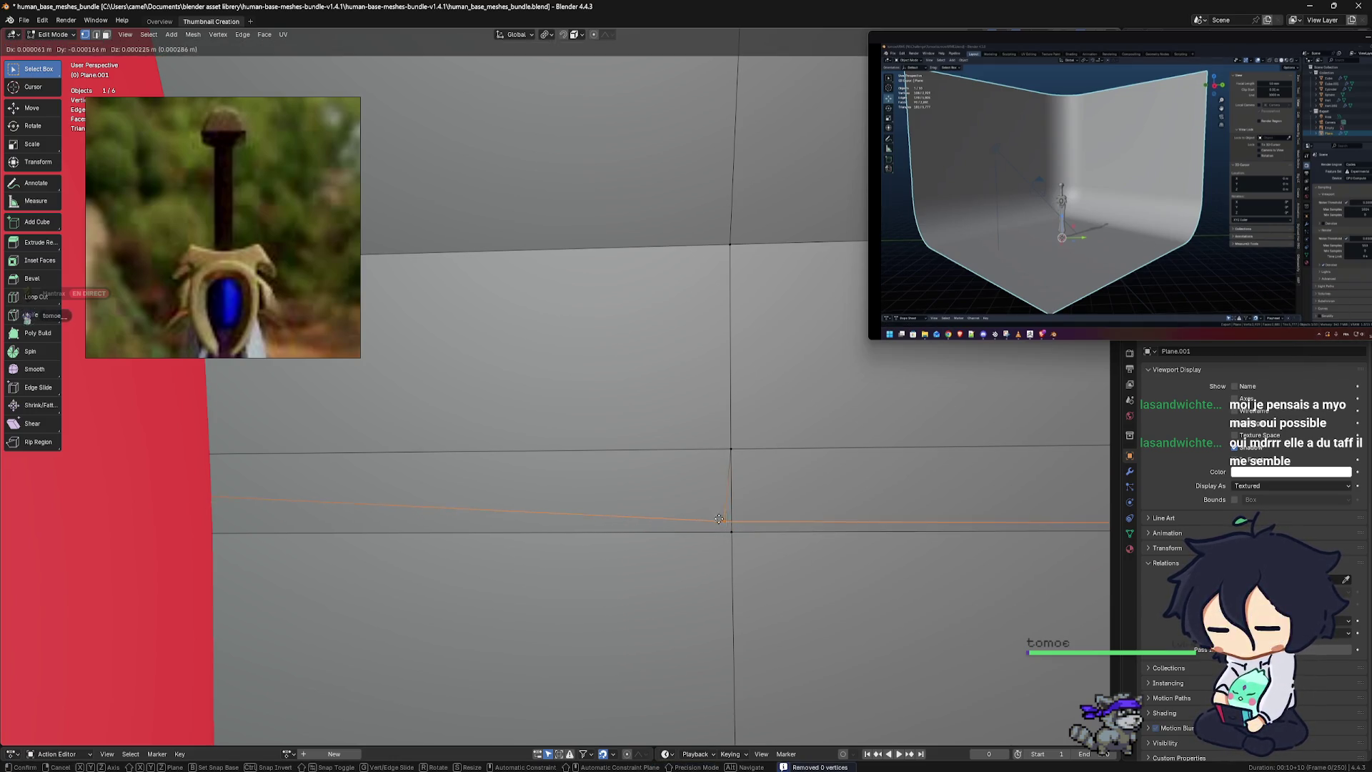
left_click(689, 494)
Dissolve another extra vertex on the guard's ring
scroll(811, 529, "down", 4)
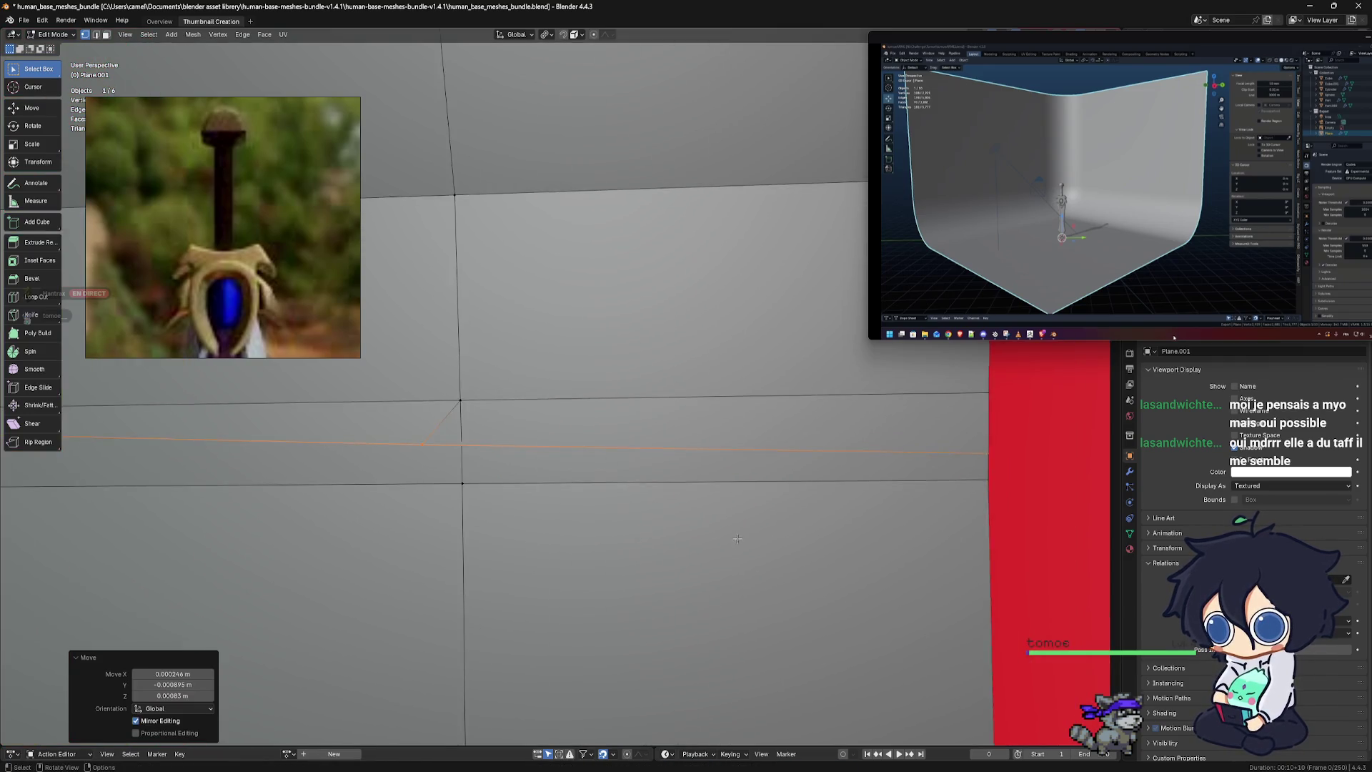
scroll(811, 529, "up", 1)
scroll(786, 514, "up", 2)
scroll(736, 493, "up", 1)
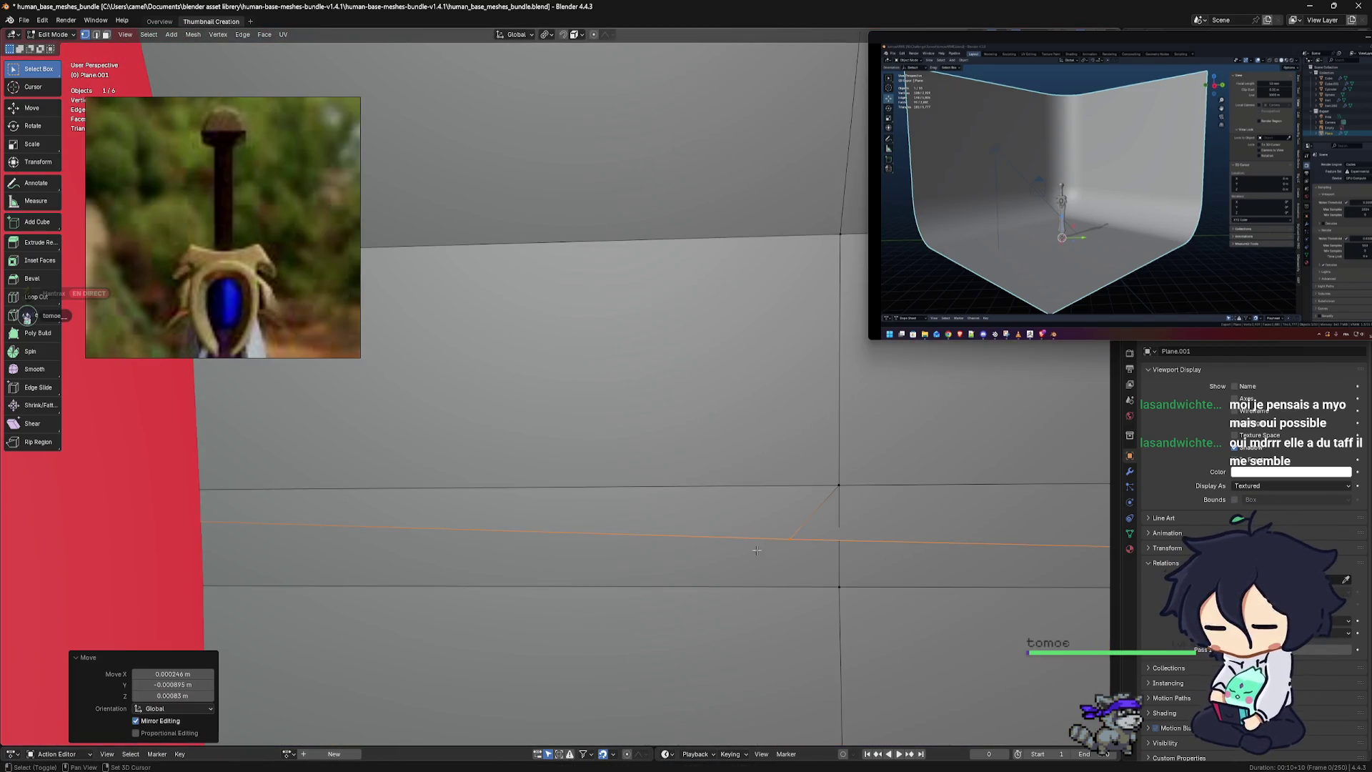
scroll(691, 475, "up", 1)
scroll(690, 474, "up", 2)
scroll(727, 483, "up", 1)
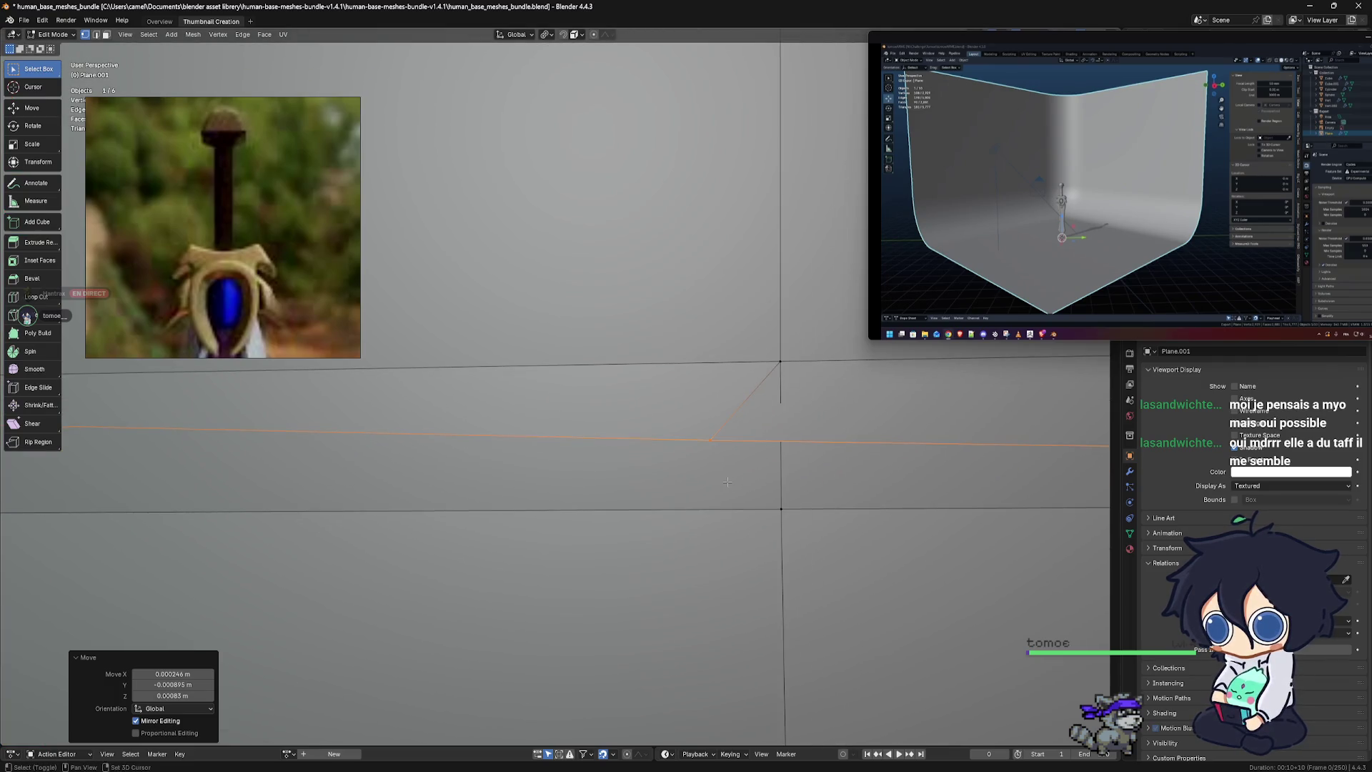
key("x")
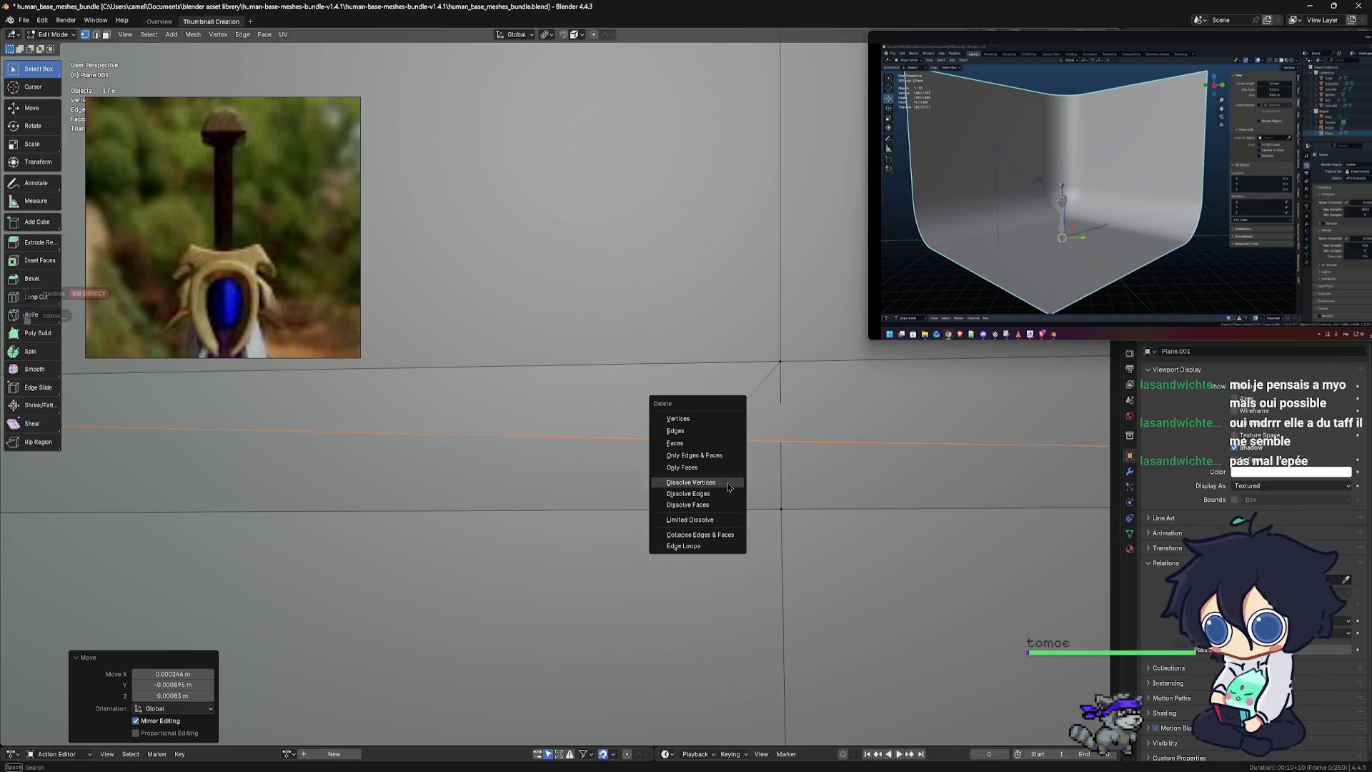
left_click(728, 482)
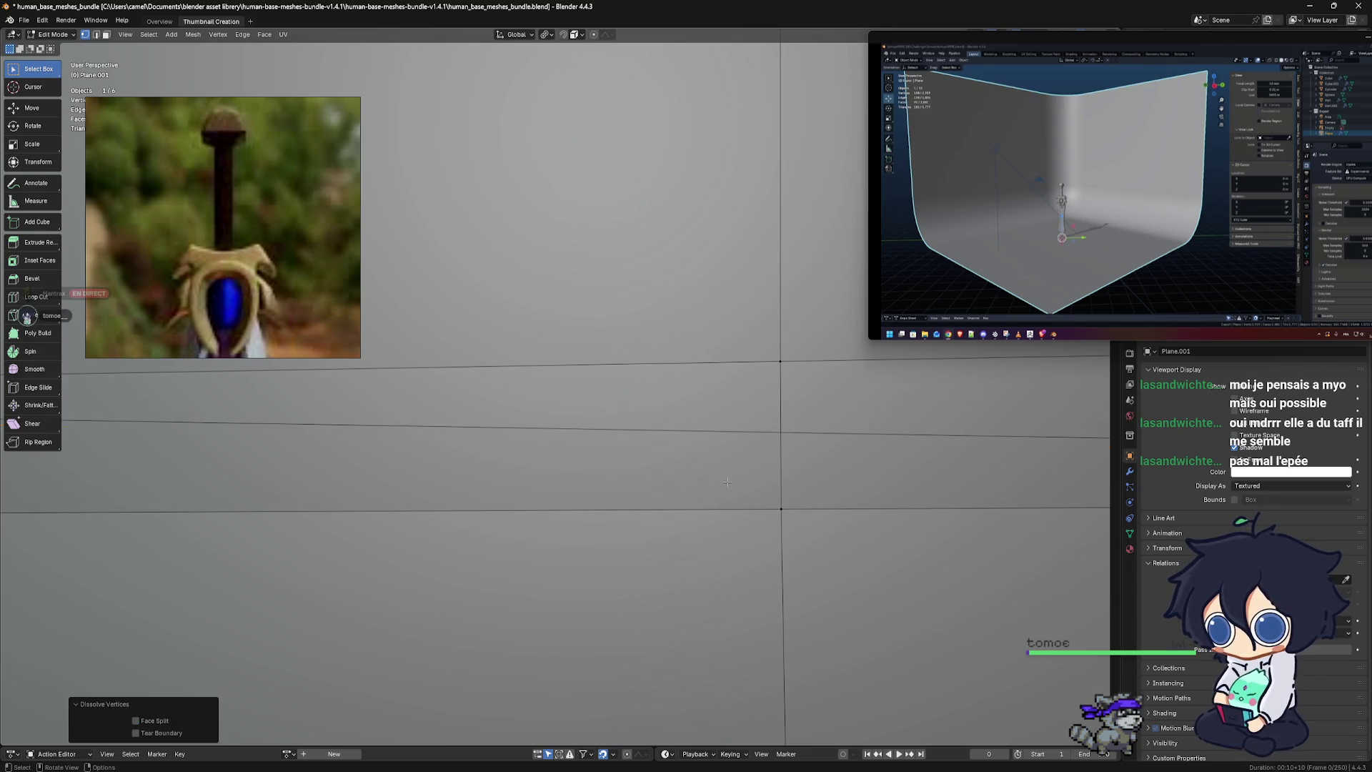
Move the guard's inner corner vertex into place and enlarge the shared sword render
scroll(769, 498, "down", 1)
scroll(770, 498, "down", 1)
scroll(769, 498, "down", 1)
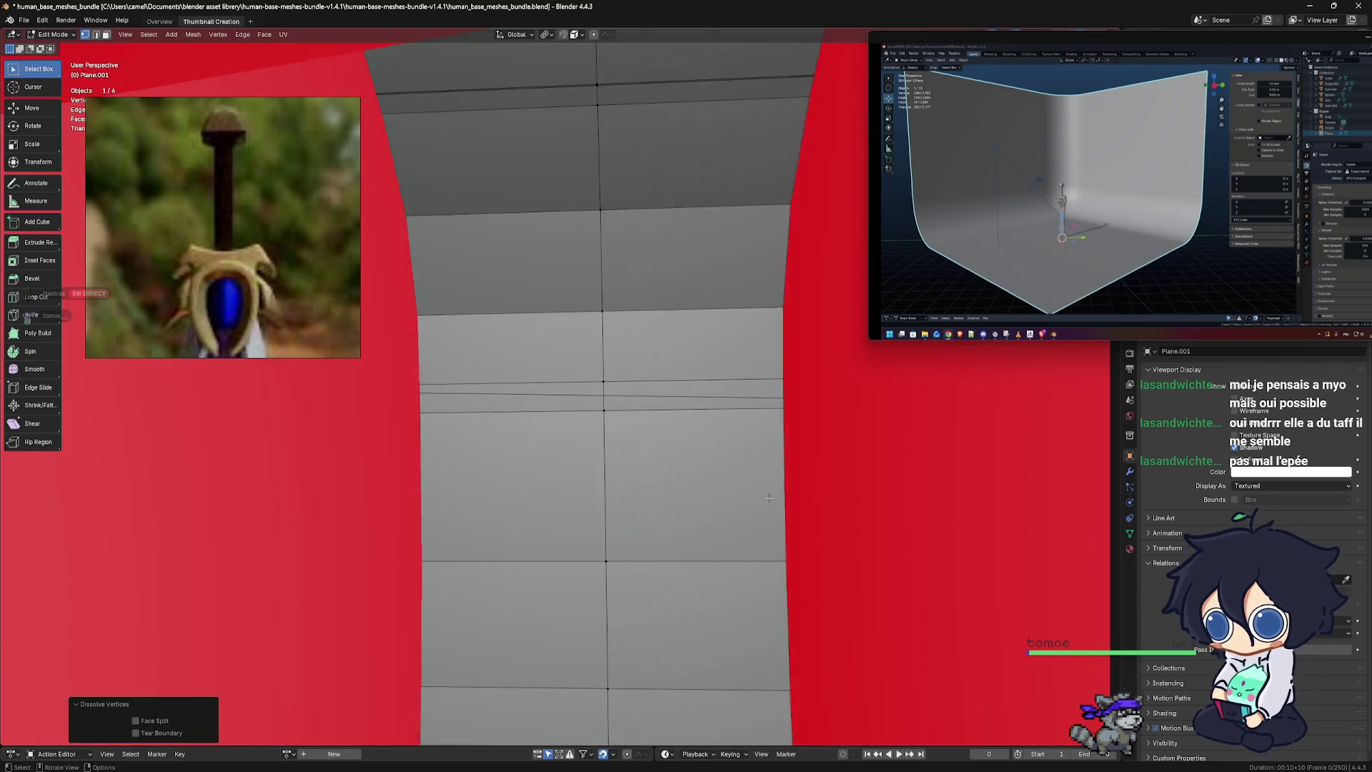
mouse_move(769, 498)
middle_mouse_down()
mouse_move(686, 473)
mouse_move(722, 519)
mouse_move(526, 518)
mouse_move(682, 509)
middle_mouse_up()
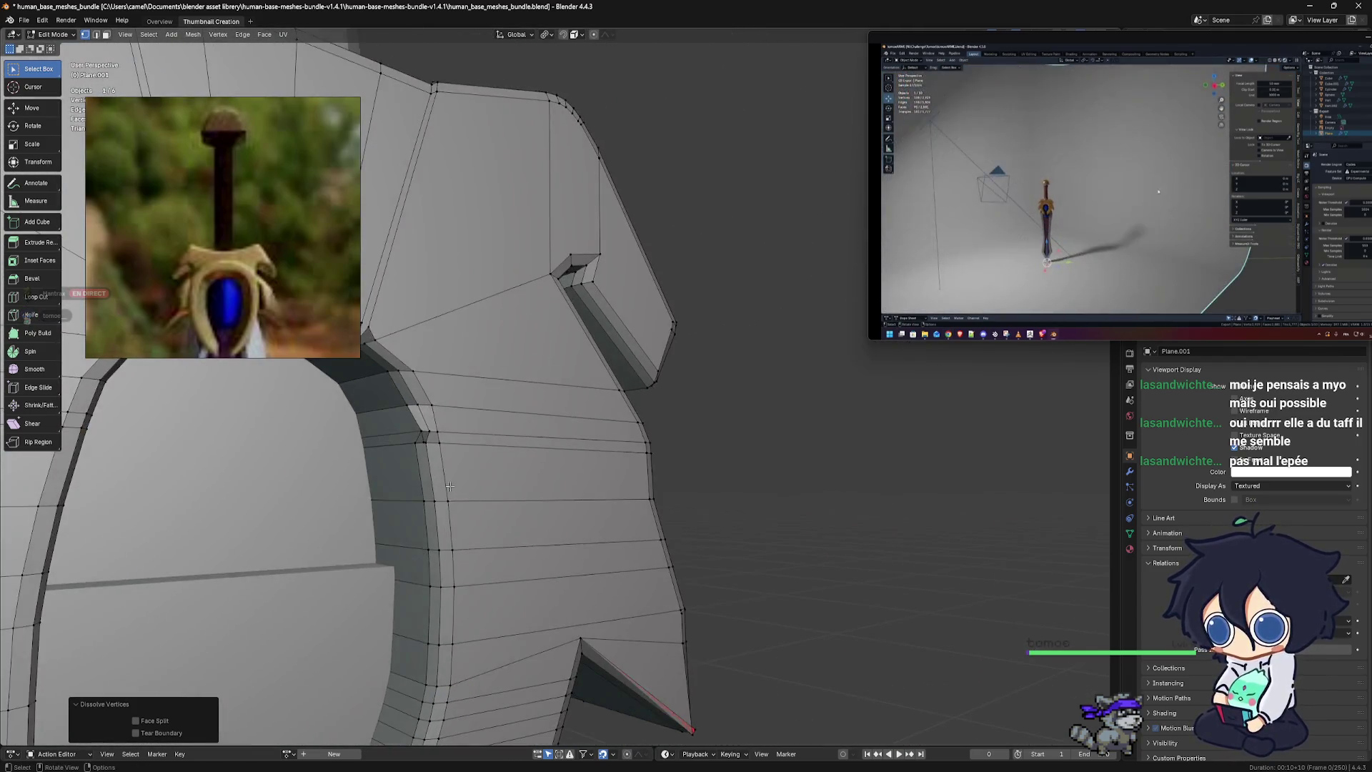
scroll(671, 506, "down", 3, "shift")
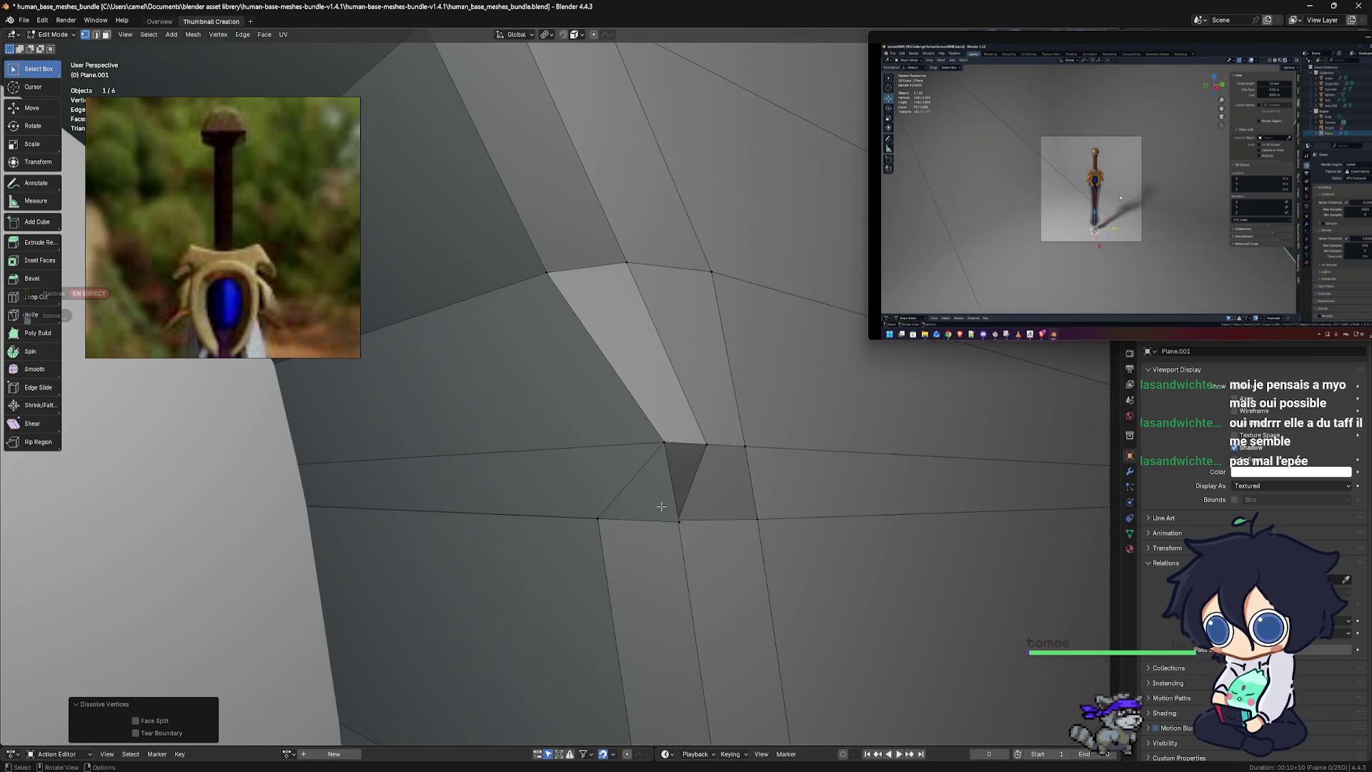
left_click(680, 523)
middle_click_drag(680, 523, 631, 511)
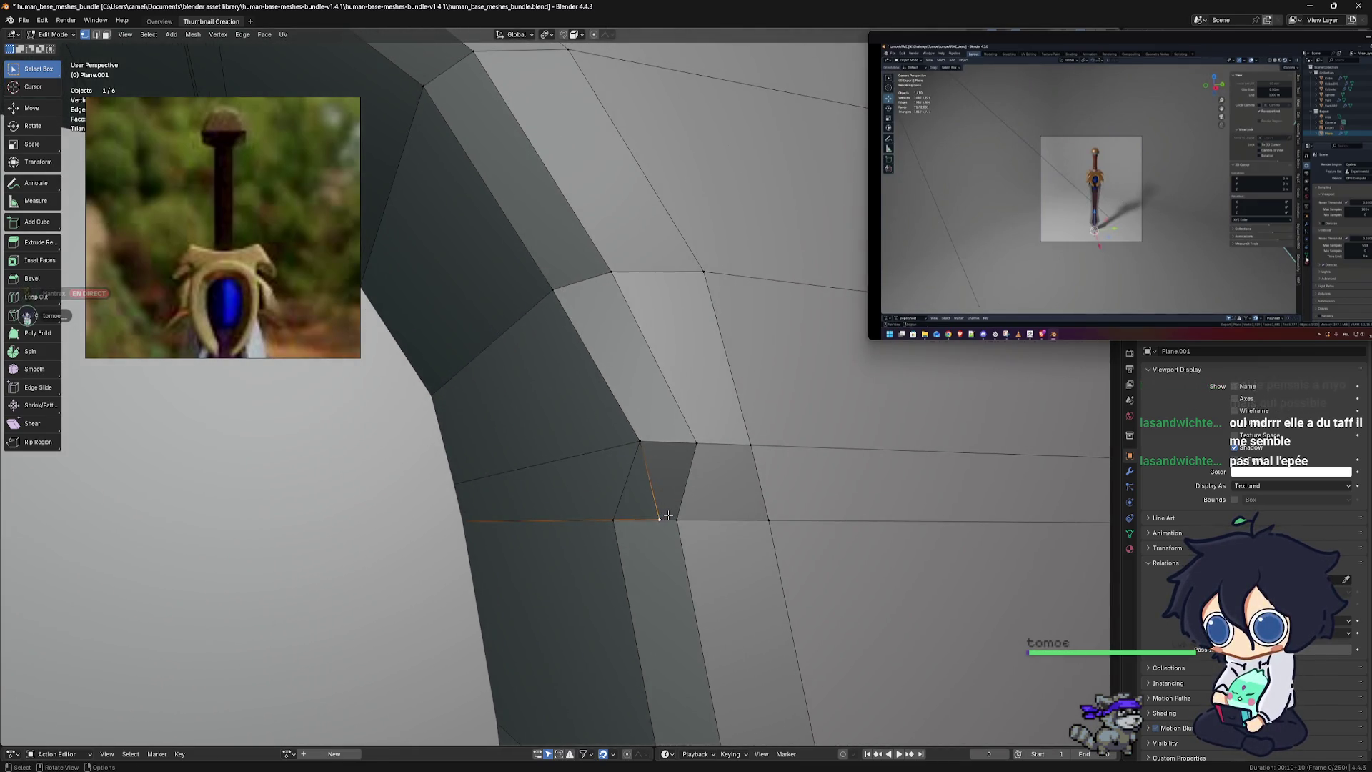
key("g")
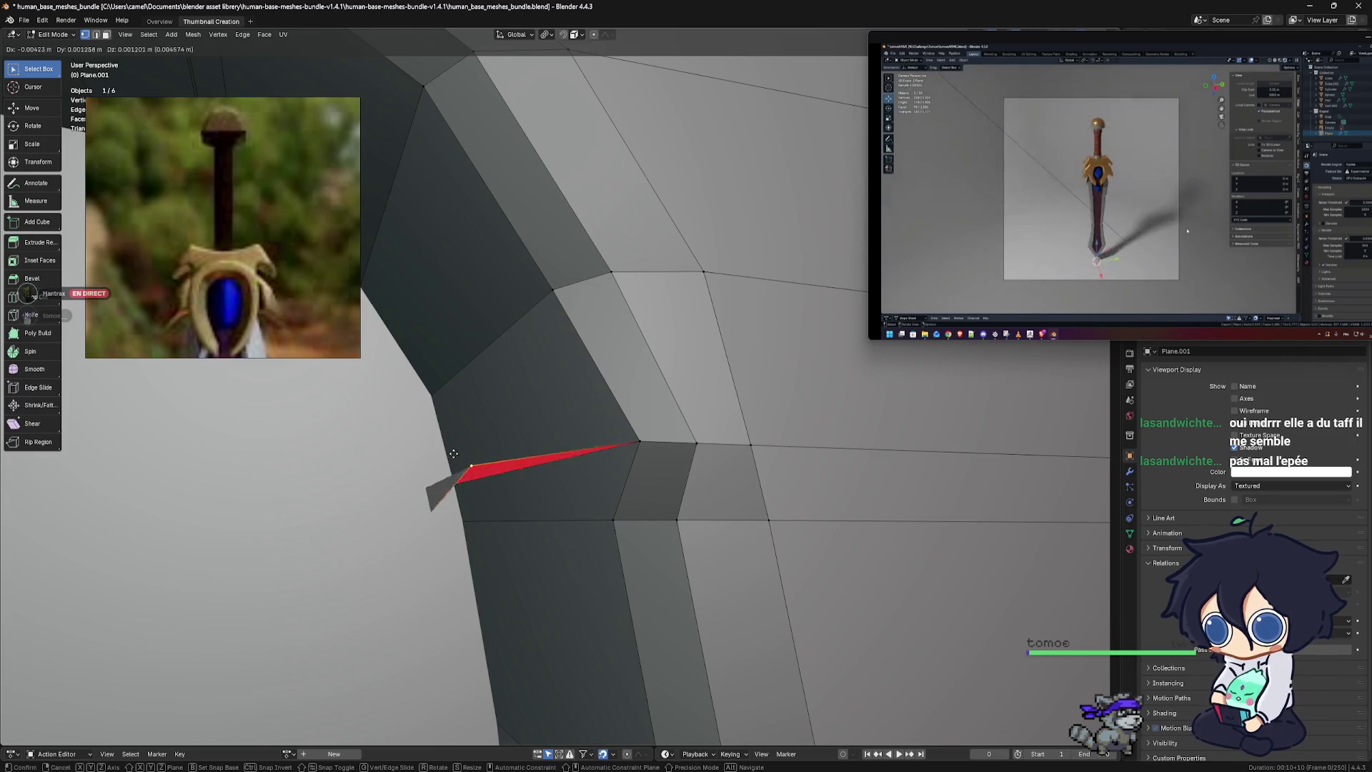
left_click(586, 503)
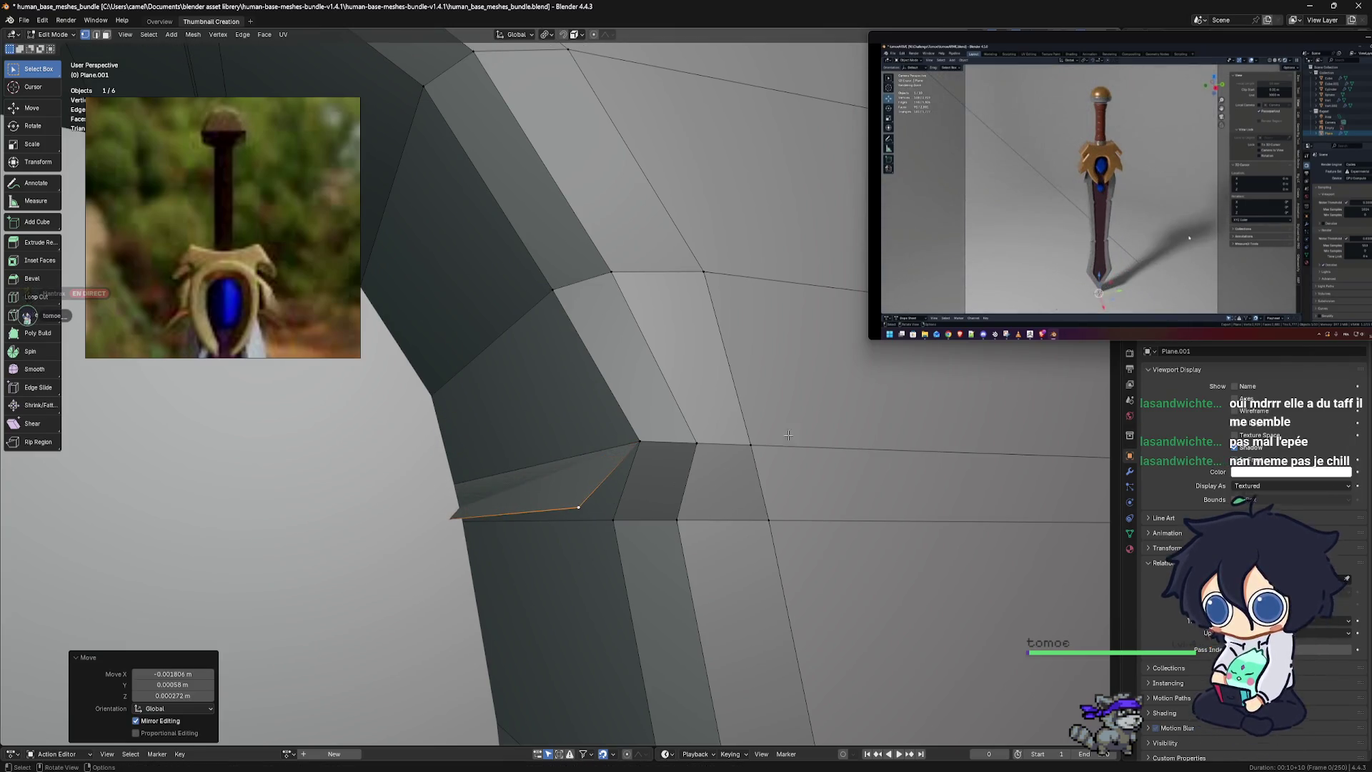
left_click_drag(868, 339, 300, 711)
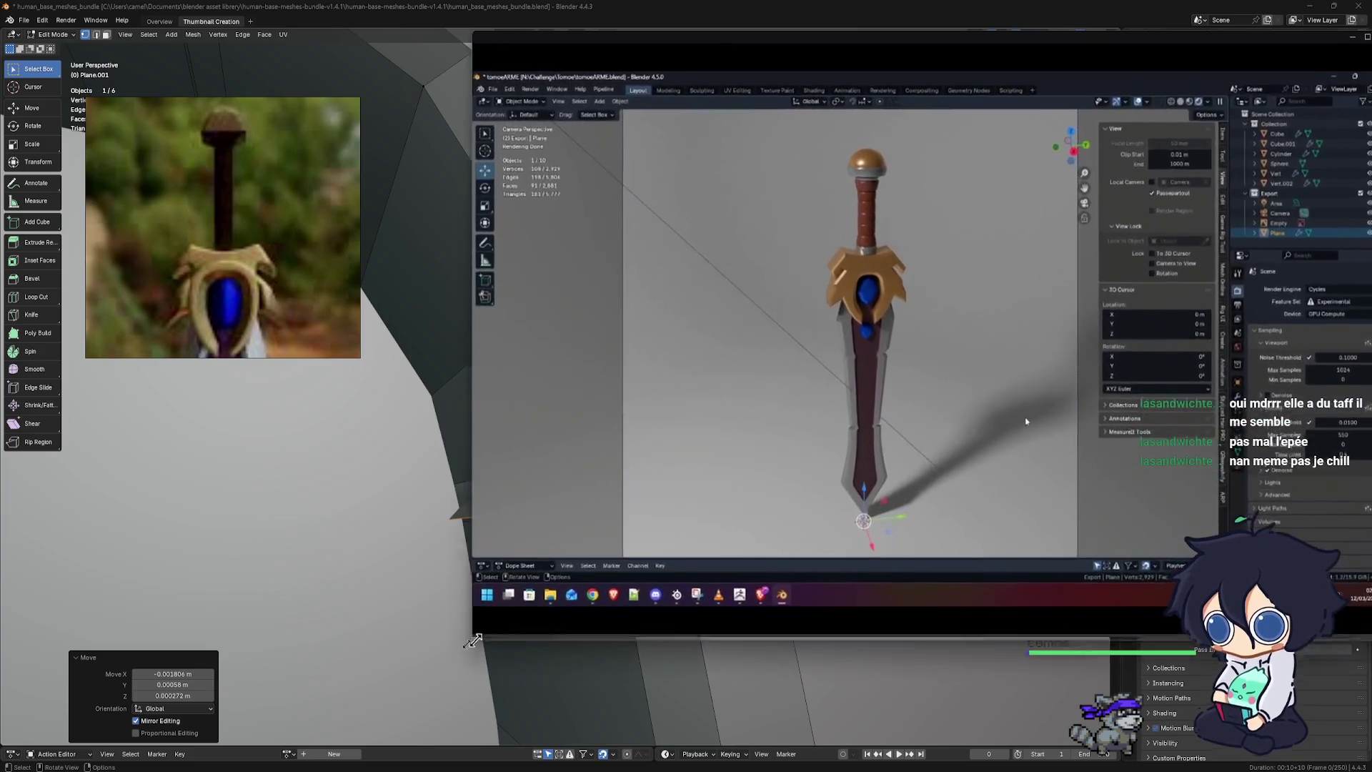
Shrink the shared sword render back to a small window over the crossguard
mouse_move(311, 688)
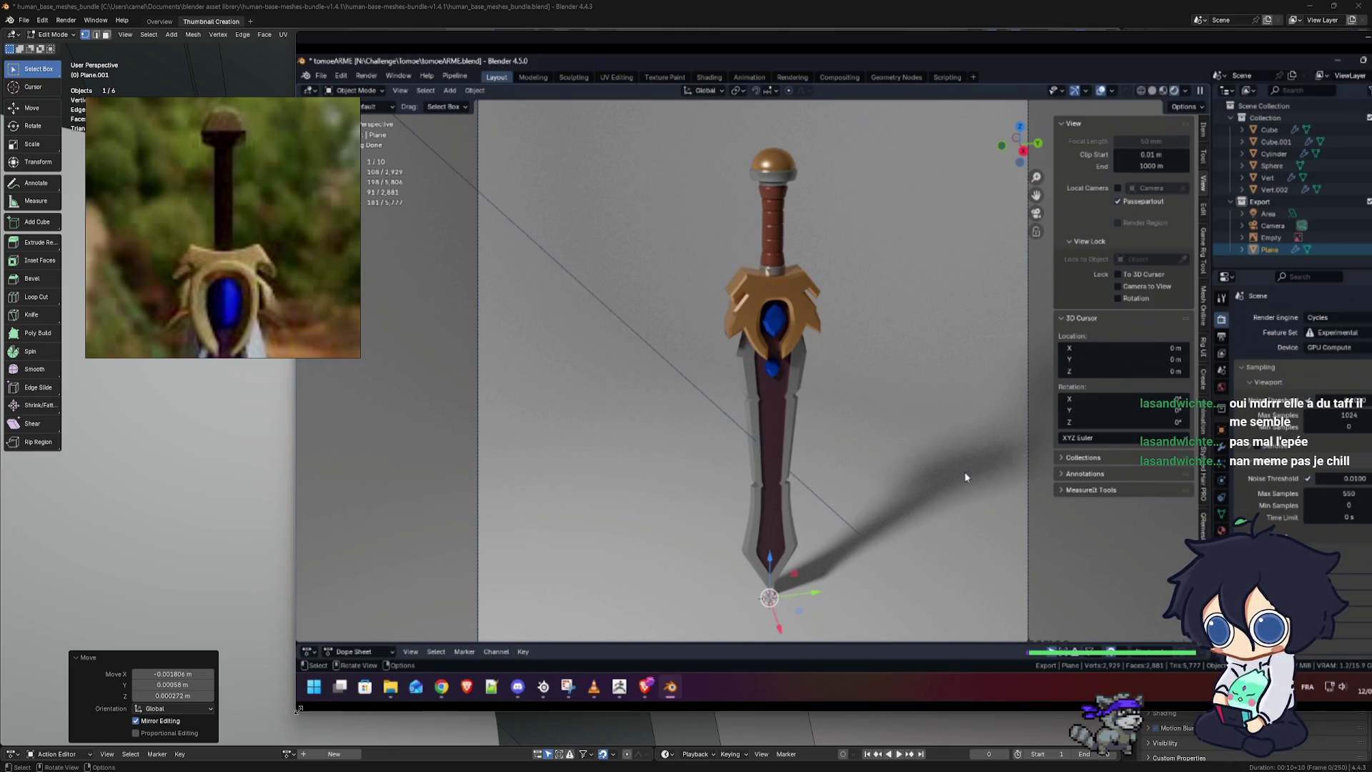
left_click_drag(298, 709, 878, 342)
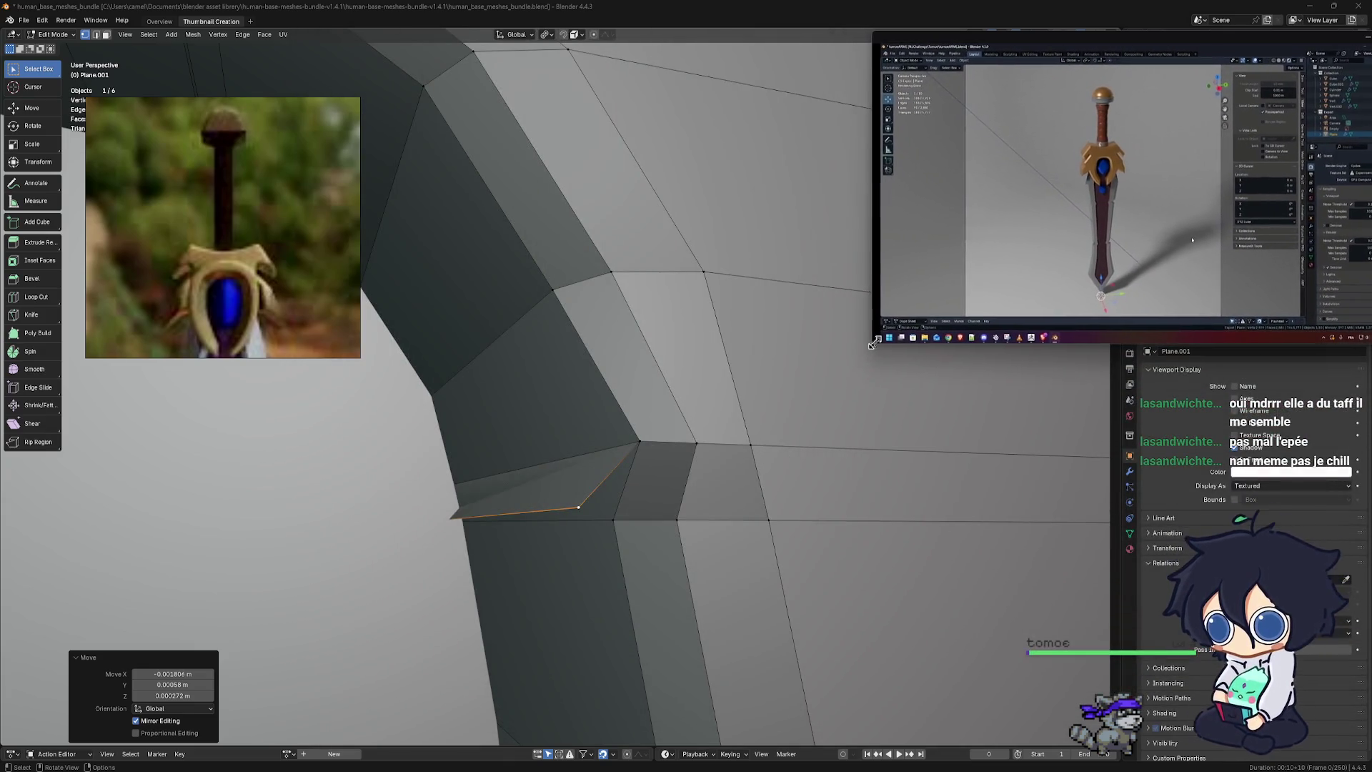
Dissolve the stray vertex on the blade
middle_click_drag(643, 429, 611, 468)
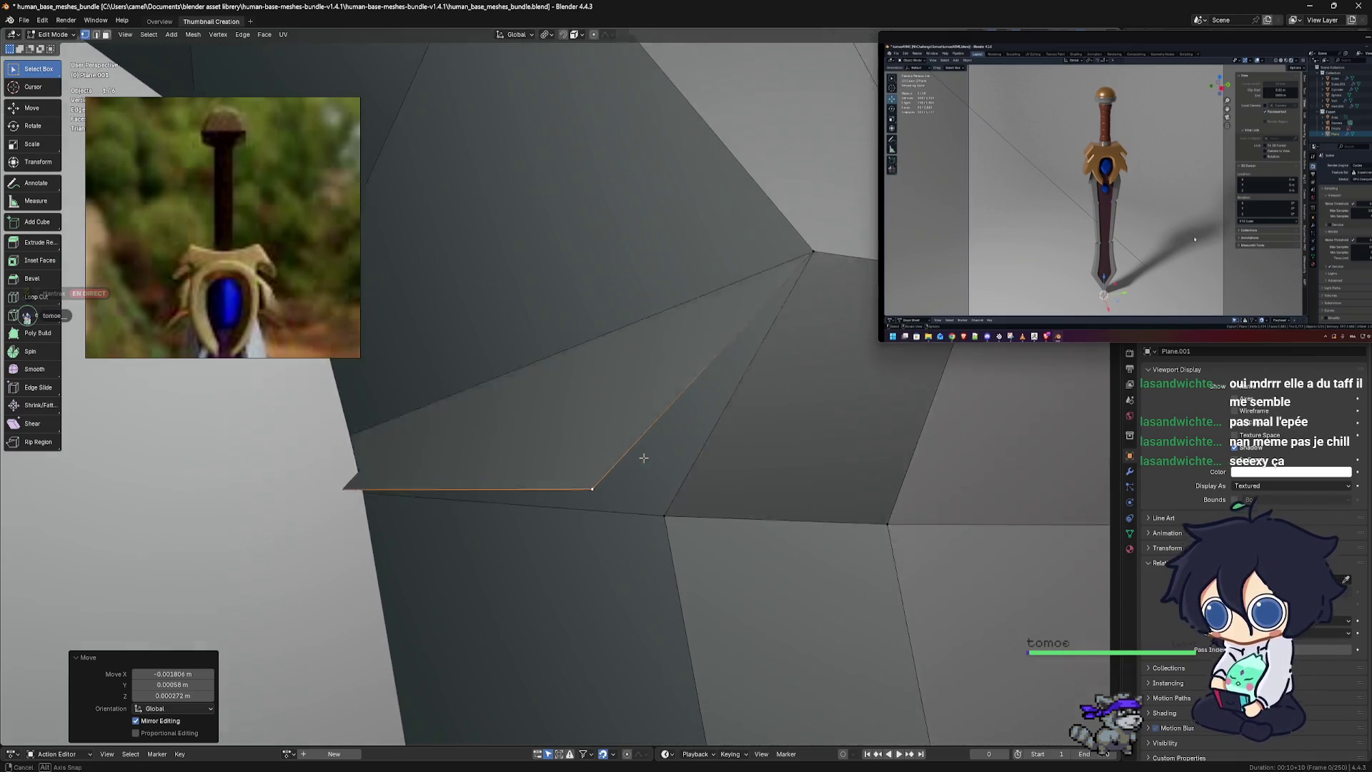
key("x")
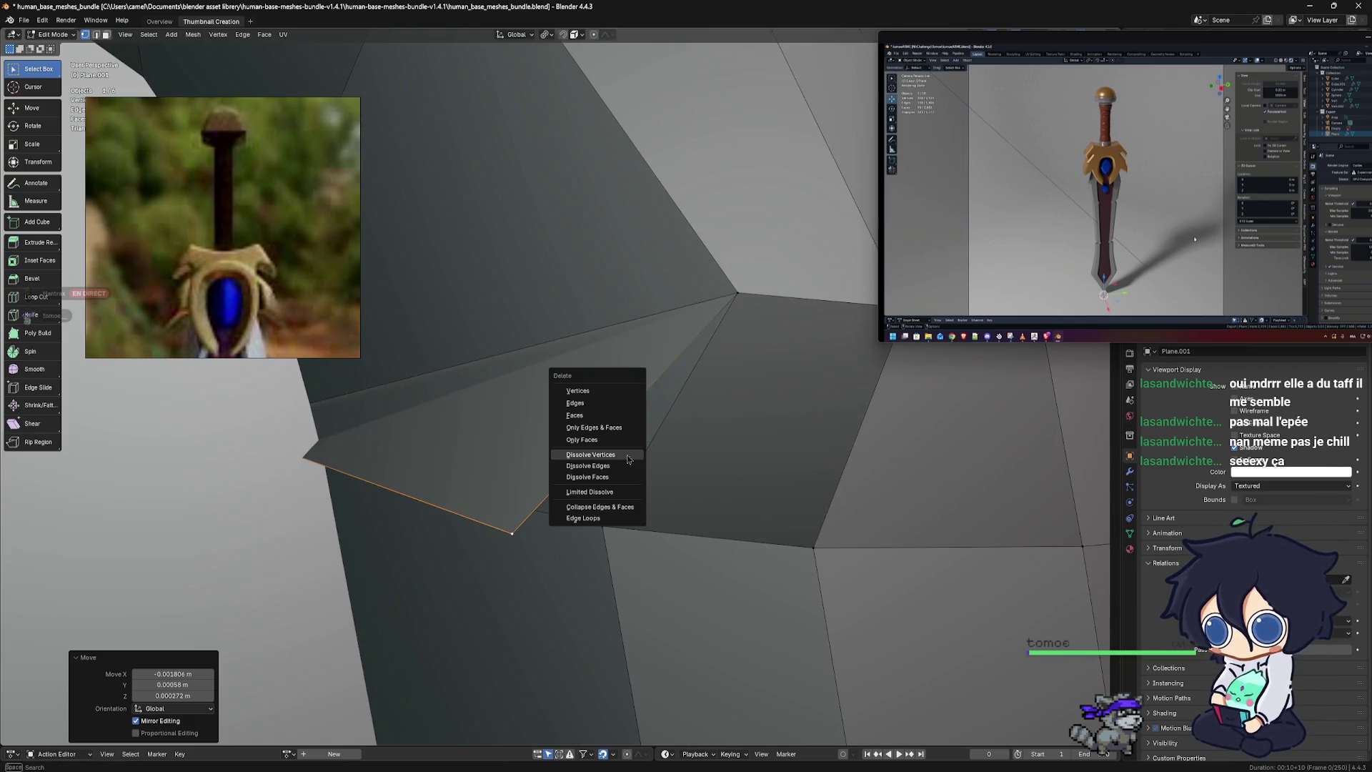
left_click(590, 455)
Slide the vertex where the edges meet leftward, then dissolve it while keeping the face
mouse_move(628, 459)
middle_mouse_down()
mouse_move(703, 461)
mouse_move(630, 413)
mouse_move(560, 458)
middle_mouse_up()
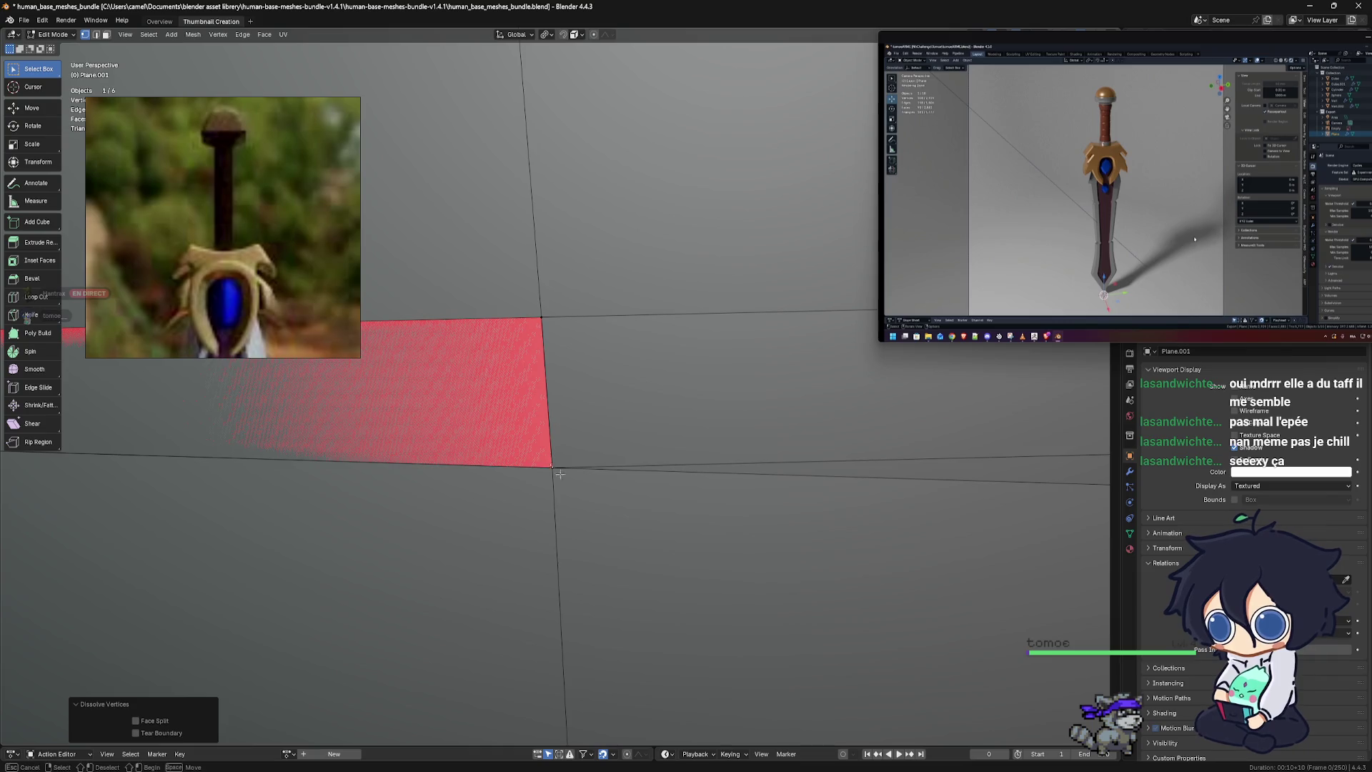
left_click(560, 474)
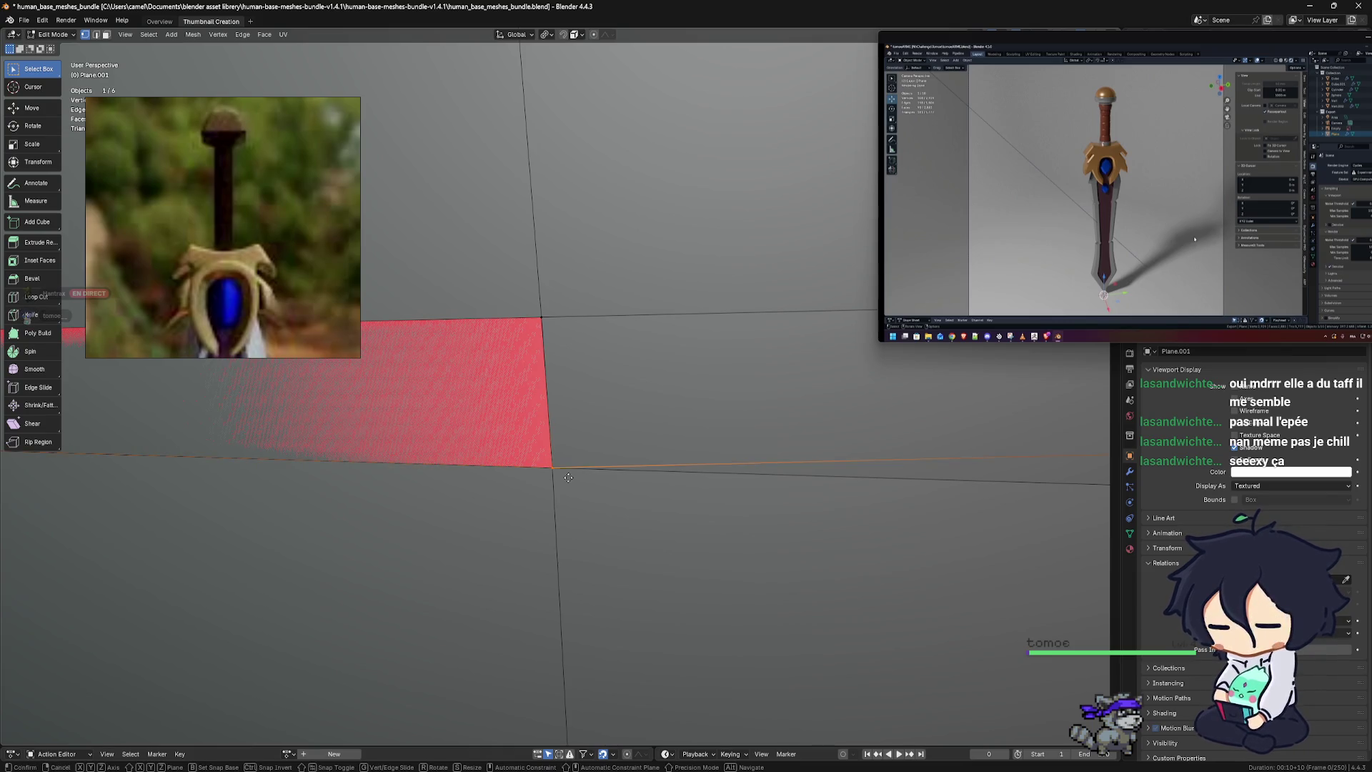
left_click(462, 437)
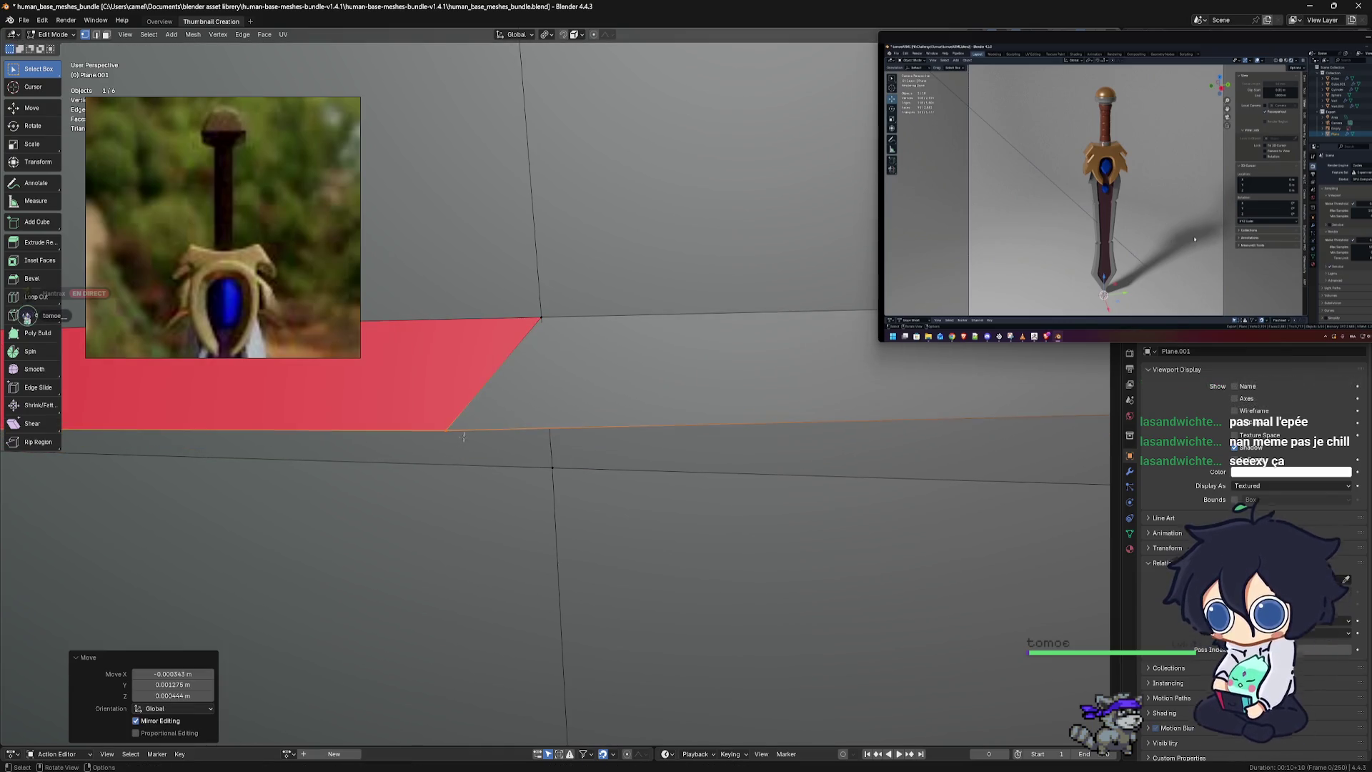
middle_click_drag(463, 438, 568, 419)
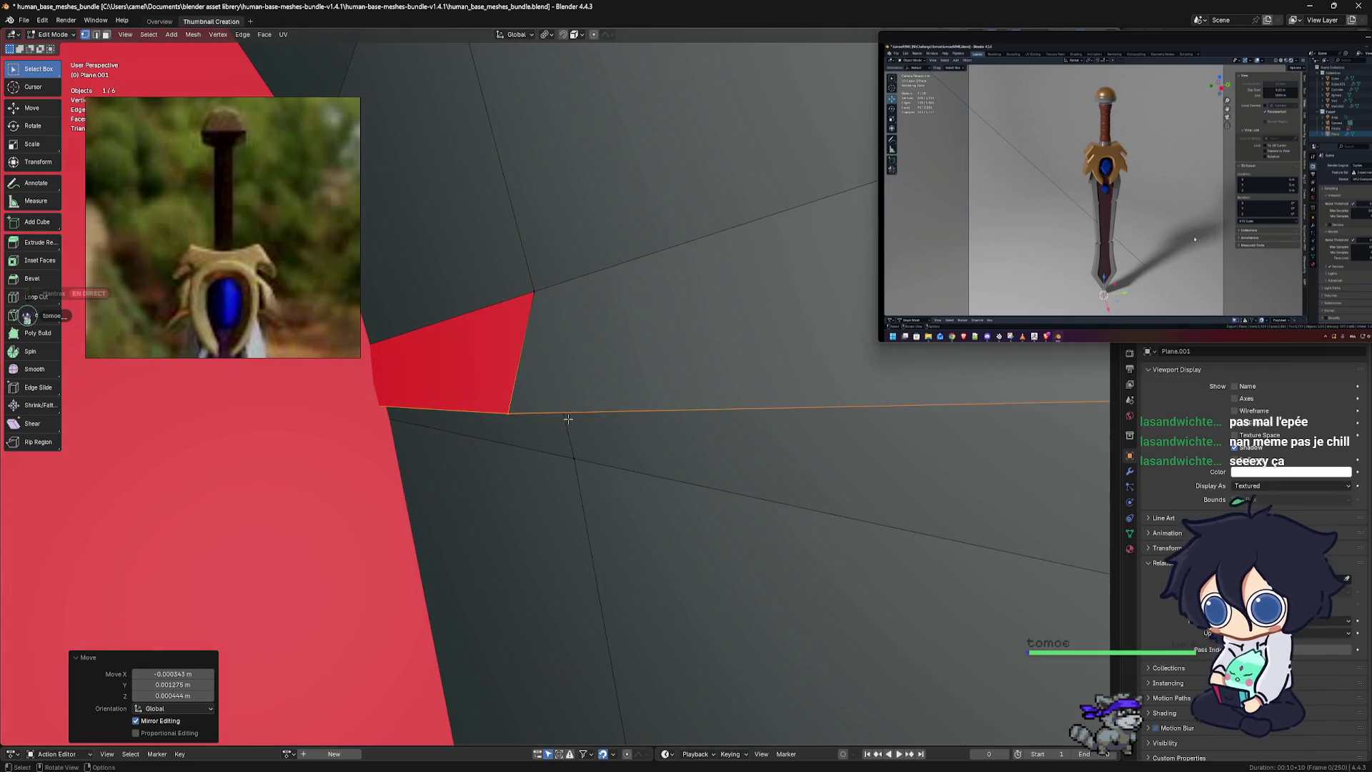
key("g")
left_click(473, 433)
key("x")
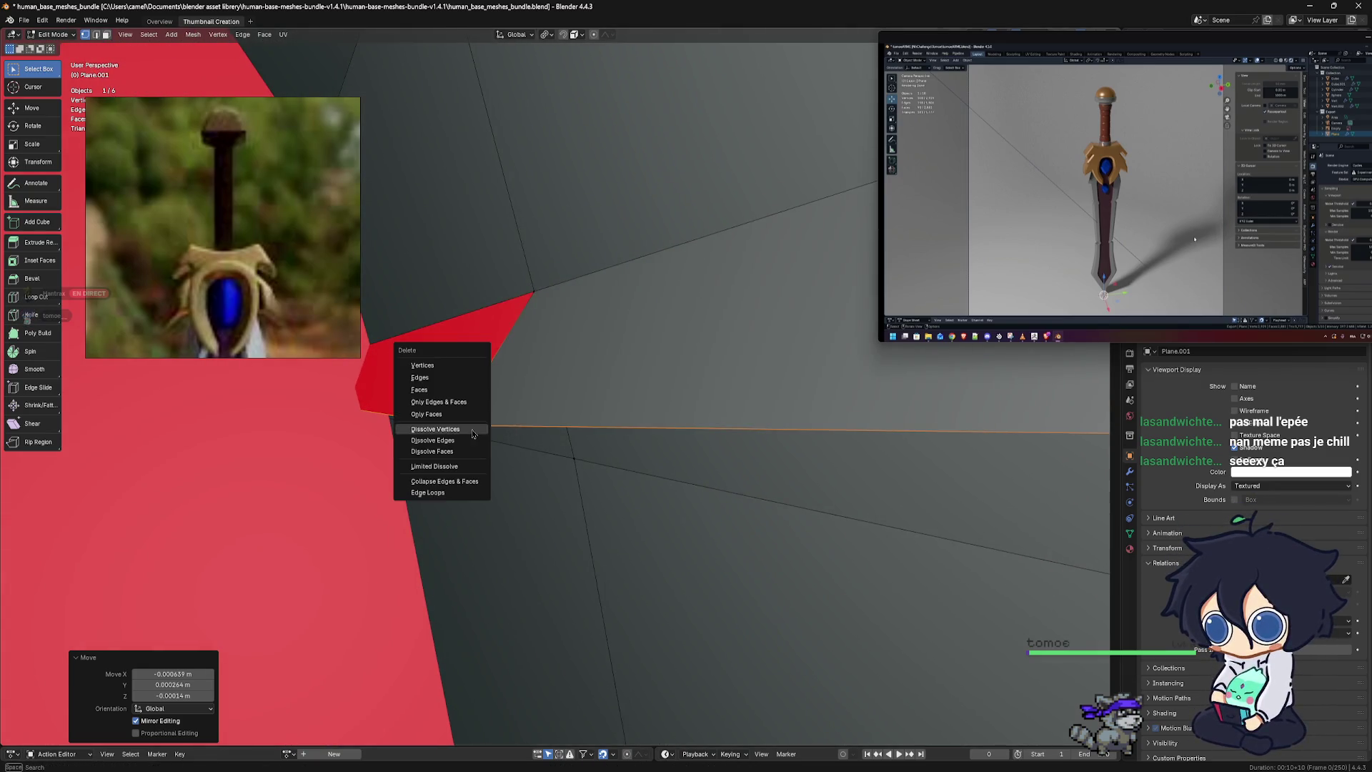
left_click(473, 429)
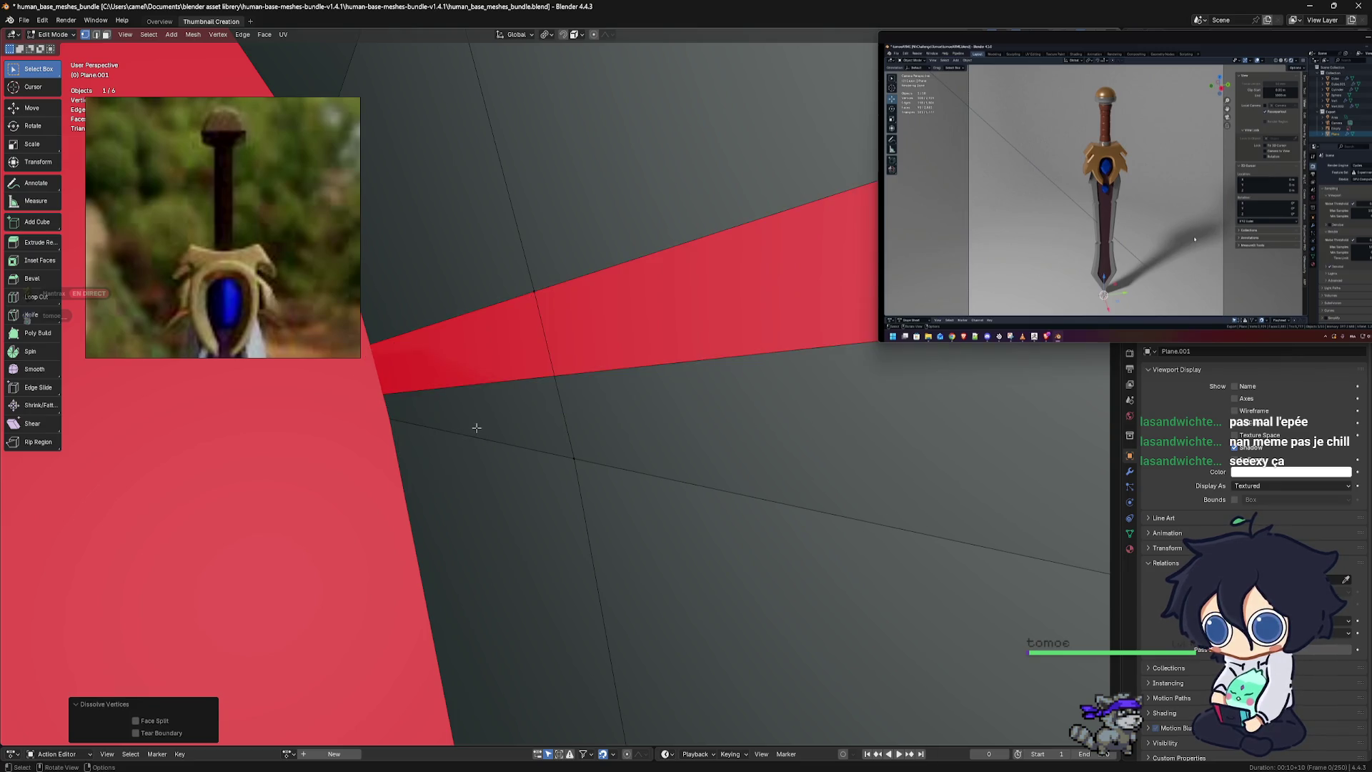
Delete the thin sliver's vertex and lower a crossguard corner vertex about 0.009 m in Z
middle_click_drag(458, 427, 713, 453)
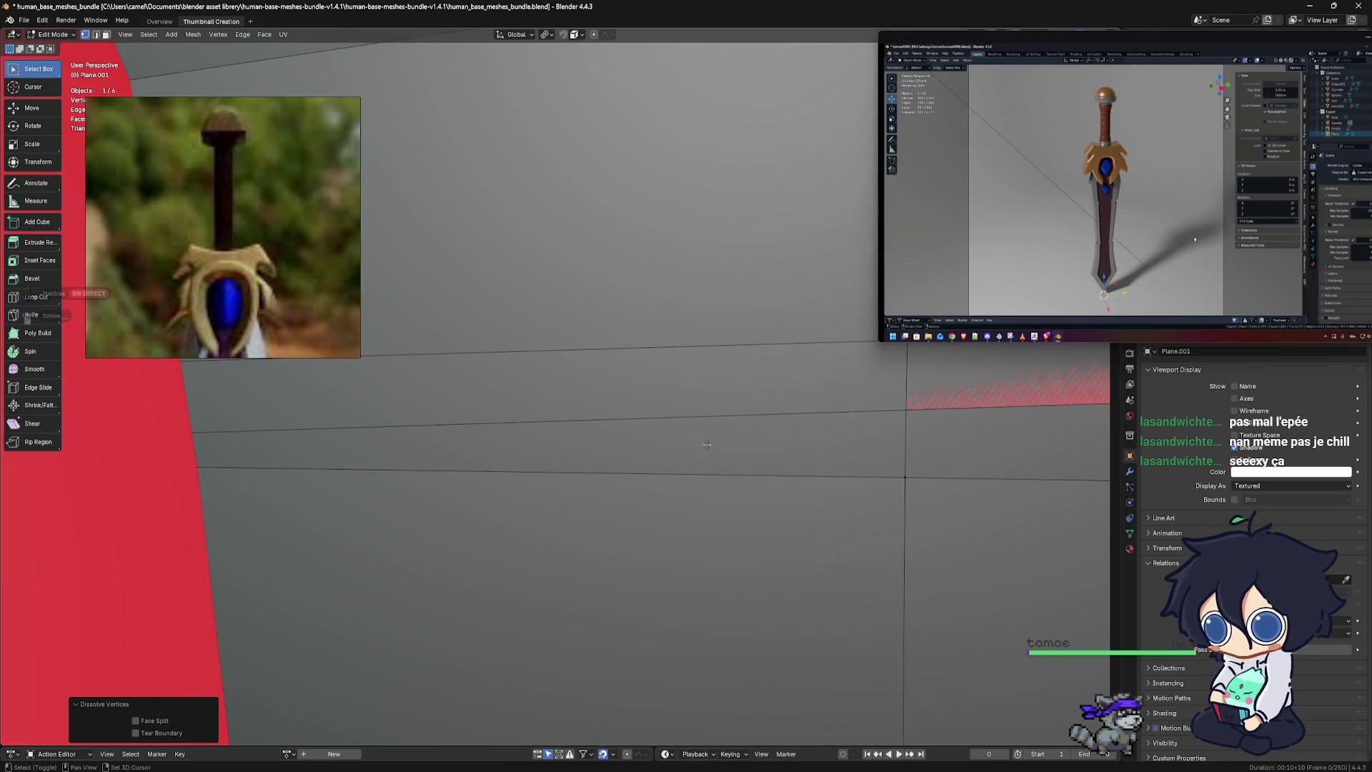
mouse_move(468, 434)
middle_mouse_down()
mouse_move(458, 463)
mouse_move(681, 488)
middle_mouse_up()
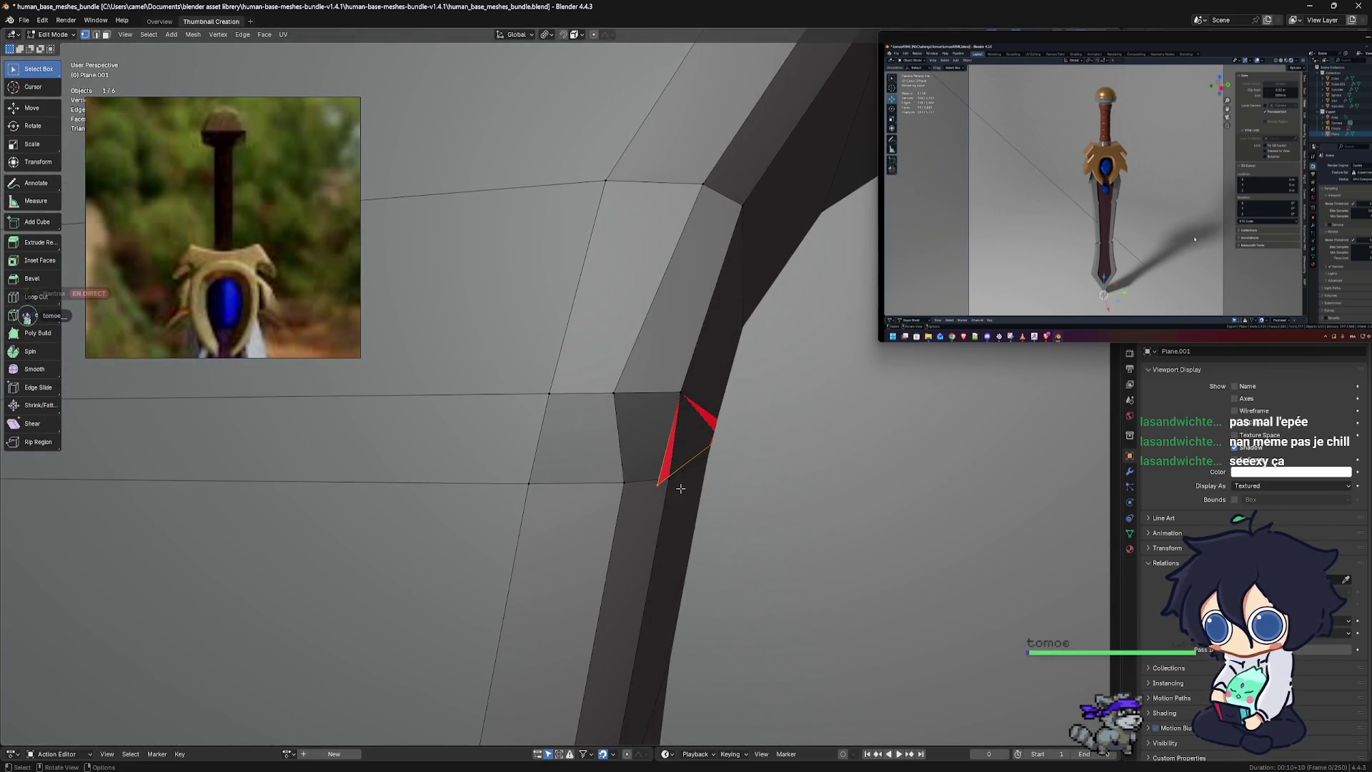
left_click(658, 430)
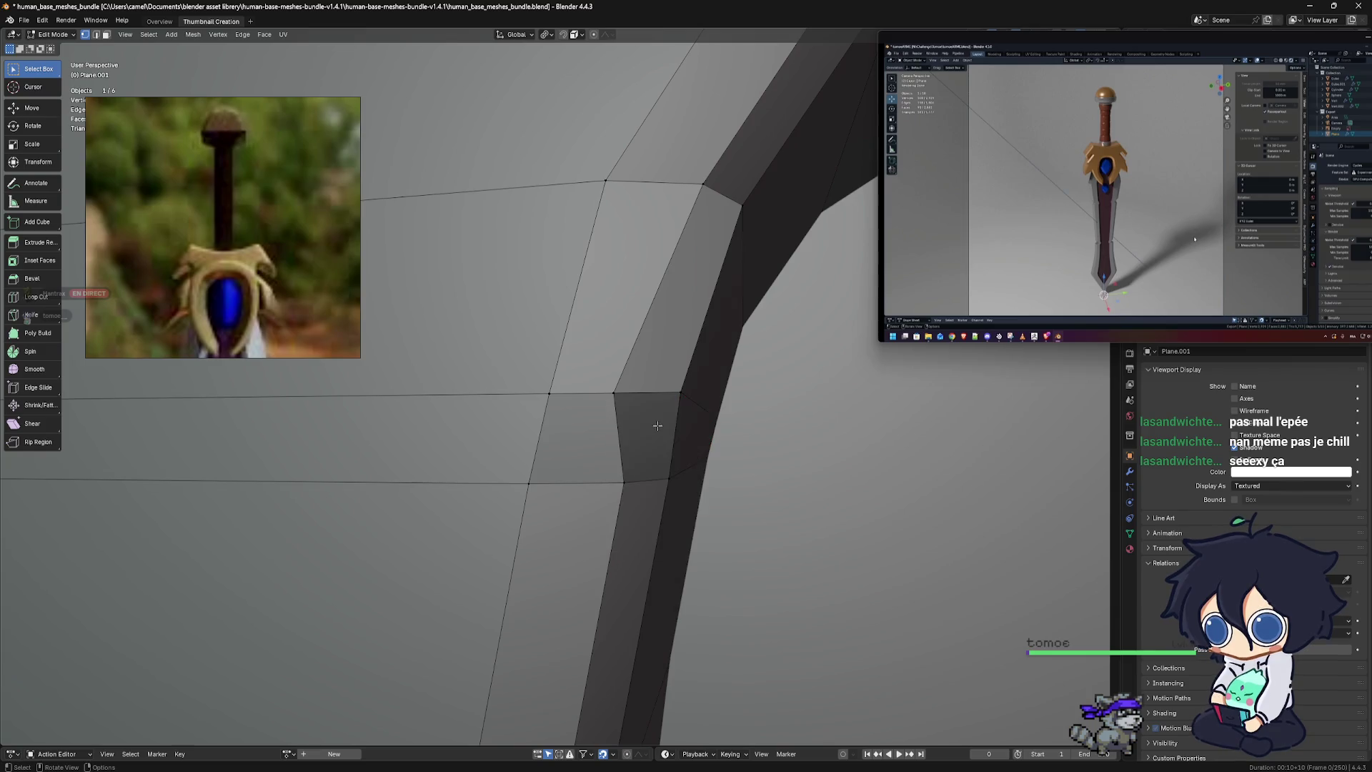
mouse_move(753, 472)
middle_mouse_down()
mouse_move(573, 392)
mouse_move(418, 490)
mouse_move(630, 361)
mouse_move(390, 453)
mouse_move(582, 398)
middle_mouse_up()
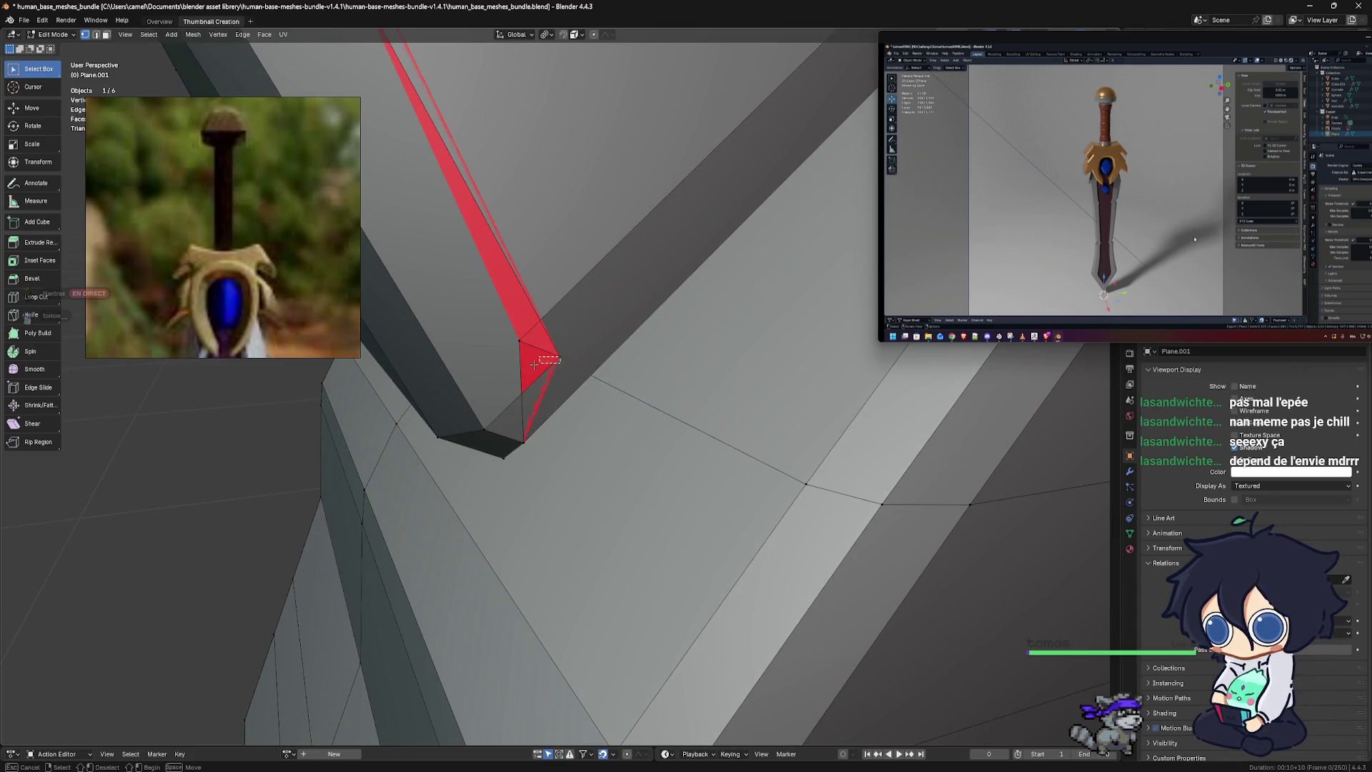
middle_click_drag(552, 365, 611, 358)
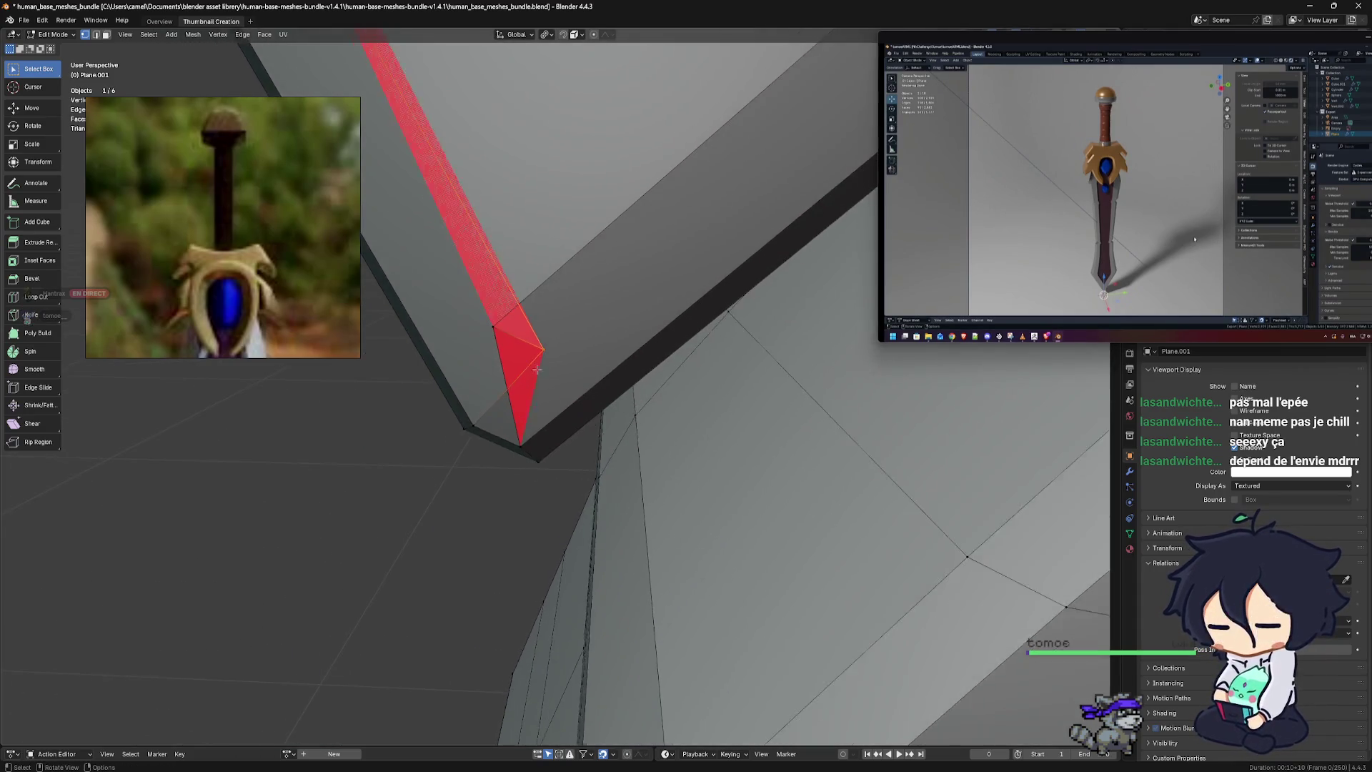
key("g")
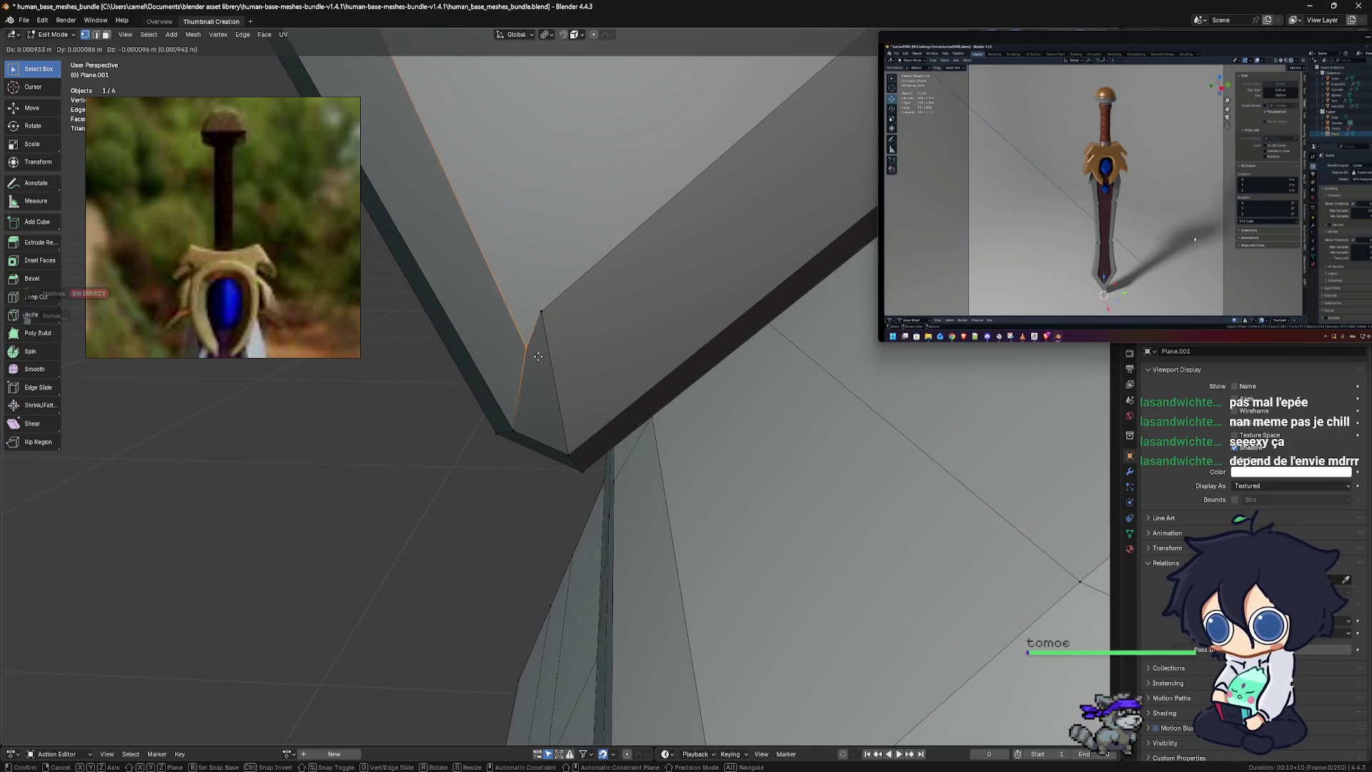
left_click(514, 354)
mouse_move(514, 354)
middle_mouse_down()
mouse_move(640, 361)
mouse_move(654, 385)
middle_mouse_up()
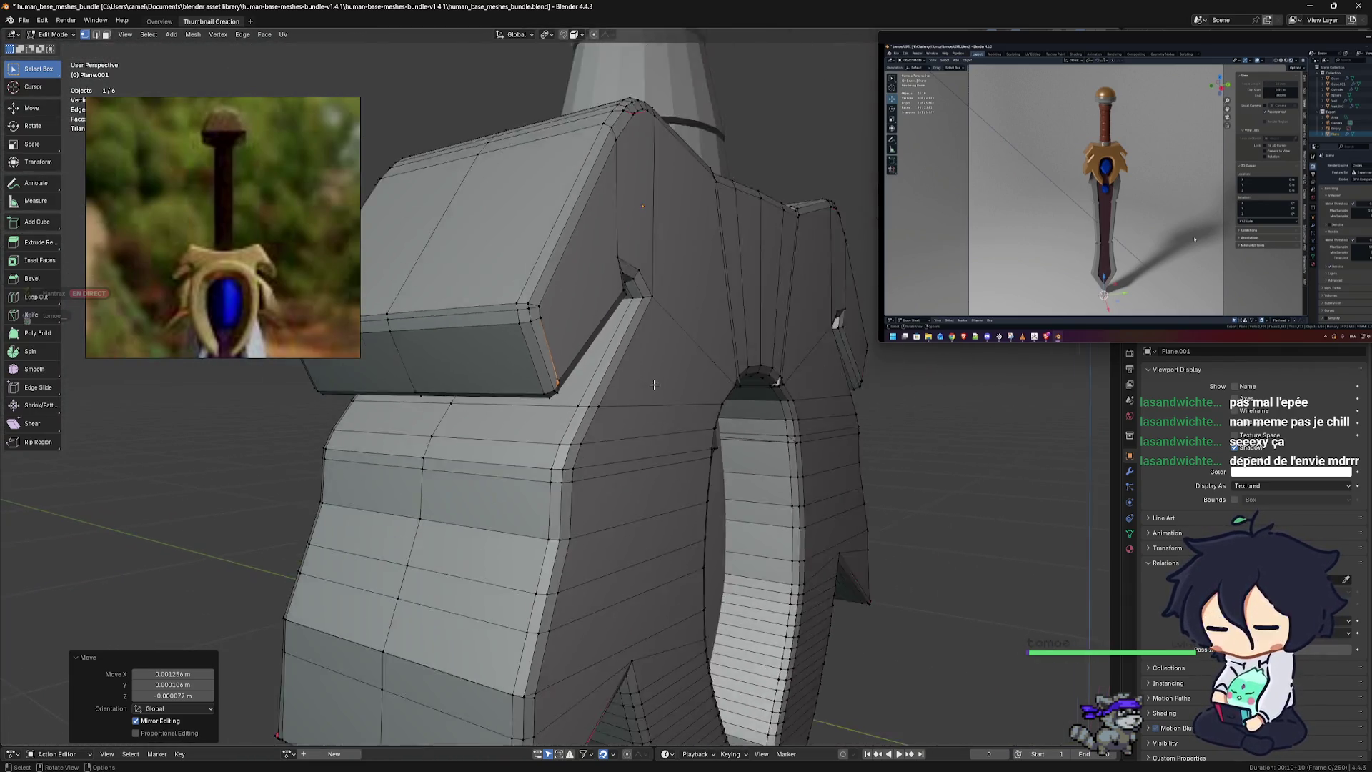
scroll(654, 385, "down", 3)
Move the vertex at the blade's base corner into place
mouse_move(653, 384)
middle_mouse_down()
mouse_move(802, 491)
mouse_move(745, 466)
middle_mouse_up()
scroll(746, 466, "down", 3)
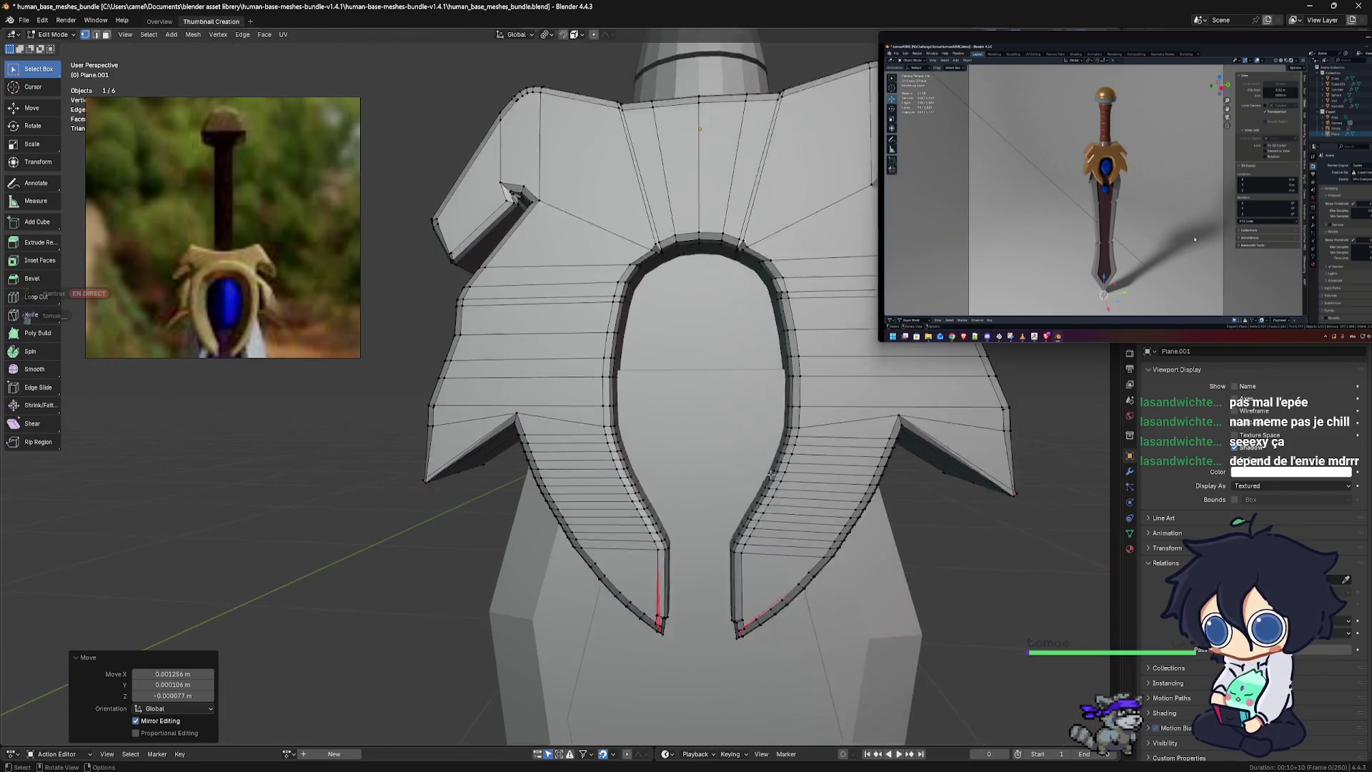
scroll(746, 467, "down", 3)
scroll(745, 466, "up", 6)
mouse_move(745, 467)
middle_mouse_down()
mouse_move(724, 441)
mouse_move(640, 435)
mouse_move(606, 415)
middle_mouse_up()
scroll(639, 435, "up", 3)
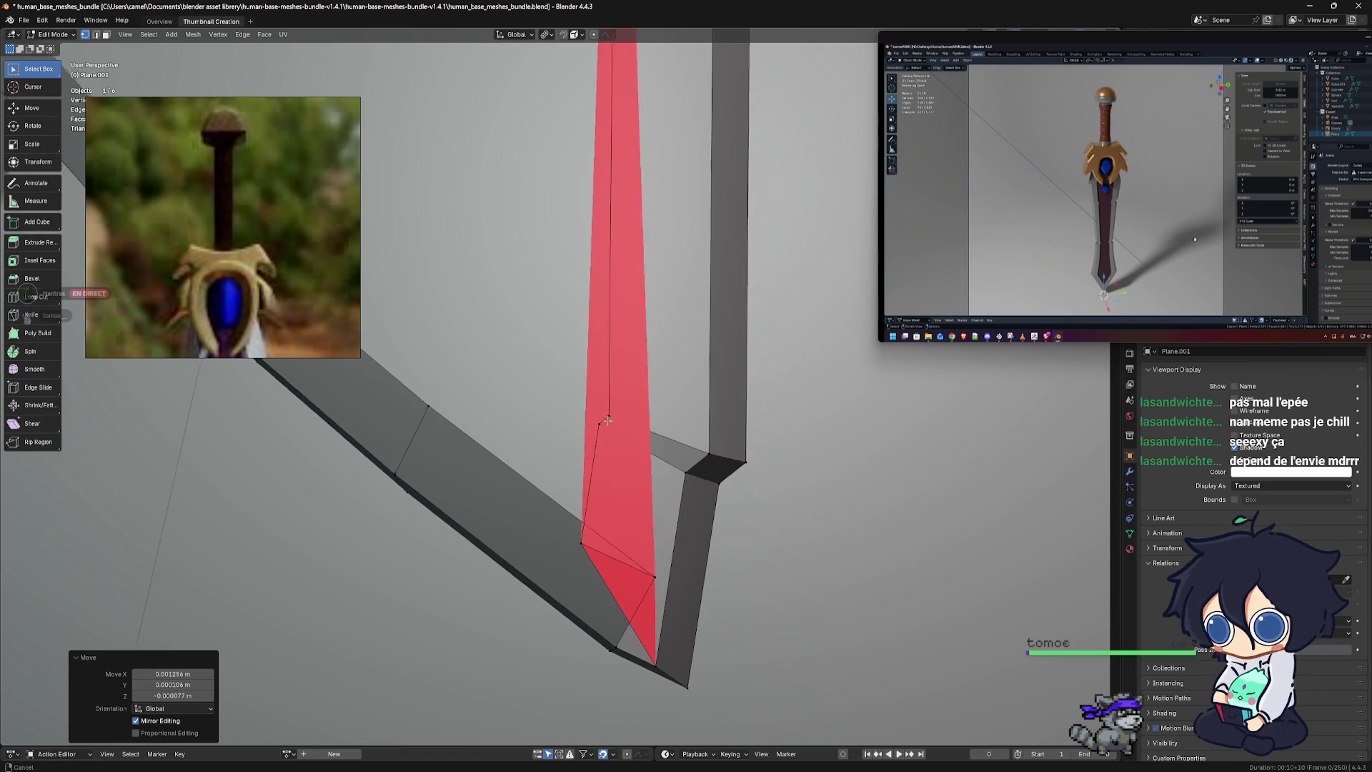
mouse_move(606, 415)
middle_mouse_down()
mouse_move(633, 486)
mouse_move(556, 433)
middle_mouse_up()
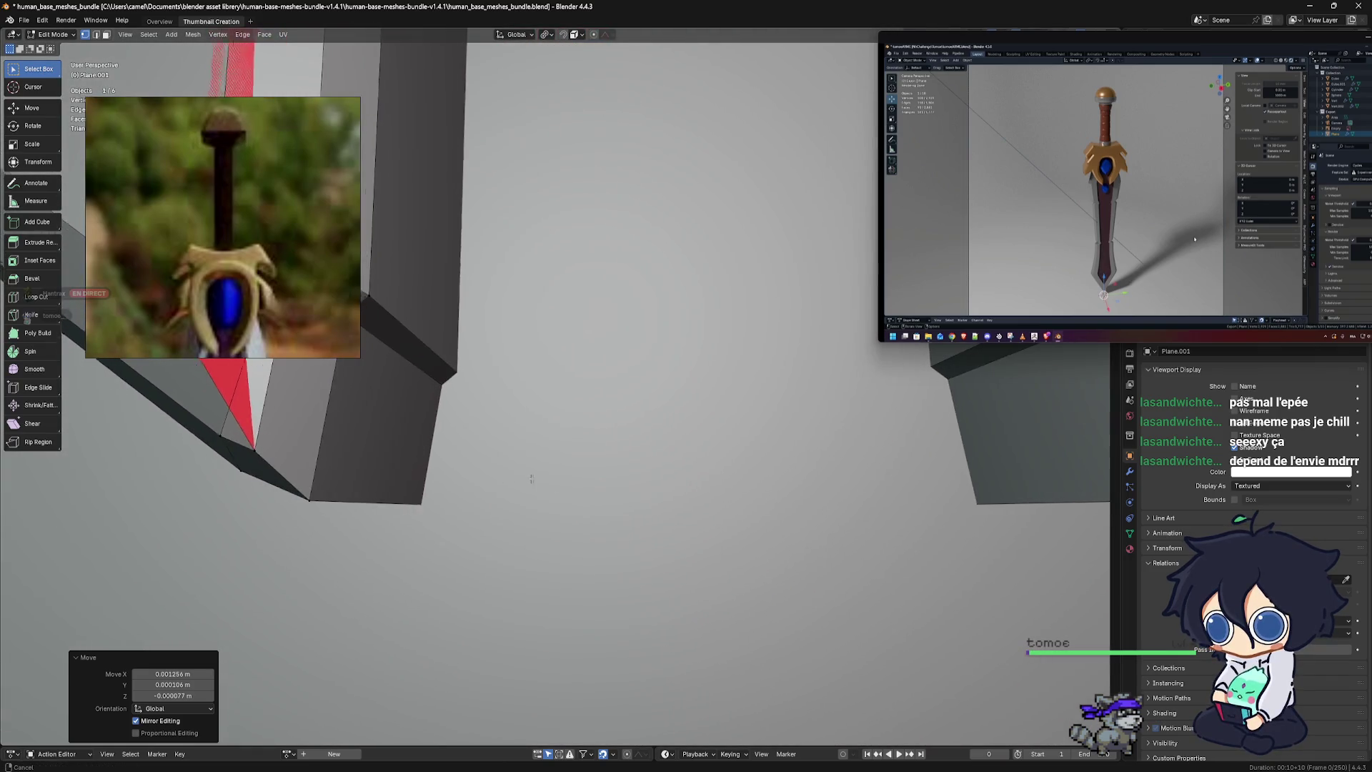
left_click(535, 377)
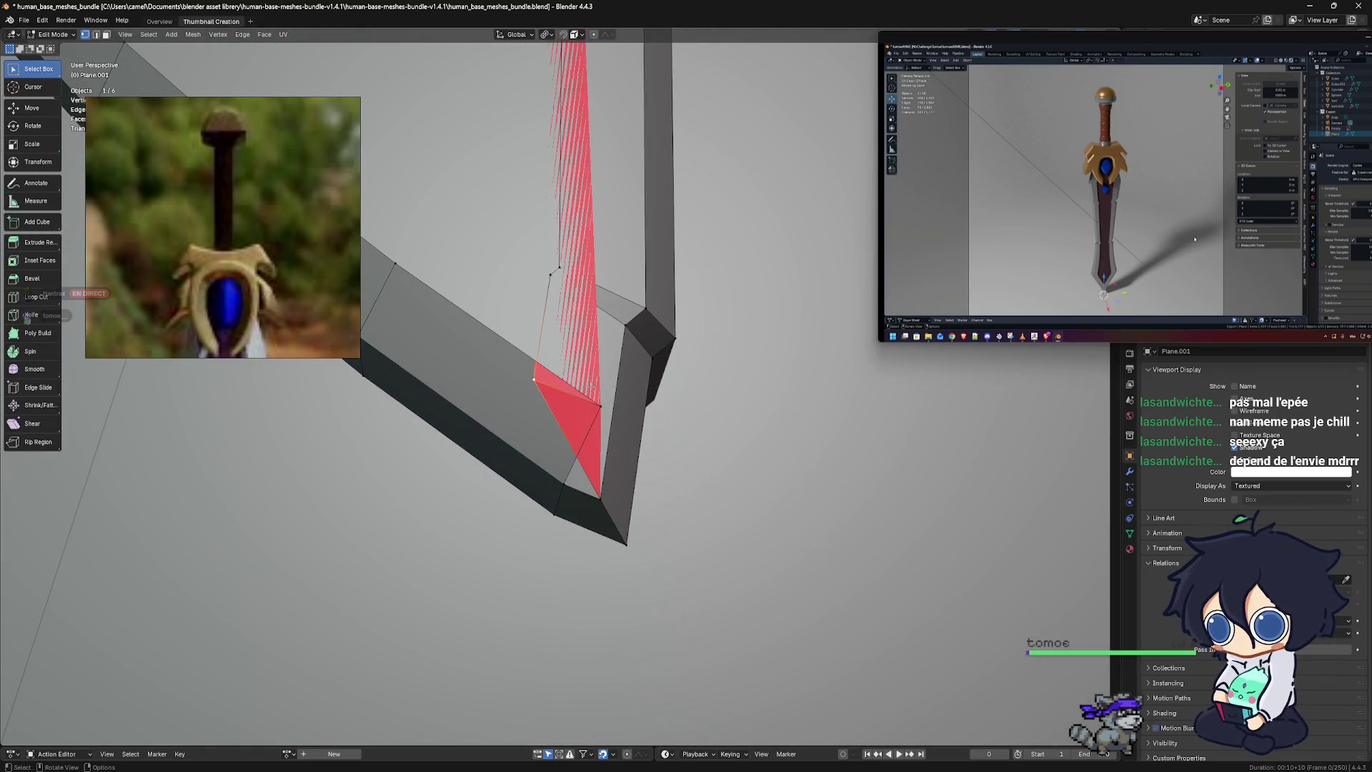
key("g")
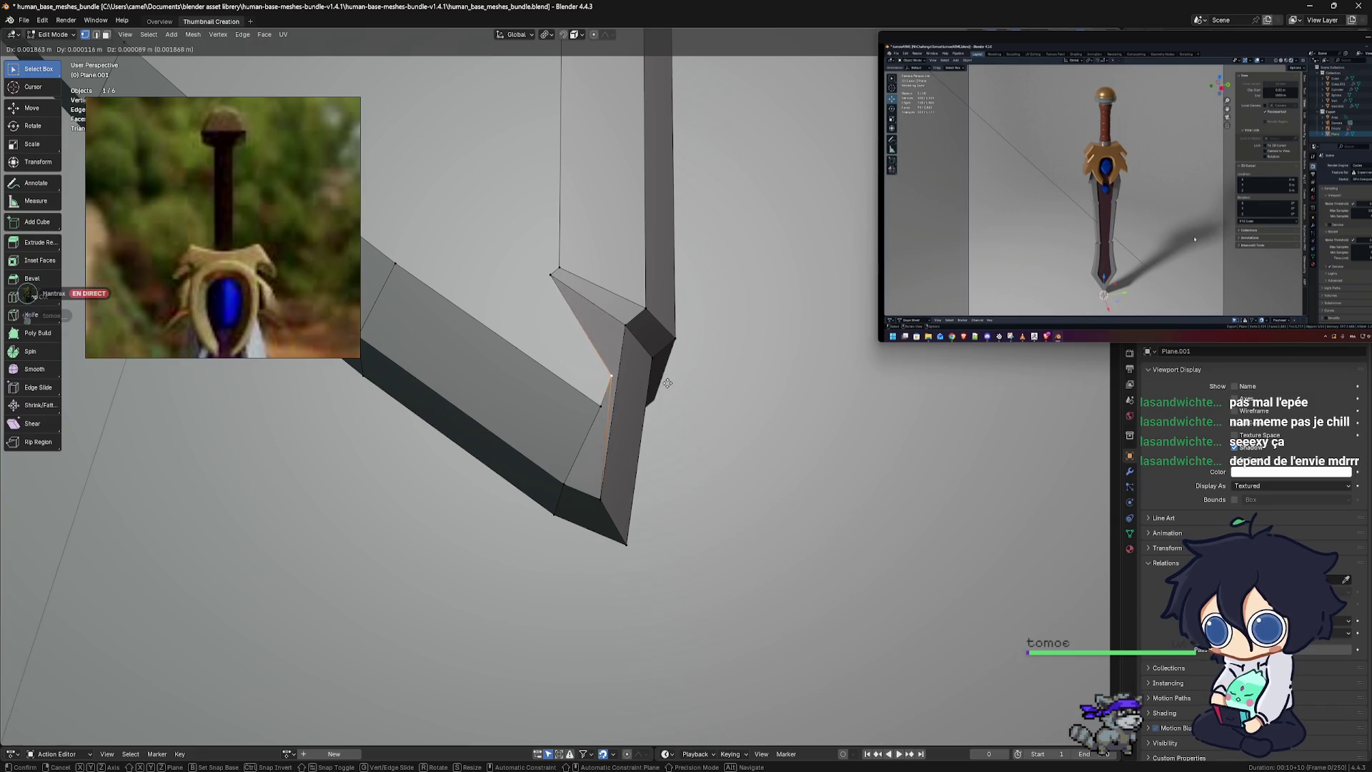
left_click(666, 383)
Reposition two vertices along the red-marked edge so it runs cleanly into the guard
scroll(667, 382, "up", 5)
mouse_move(667, 382)
middle_mouse_down()
mouse_move(724, 412)
mouse_move(646, 430)
mouse_move(707, 413)
mouse_move(672, 412)
middle_mouse_up()
middle_click_drag(789, 410, 619, 423)
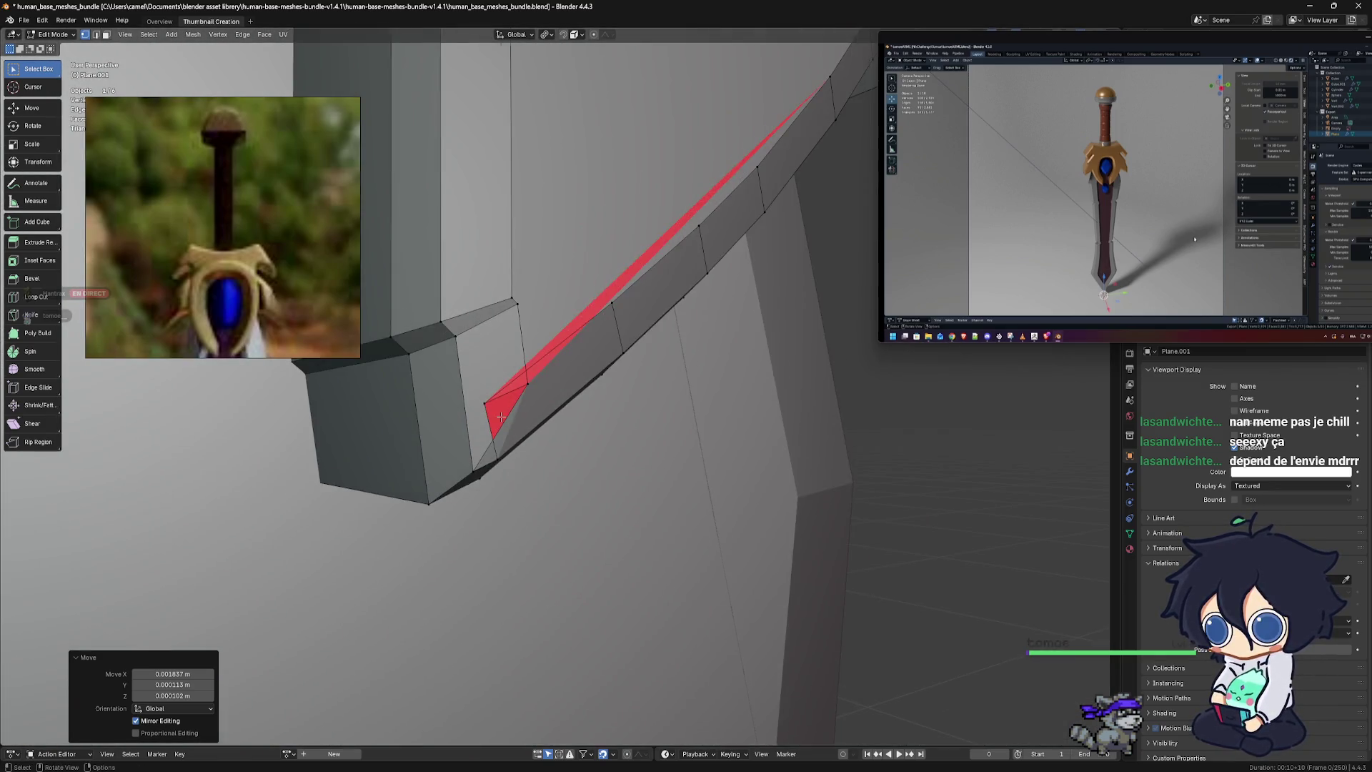
mouse_move(619, 423)
middle_mouse_down()
mouse_move(516, 425)
mouse_move(632, 431)
middle_mouse_up()
key("g")
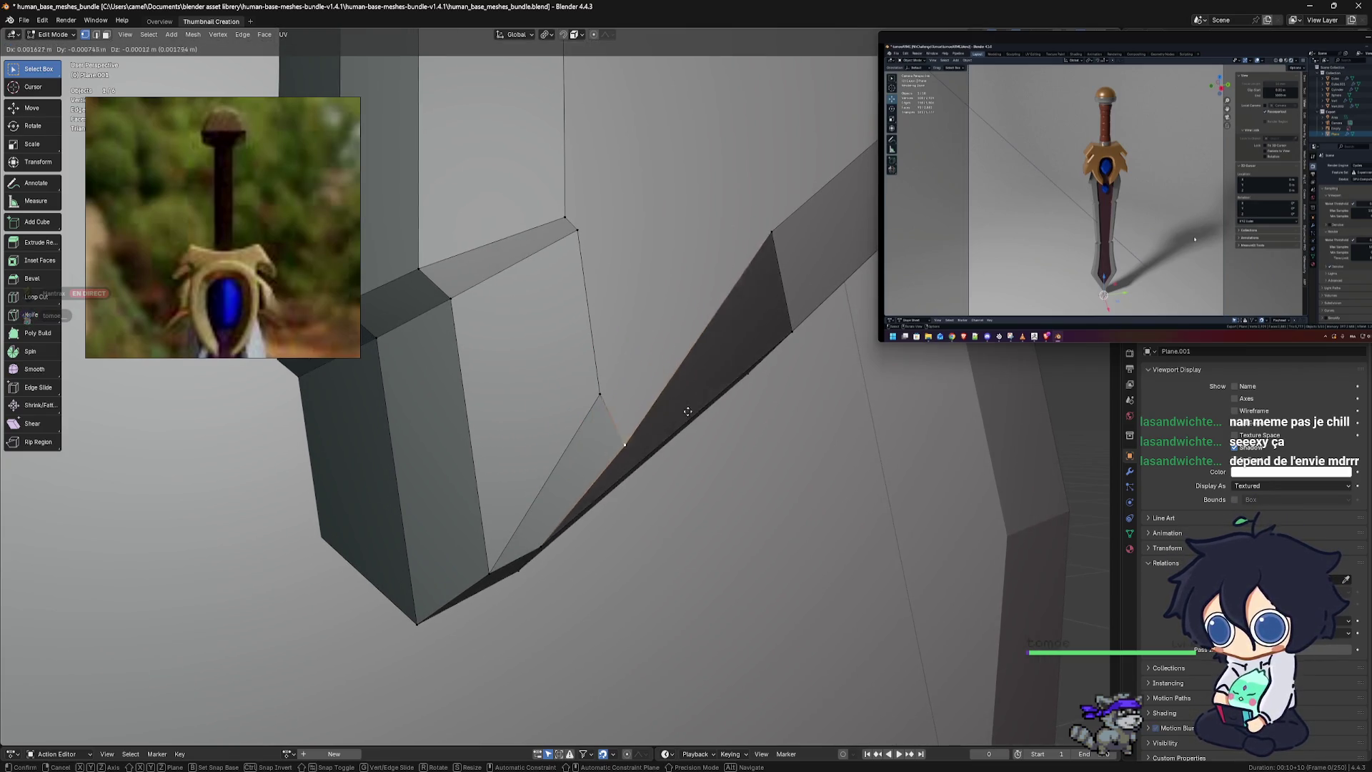
left_click(680, 384)
mouse_move(681, 384)
middle_mouse_down()
mouse_move(600, 428)
mouse_move(611, 445)
mouse_move(640, 413)
mouse_move(706, 478)
middle_mouse_up()
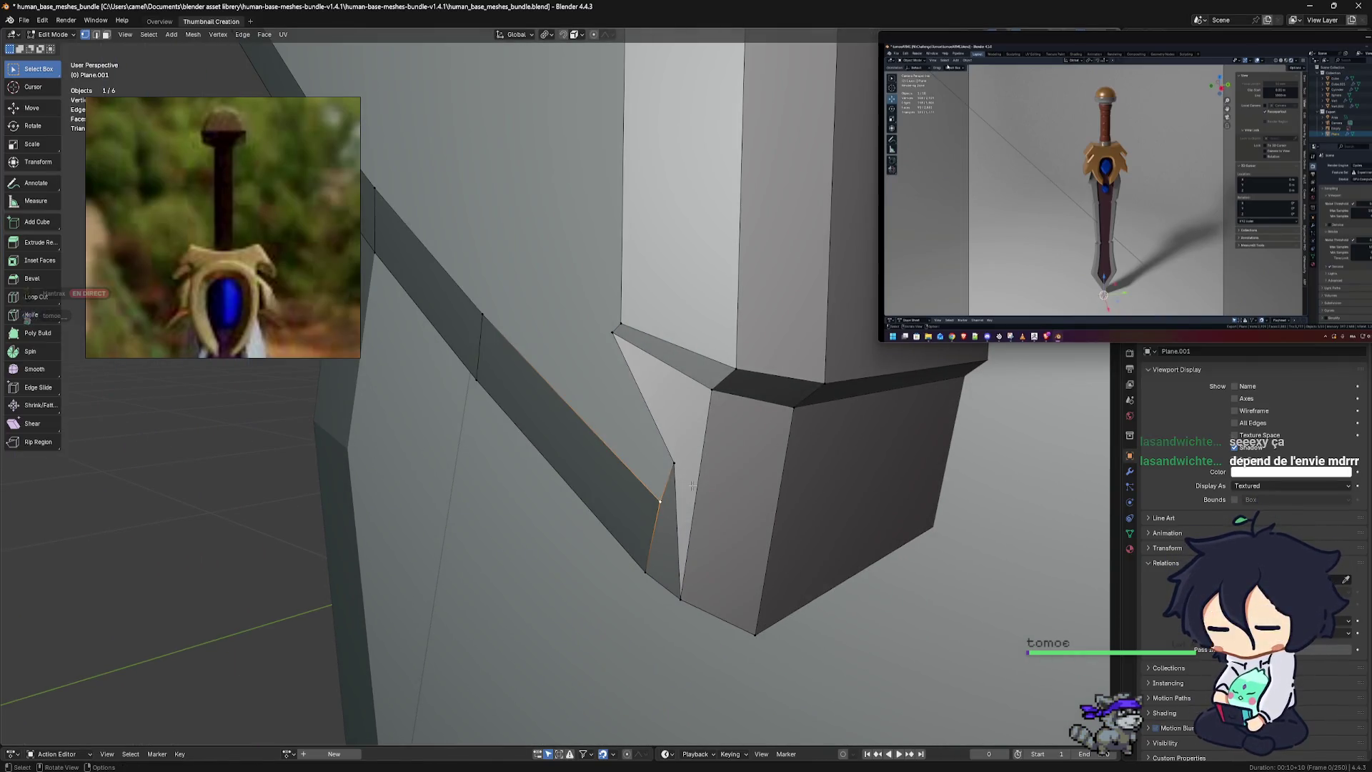
key("g")
left_click(674, 467)
Shift another crossguard vertex about -0.0094 m along X
mouse_move(675, 467)
middle_mouse_down()
mouse_move(705, 477)
mouse_move(766, 461)
middle_mouse_up()
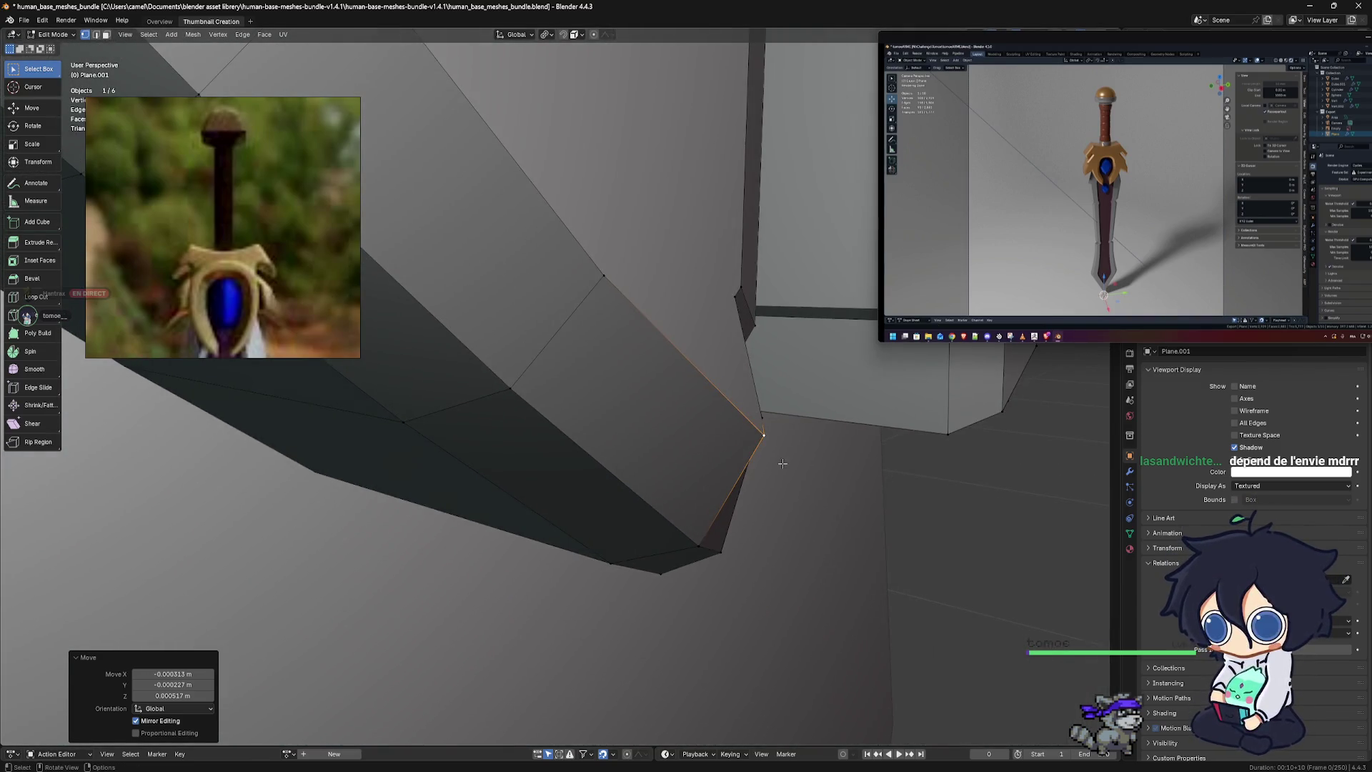
key("g")
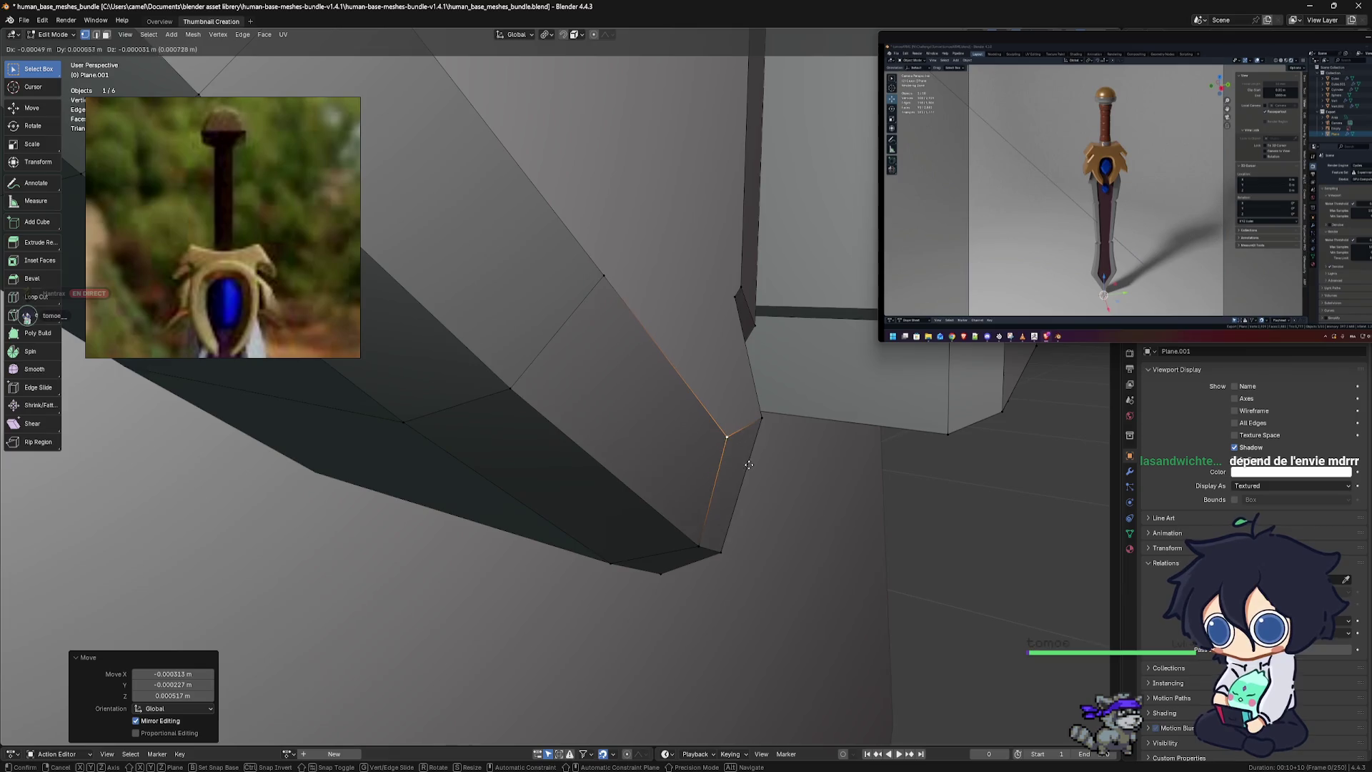
left_click(749, 464)
mouse_move(749, 465)
middle_mouse_down()
mouse_move(682, 479)
mouse_move(580, 427)
mouse_move(712, 407)
mouse_move(696, 408)
mouse_move(710, 457)
mouse_move(678, 452)
middle_mouse_up()
scroll(682, 480, "down", 5)
scroll(579, 427, "up", 5)
scroll(579, 427, "up", 5)
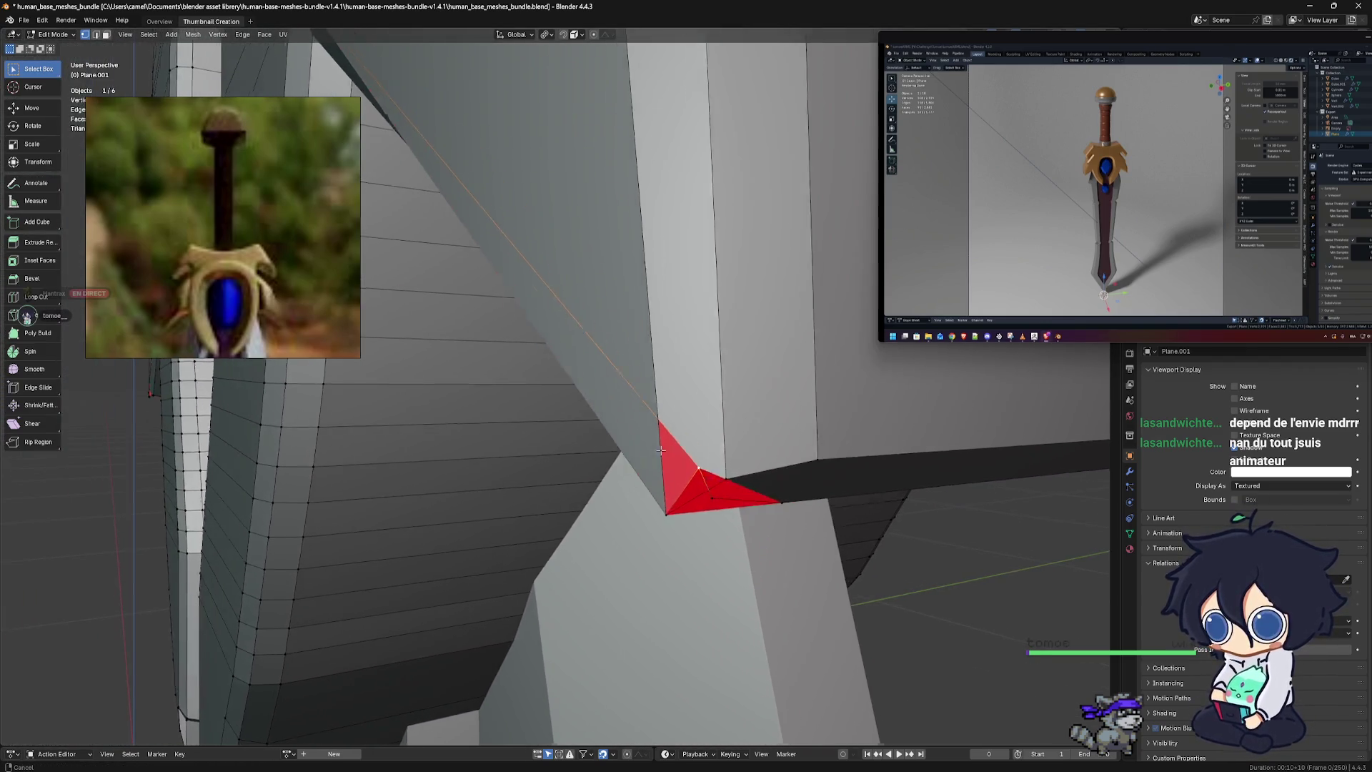
Move two blade–guard junction vertices, one down-left and one up-left, to close the gaps
key("g")
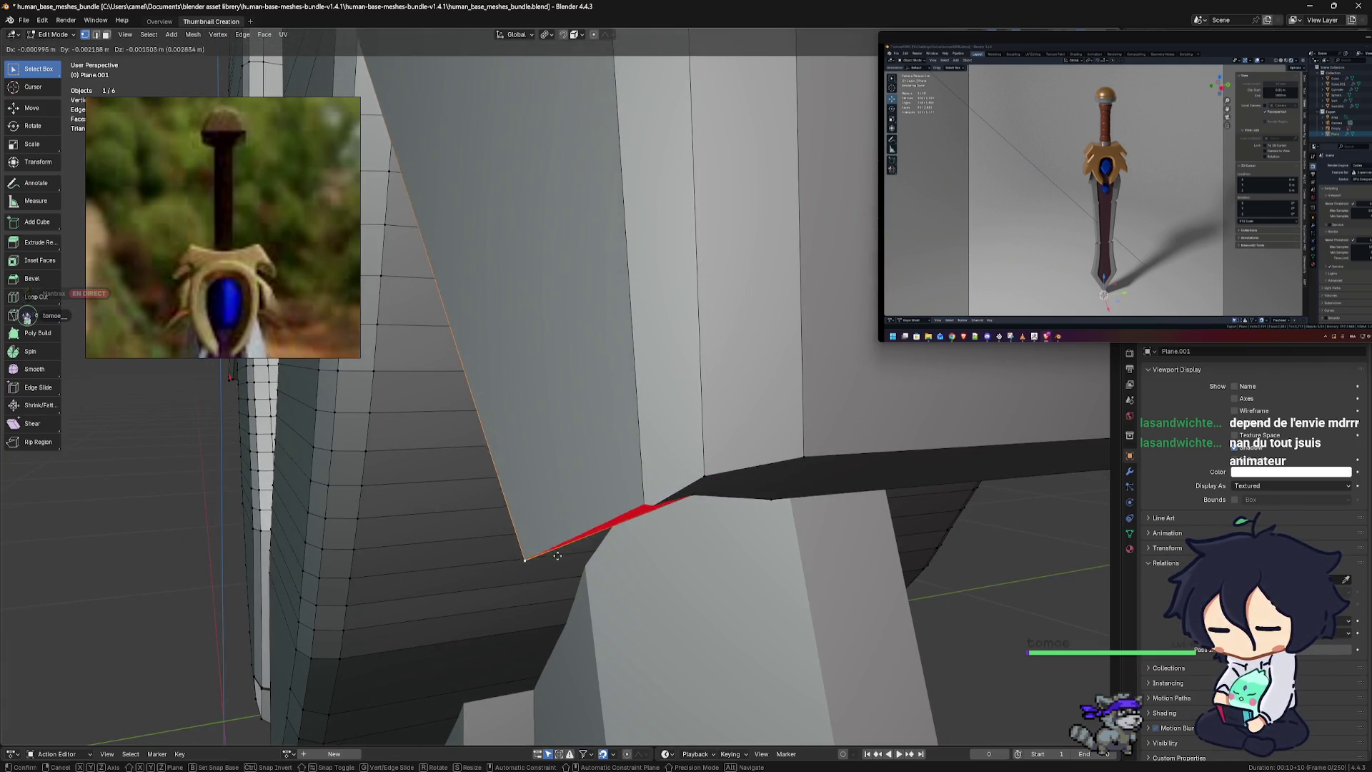
left_click(527, 609)
middle_click_drag(529, 609, 640, 552)
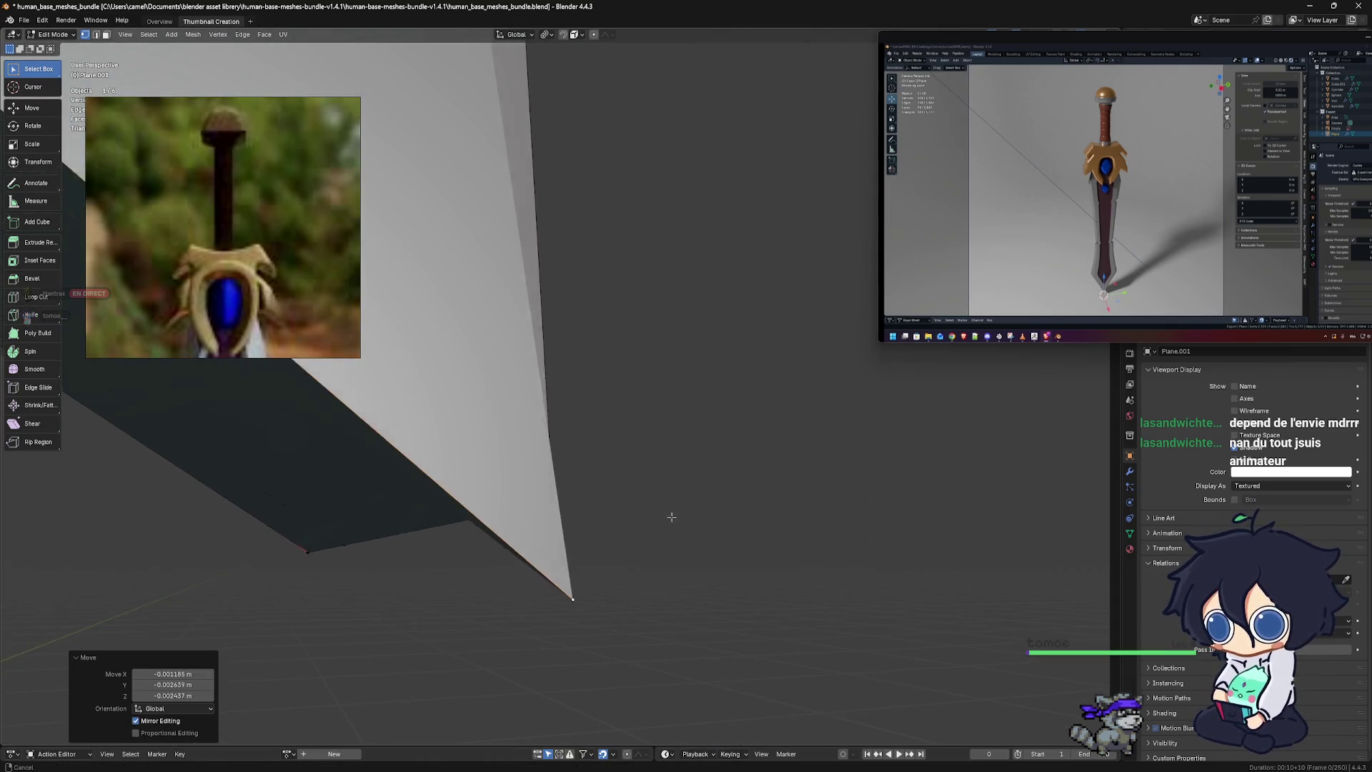
key("g")
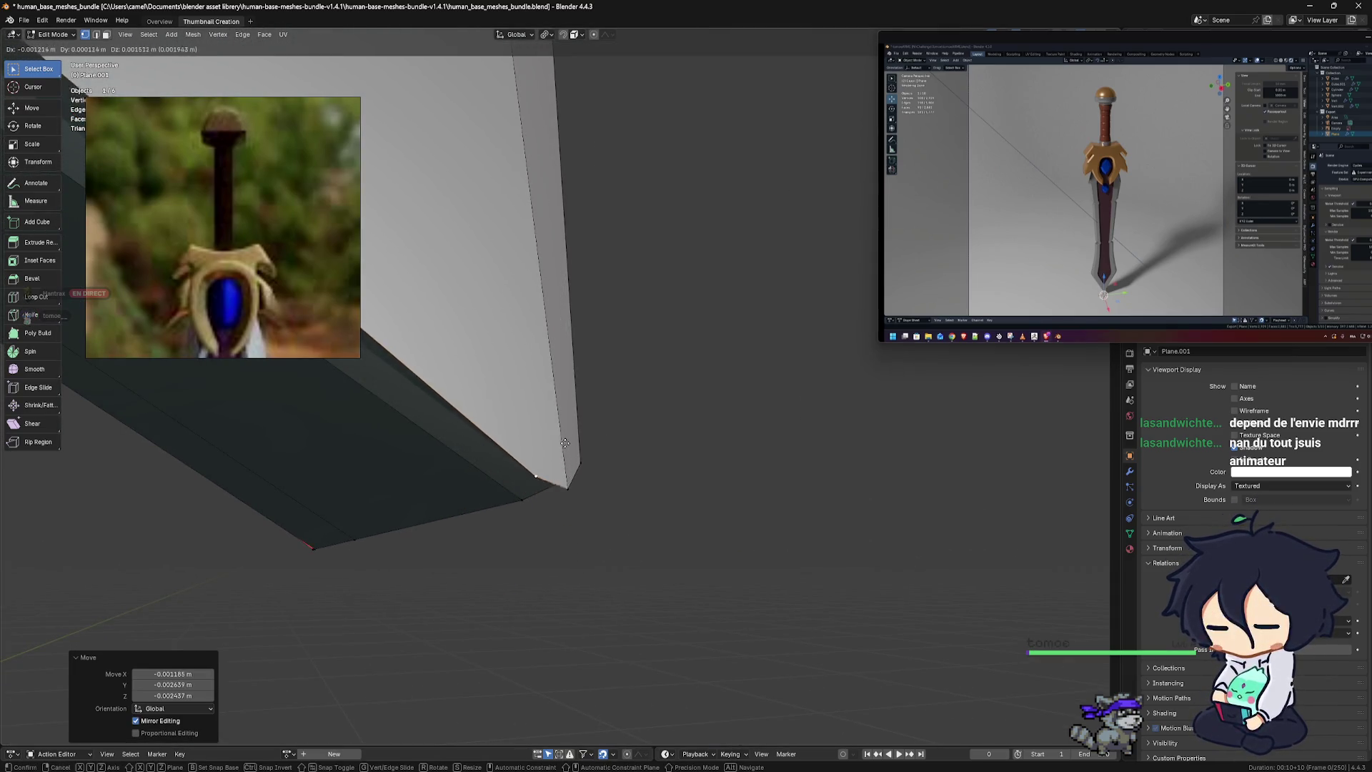
left_click(565, 447)
mouse_move(564, 447)
middle_mouse_down()
mouse_move(579, 499)
mouse_move(597, 468)
mouse_move(710, 496)
mouse_move(825, 393)
mouse_move(564, 389)
middle_mouse_up()
Realign another junction vertex, then move and nudge the up-right diagonal edge straight
key("g")
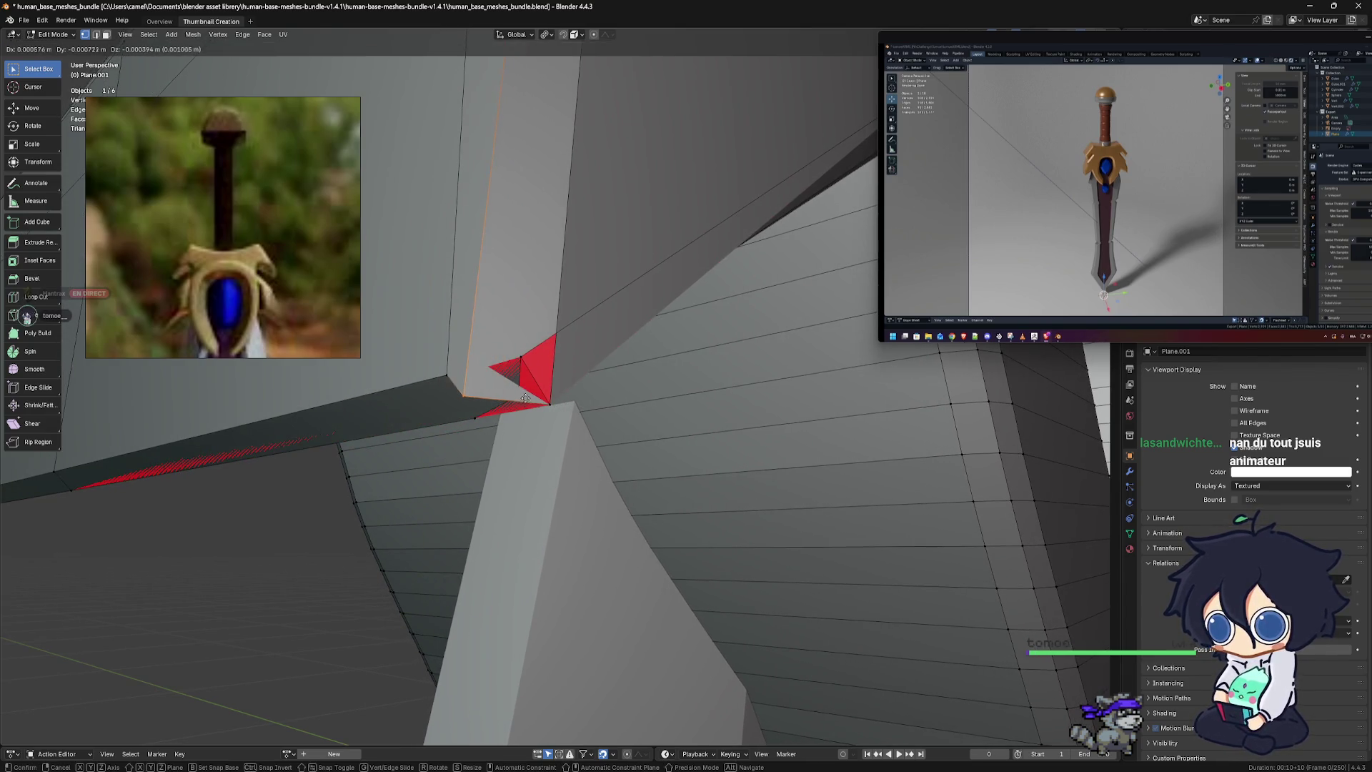
left_click(539, 372)
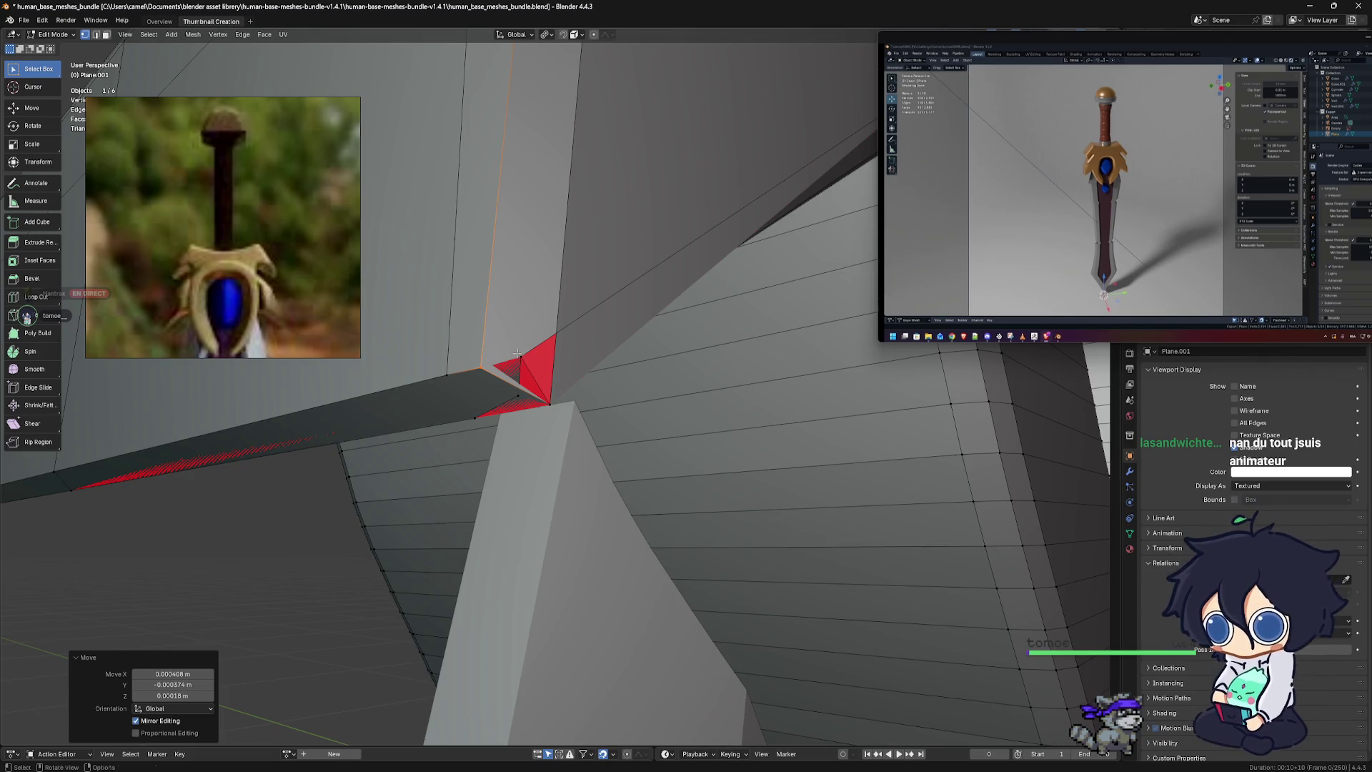
left_click(534, 364)
key("g")
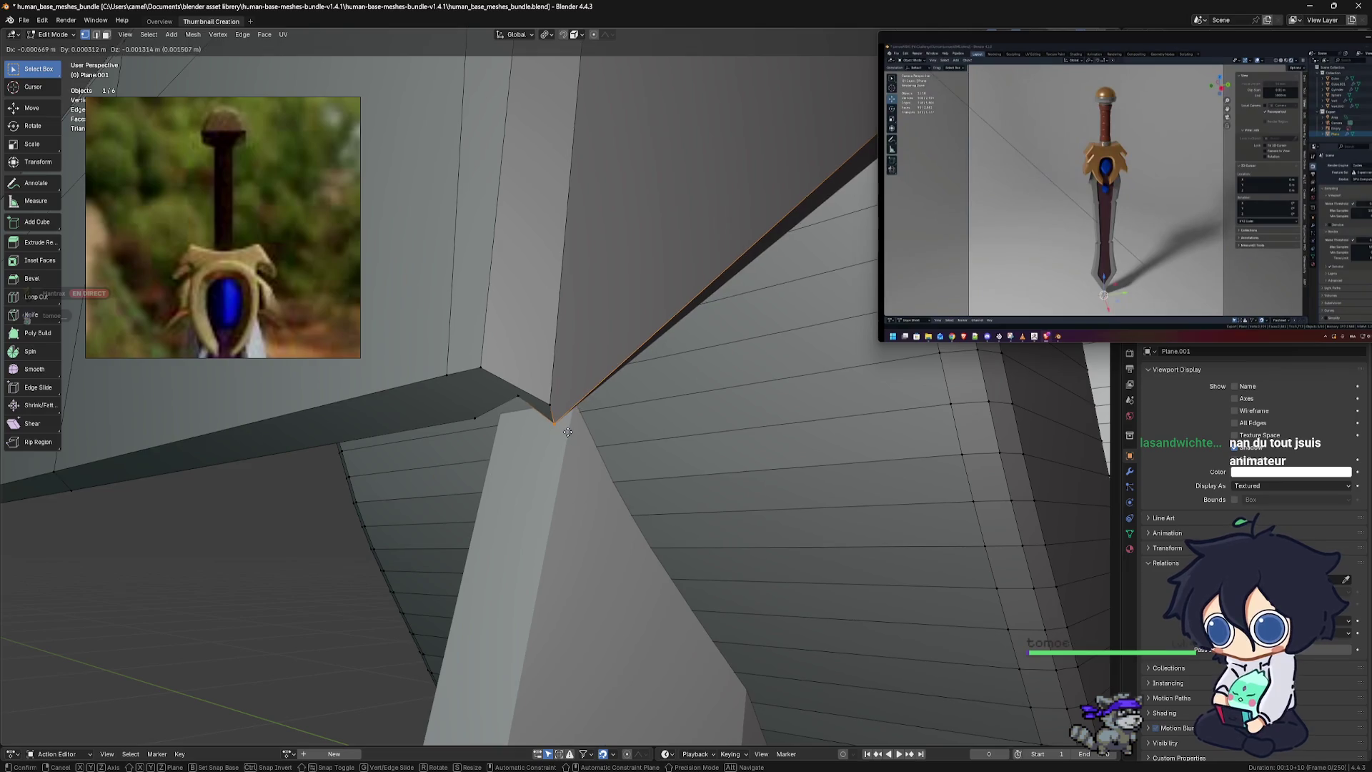
left_click(568, 432)
mouse_move(567, 433)
middle_mouse_down()
mouse_move(606, 393)
mouse_move(567, 218)
mouse_move(579, 241)
middle_mouse_up()
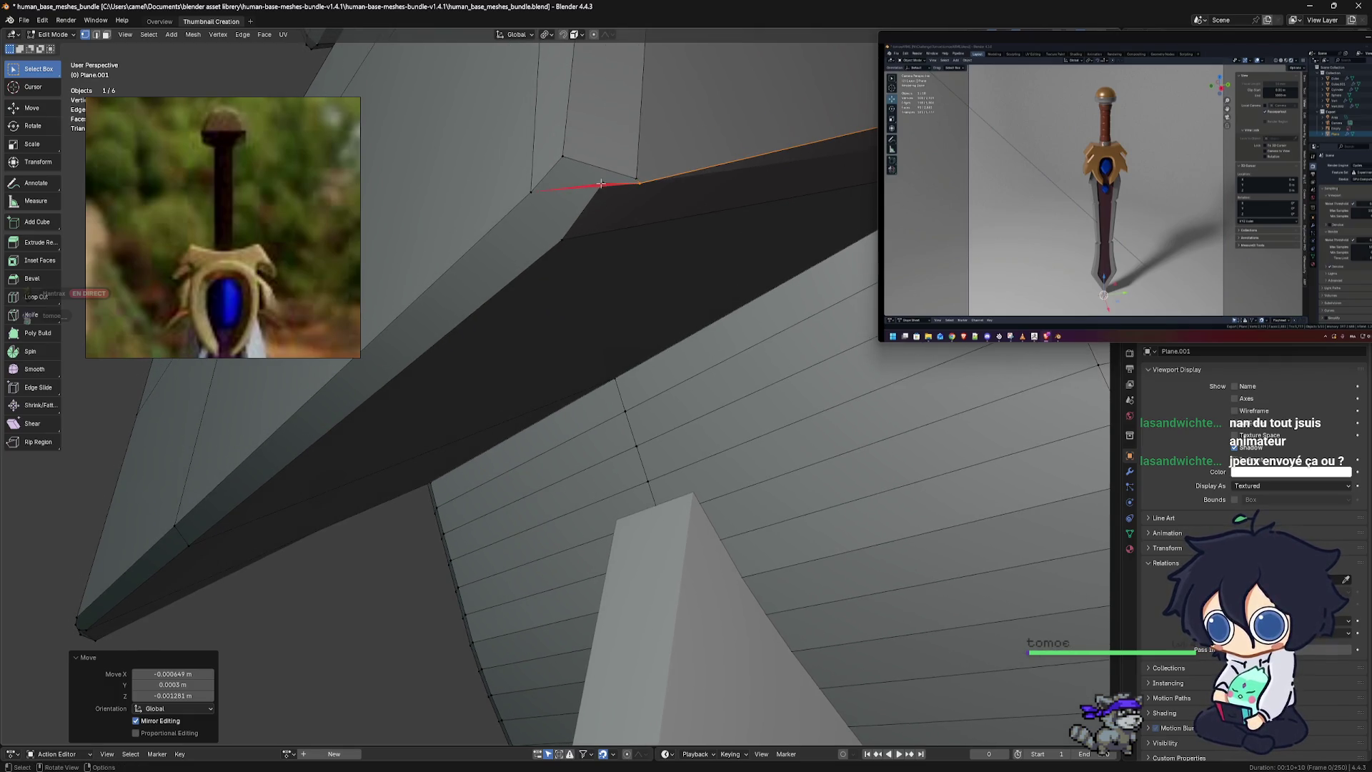
left_click(612, 195)
left_click_drag(609, 199, 611, 201)
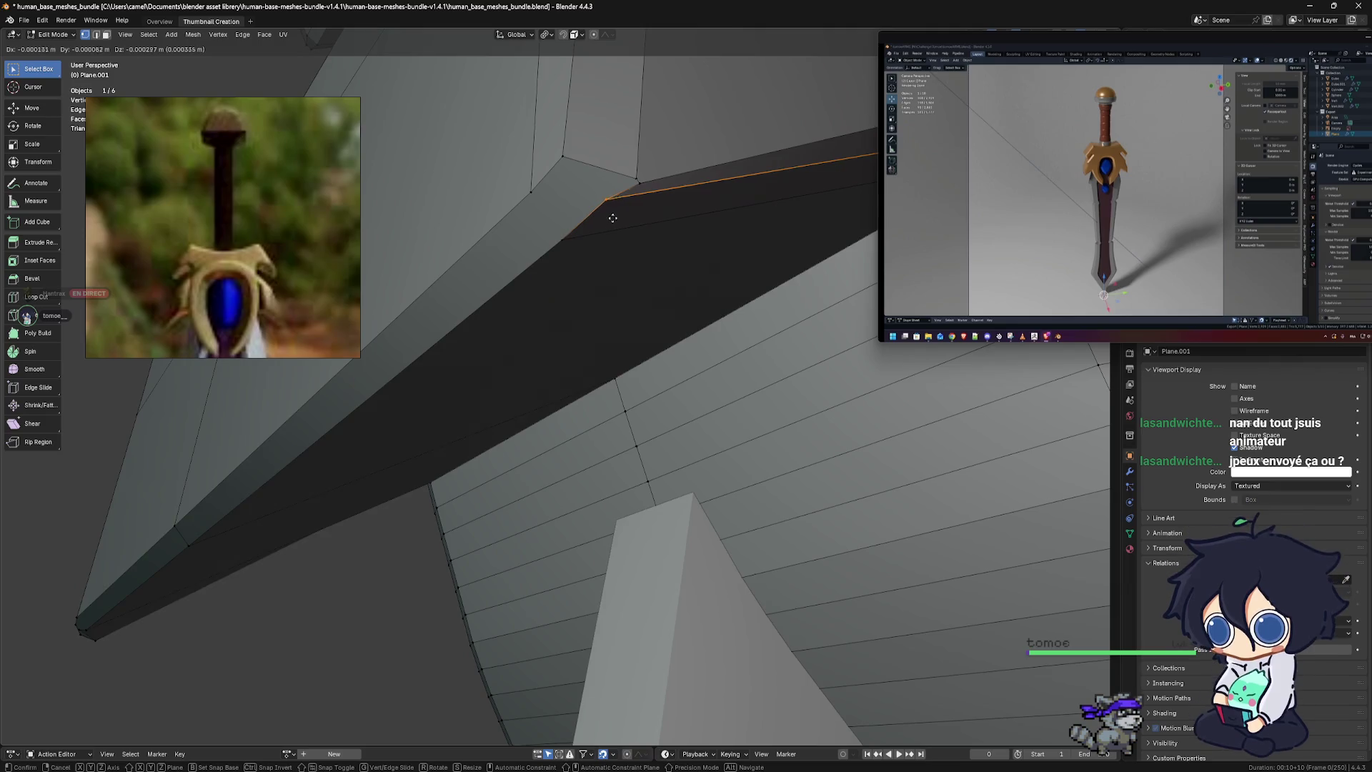
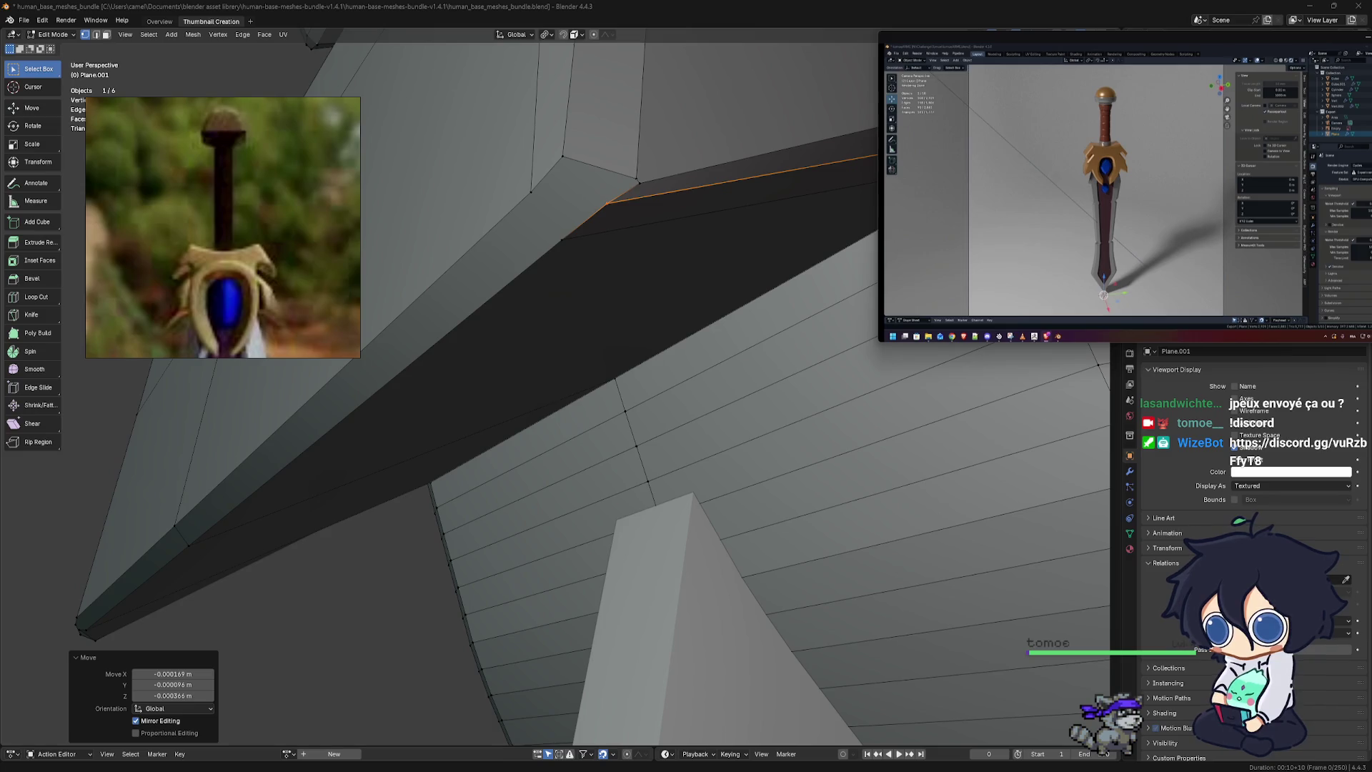
Nudge the pointed corner vertex on the first guard arm to clear its red-flagged faces
mouse_move(543, 414)
middle_mouse_down()
mouse_move(628, 300)
mouse_move(597, 319)
mouse_move(542, 307)
mouse_move(521, 277)
mouse_move(644, 332)
mouse_move(651, 357)
middle_mouse_up()
scroll(651, 357, "down", 3)
scroll(665, 379, "down", 3)
scroll(681, 408, "down", 3)
middle_click_drag(681, 409, 721, 543)
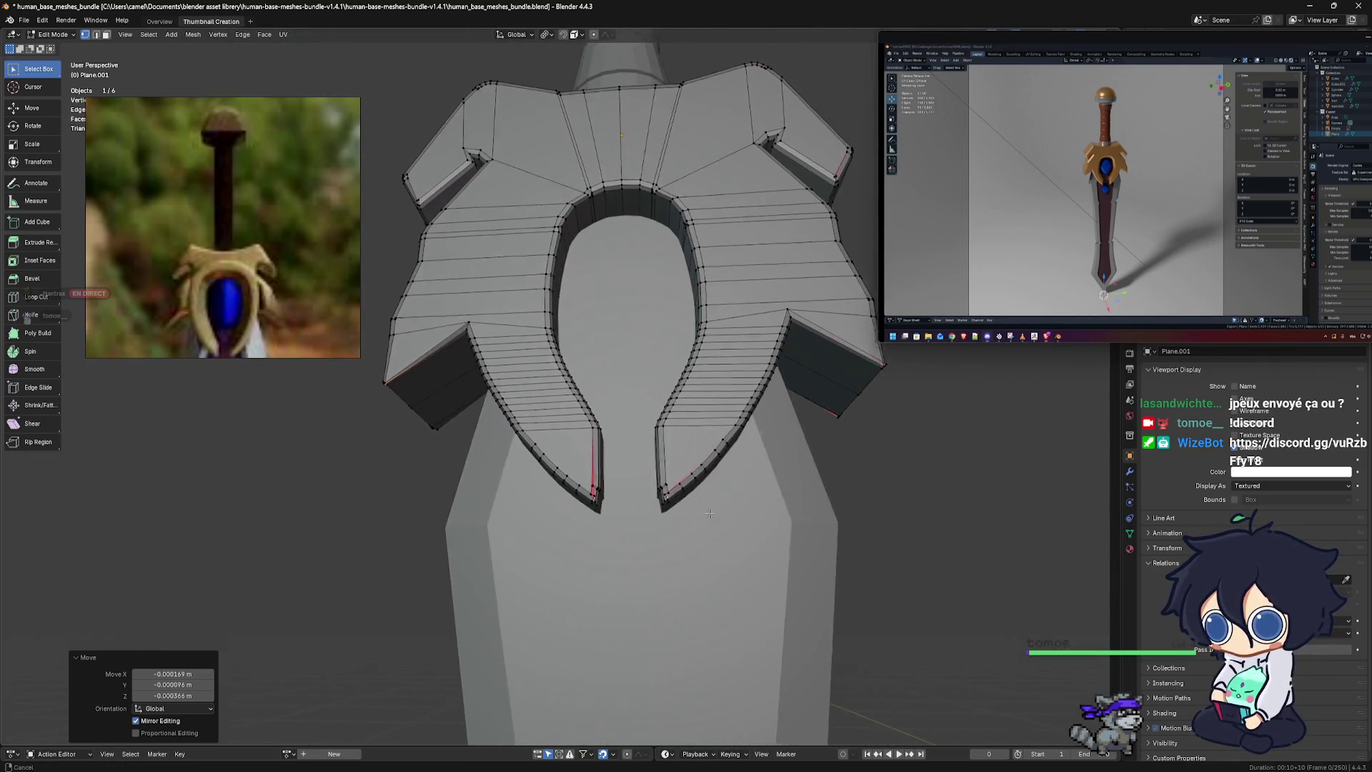
scroll(729, 607, "up", 4)
scroll(741, 681, "up", 3)
mouse_move(741, 681)
middle_mouse_down()
mouse_move(642, 503)
mouse_move(595, 472)
middle_mouse_up()
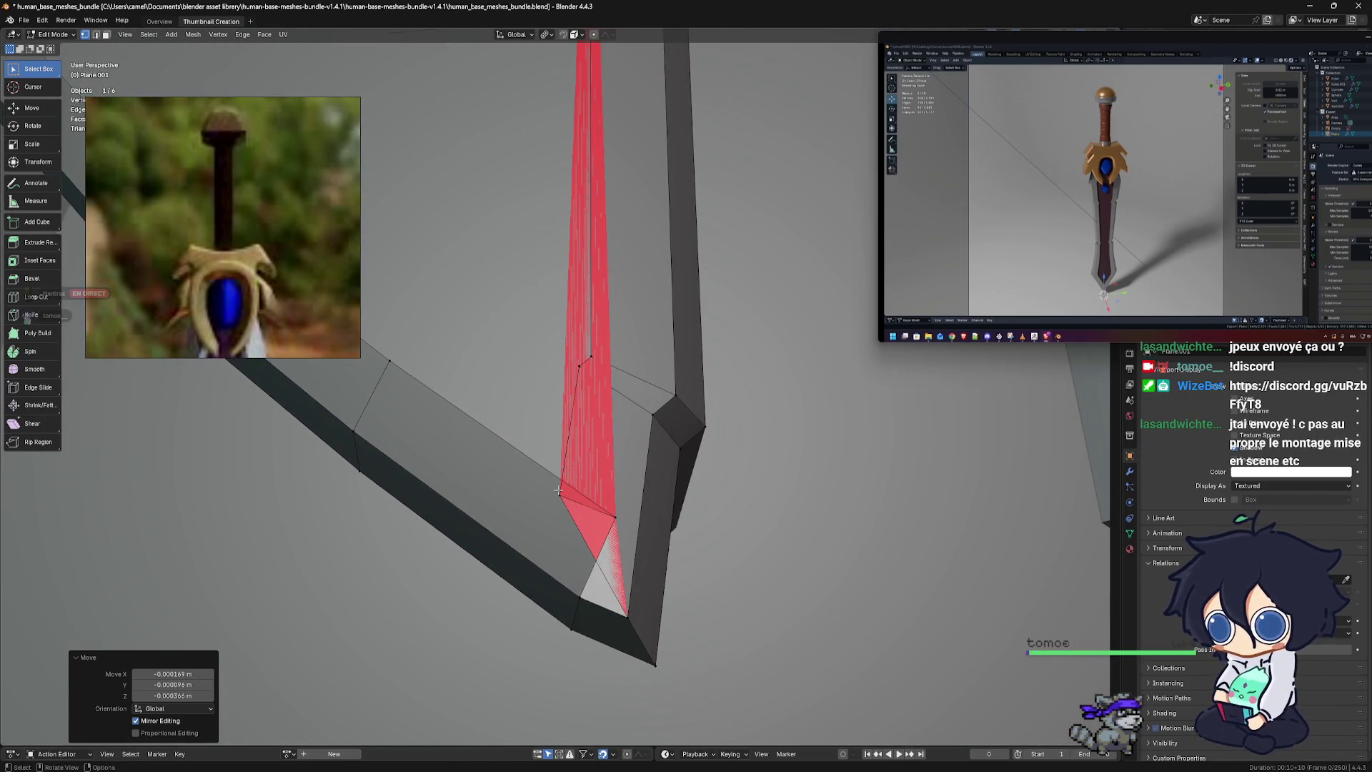
left_click(561, 500)
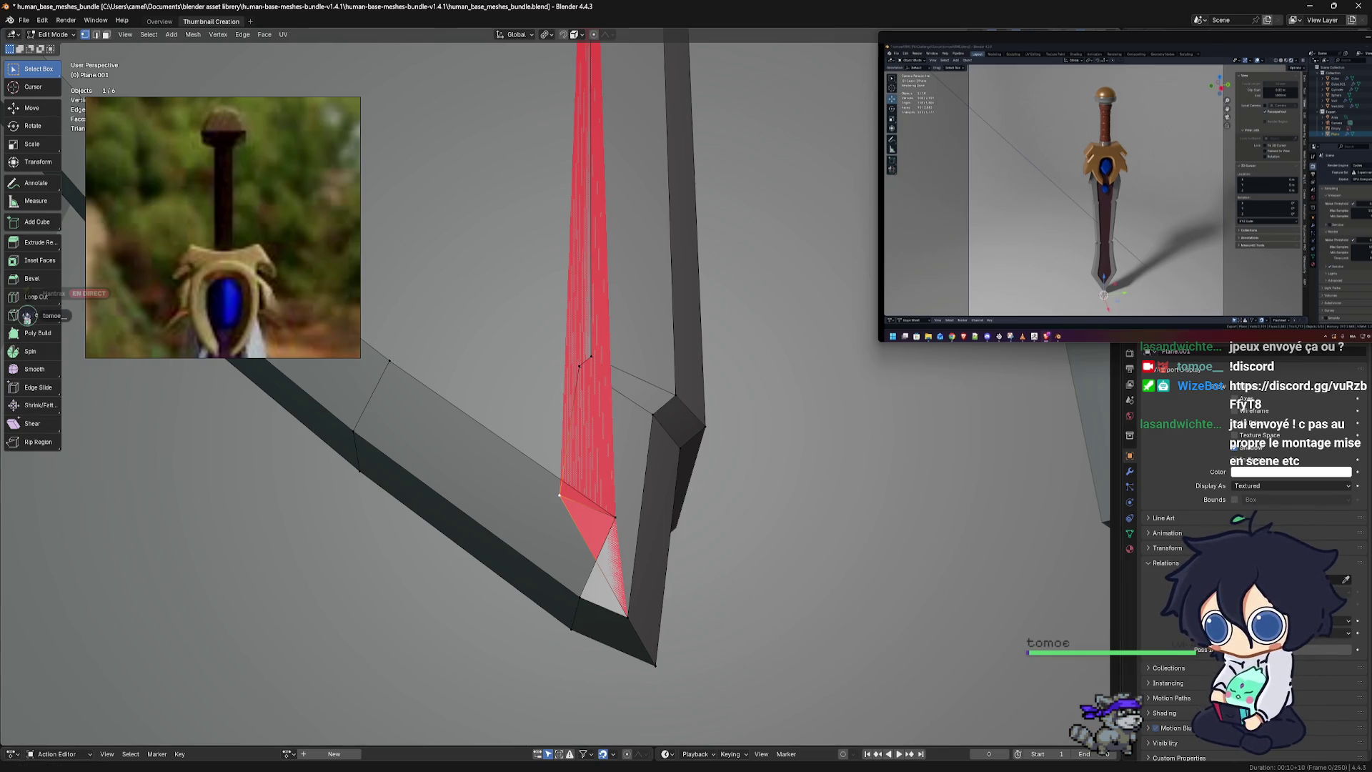
mouse_move(629, 768)
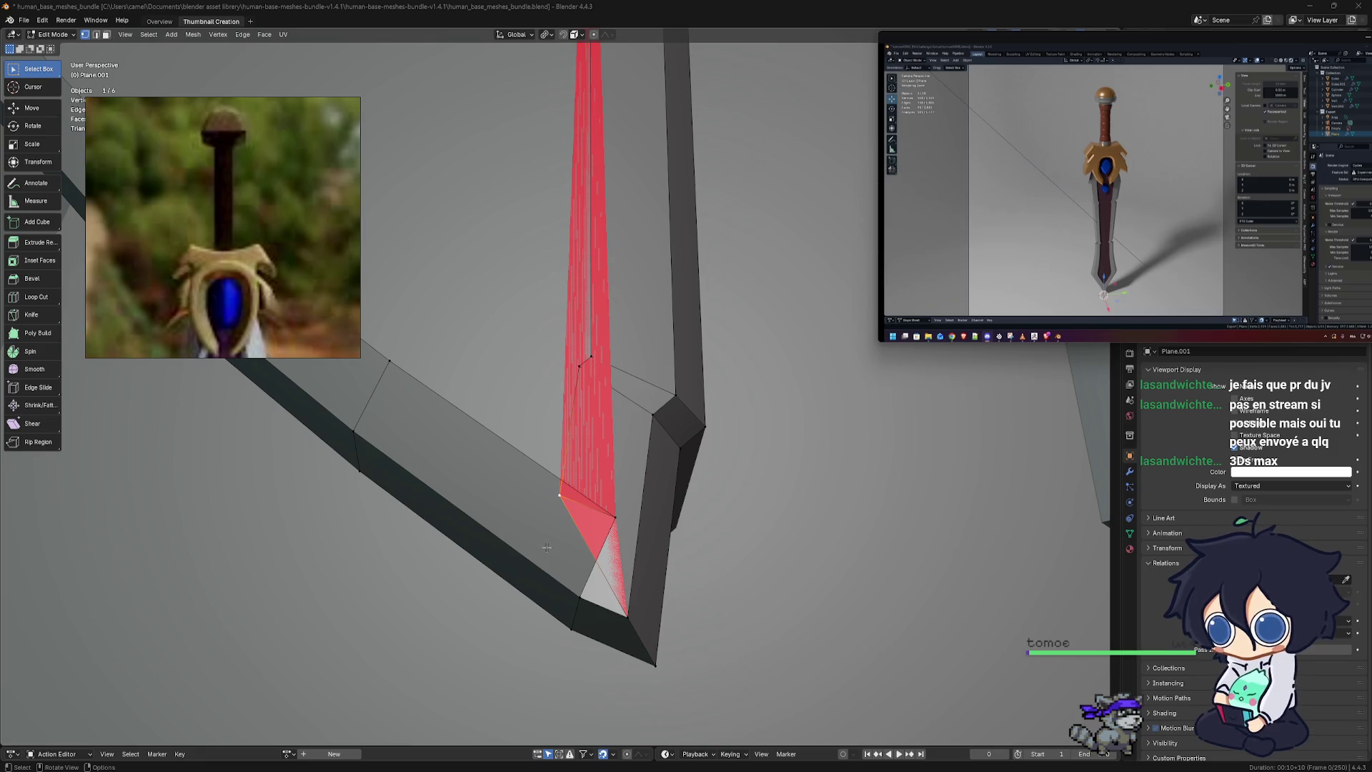
middle_click_drag(586, 527, 533, 514, "shift")
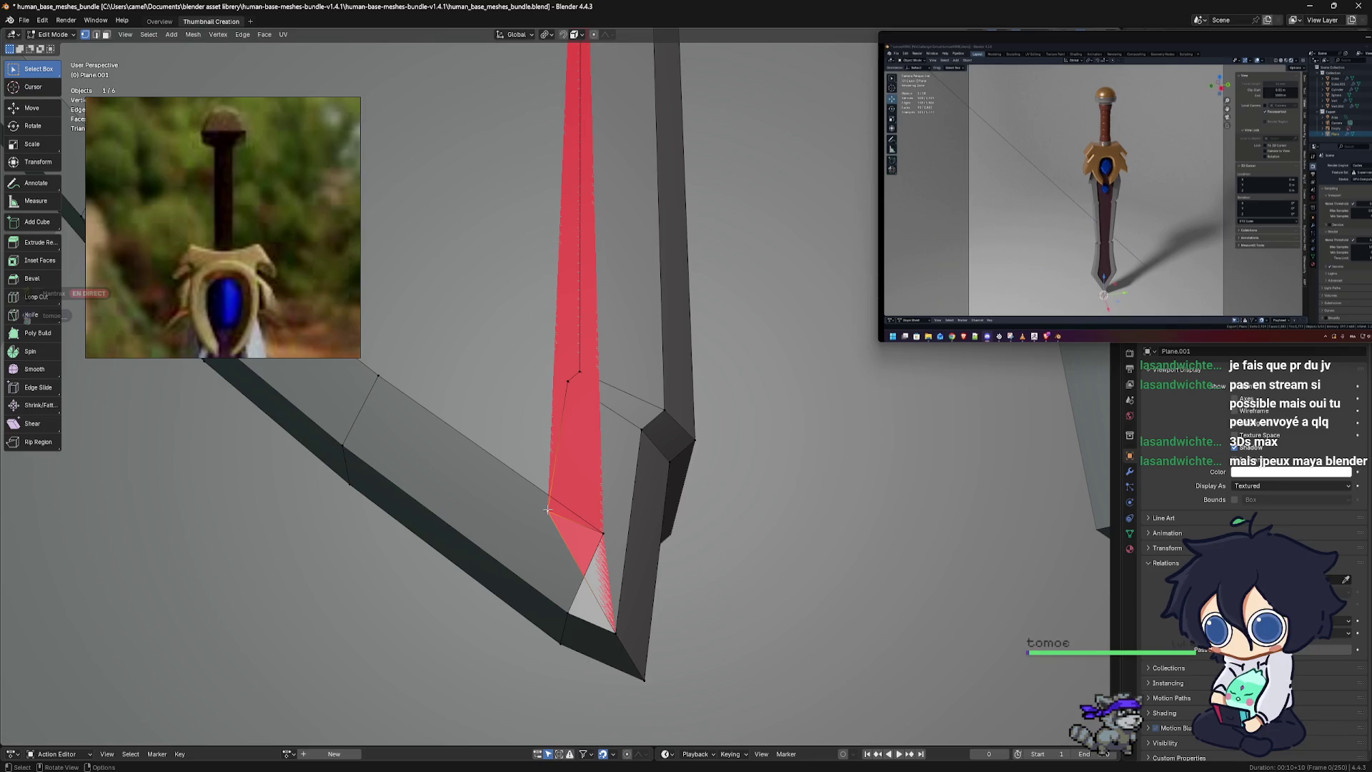
middle_click_drag(547, 509, 541, 510, "shift")
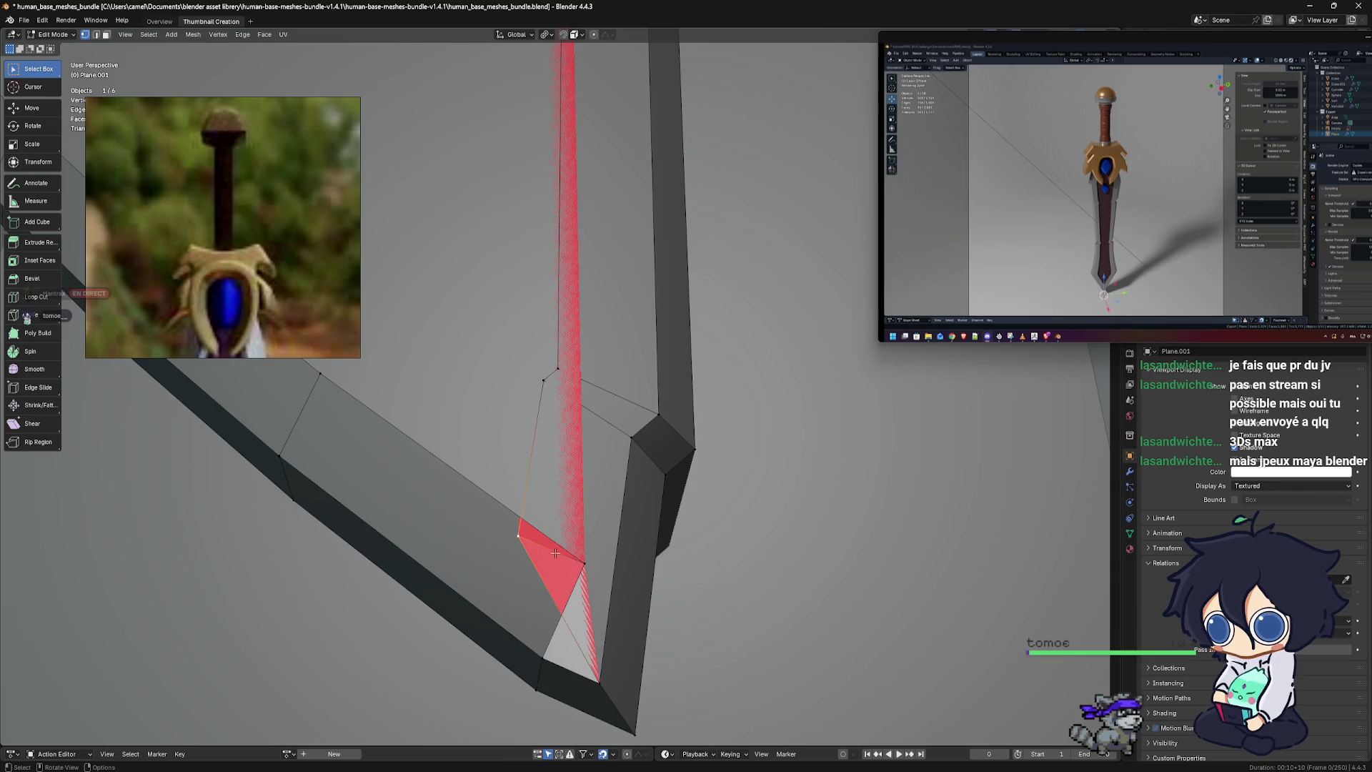
left_click_drag(555, 553, 600, 554)
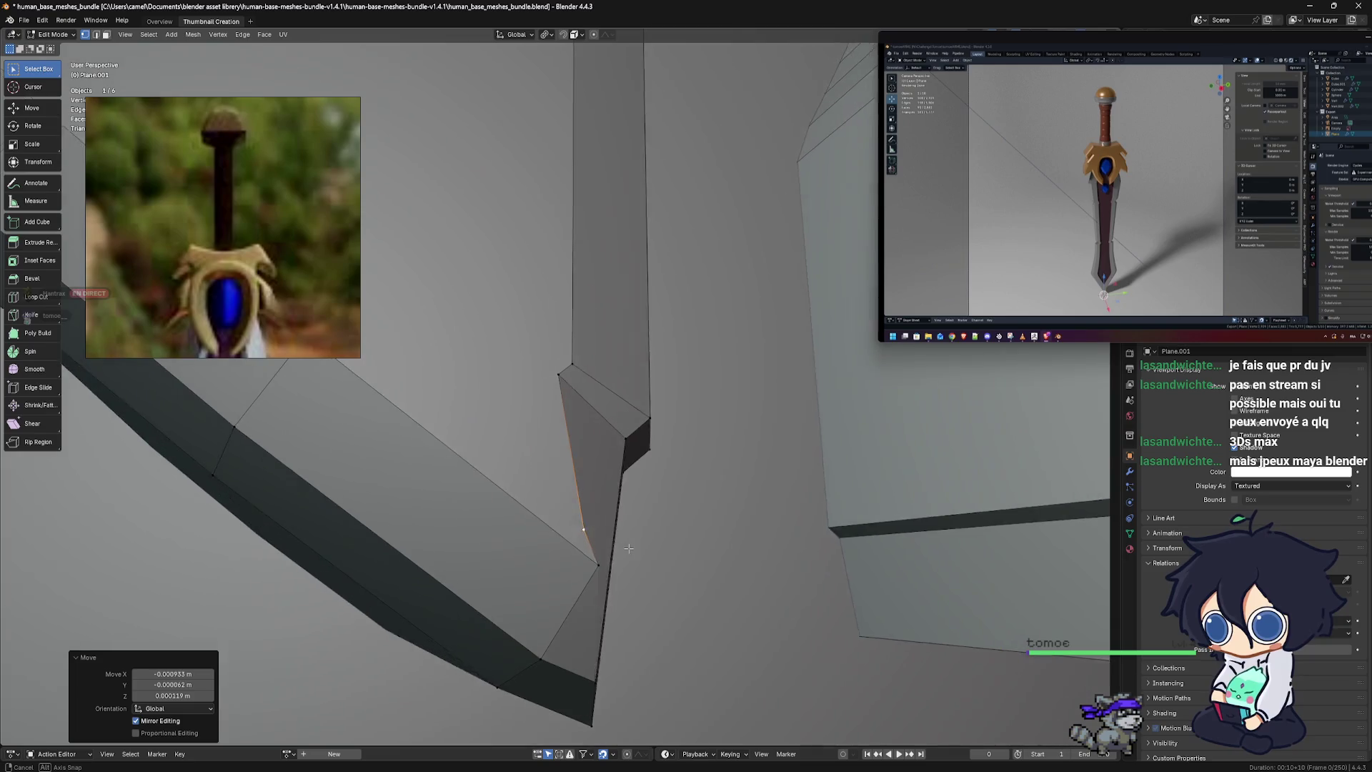
scroll(598, 558, "down", 3)
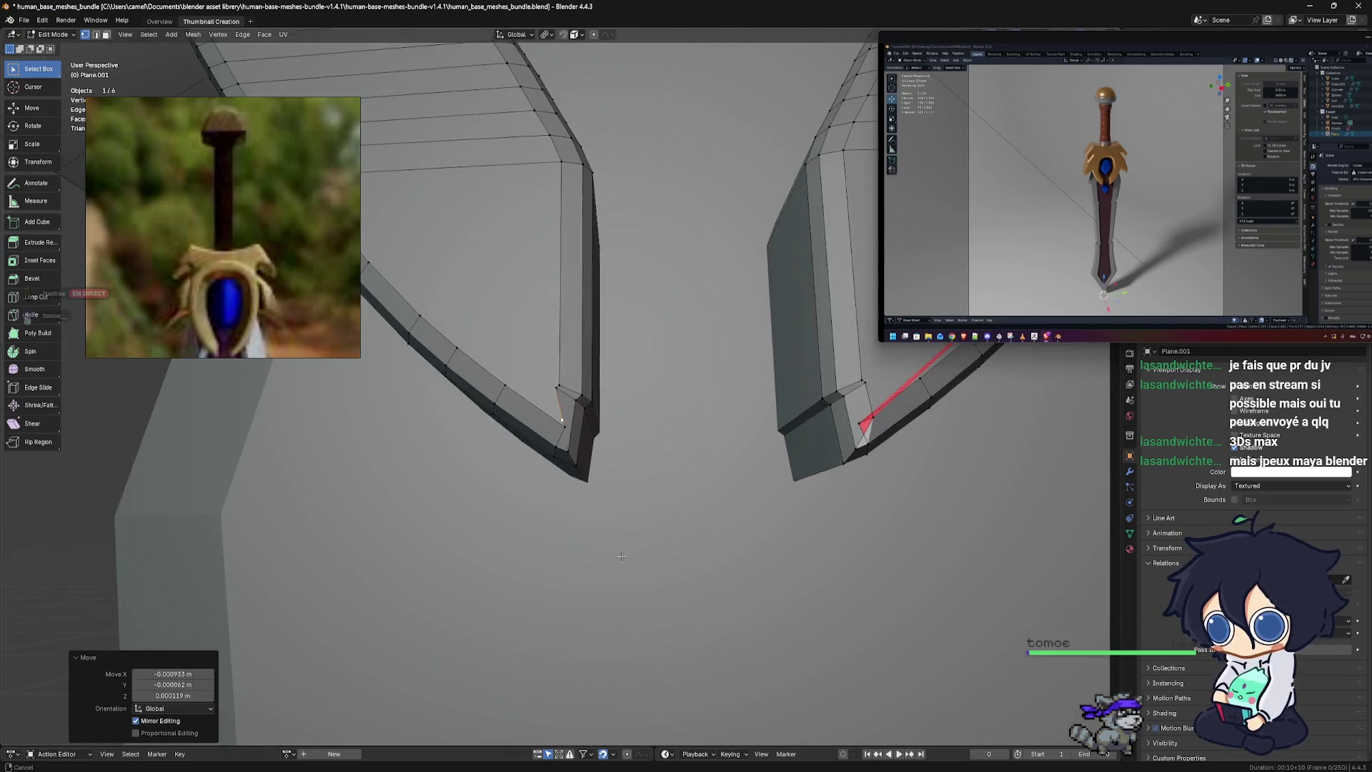
scroll(615, 608, "down", 2)
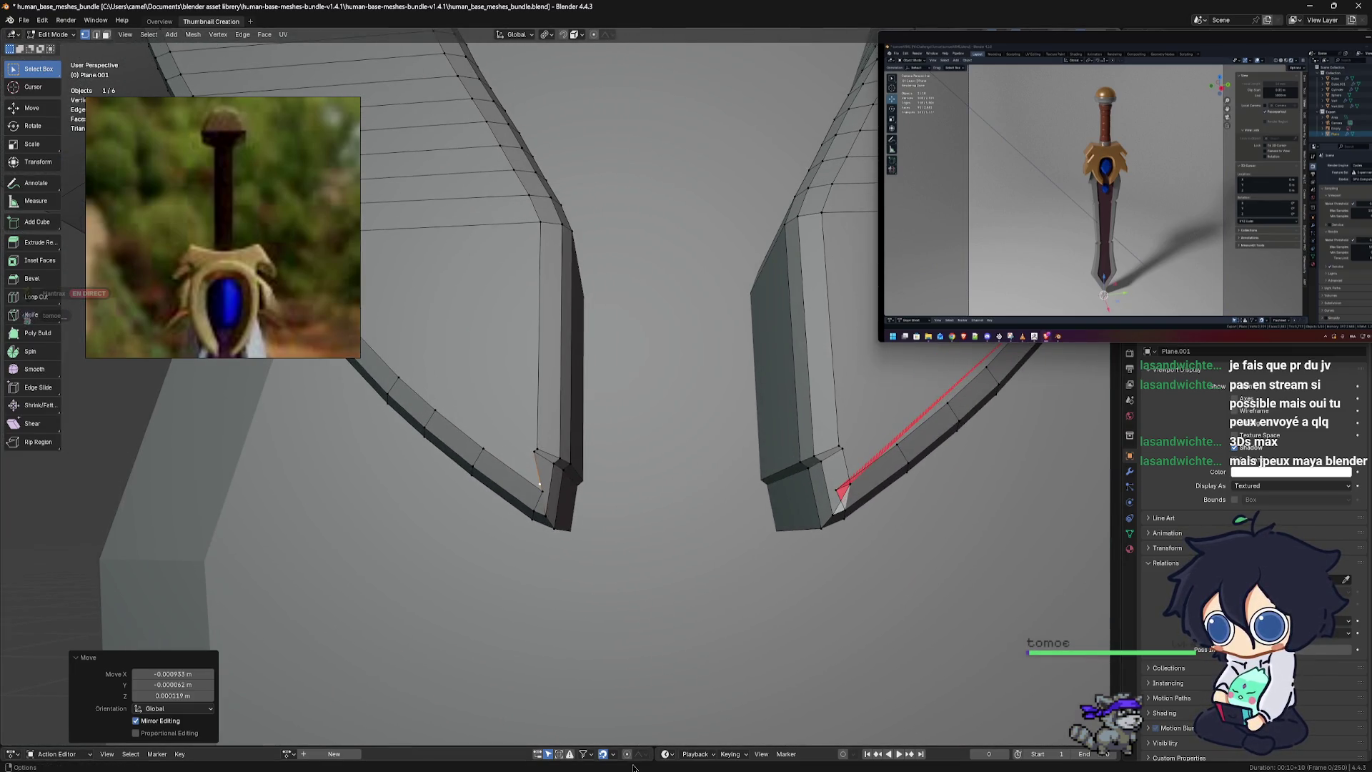
Shift the other arm's corner vertex about 2 mm, then check the tips in wireframe
mouse_move(629, 770)
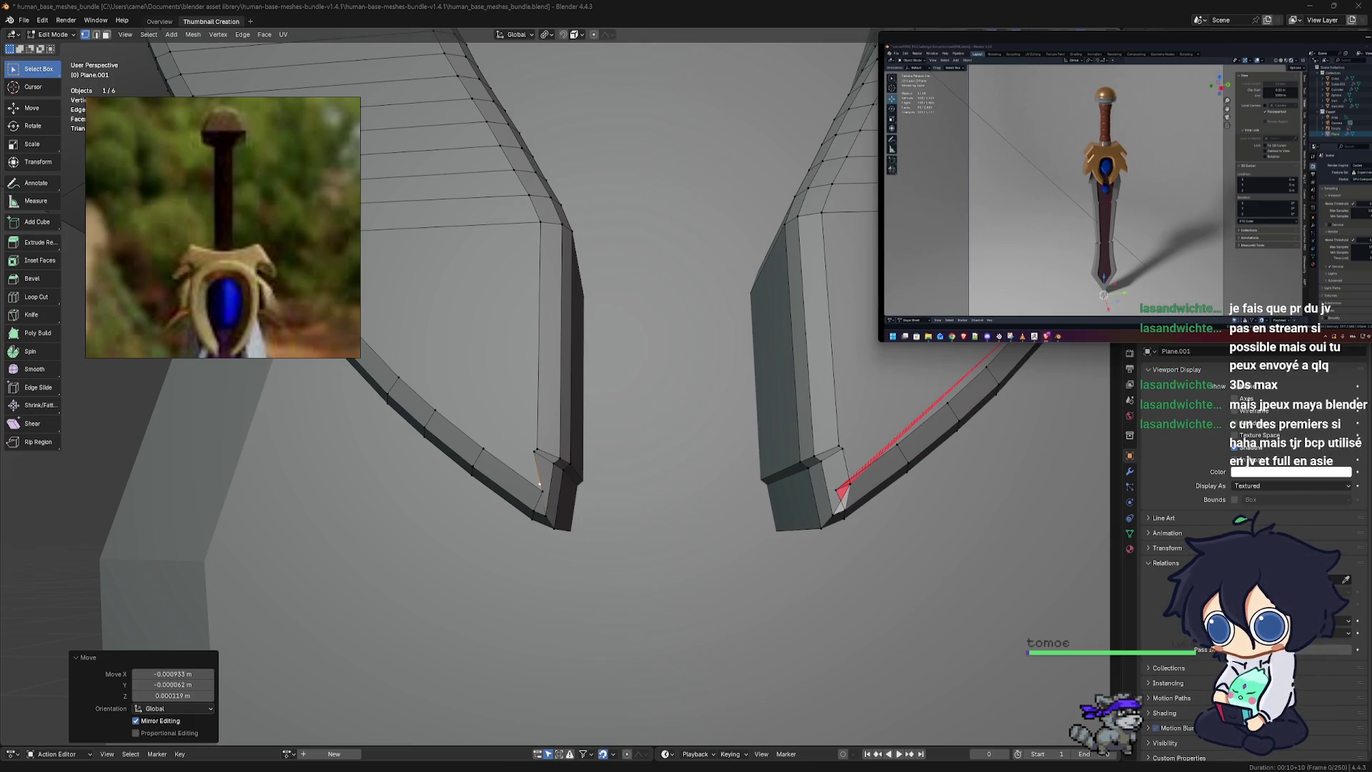
mouse_move(209, 355)
middle_mouse_down()
mouse_move(647, 502)
mouse_move(524, 492)
middle_mouse_up()
scroll(647, 501, "up", 3)
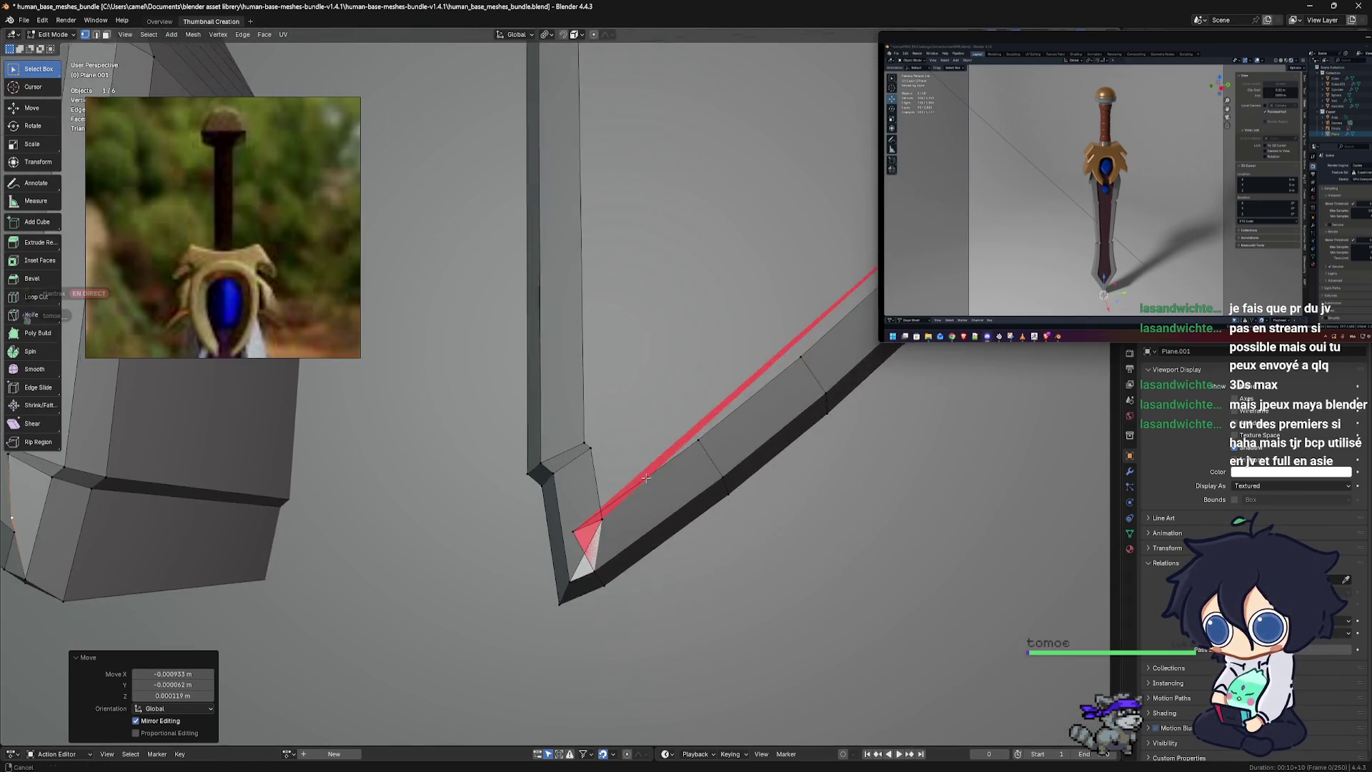
left_click(545, 509)
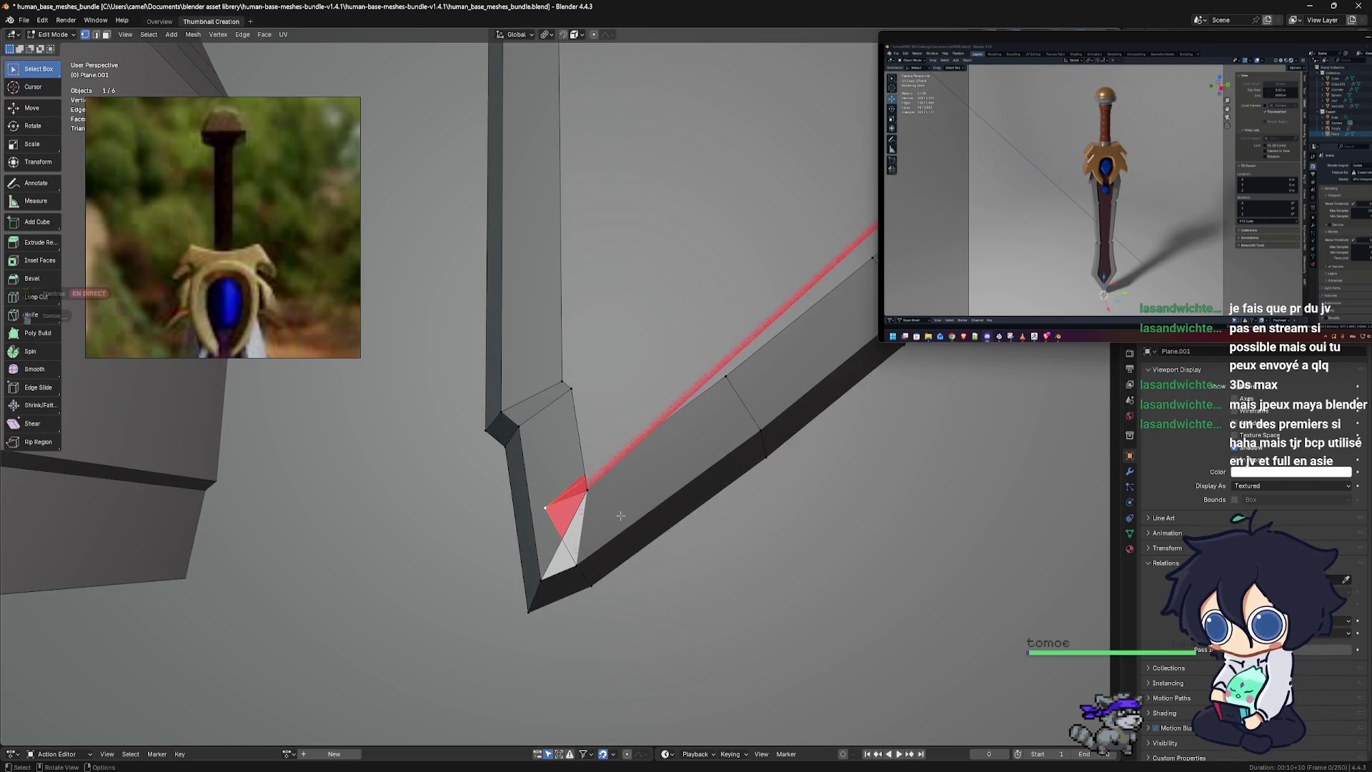
scroll(621, 516, "up", 1)
scroll(620, 515, "up", 1)
scroll(620, 516, "up", 2)
middle_click_drag(620, 516, 590, 498, "shift")
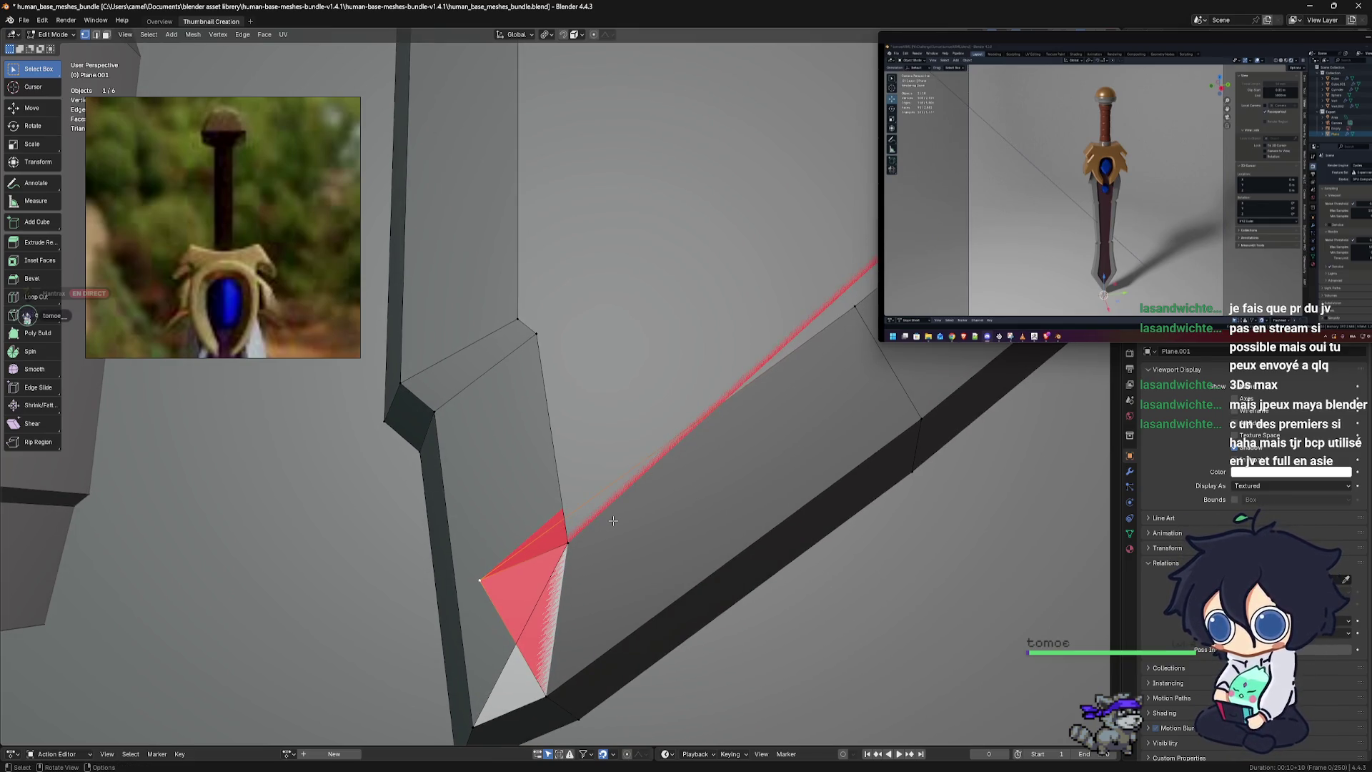
scroll(613, 520, "up", 1)
mouse_move(613, 520)
middle_mouse_down("shift")
mouse_move(589, 505)
mouse_move(609, 507)
middle_mouse_up("shift")
scroll(603, 522, "up", 1)
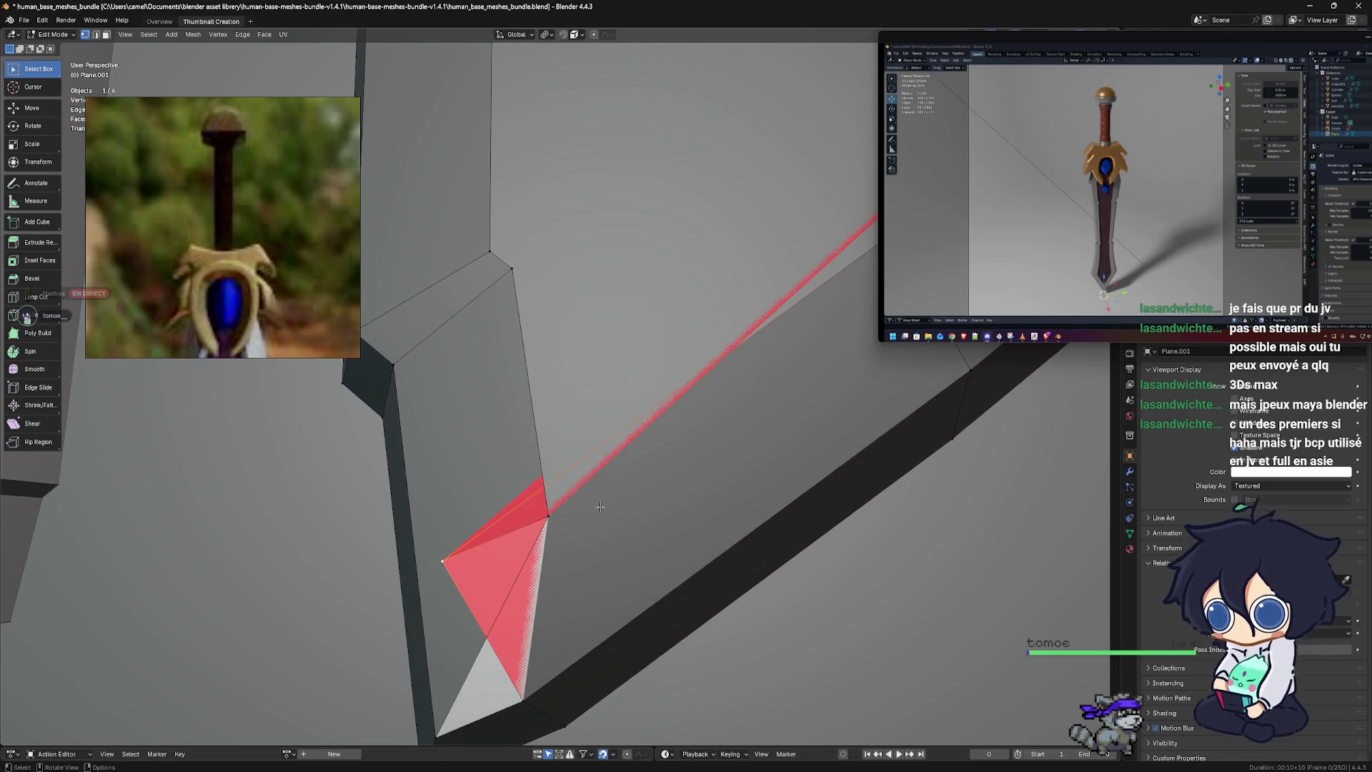
scroll(615, 523, "up", 1)
scroll(626, 523, "up", 1)
scroll(626, 529, "down", 1)
scroll(597, 555, "down", 1)
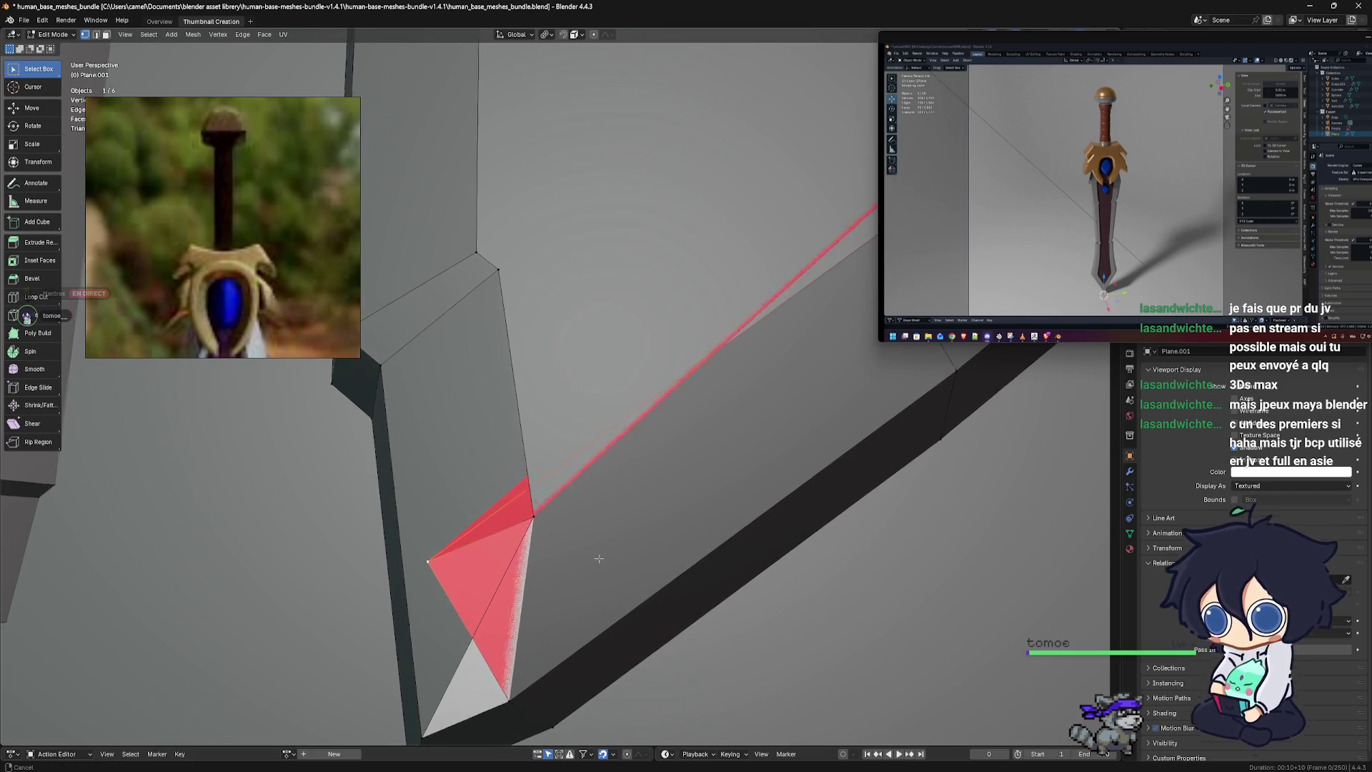
scroll(596, 557, "down", 1)
mouse_move(595, 556)
middle_mouse_down("shift")
mouse_move(540, 545)
mouse_move(552, 546)
middle_mouse_up("shift")
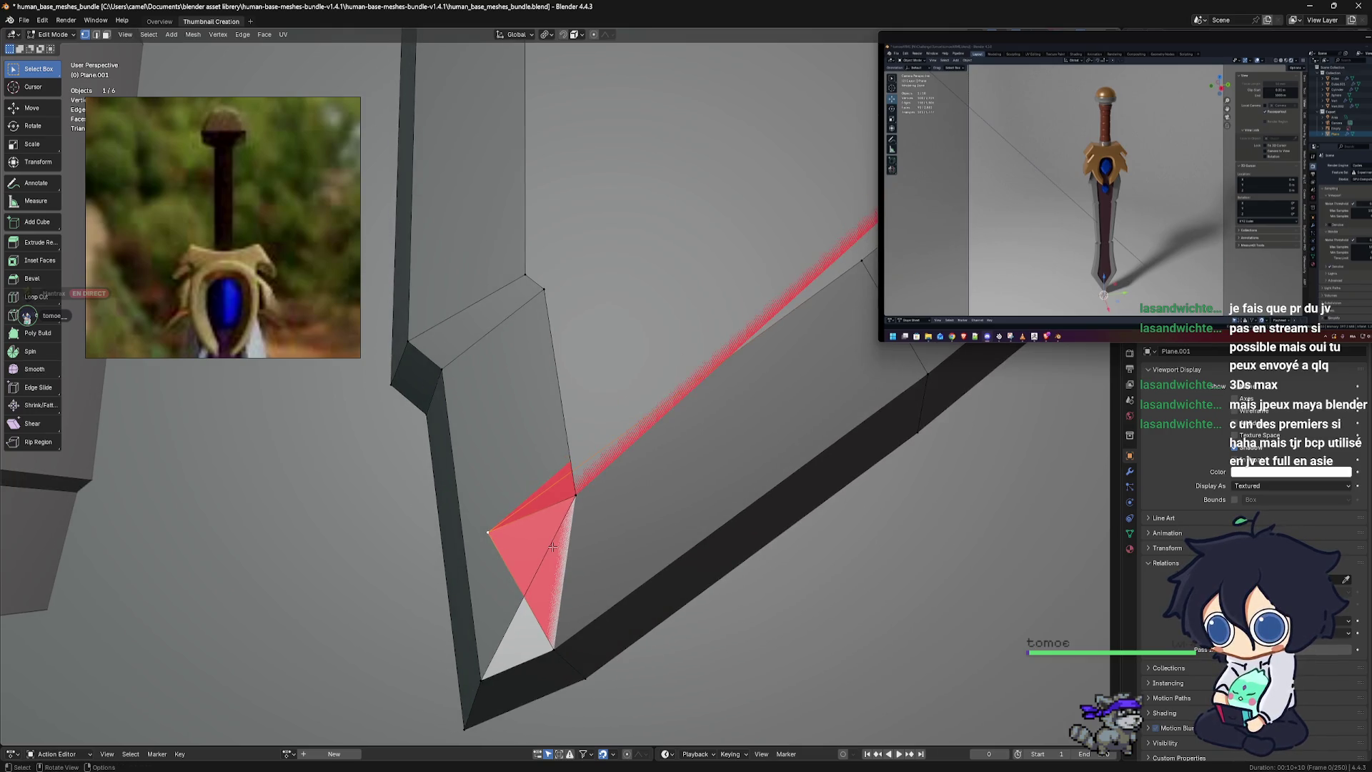
key("g")
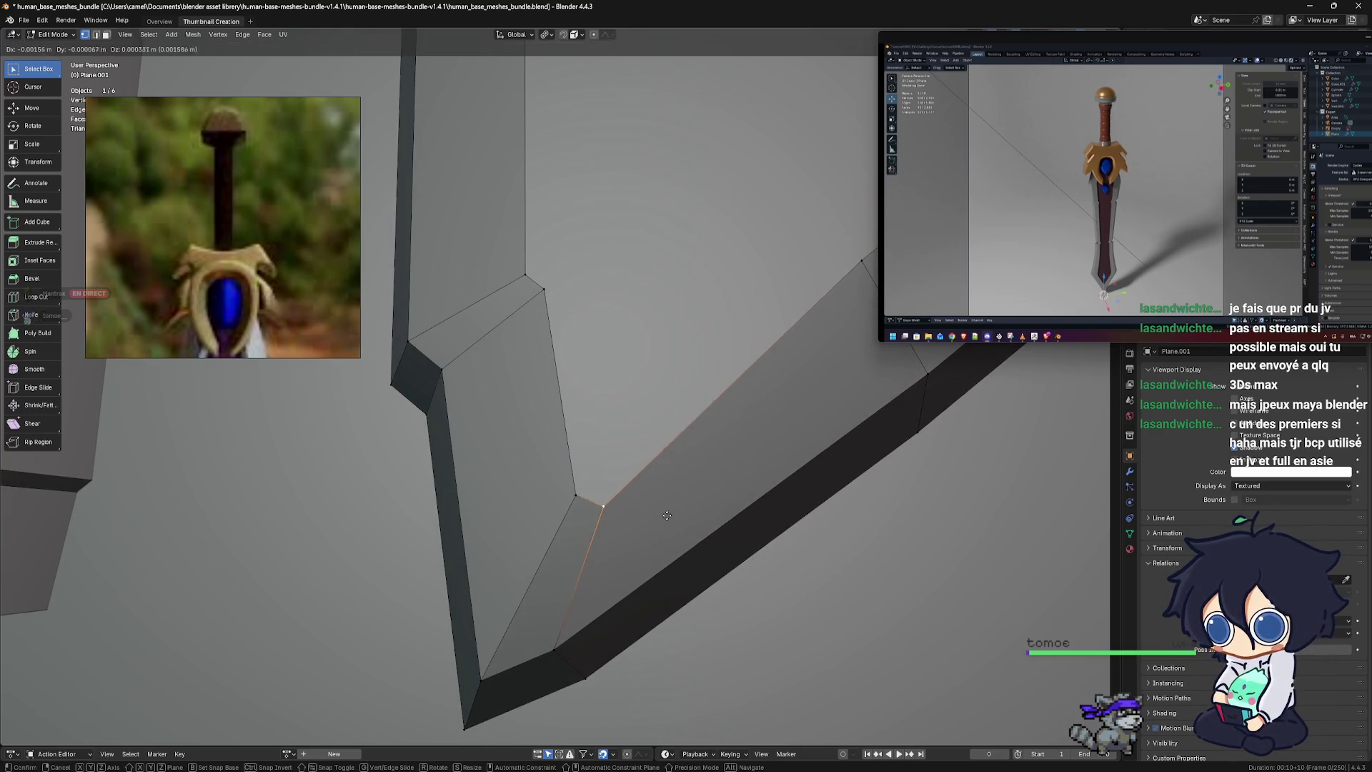
left_click(664, 512)
key("shift+z")
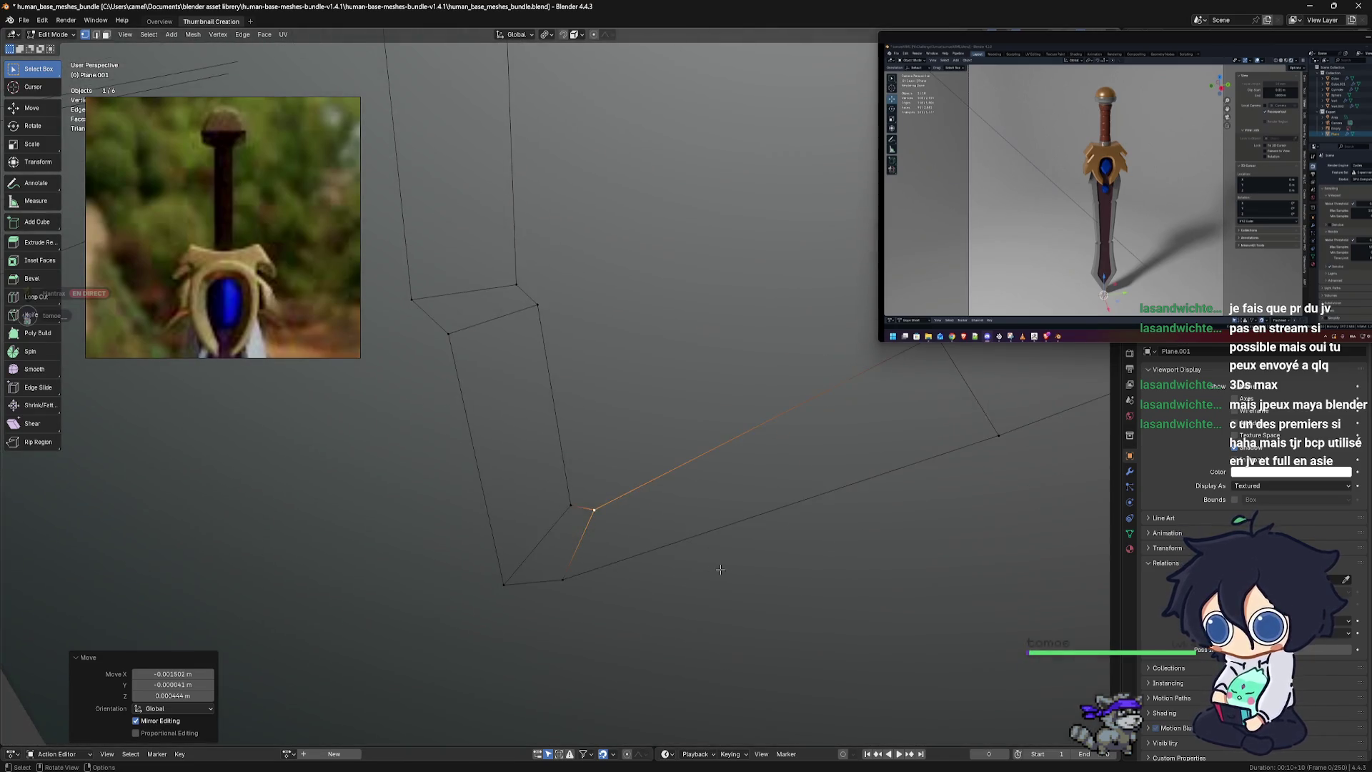
Return to solid shading and shift the vertex beside the red edge at the guard-blade junction
key("shift+z")
mouse_move(720, 569)
middle_mouse_down()
mouse_move(617, 578)
mouse_move(672, 591)
mouse_move(612, 498)
mouse_move(578, 528)
mouse_move(621, 490)
middle_mouse_up()
scroll(672, 590, "up", 4)
left_click(560, 533)
key("g")
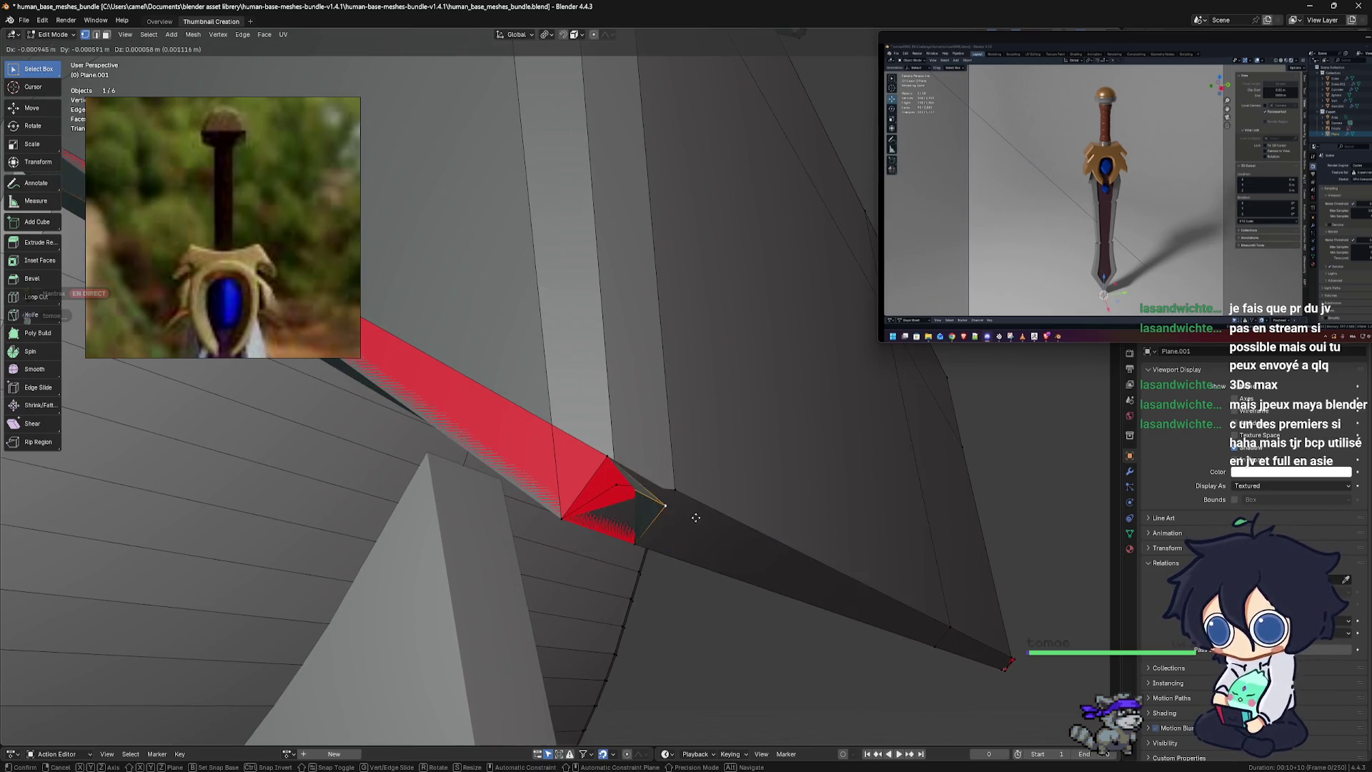
left_click(682, 519)
Move three more junction vertices, shrinking the red-flagged faces to a sliver
mouse_move(683, 519)
middle_mouse_down()
mouse_move(665, 527)
mouse_move(674, 536)
mouse_move(655, 525)
mouse_move(726, 515)
middle_mouse_up()
left_click(653, 516)
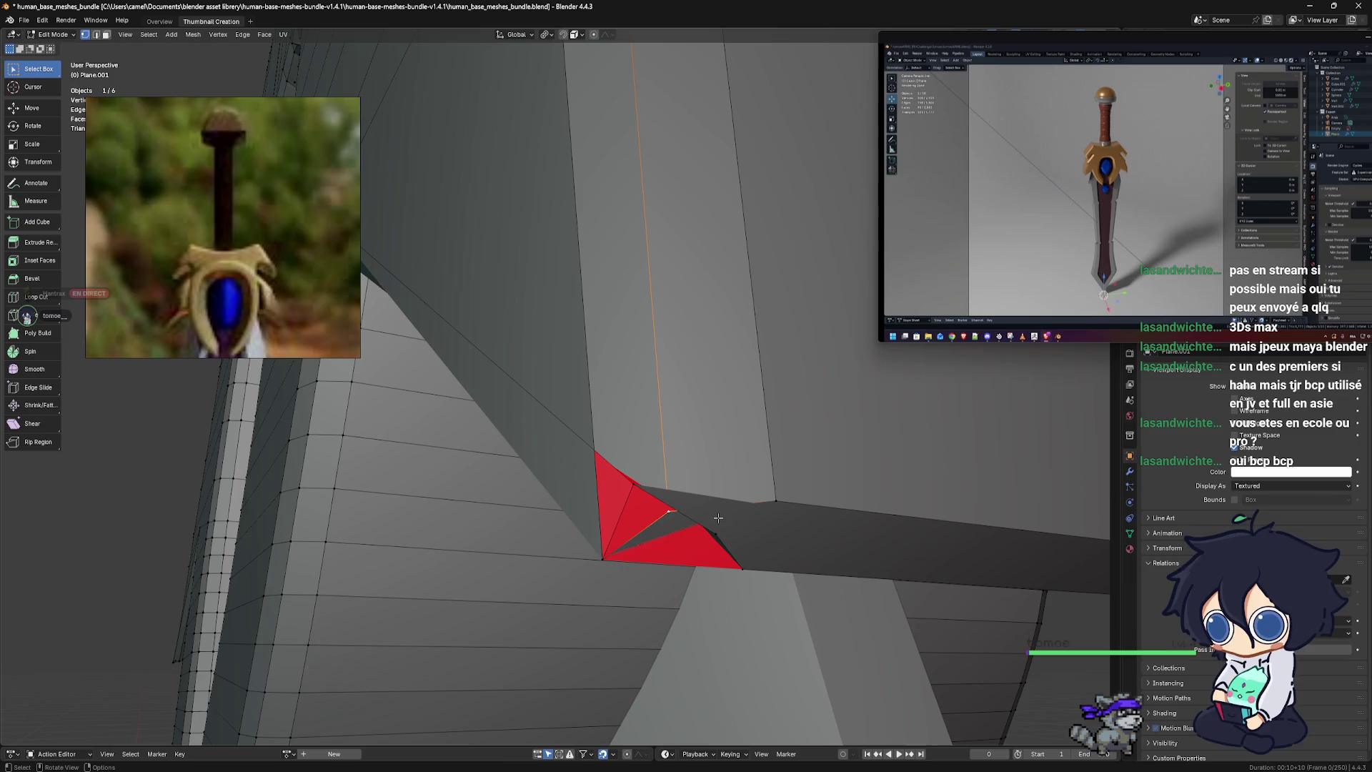
key("g")
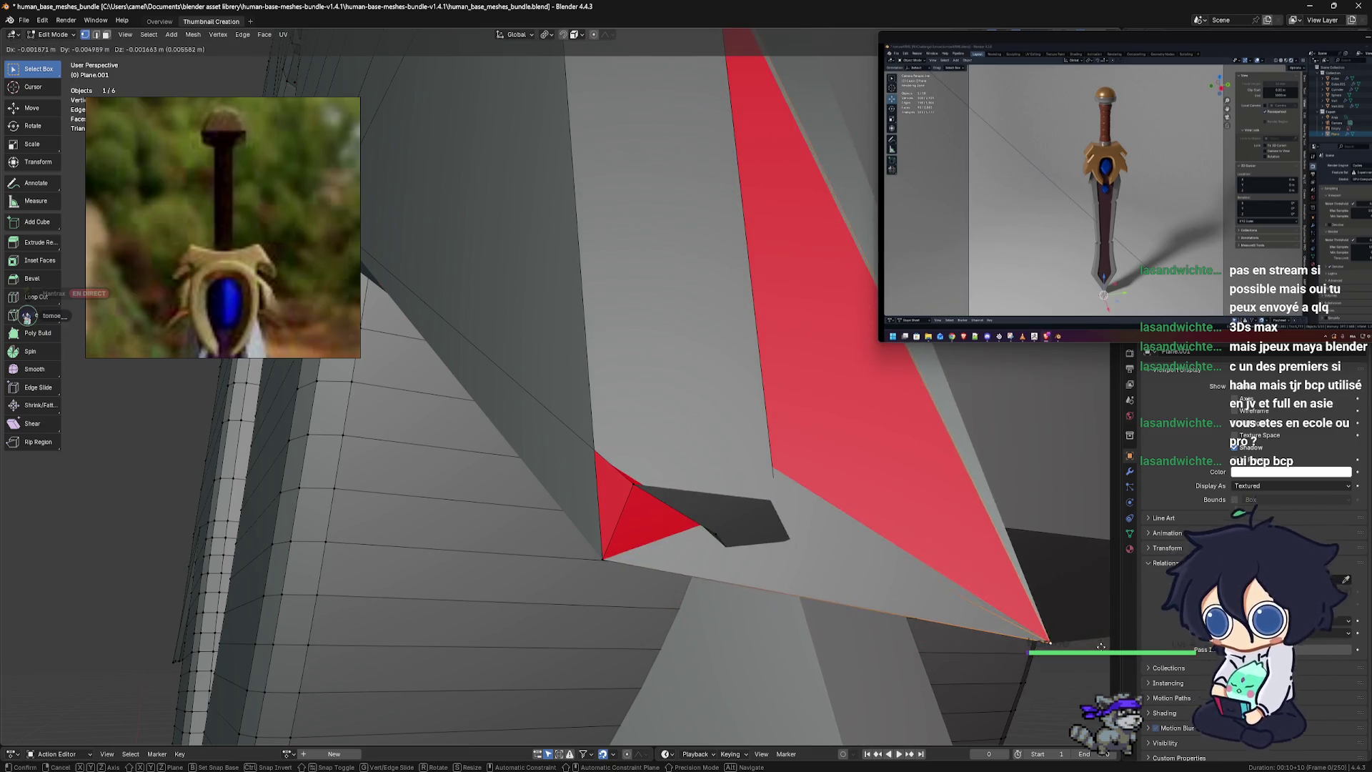
left_click(955, 568)
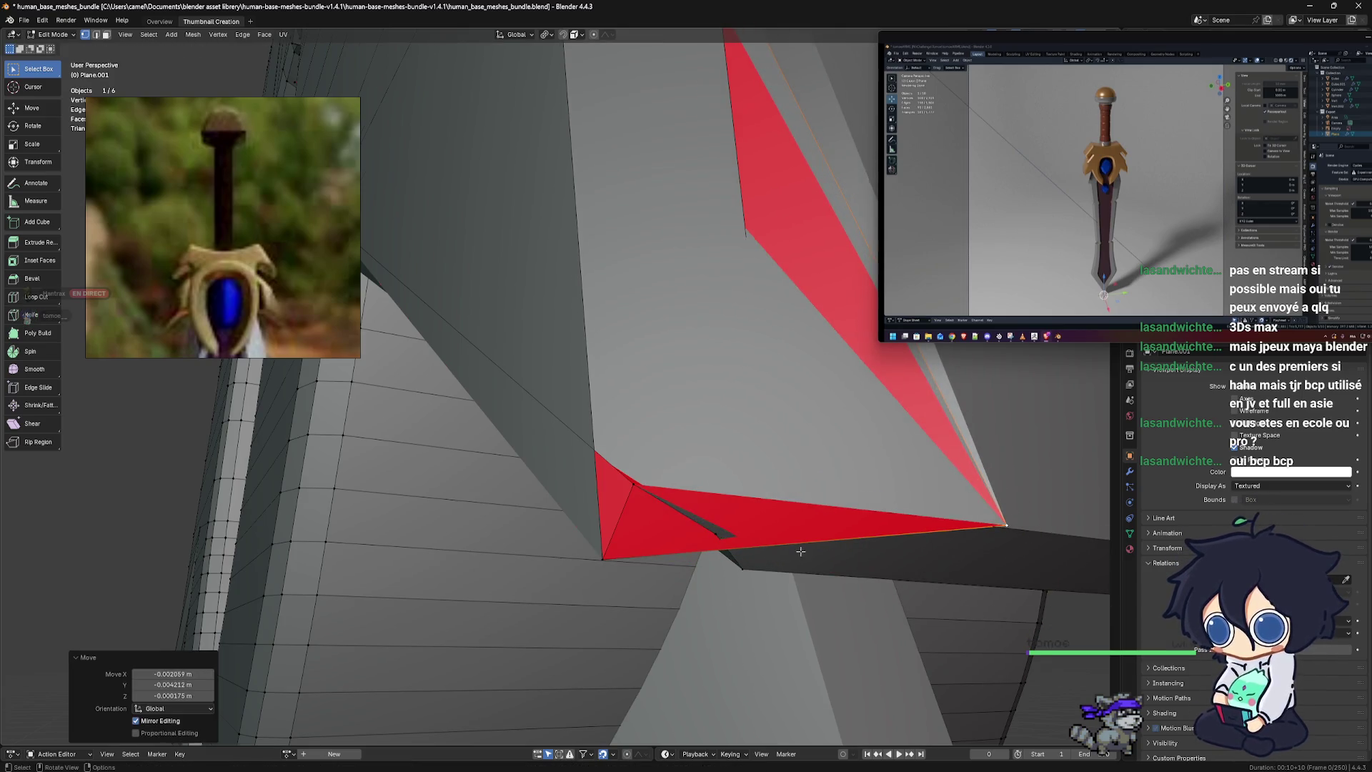
scroll(801, 551, "down", 5)
mouse_move(800, 551)
middle_mouse_down()
mouse_move(647, 604)
mouse_move(704, 472)
mouse_move(644, 455)
middle_mouse_up()
scroll(648, 603, "up", 5)
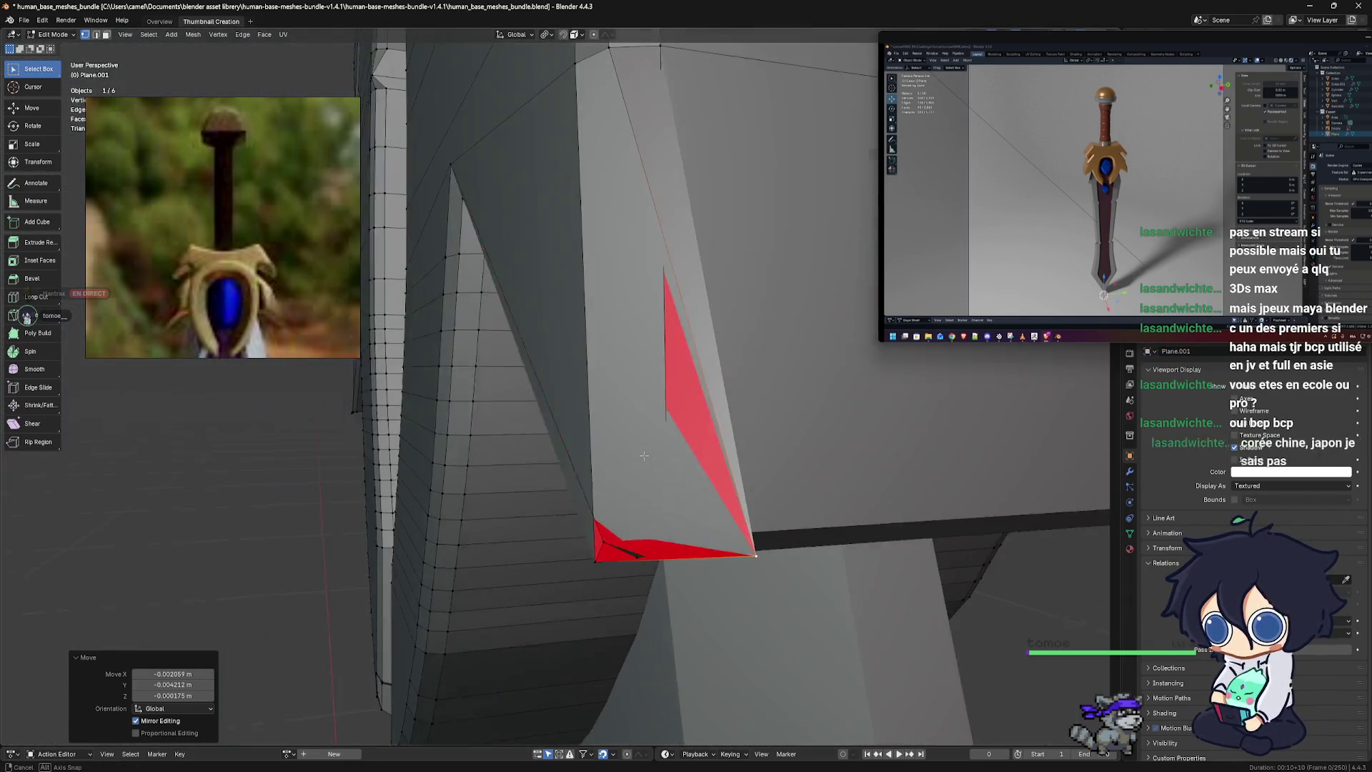
mouse_move(643, 455)
middle_mouse_down()
mouse_move(786, 535)
mouse_move(775, 527)
middle_mouse_up()
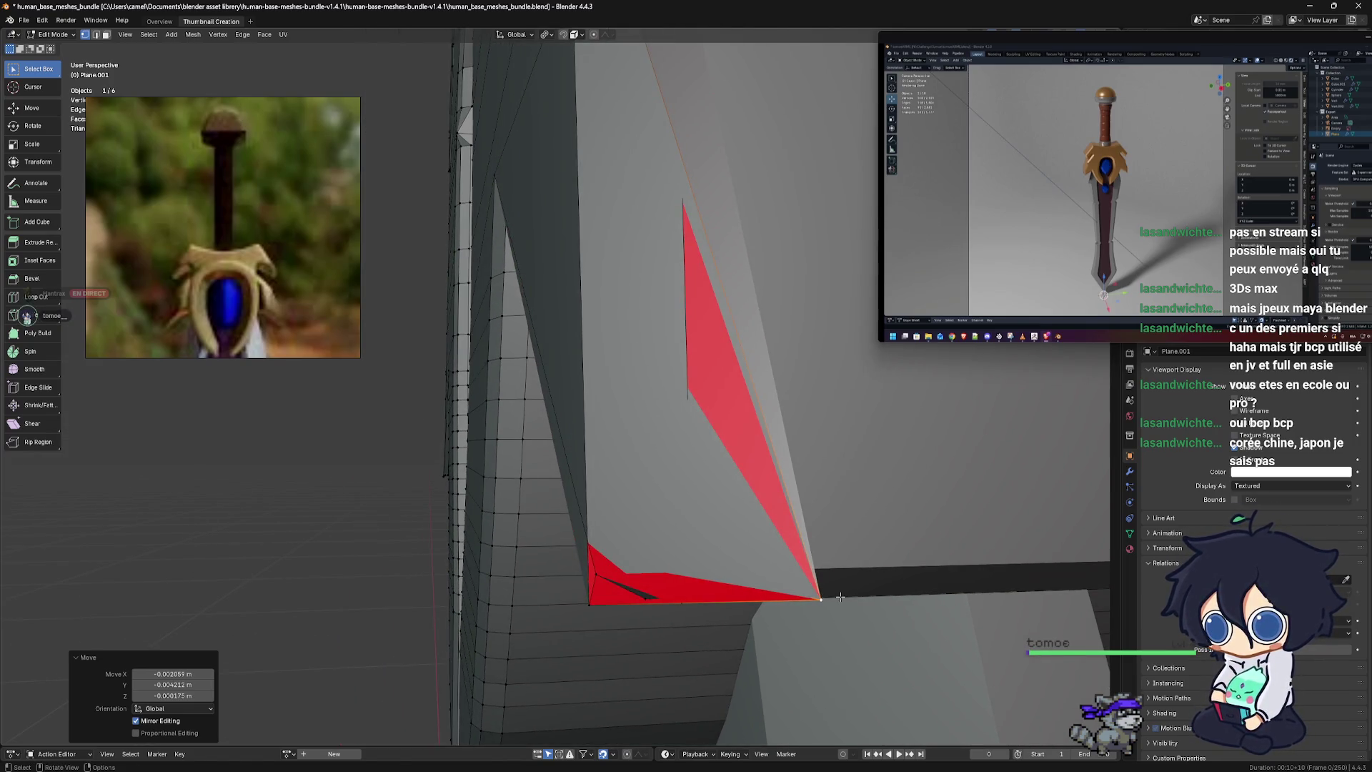
key("g")
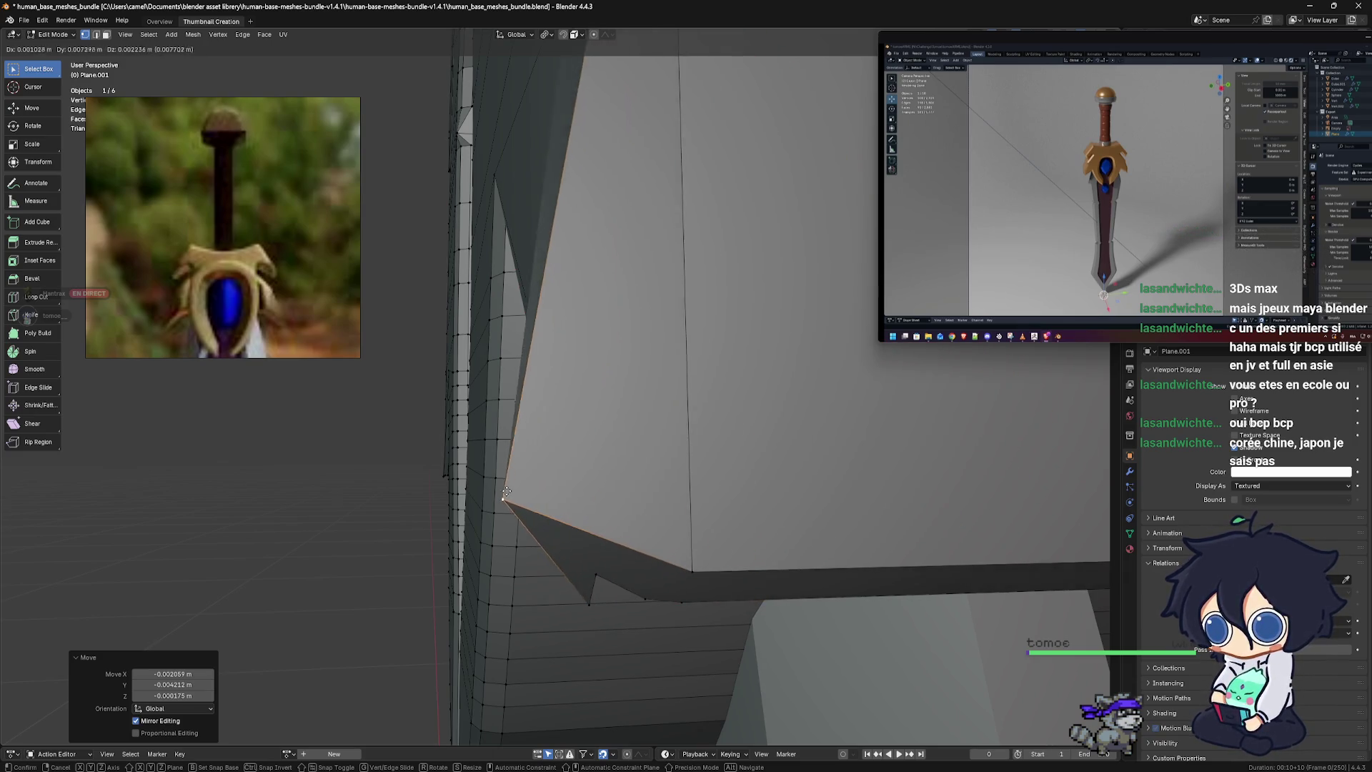
left_click(689, 513)
middle_click_drag(689, 513, 812, 498)
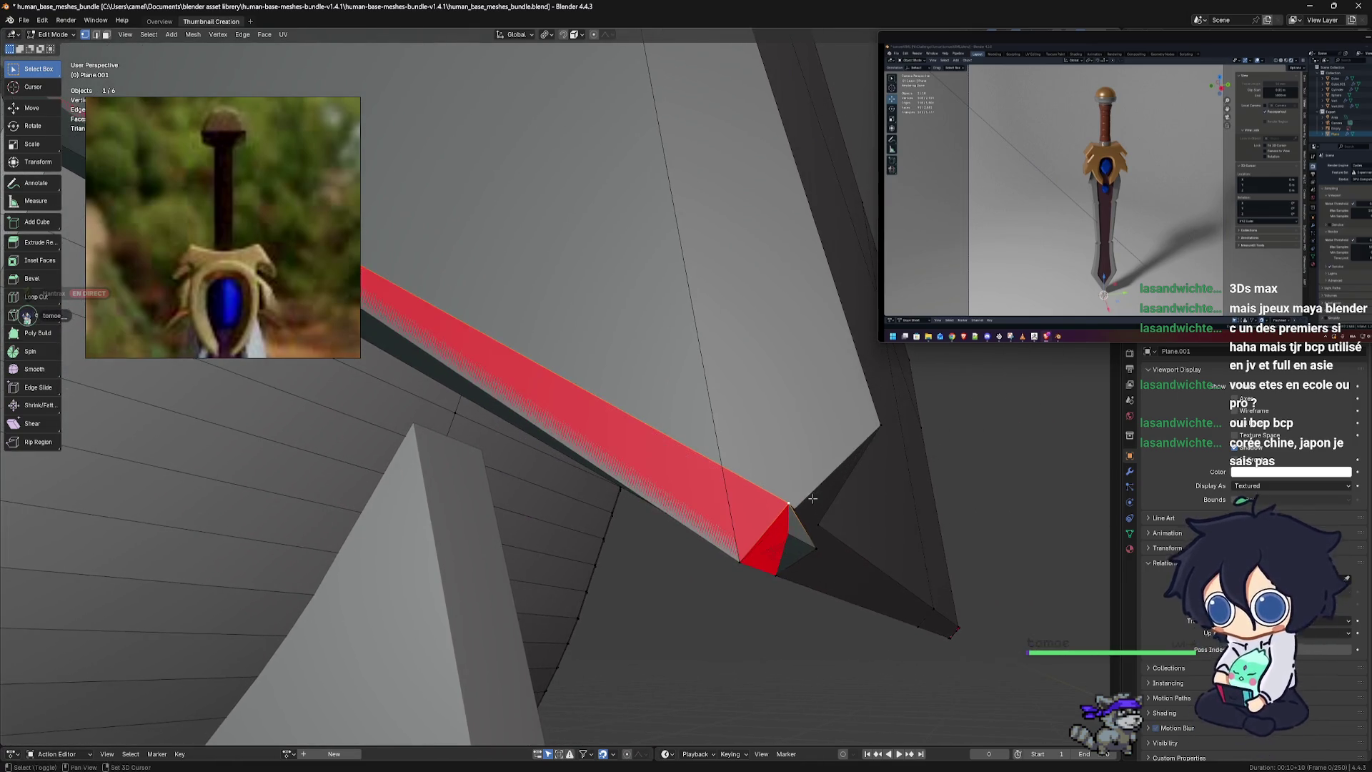
key("g")
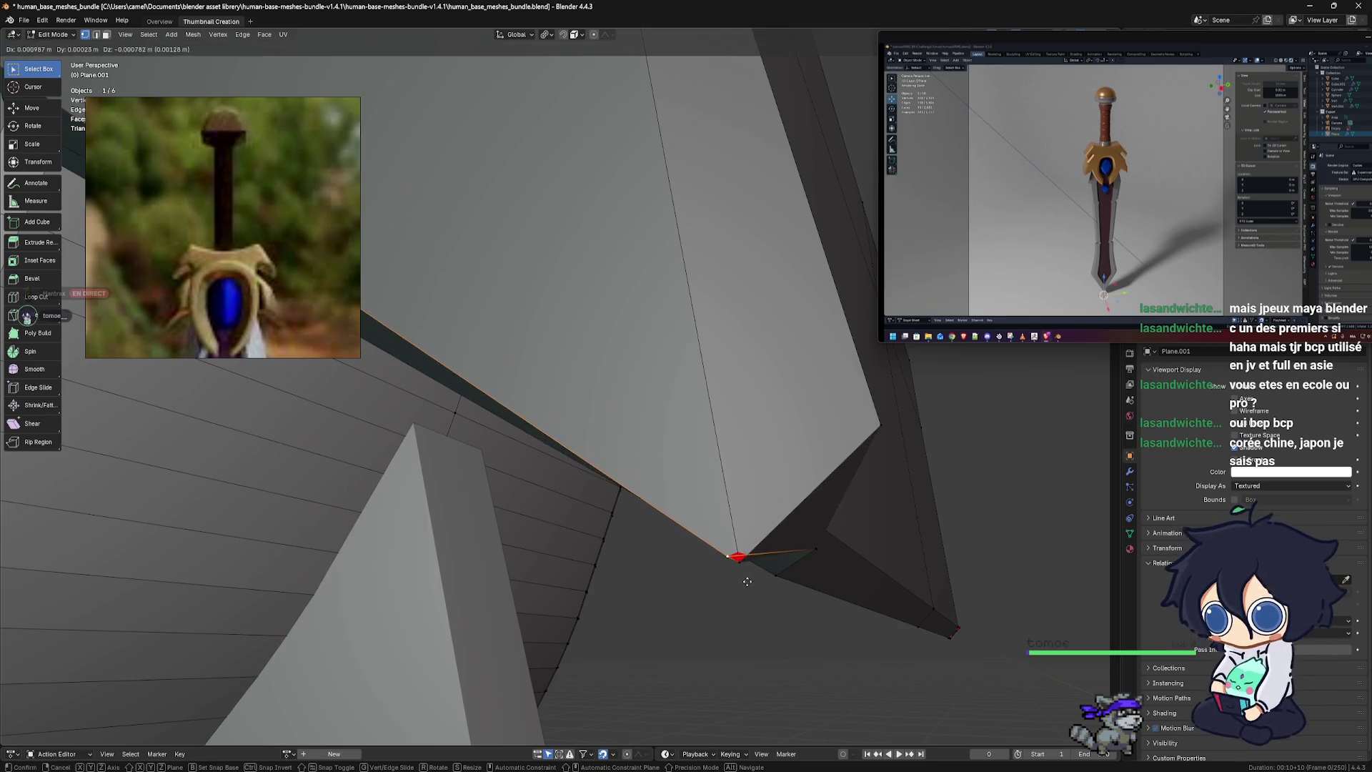
left_click(731, 613)
mouse_move(742, 611)
middle_mouse_down()
mouse_move(755, 516)
mouse_move(855, 498)
middle_mouse_up()
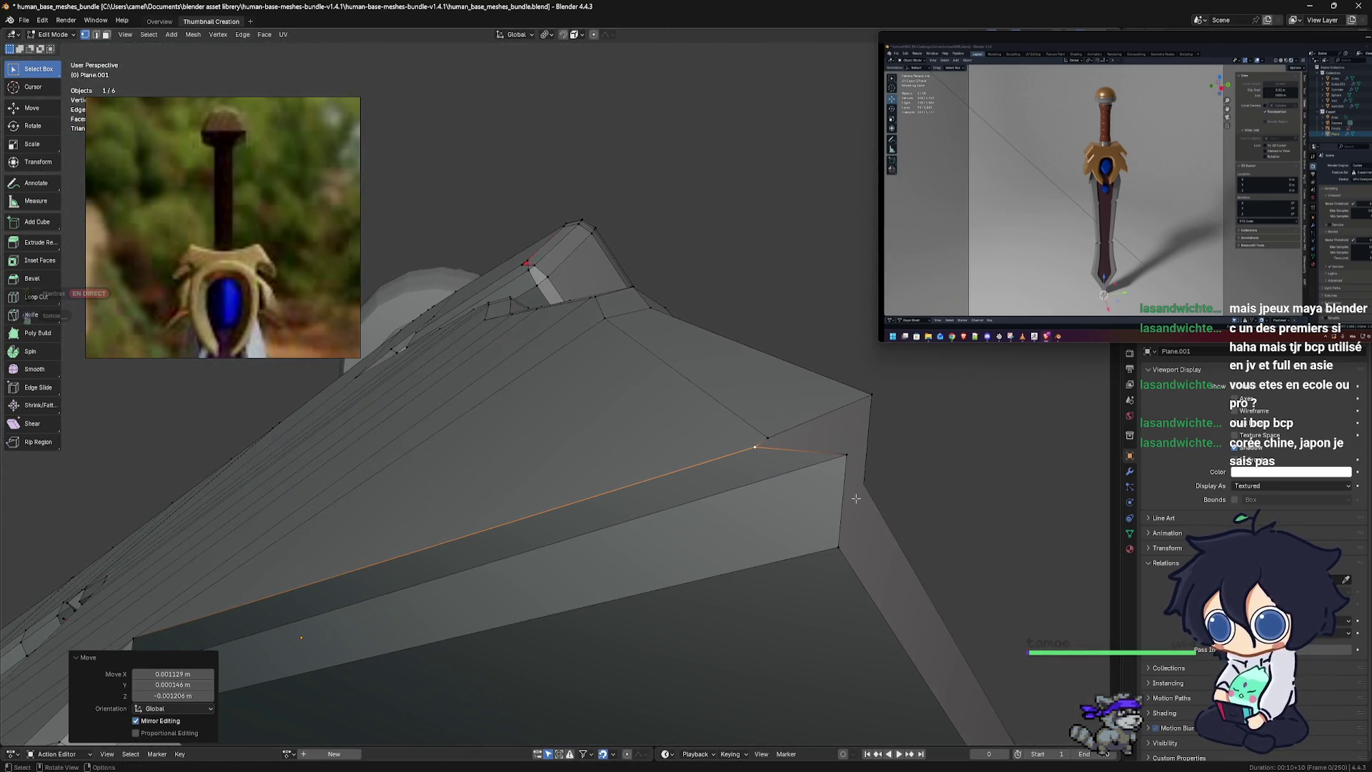
Reposition the corner vertex of the guard notch
mouse_move(787, 531)
middle_mouse_down()
mouse_move(681, 571)
mouse_move(614, 539)
middle_mouse_up()
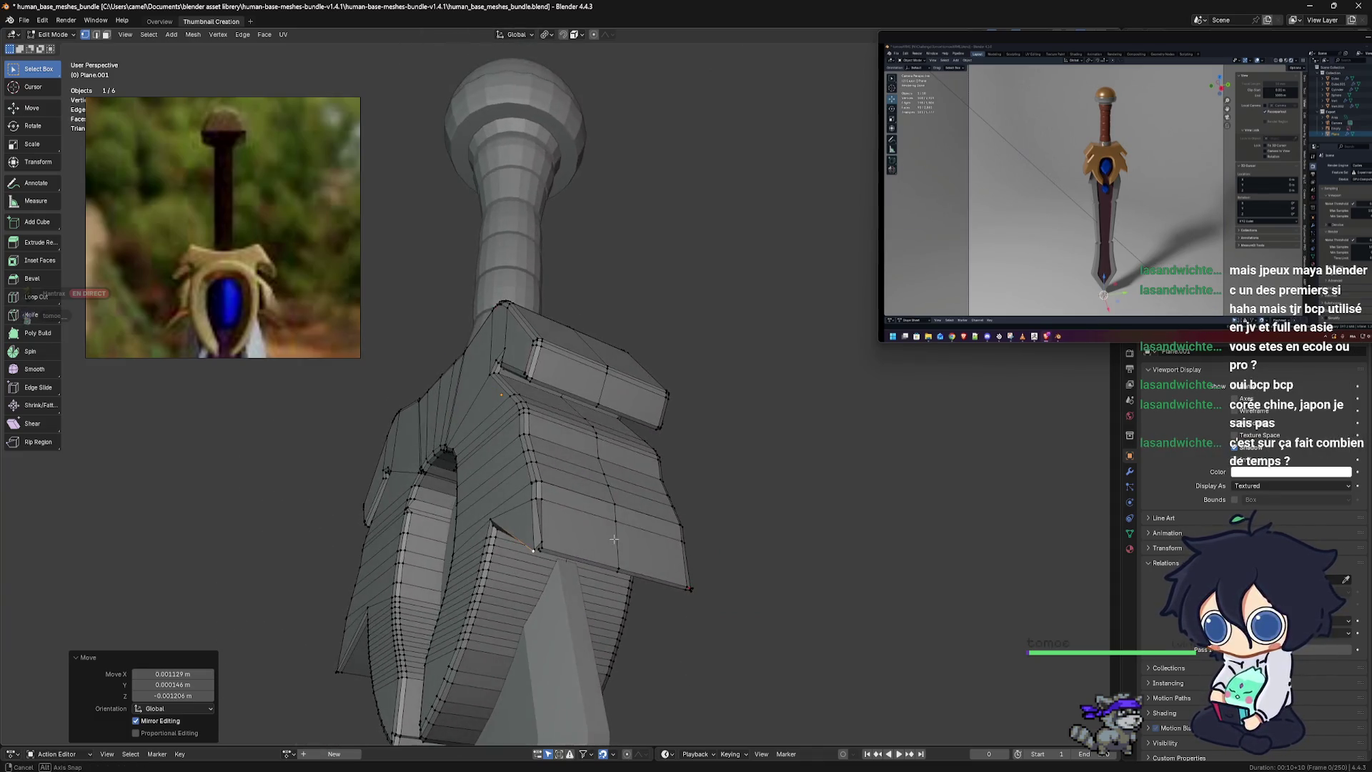
mouse_move(646, 598)
middle_mouse_down()
mouse_move(658, 546)
mouse_move(590, 527)
mouse_move(607, 507)
middle_mouse_up()
scroll(646, 466, "up", 5)
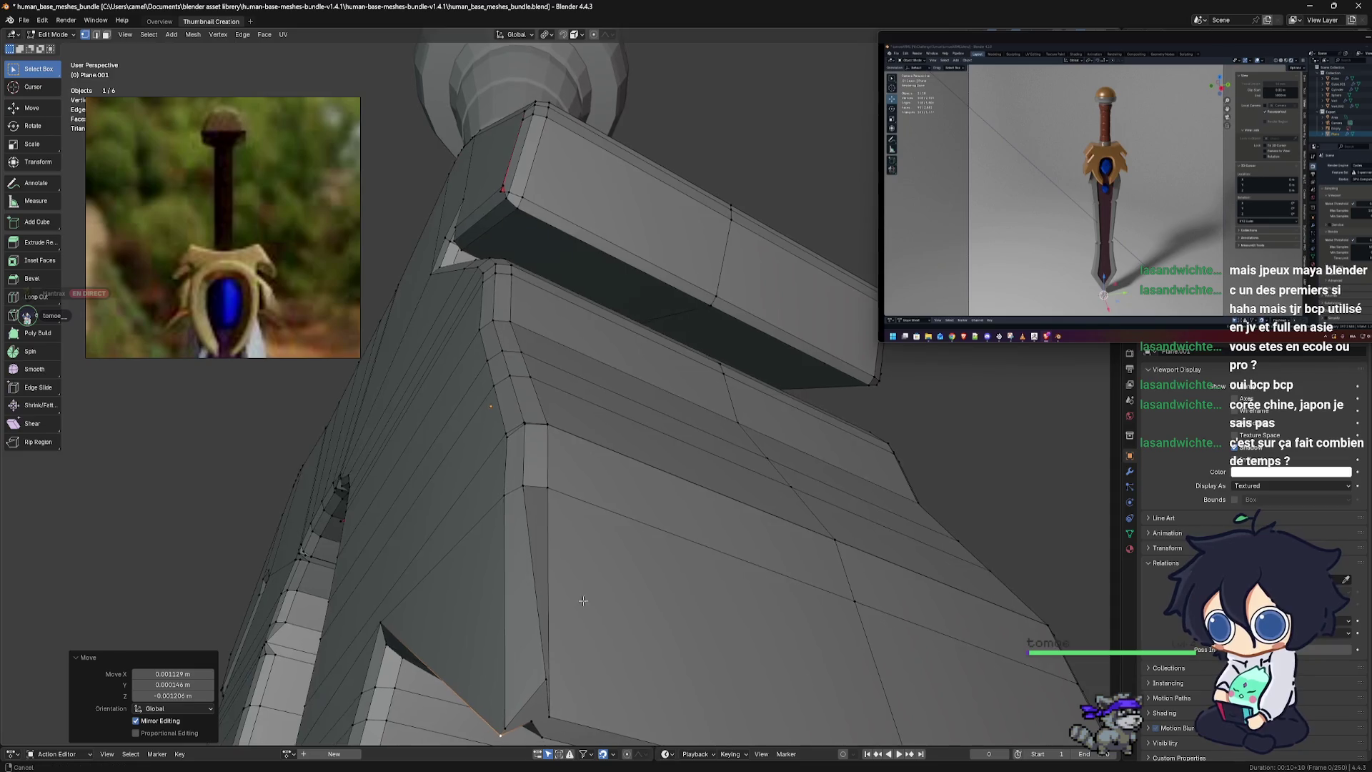
middle_click_drag(646, 466, 618, 483)
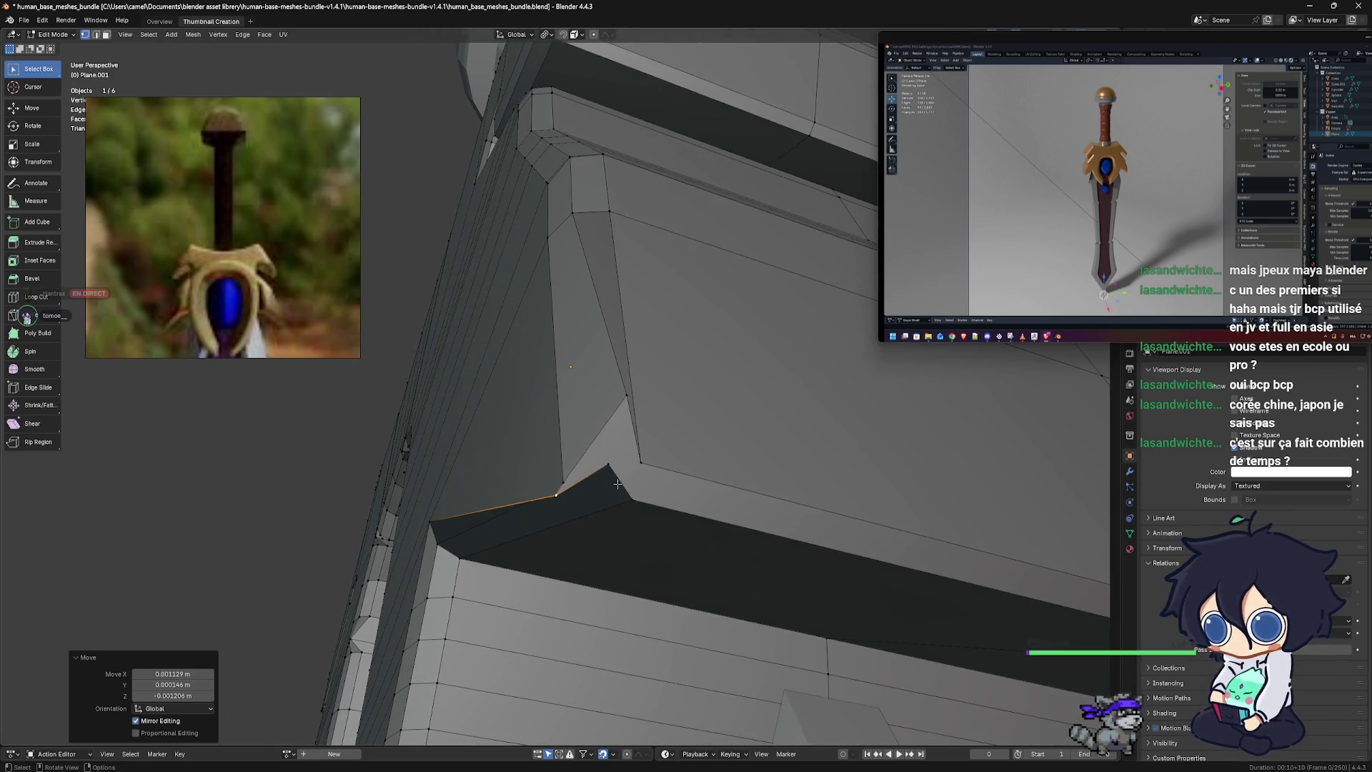
left_click(609, 465)
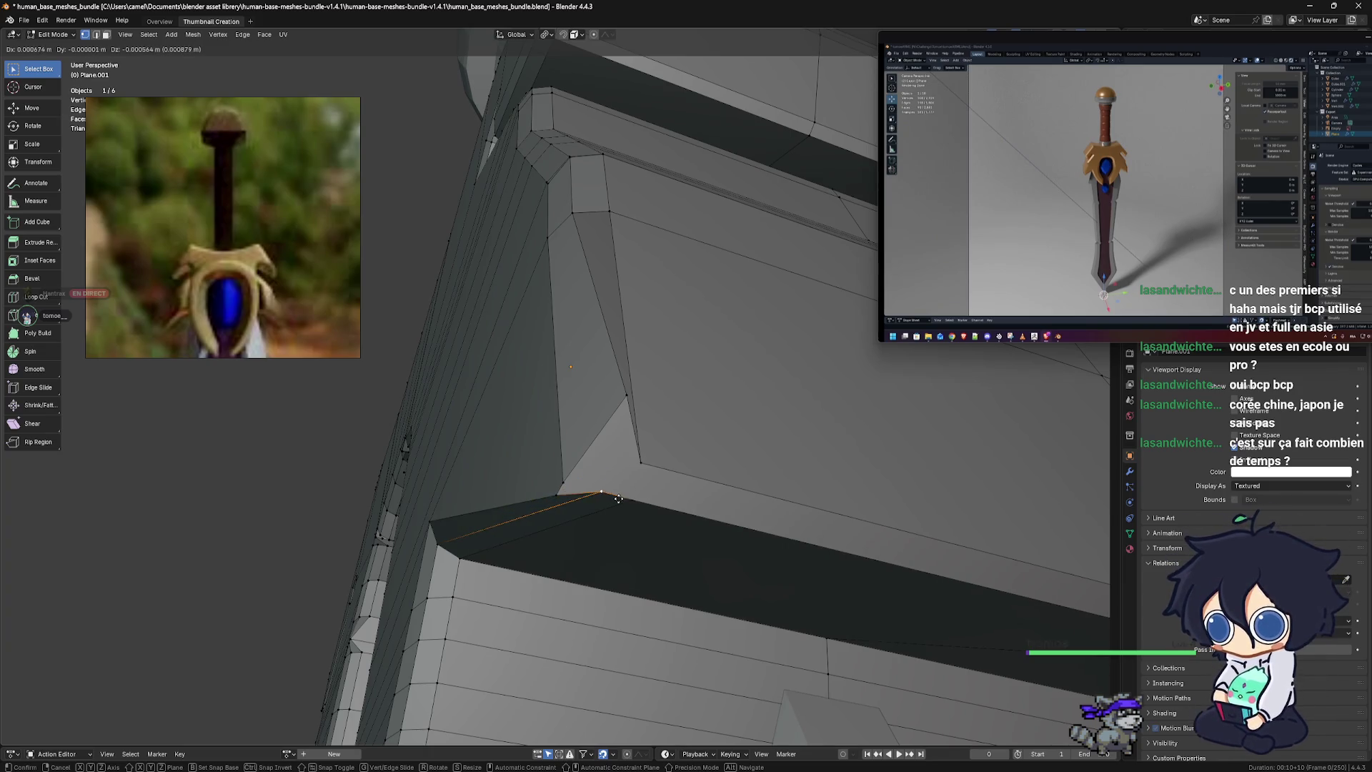
left_click(619, 499)
mouse_move(619, 499)
middle_mouse_down()
mouse_move(663, 530)
mouse_move(683, 461)
mouse_move(596, 509)
mouse_move(641, 534)
middle_mouse_up()
scroll(663, 530, "up", 3)
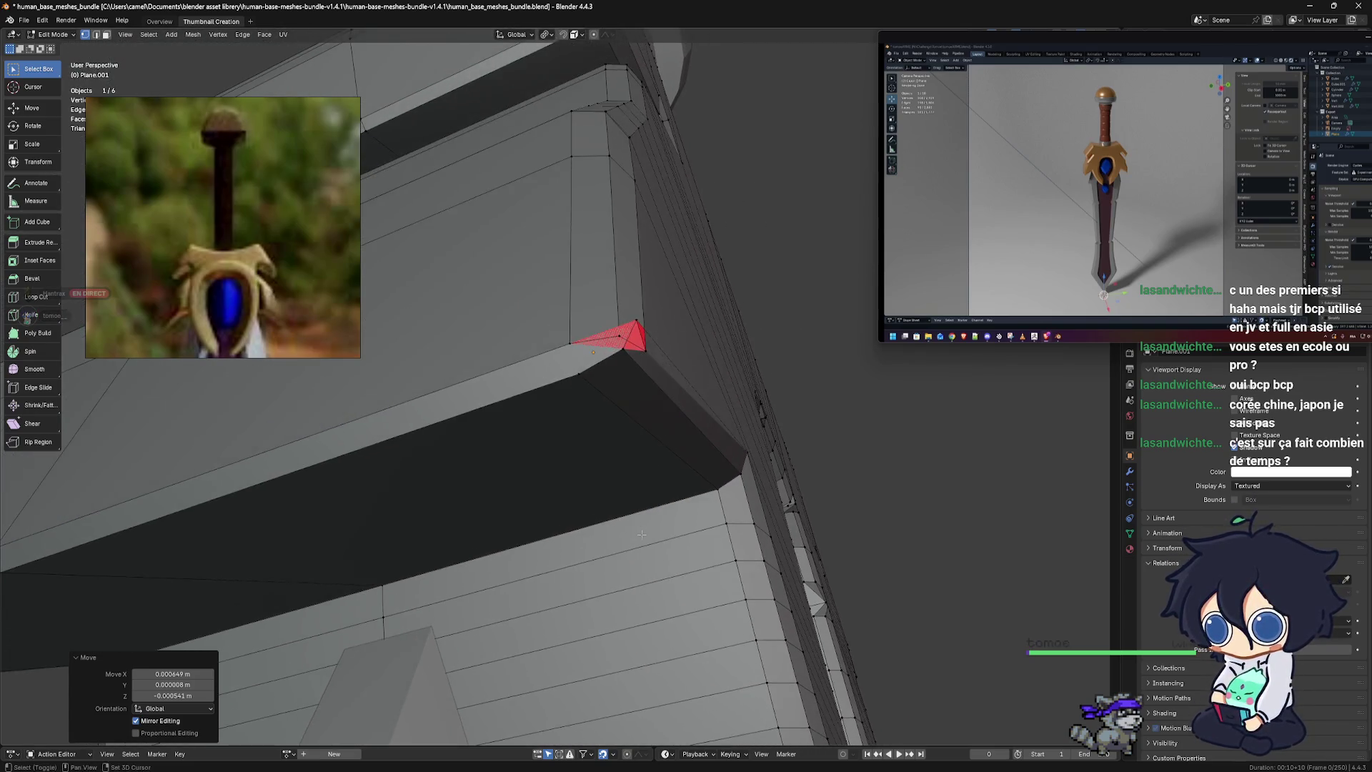
mouse_move(641, 535)
middle_mouse_down()
mouse_move(675, 453)
mouse_move(661, 537)
mouse_move(678, 554)
mouse_move(603, 505)
middle_mouse_up()
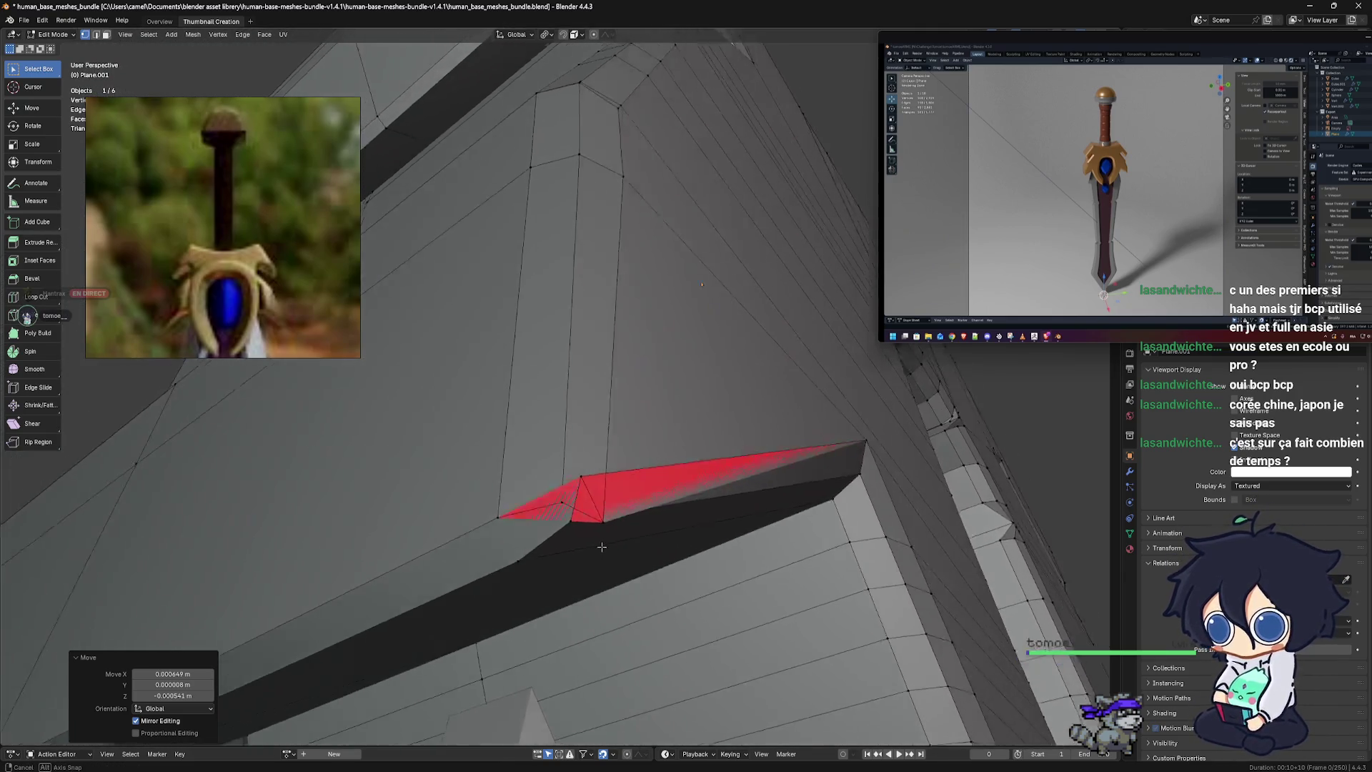
Nudge three more vertices along the notch edge slightly downward
left_click(601, 500)
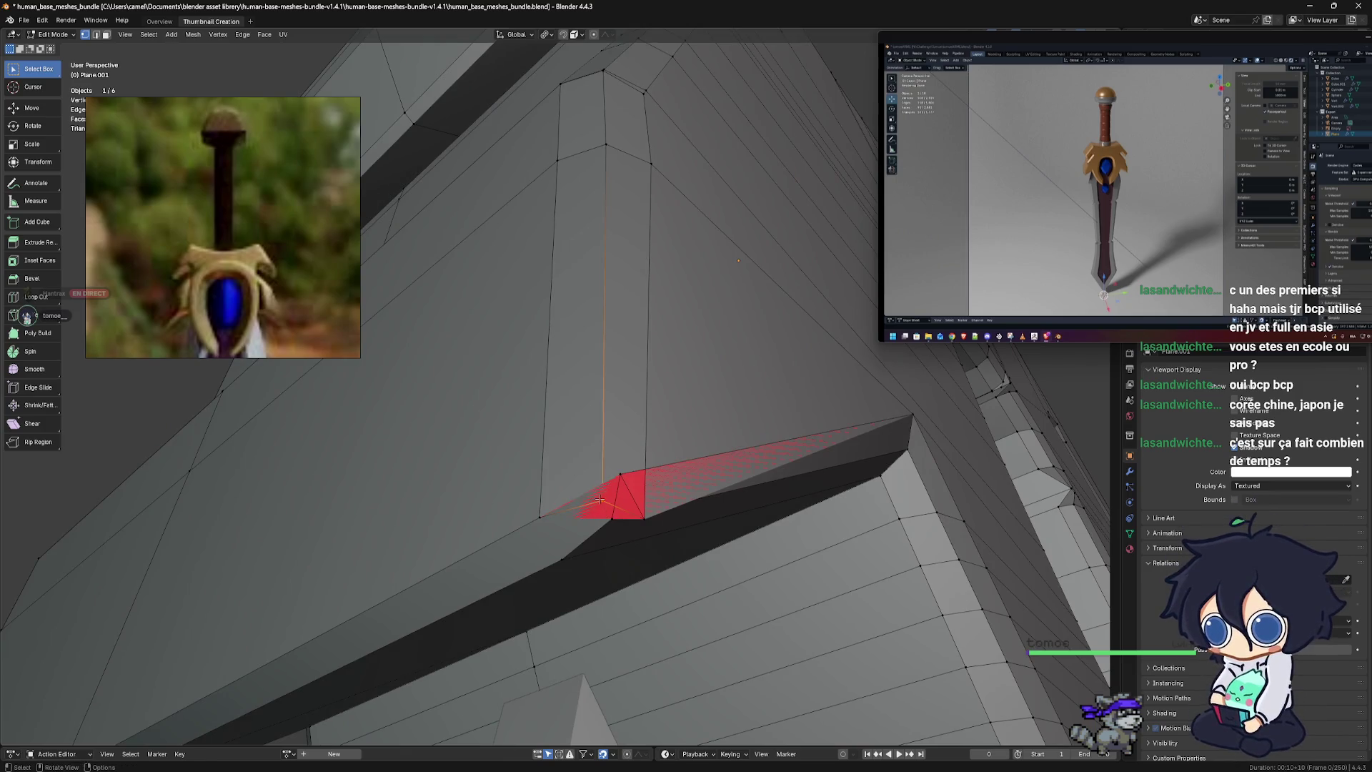
key("g")
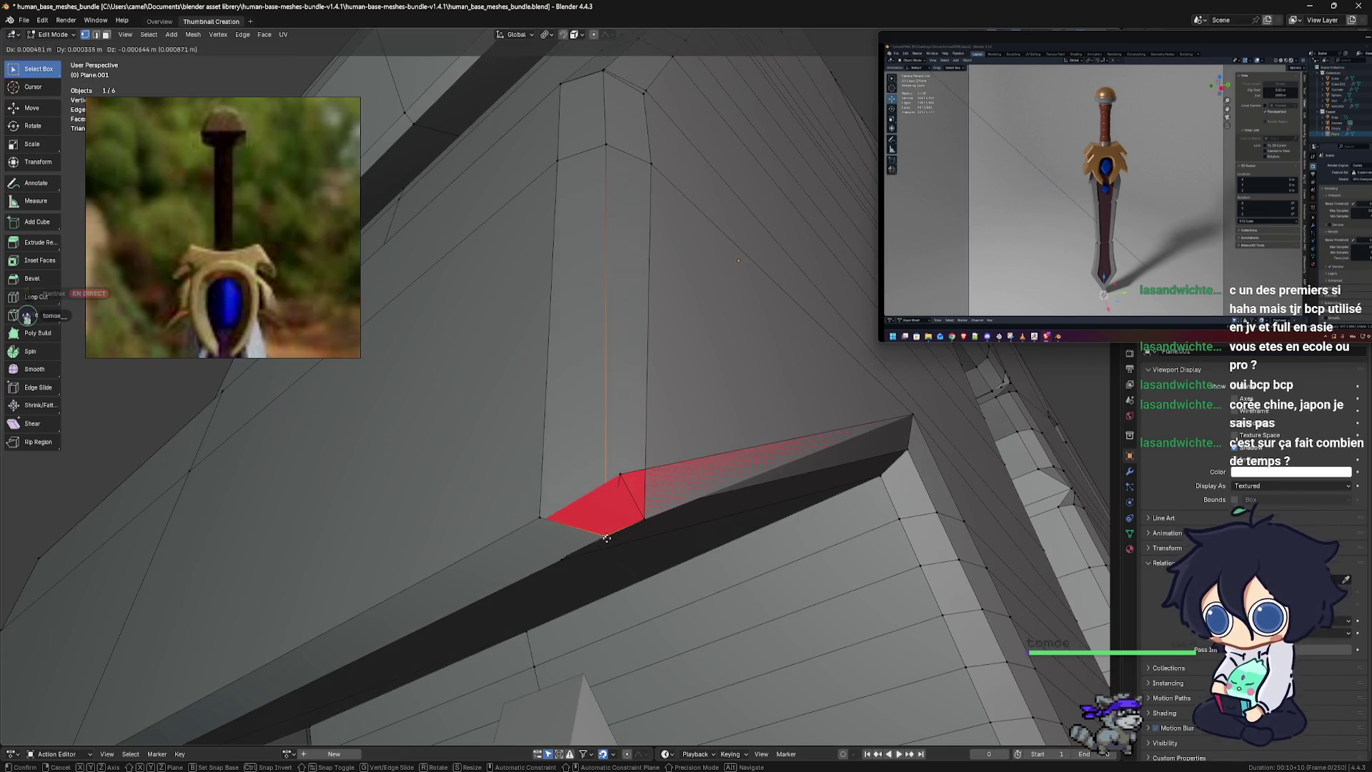
left_click(607, 525)
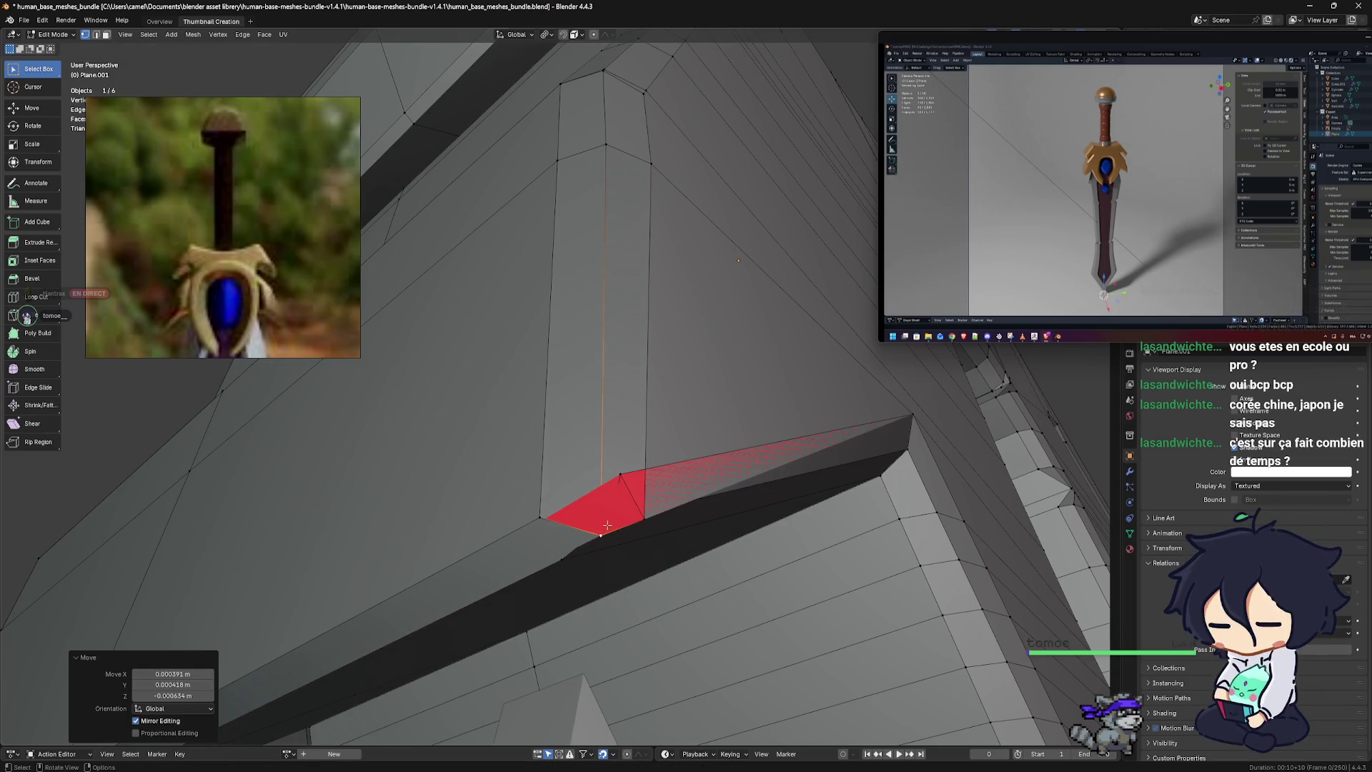
left_click(622, 475)
key("g")
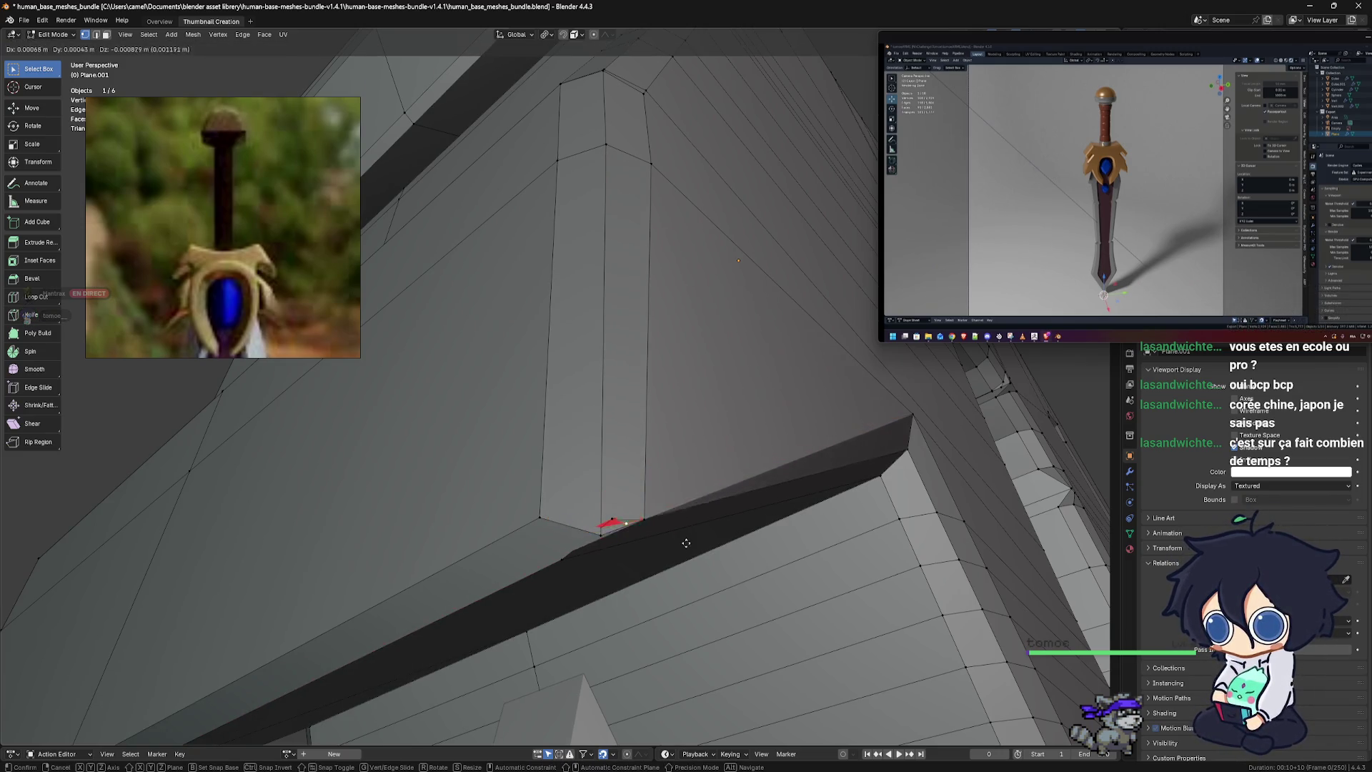
left_click(732, 534)
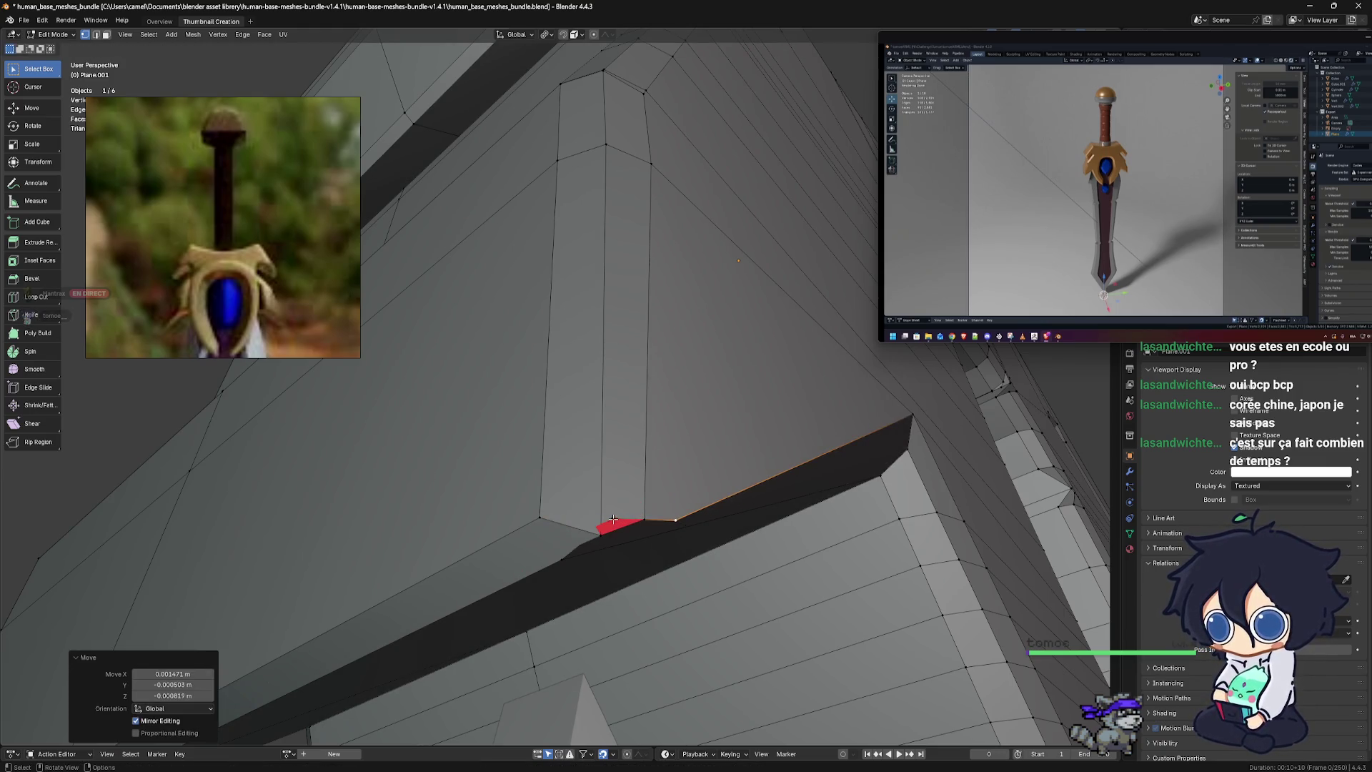
left_click(613, 519)
key("g")
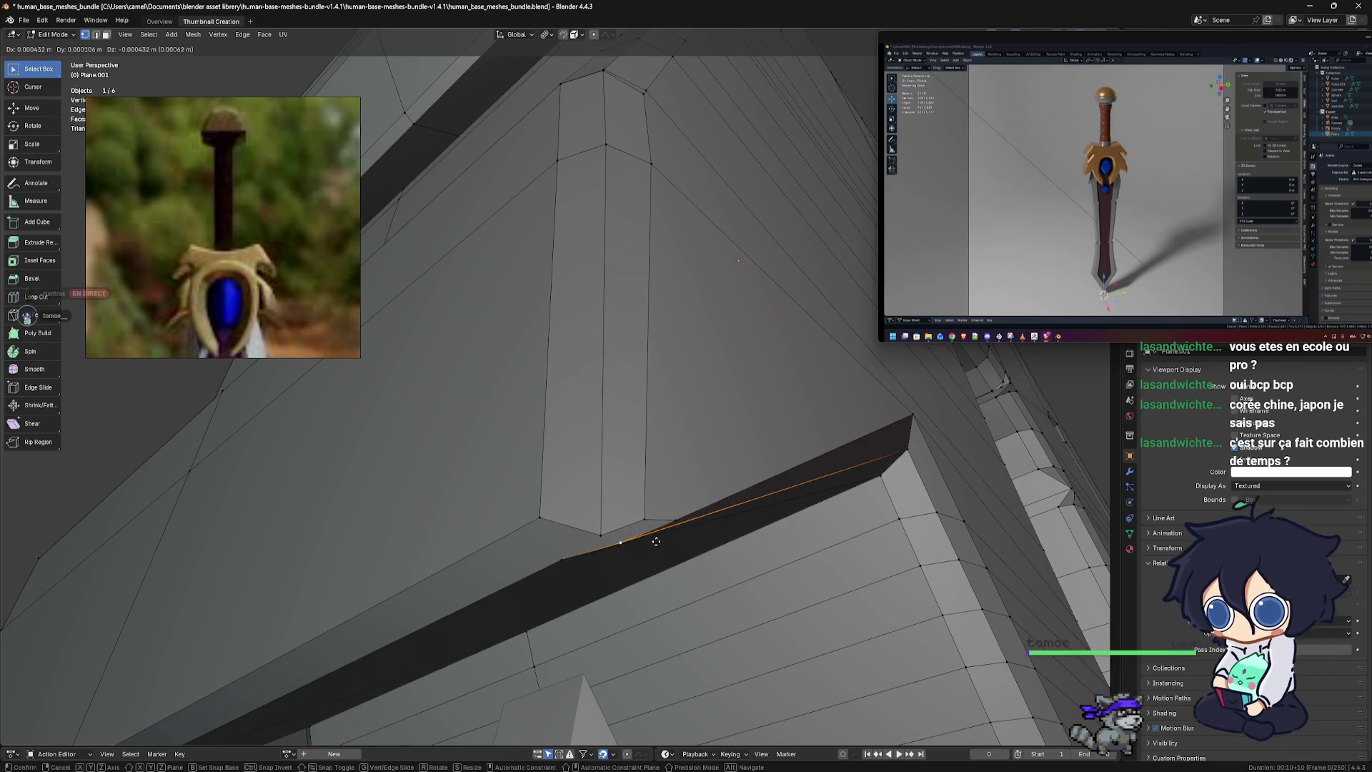
left_click(659, 537)
mouse_move(659, 537)
middle_mouse_down()
mouse_move(669, 575)
mouse_move(661, 543)
middle_mouse_up()
scroll(653, 537, "down", 3)
scroll(652, 536, "down", 2)
scroll(652, 537, "down", 2)
scroll(661, 543, "down", 3)
scroll(665, 545, "down", 2)
scroll(670, 548, "up", 2)
scroll(669, 548, "down", 3)
scroll(669, 548, "up", 2)
mouse_move(669, 548)
middle_mouse_down()
mouse_move(789, 605)
mouse_move(691, 477)
mouse_move(599, 503)
mouse_move(762, 550)
middle_mouse_up()
Switch to Object Mode in front view and zoom in on the crossguard's inner arch
scroll(758, 593, "up", 2)
scroll(715, 500, "down", 3)
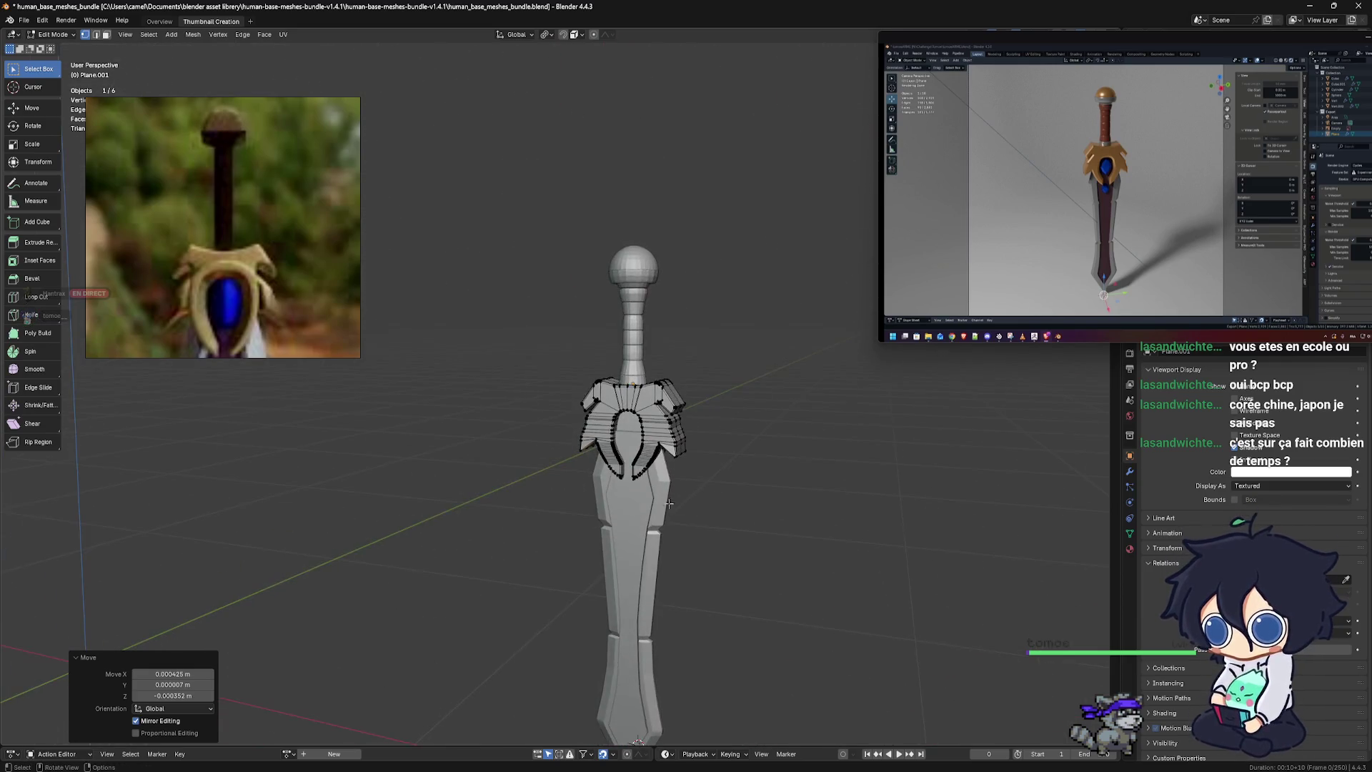
mouse_move(763, 550)
middle_mouse_down("alt")
mouse_move(710, 493)
mouse_move(512, 485)
mouse_move(614, 484)
middle_mouse_up("alt")
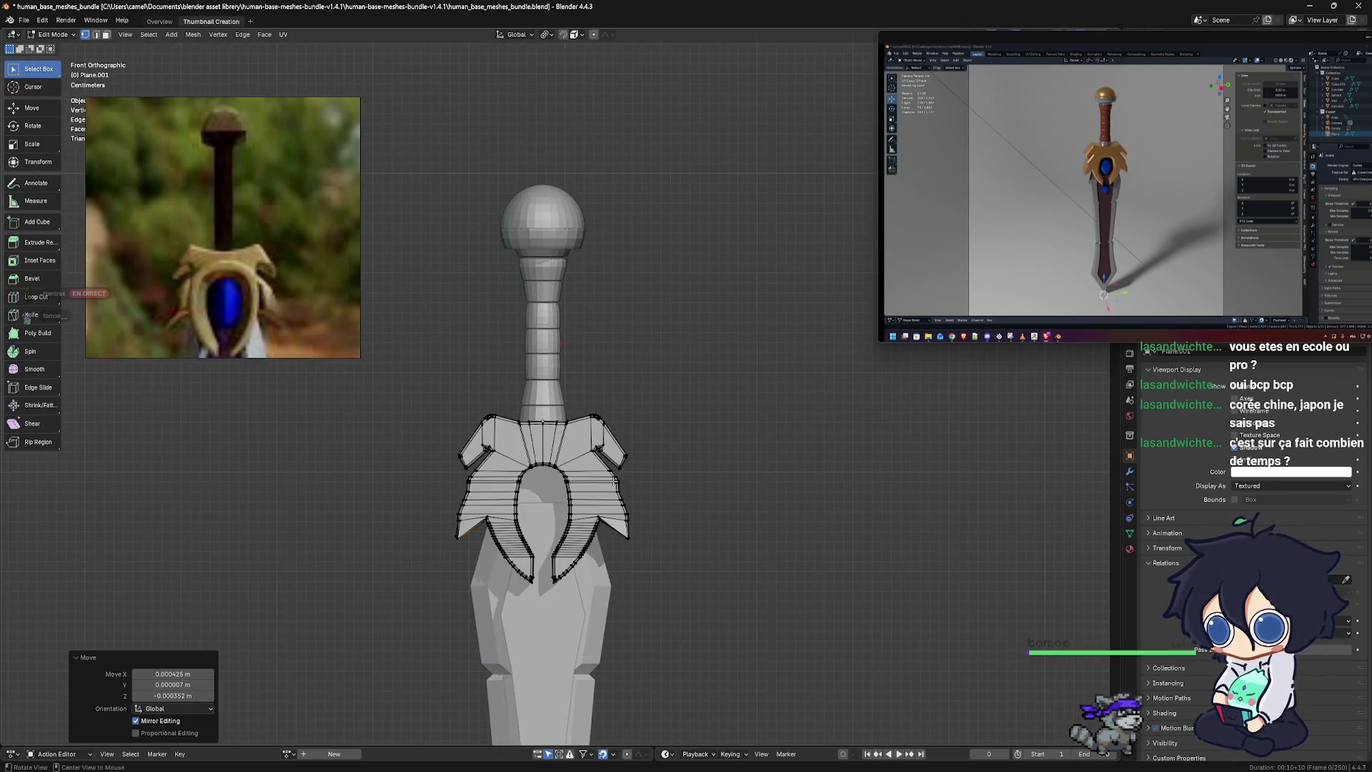
middle_click_drag(618, 572, 727, 326, "shift")
key("Tab")
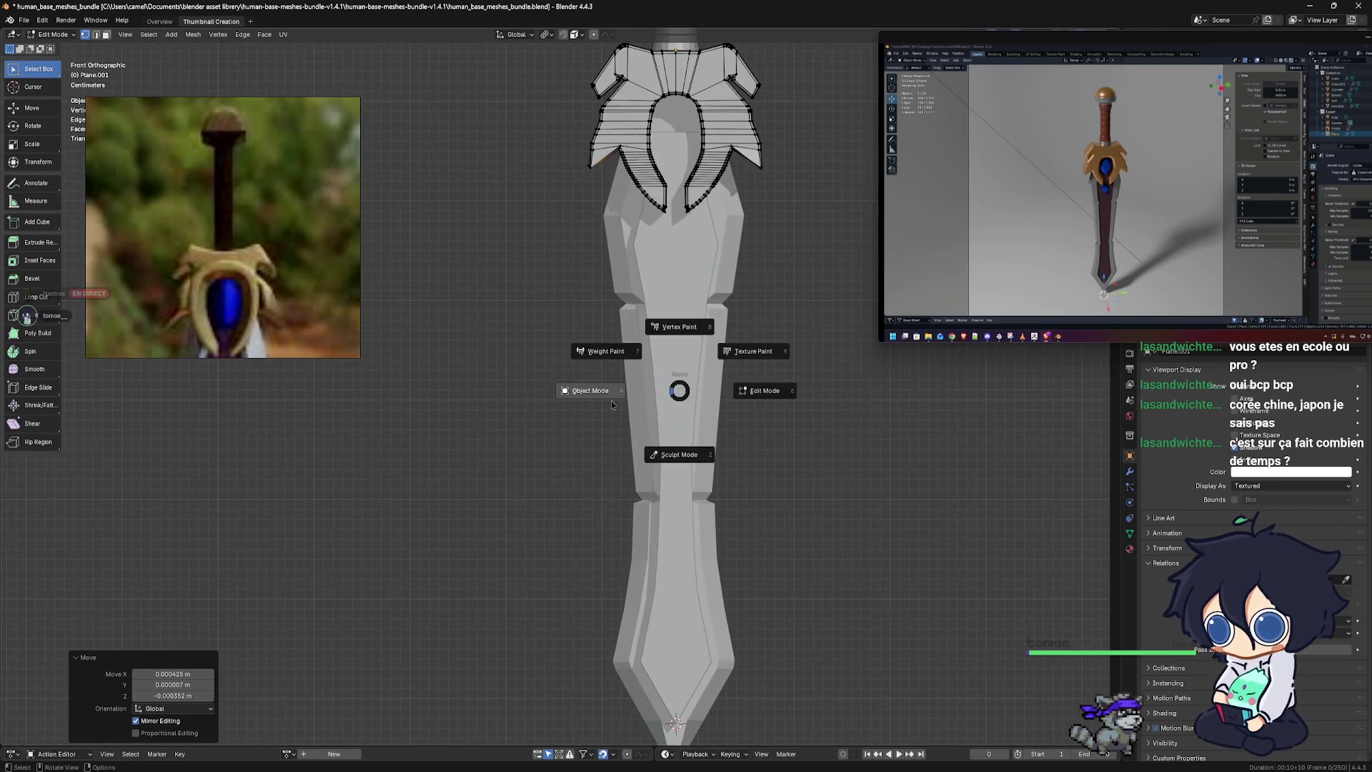
middle_click_drag(603, 358, 602, 478, "shift")
scroll(536, 334, "up", 2)
scroll(536, 332, "up", 4)
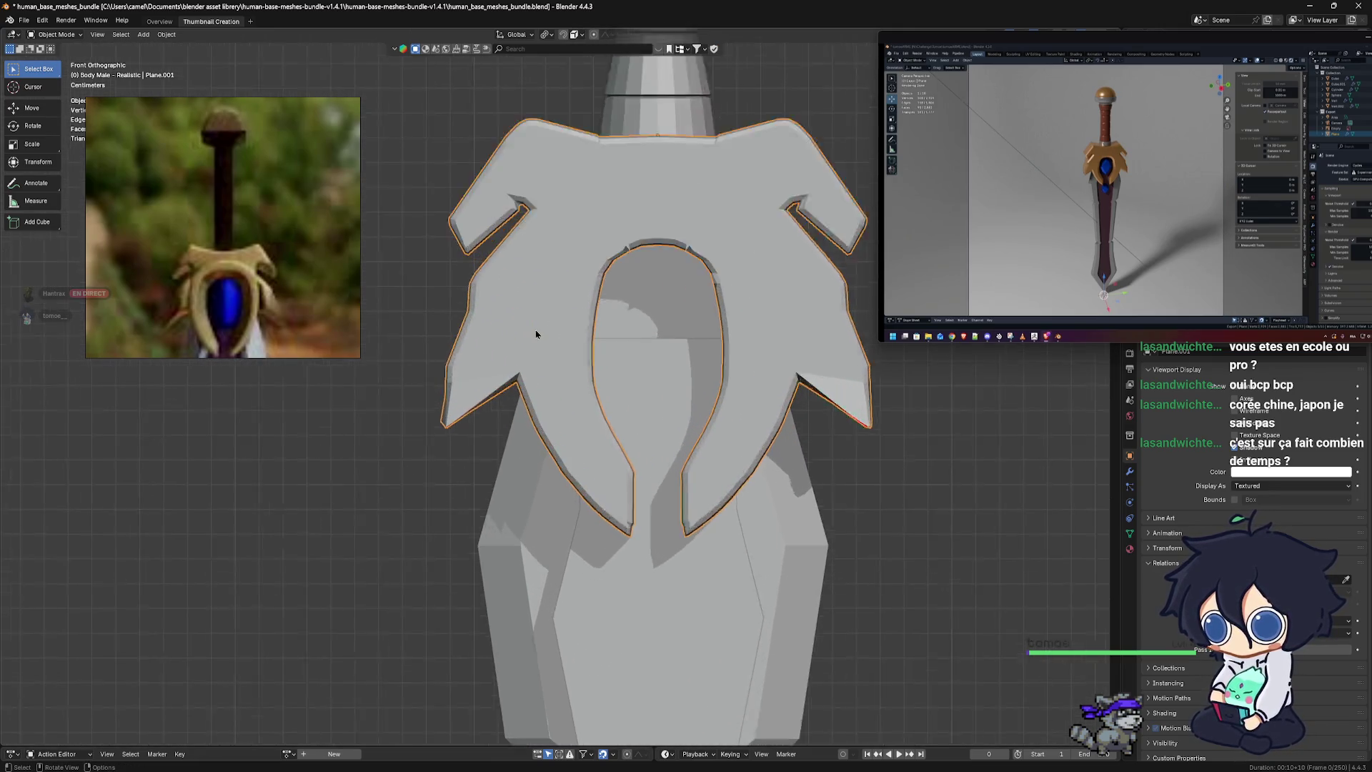
scroll(551, 331, "up", 3)
mouse_move(551, 331)
middle_mouse_down("shift")
mouse_move(465, 566)
mouse_move(551, 430)
middle_mouse_up("shift")
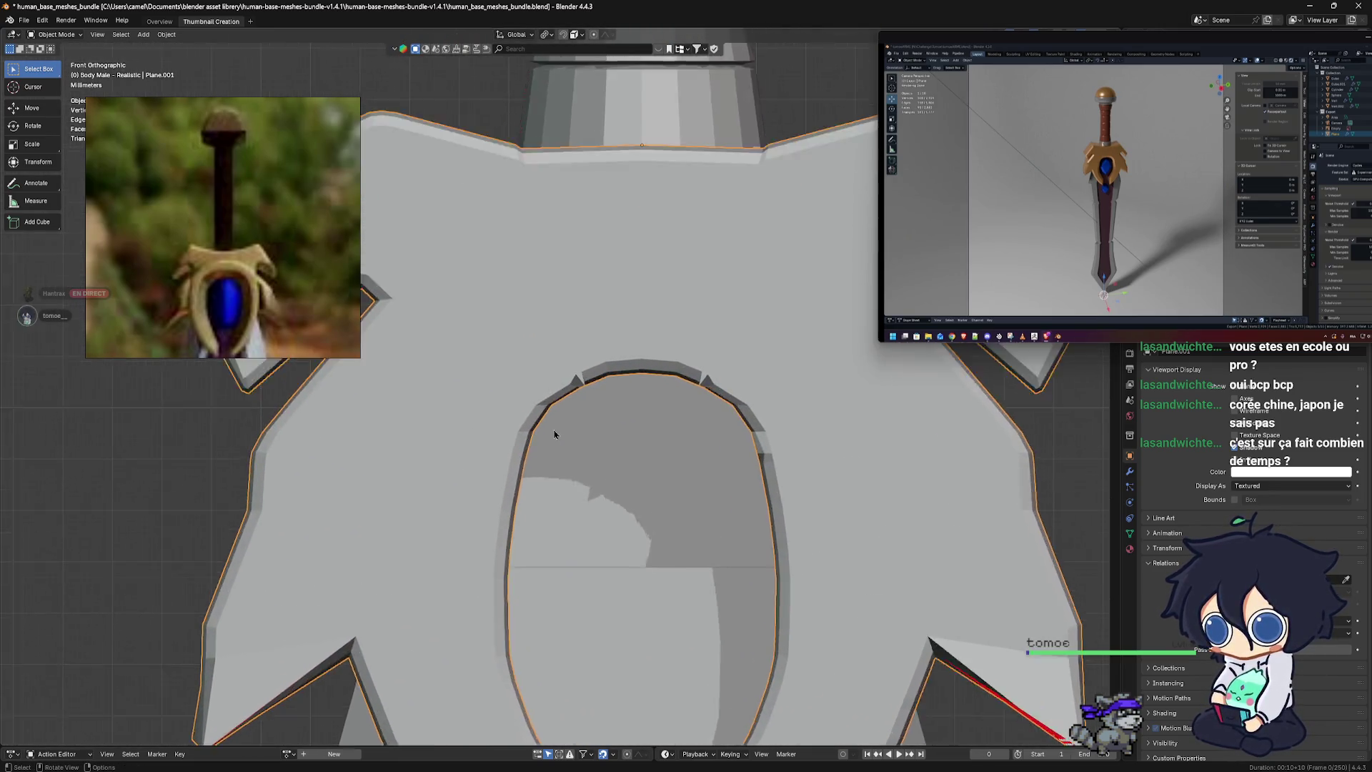
scroll(552, 430, "up", 2)
scroll(580, 372, "up", 1)
scroll(591, 413, "up", 1)
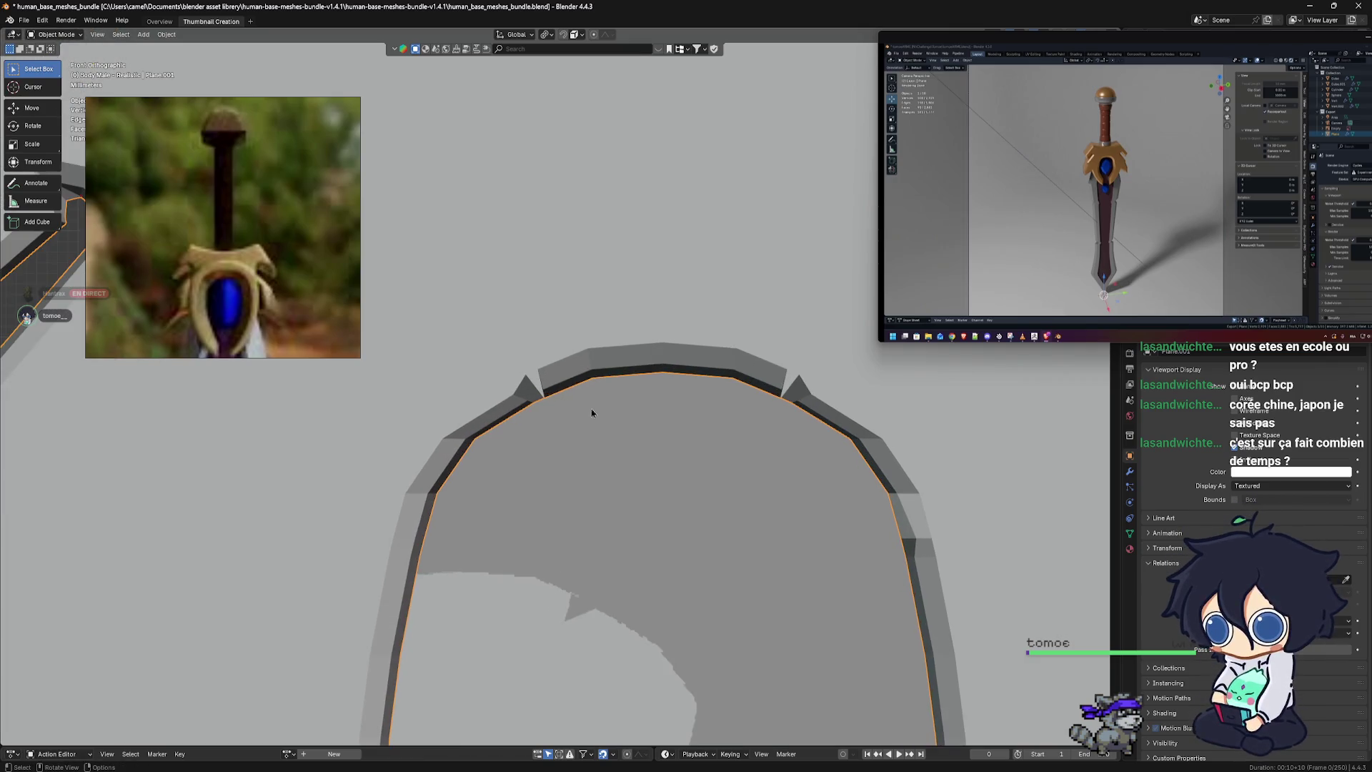
key("Tab")
Merge the vertices clustered at the arch corner by distance
middle_click_drag(671, 429, 558, 395)
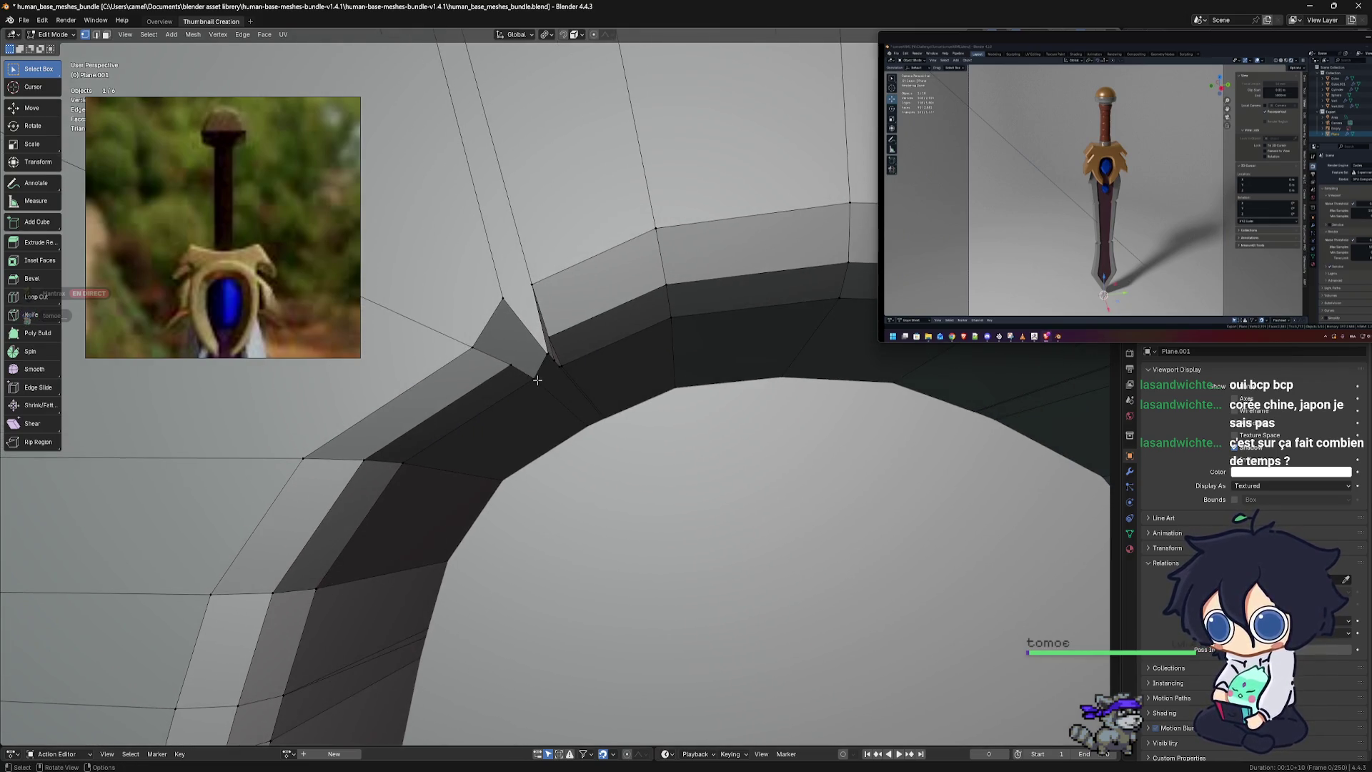
middle_click_drag(537, 376, 605, 359)
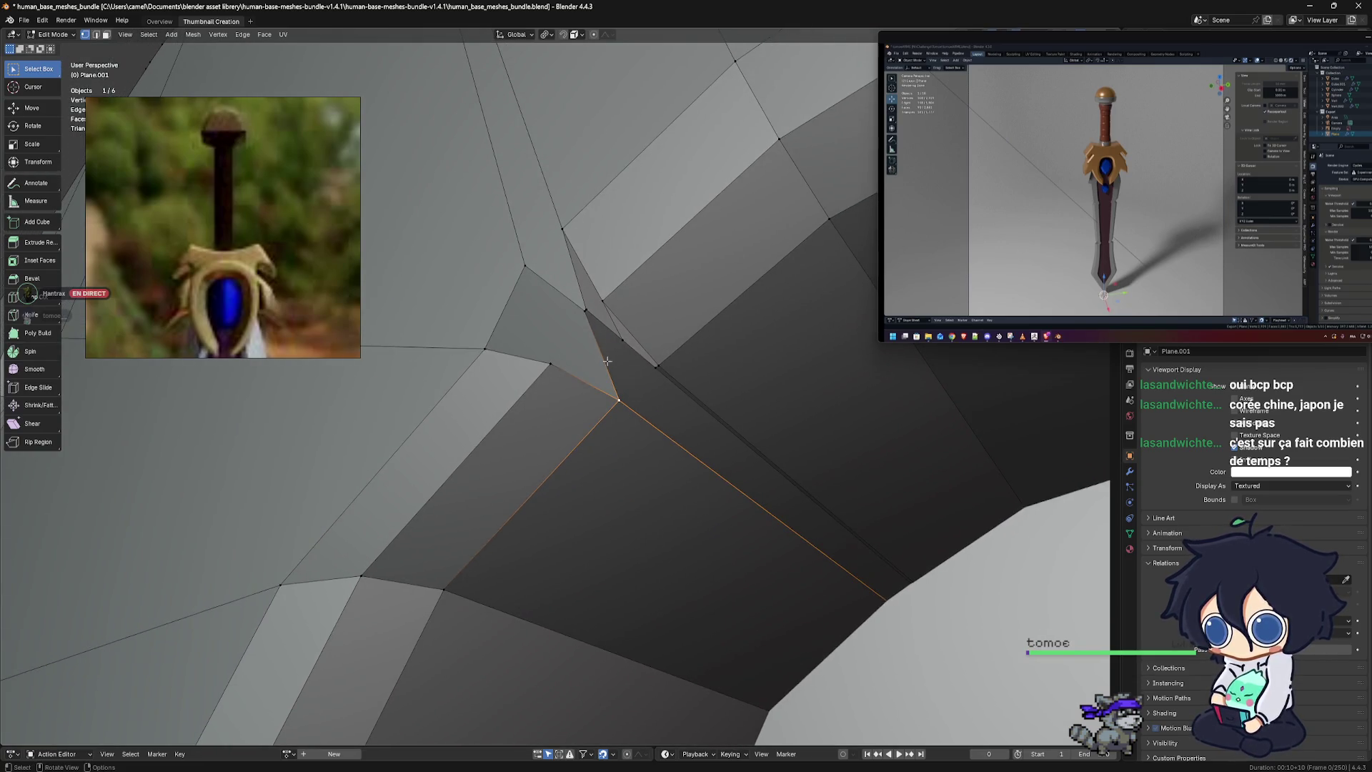
left_click_drag(558, 282, 674, 413)
middle_click_drag(674, 413, 676, 404)
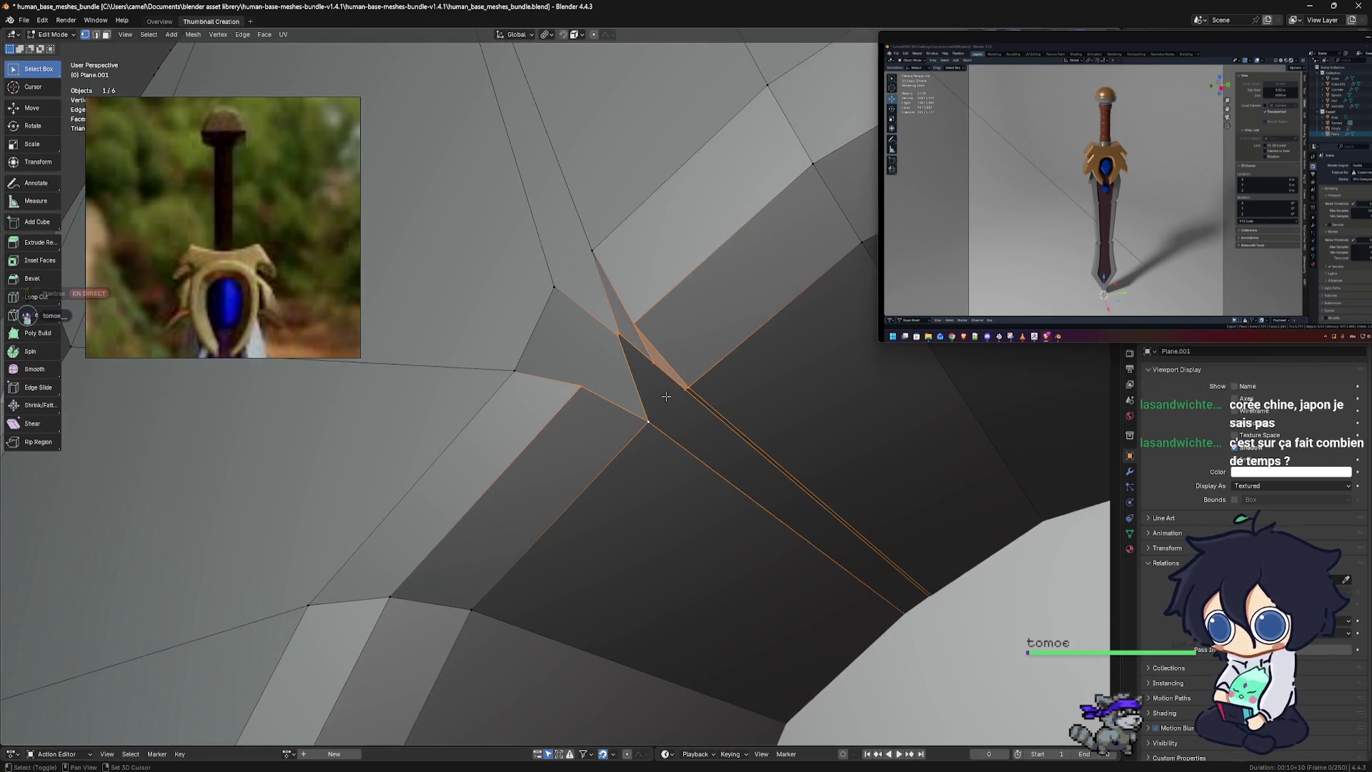
key("m")
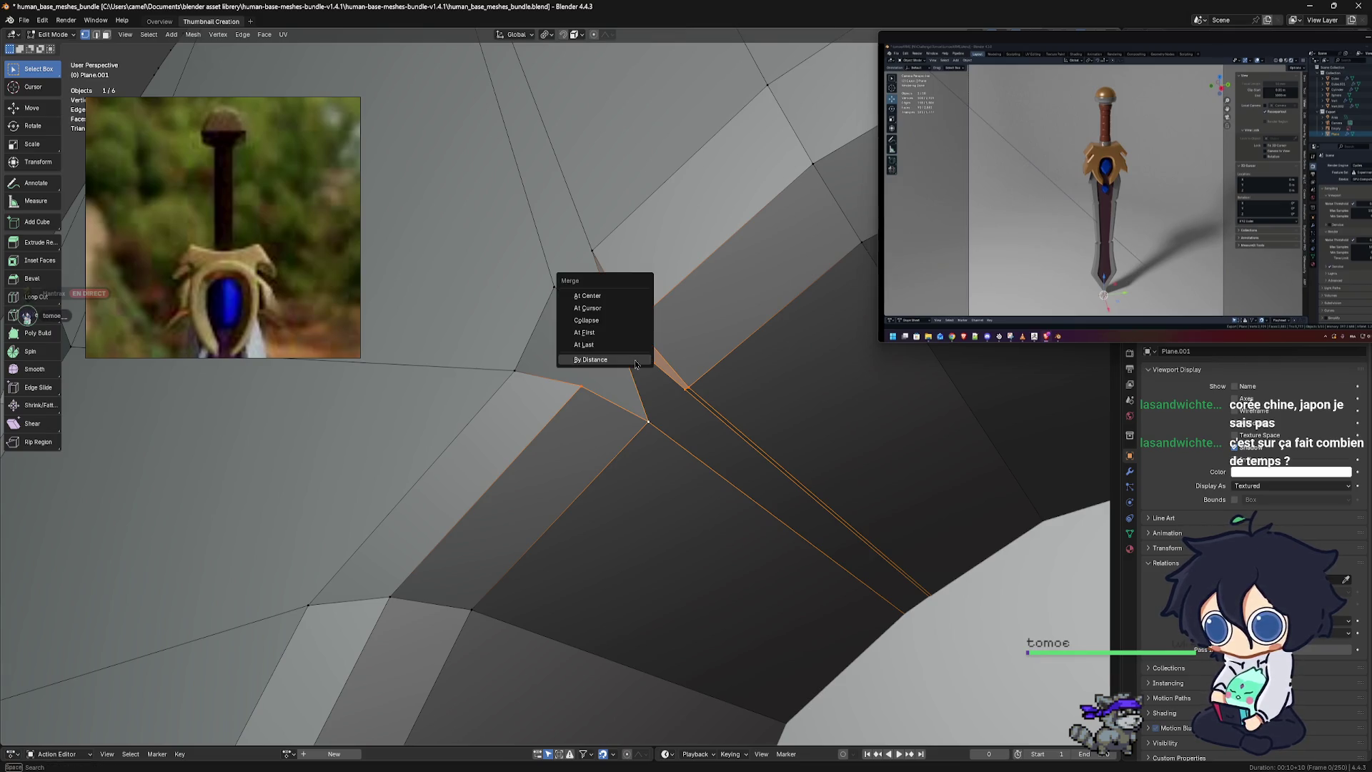
left_click(635, 363)
Try moving the remaining corner vertex and an edge, undoing the edge move
mouse_move(658, 388)
middle_mouse_down()
mouse_move(678, 401)
mouse_move(547, 335)
mouse_move(443, 247)
middle_mouse_up()
scroll(682, 395, "up", 2)
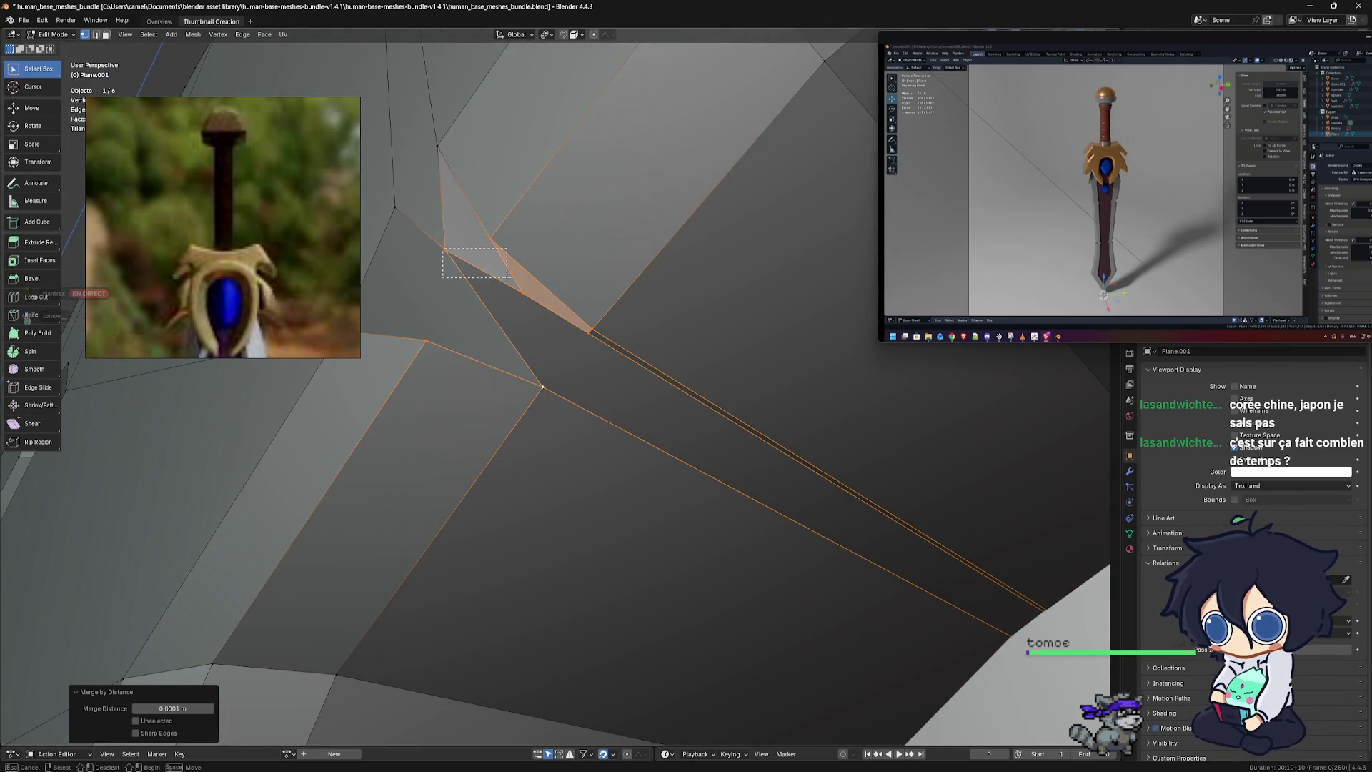
left_click_drag(507, 278, 463, 260)
key("g")
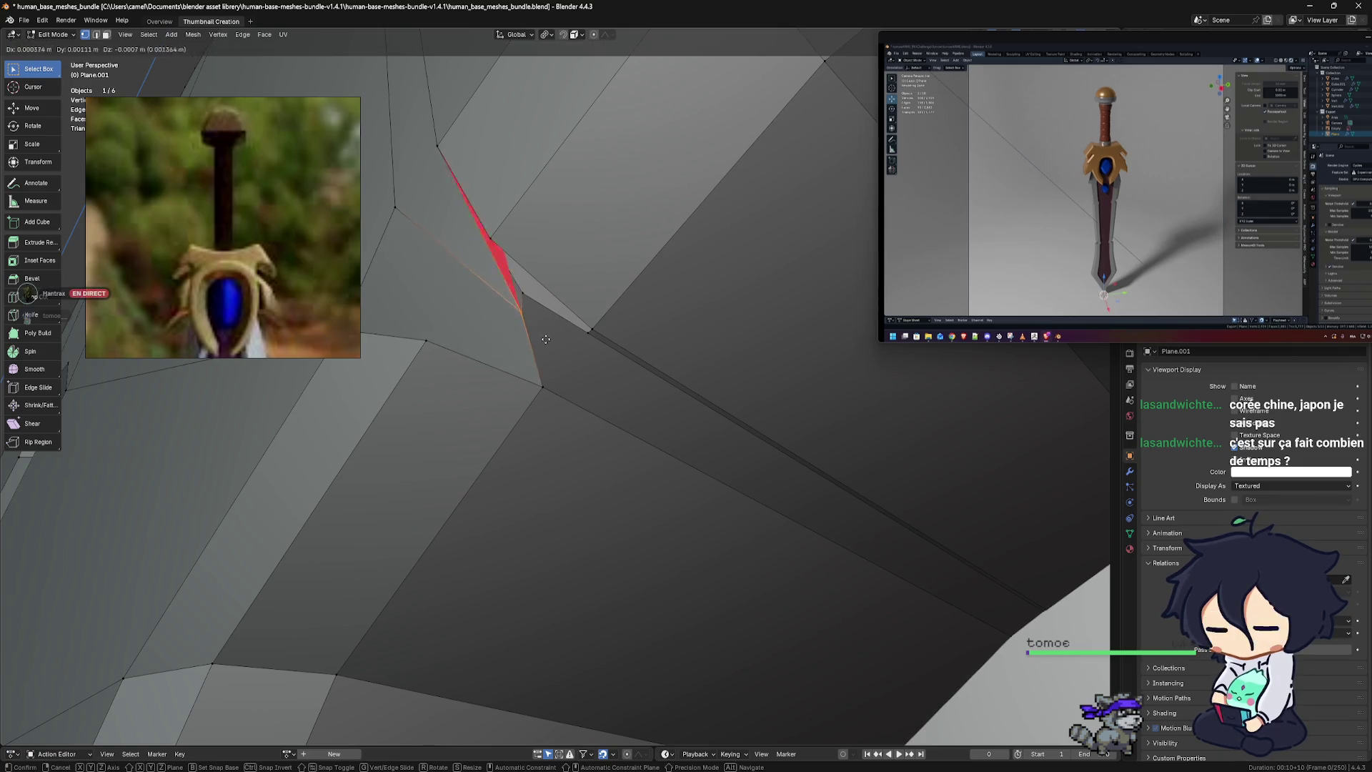
right_click(517, 326)
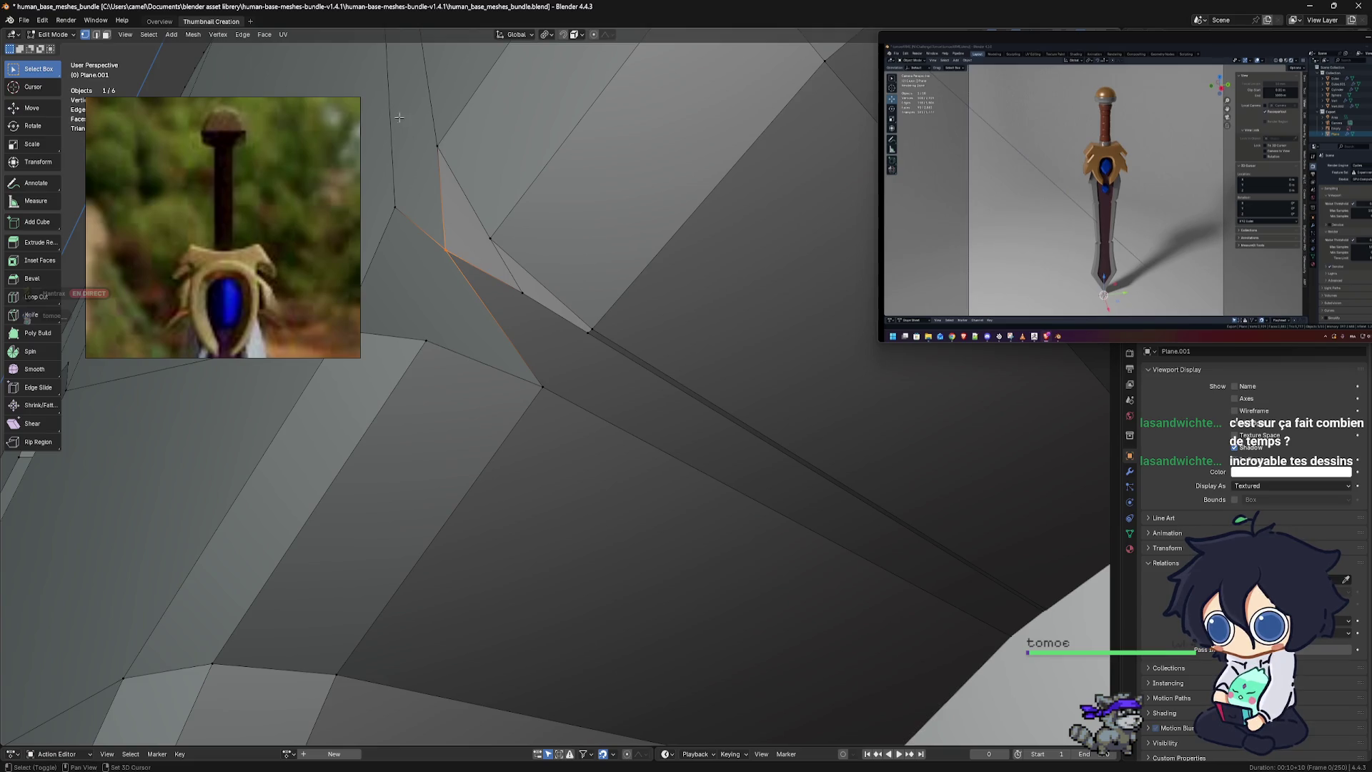
key("ctrl+KP_Add")
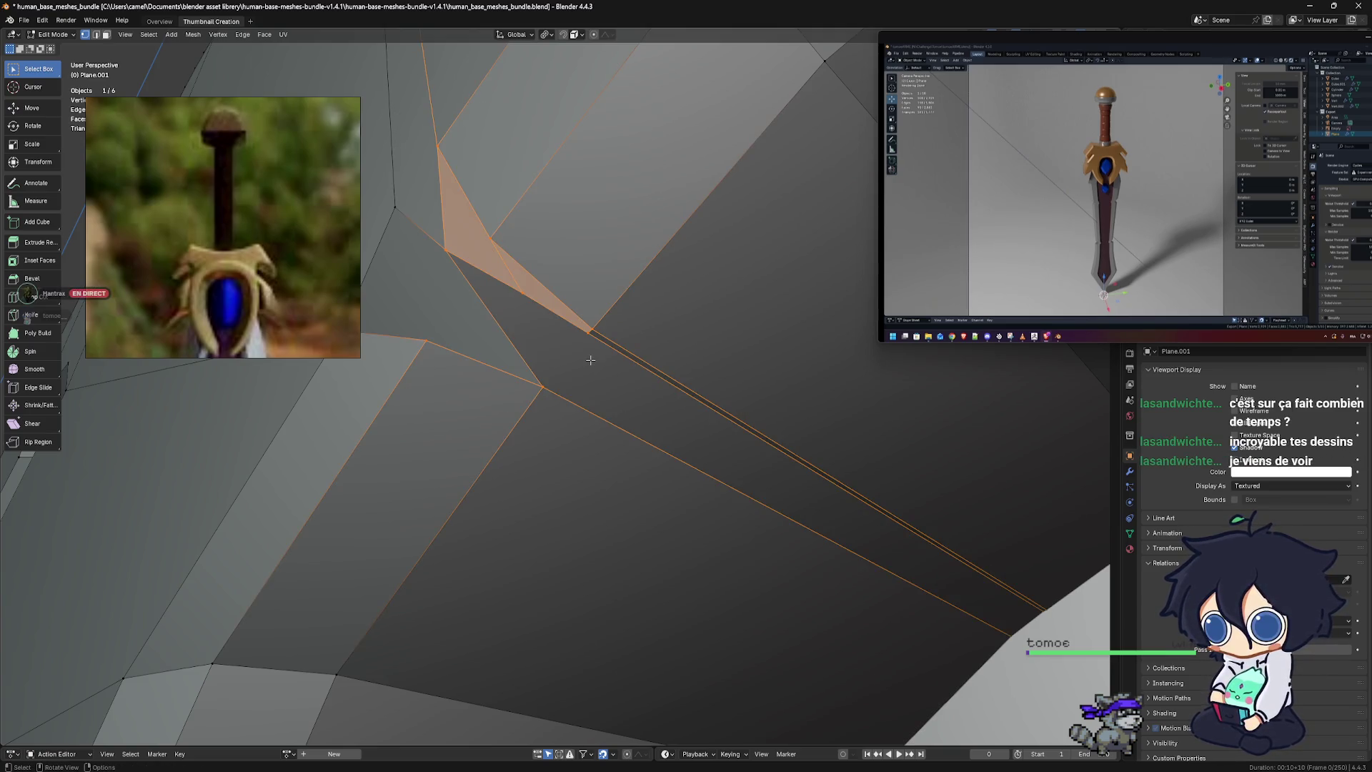
middle_click_drag(590, 360, 590, 363)
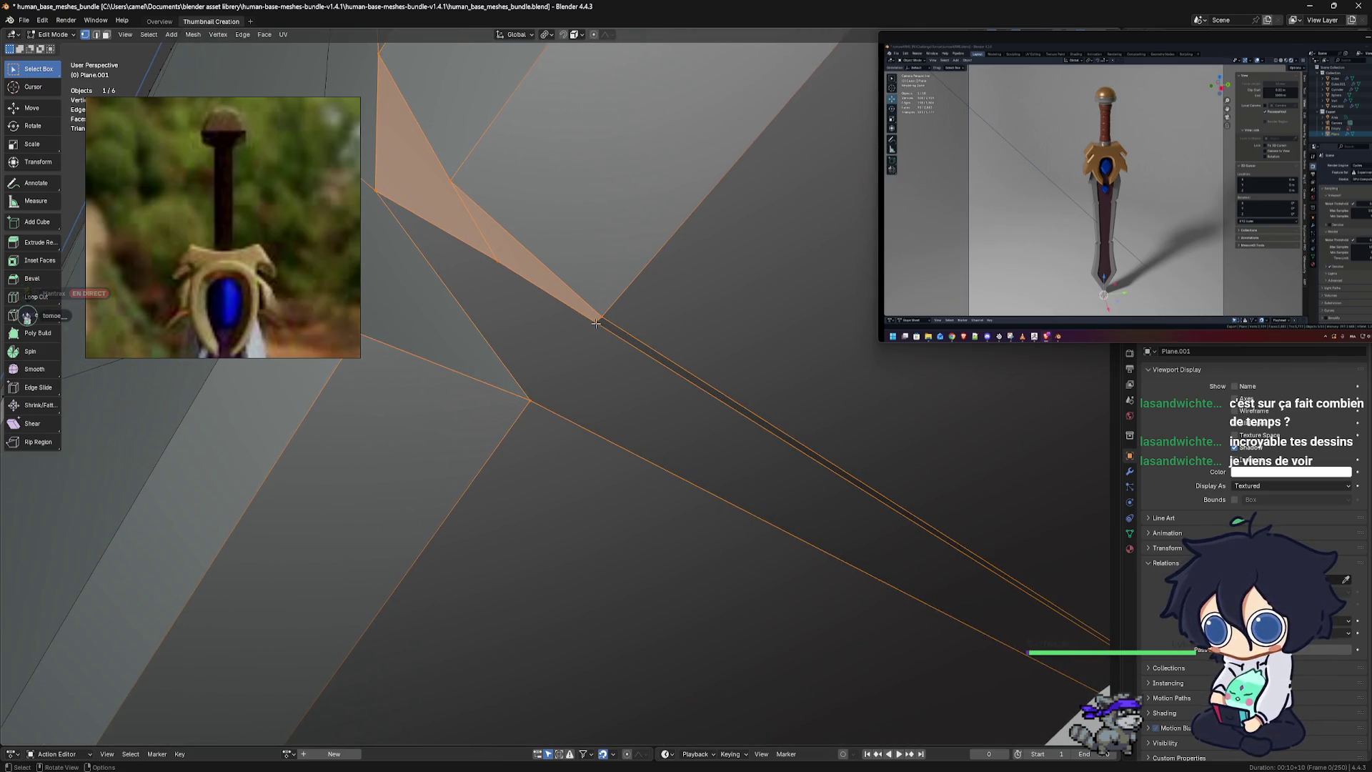
left_click(598, 325)
key("g")
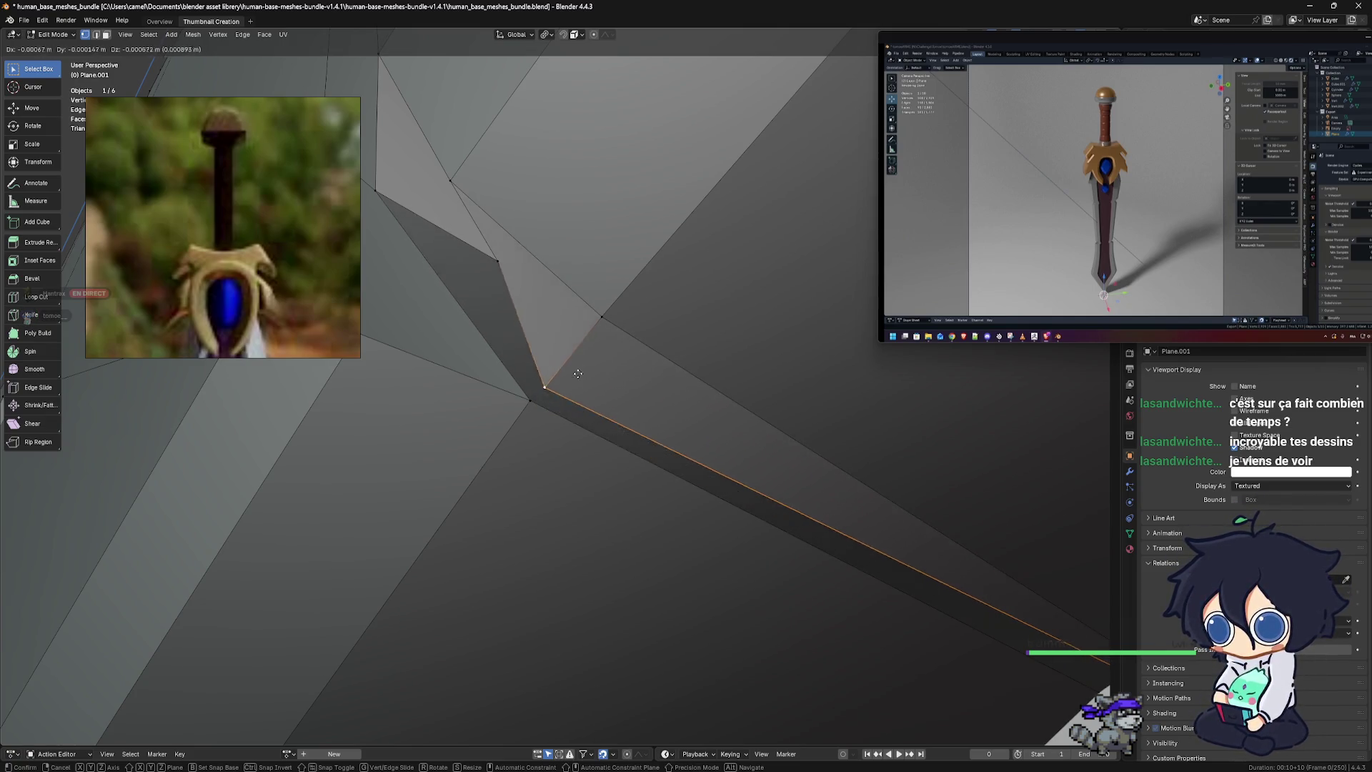
left_click(537, 402)
mouse_move(537, 402)
middle_mouse_down()
mouse_move(628, 381)
mouse_move(653, 435)
middle_mouse_up()
key("ctrl+z")
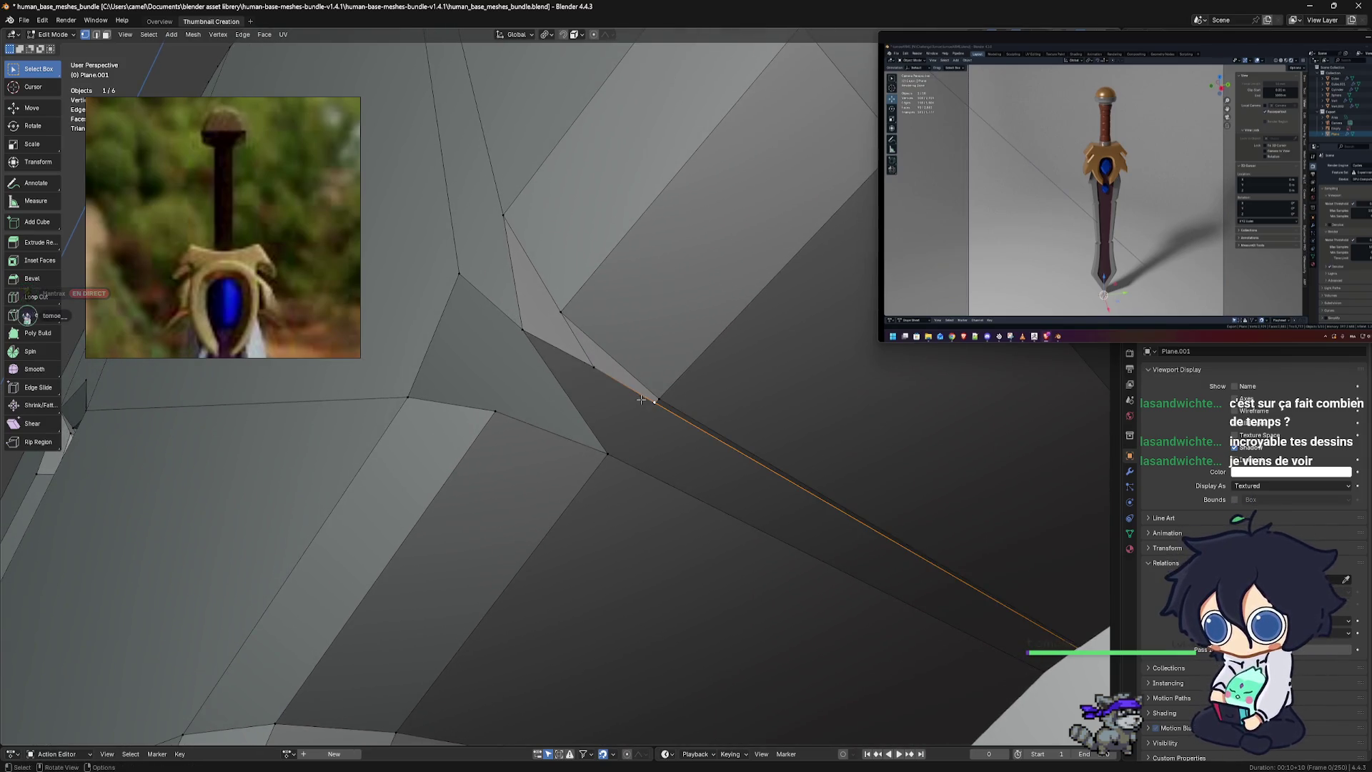
Dissolve the extra vertices along the selected edge loop at the corner
left_click(572, 356, "alt")
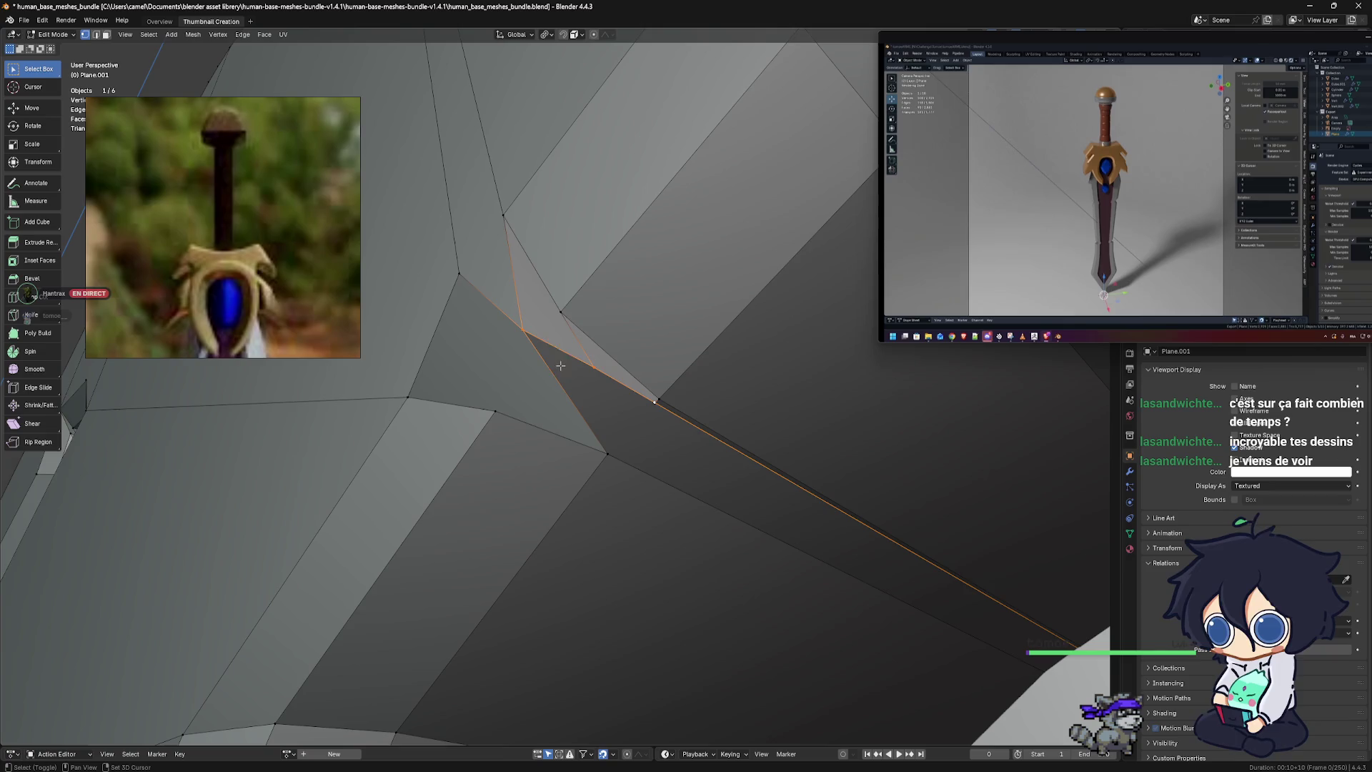
mouse_move(461, 273)
middle_mouse_down()
mouse_move(557, 362)
mouse_move(522, 347)
middle_mouse_up()
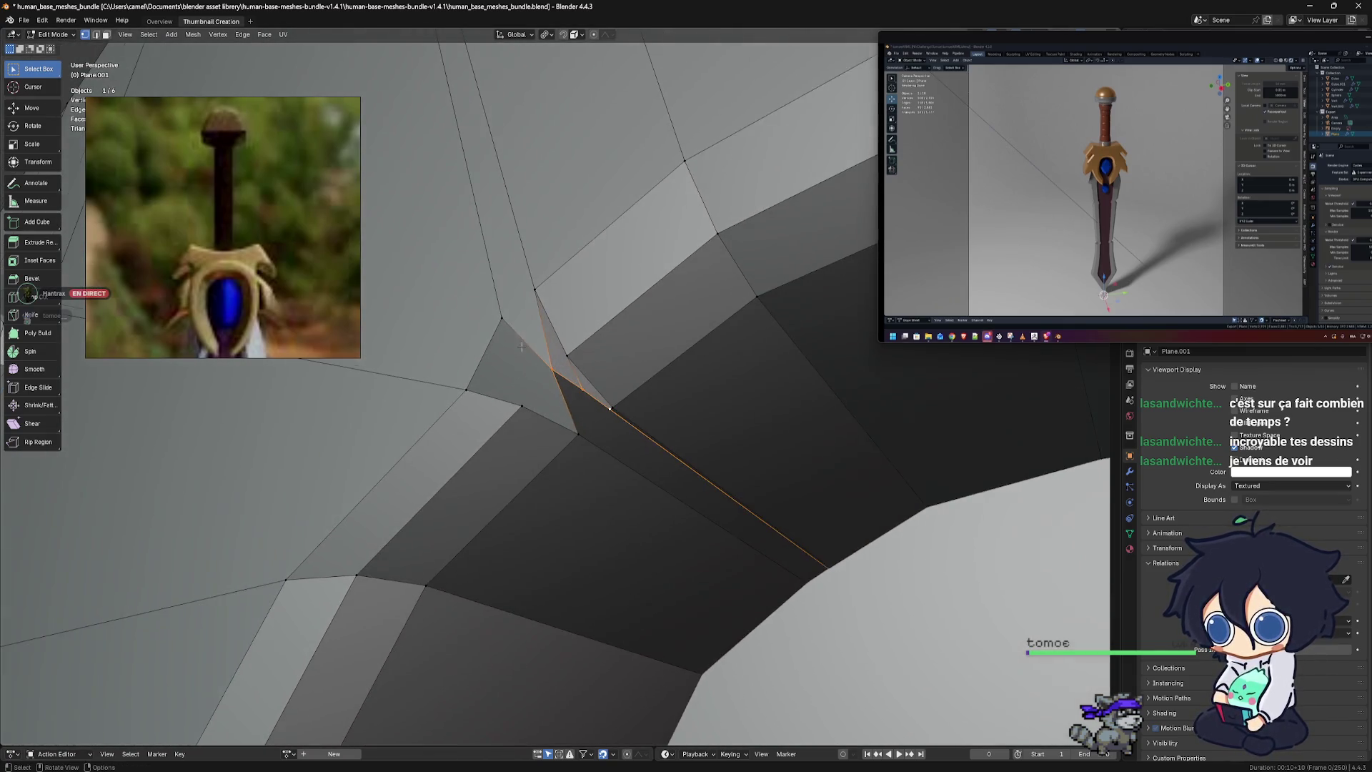
key("x")
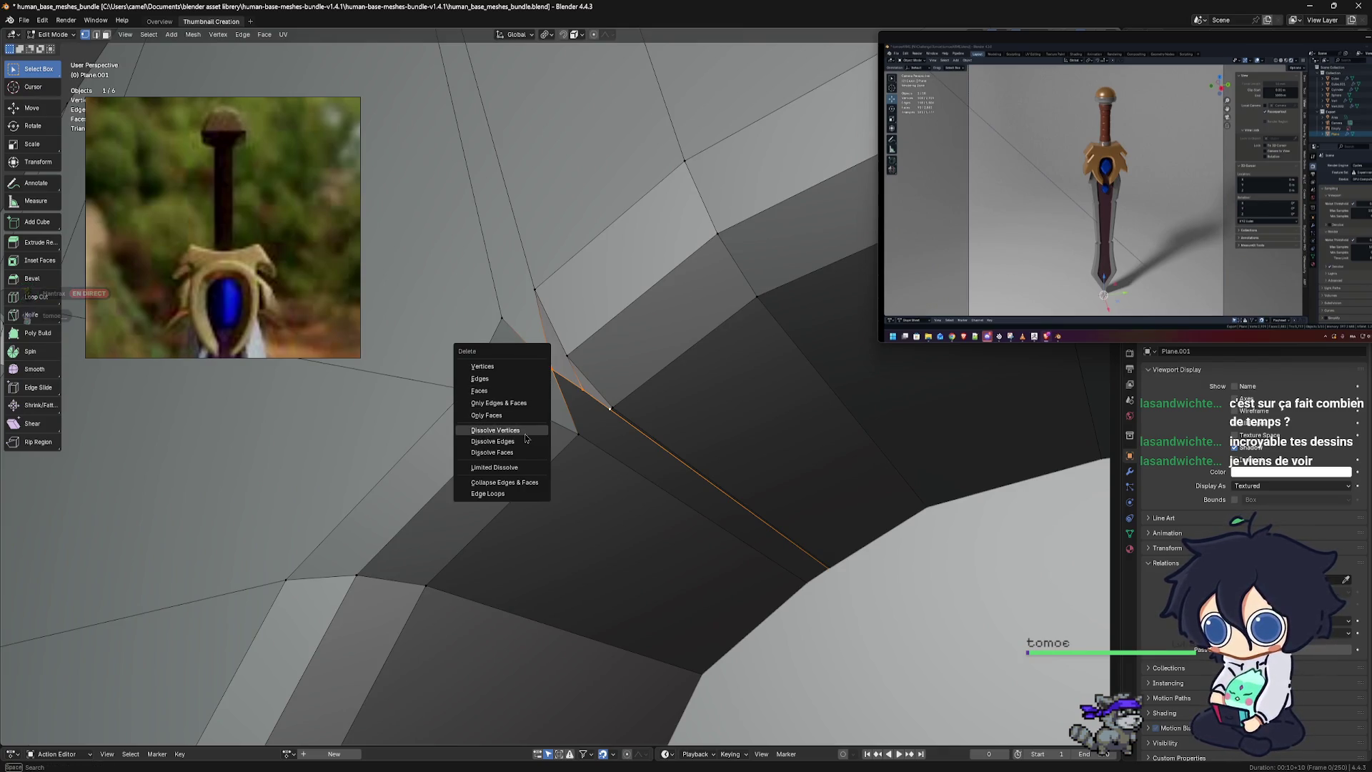
left_click(526, 438)
Select pairs of corner vertices to prepare a new cut across the notch
mouse_move(549, 421)
middle_mouse_down()
mouse_move(589, 321)
mouse_move(533, 343)
middle_mouse_up()
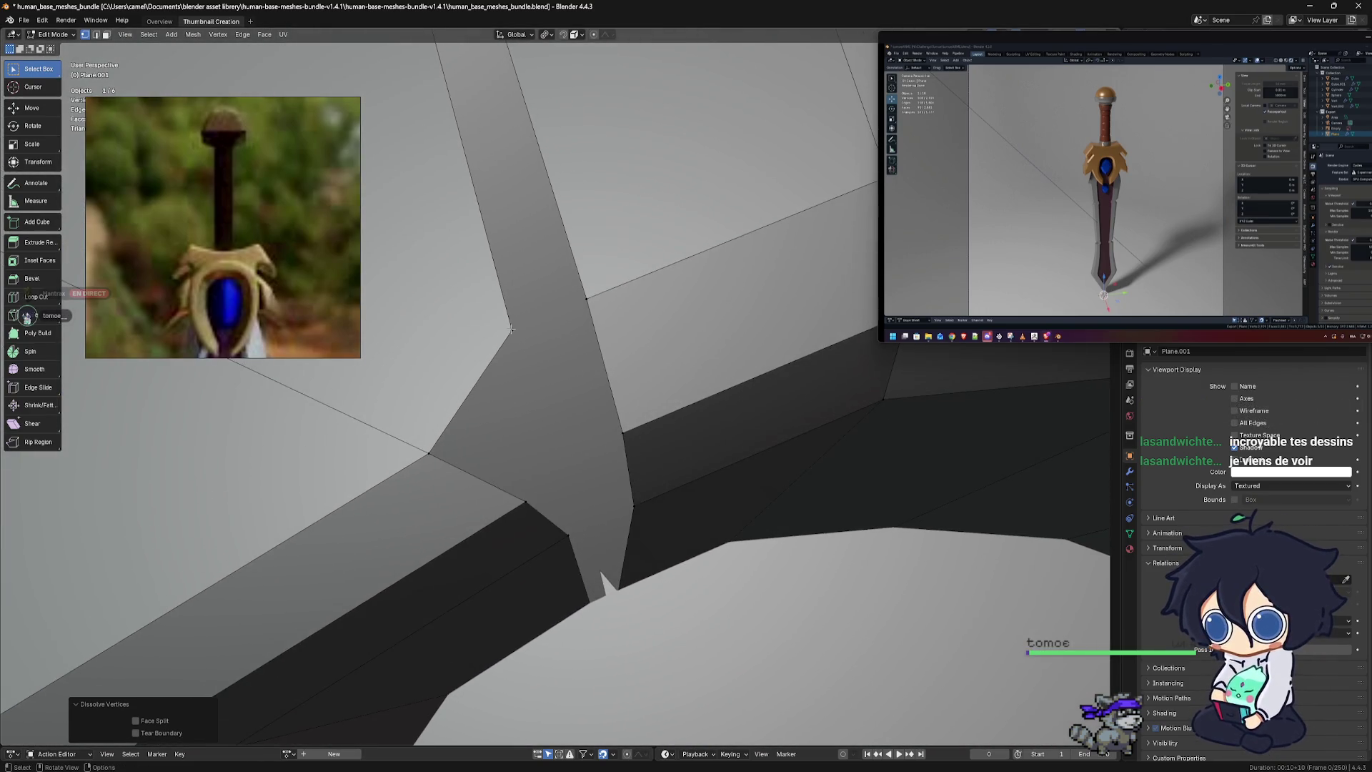
left_click(511, 330)
left_click(591, 318, "shift")
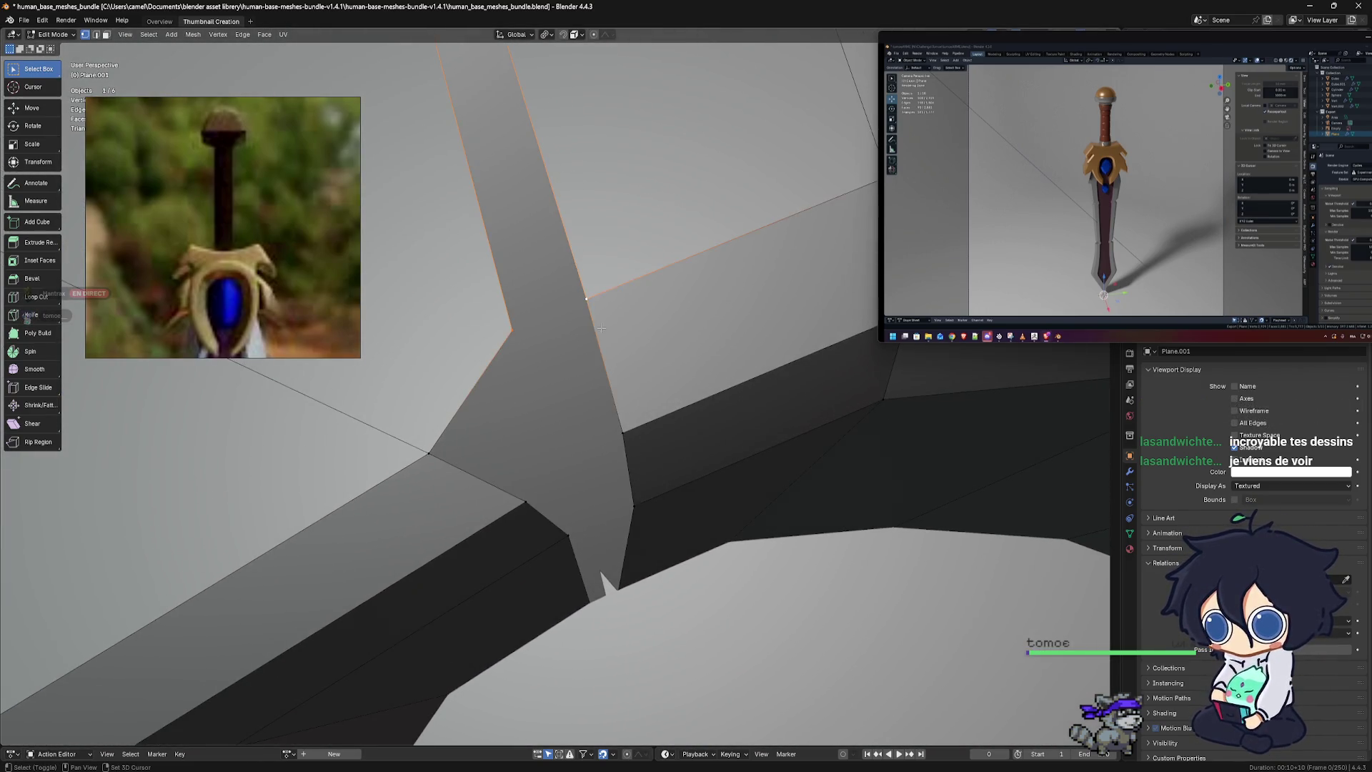
left_click(622, 432, "shift")
left_click(522, 441)
middle_click_drag(546, 345, 502, 278, "shift")
left_click(468, 261)
left_click(542, 231, "shift")
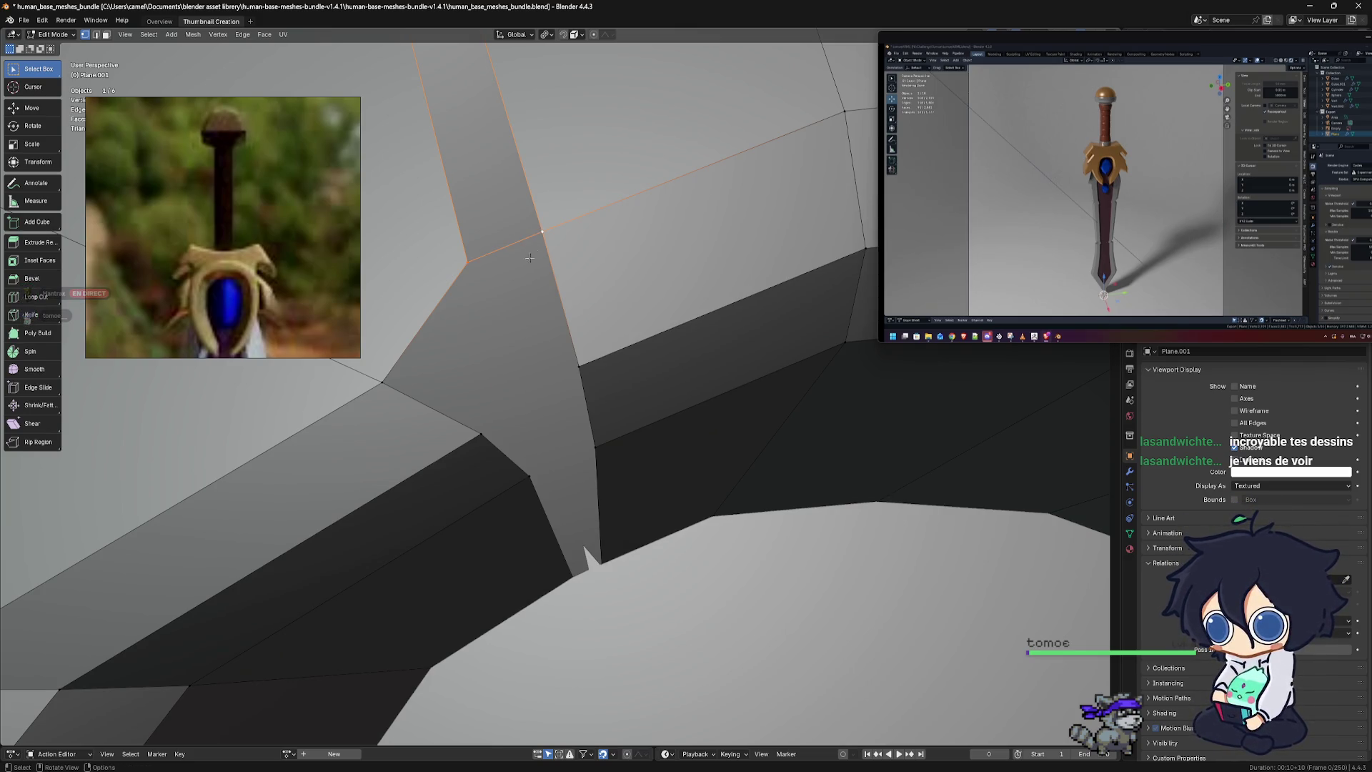
scroll(566, 420, "down", 10)
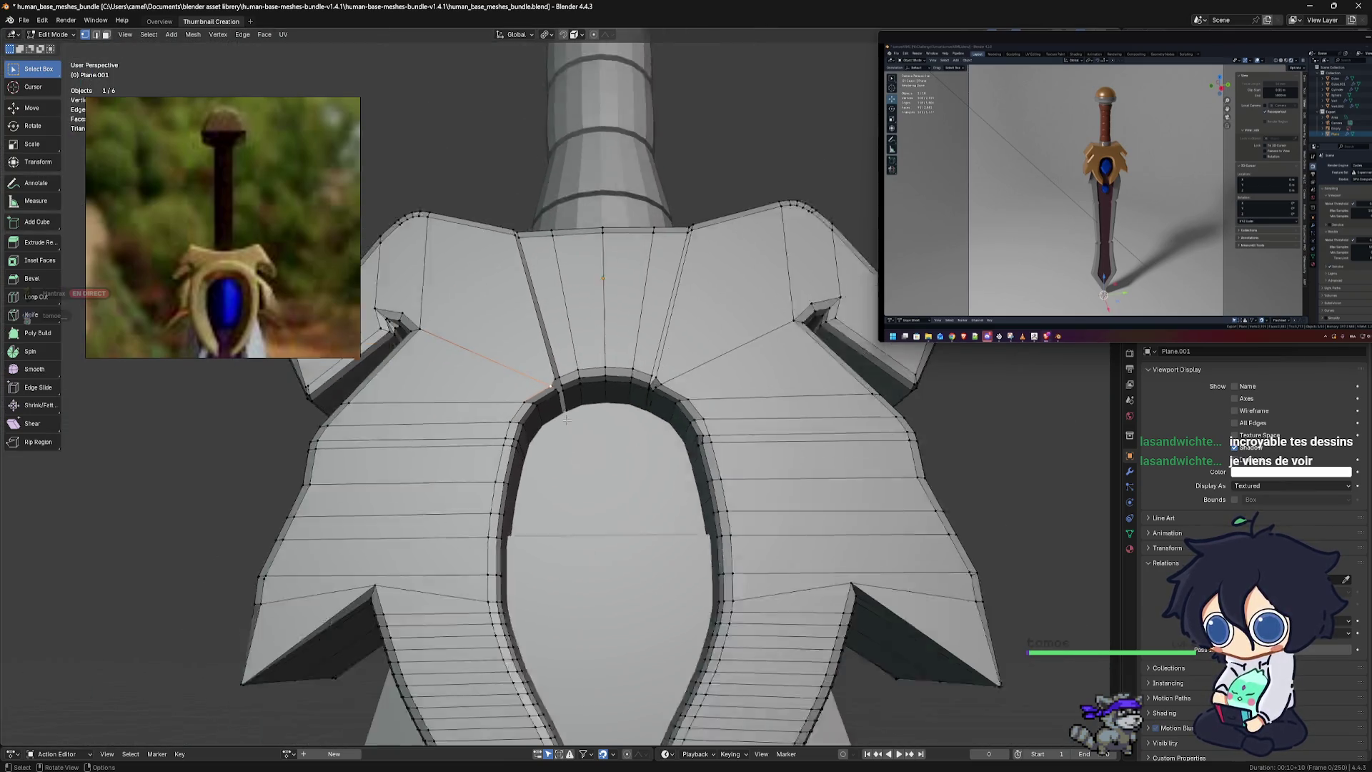
scroll(566, 420, "down", 5)
middle_click_drag(566, 421, 546, 394)
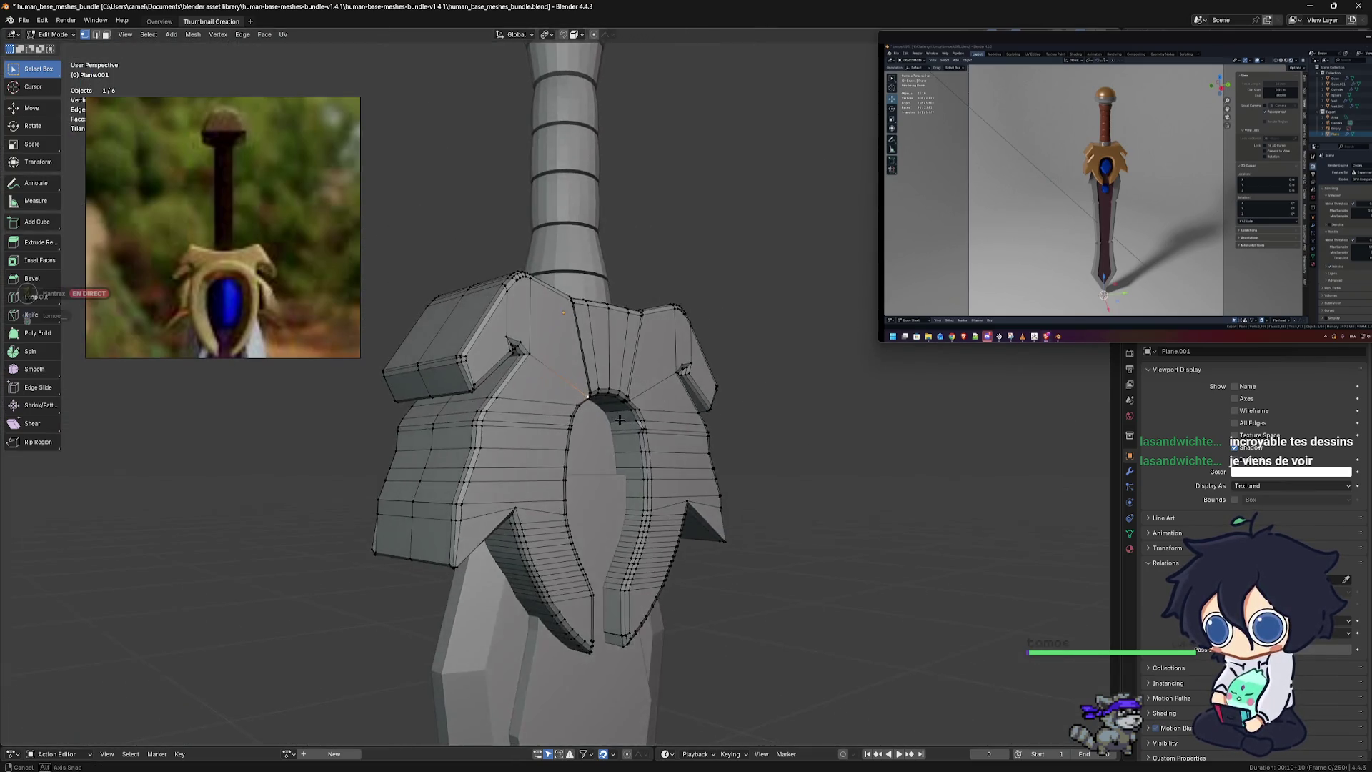
Try joining the two arch-corner vertices, then merging them At Last, undoing both attempts
scroll(500, 357, "up", 10)
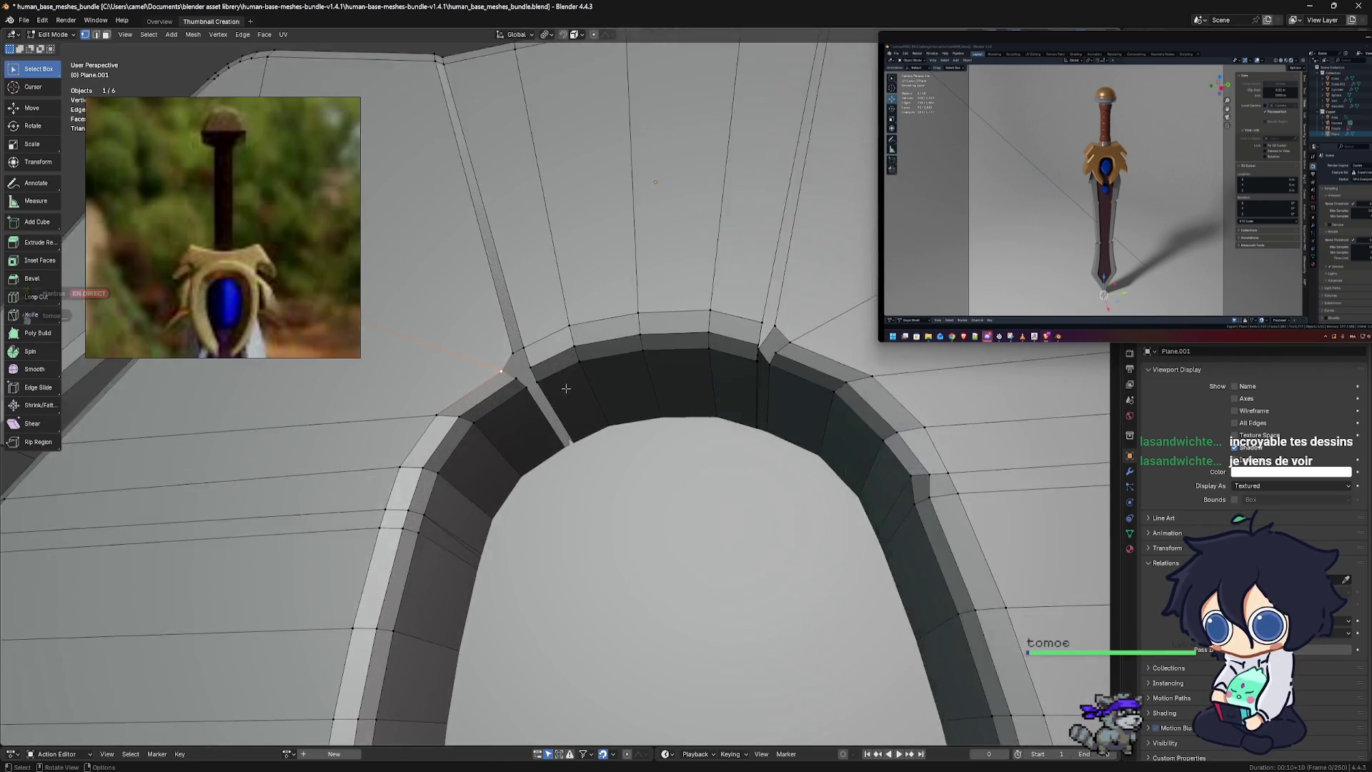
middle_click_drag(466, 333, 630, 418, "shift")
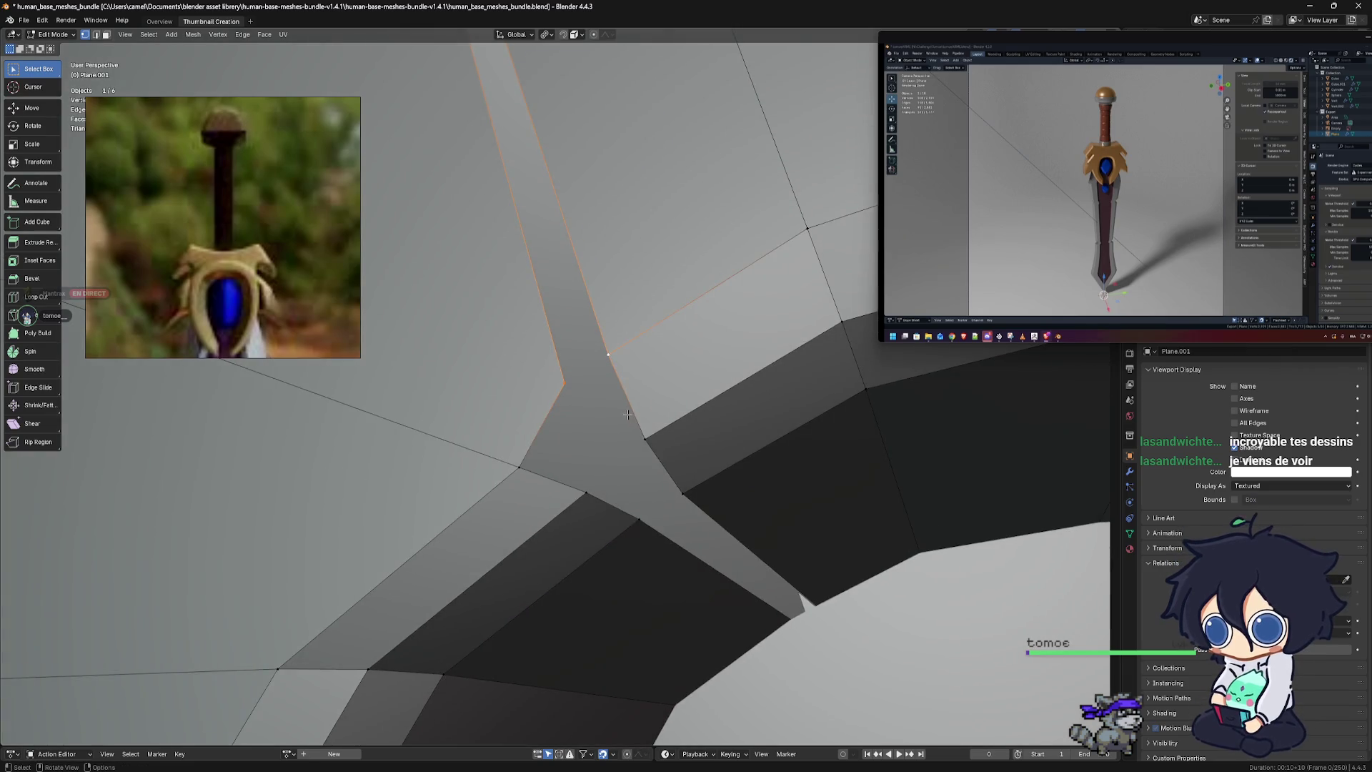
key("j")
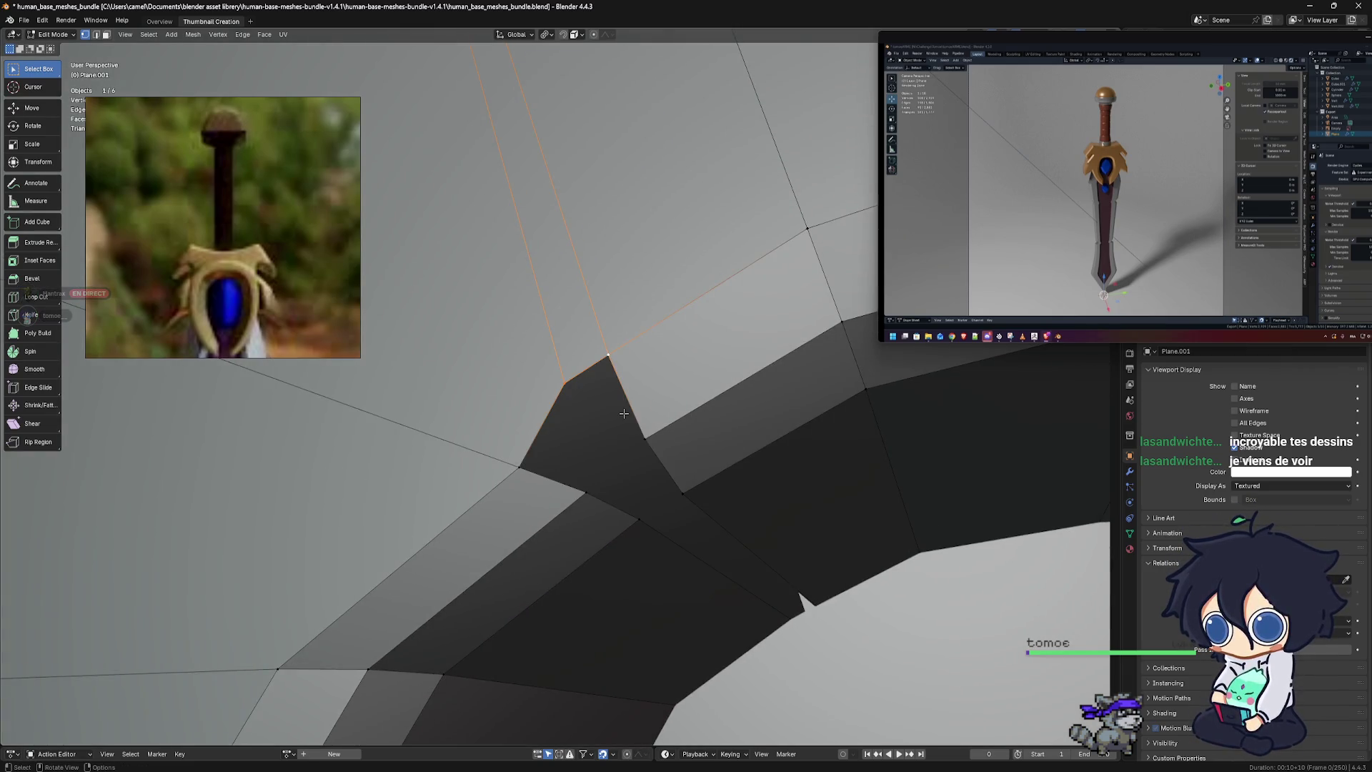
key("ctrl+z")
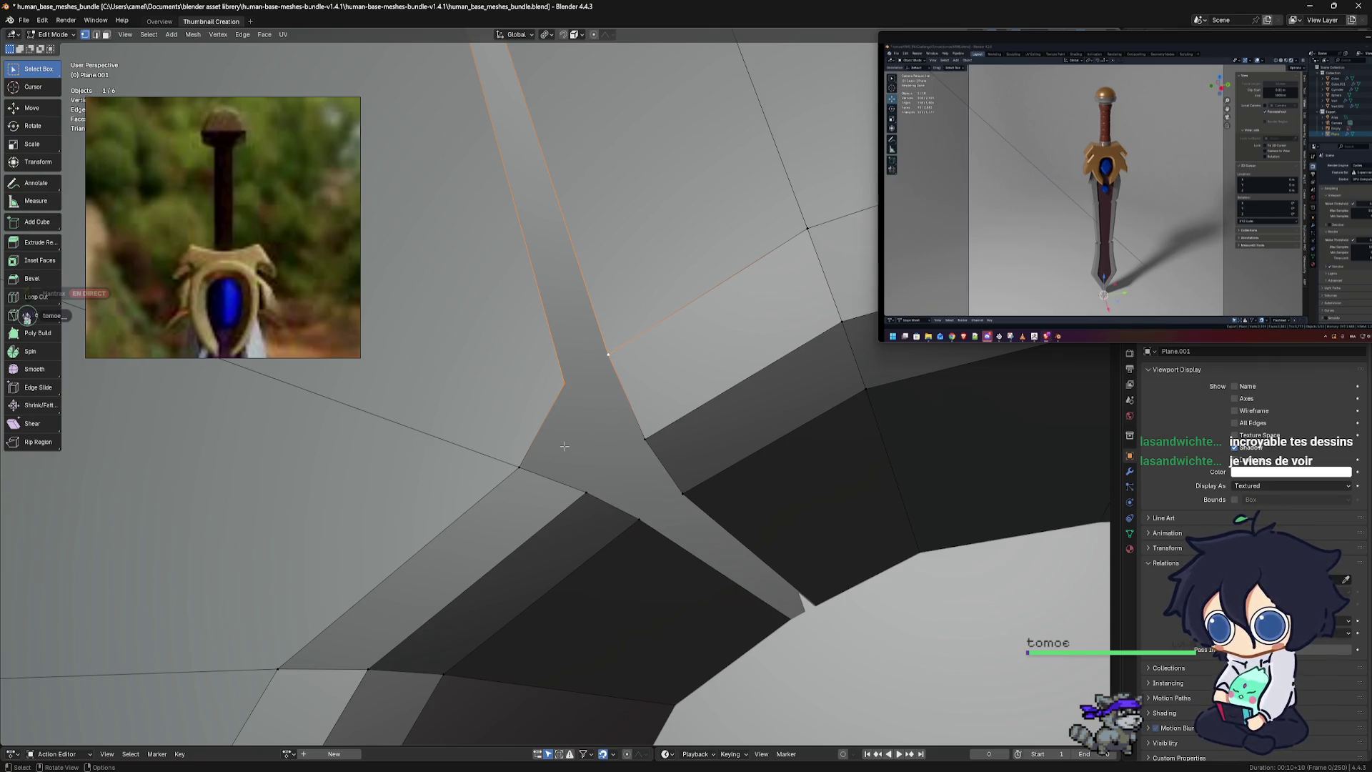
key("m")
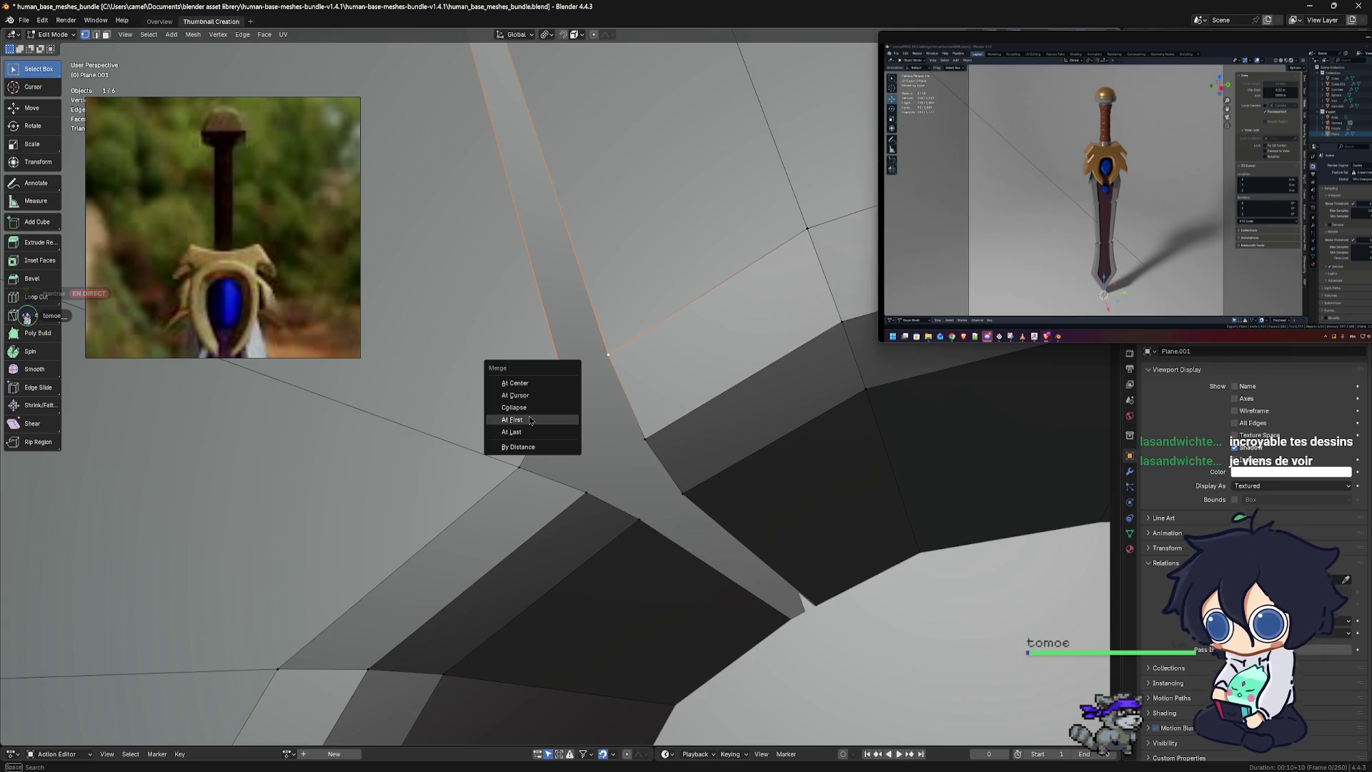
left_click(526, 428)
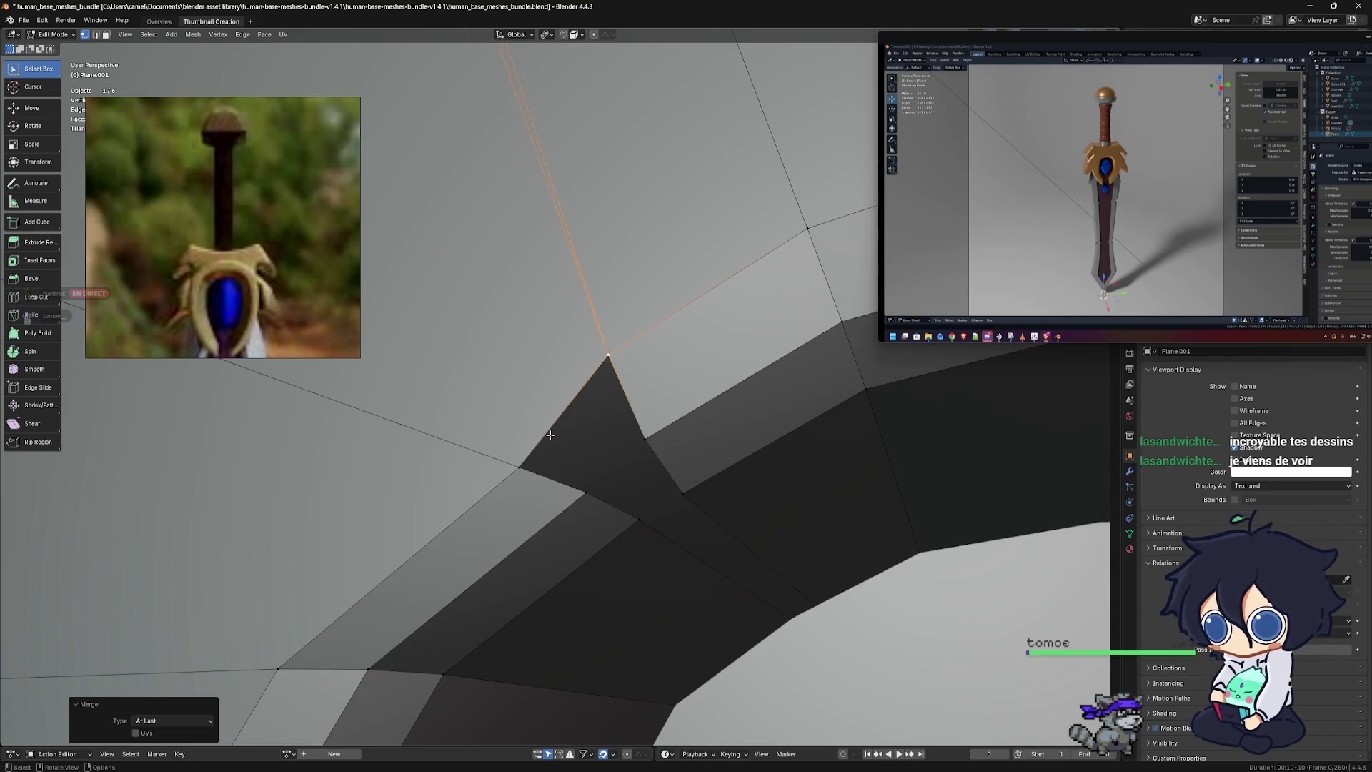
scroll(550, 434, "down", 2)
scroll(552, 432, "down", 2)
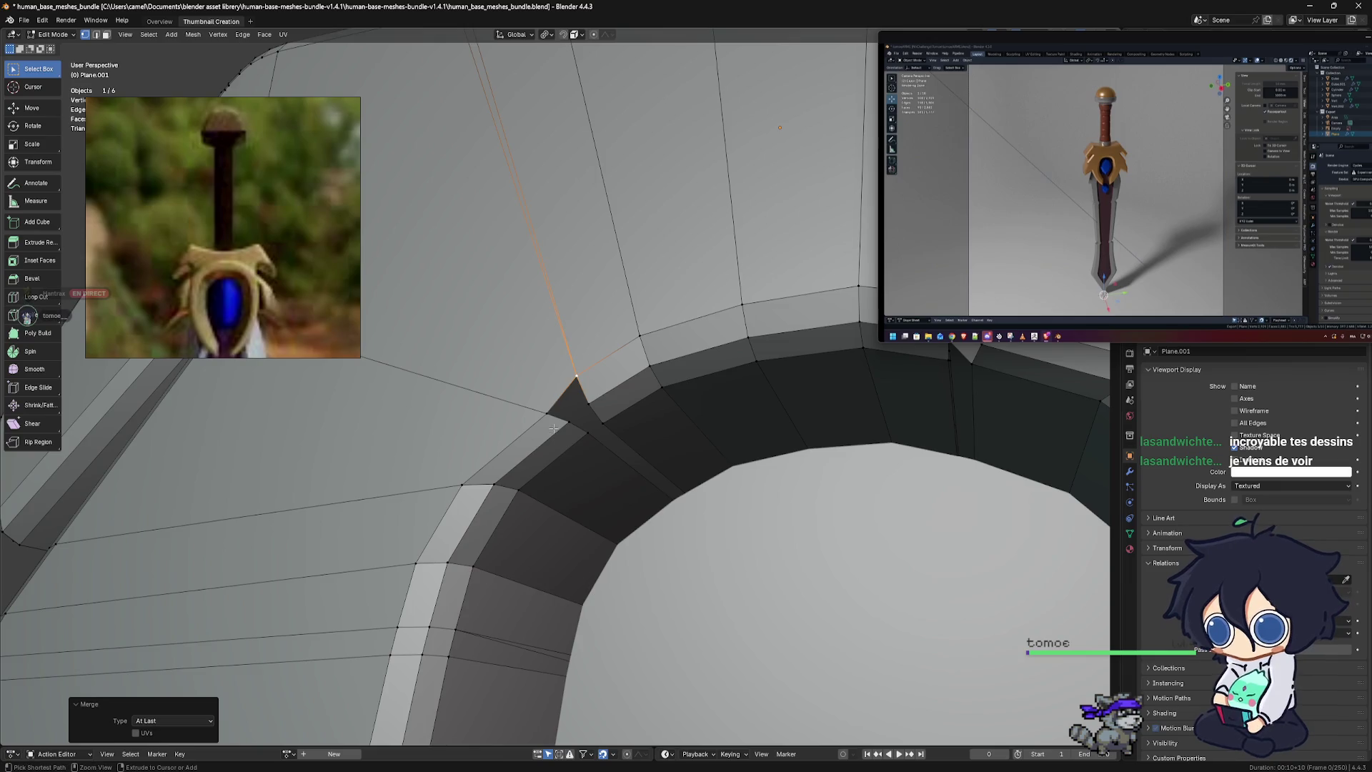
key("ctrl+z")
Merge the stray corner vertices At First, then collapse the remaining ones into one point
scroll(558, 407, "up", 3)
key("m")
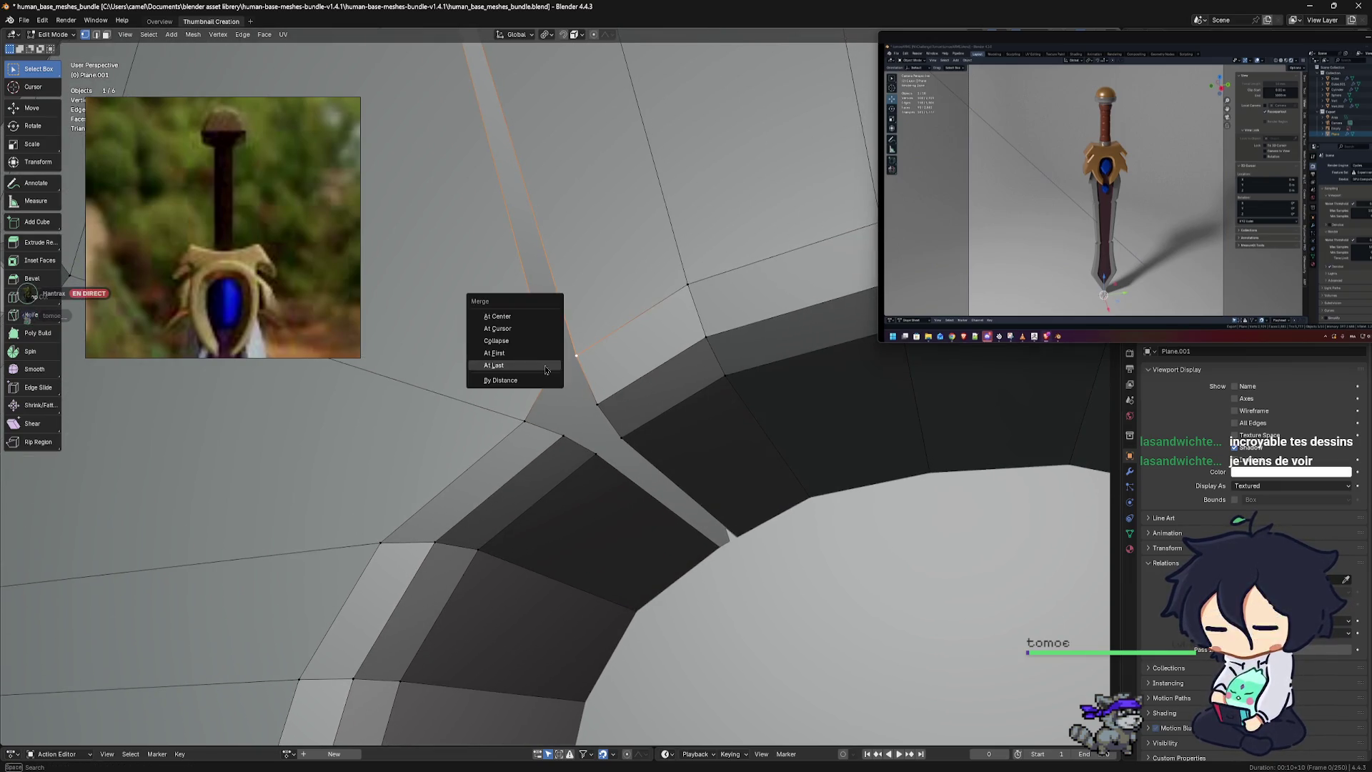
left_click(528, 353)
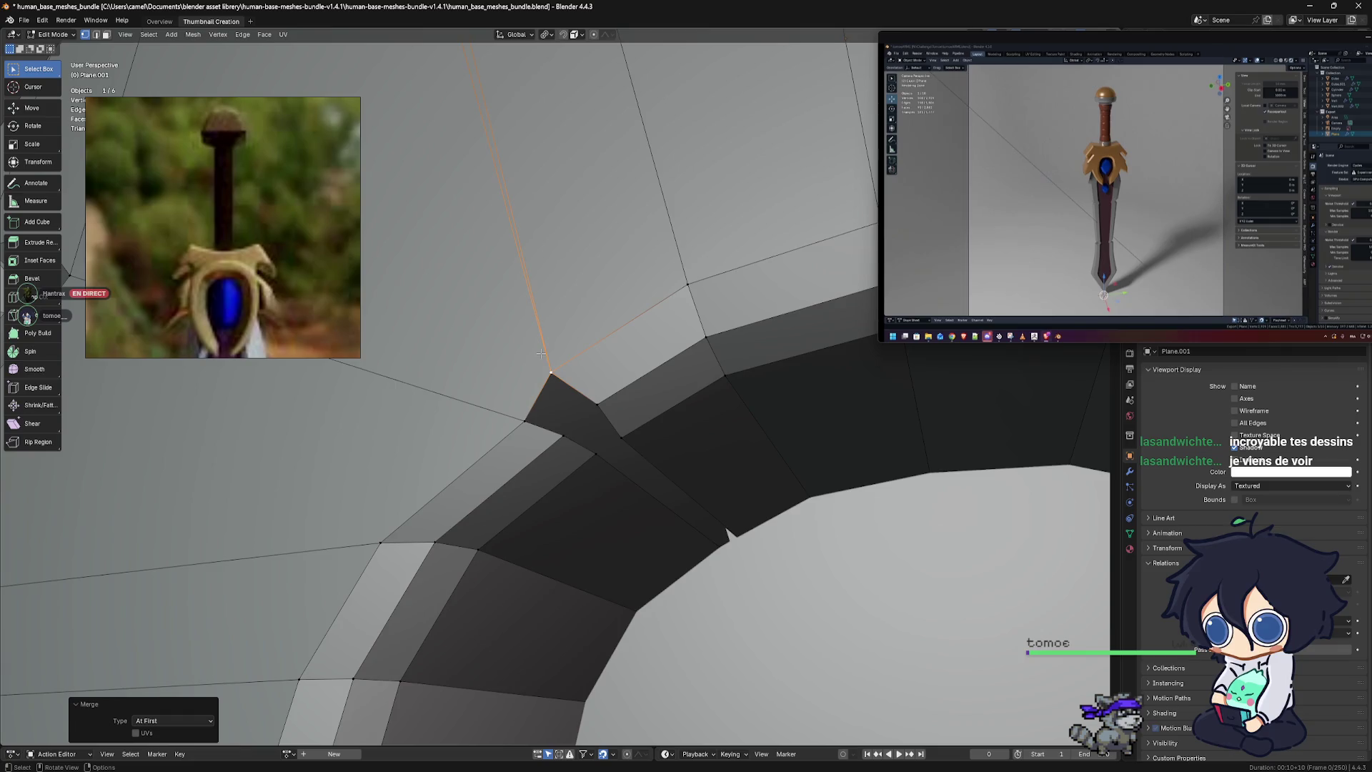
scroll(564, 376, "down", 2)
scroll(569, 376, "down", 2)
middle_click_drag(569, 377, 579, 386)
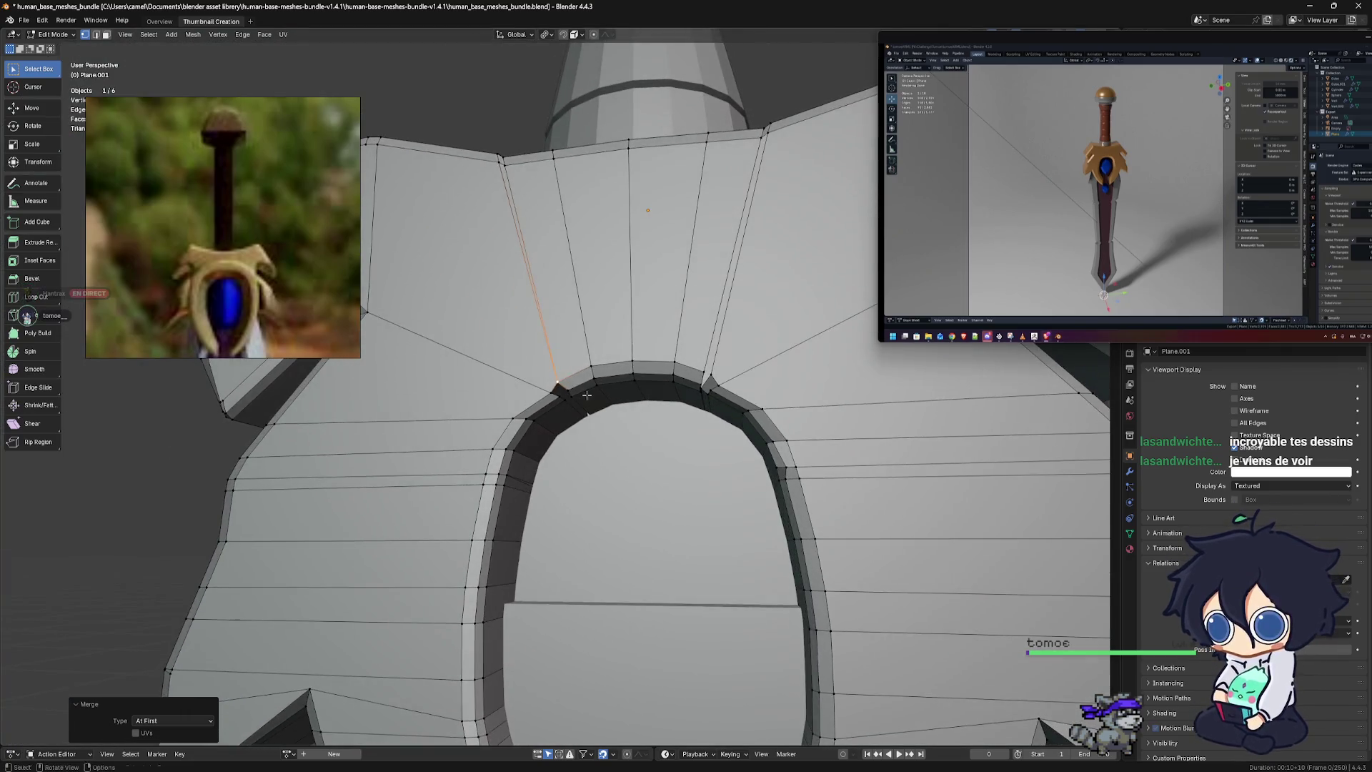
scroll(585, 394, "up", 4)
scroll(585, 395, "up", 1)
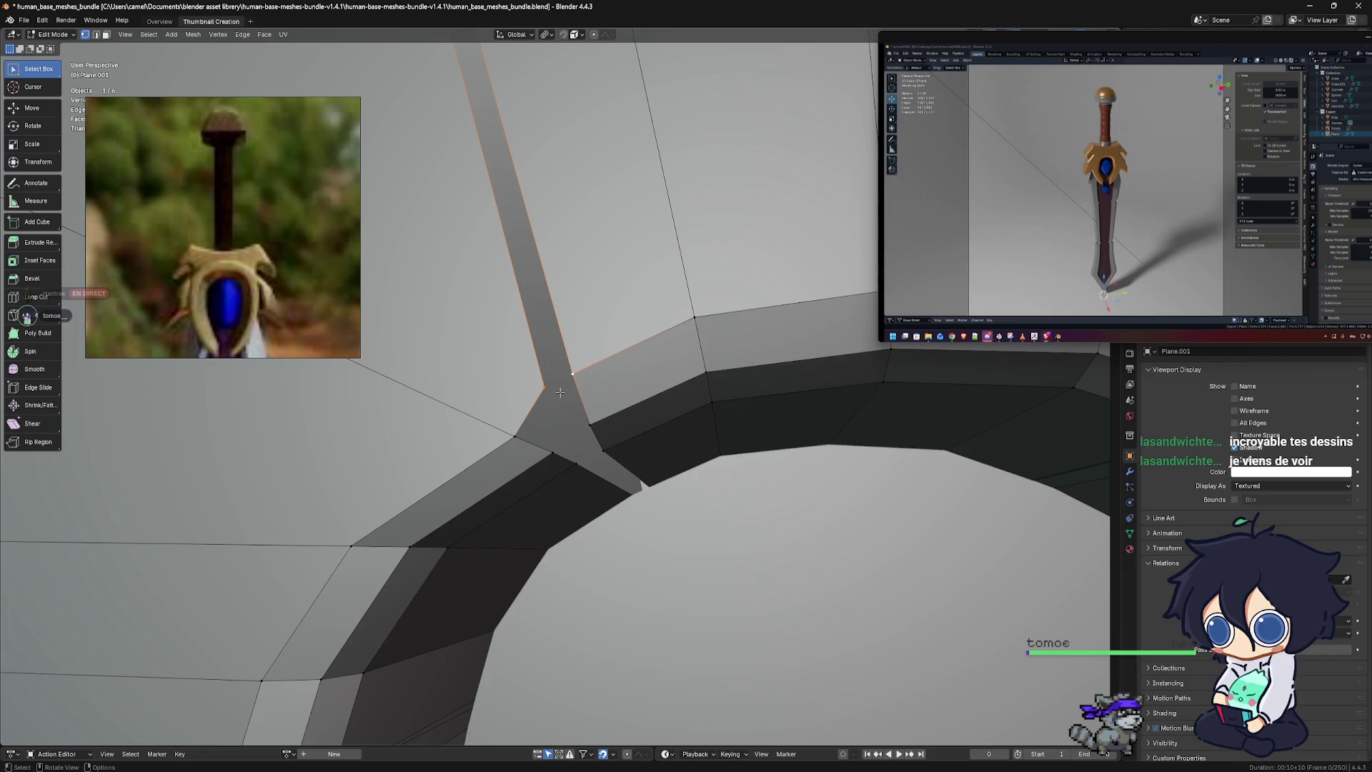
key("m")
left_click(558, 382)
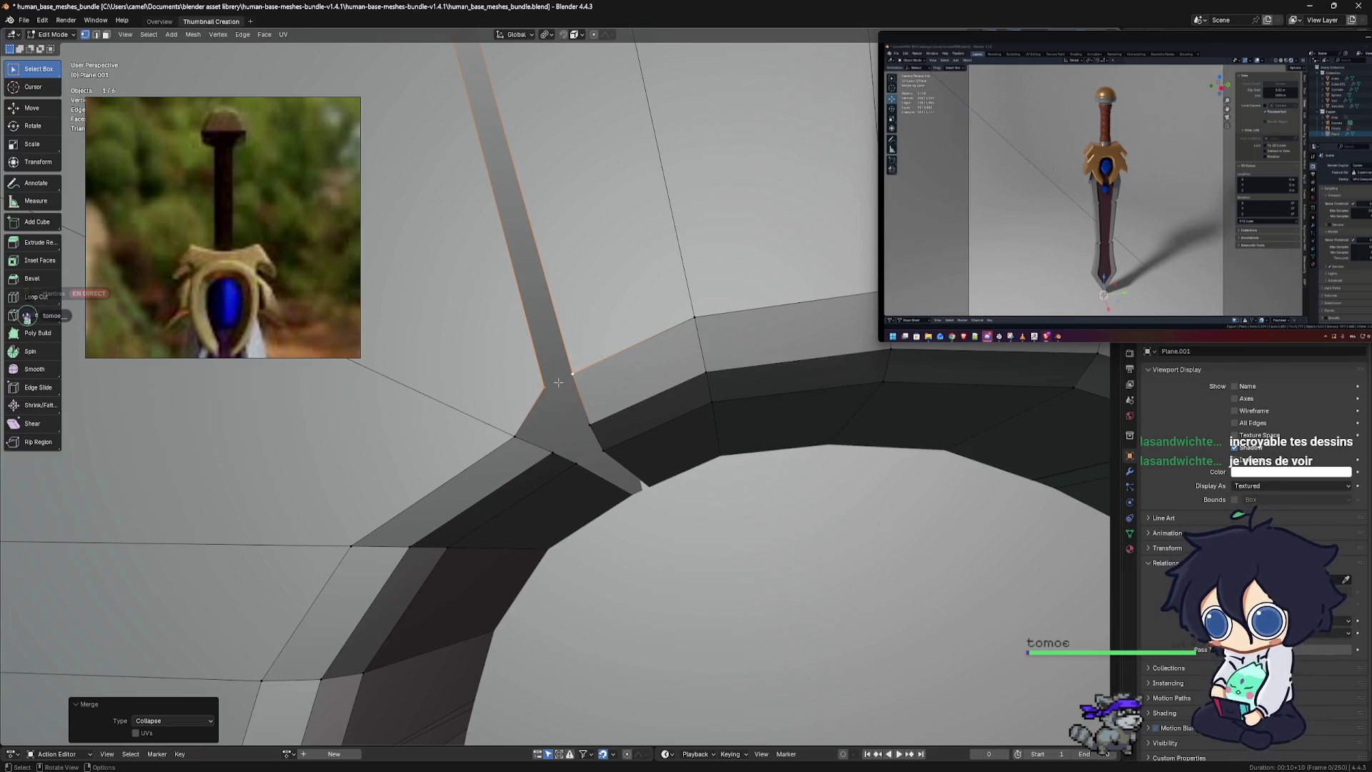
key("m")
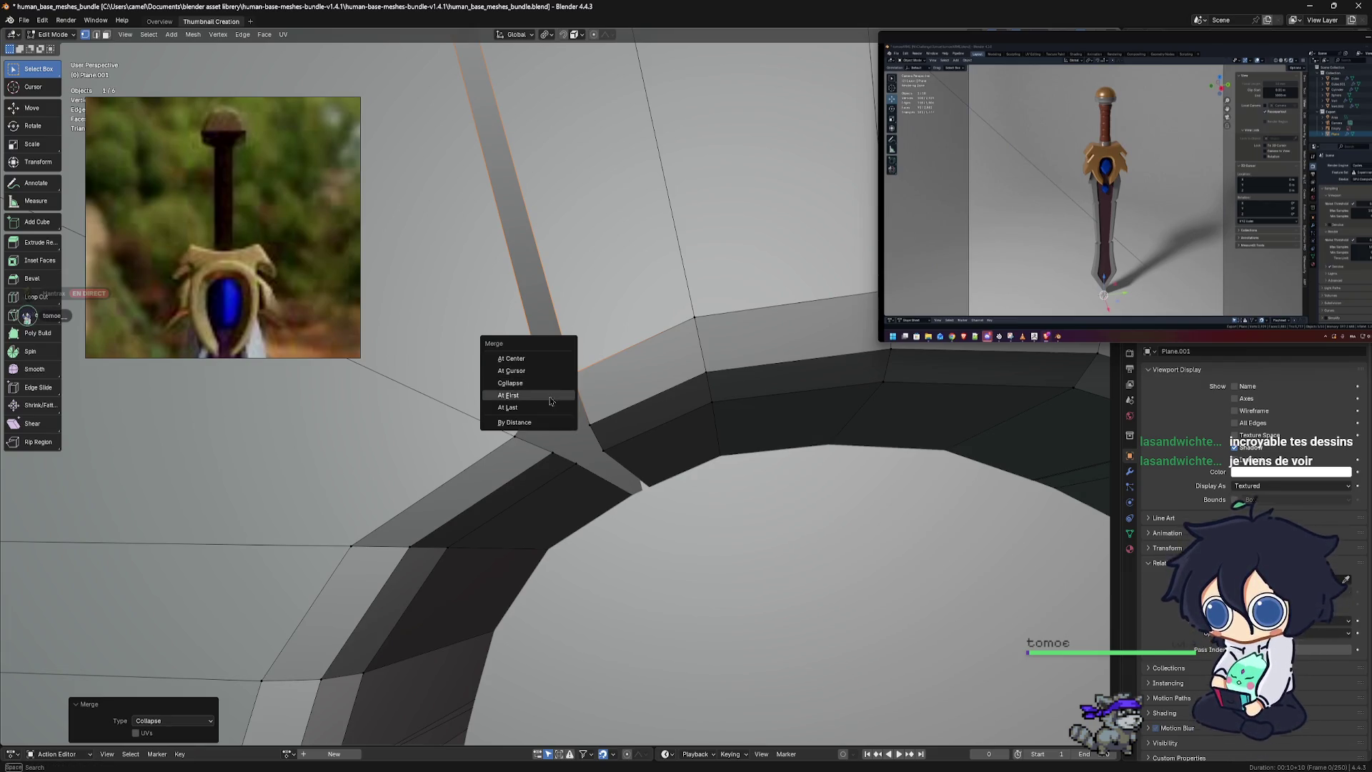
left_click(545, 371)
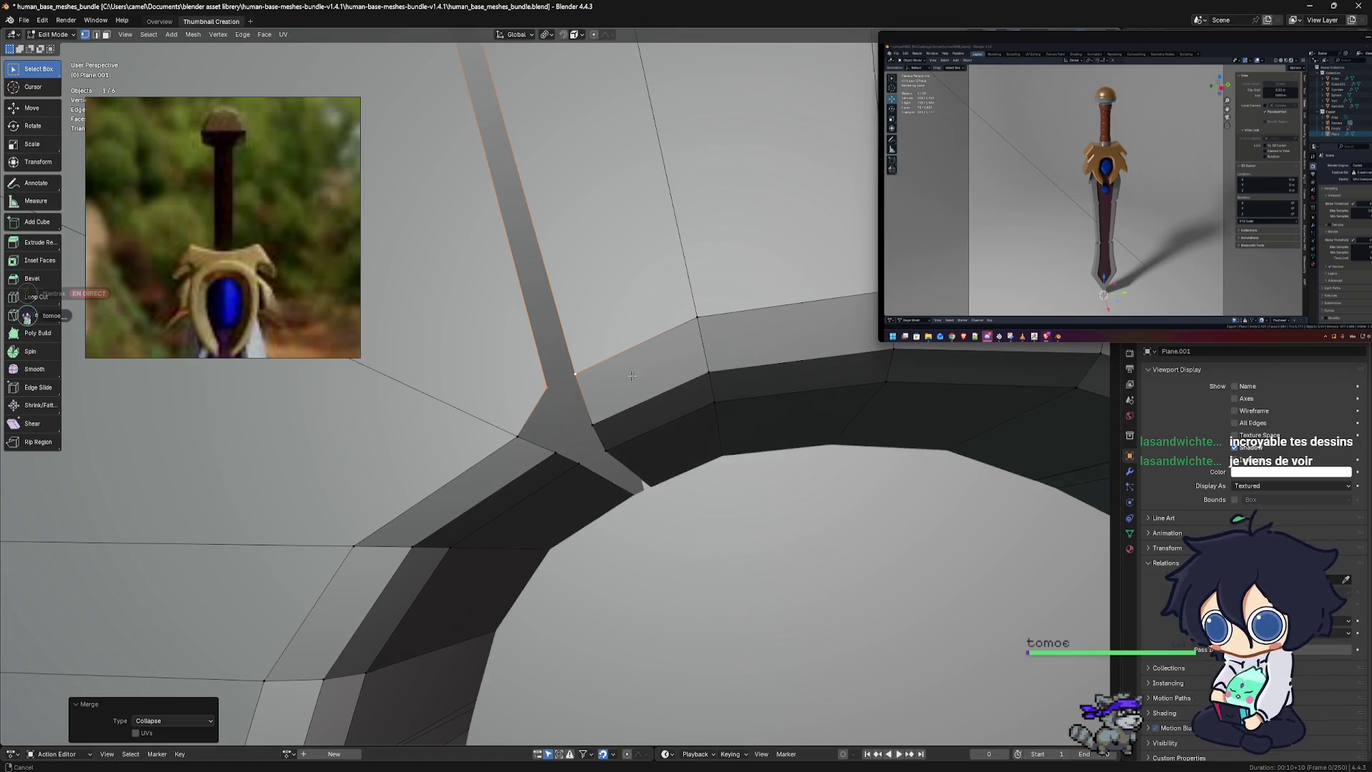
Select the inner-rim and corner edges at the arch and fill the gap with a new face
middle_click_drag(609, 388, 629, 388, "shift")
scroll(629, 388, "down", 3)
scroll(628, 390, "down", 3)
scroll(623, 395, "up", 3)
scroll(621, 398, "up", 3)
scroll(621, 398, "up", 1)
scroll(593, 395, "up", 2)
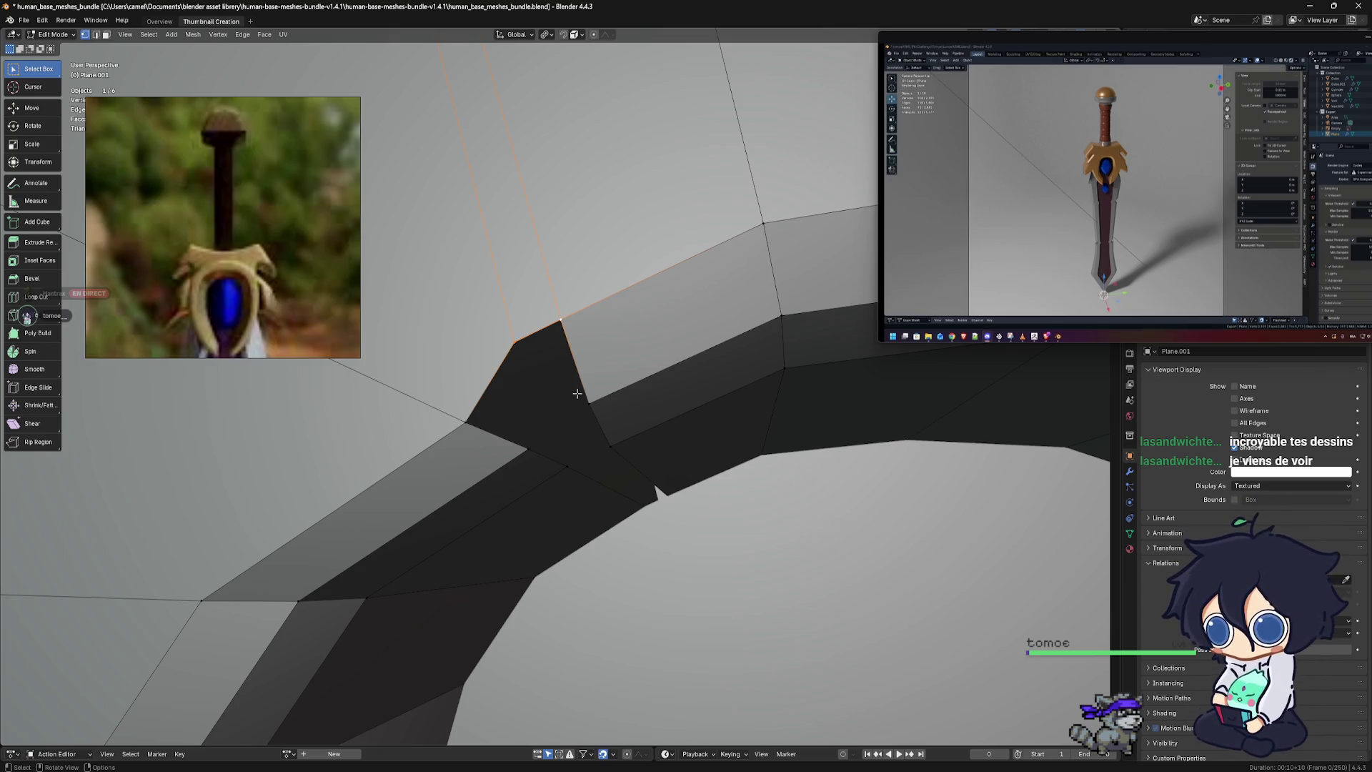
scroll(577, 393, "up", 1)
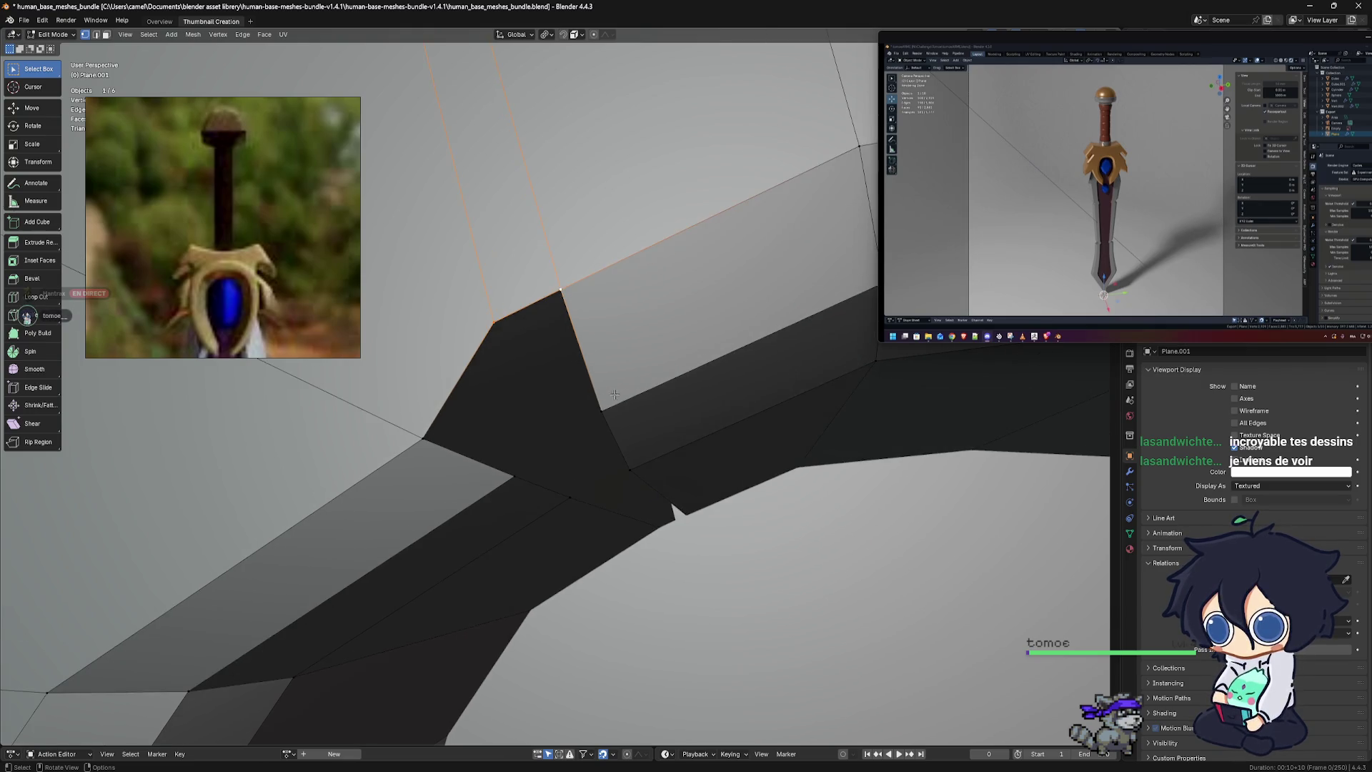
scroll(607, 390, "up", 1)
scroll(616, 389, "down", 2)
scroll(621, 392, "up", 1)
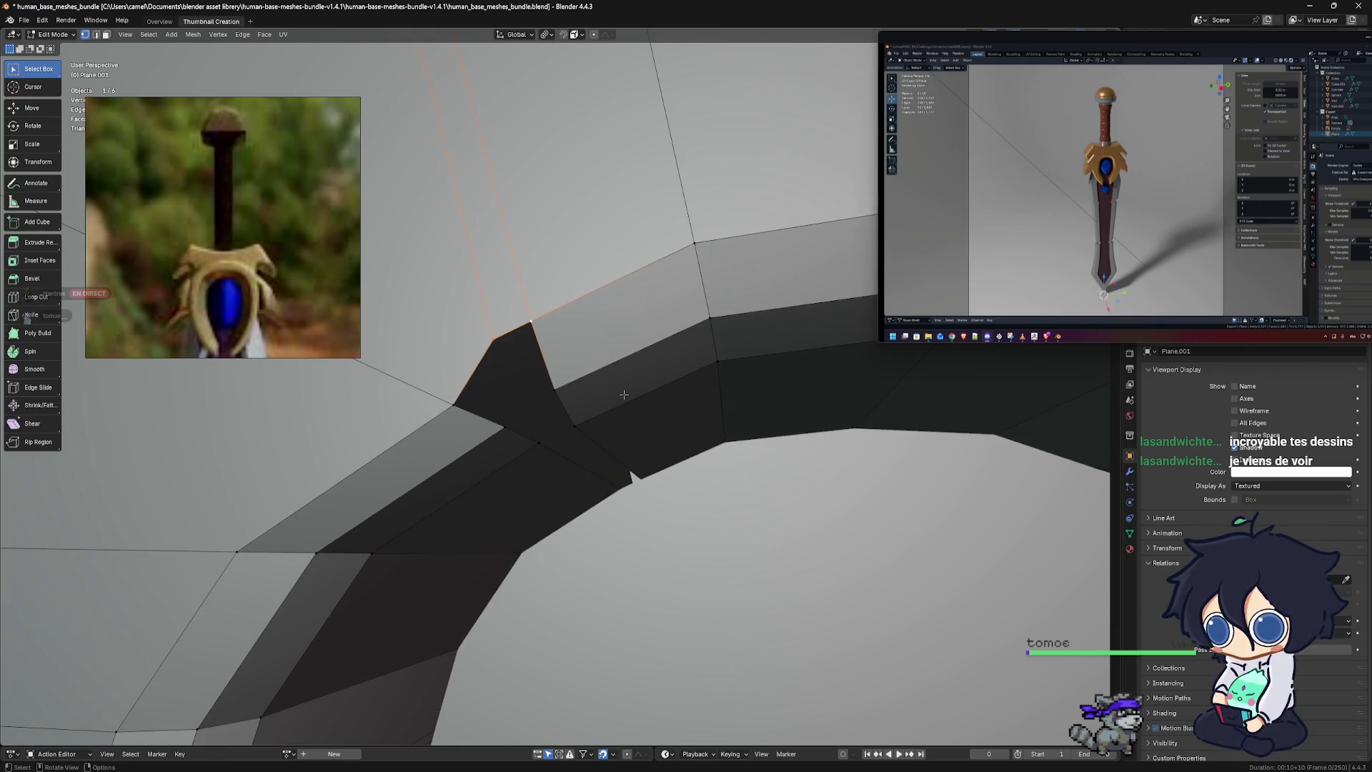
middle_click_drag(638, 403, 616, 373, "shift")
scroll(625, 372, "up", 1)
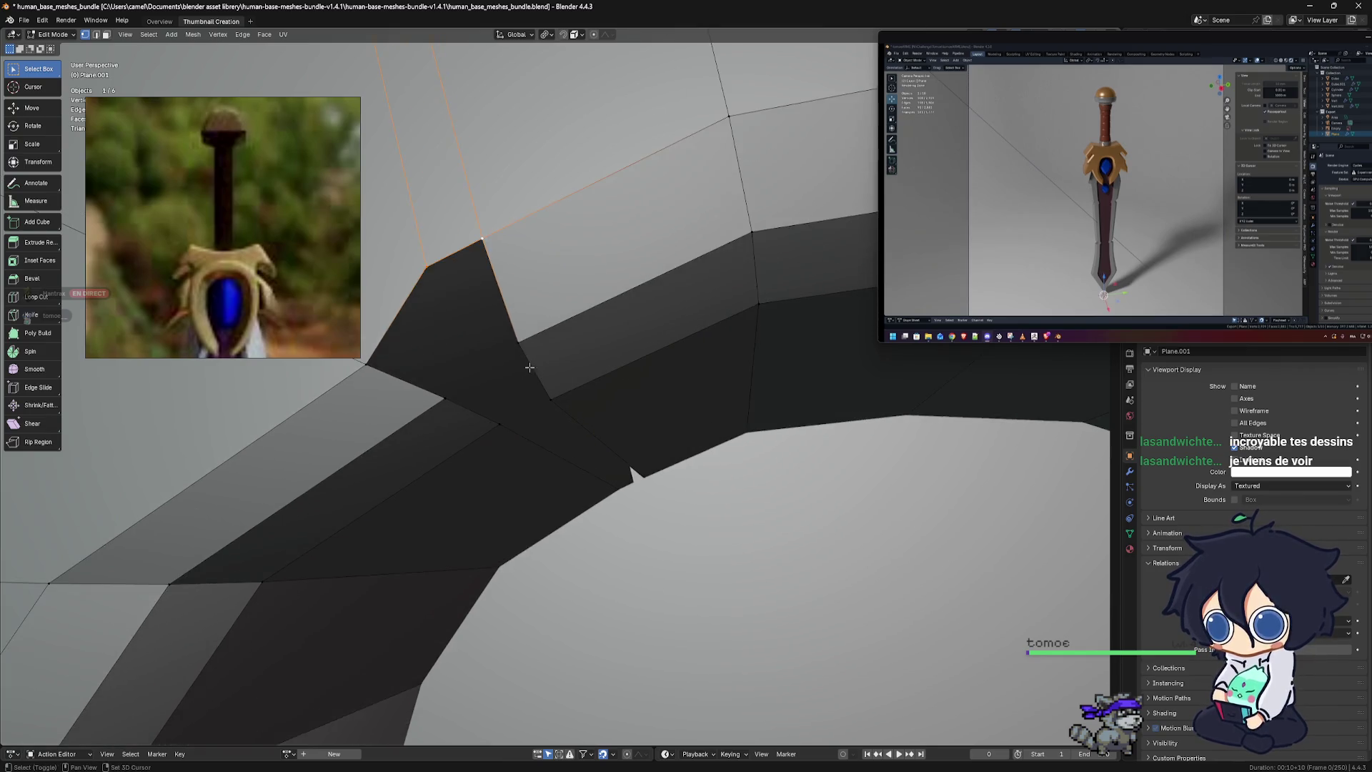
scroll(618, 411, "up", 1)
left_click(616, 383)
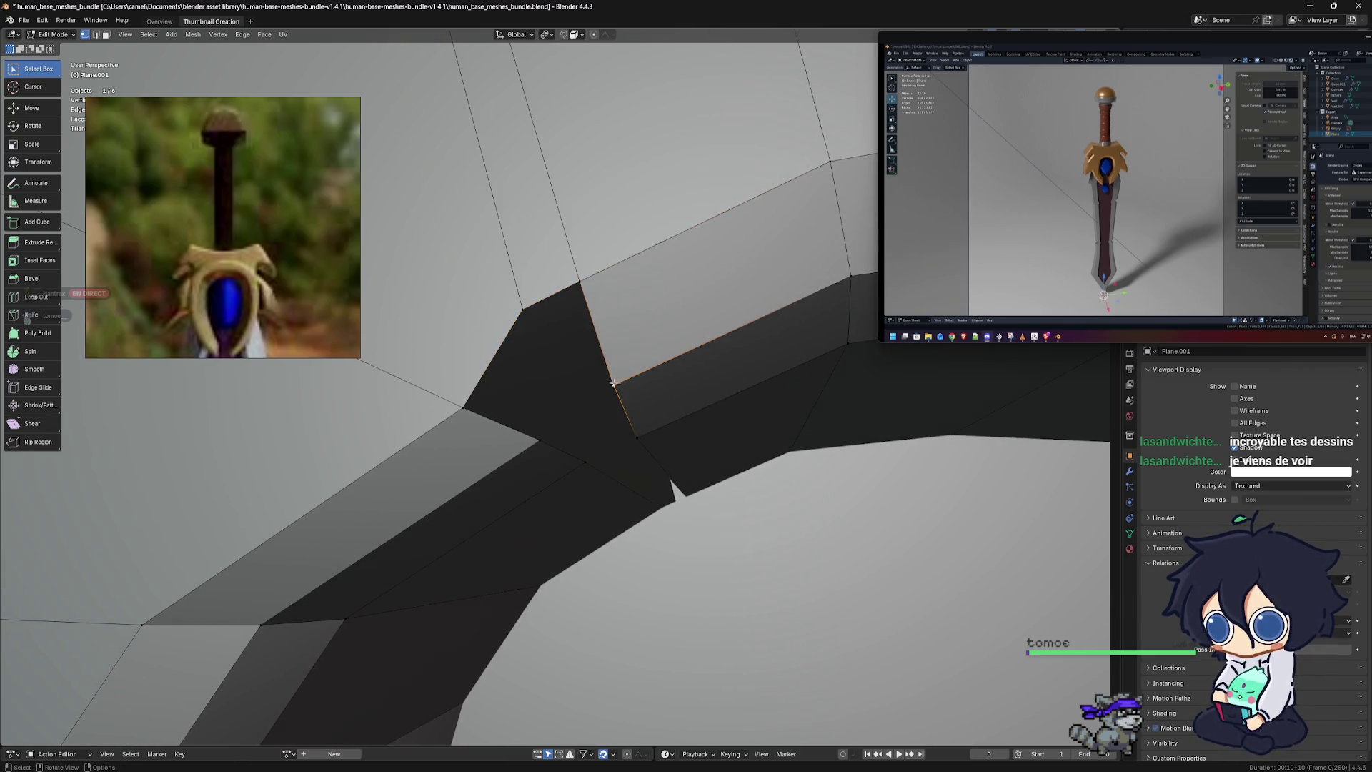
scroll(521, 404, "down", 2)
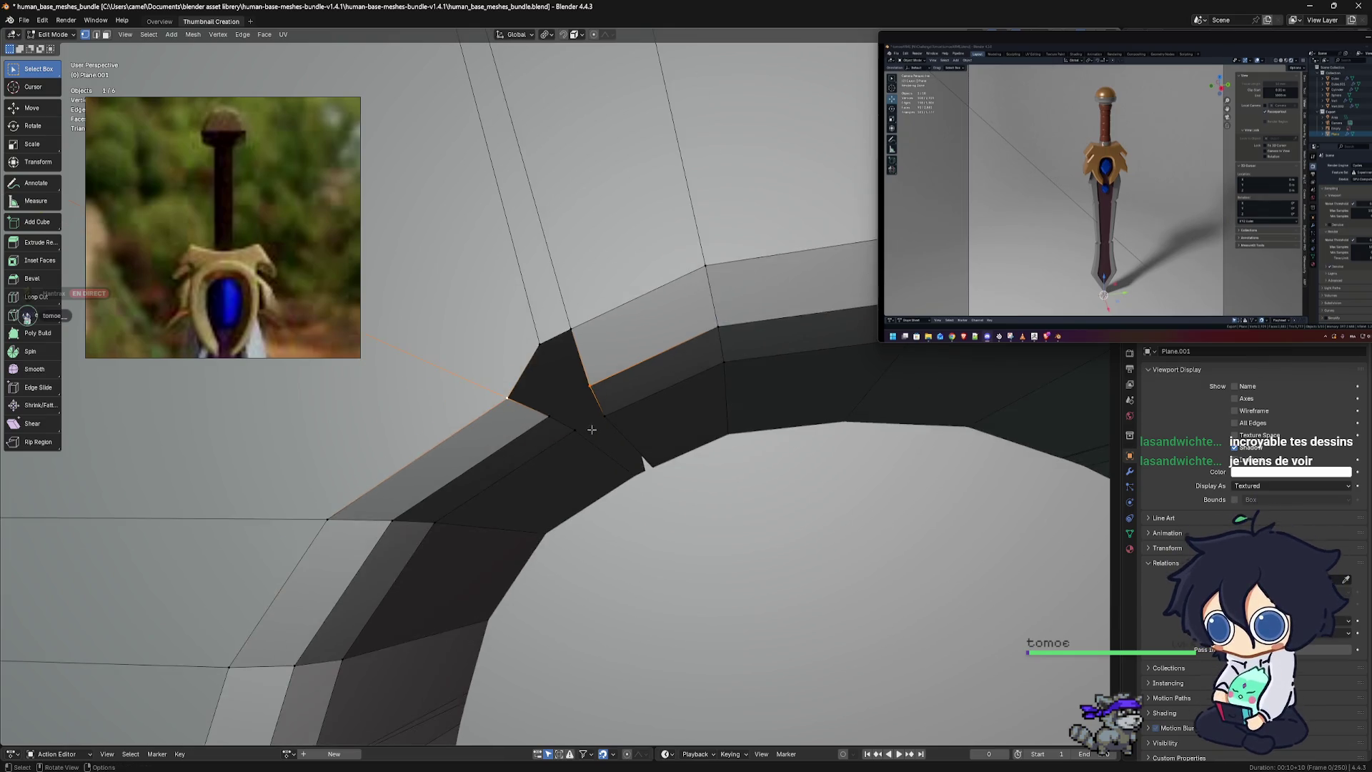
scroll(580, 423, "down", 2)
scroll(573, 413, "up", 2)
scroll(573, 404, "up", 2)
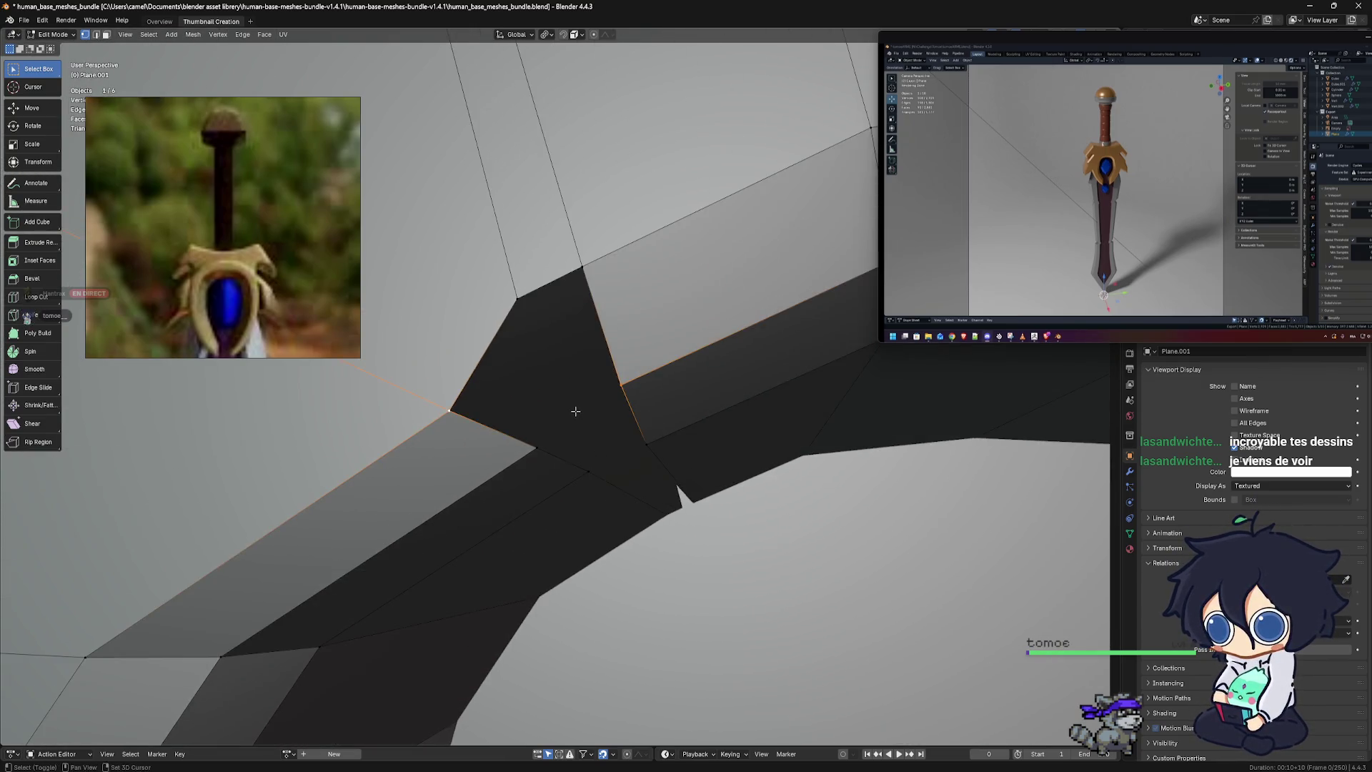
scroll(529, 411, "up", 2)
left_click(490, 423)
left_click(576, 359, "shift")
middle_click_drag(607, 368, 545, 354)
key("f")
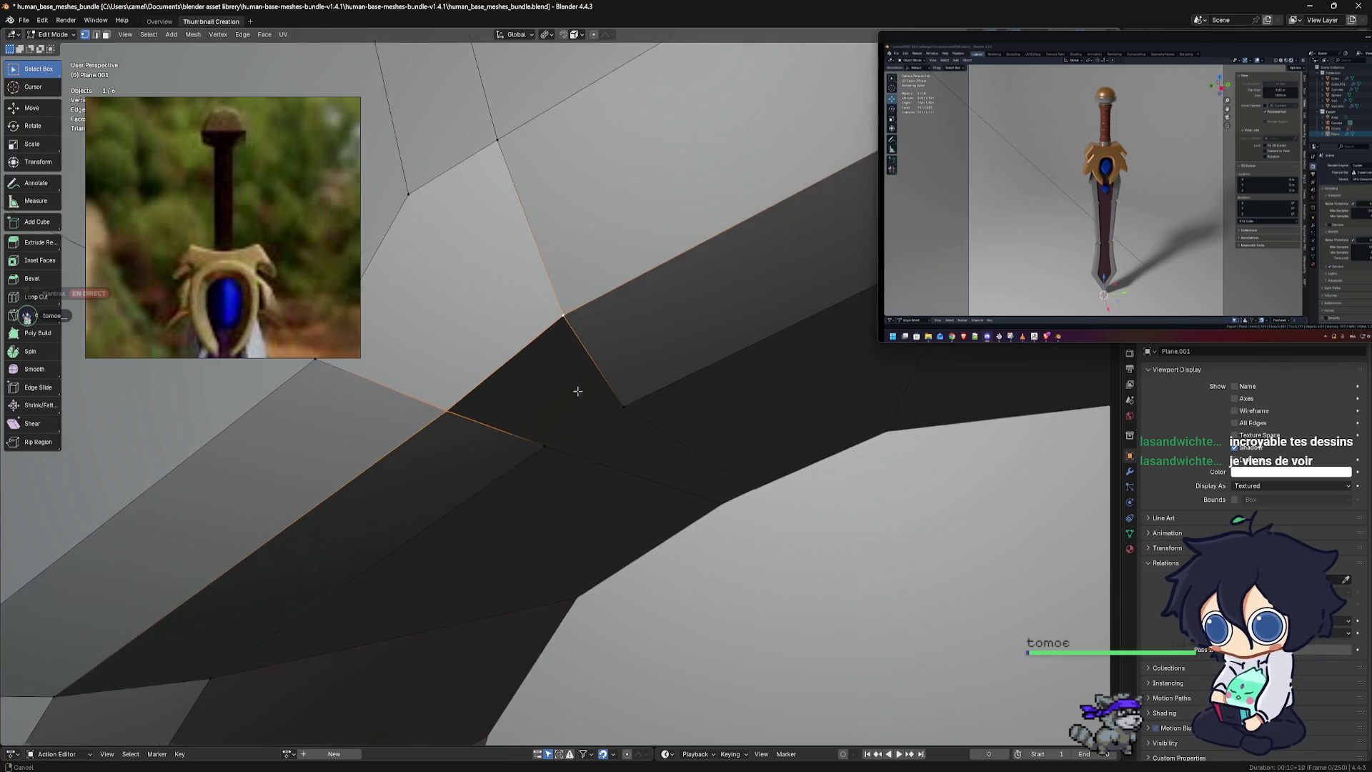
Add the neighbouring vertex to the selection and zoom out from the corner
left_click(484, 397, "shift")
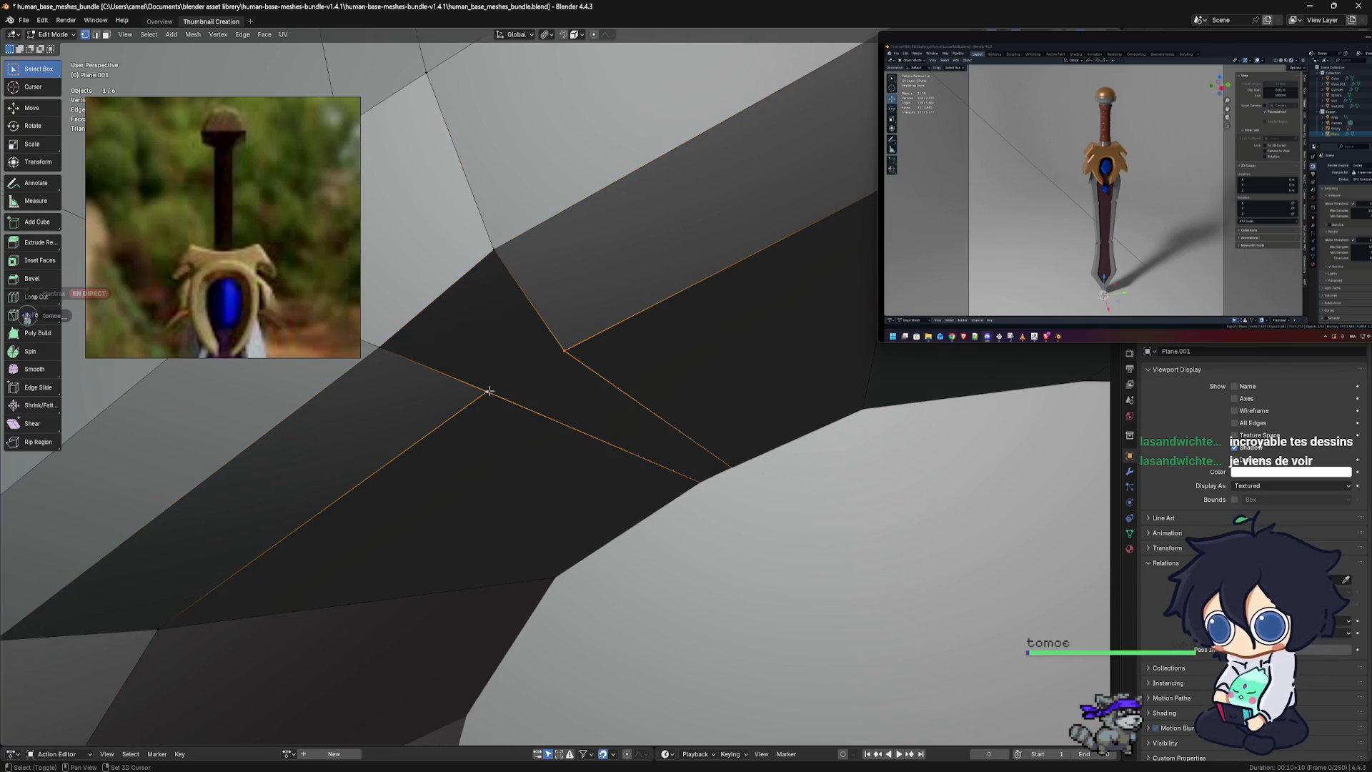
middle_click_drag(520, 389, 611, 404)
scroll(522, 383, "down", 5)
scroll(565, 392, "down", 2)
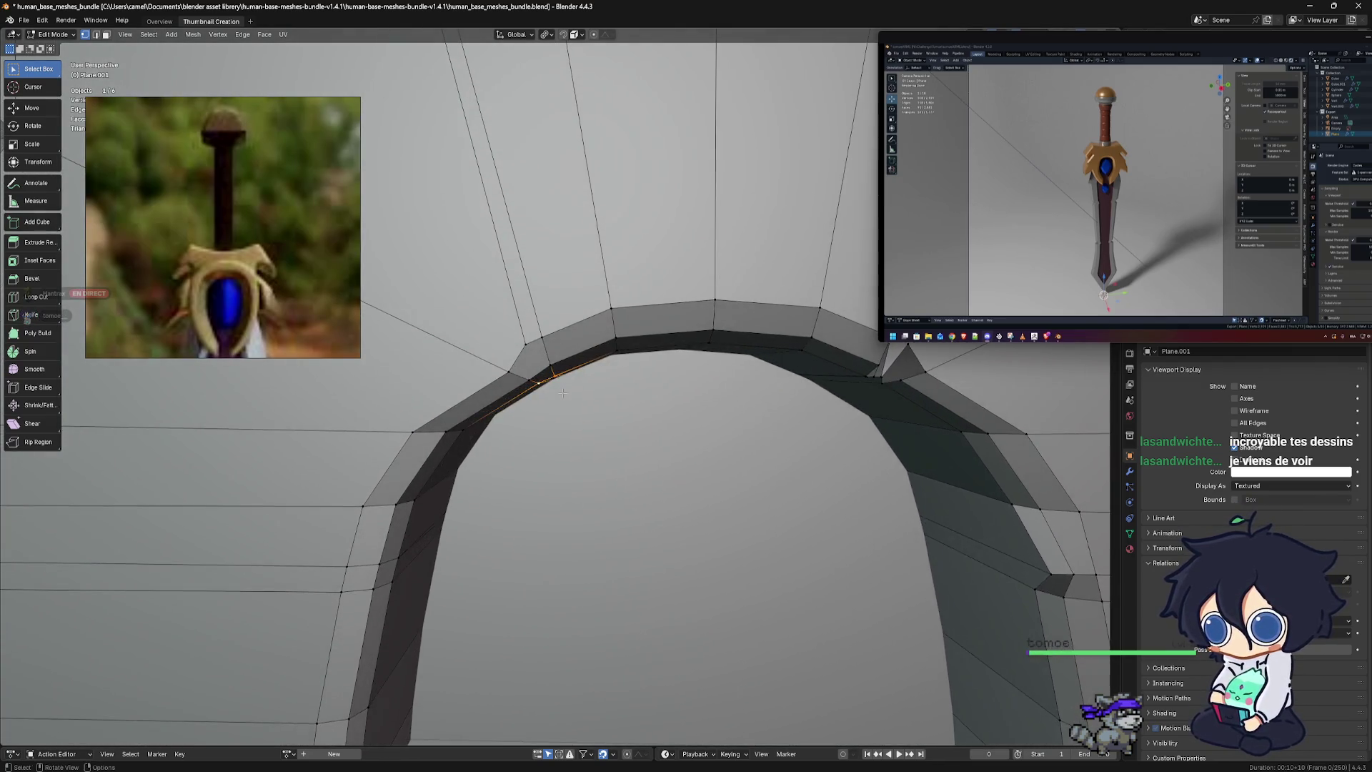
scroll(611, 403, "down", 2)
scroll(611, 404, "down", 4)
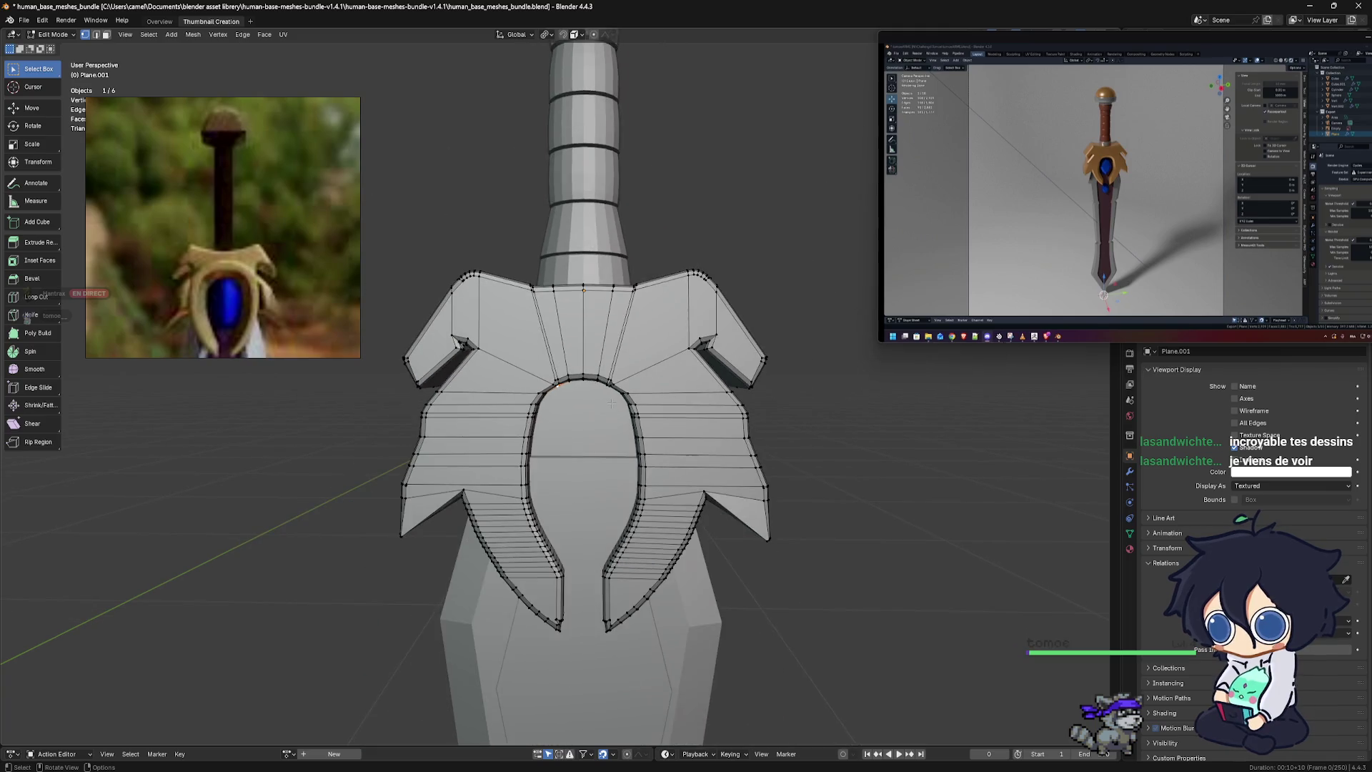
Dissolve the selected vertices at the arch-corner junction above the crossguard
mouse_move(764, 409)
middle_mouse_down()
mouse_move(573, 419)
mouse_move(617, 380)
mouse_move(608, 394)
mouse_move(468, 398)
mouse_move(670, 452)
mouse_move(595, 397)
middle_mouse_up()
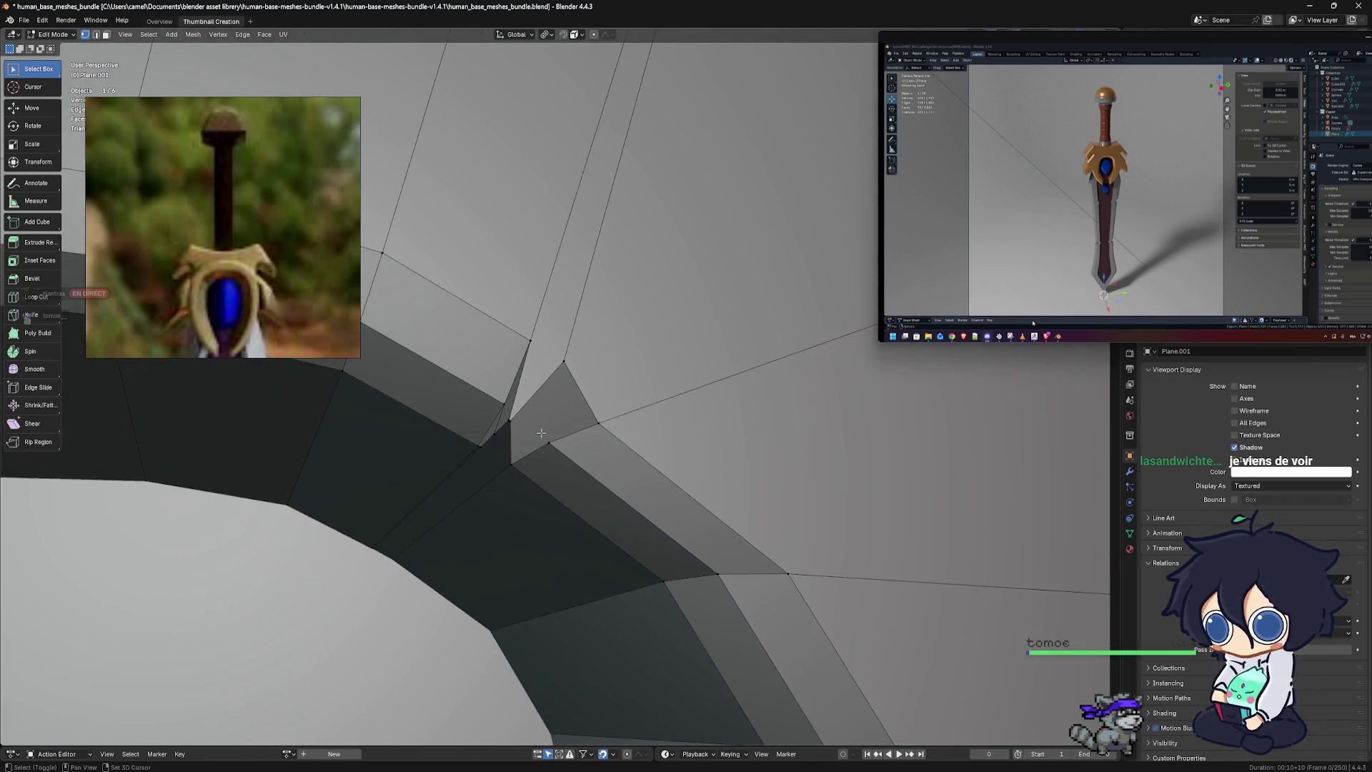
left_click_drag(605, 414, 607, 417)
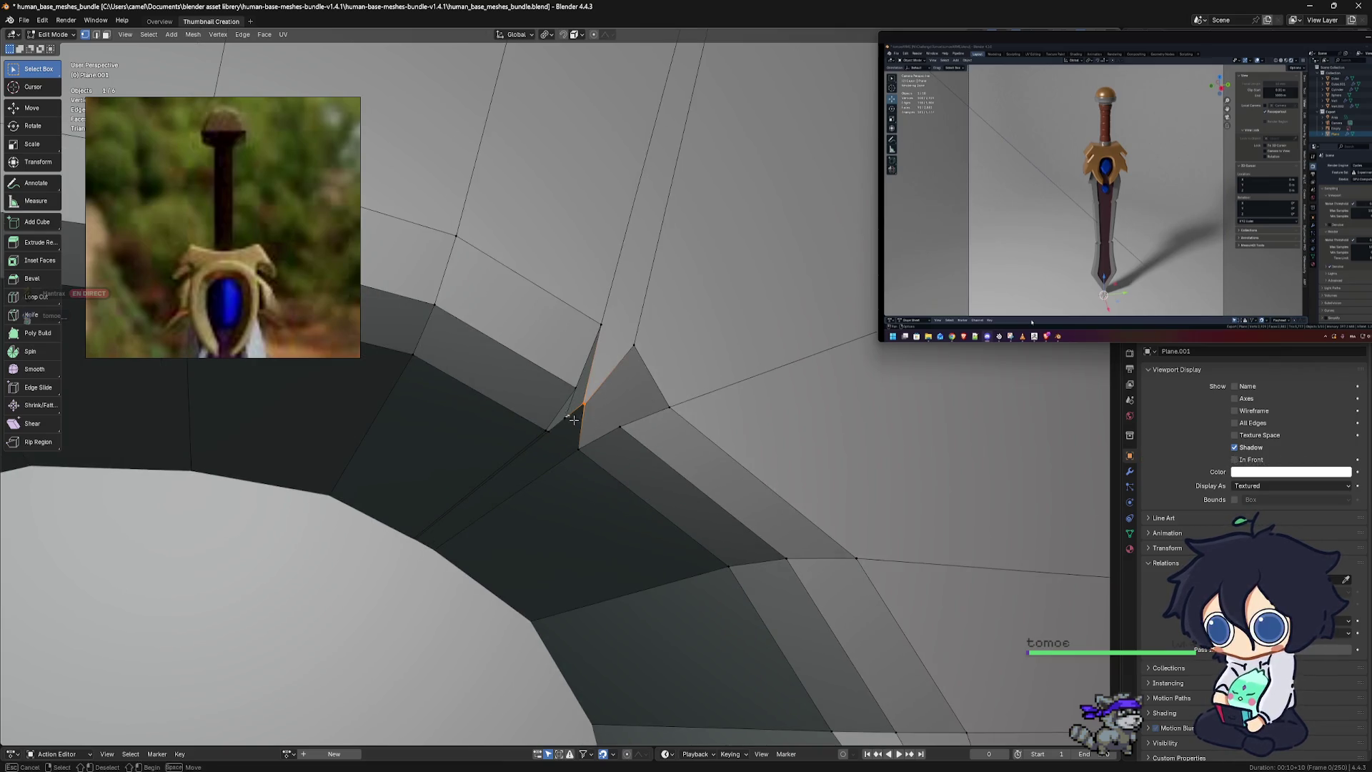
middle_click_drag(631, 373, 591, 393)
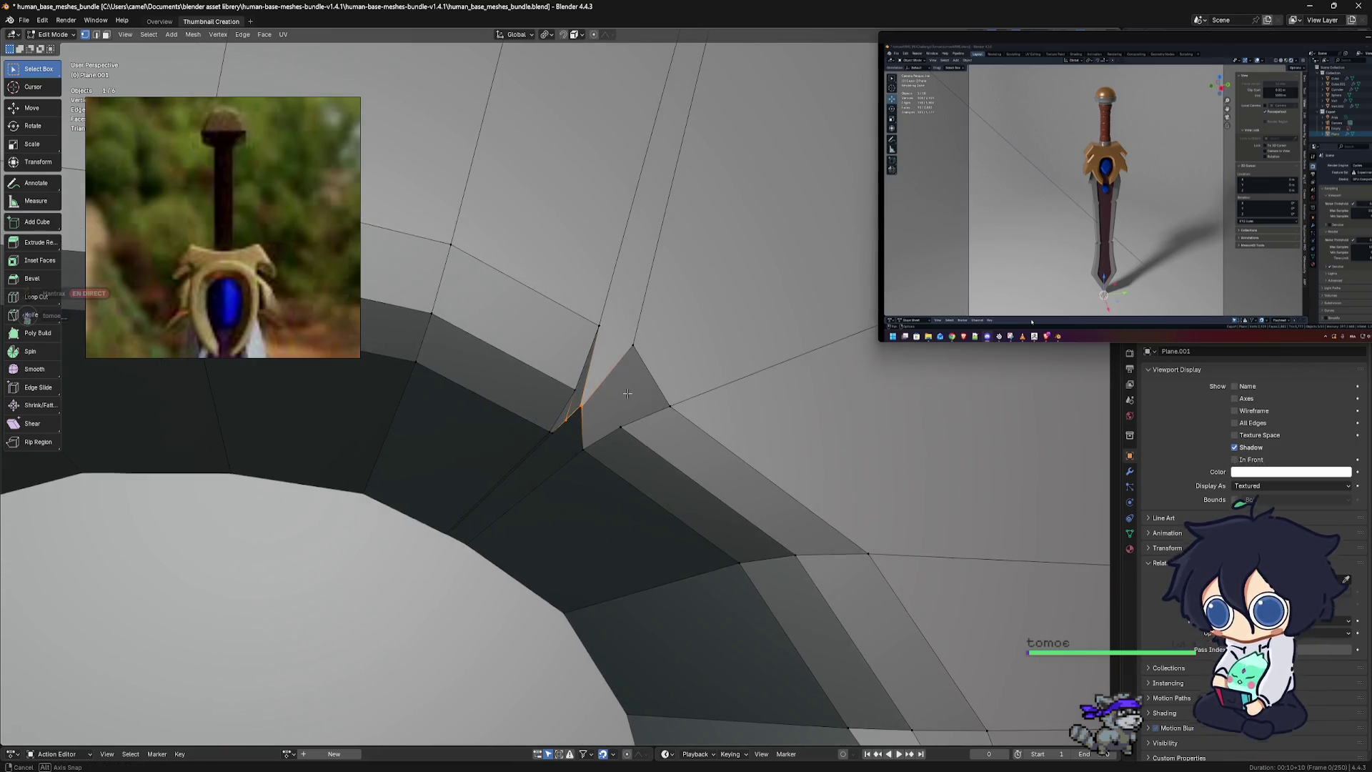
key("x")
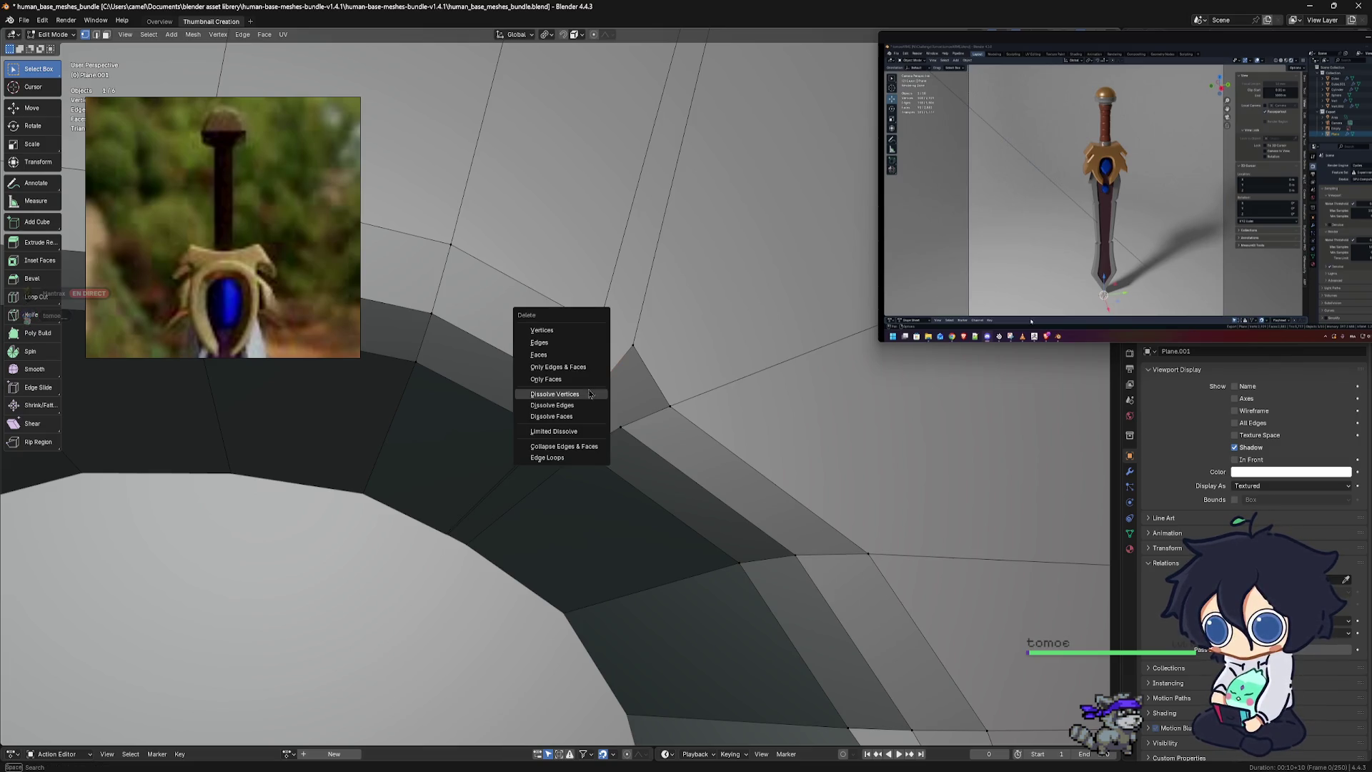
left_click(593, 394)
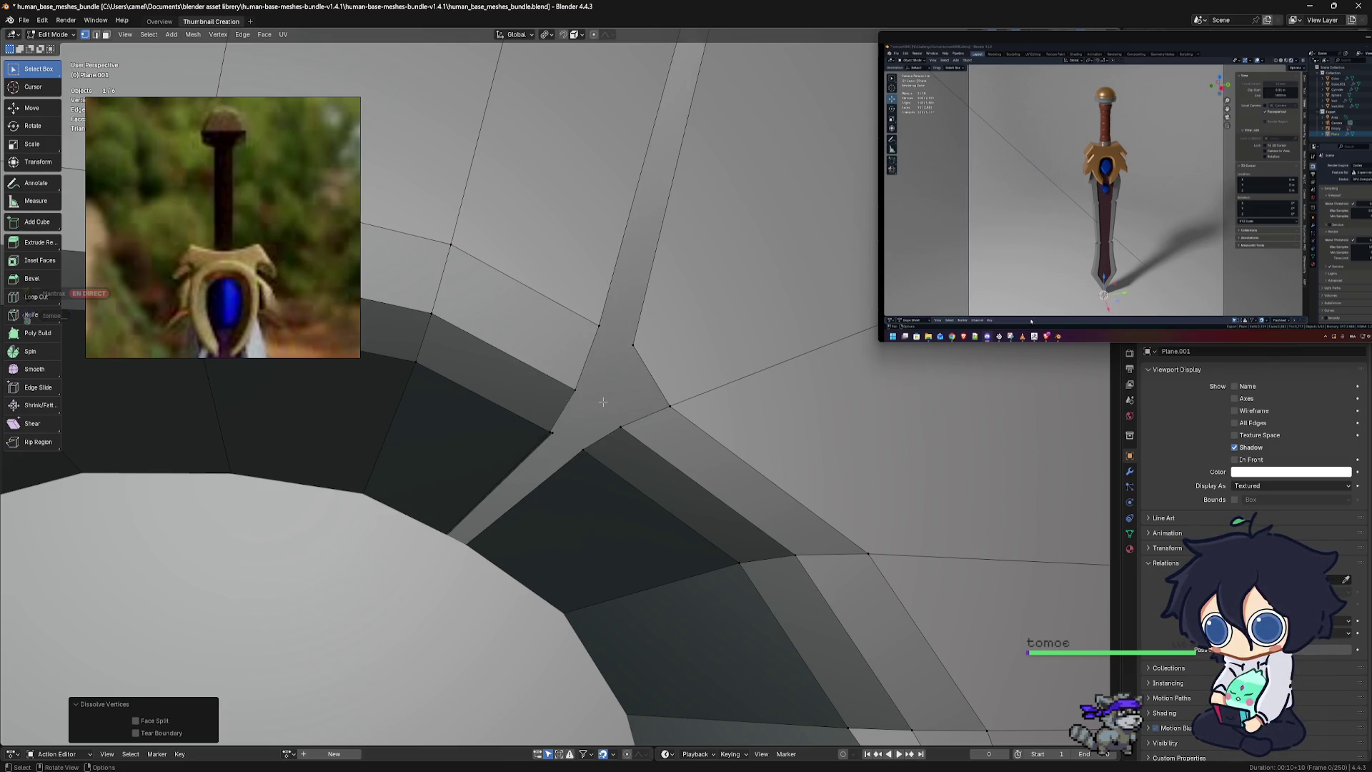
Select an edge beside the cleaned junction and orbit to inspect the thin strip face
middle_click_drag(603, 401, 531, 422)
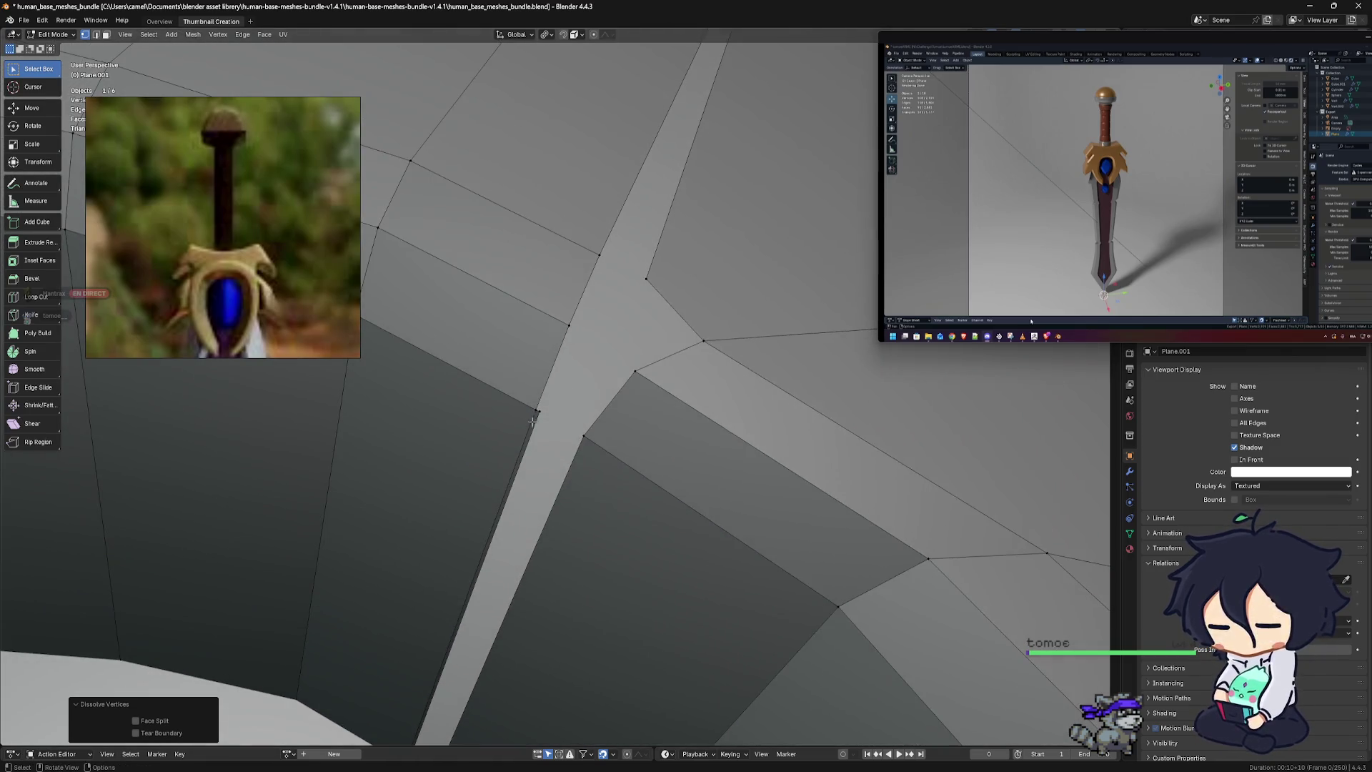
left_click(538, 410)
mouse_move(539, 410)
middle_mouse_down()
mouse_move(602, 325)
mouse_move(502, 486)
middle_mouse_up()
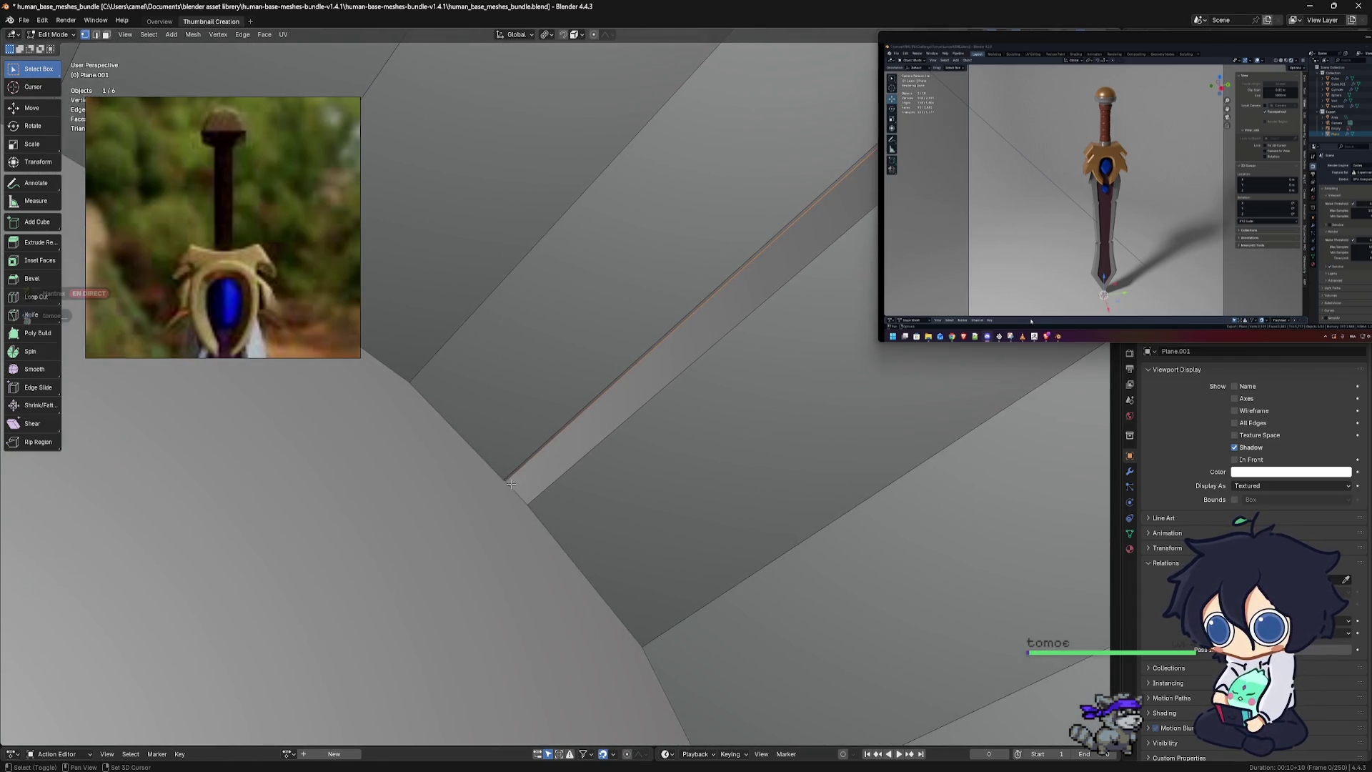
mouse_move(503, 478)
middle_mouse_down()
mouse_move(589, 460)
mouse_move(583, 531)
middle_mouse_up()
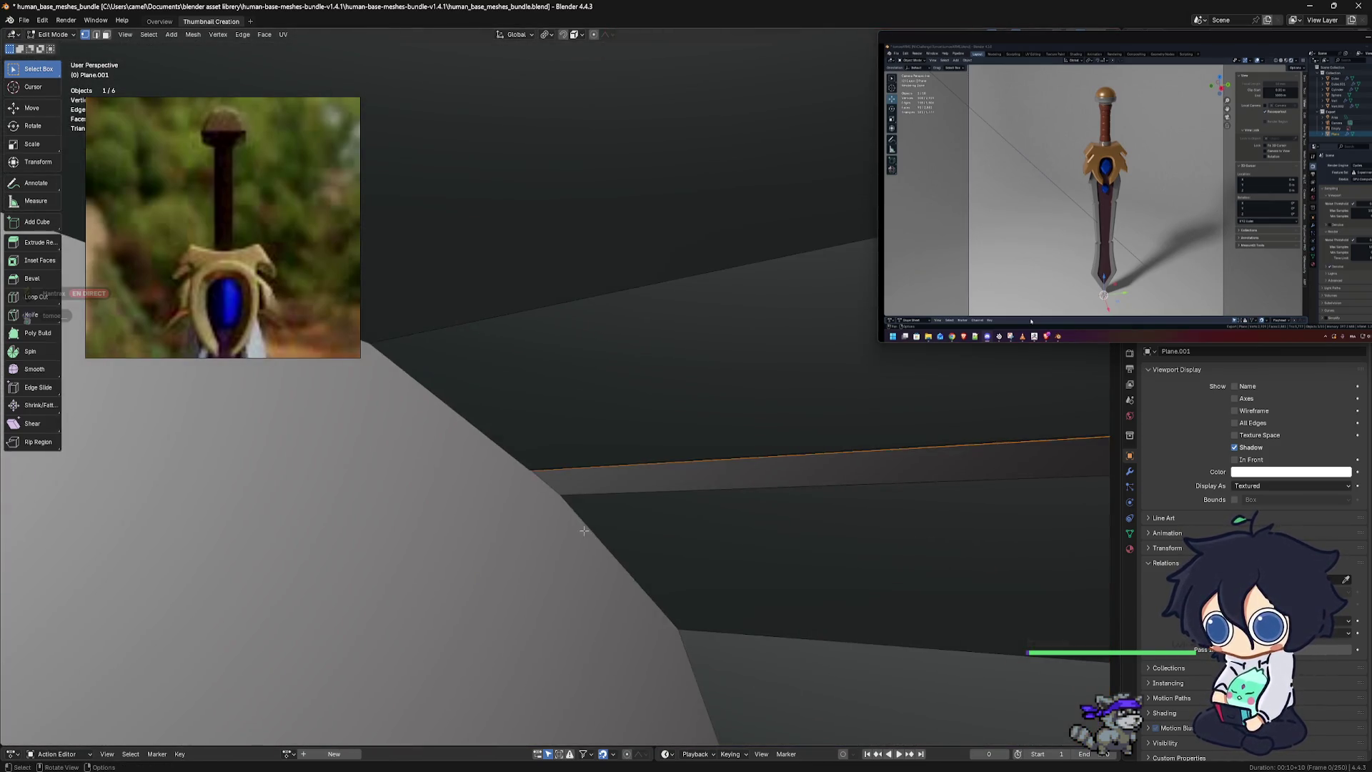
Delete the stray diagonal edge on the inner wall of the guard's arch
scroll(584, 530, "down", 10)
mouse_move(583, 530)
middle_mouse_down()
mouse_move(838, 599)
mouse_move(690, 423)
middle_mouse_up()
scroll(810, 576, "up", 5)
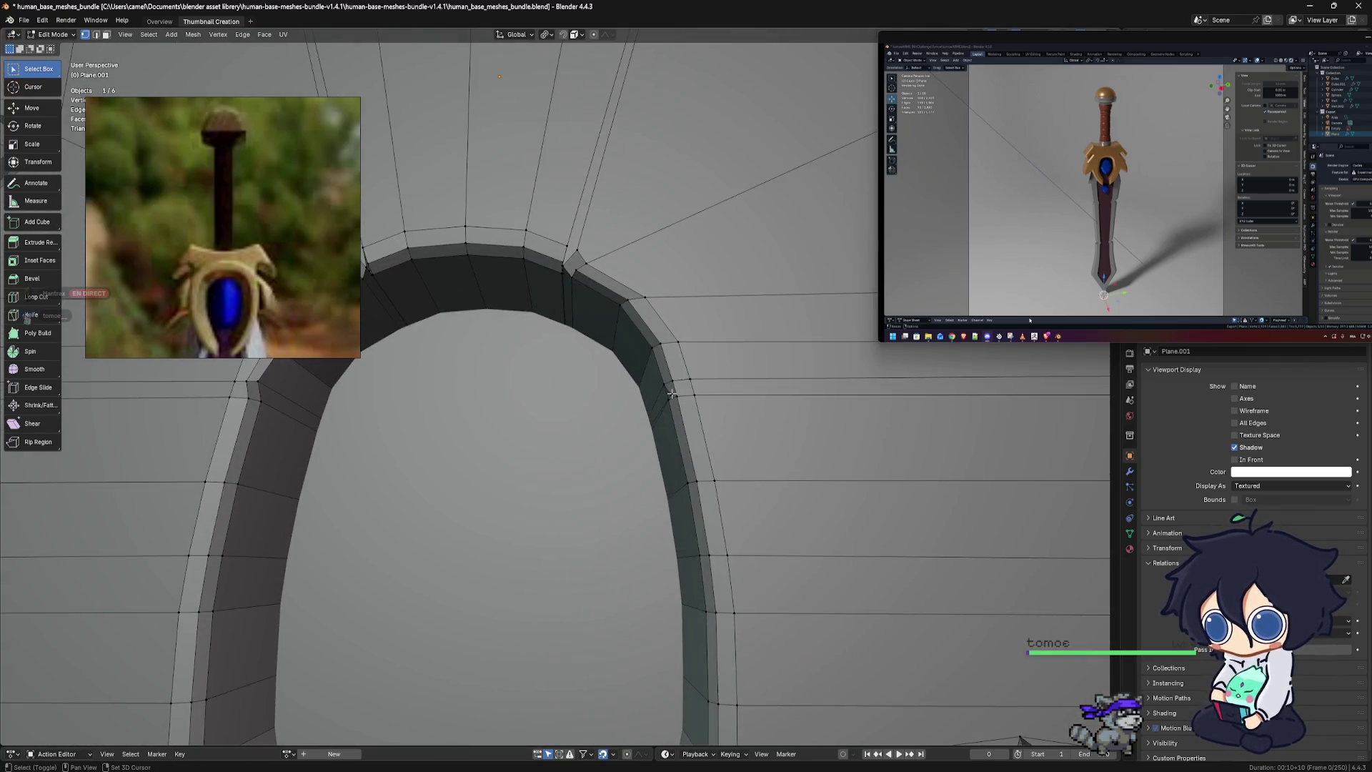
middle_click_drag(676, 400, 676, 444, "ctrl")
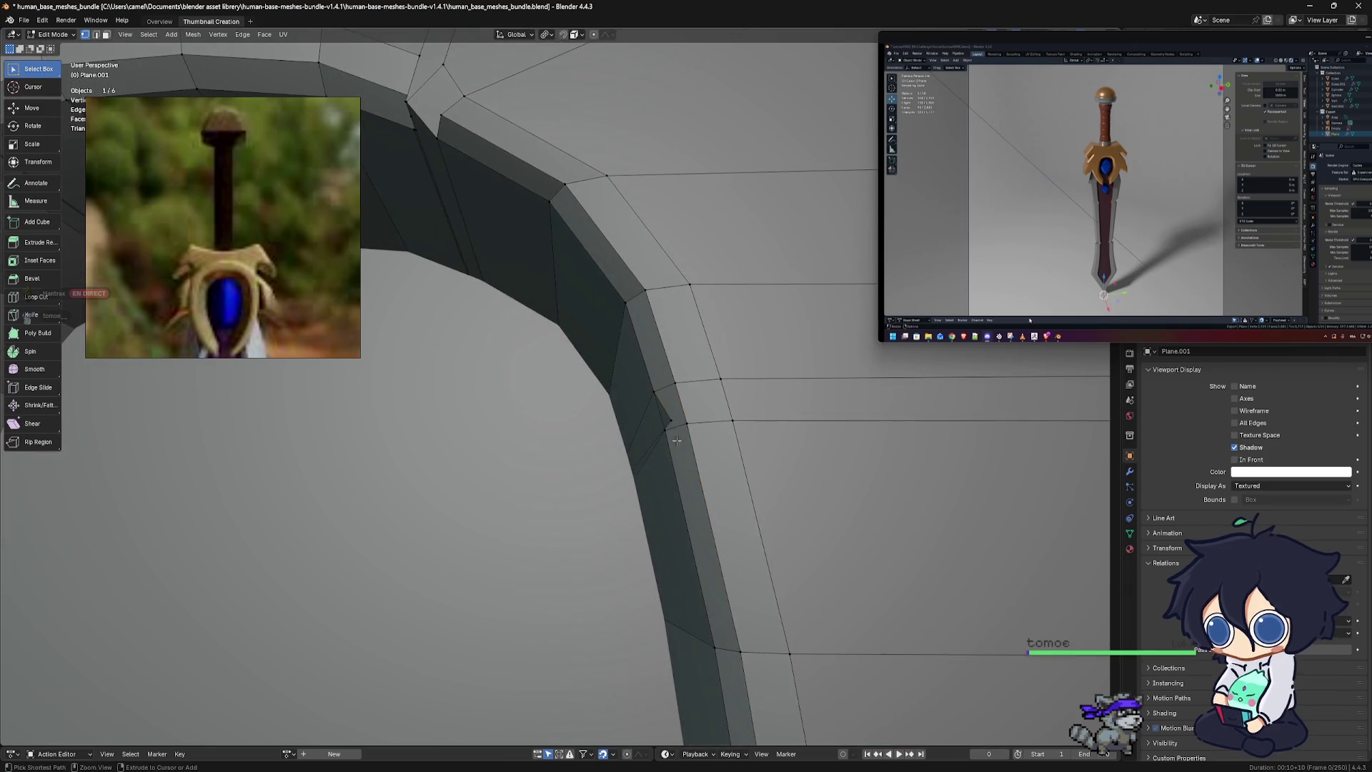
left_click(678, 423)
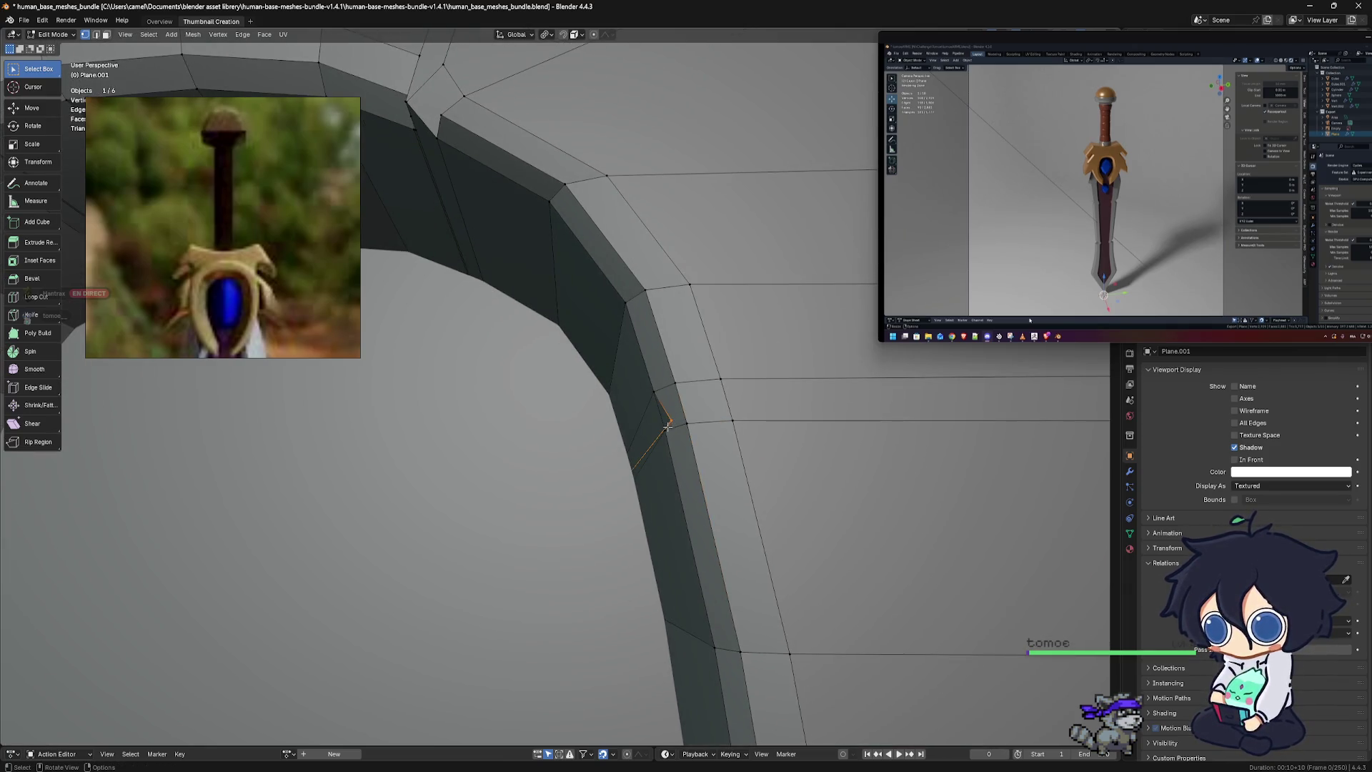
right_click(663, 429)
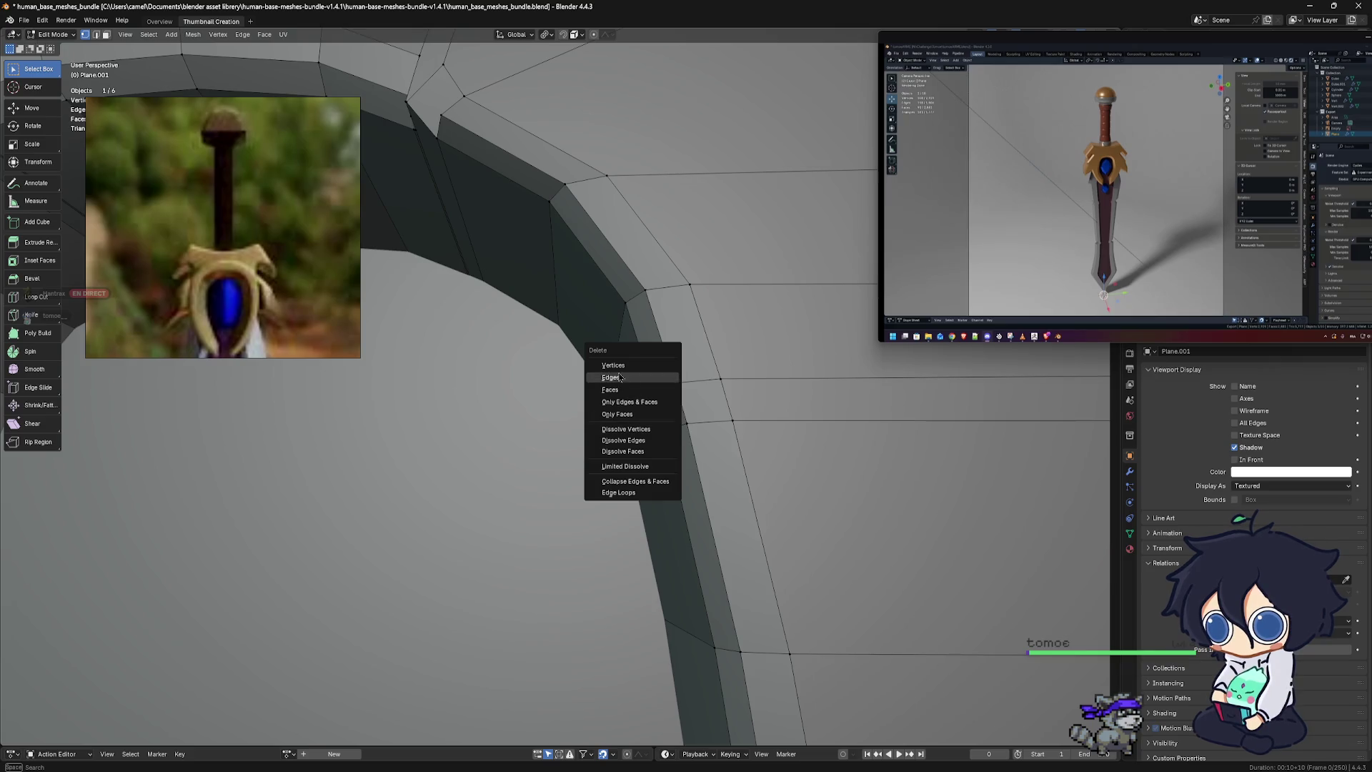
left_click(653, 368)
Orbit out to a side view of the sword and undo the last change
scroll(687, 473, "down", 1)
scroll(687, 473, "down", 5)
scroll(687, 473, "down", 3)
mouse_move(688, 473)
middle_mouse_down()
mouse_move(579, 570)
mouse_move(527, 507)
middle_mouse_up()
scroll(564, 554, "up", 6)
key("ctrl+z")
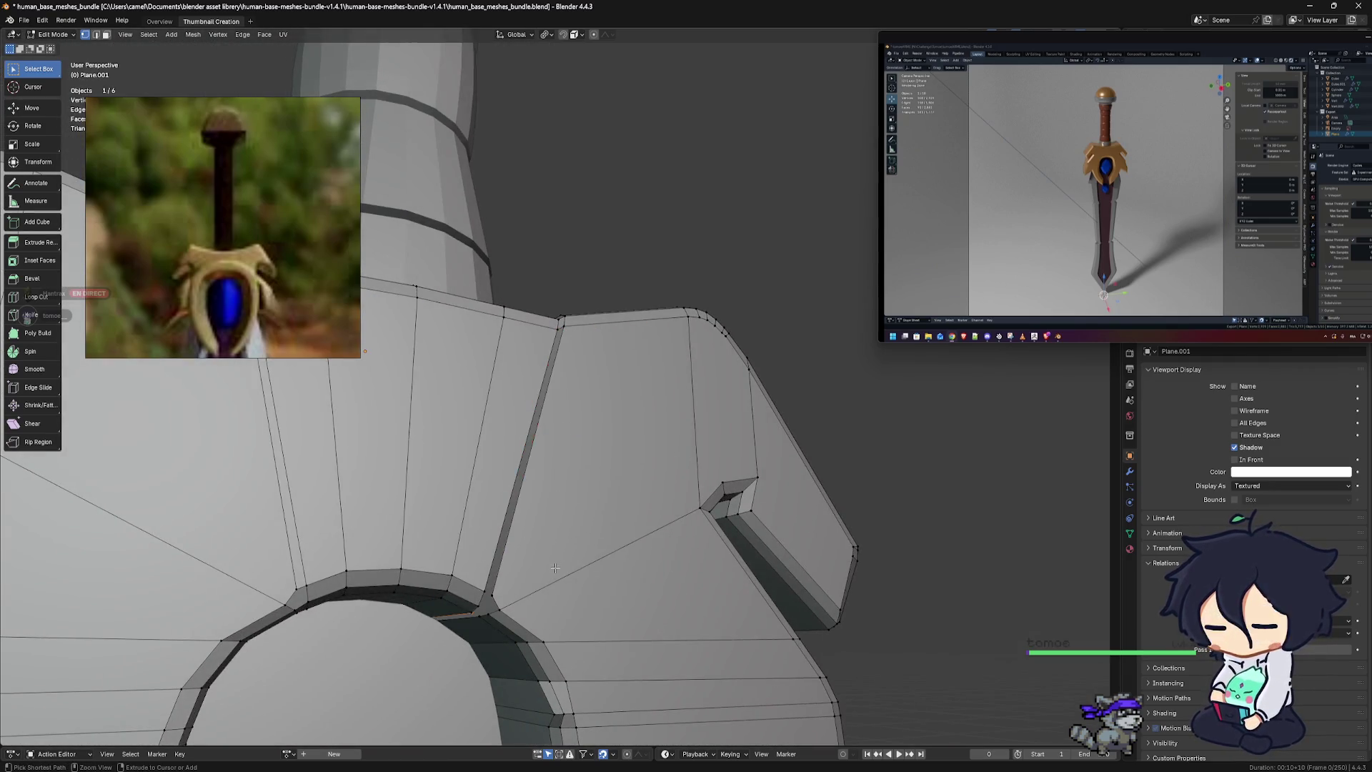
Dissolve the selection at the junction above the guard's arch
scroll(526, 507, "up", 2)
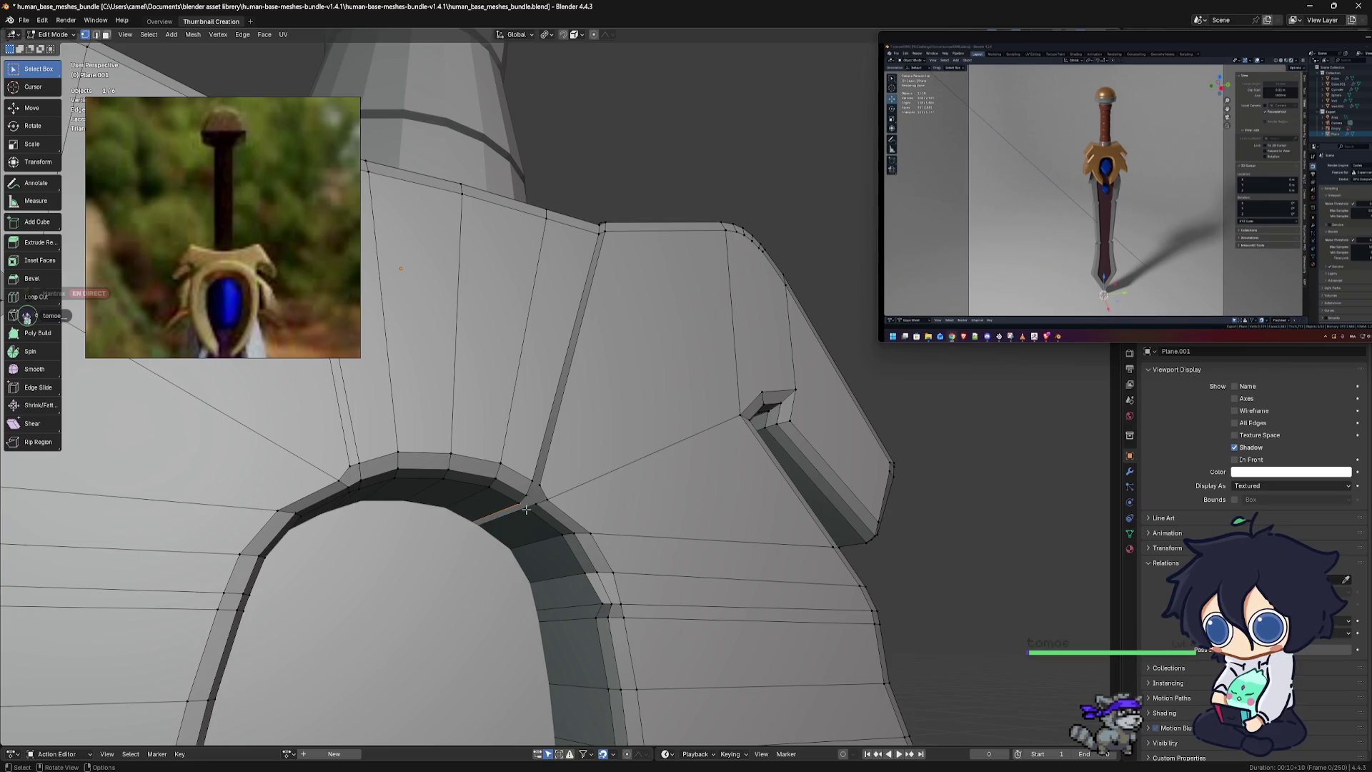
key("x")
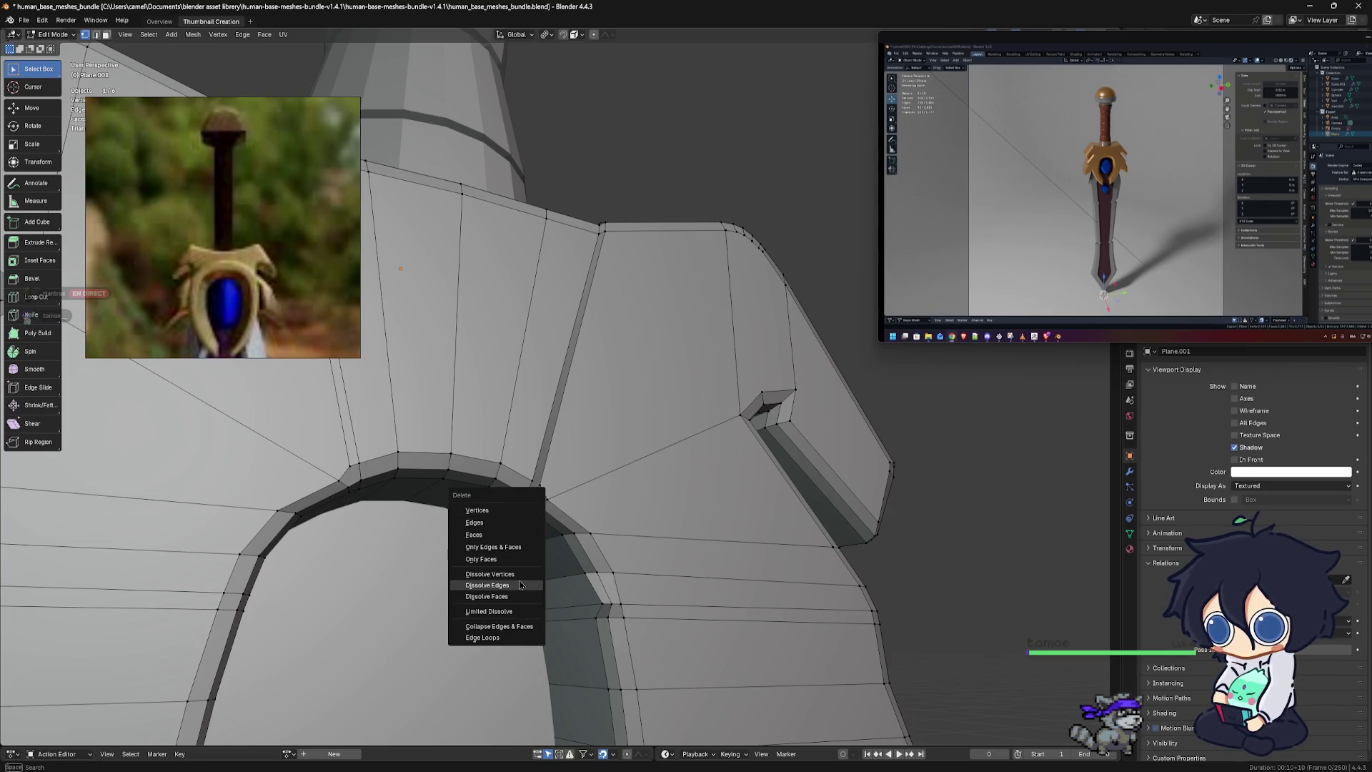
left_click(490, 574)
scroll(601, 451, "up", 3)
middle_click_drag(601, 543, 601, 451, "shift")
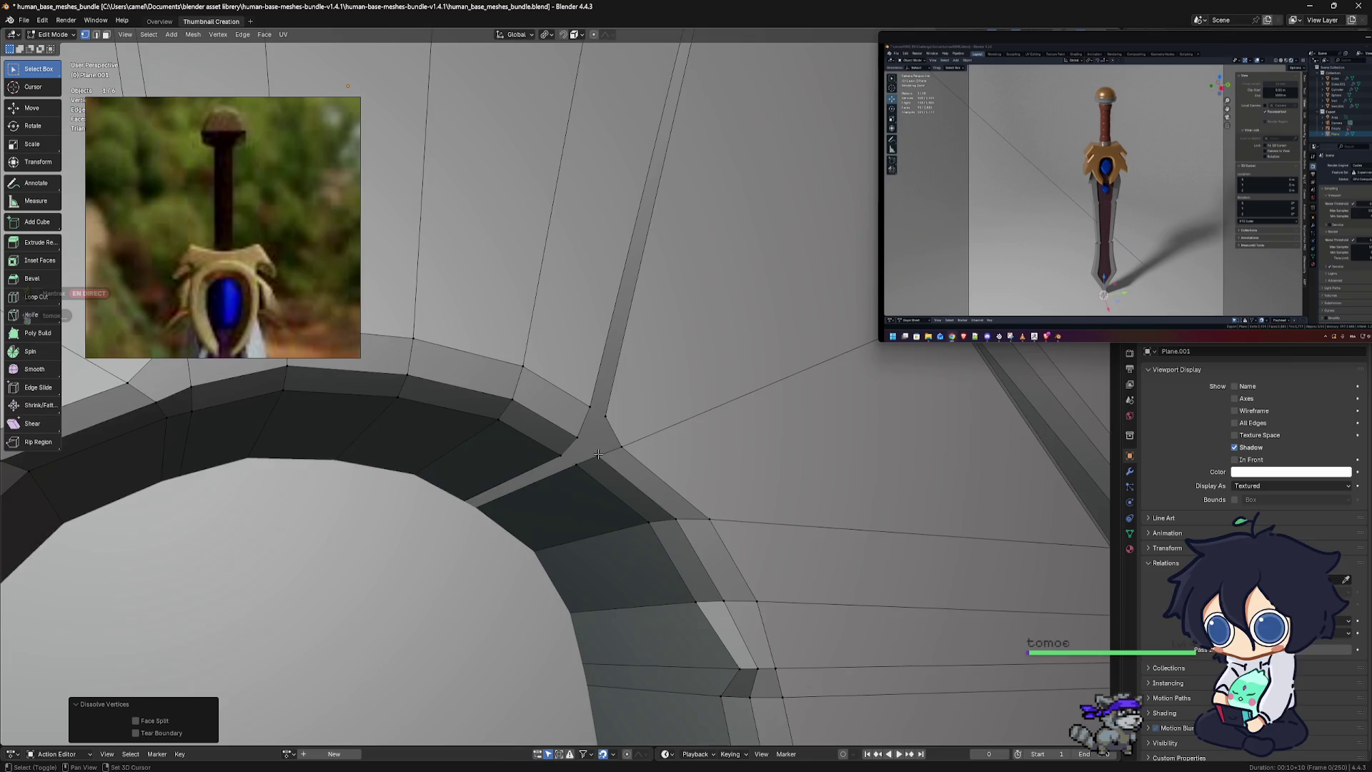
scroll(601, 451, "up", 2)
scroll(568, 367, "up", 3)
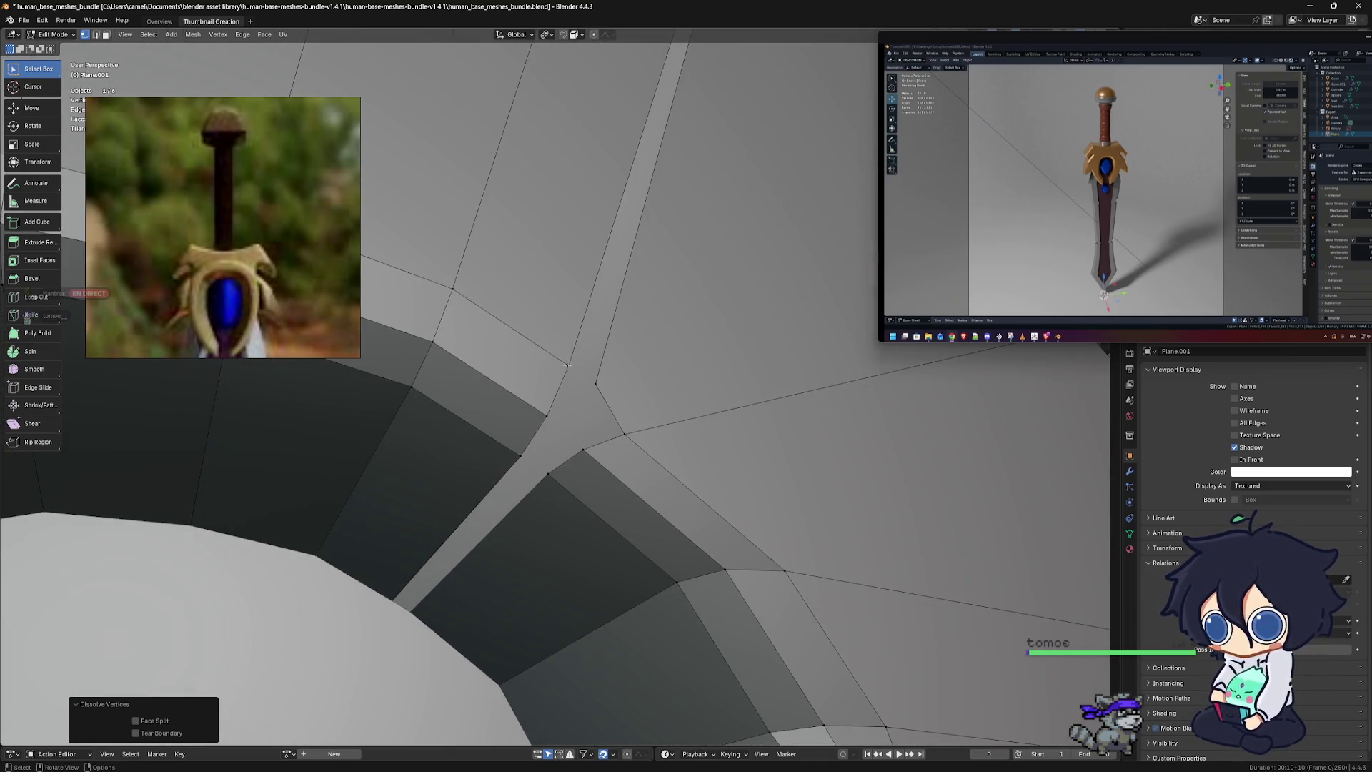
Connect vertex pairs across the rim with new edges, then zoom out to a front-on view
left_click(568, 366)
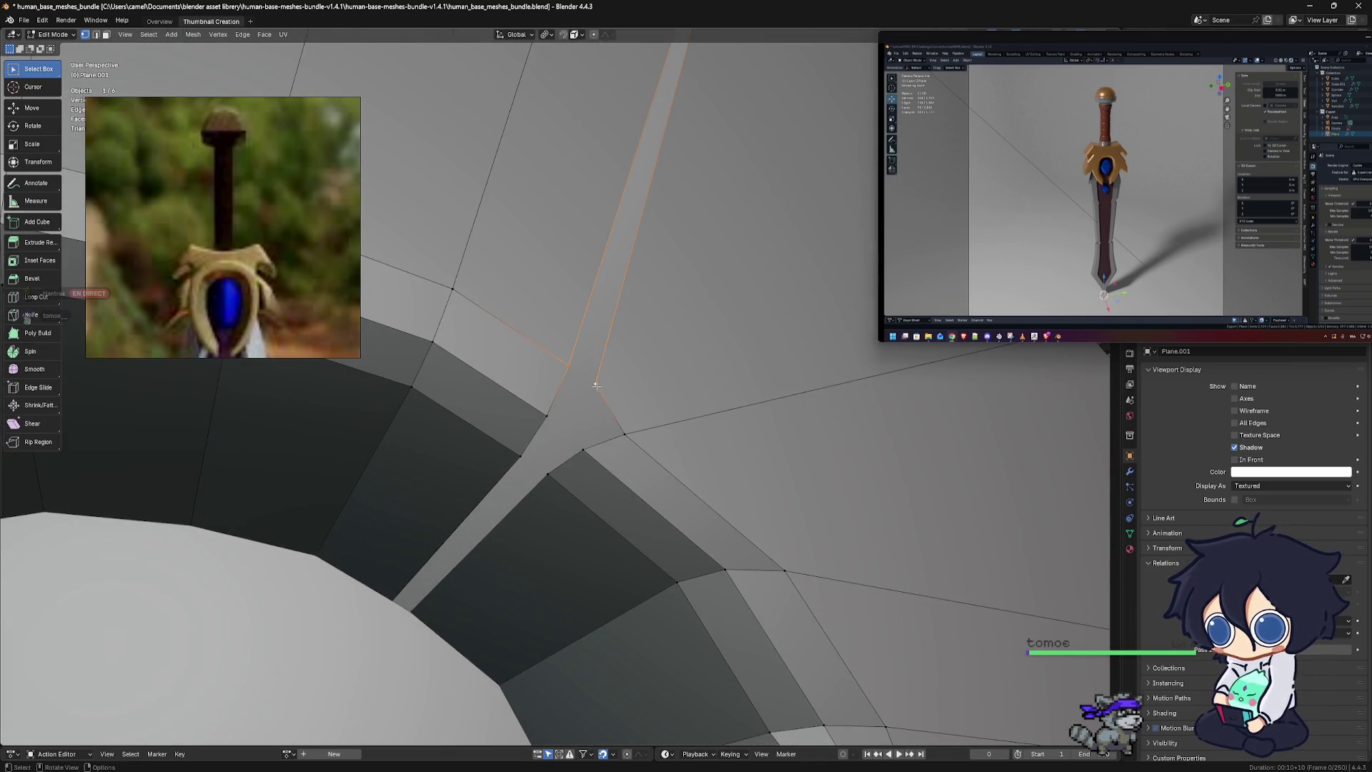
left_click(595, 384, "shift")
key("j")
left_click(548, 415)
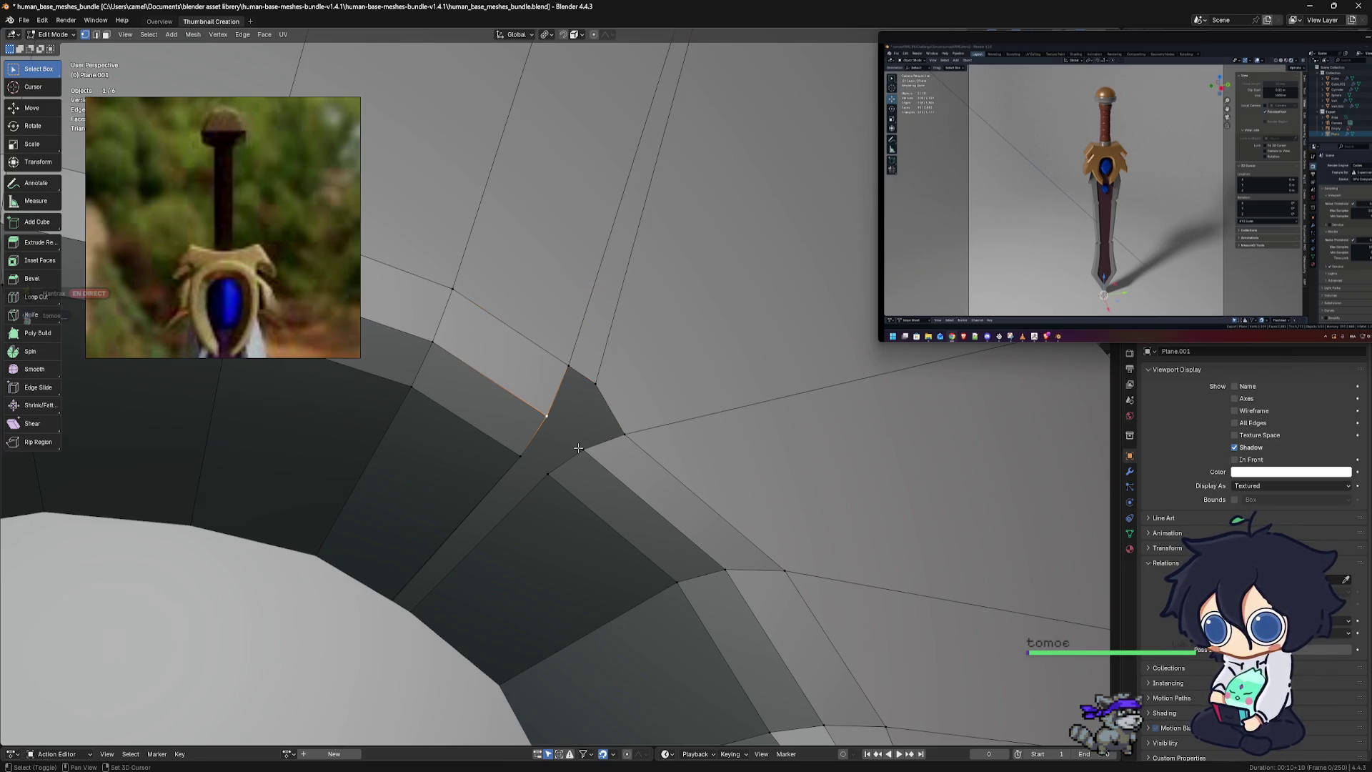
key("j")
left_click(547, 475)
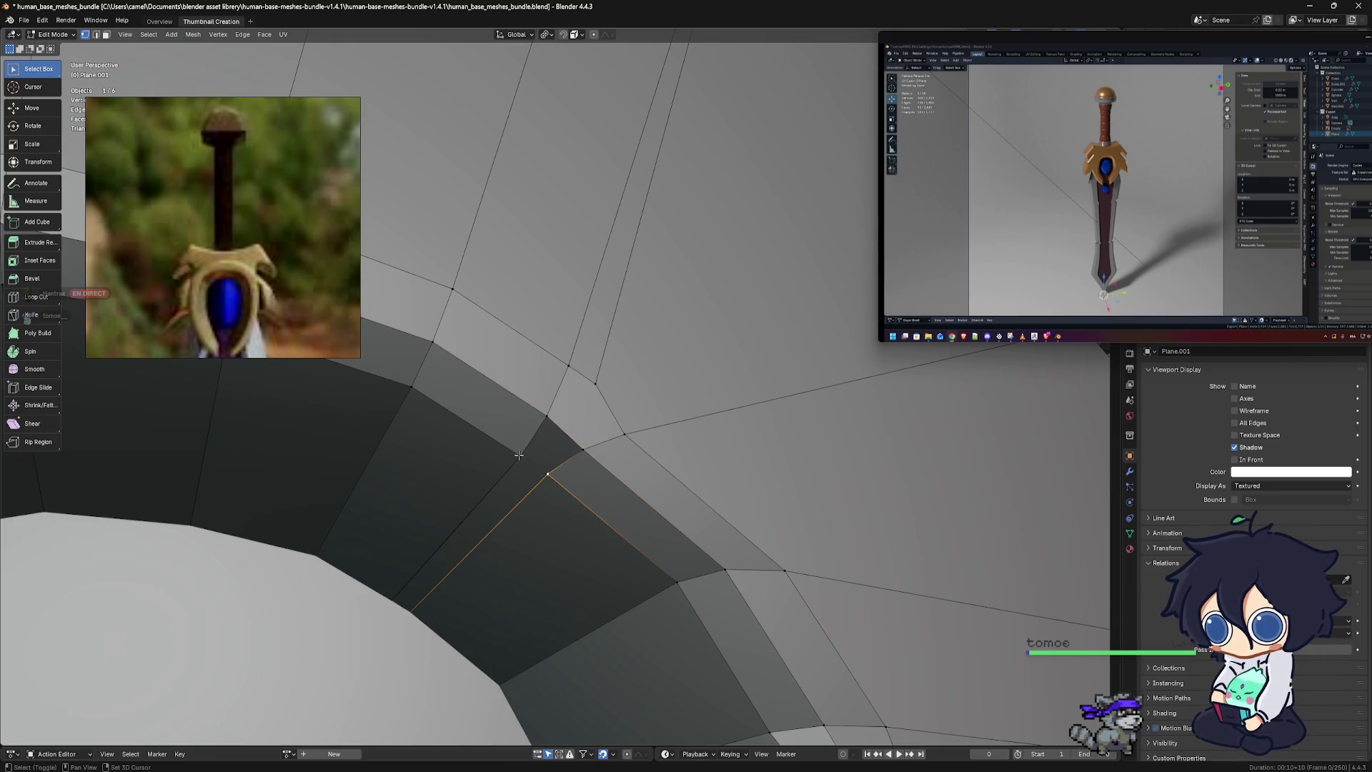
middle_click_drag(533, 452, 605, 496, "ctrl")
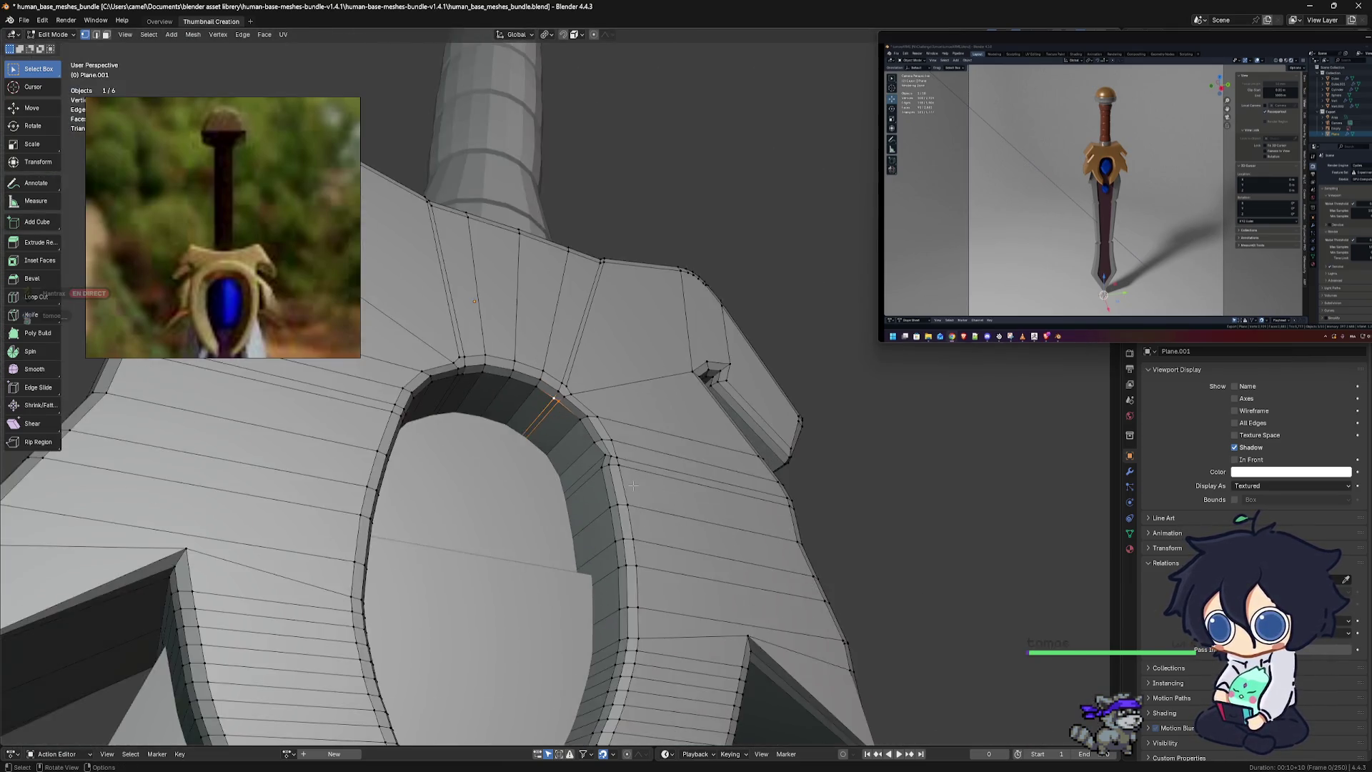
middle_click_drag(643, 518, 638, 450, "alt")
scroll(653, 512, "down", 2)
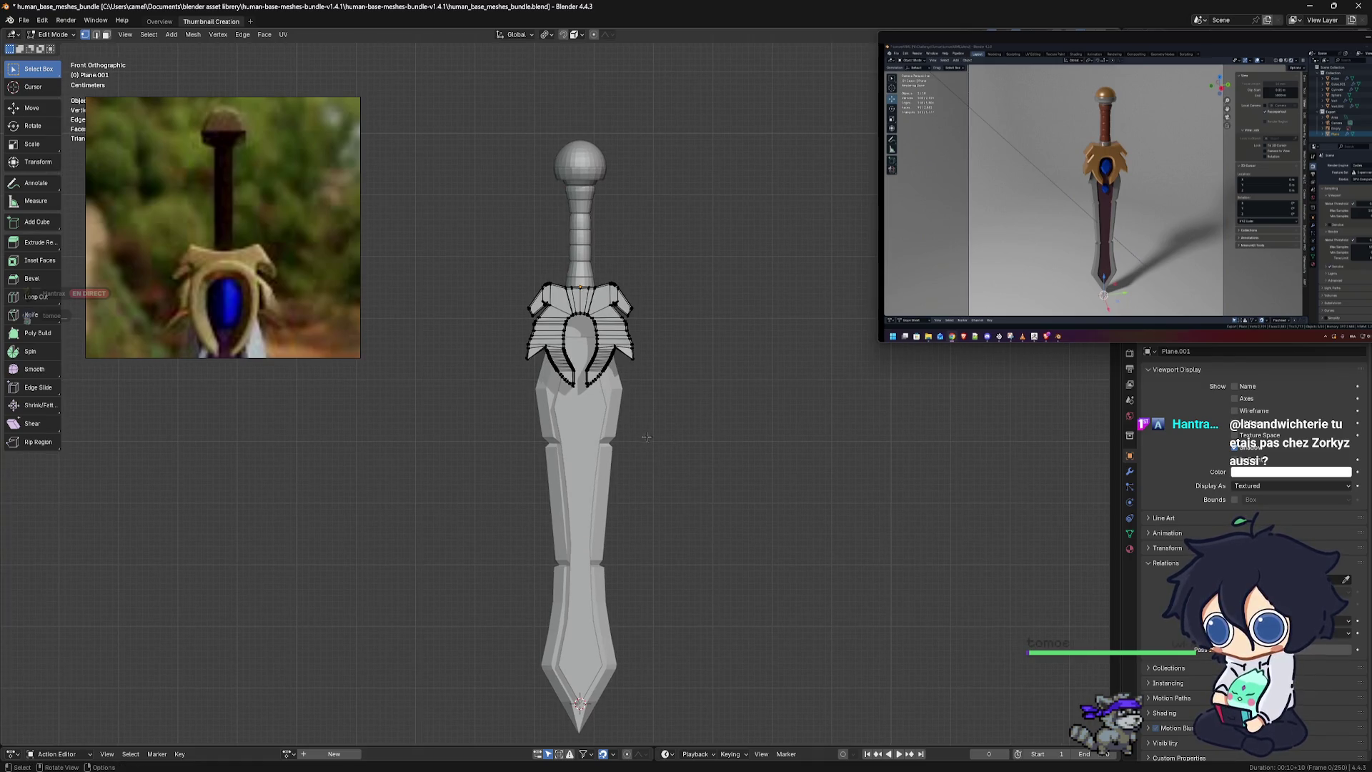
Return to Object Mode and frame the whole sword in view
left_click(497, 442)
scroll(678, 412, "up", 5)
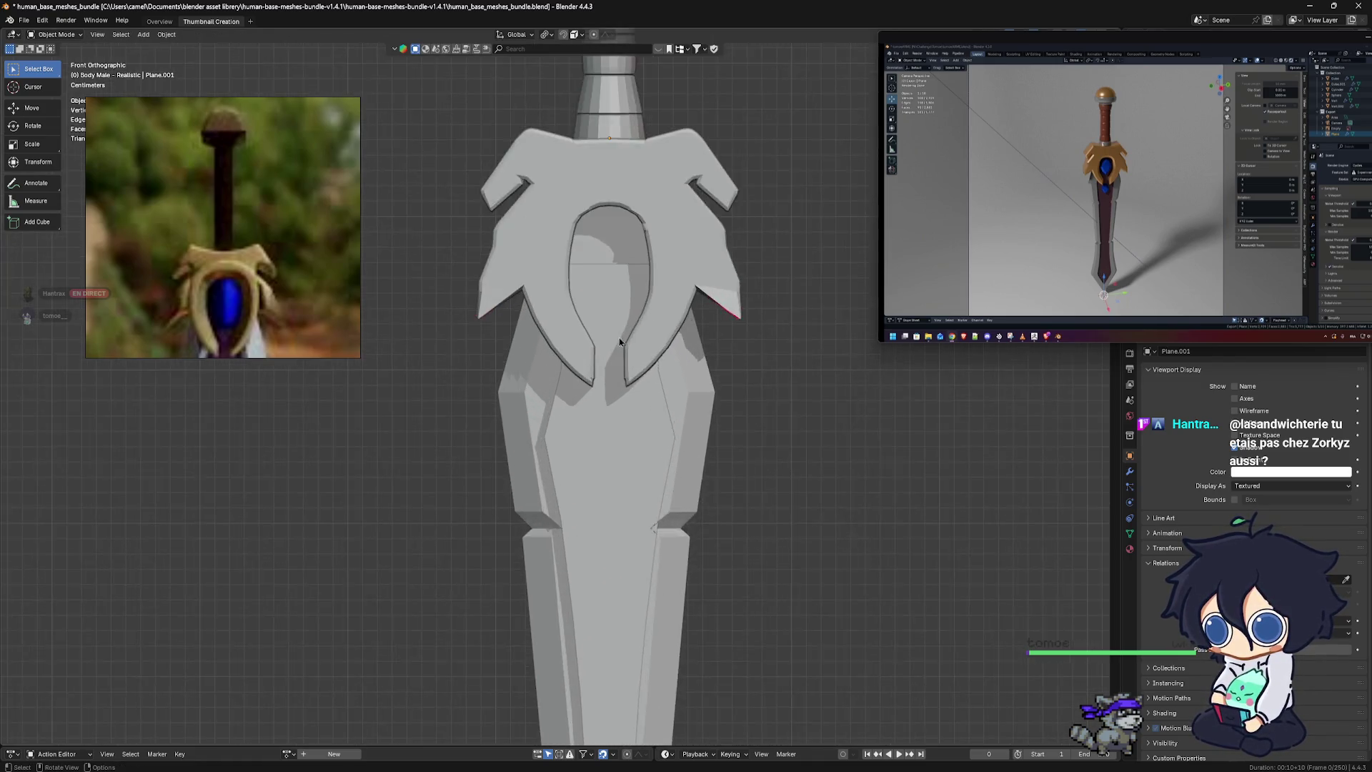
scroll(679, 307, "down", 1)
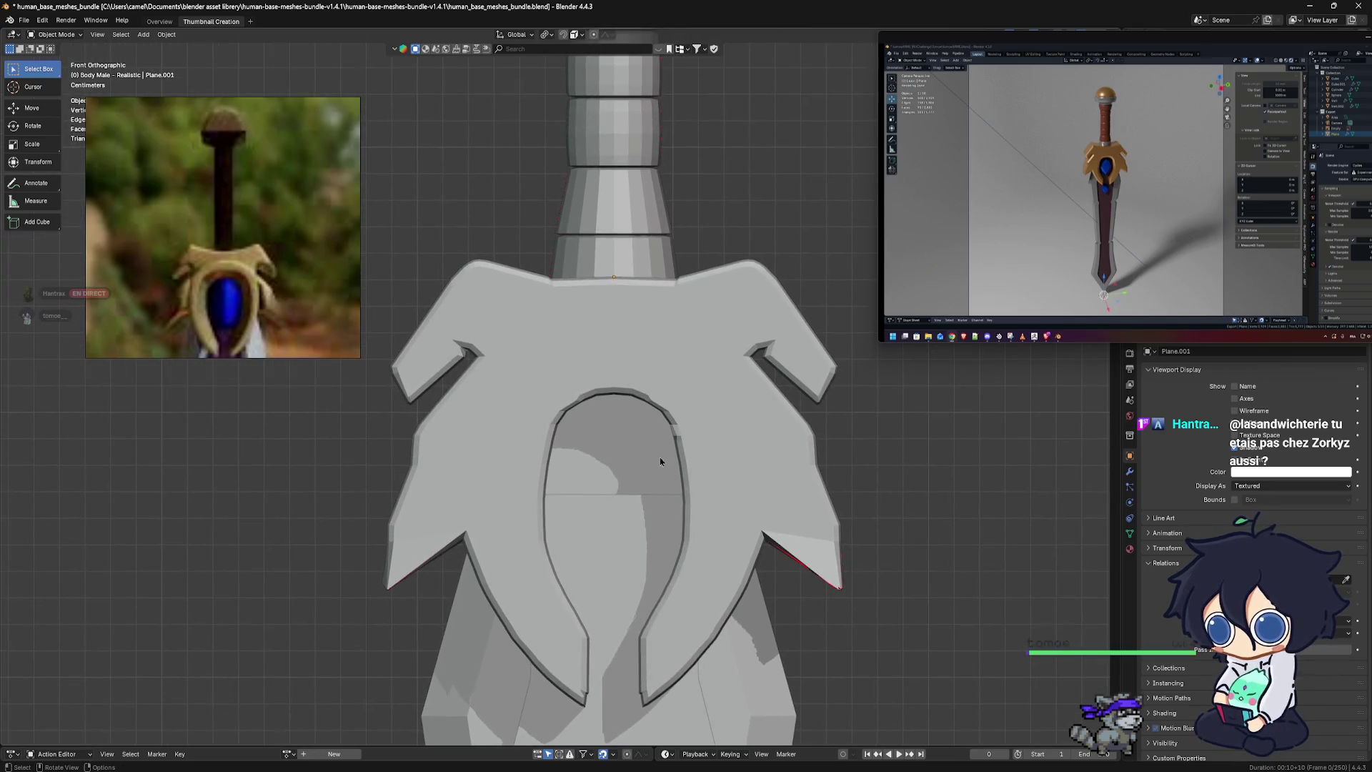
scroll(662, 462, "up", 2)
mouse_move(665, 463)
middle_mouse_down()
mouse_move(556, 369)
mouse_move(658, 408)
mouse_move(690, 381)
mouse_move(569, 402)
mouse_move(593, 506)
middle_mouse_up()
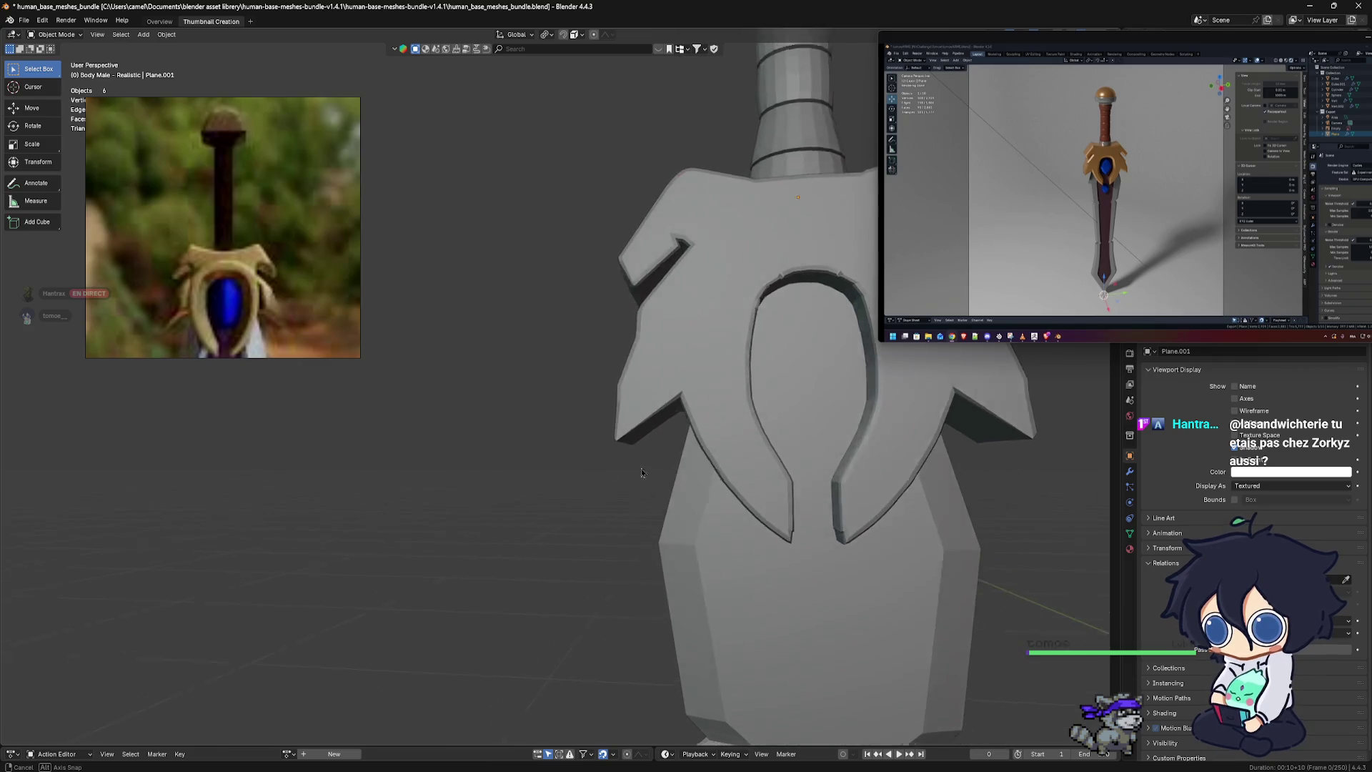
scroll(593, 506, "down", 4)
middle_click_drag(593, 506, 668, 476, "shift")
Select the crossguard and apply Shade Smooth to it
left_click(621, 353)
right_click(619, 351)
left_click(630, 353)
mouse_move(614, 343)
middle_mouse_down()
mouse_move(662, 334)
mouse_move(622, 335)
middle_mouse_up()
Apply Shade Auto Smooth to the crossguard
scroll(595, 332, "up", 6)
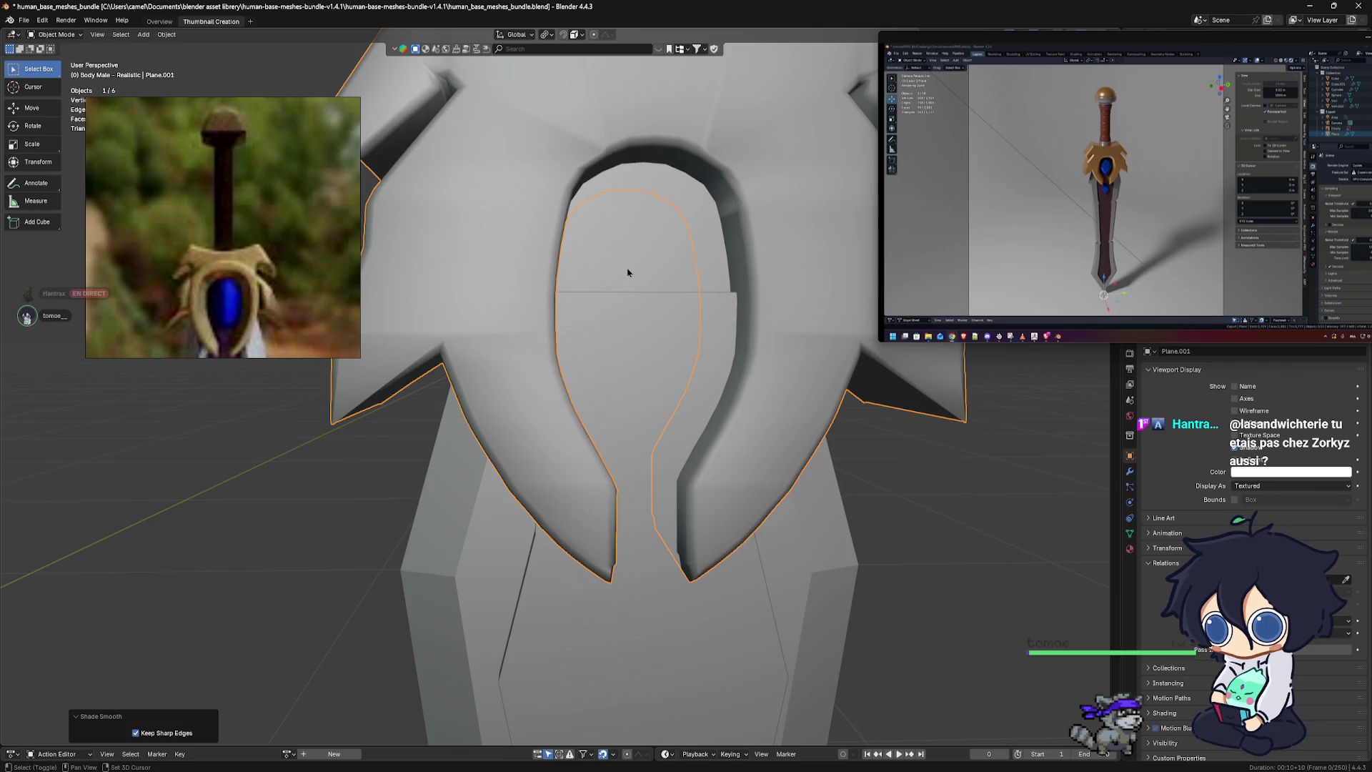
middle_click_drag(623, 272, 601, 455, "shift")
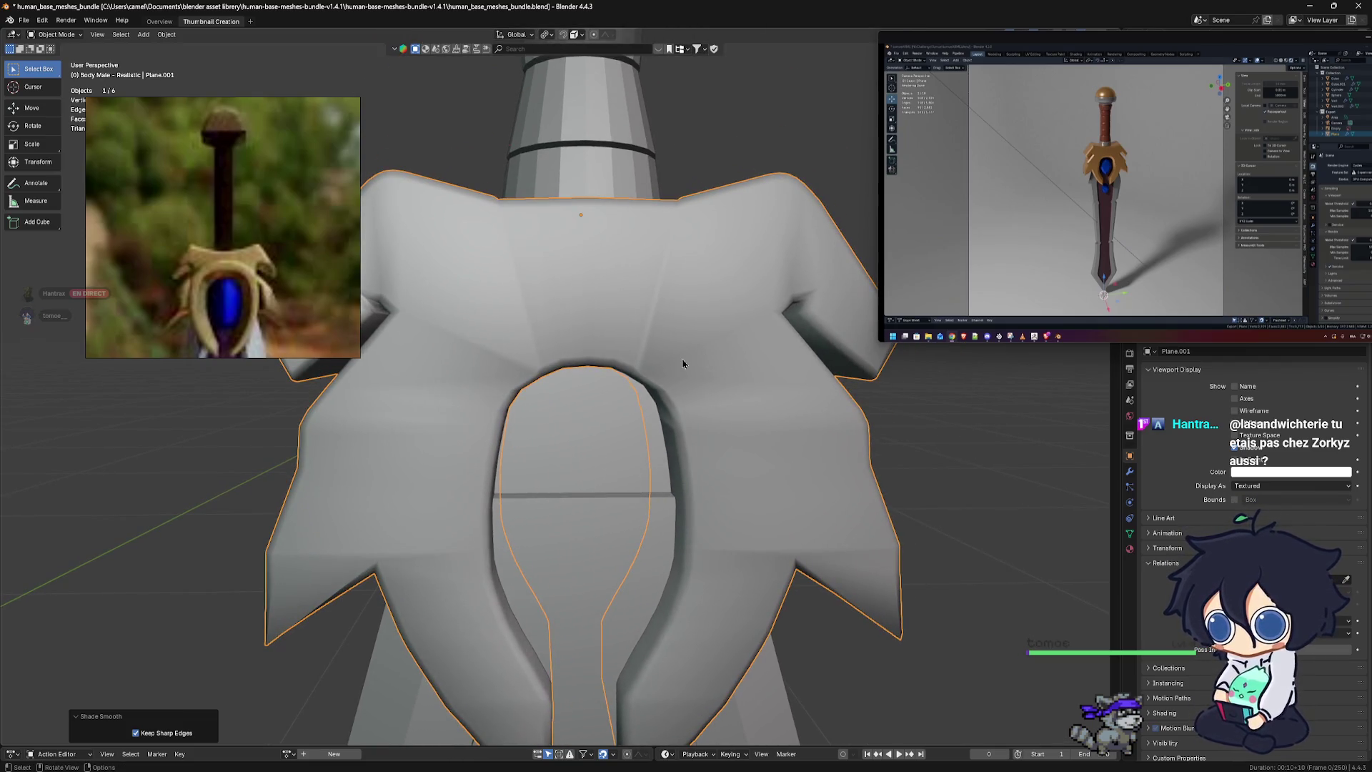
mouse_move(753, 348)
middle_mouse_down("shift")
mouse_move(784, 357)
mouse_move(740, 367)
middle_mouse_up("shift")
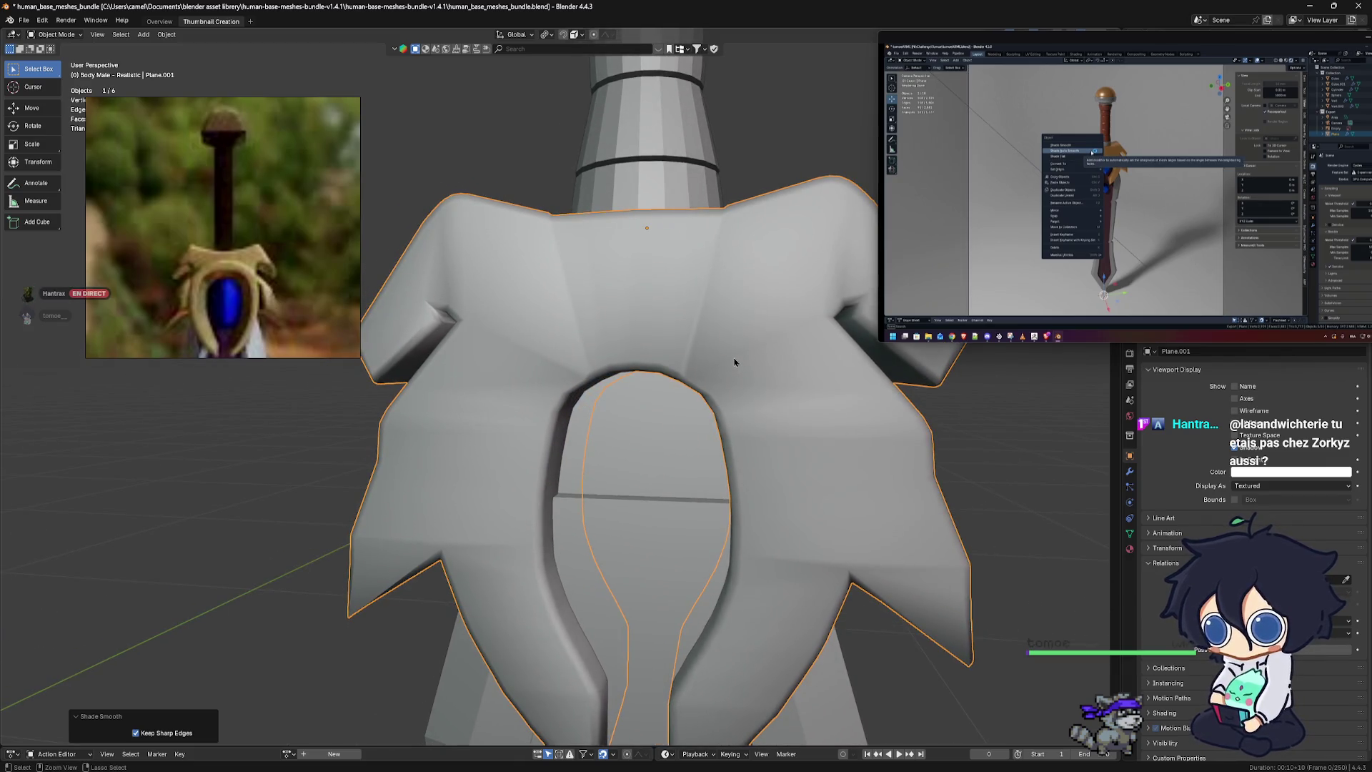
right_click(687, 315)
left_click(681, 318)
mouse_move(682, 318)
middle_mouse_down()
mouse_move(658, 378)
mouse_move(719, 378)
mouse_move(816, 322)
mouse_move(665, 336)
mouse_move(750, 386)
middle_mouse_up()
Snap to front orthographic view, enlarge the floating reference window and frame the guard
key("KP_3")
key("KP_1")
scroll(698, 386, "down", 4)
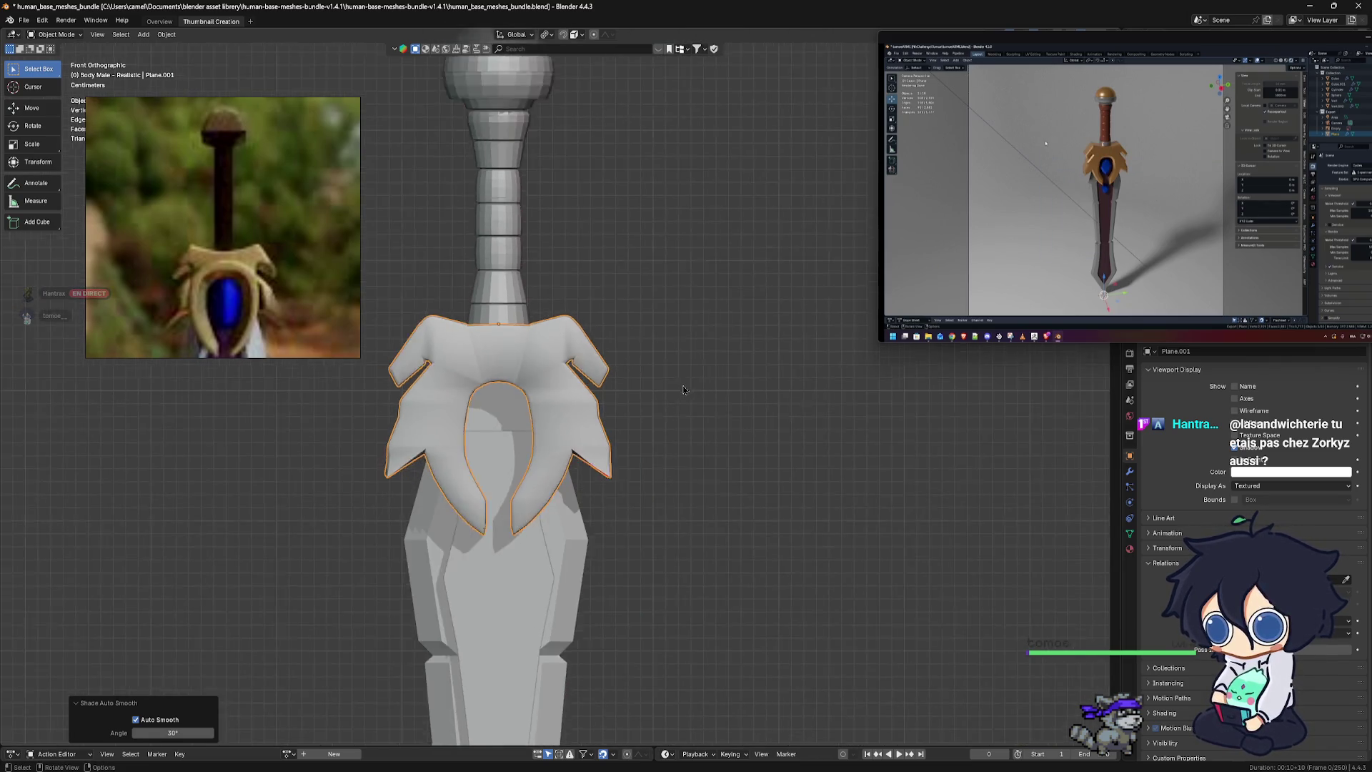
scroll(599, 351, "up", 2)
scroll(599, 350, "up", 3)
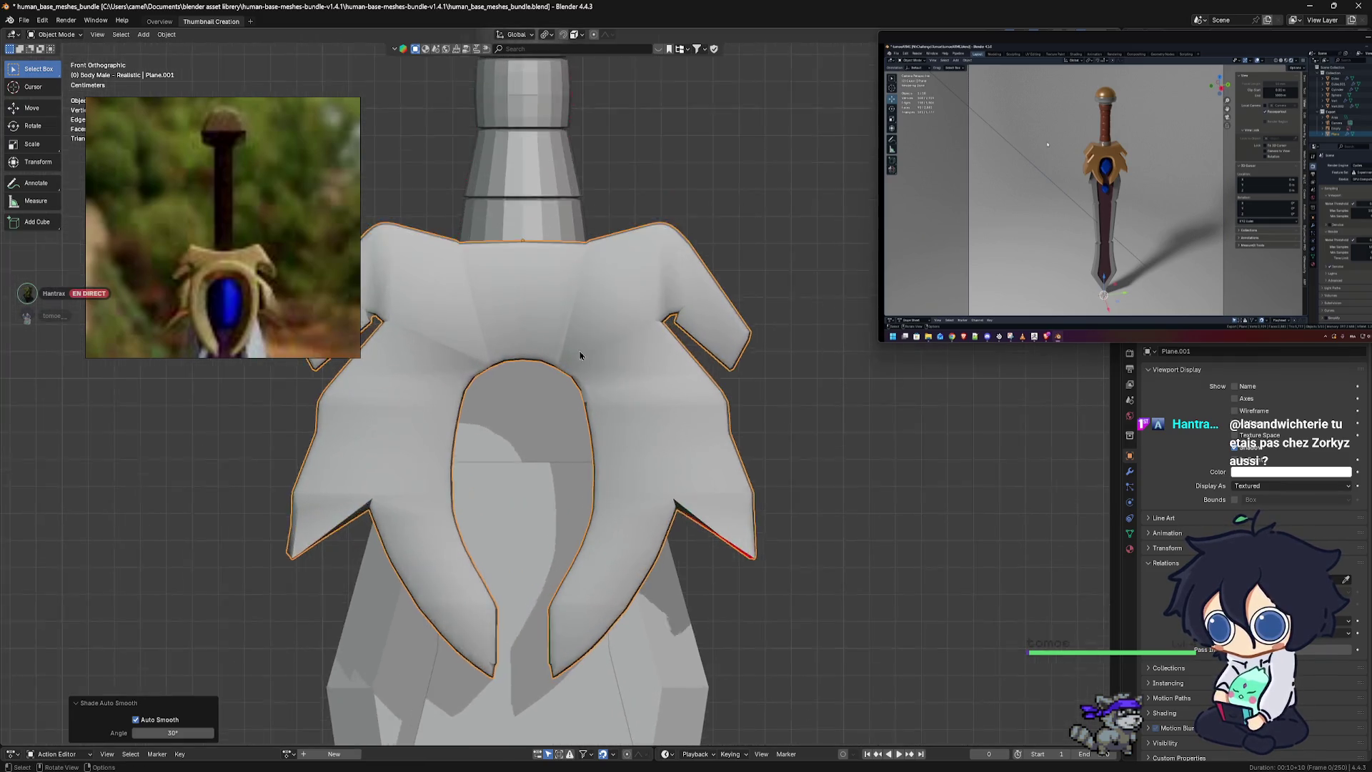
scroll(715, 350, "up", 2)
mouse_move(877, 343)
left_mouse_down()
mouse_move(724, 419)
mouse_move(730, 429)
left_mouse_up()
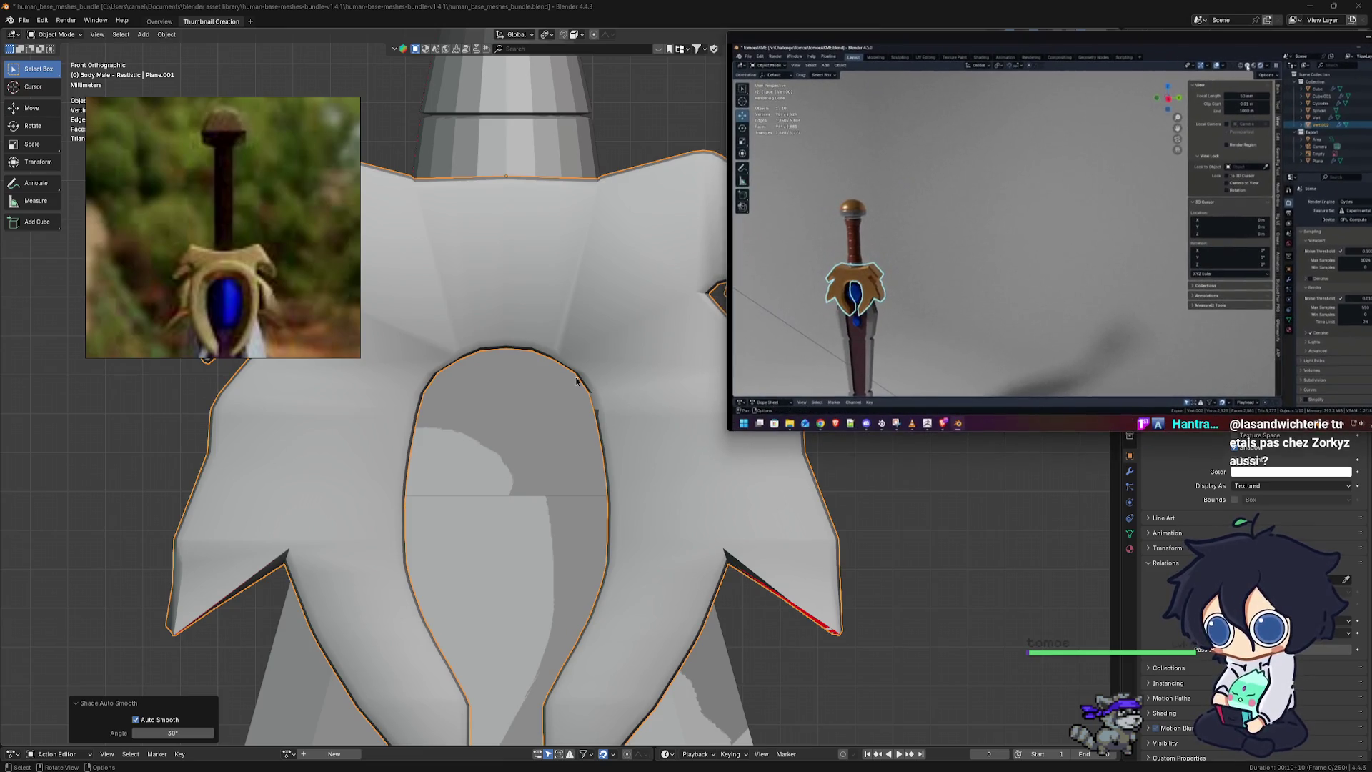
scroll(564, 371, "up", 3, "ctrl")
middle_click_drag(537, 323, 518, 343, "shift")
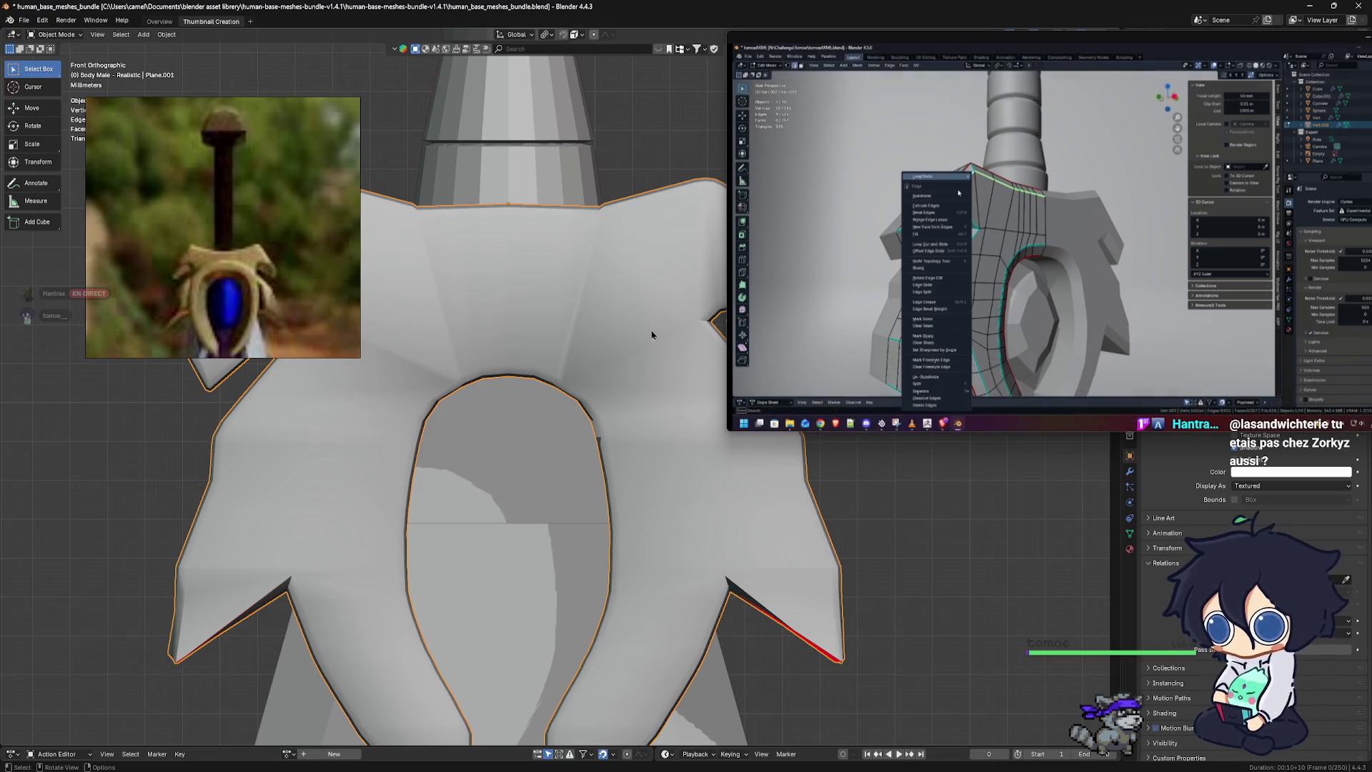
scroll(622, 343, "down", 3)
scroll(592, 343, "up", 1)
scroll(570, 309, "up", 2)
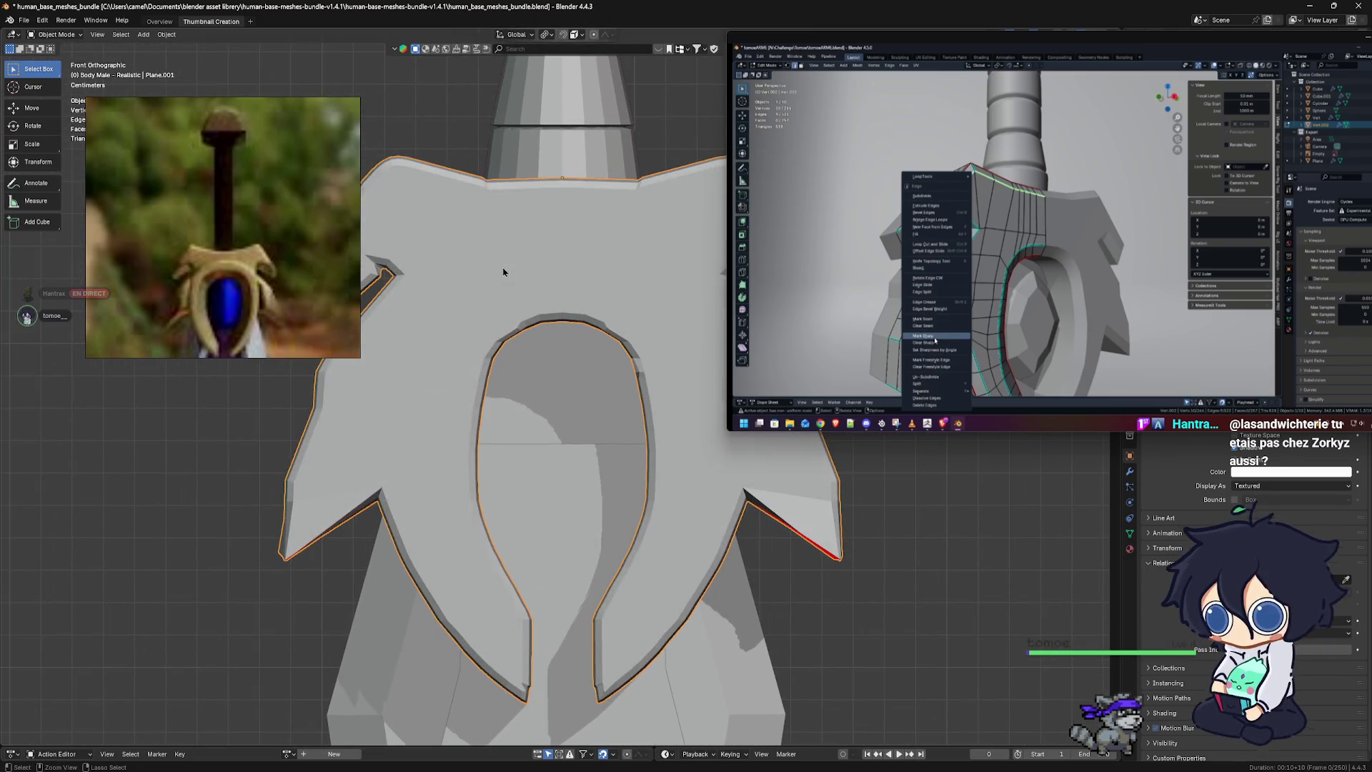
scroll(512, 264, "down", 1)
scroll(558, 327, "down", 2)
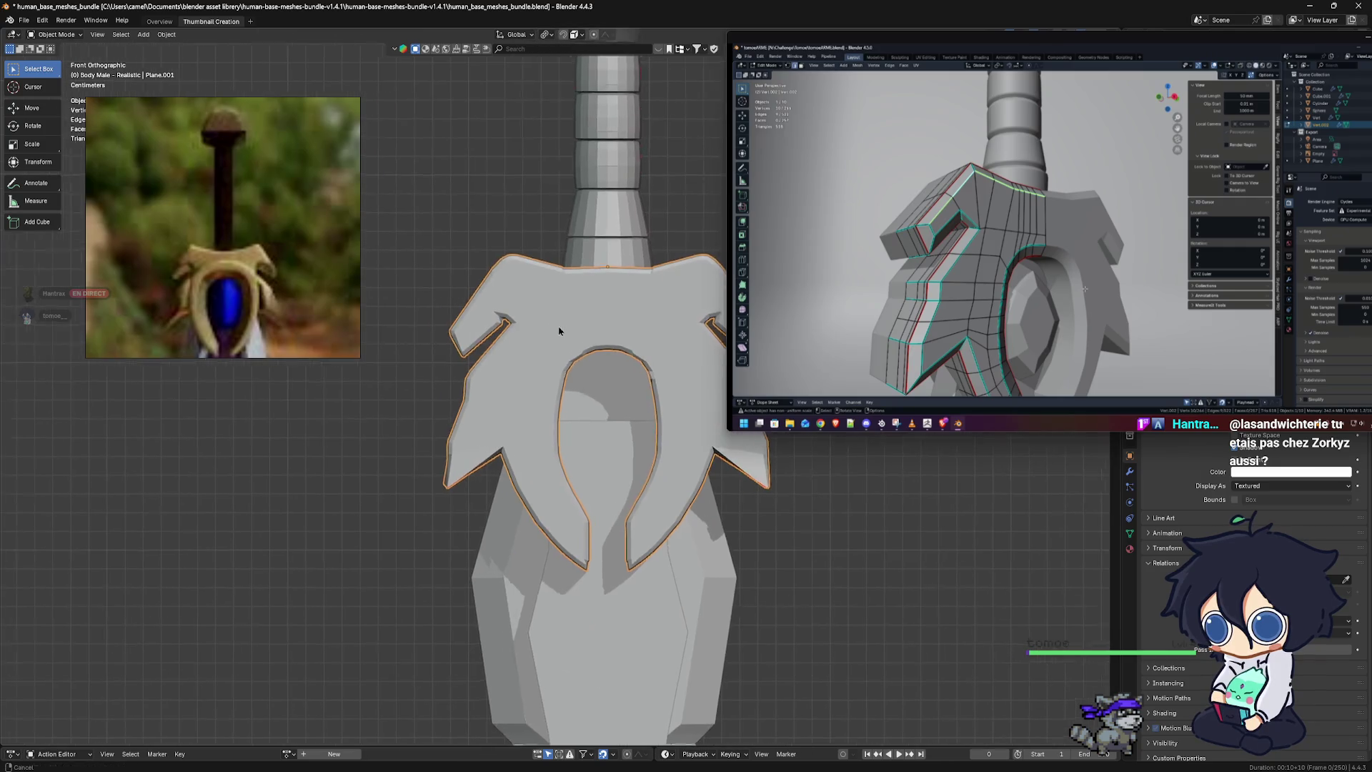
scroll(546, 336, "up", 3)
scroll(562, 354, "up", 2)
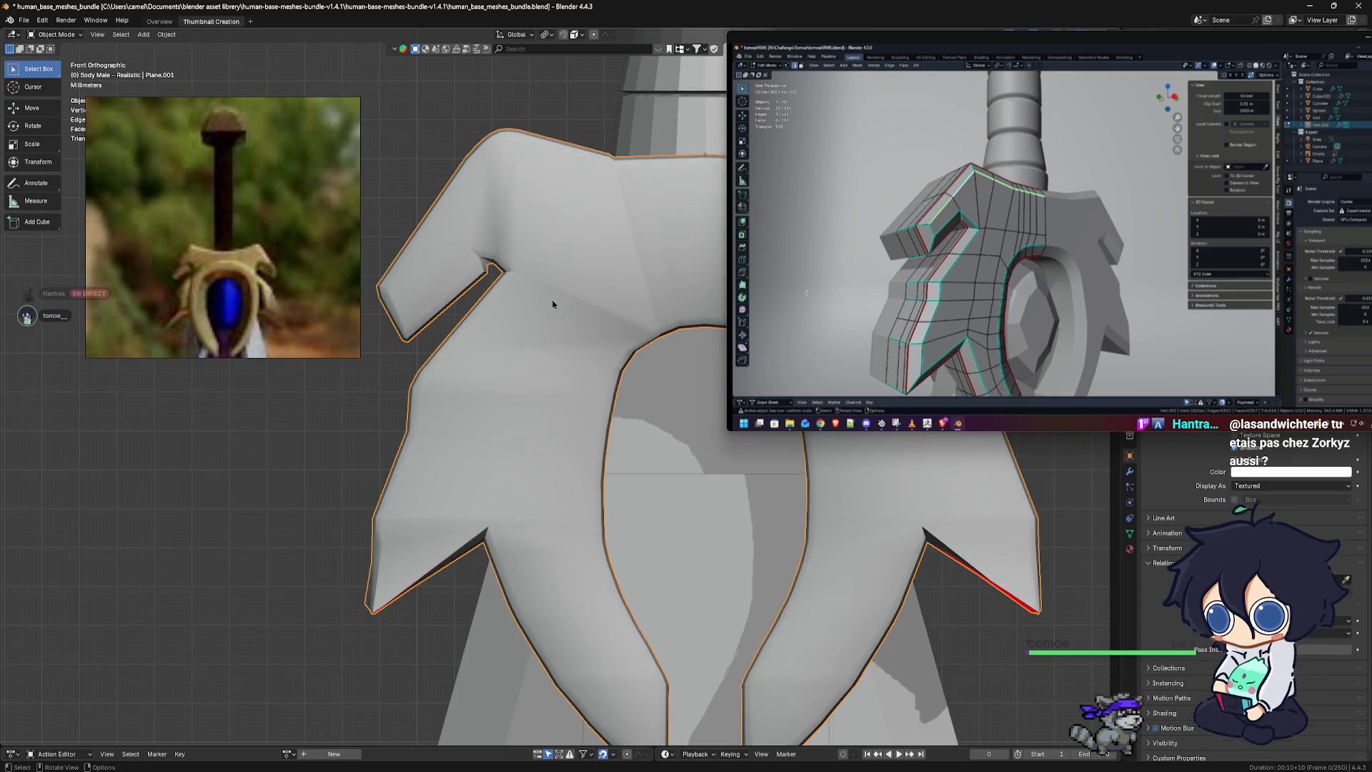
Reapply auto smooth shading to the guard and switch it into Edit Mode
right_click(556, 262)
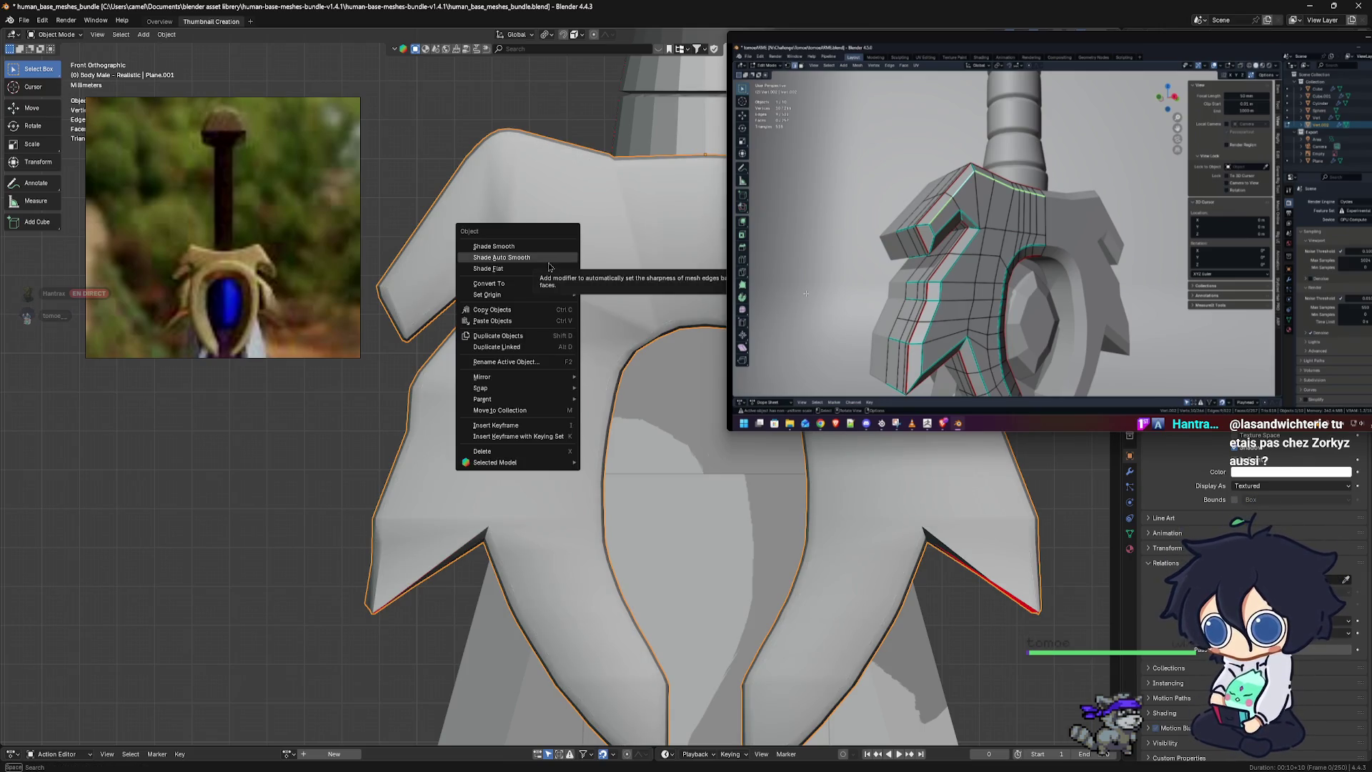
left_click(548, 267)
key("ctrl+Tab")
mouse_move(568, 278)
middle_mouse_down()
mouse_move(560, 426)
mouse_move(543, 373)
middle_mouse_up()
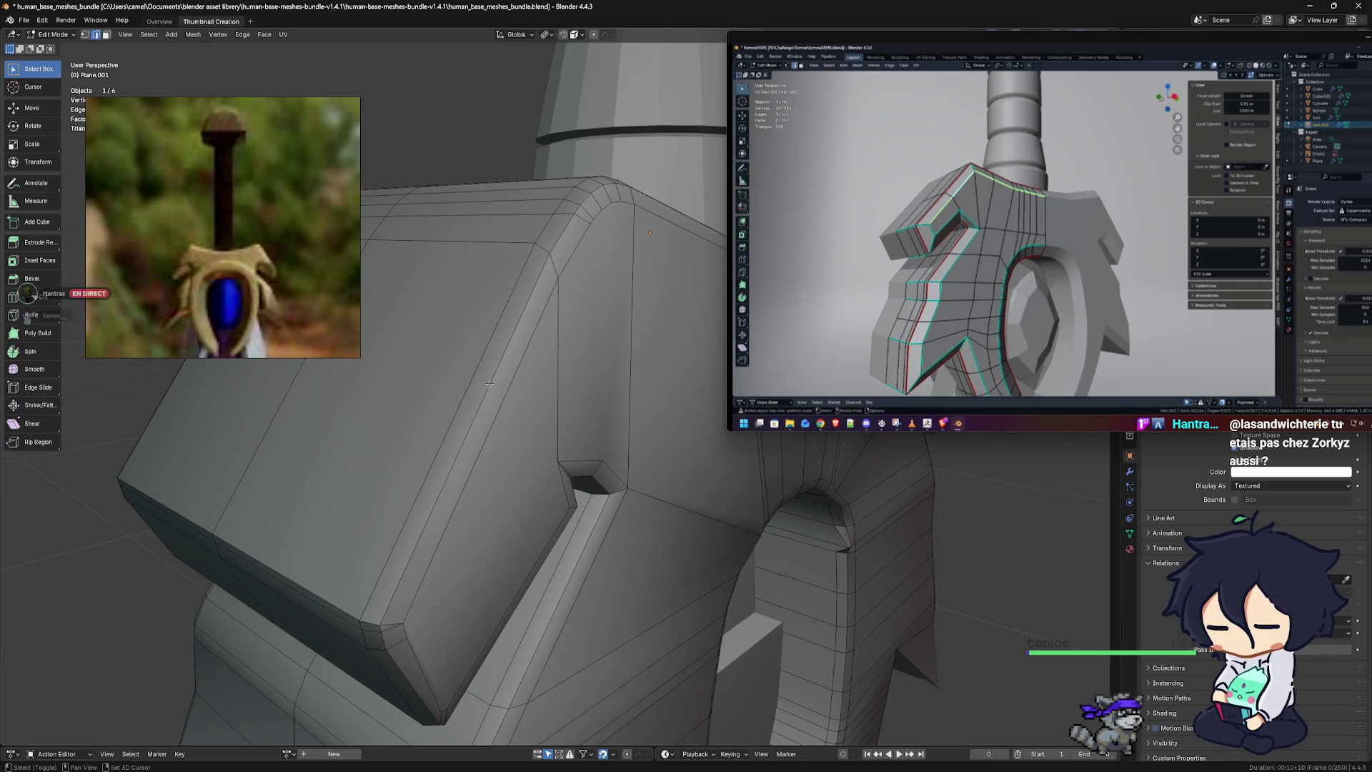
scroll(487, 383, "down", 2)
scroll(485, 380, "down", 2)
scroll(481, 379, "down", 2)
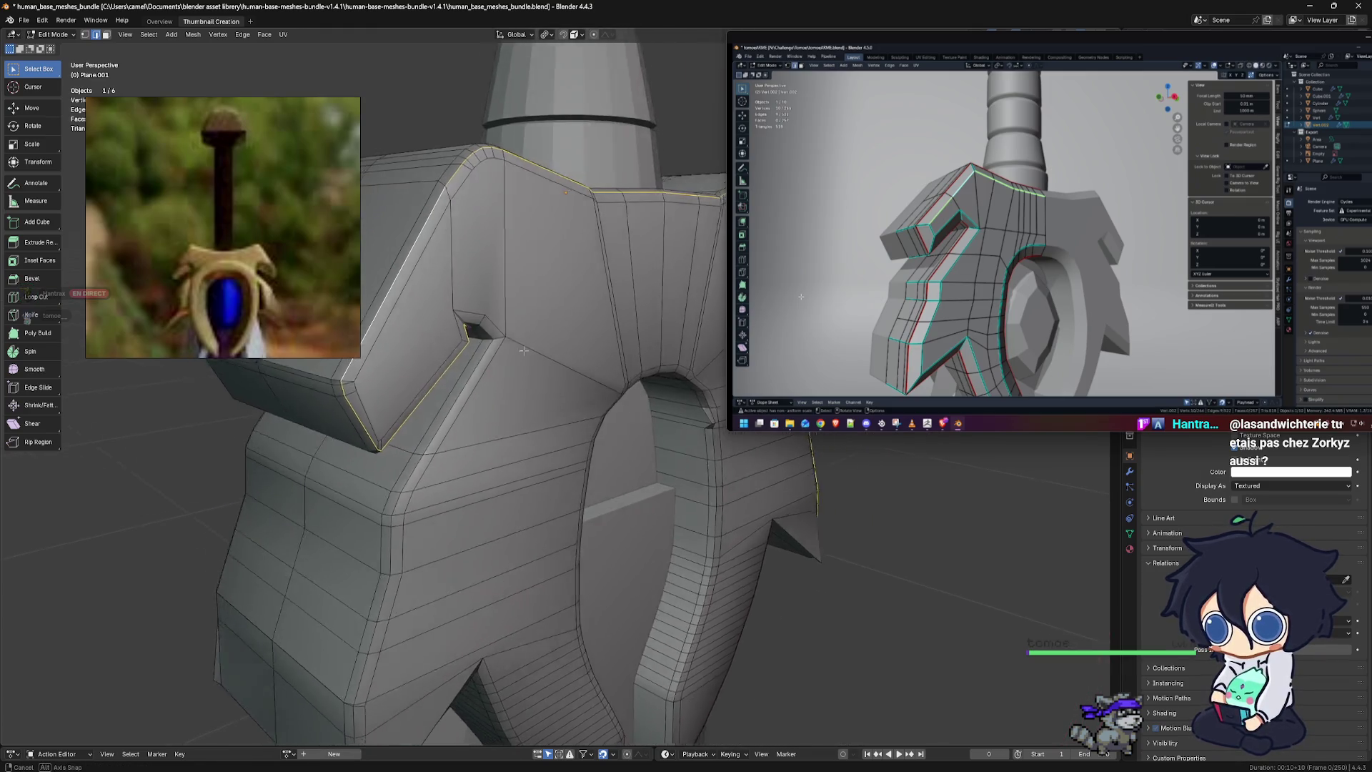
scroll(477, 376, "down", 2)
scroll(477, 376, "up", 2)
scroll(477, 376, "up", 3)
mouse_move(478, 376)
middle_mouse_down()
mouse_move(615, 352)
mouse_move(539, 330)
mouse_move(556, 442)
mouse_move(550, 392)
mouse_move(614, 412)
mouse_move(583, 406)
mouse_move(576, 498)
mouse_move(534, 498)
middle_mouse_up()
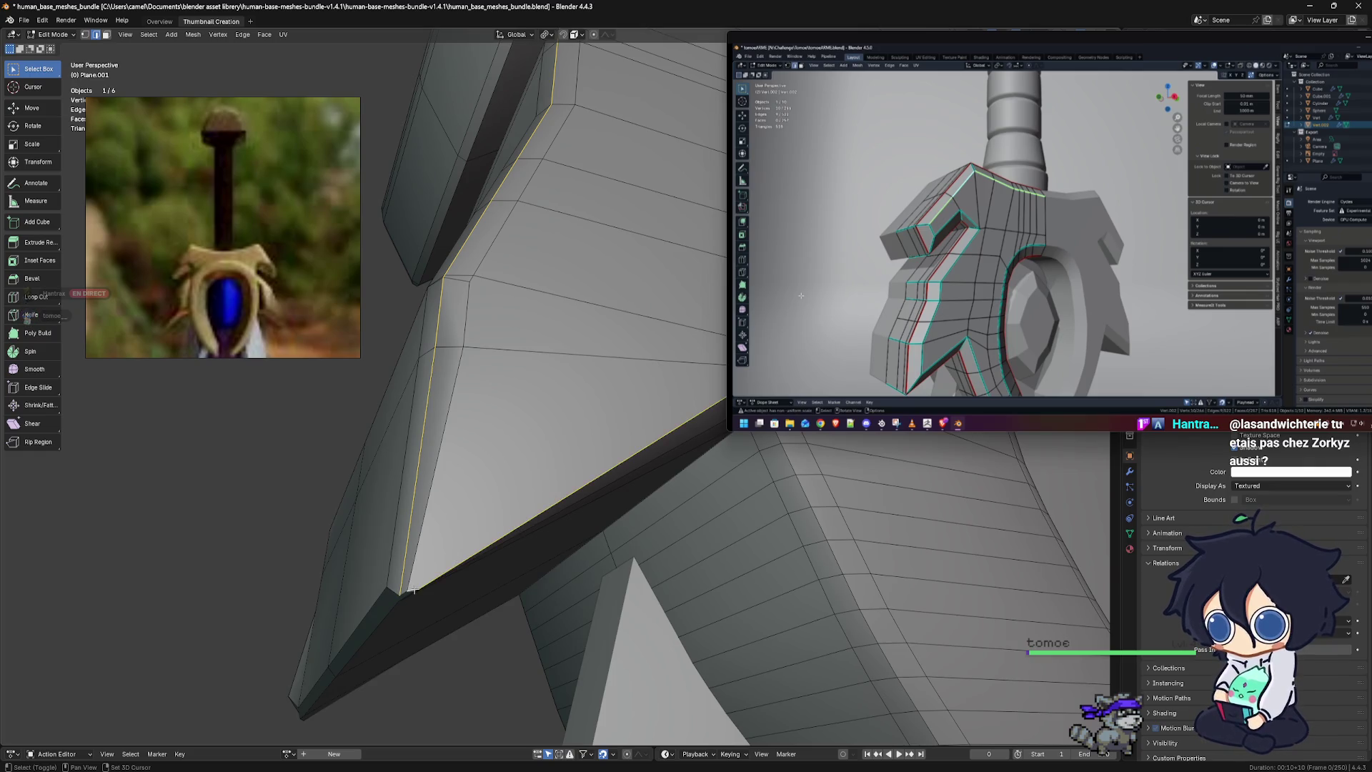
mouse_move(458, 576)
middle_mouse_down()
mouse_move(473, 365)
mouse_move(470, 390)
middle_mouse_up()
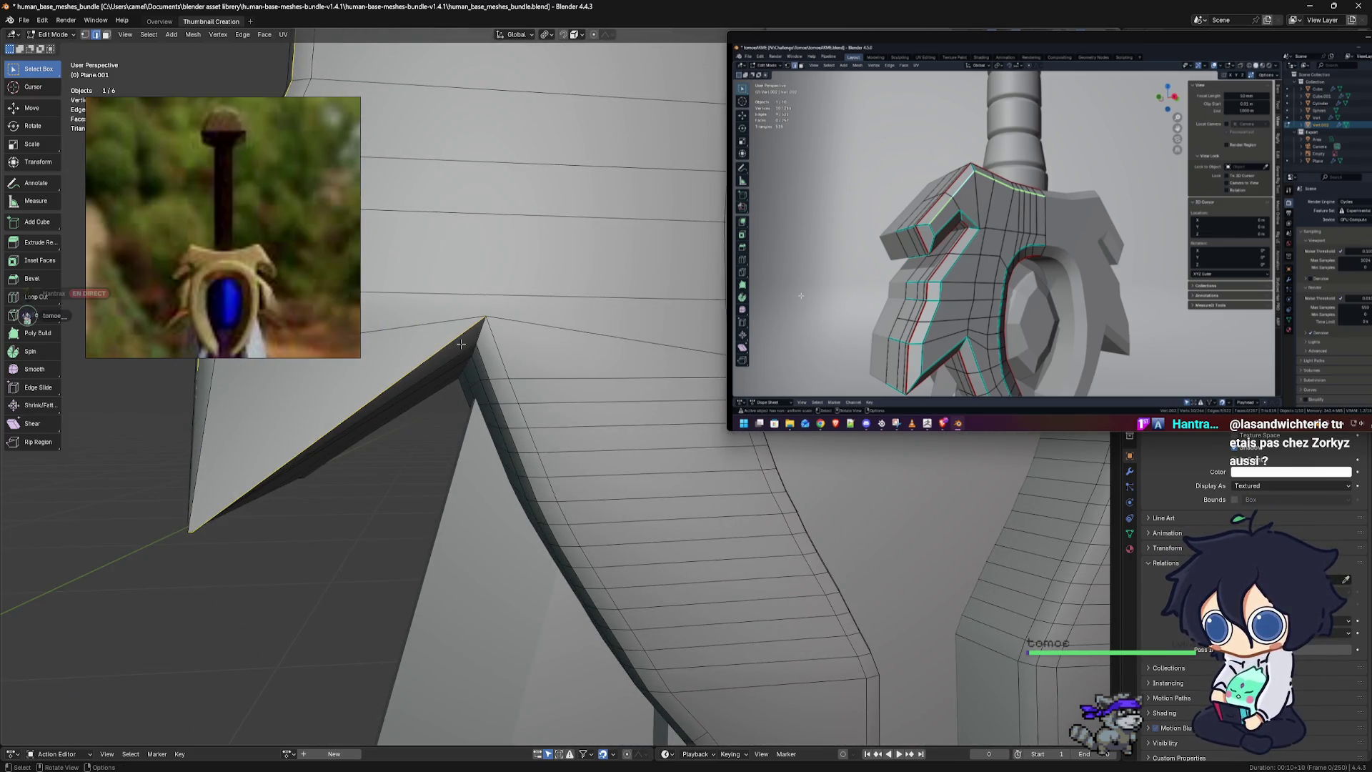
mouse_move(396, 384)
middle_mouse_down()
mouse_move(555, 407)
mouse_move(368, 588)
mouse_move(352, 568)
middle_mouse_up()
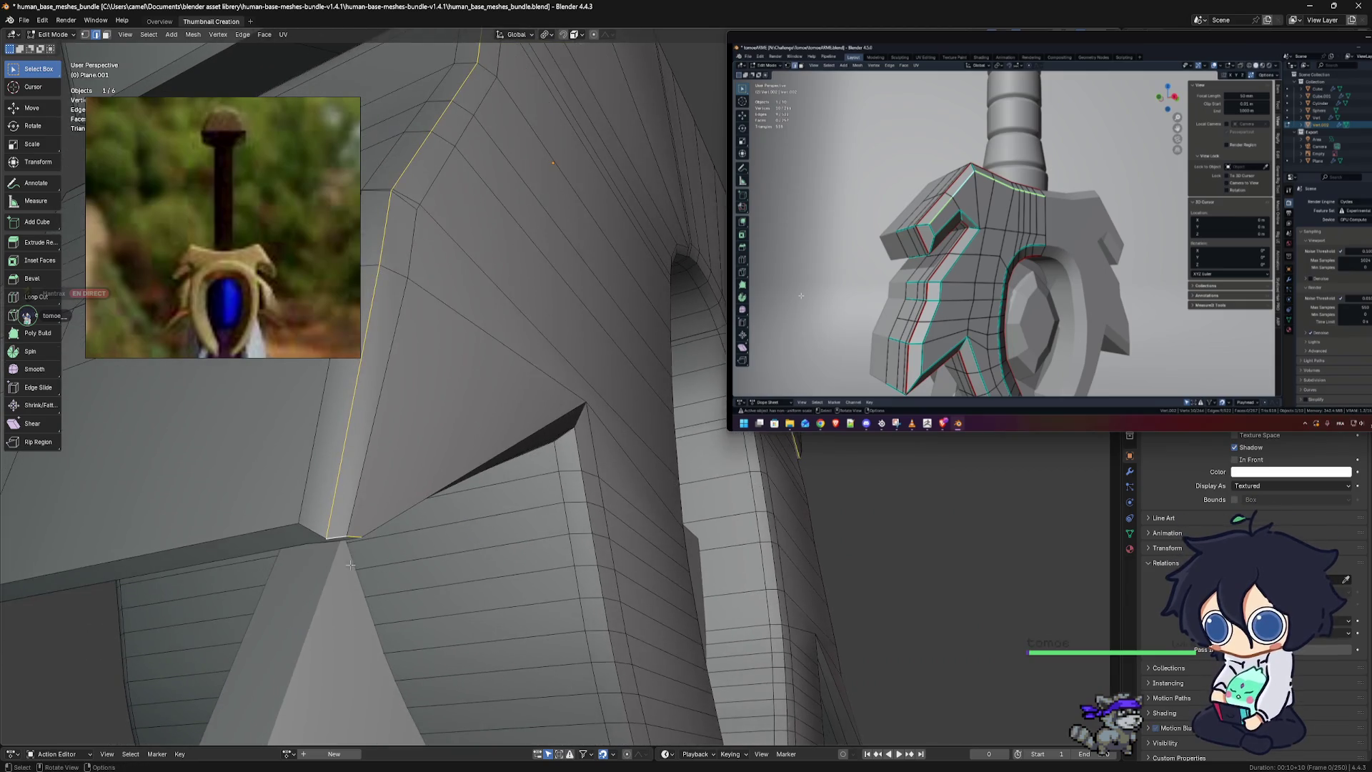
mouse_move(393, 544)
middle_mouse_down()
mouse_move(346, 502)
mouse_move(413, 435)
middle_mouse_up()
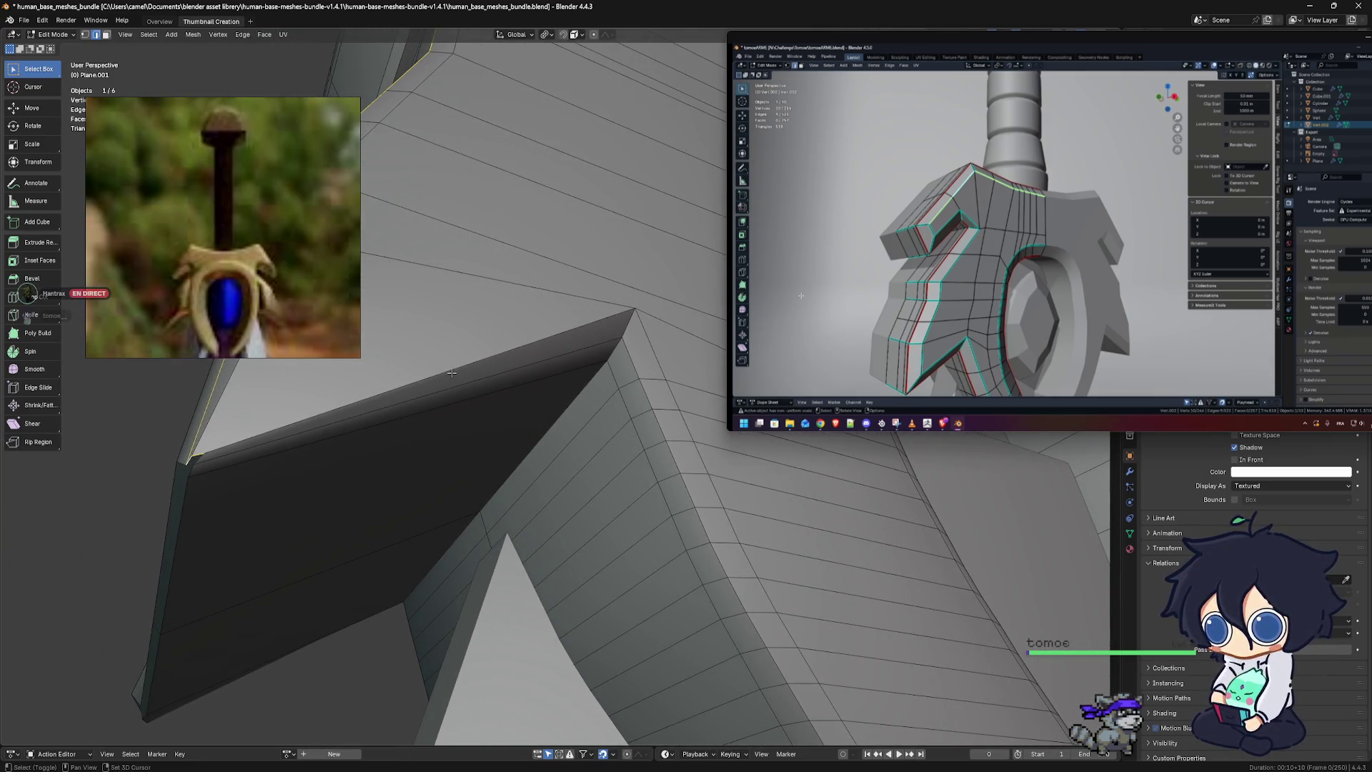
middle_click_drag(577, 385, 555, 355)
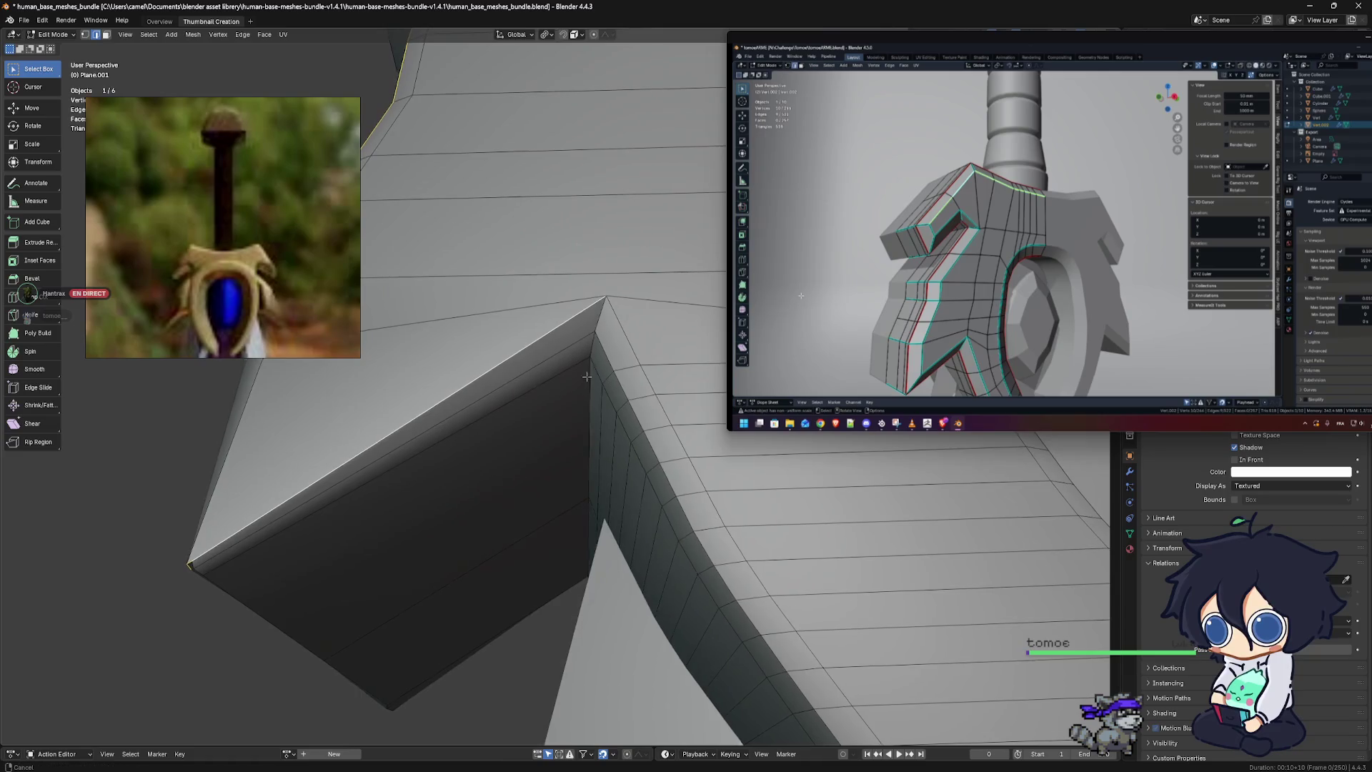
scroll(633, 466, "down", 3)
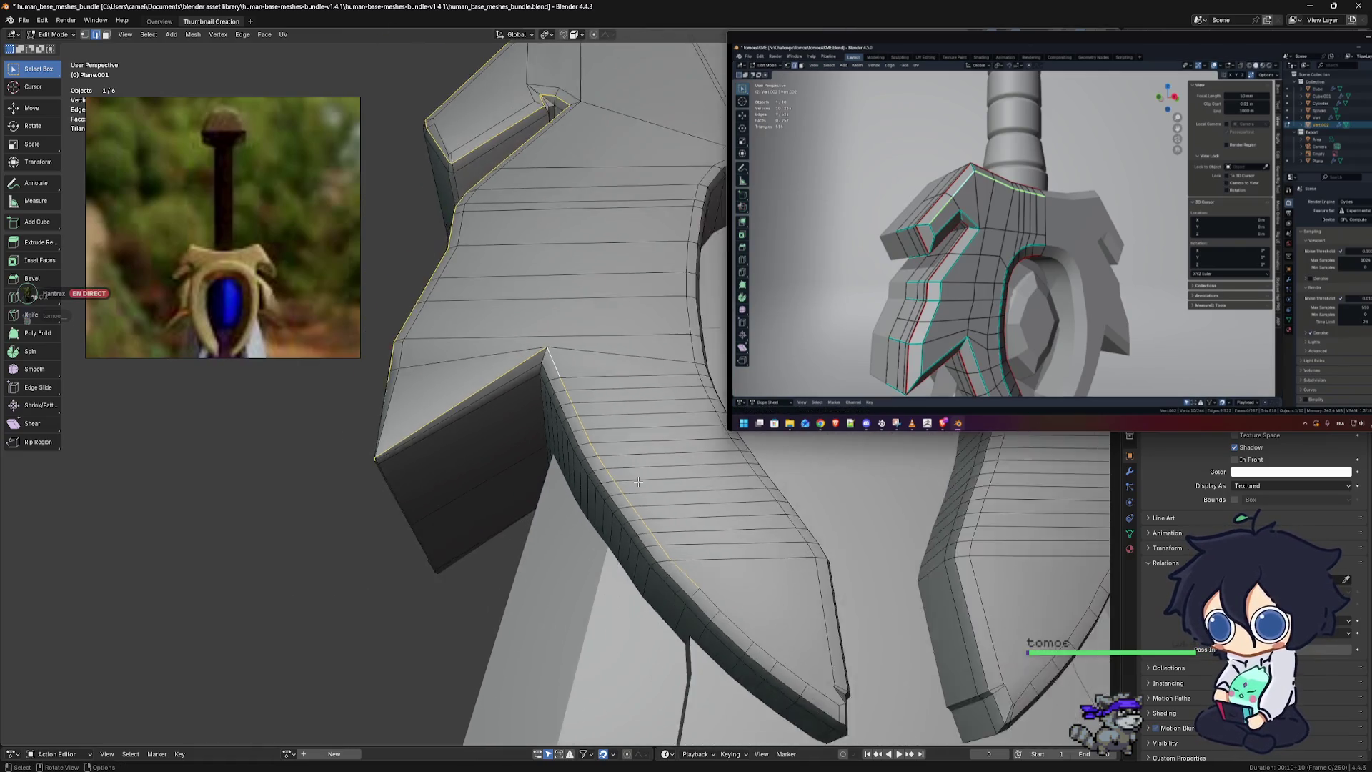
scroll(639, 482, "down", 2)
scroll(610, 478, "up", 3)
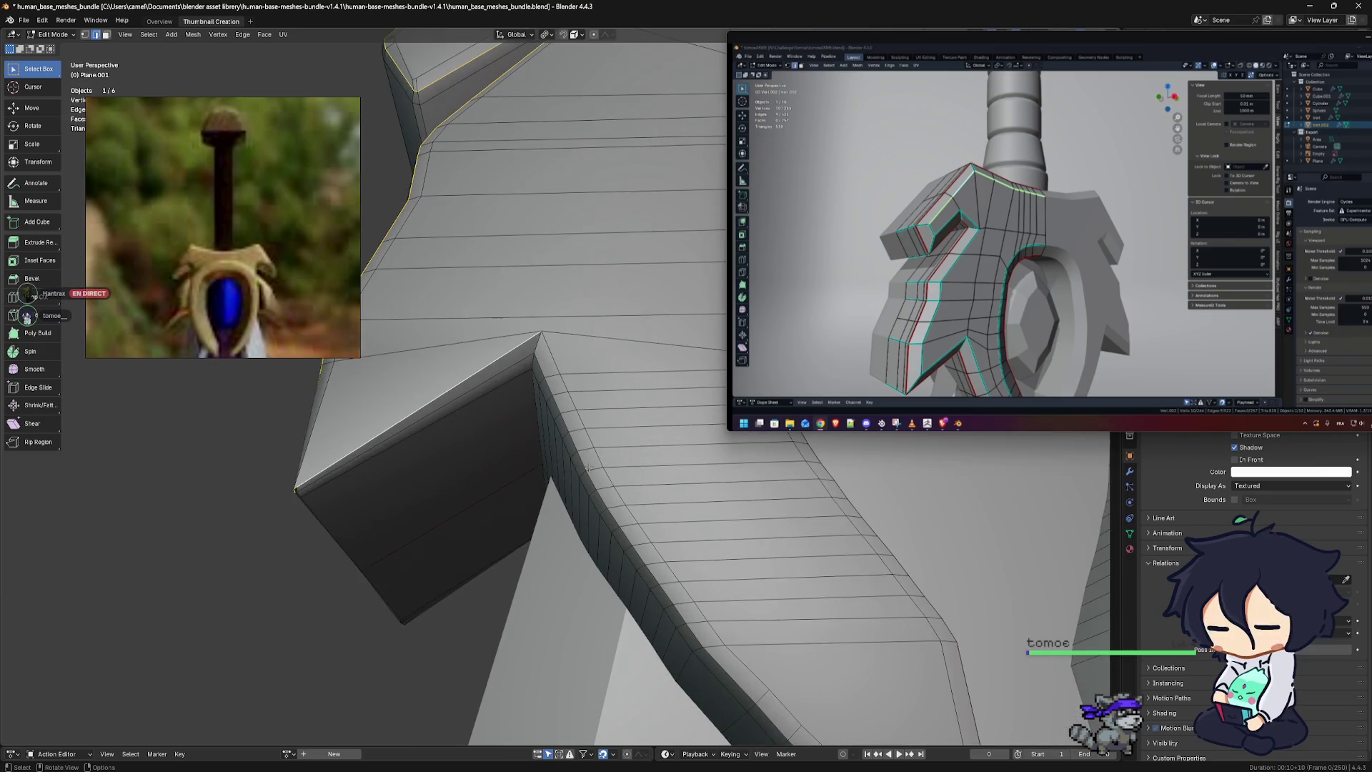
middle_click_drag(551, 376, 570, 310, "shift")
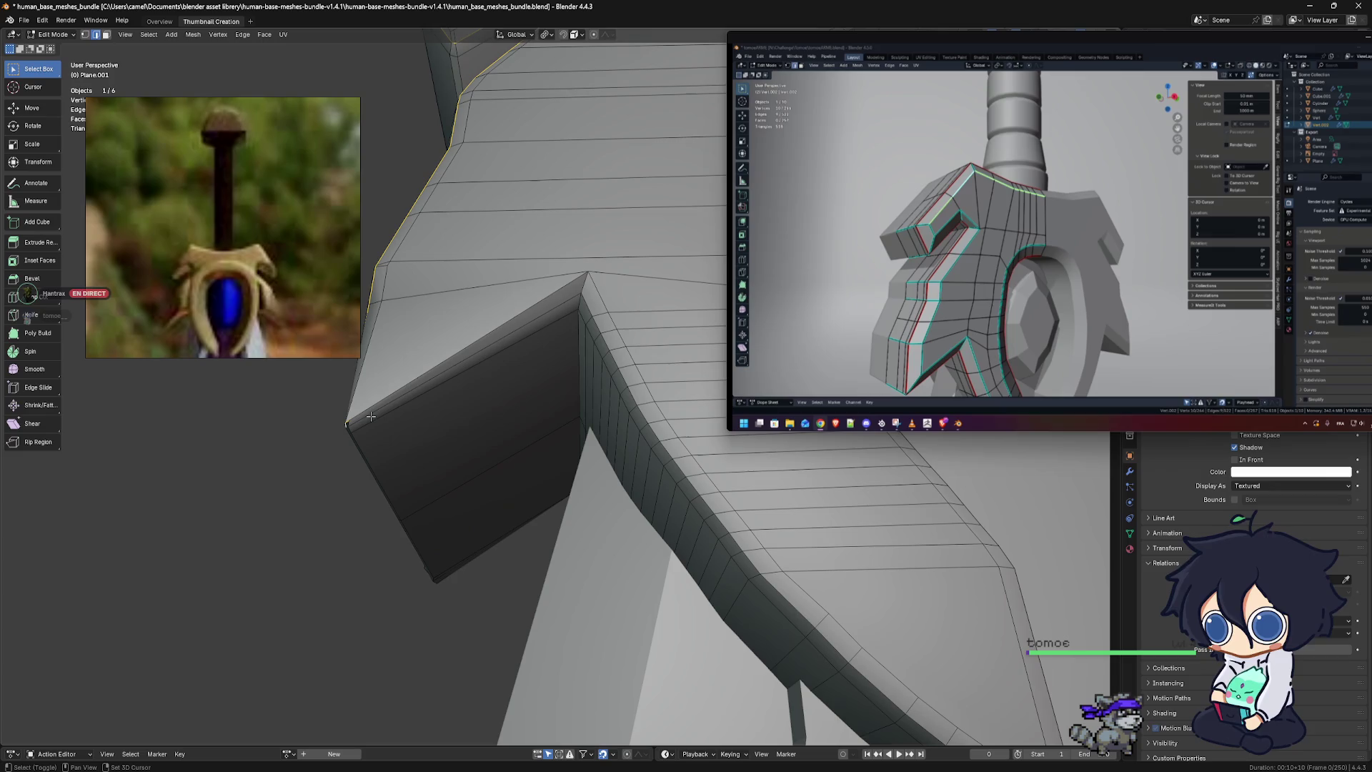
scroll(418, 408, "down", 4)
mouse_move(419, 407)
middle_mouse_down()
mouse_move(568, 498)
mouse_move(610, 466)
mouse_move(598, 625)
mouse_move(603, 402)
mouse_move(607, 415)
middle_mouse_up()
scroll(571, 489, "up", 2)
scroll(570, 490, "up", 3)
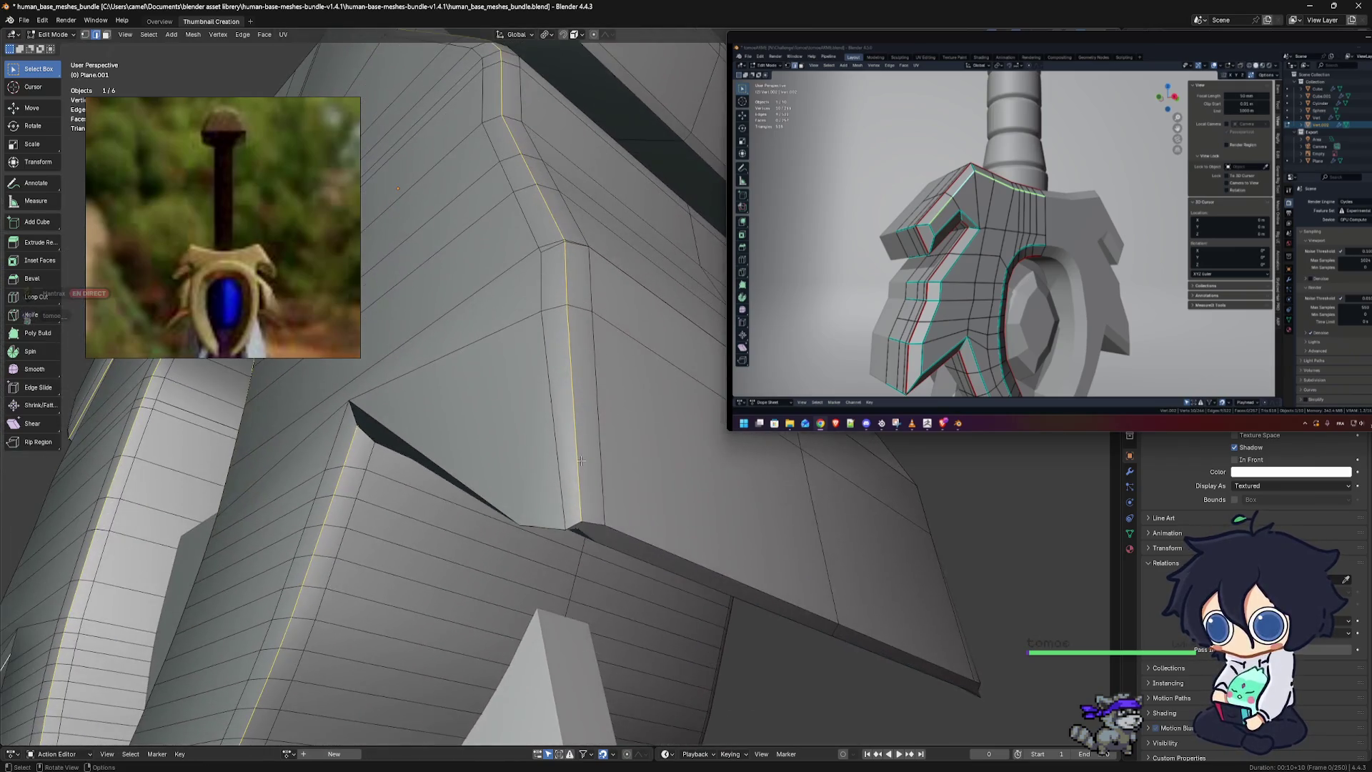
scroll(559, 475, "down", 5)
mouse_move(559, 475)
middle_mouse_down()
mouse_move(629, 463)
mouse_move(480, 480)
middle_mouse_up()
key("ctrl+e")
left_click(480, 480)
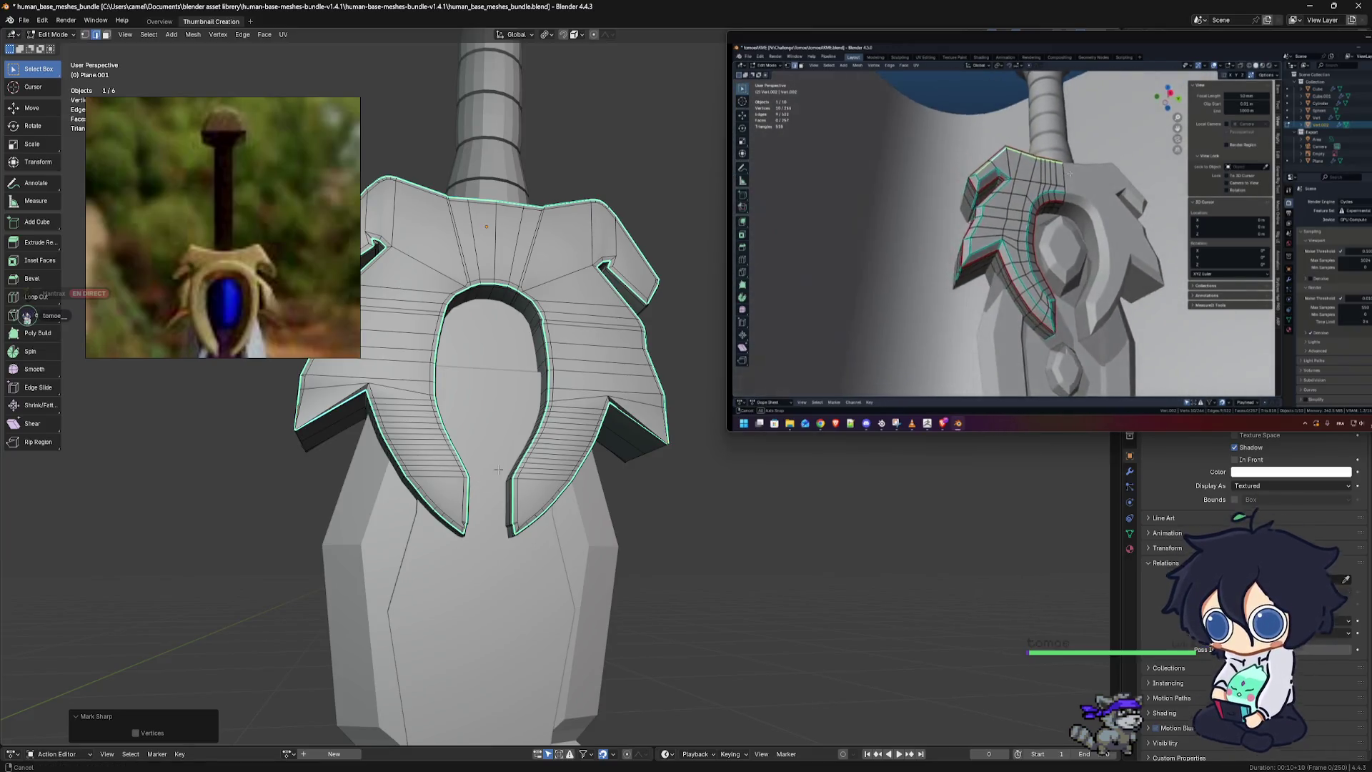
Orbit around the crossguard to inspect it from side and front angles
middle_click_drag(496, 471, 546, 531)
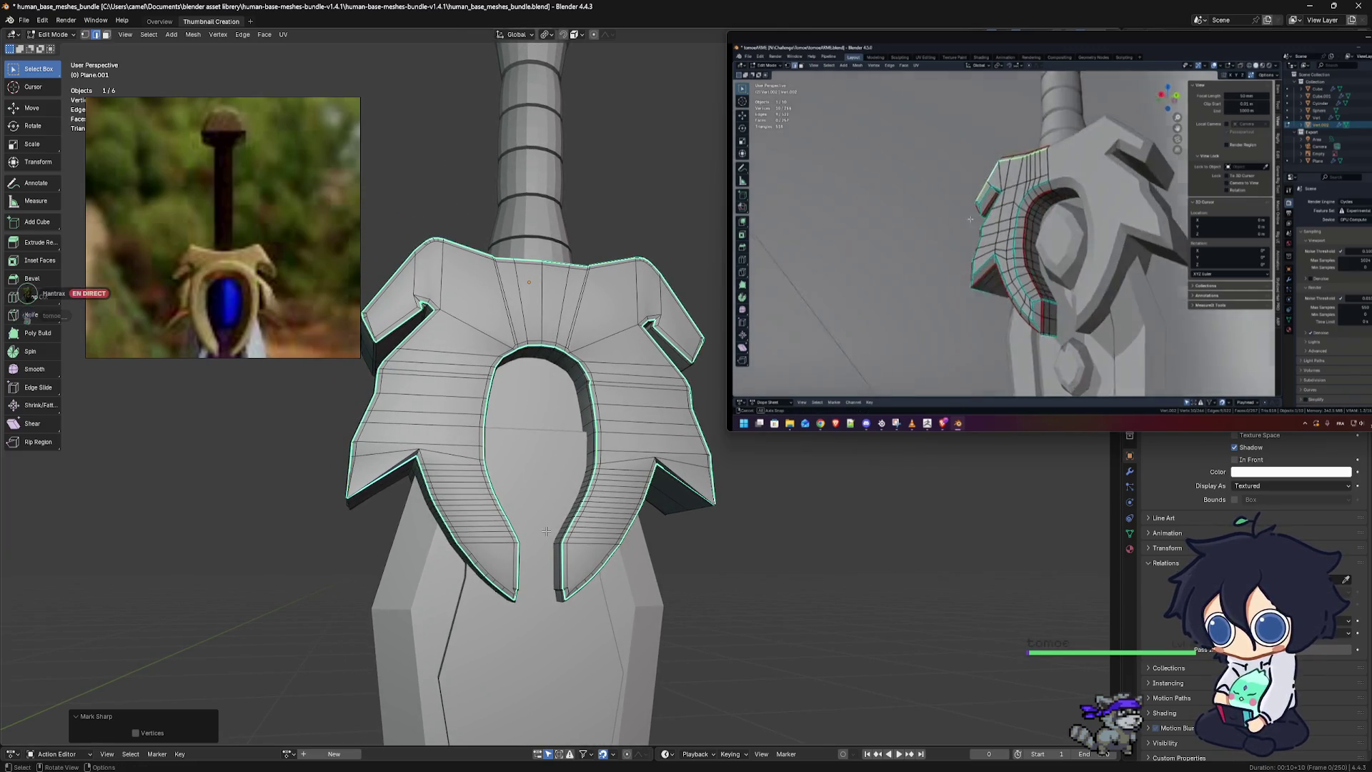
middle_click_drag(546, 531, 641, 527)
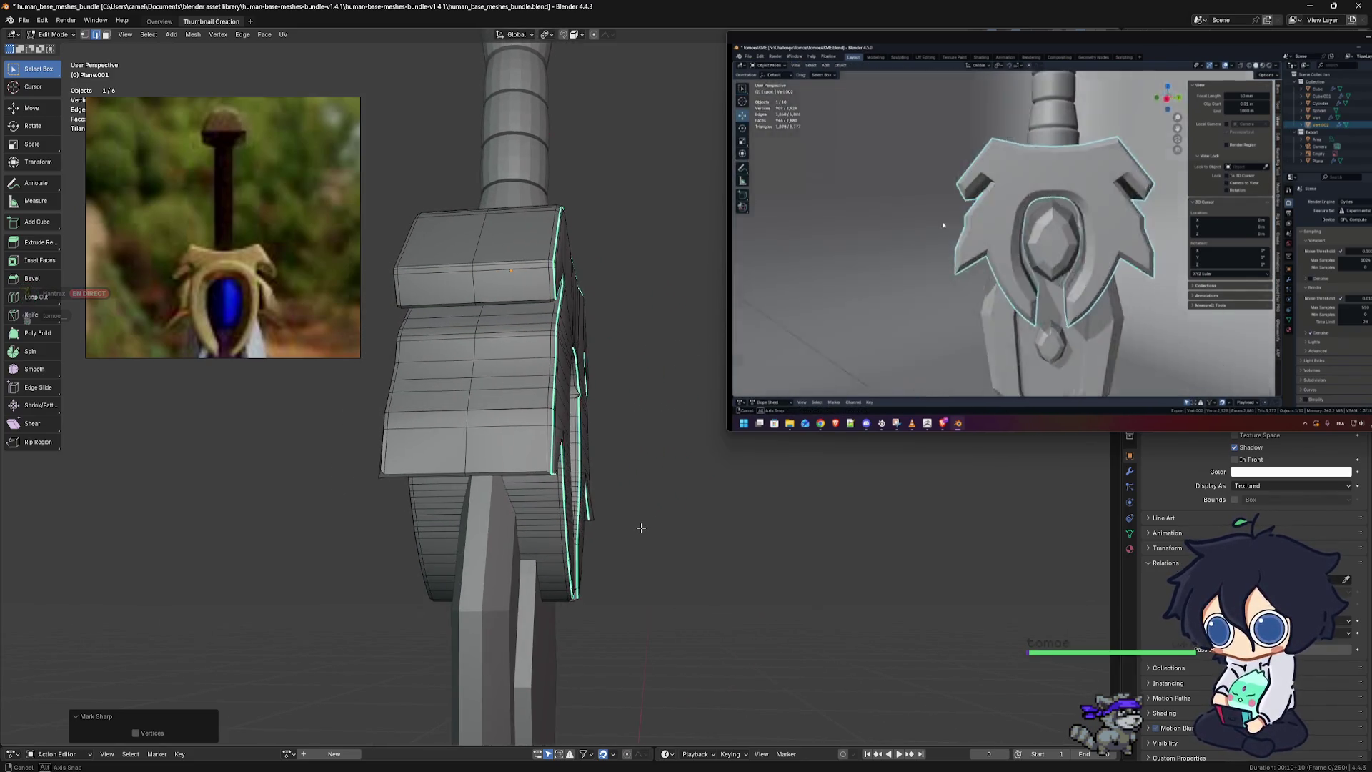
middle_click_drag(641, 527, 429, 538)
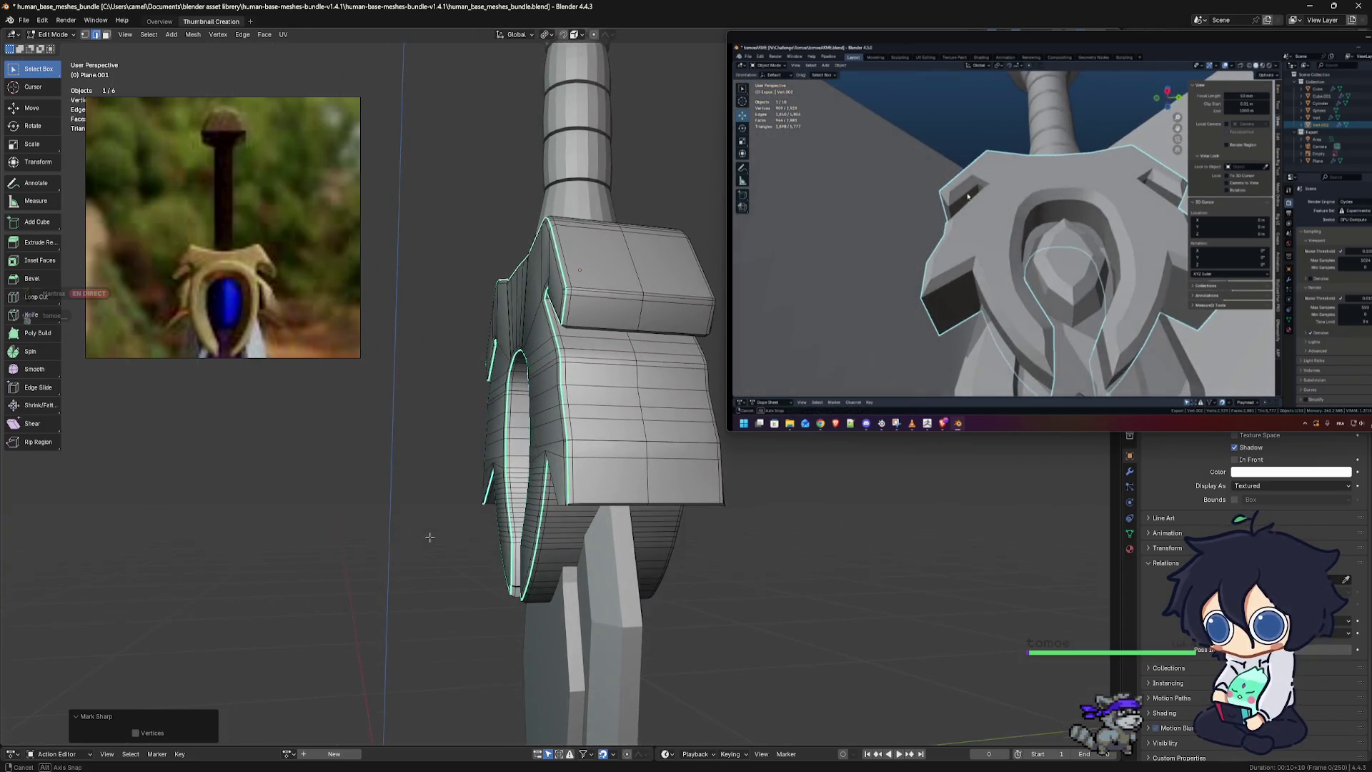
middle_click_drag(590, 560, 514, 574)
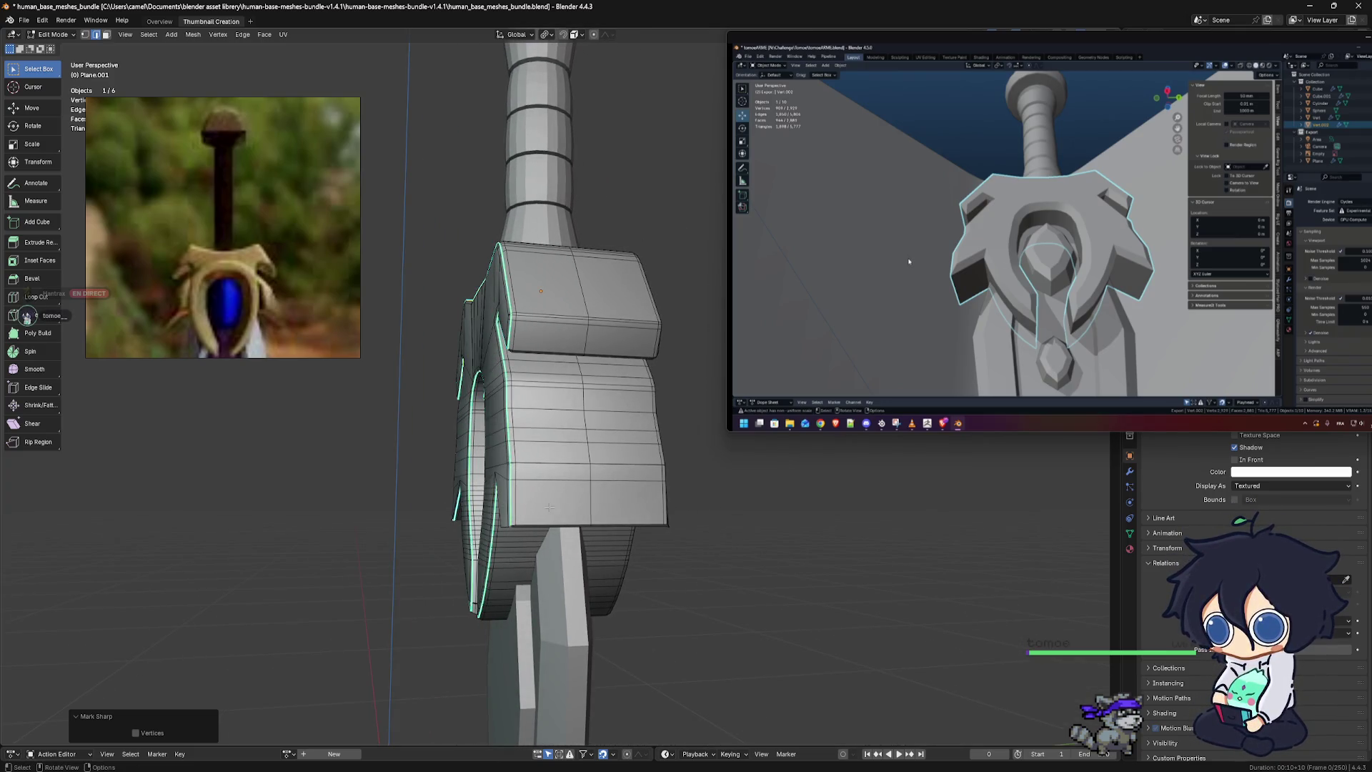
scroll(557, 509, "up", 1)
middle_click_drag(581, 516, 564, 529)
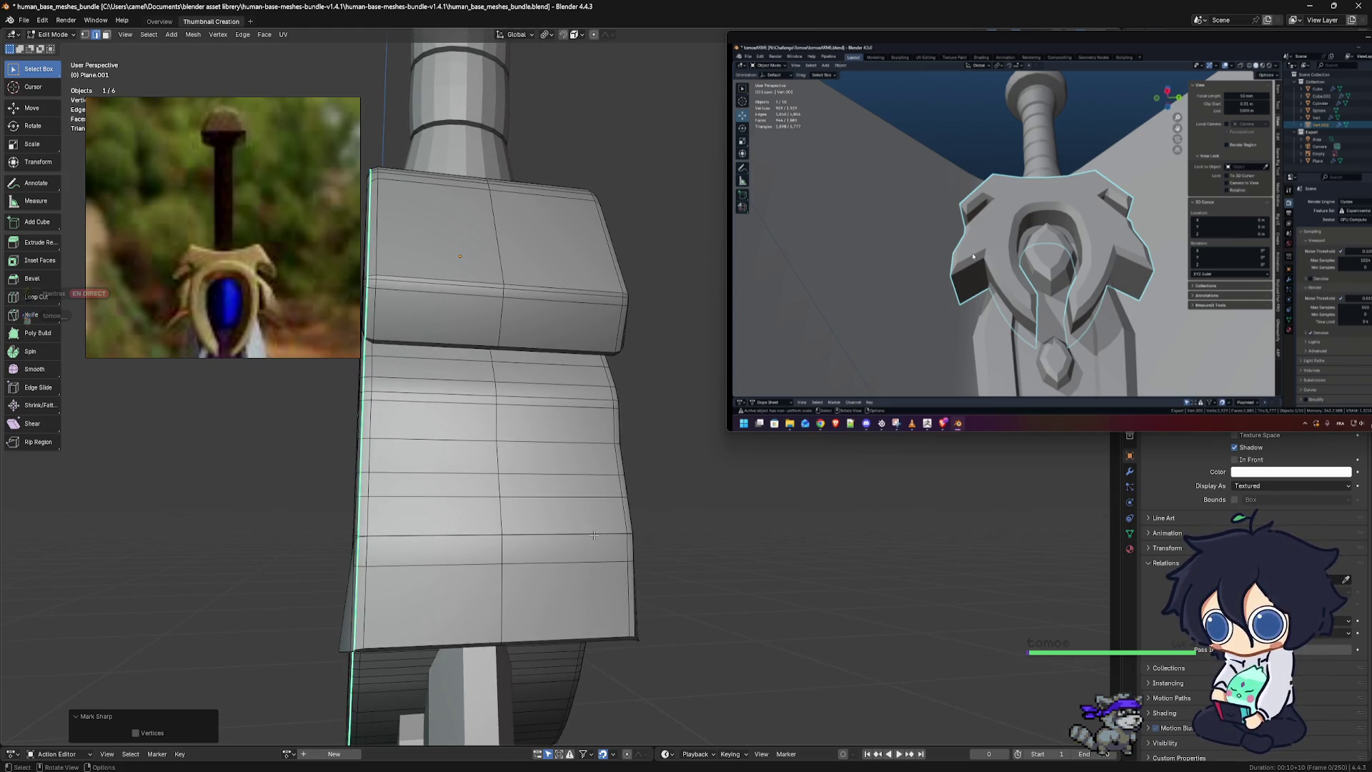
middle_click_drag(590, 536, 589, 560)
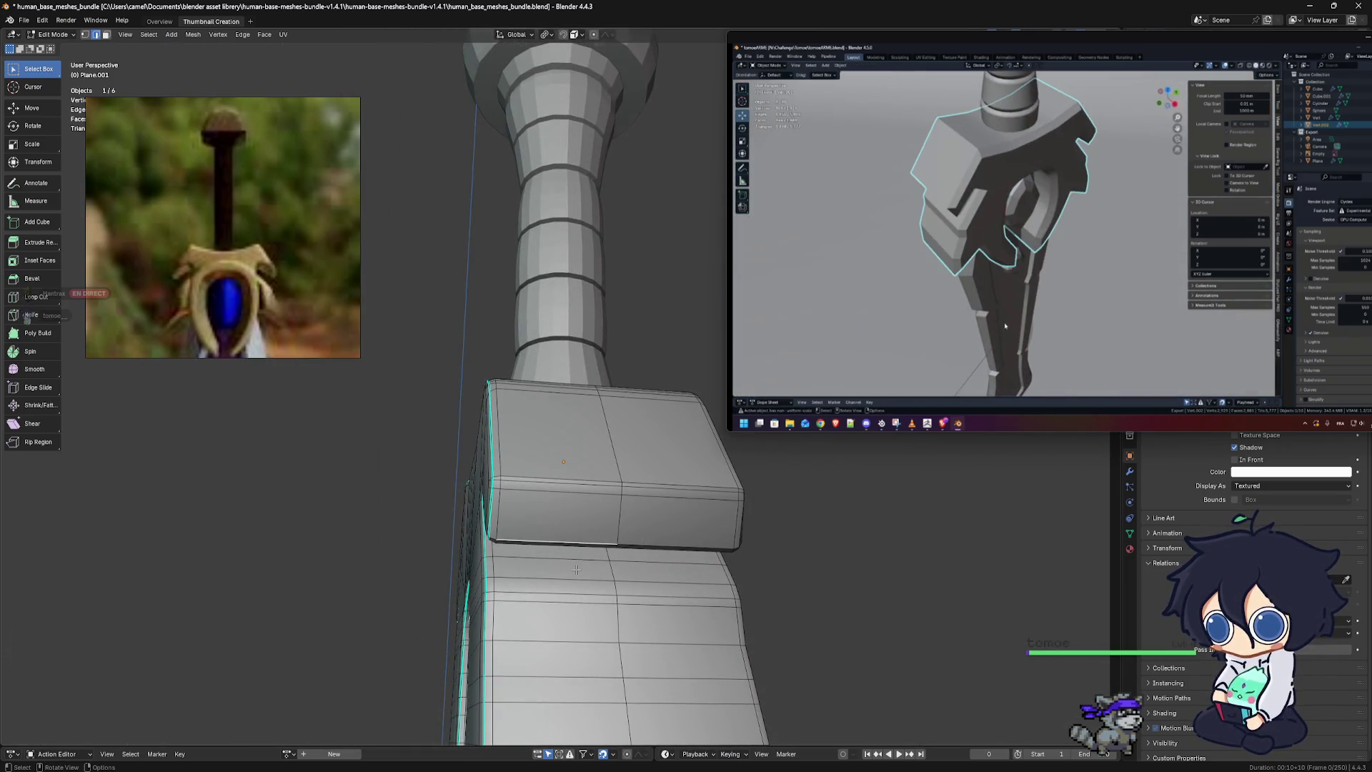
scroll(590, 643, "up", 3)
Turn the block to face the view and bring up the Edge menu for marking sharp
middle_click_drag(590, 654, 593, 476, "shift")
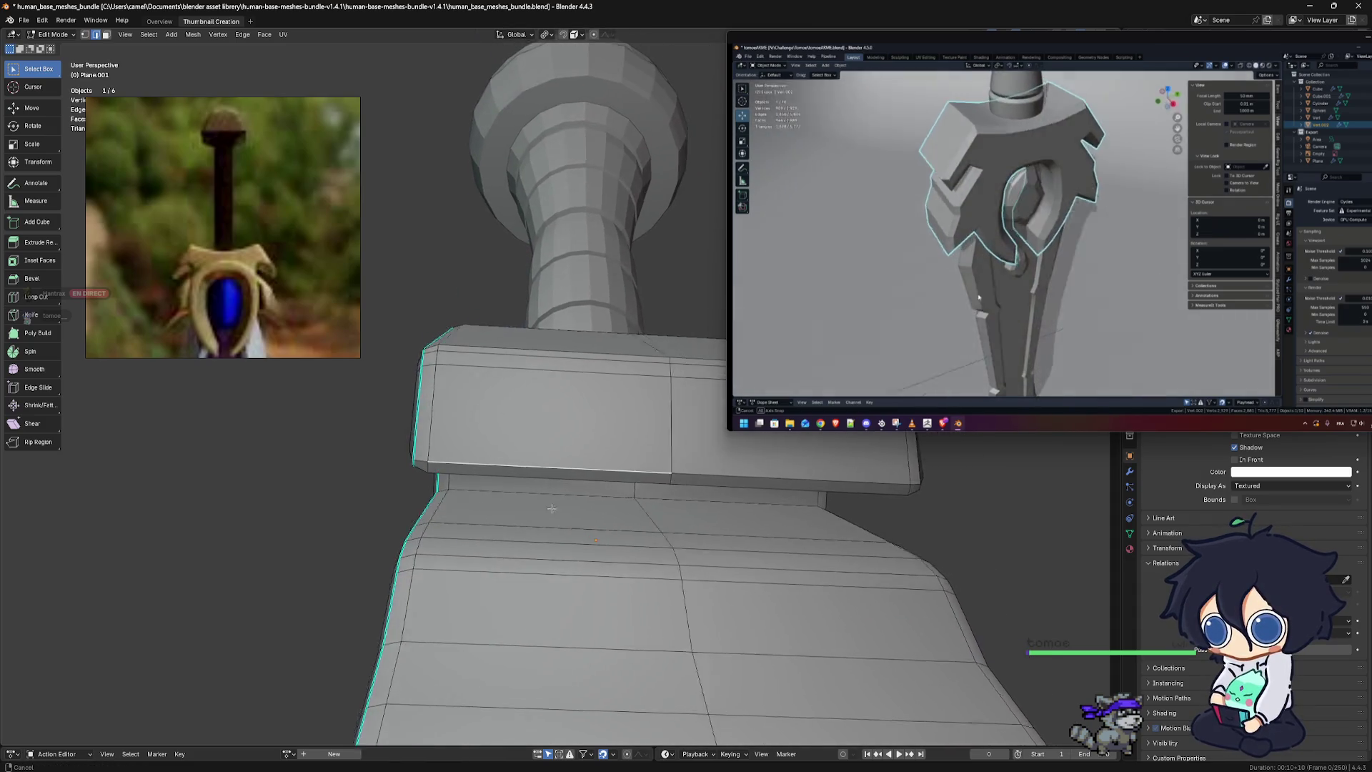
mouse_move(776, 503)
middle_mouse_down()
mouse_move(452, 508)
mouse_move(663, 543)
middle_mouse_up()
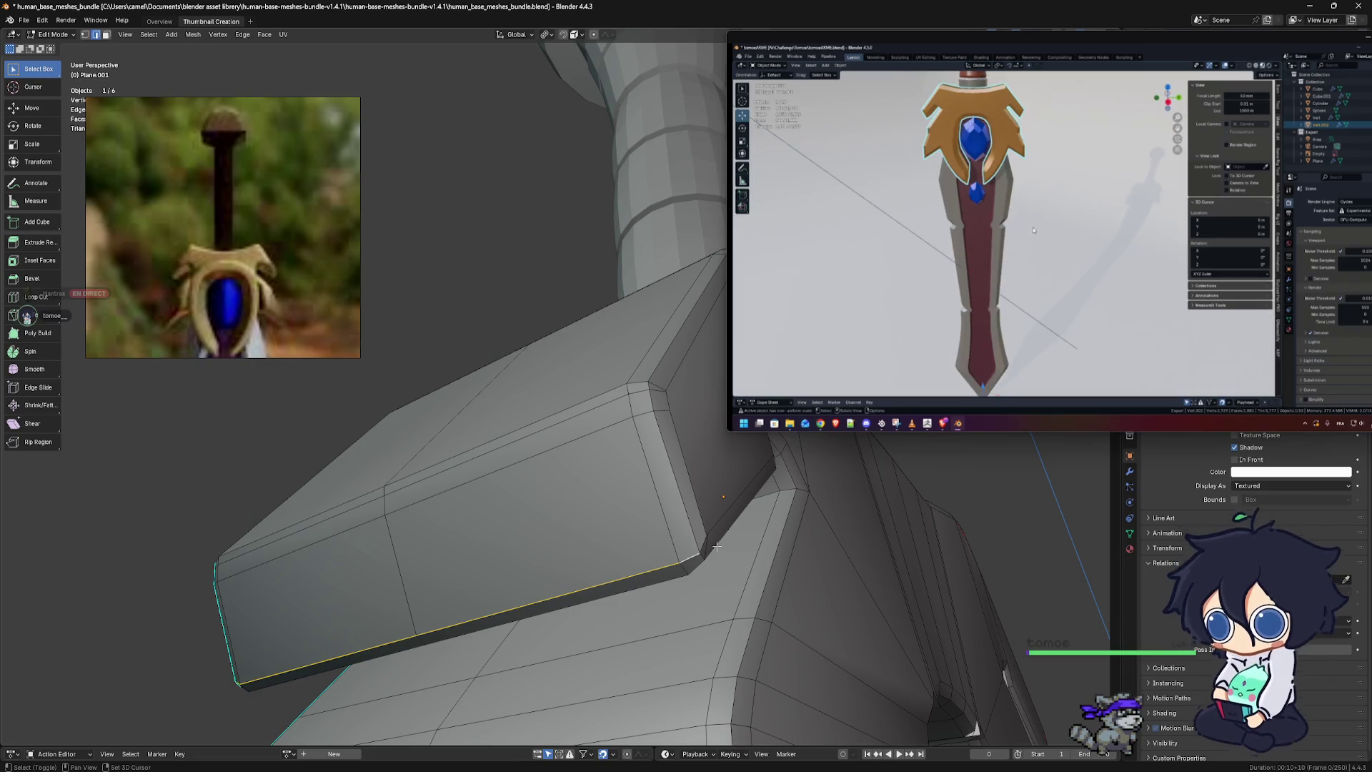
middle_click_drag(716, 546, 722, 562)
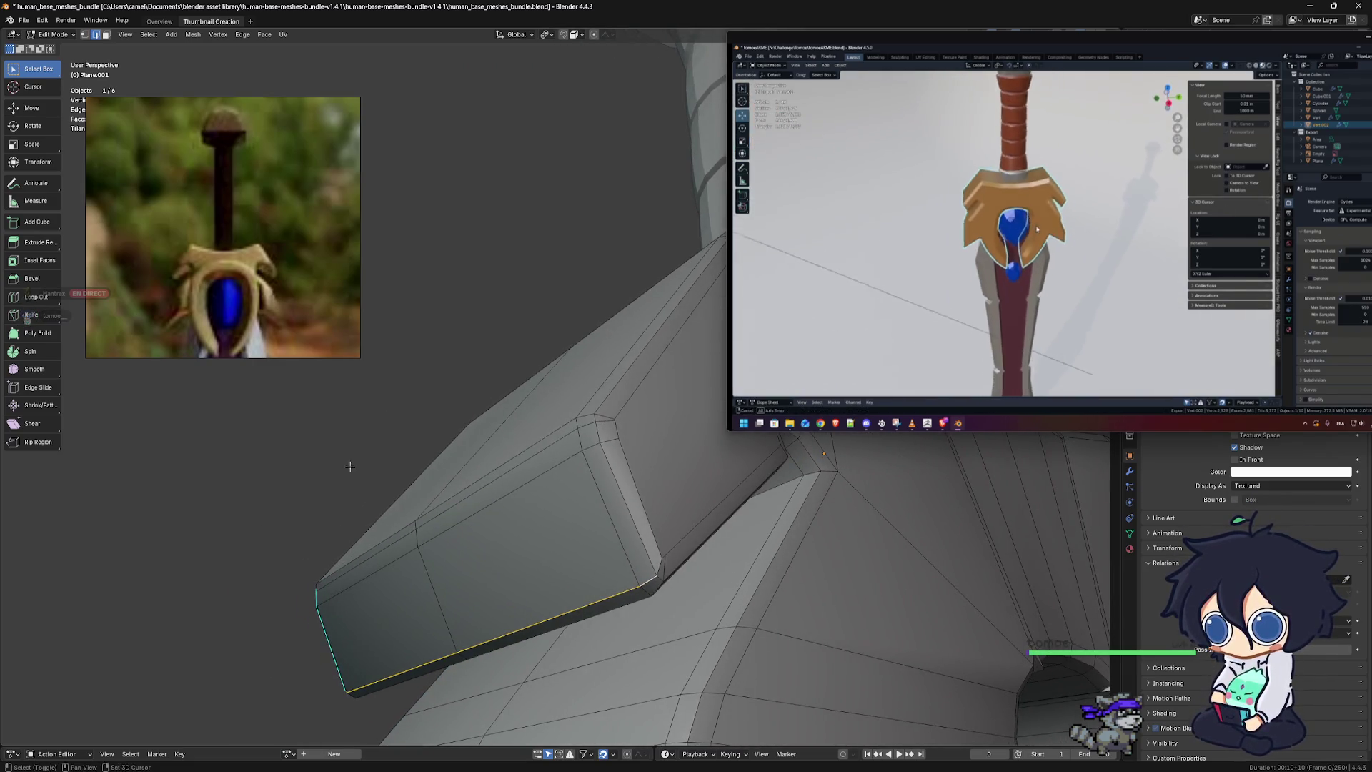
middle_click_drag(596, 490, 468, 543)
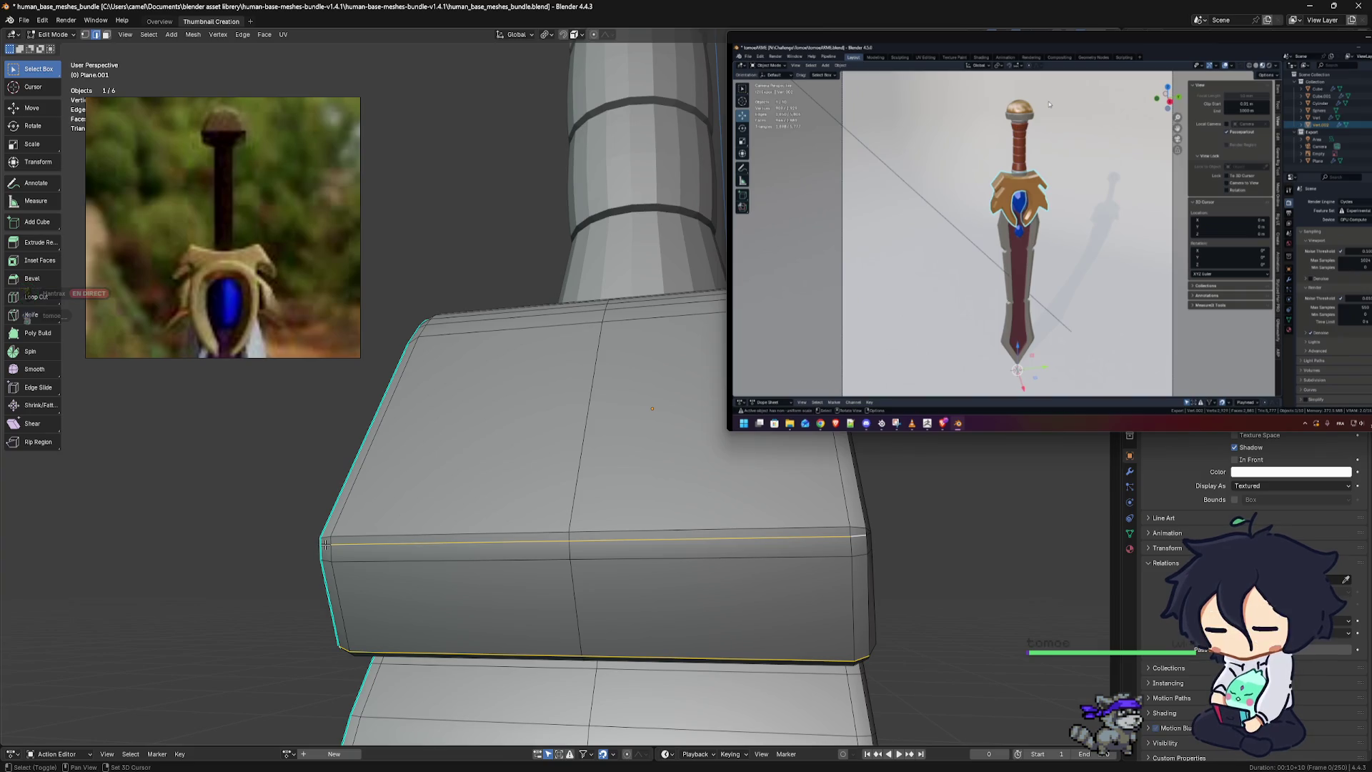
middle_click_drag(393, 546, 539, 533)
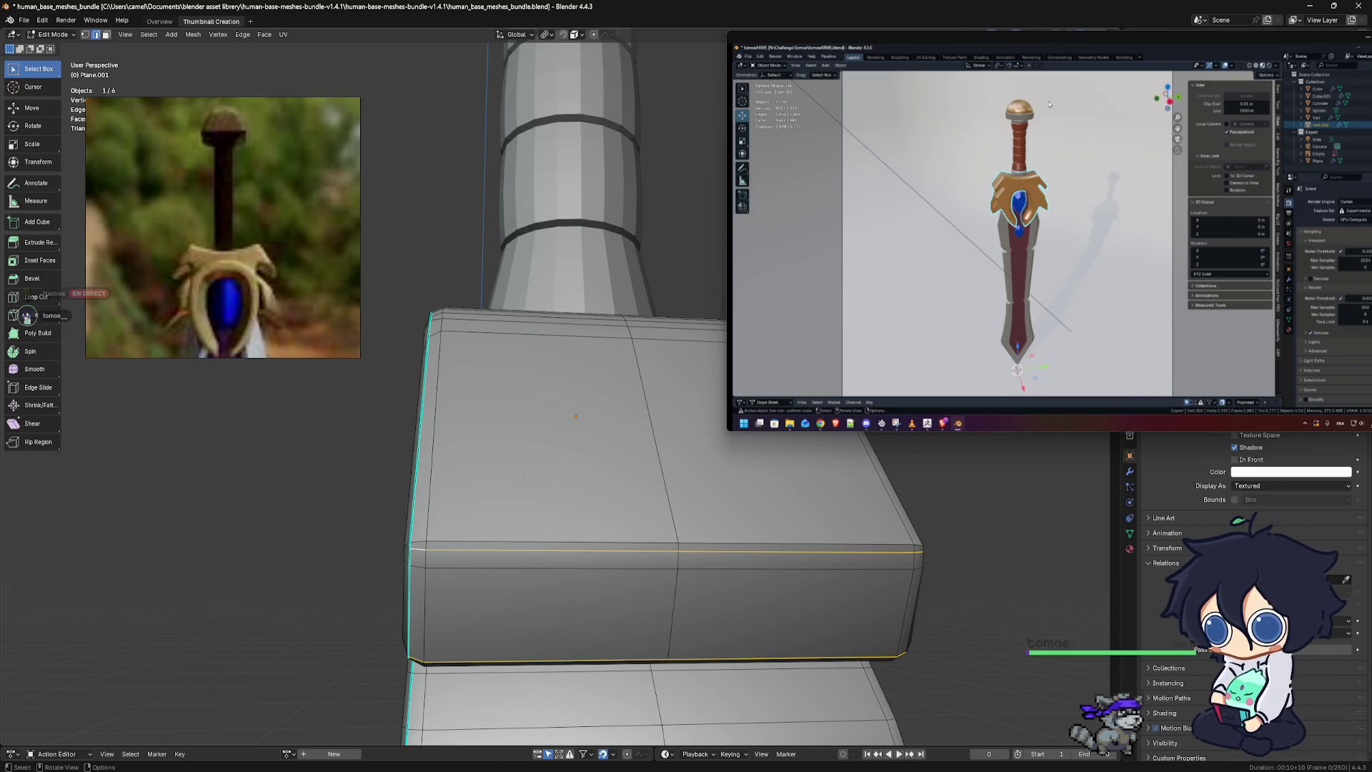
key("ctrl+e")
Mark the block's selected edges as sharp and inspect the red artifact
left_click(515, 481)
mouse_move(515, 482)
middle_mouse_down()
mouse_move(505, 649)
mouse_move(603, 530)
mouse_move(570, 524)
mouse_move(616, 465)
mouse_move(592, 446)
middle_mouse_up()
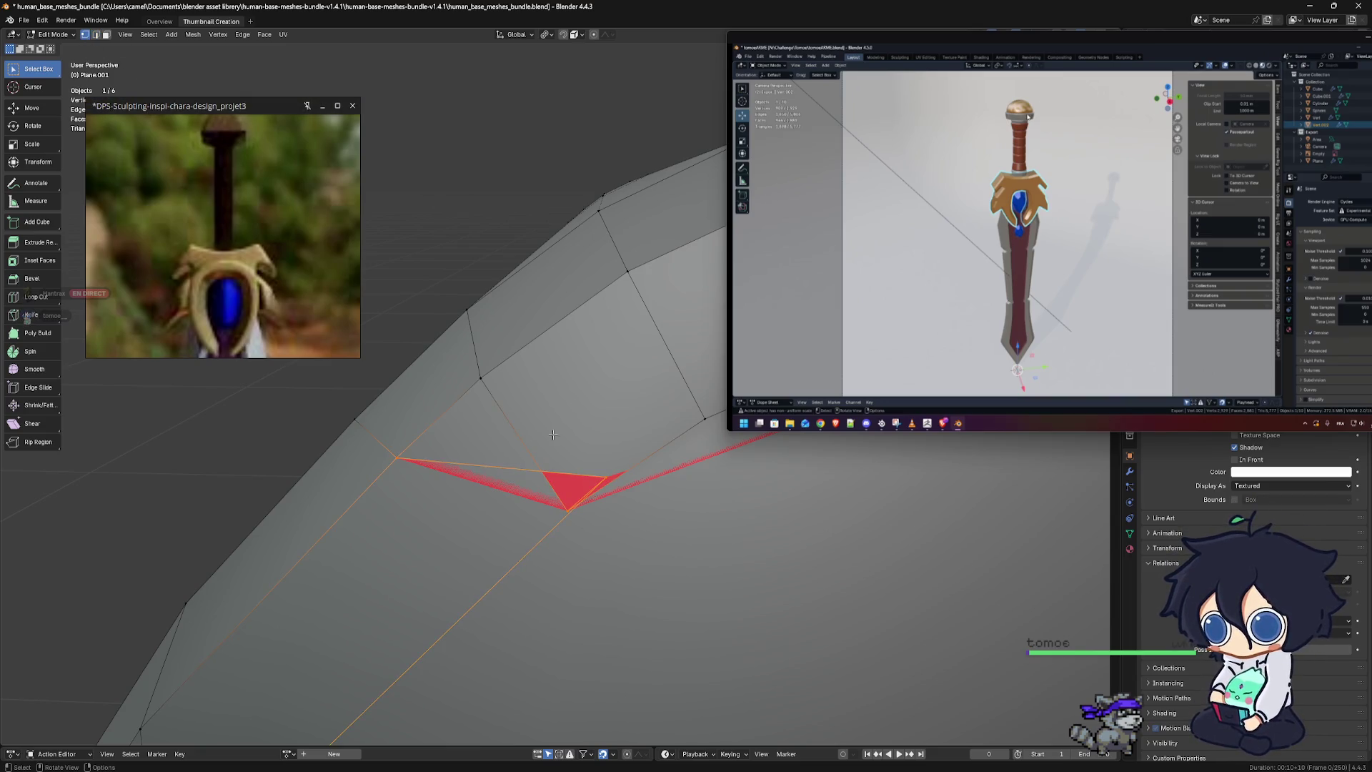
middle_click_drag(552, 434, 578, 449)
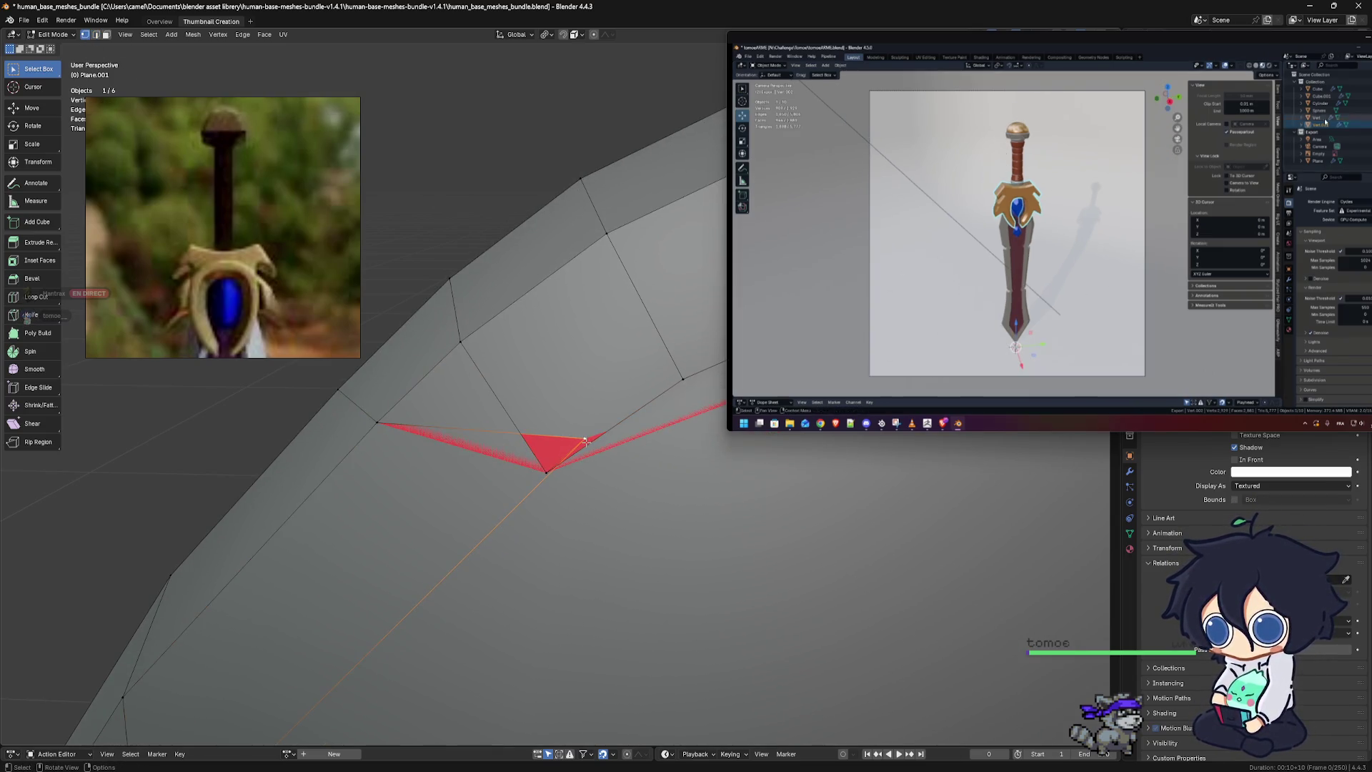
Nudge the vertex causing the red sliver artifact into a new position
key("g")
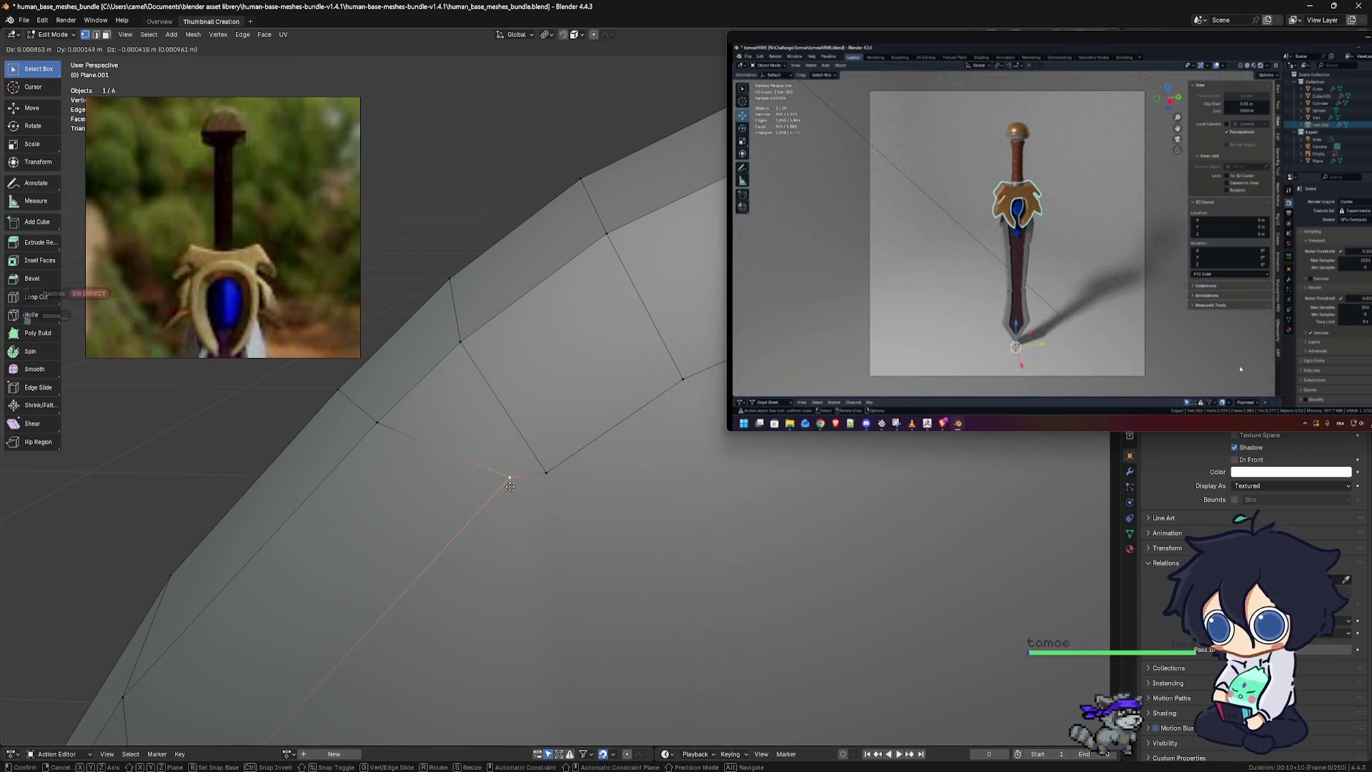
left_click(476, 541)
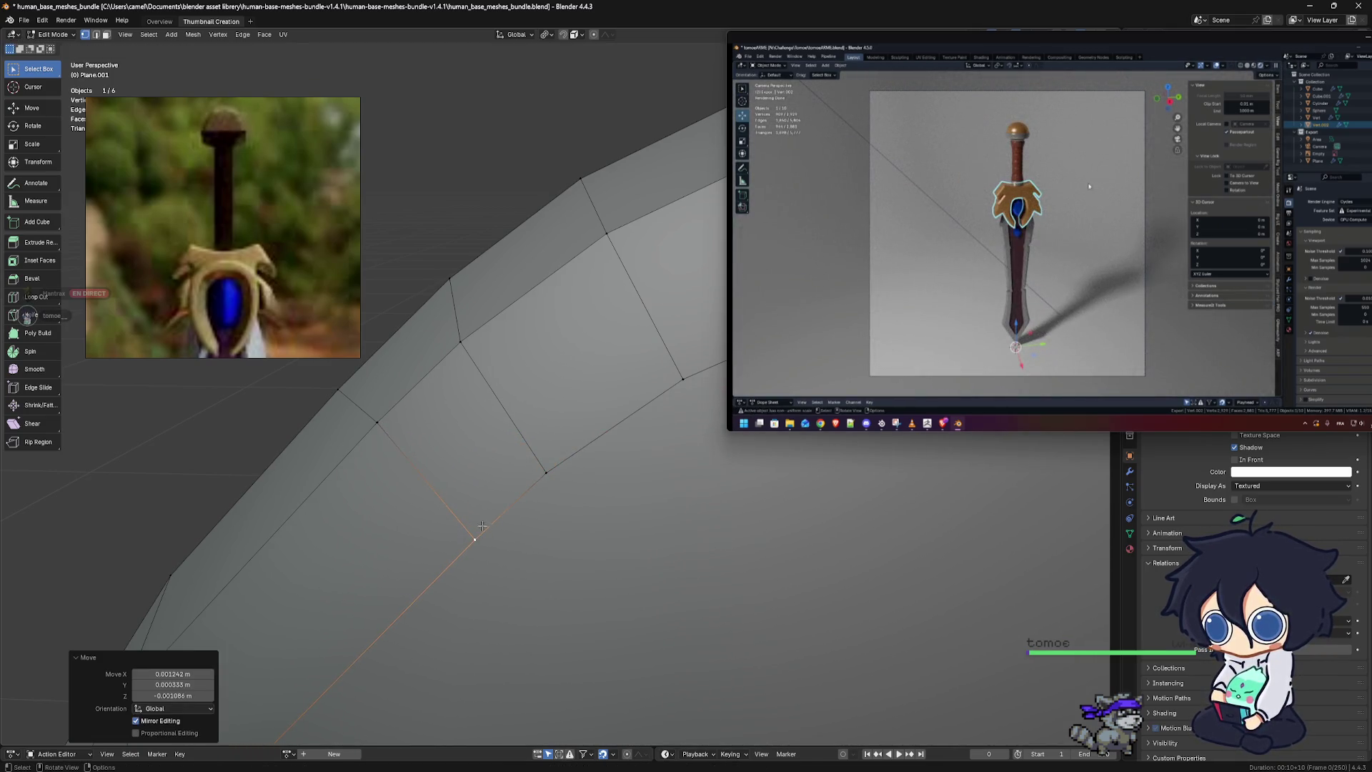
mouse_move(476, 542)
middle_mouse_down()
mouse_move(626, 534)
mouse_move(643, 439)
middle_mouse_up()
mouse_move(724, 490)
middle_mouse_down()
mouse_move(657, 536)
mouse_move(618, 393)
mouse_move(355, 554)
mouse_move(460, 558)
mouse_move(513, 525)
middle_mouse_up()
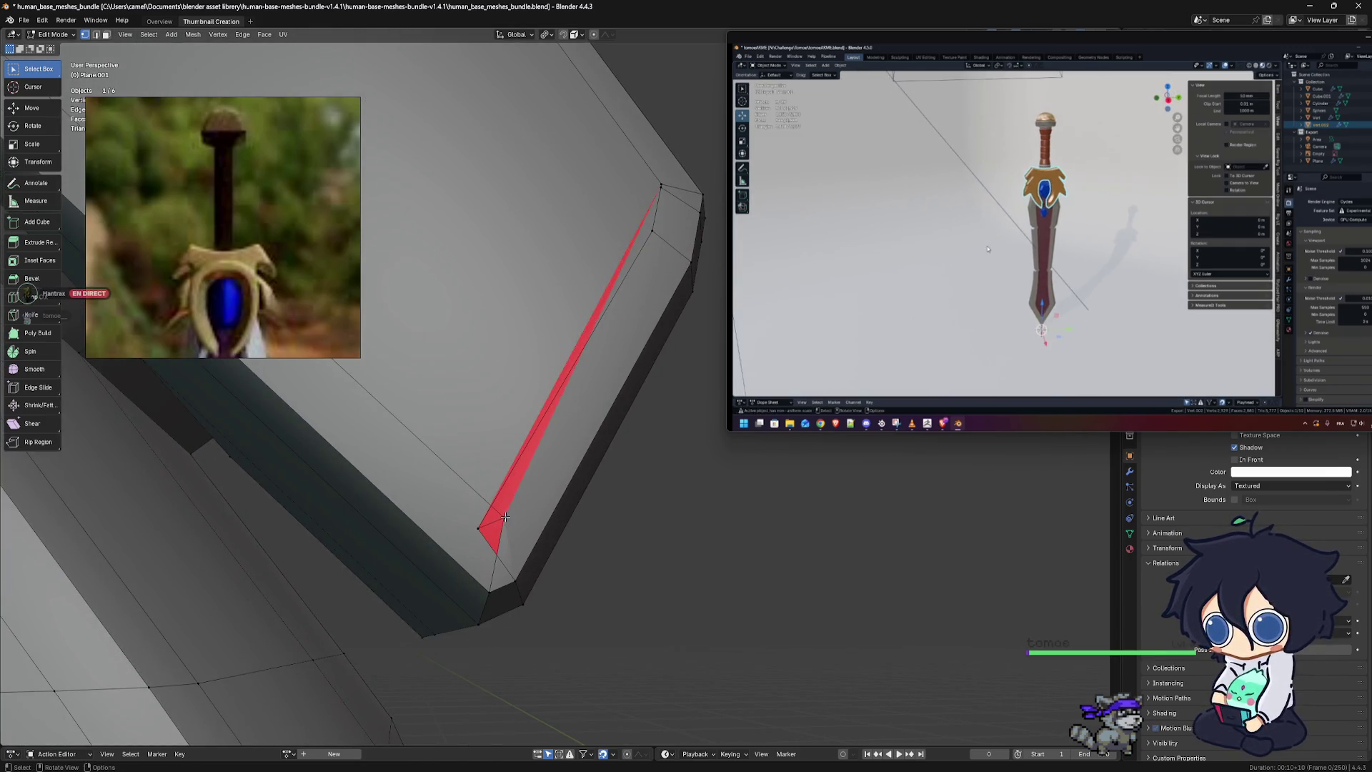
Nudge two vertices at the red sliver into cleaner positions
key("g")
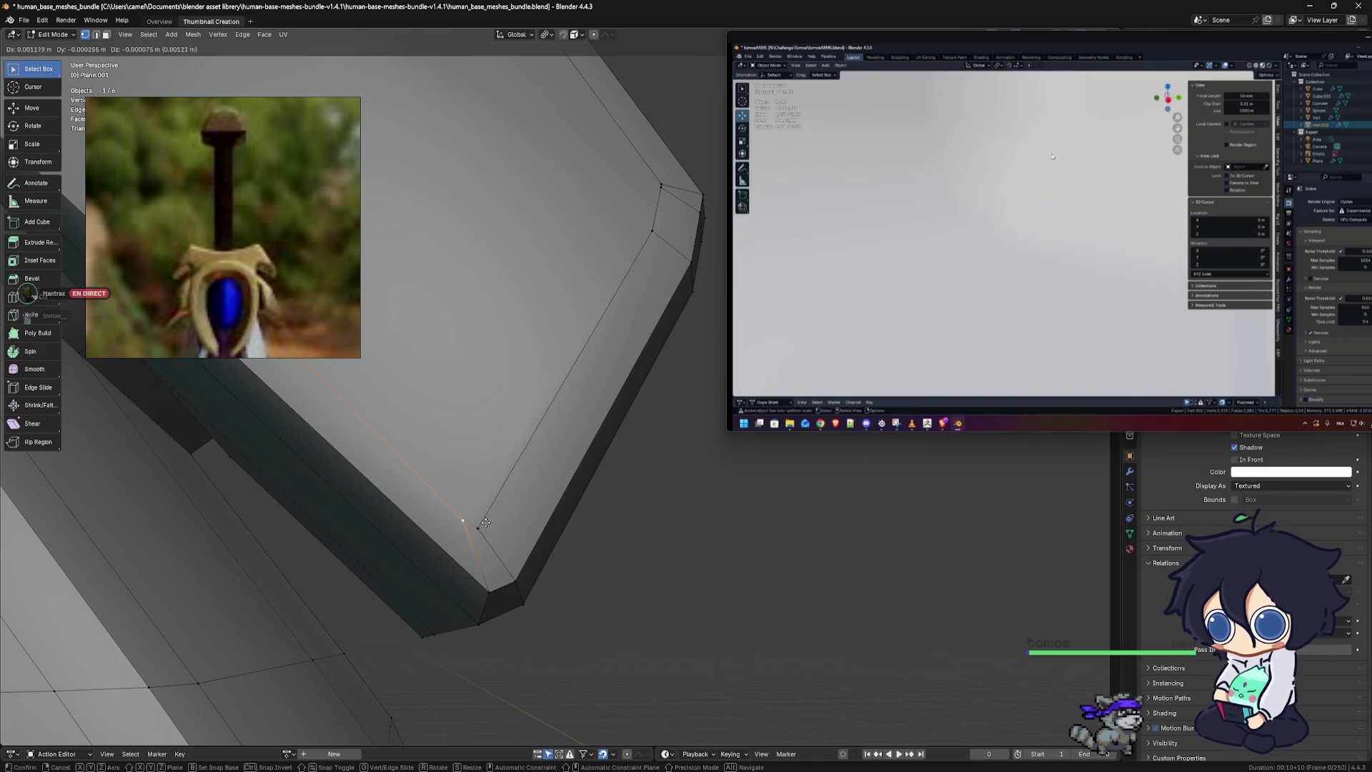
left_click(485, 523)
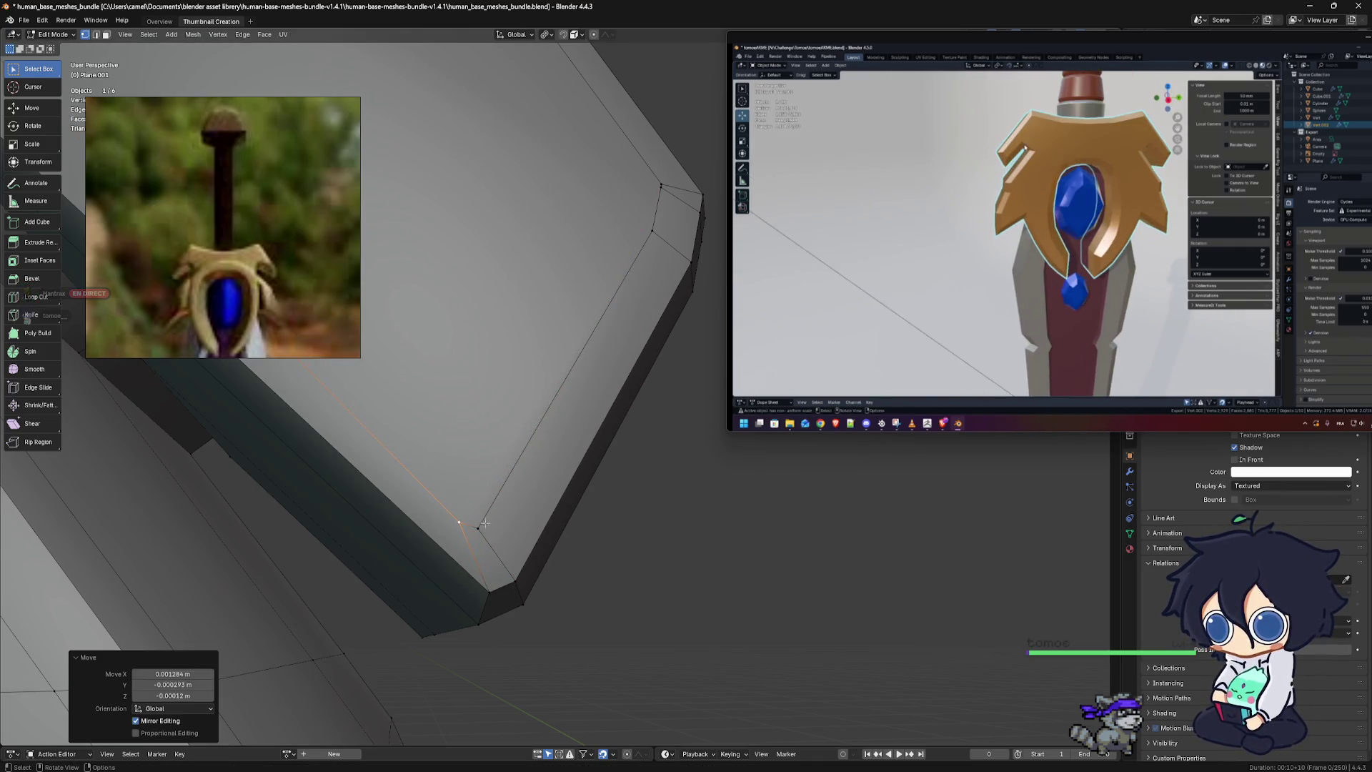
scroll(561, 400, "down", 4)
scroll(557, 443, "down", 3)
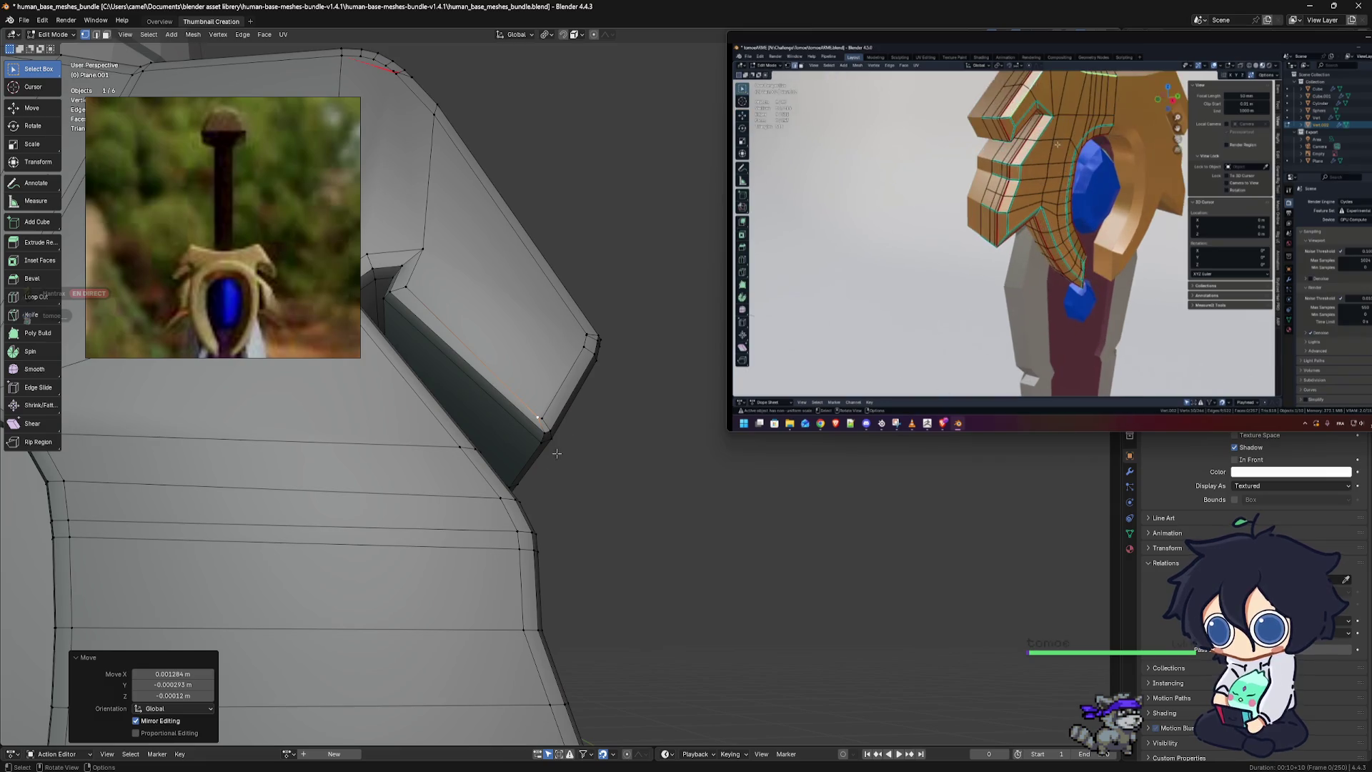
scroll(557, 453, "up", 5)
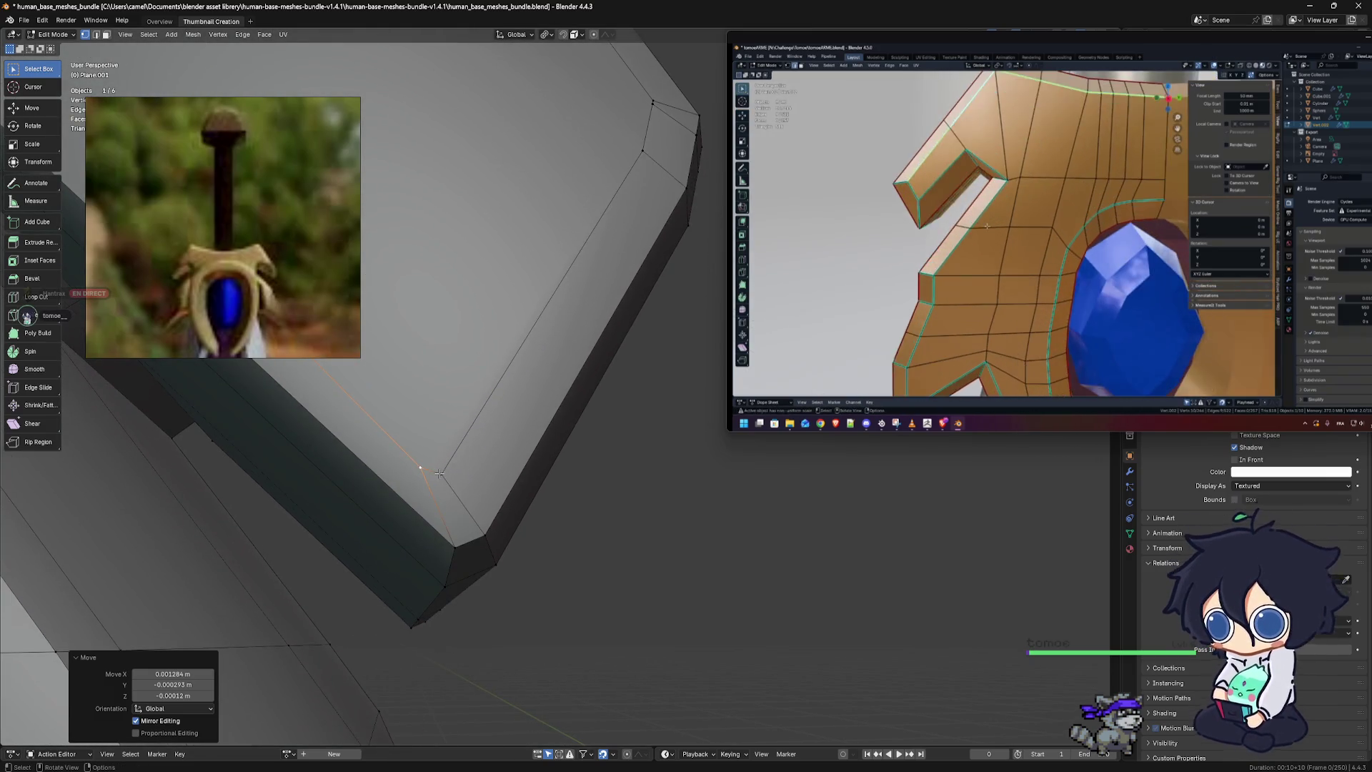
key("g")
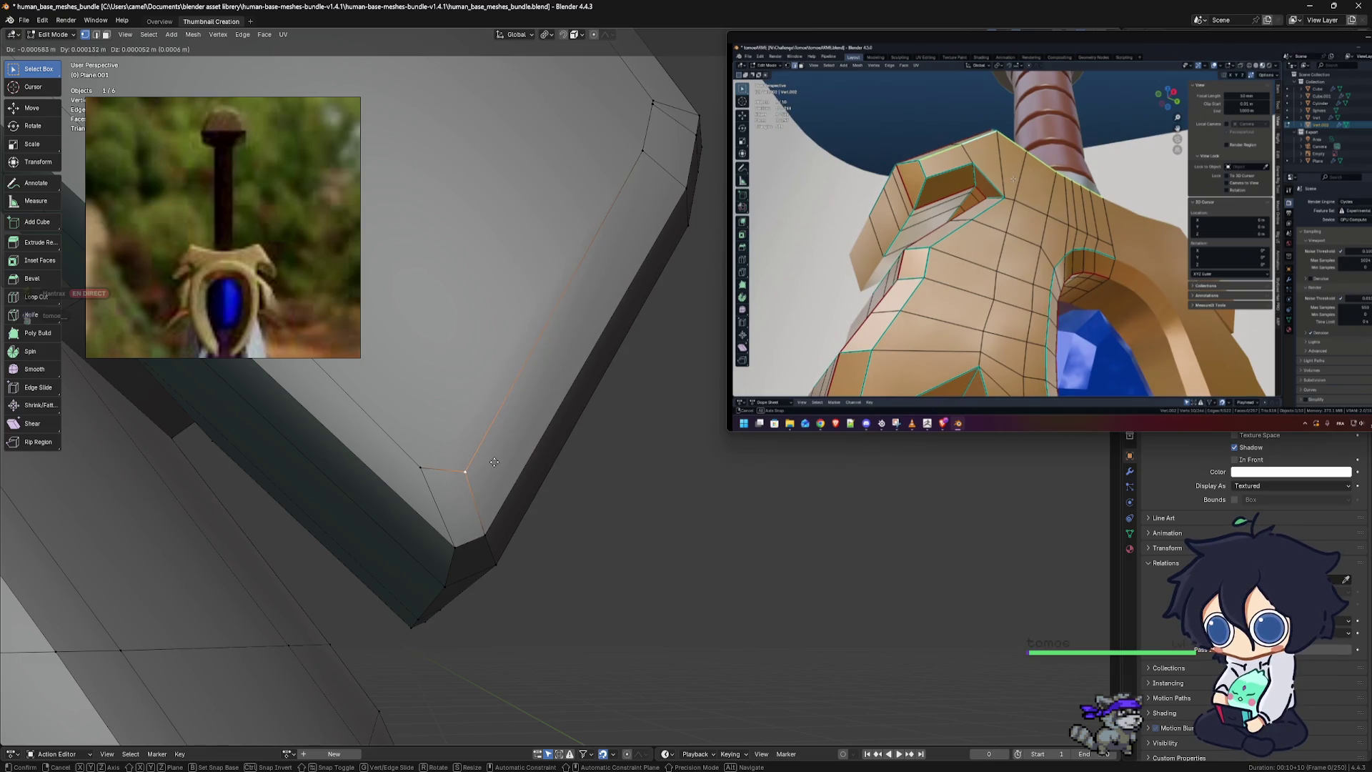
left_click(495, 460)
scroll(572, 511, "down", 2)
scroll(570, 511, "down", 2)
scroll(570, 511, "down", 3)
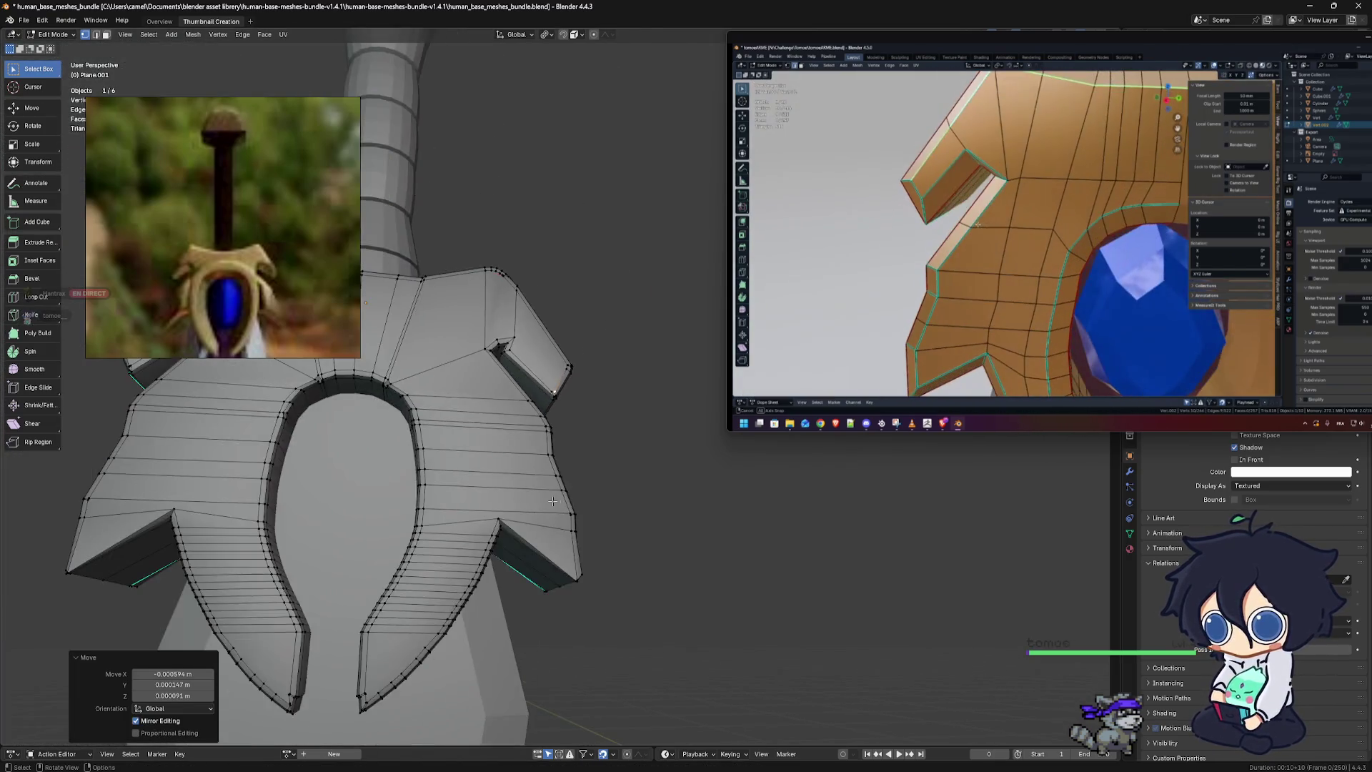
scroll(529, 486, "down", 3)
Select and reposition two more corner vertices along the guard's bevelled edge
mouse_move(528, 486)
middle_mouse_down()
mouse_move(565, 314)
mouse_move(521, 386)
mouse_move(513, 321)
mouse_move(528, 329)
middle_mouse_up()
scroll(565, 314, "up", 4)
scroll(565, 315, "up", 3)
scroll(513, 321, "up", 2)
left_click(483, 323)
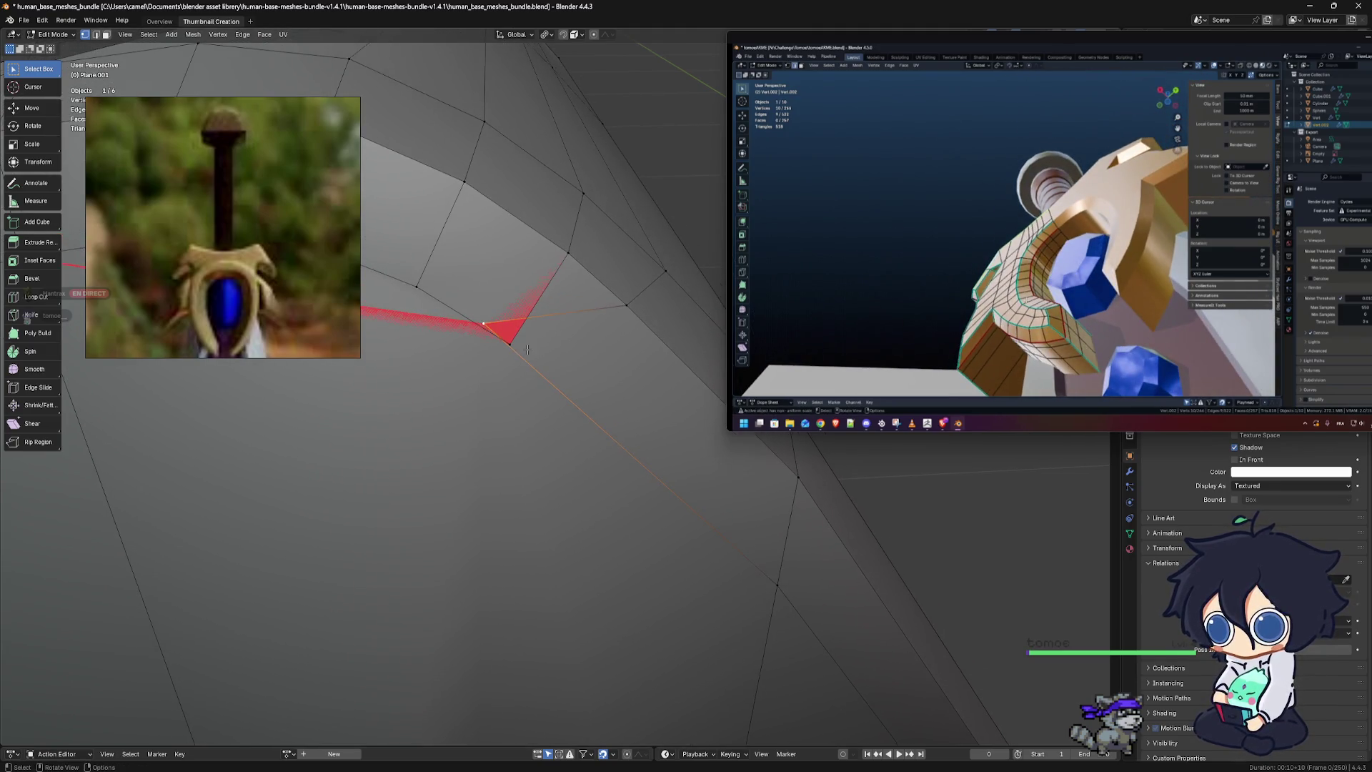
key("g")
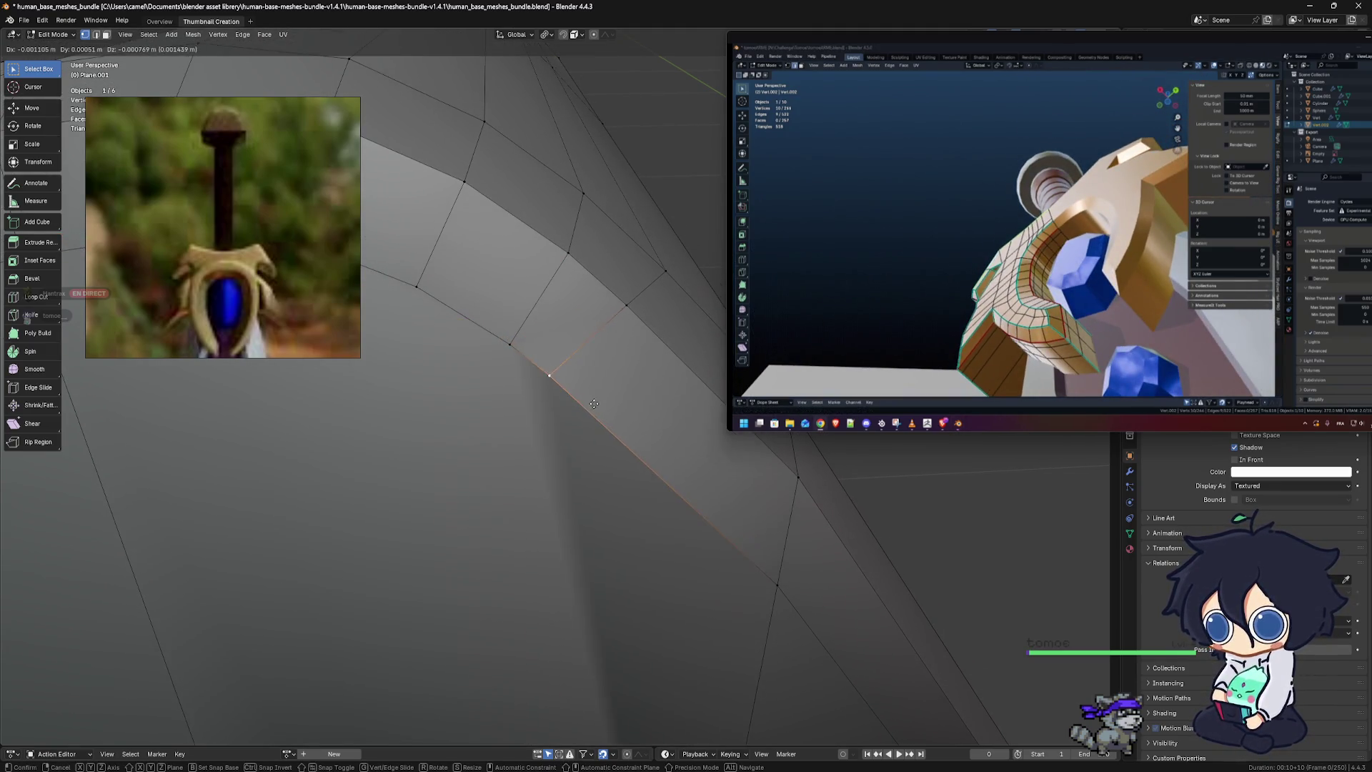
left_click(617, 418)
mouse_move(617, 418)
middle_mouse_down()
mouse_move(632, 455)
mouse_move(612, 297)
mouse_move(484, 273)
middle_mouse_up()
key("g")
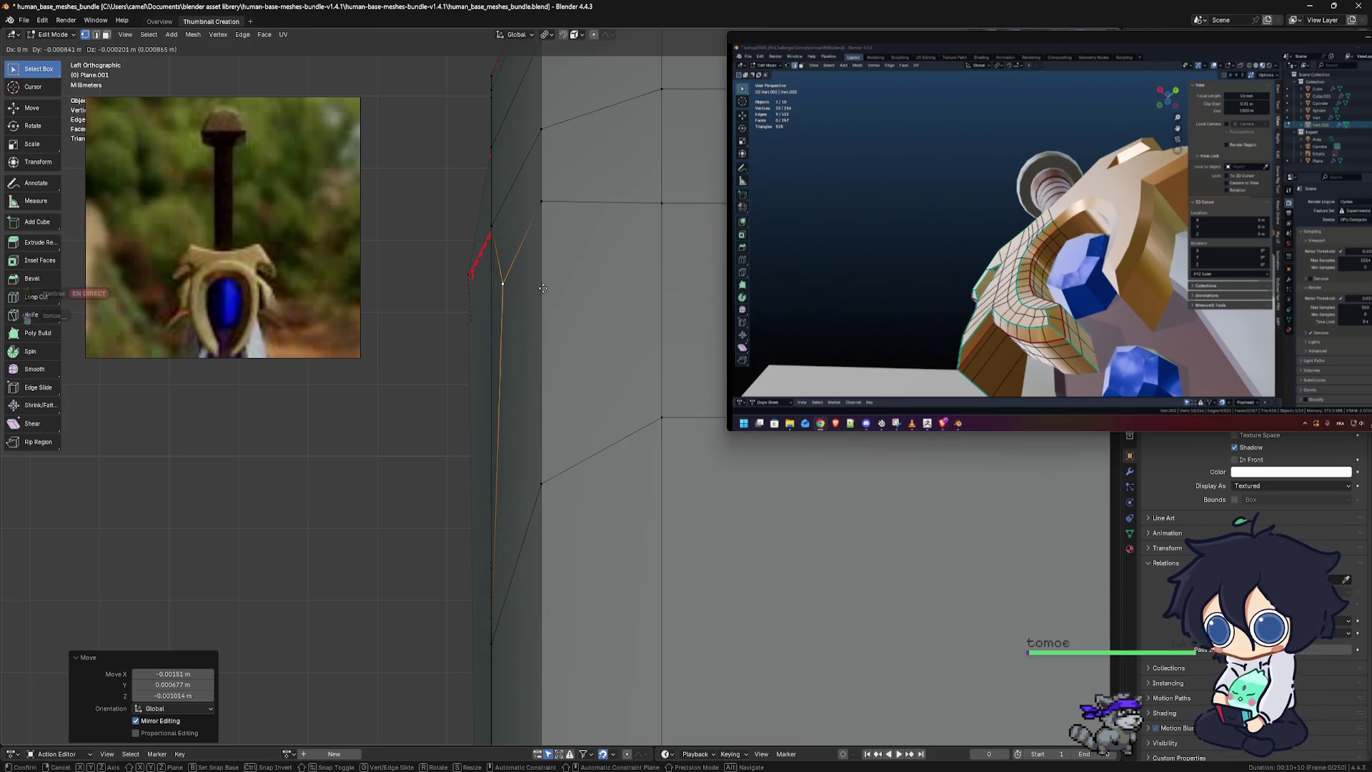
left_click(546, 288)
Check the guard in front and side views, then return to Object Mode and deselect
middle_click_drag(546, 288, 547, 452)
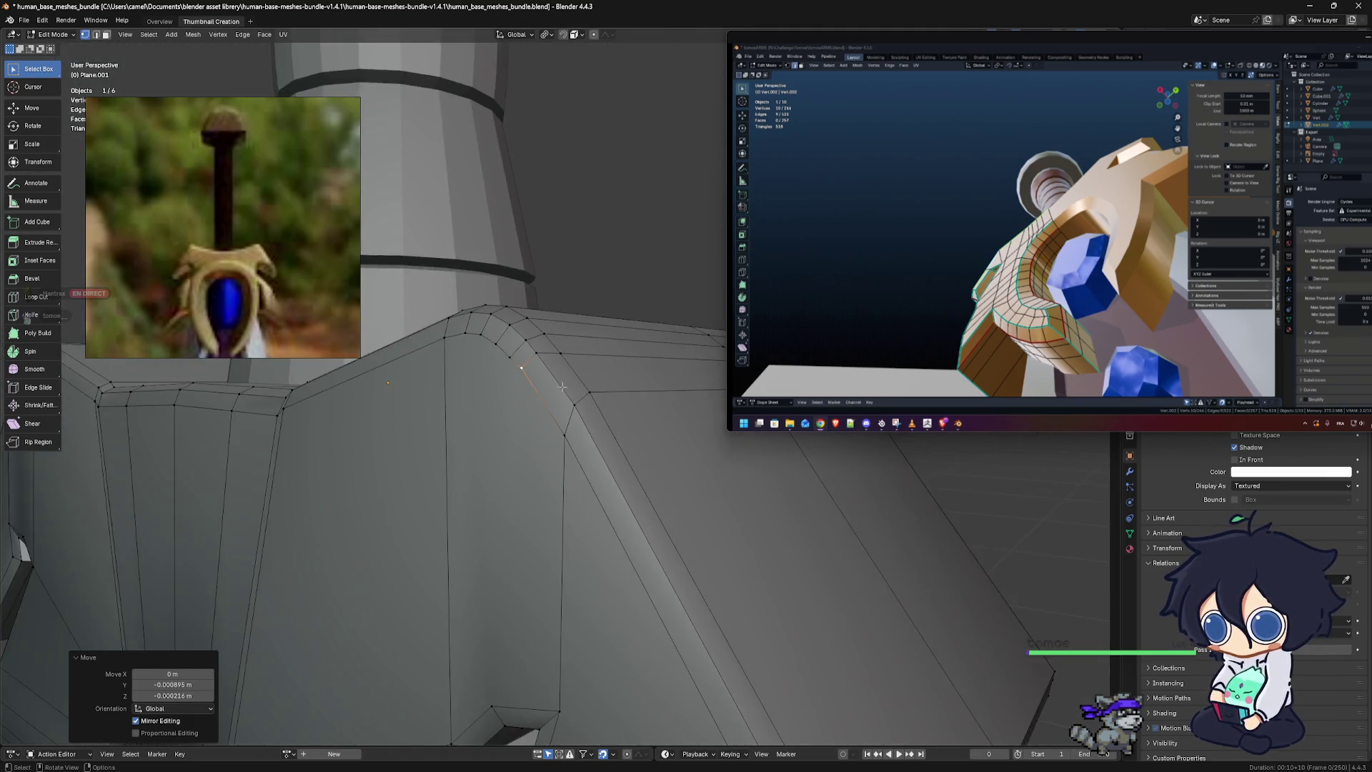
key("KP_1")
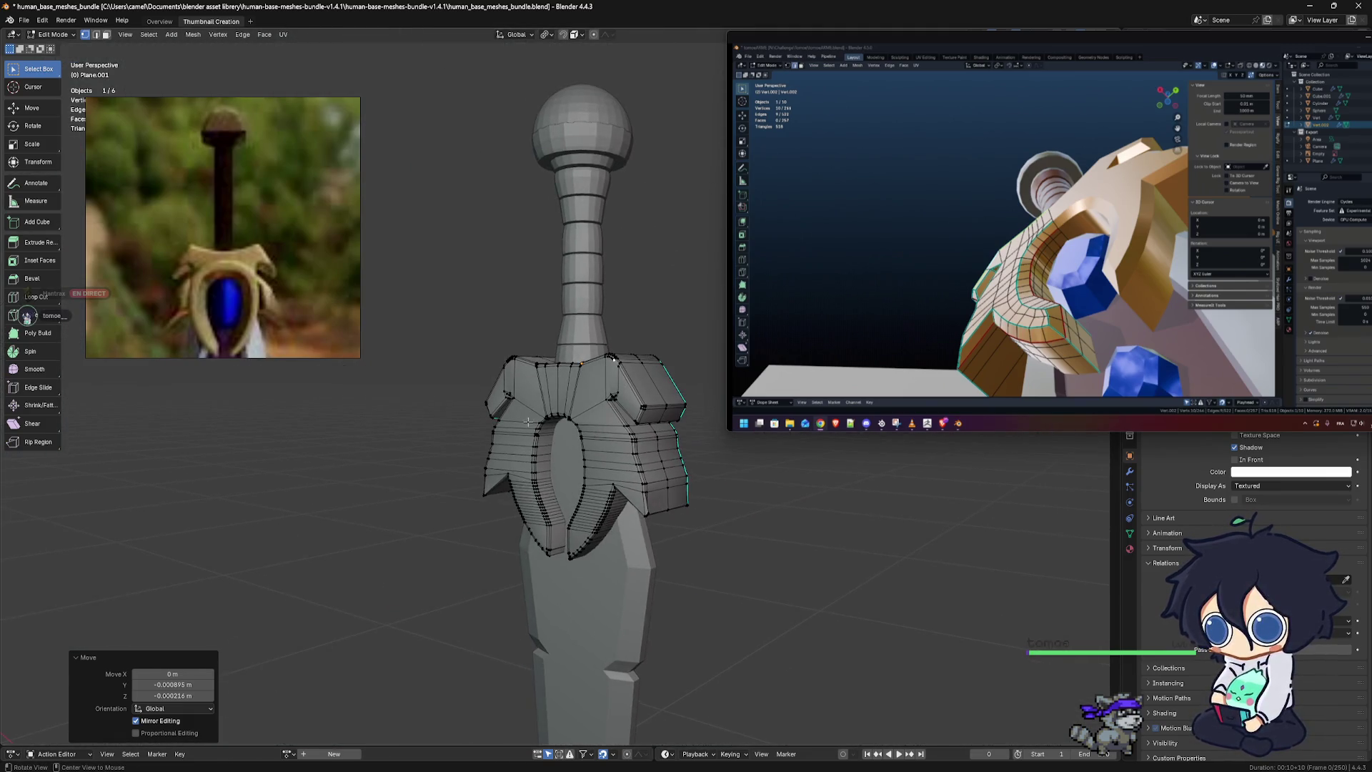
key("KP_3")
key("KP_1")
middle_click_drag(621, 447, 477, 448, "alt")
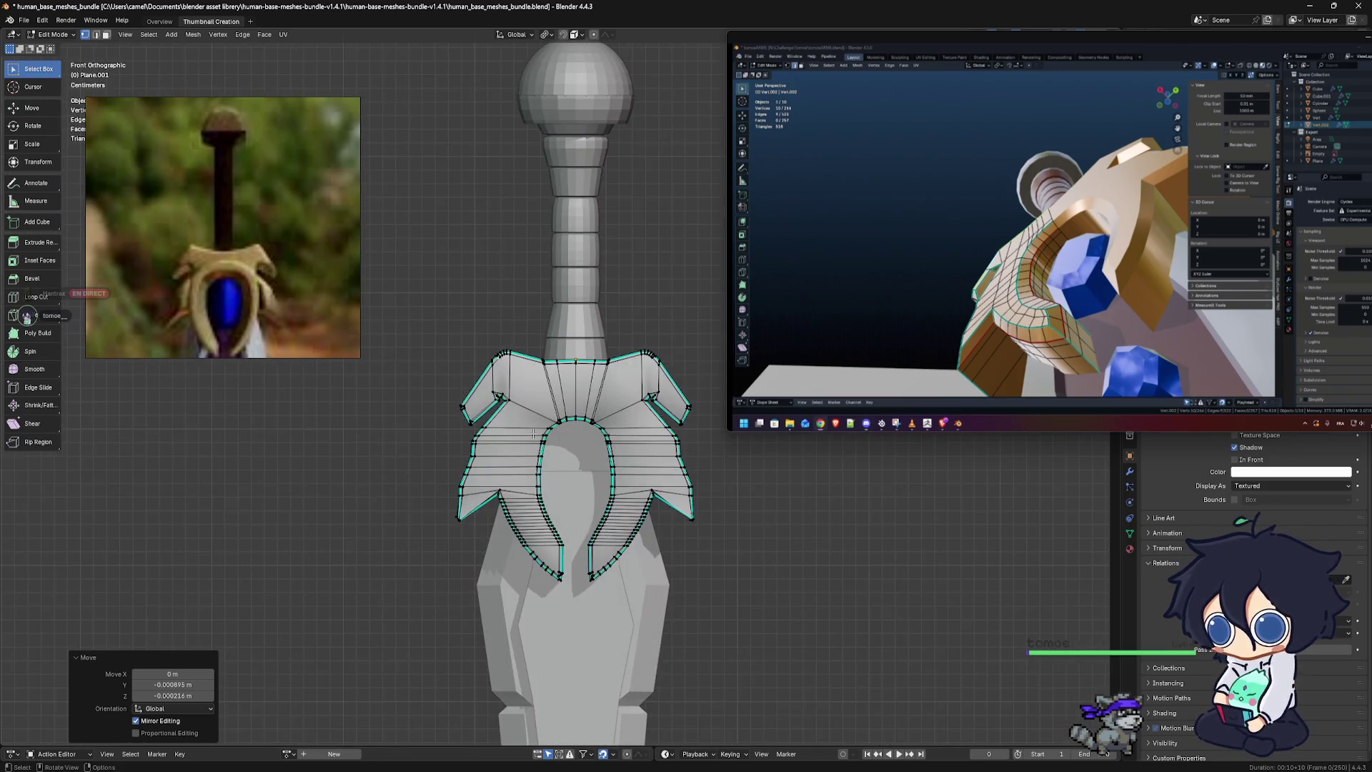
key("Tab")
left_click(776, 569)
scroll(654, 503, "down", 6)
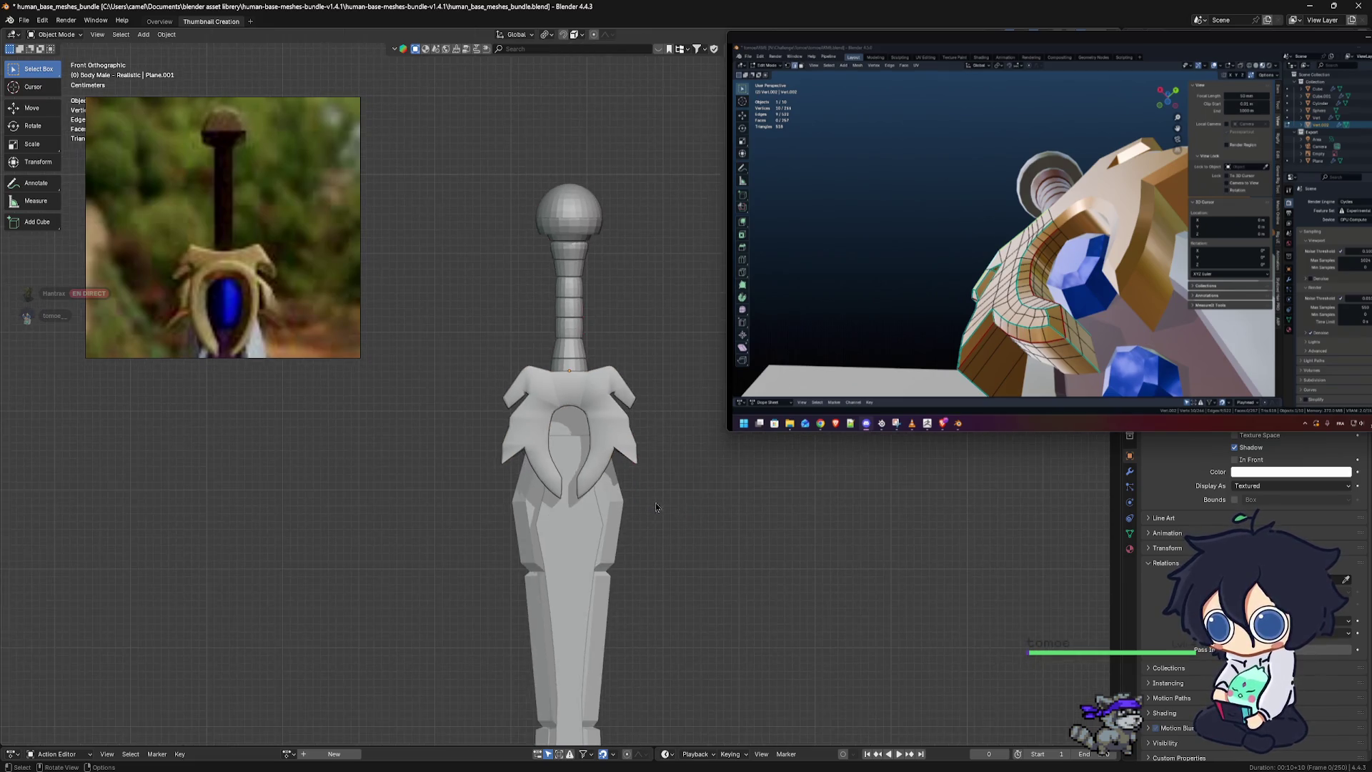
mouse_move(629, 486)
middle_mouse_down()
mouse_move(600, 462)
mouse_move(614, 448)
middle_mouse_up()
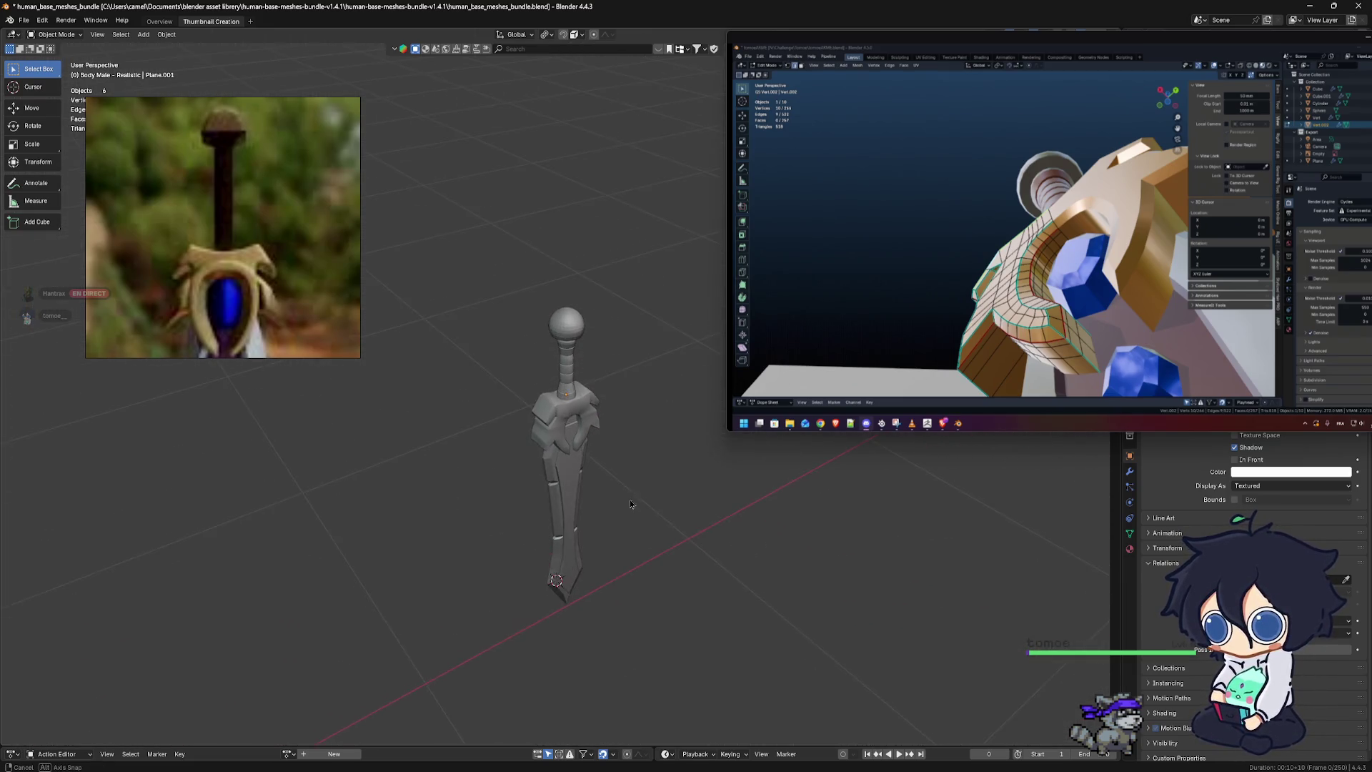
scroll(614, 448, "up", 5)
mouse_move(713, 523)
middle_mouse_down("alt")
mouse_move(677, 524)
mouse_move(641, 438)
mouse_move(533, 468)
mouse_move(521, 500)
middle_mouse_up("alt")
scroll(676, 523, "up", 3)
scroll(677, 524, "up", 3)
scroll(677, 524, "up", 1)
scroll(543, 465, "down", 10)
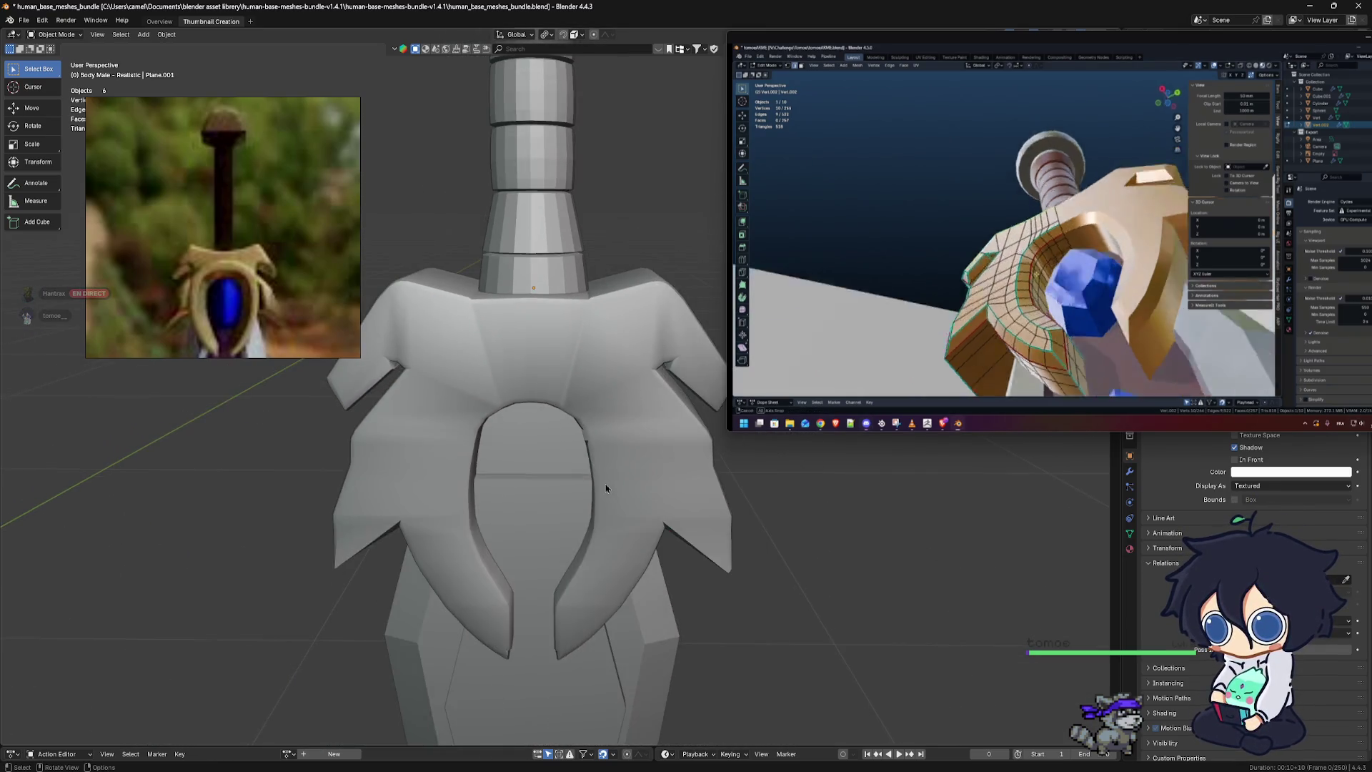
middle_click_drag(579, 428, 539, 473)
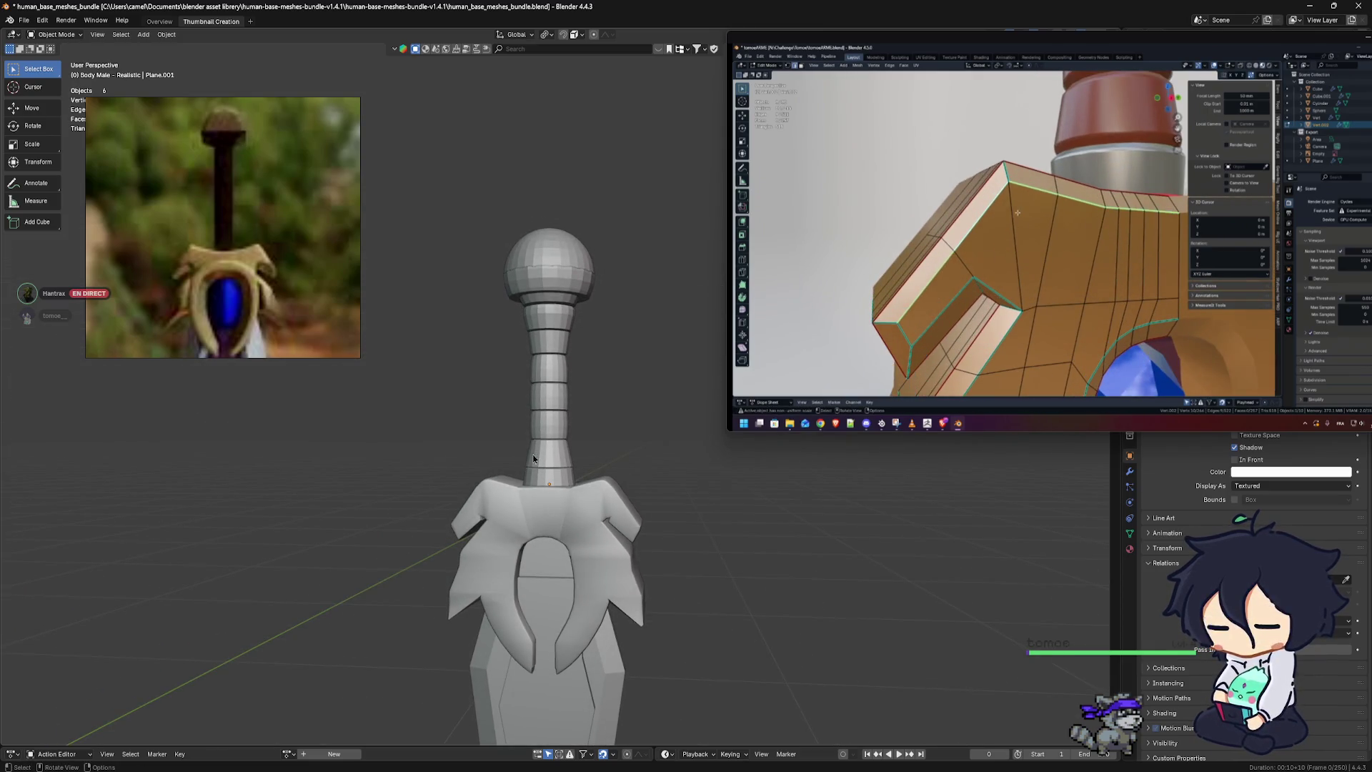
scroll(585, 561, "up", 5)
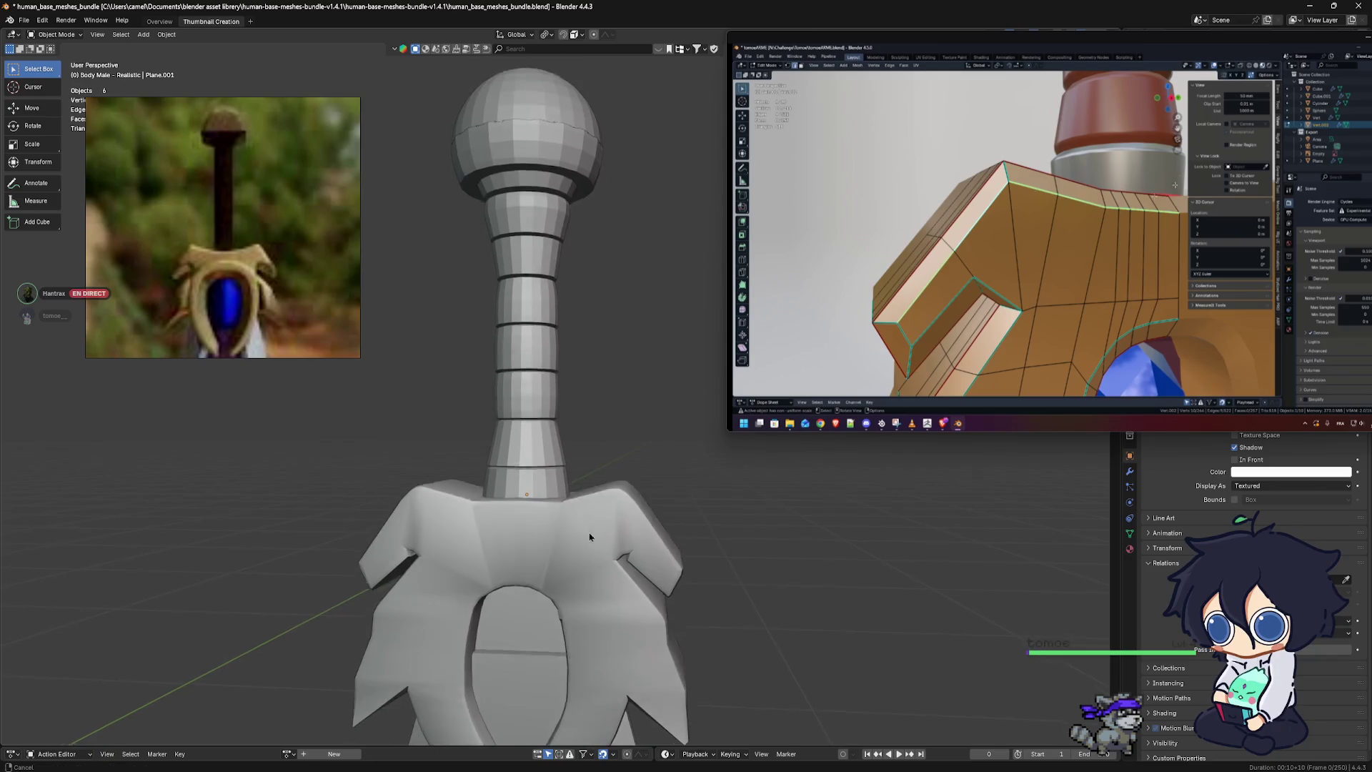
left_click(590, 537)
key("ctrl+Tab")
Switch the crossguard to Edit Mode and add an upper-panel edge to the selection
left_click(704, 548)
scroll(601, 547, "up", 3)
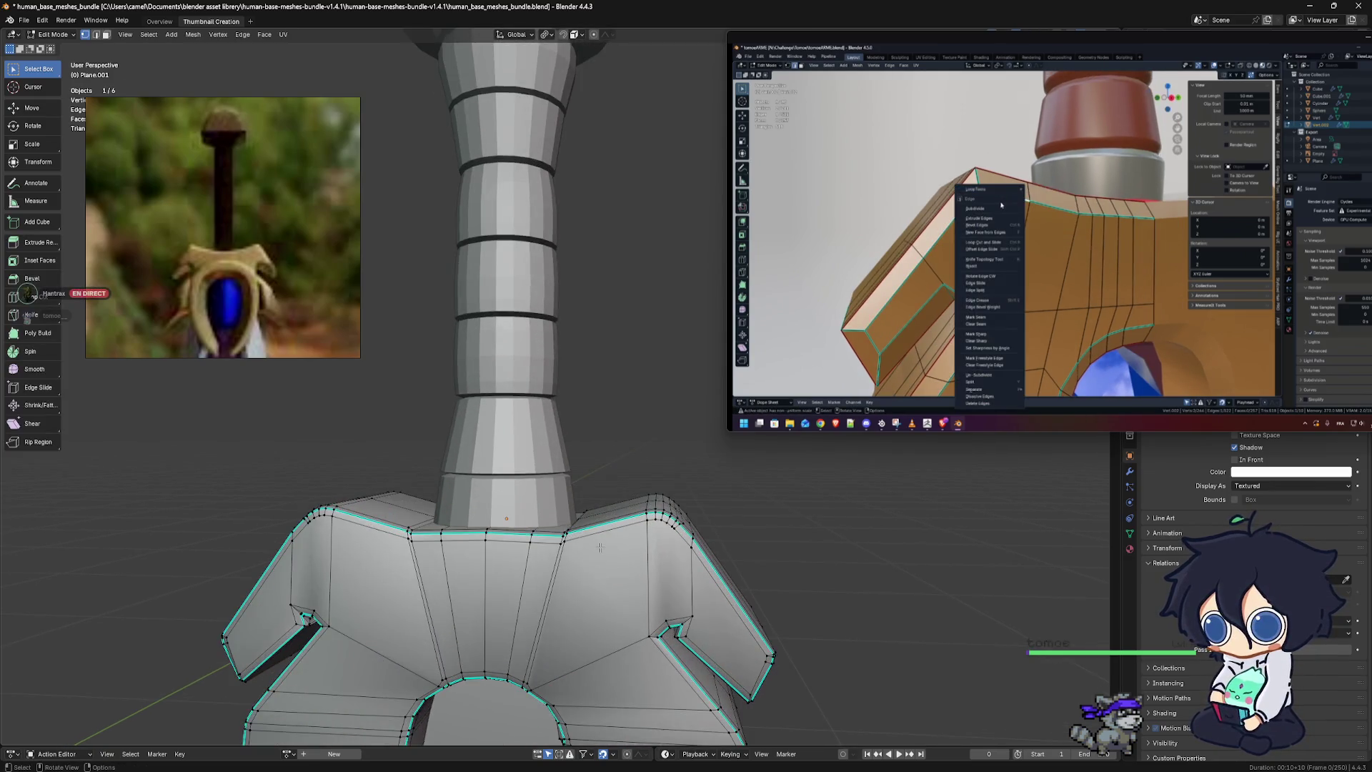
mouse_move(605, 630)
middle_mouse_down()
mouse_move(646, 443)
mouse_move(570, 424)
mouse_move(547, 553)
middle_mouse_up()
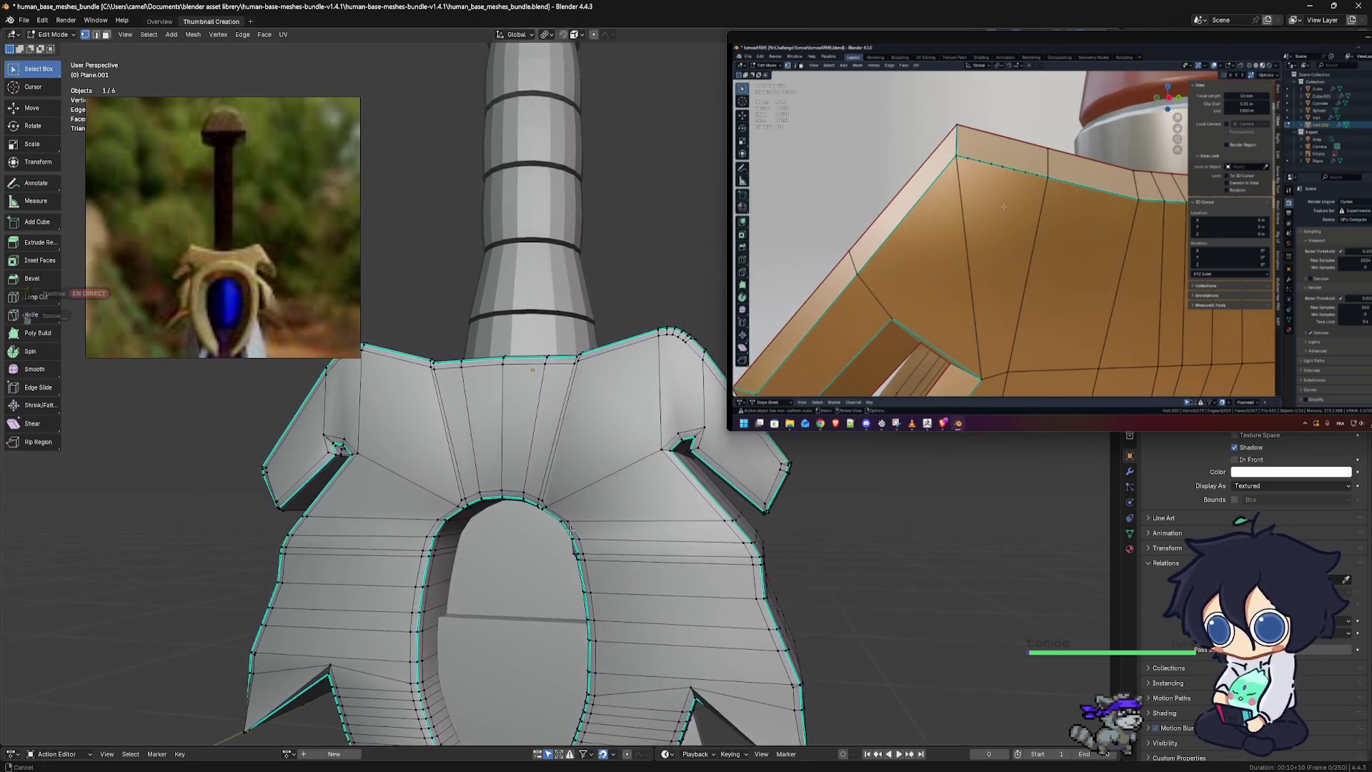
scroll(533, 522, "up", 2)
mouse_move(534, 522)
middle_mouse_down()
mouse_move(664, 563)
mouse_move(579, 529)
middle_mouse_up()
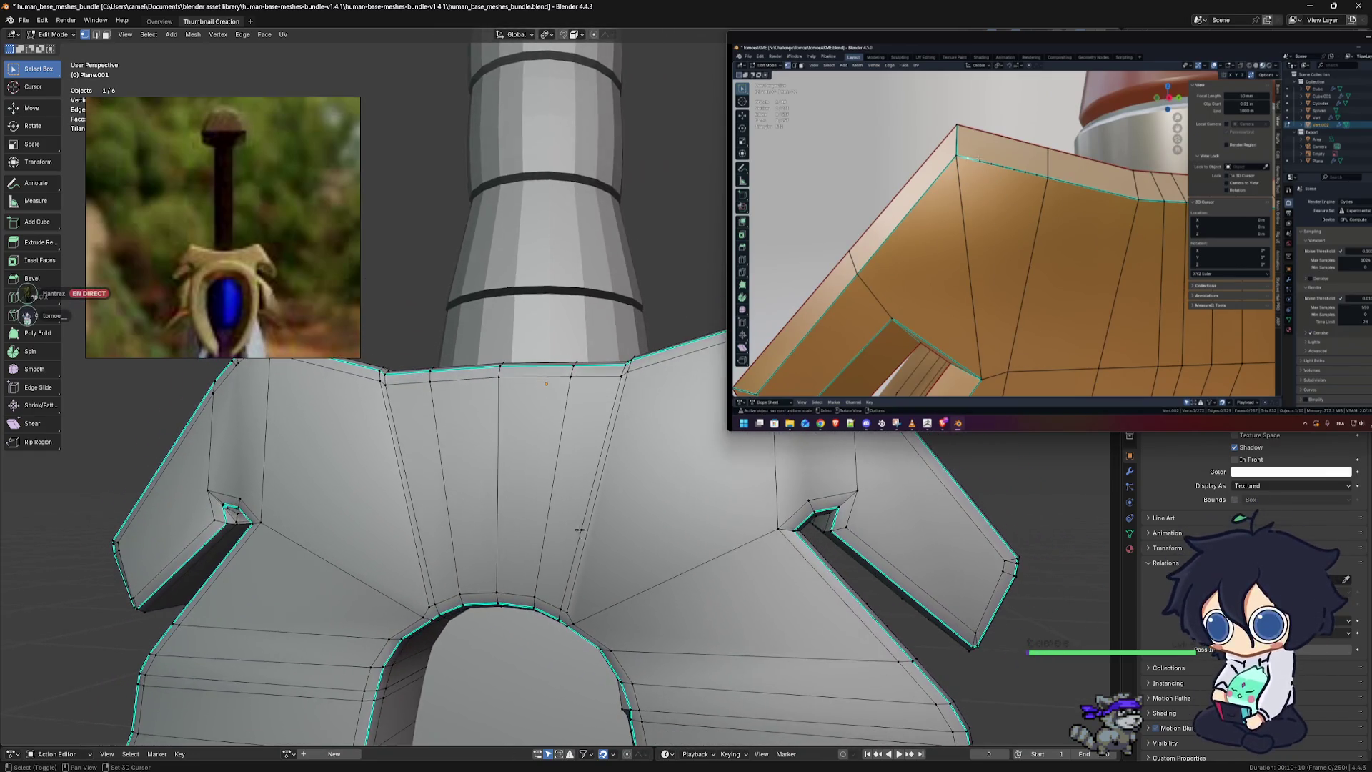
left_click_drag(231, 108, 240, 65)
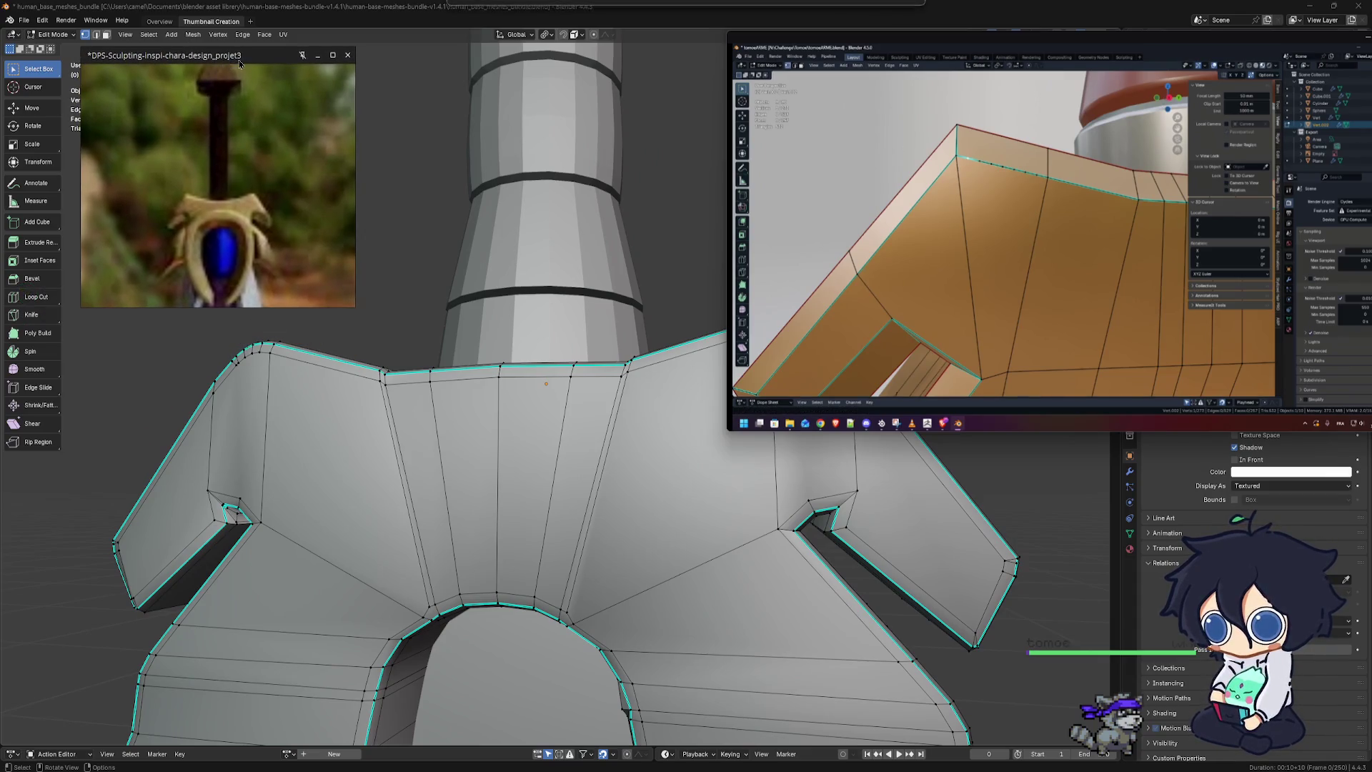
middle_click_drag(572, 517, 560, 494)
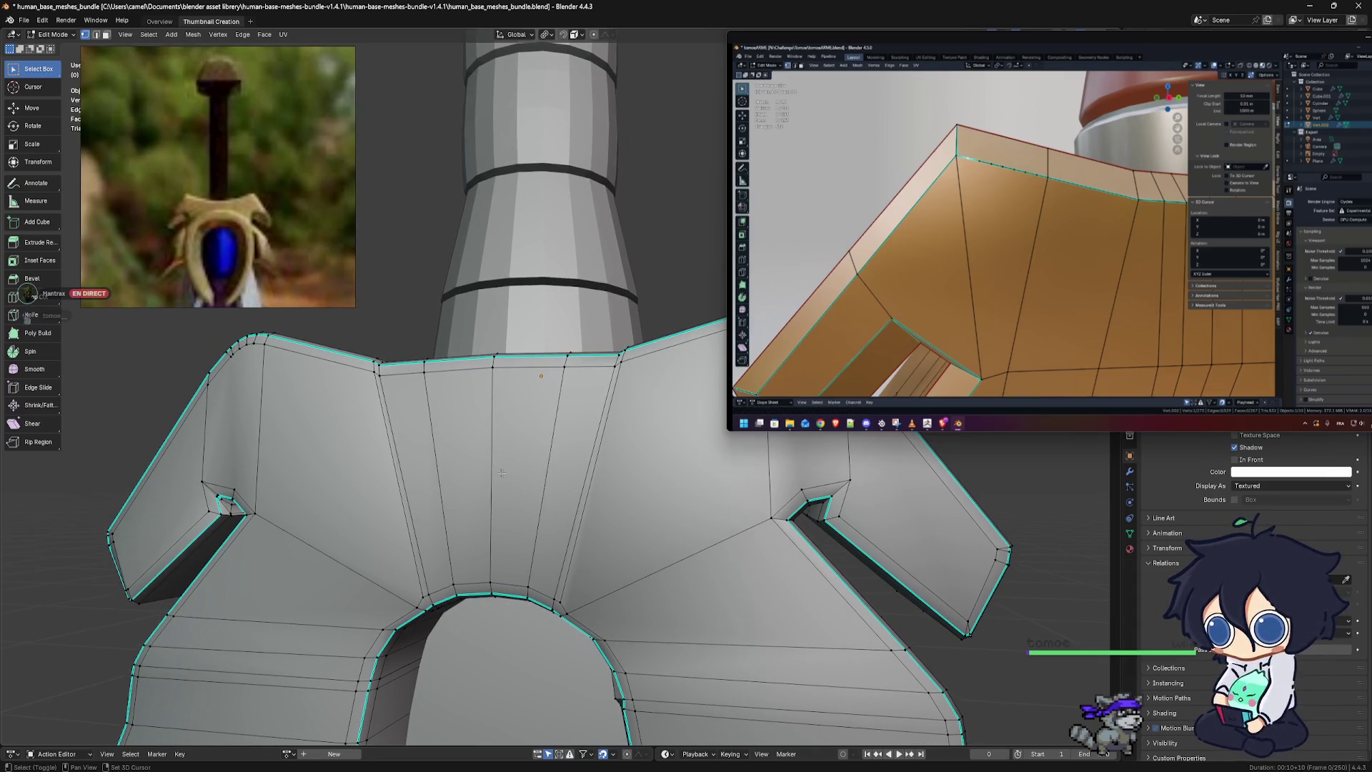
left_click(374, 371, "shift")
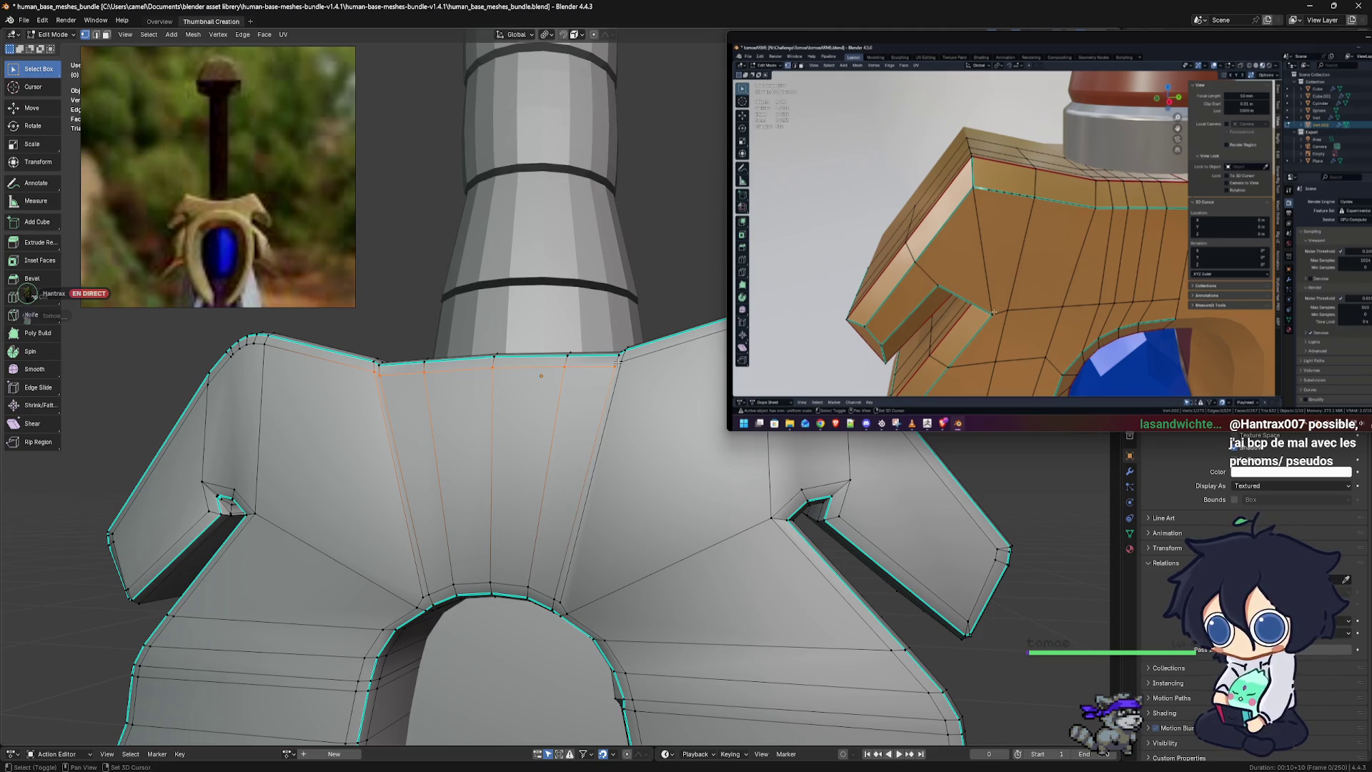
Orbit and zoom in closely on the selected edges around the arch
middle_click_drag(629, 360, 431, 447)
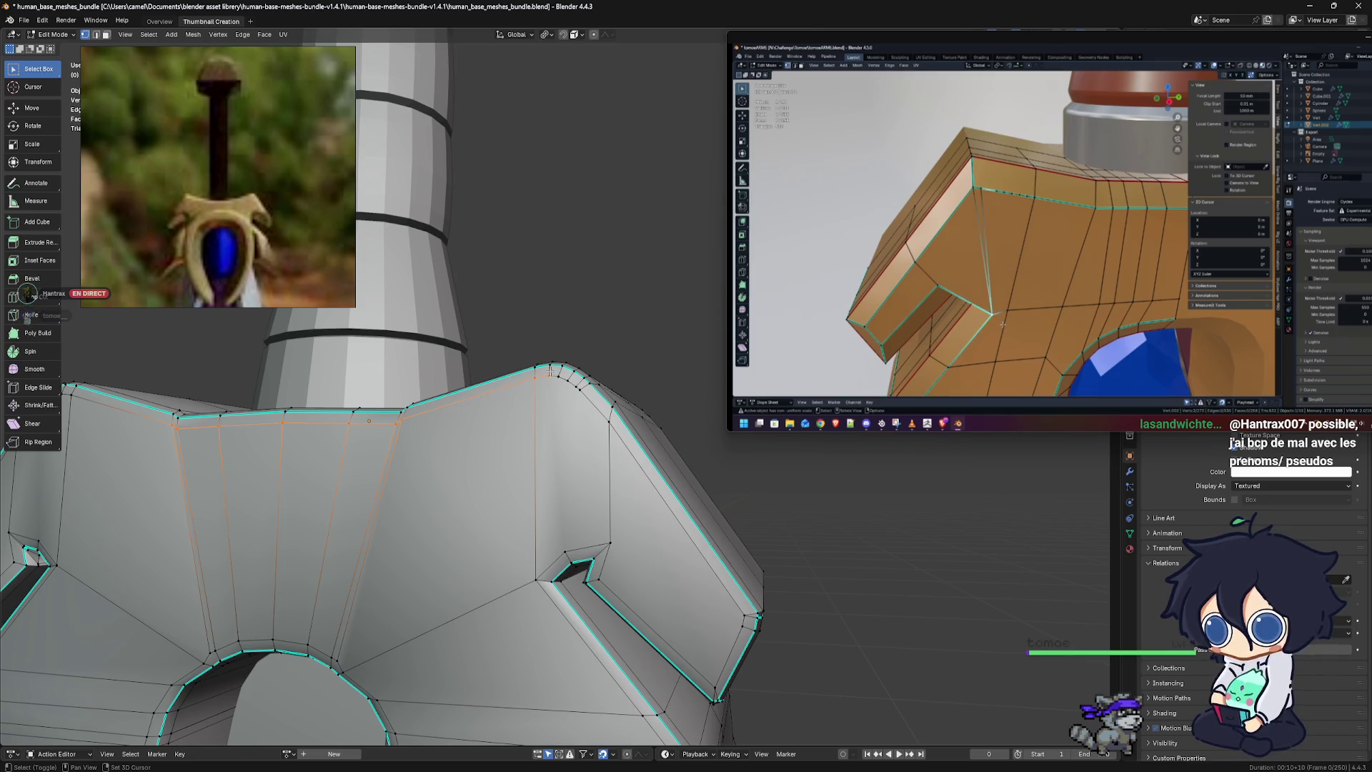
middle_click_drag(486, 436, 571, 438)
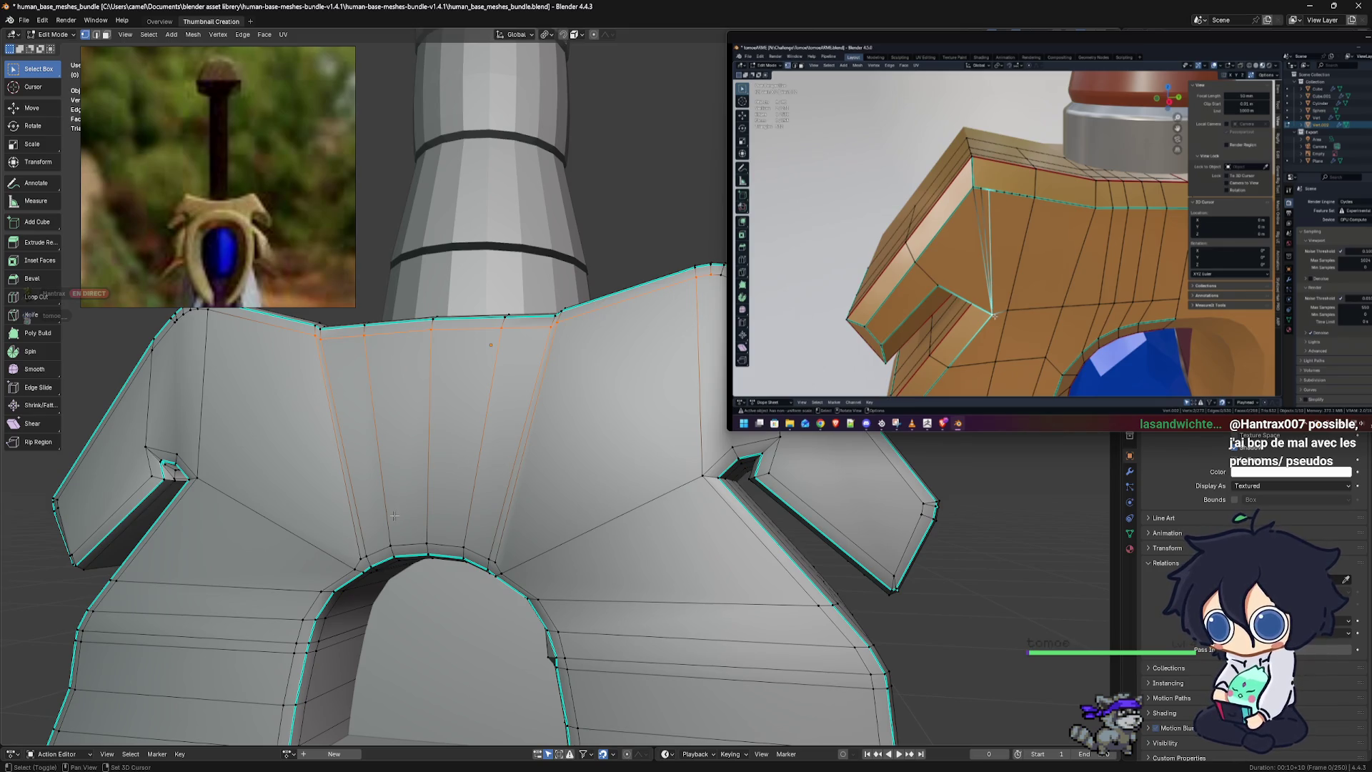
mouse_move(394, 516)
middle_mouse_down("ctrl")
mouse_move(531, 490)
mouse_move(385, 613)
middle_mouse_up("ctrl")
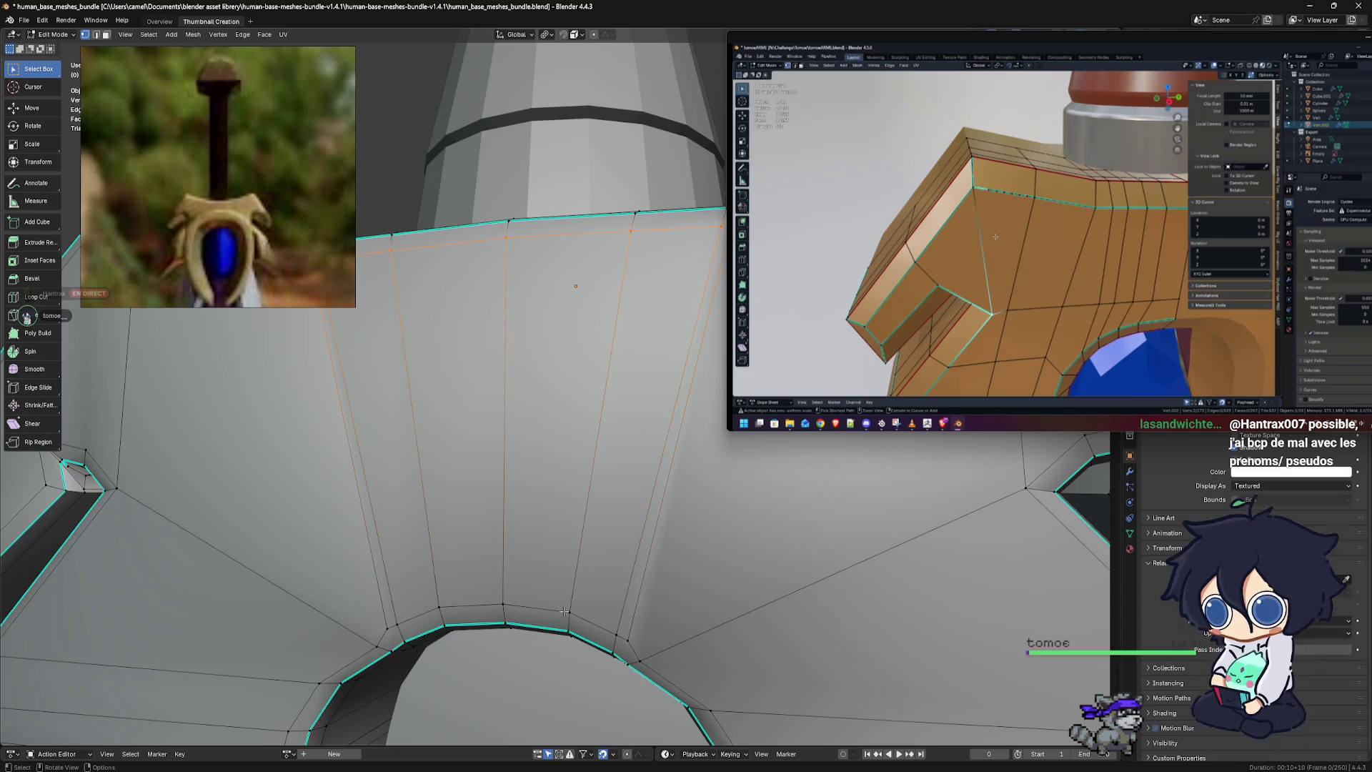
scroll(497, 588, "down", 5)
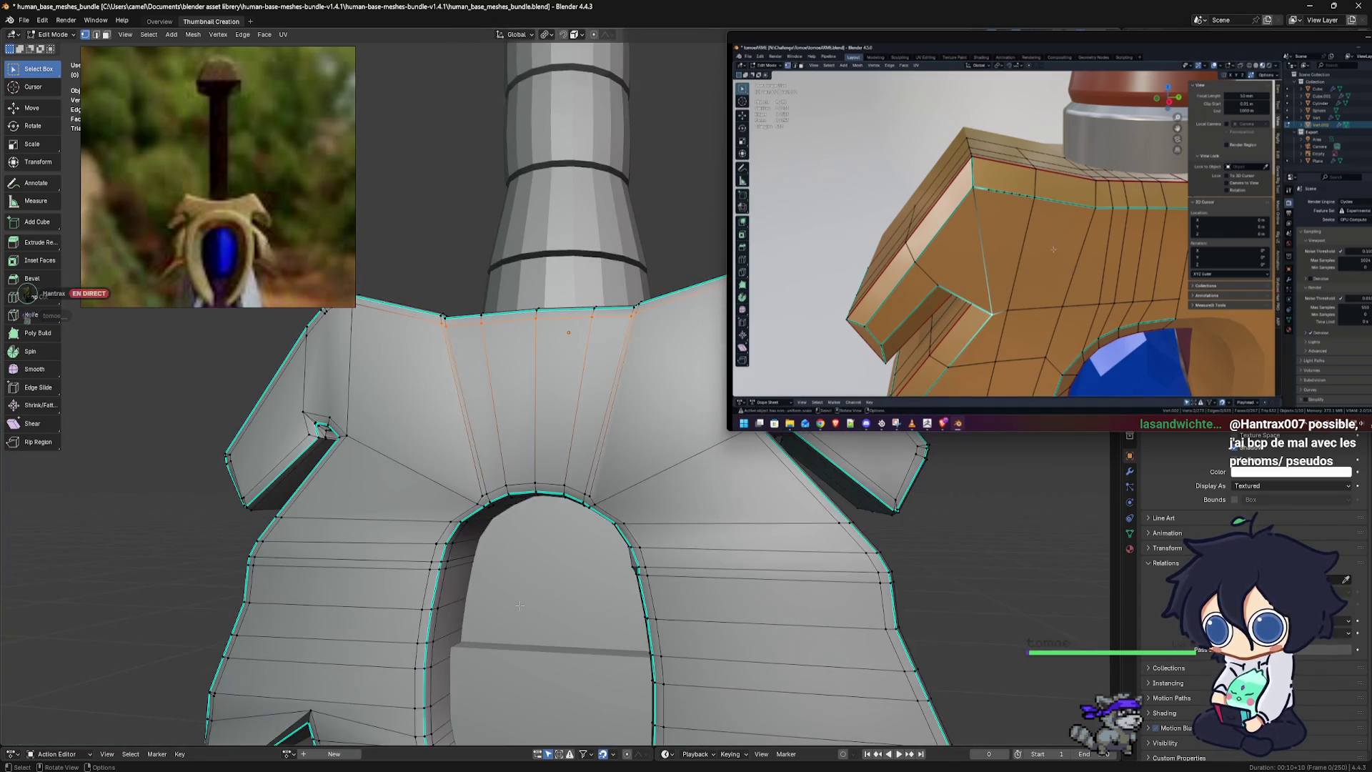
middle_click_drag(543, 546, 488, 576)
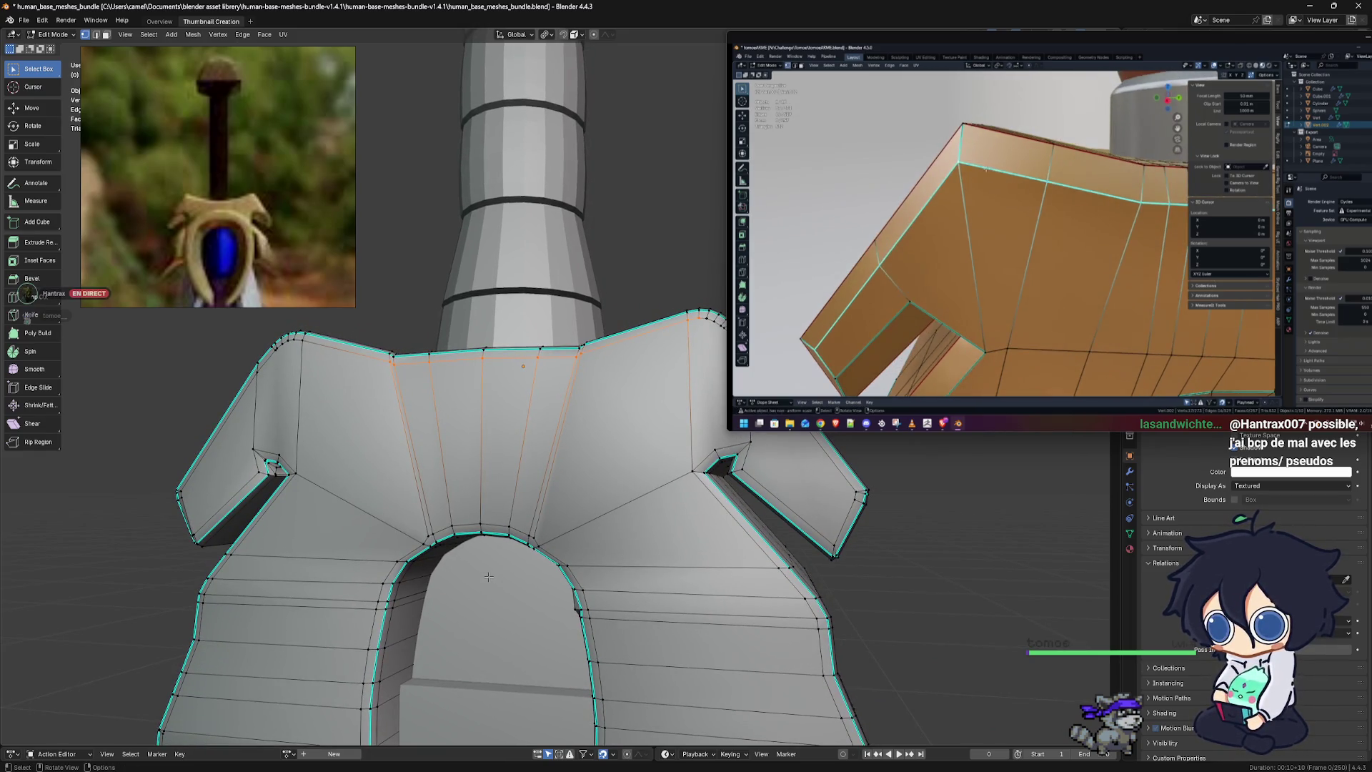
mouse_move(488, 576)
middle_mouse_down("ctrl")
mouse_move(503, 480)
mouse_move(525, 502)
mouse_move(468, 503)
mouse_move(617, 508)
mouse_move(507, 500)
middle_mouse_up("ctrl")
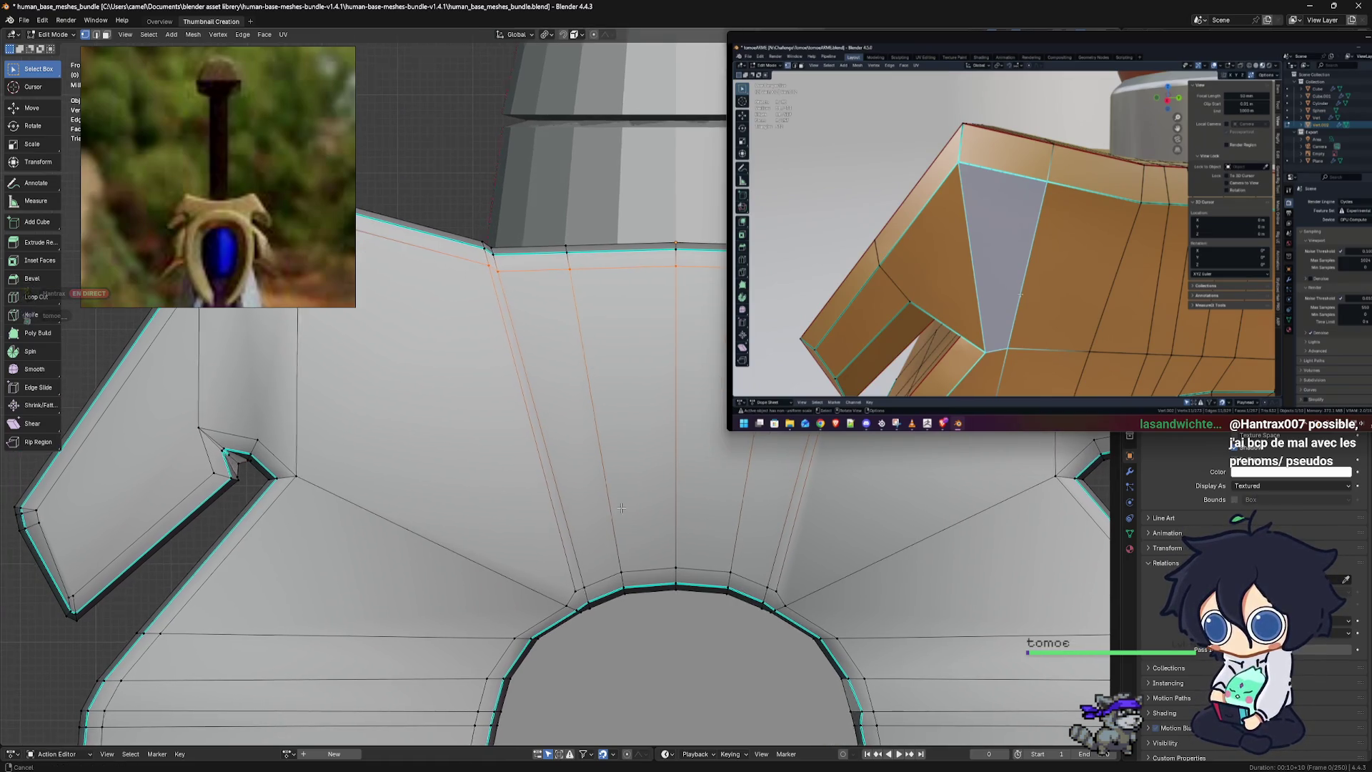
scroll(507, 500, "up", 3)
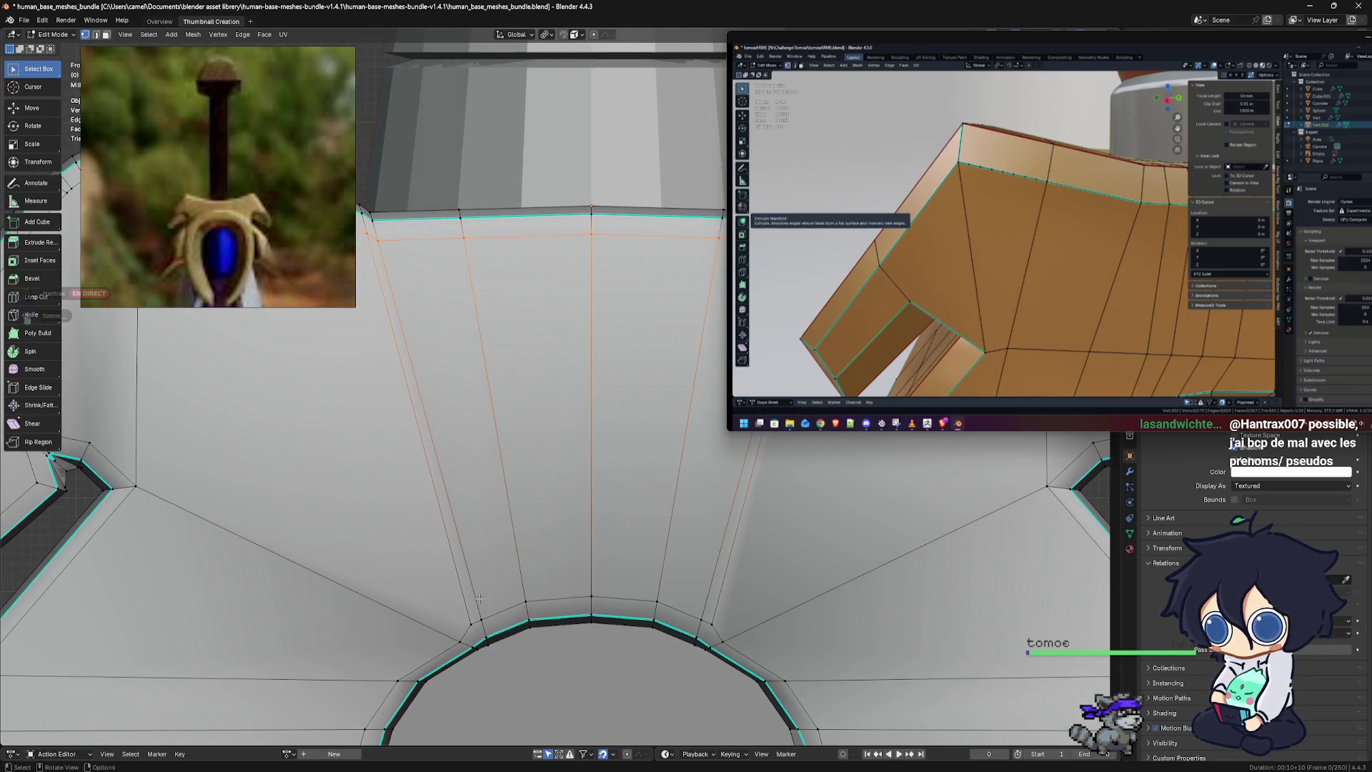
left_click(473, 611, "shift")
mouse_move(496, 606)
left_mouse_down()
mouse_move(519, 612)
mouse_move(545, 593)
left_mouse_up()
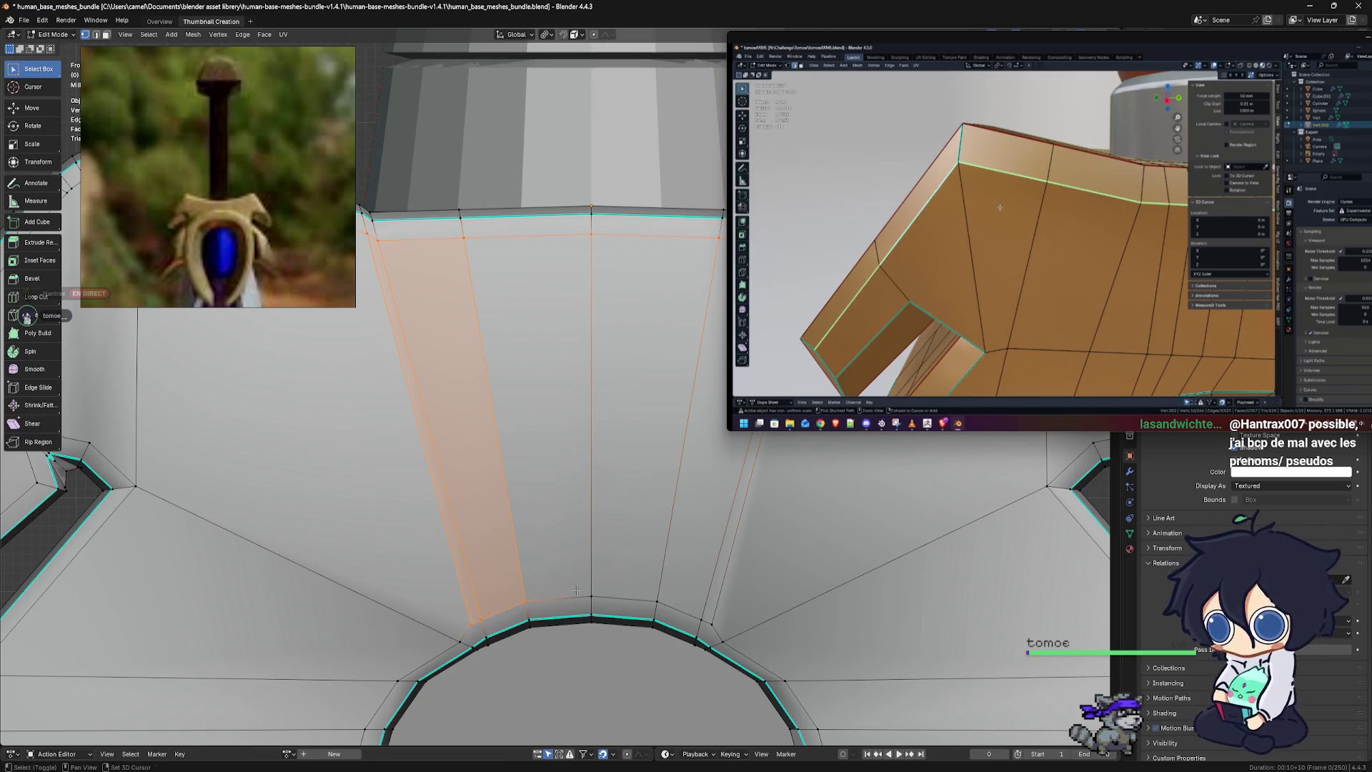
left_click_drag(686, 613, 729, 626)
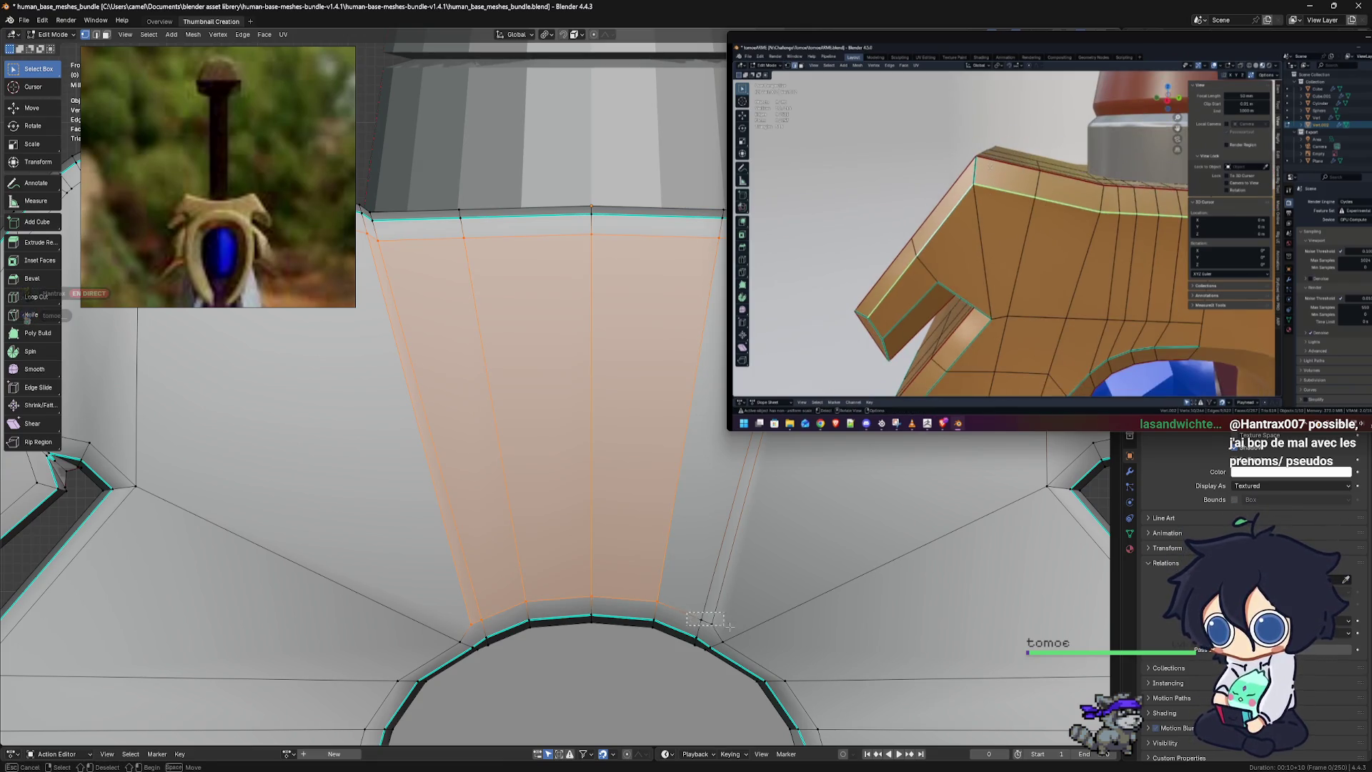
scroll(713, 619, "down", 4)
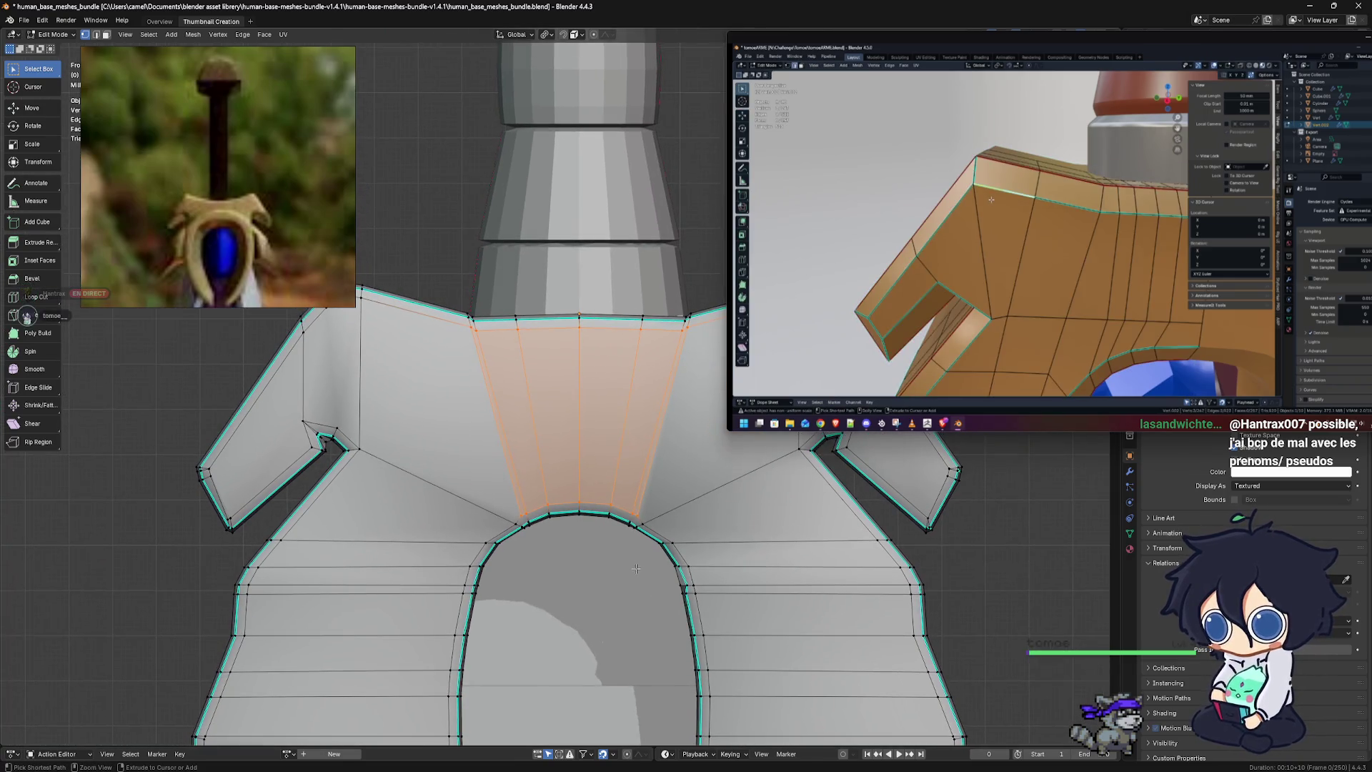
mouse_move(525, 441)
middle_mouse_down("ctrl")
mouse_move(551, 376)
mouse_move(456, 240)
middle_mouse_up("ctrl")
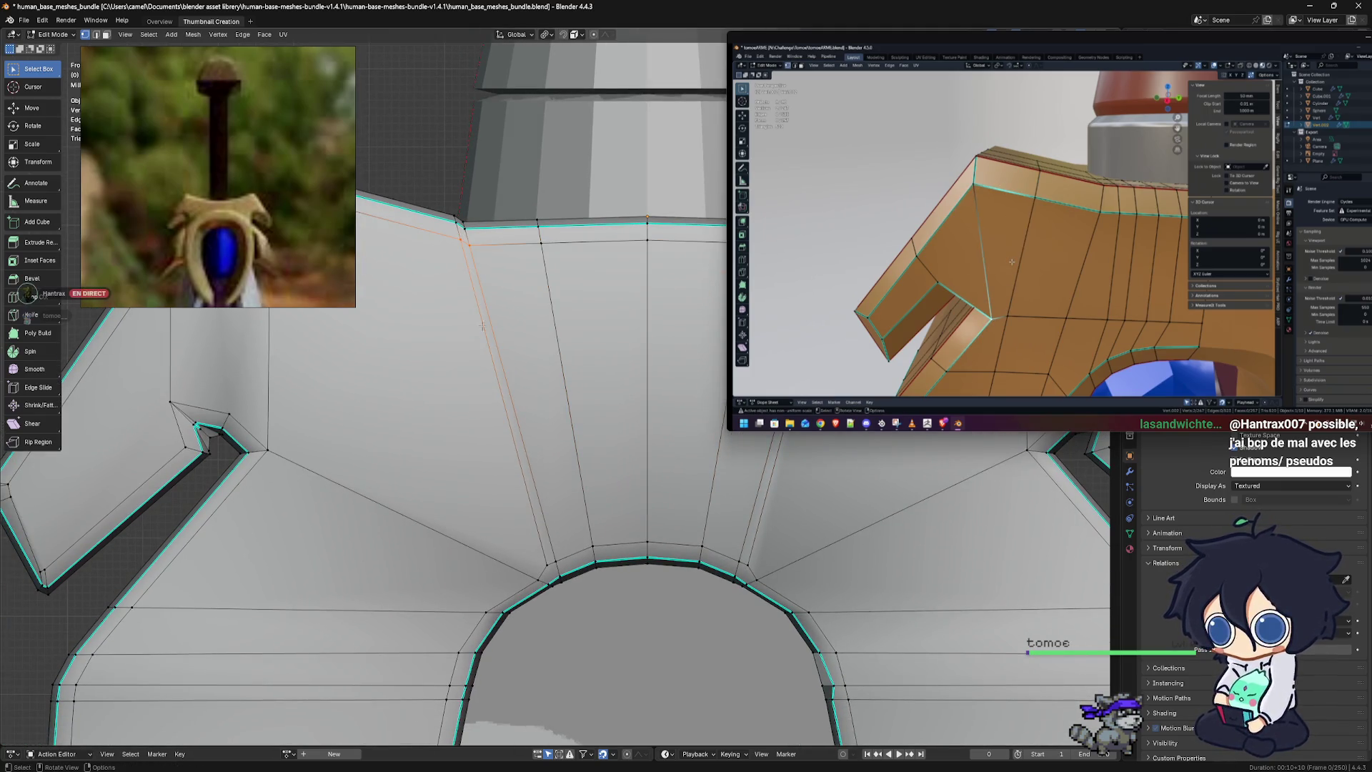
middle_click_drag(504, 359, 501, 248, "ctrl")
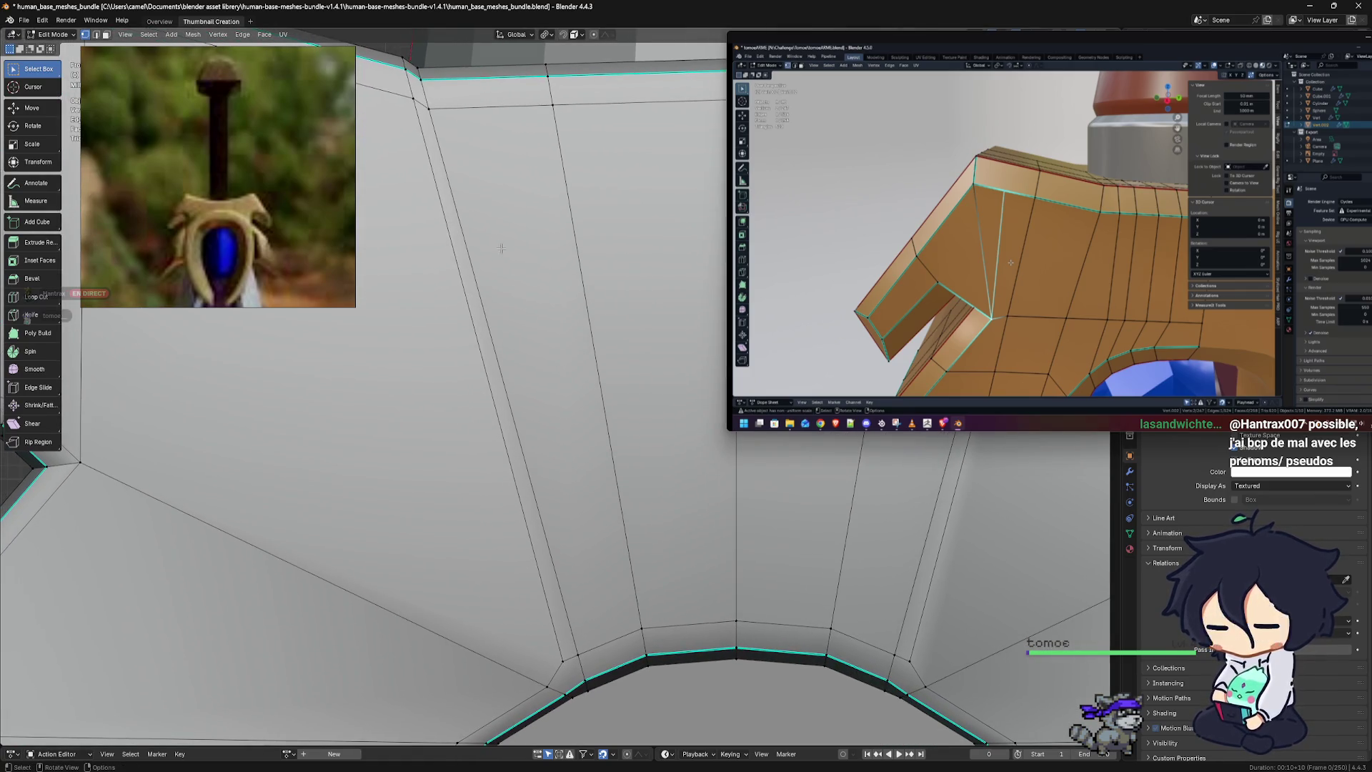
mouse_move(604, 338)
middle_mouse_down("ctrl")
mouse_move(664, 470)
mouse_move(506, 515)
mouse_move(407, 483)
mouse_move(608, 192)
middle_mouse_up("ctrl")
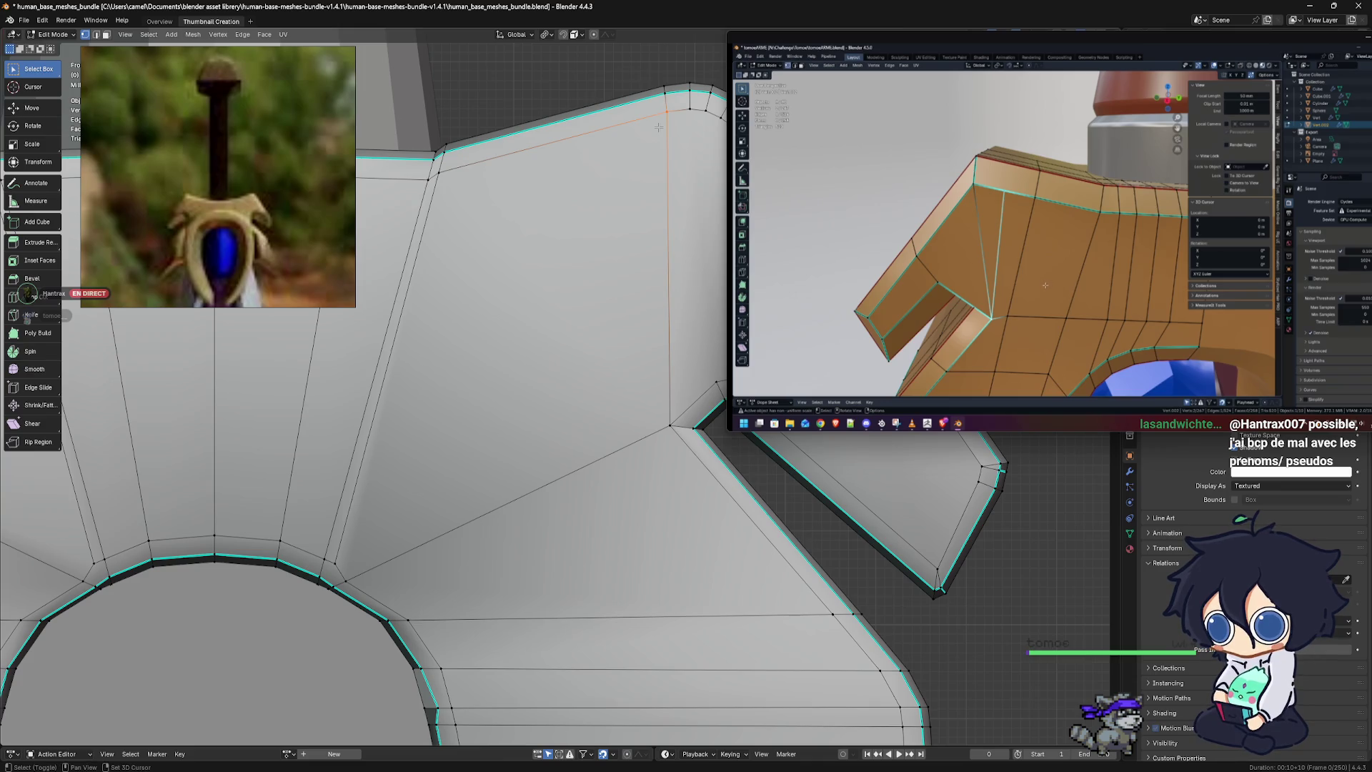
middle_click_drag(658, 128, 667, 93, "shift")
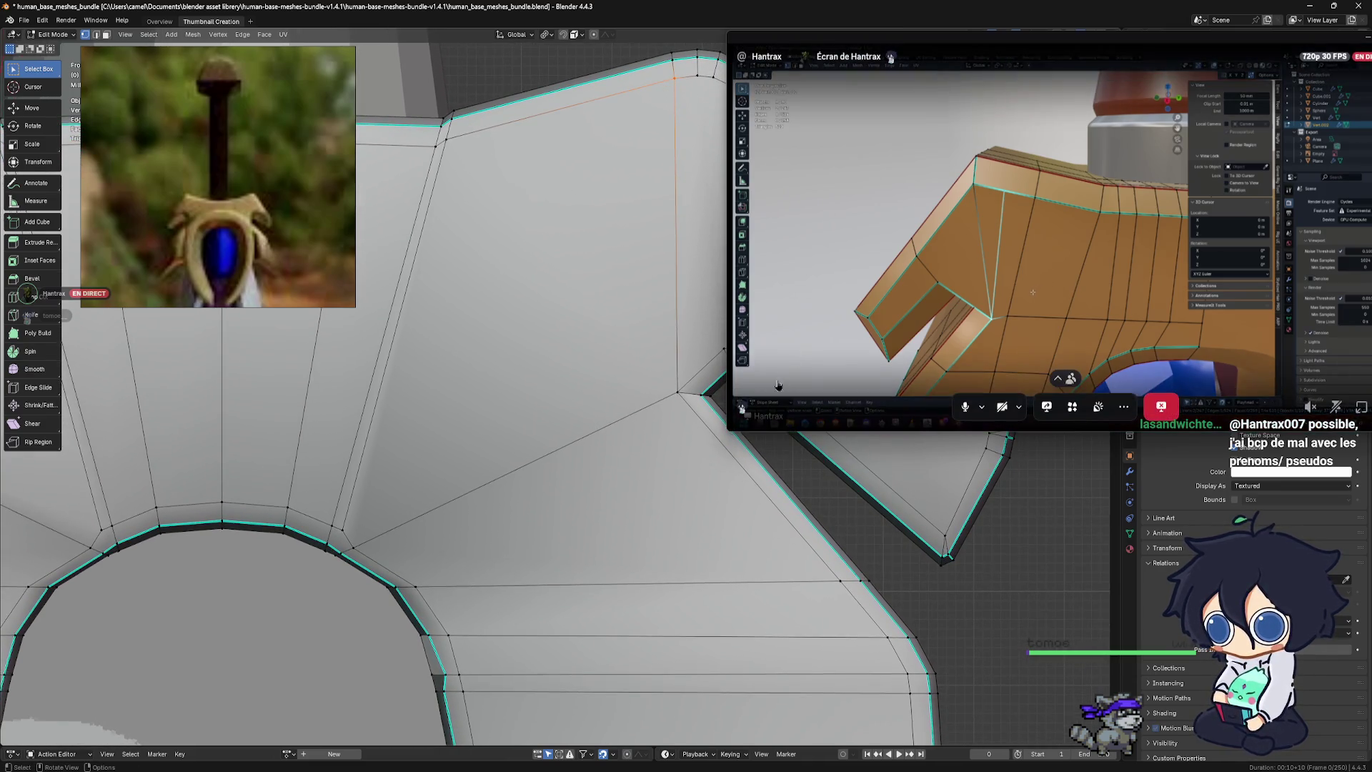
Shrink the stream preview and join the arch and top-corner vertices with a new edge
left_click_drag(728, 324, 1043, 323)
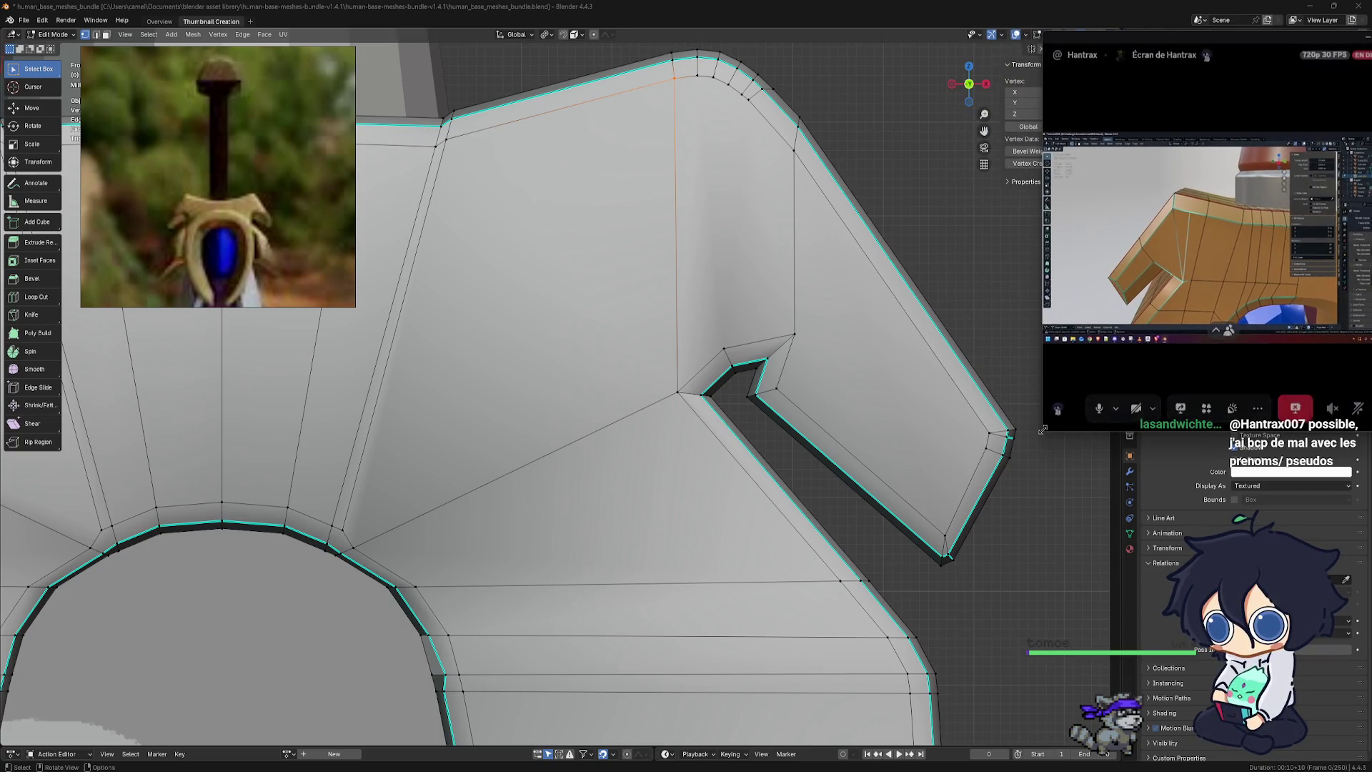
left_click_drag(1044, 428, 1041, 252)
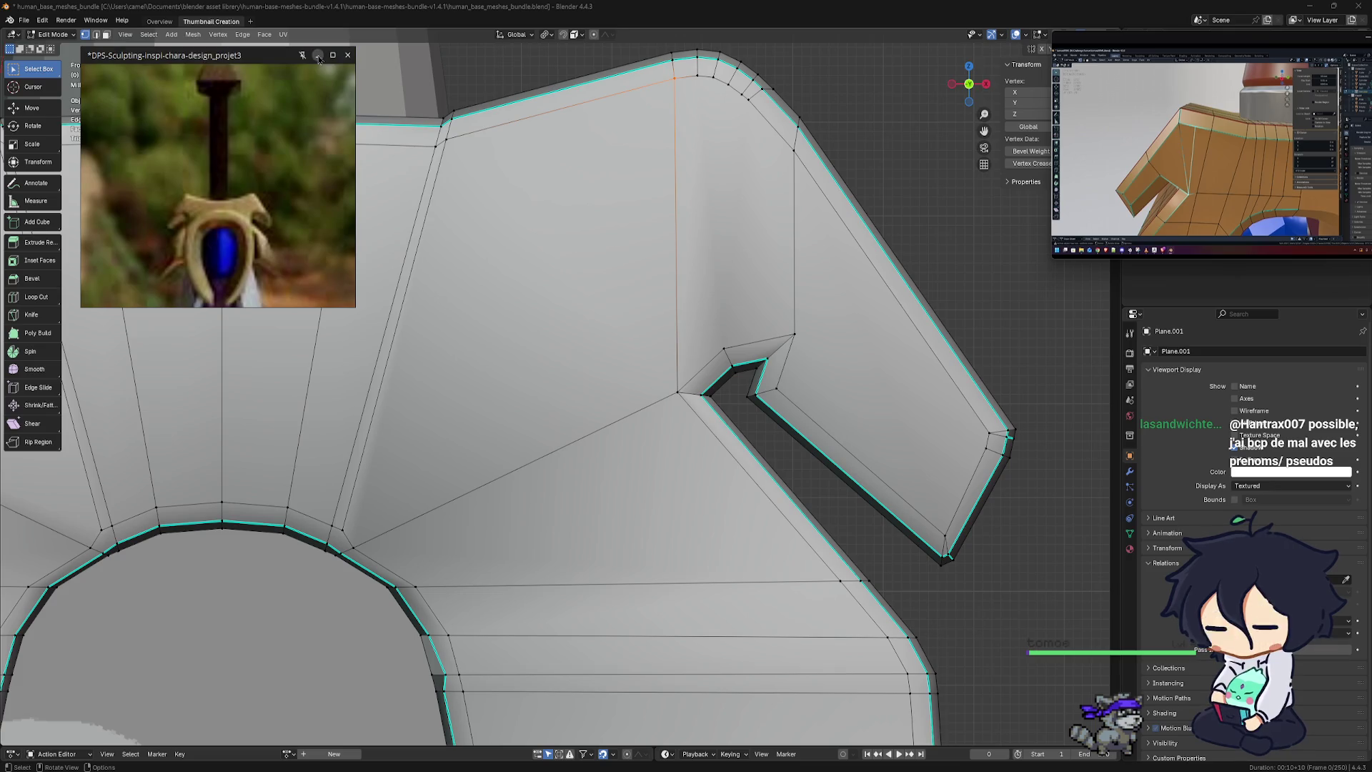
middle_click_drag(778, 212, 878, 240, "shift")
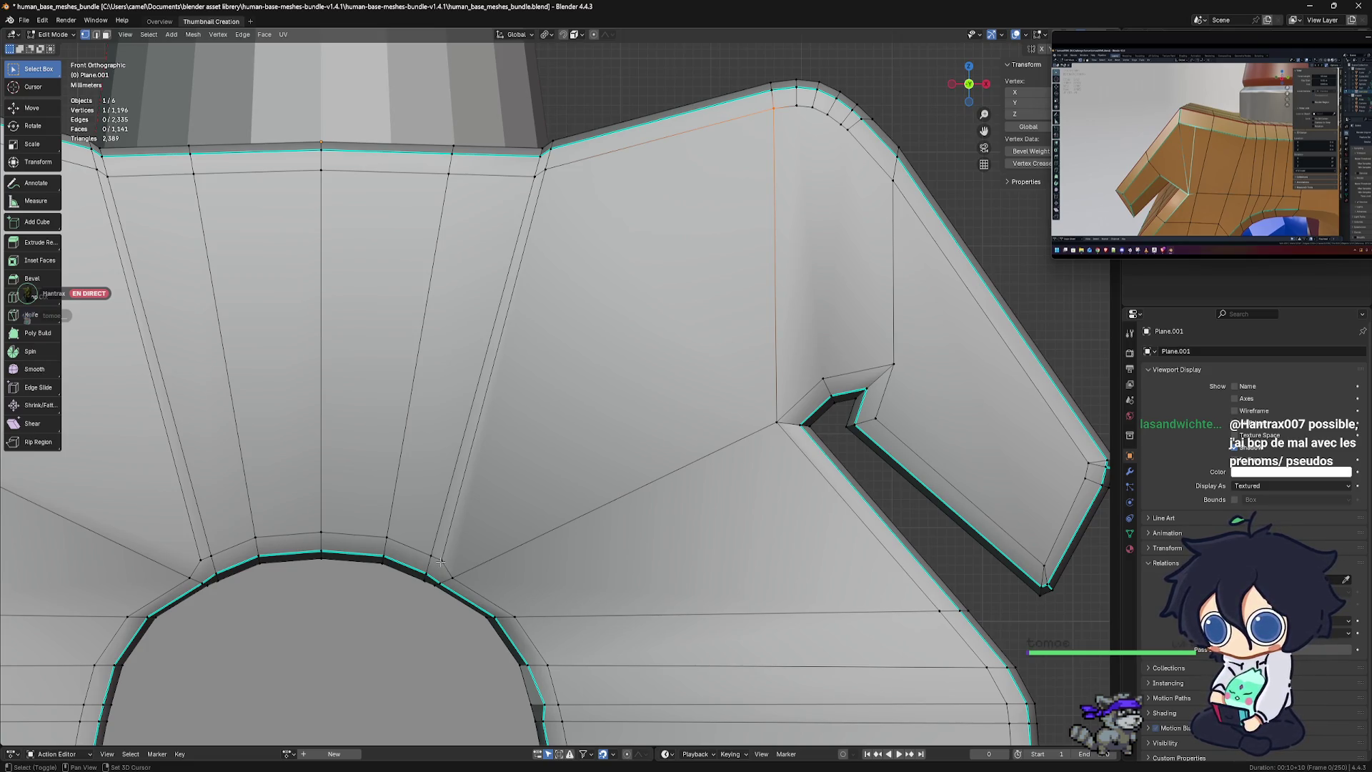
scroll(456, 564, "up", 2)
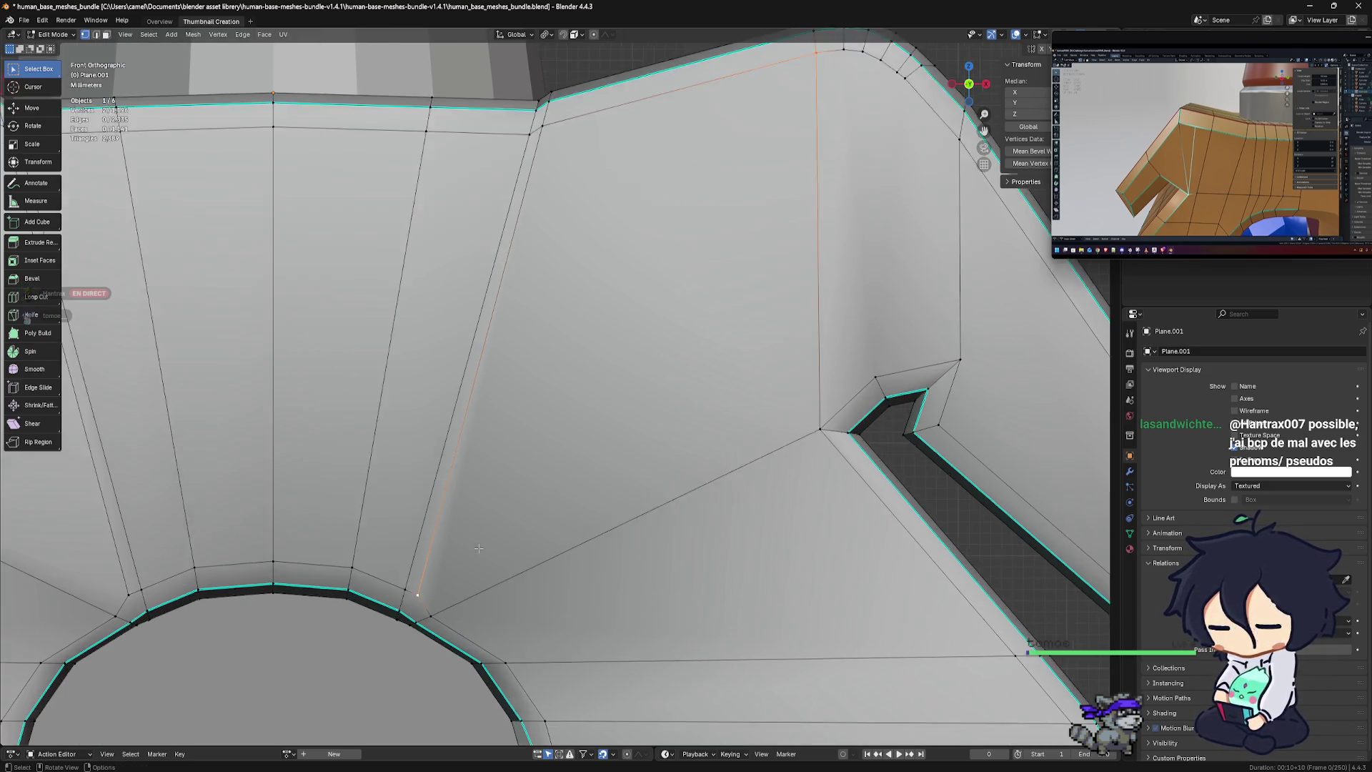
key("f")
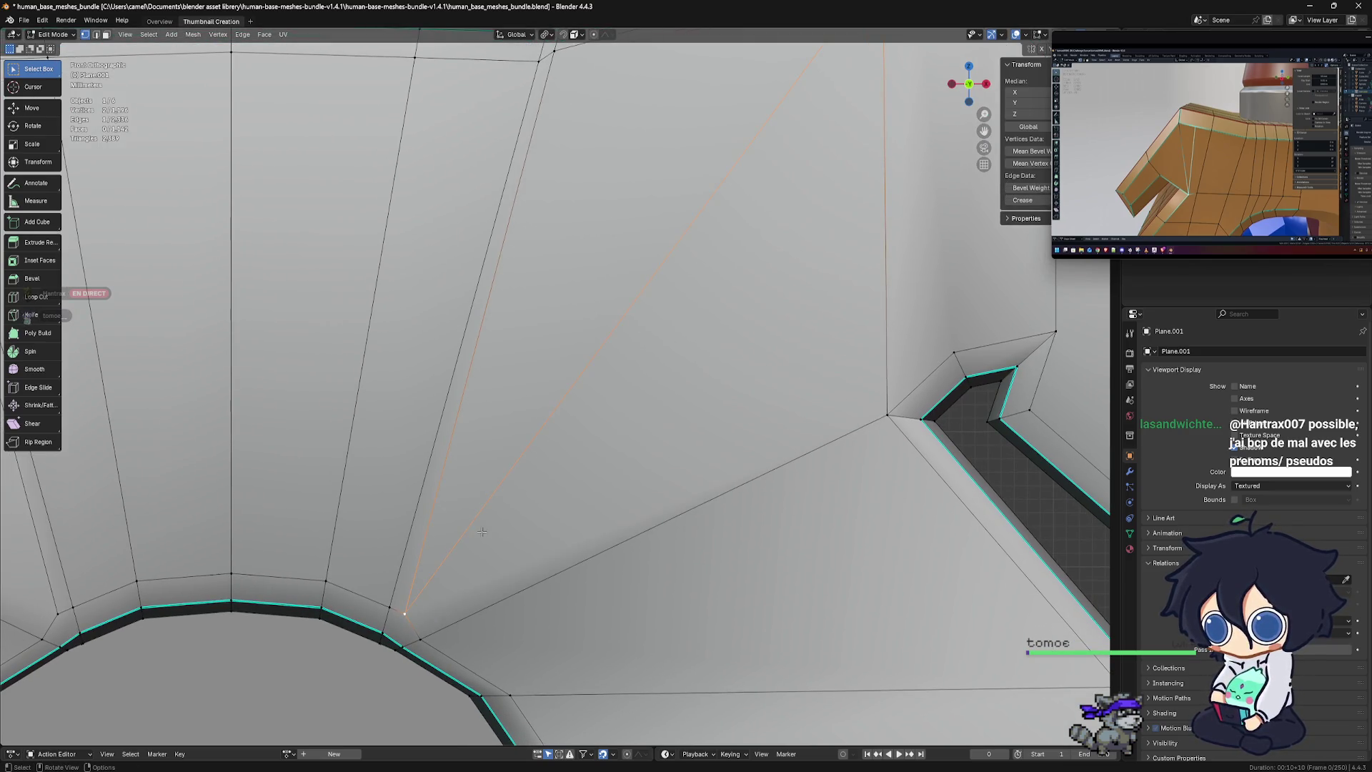
scroll(486, 536, "down", 4)
mouse_move(538, 537)
middle_mouse_down()
mouse_move(568, 538)
mouse_move(581, 589)
mouse_move(687, 567)
middle_mouse_up()
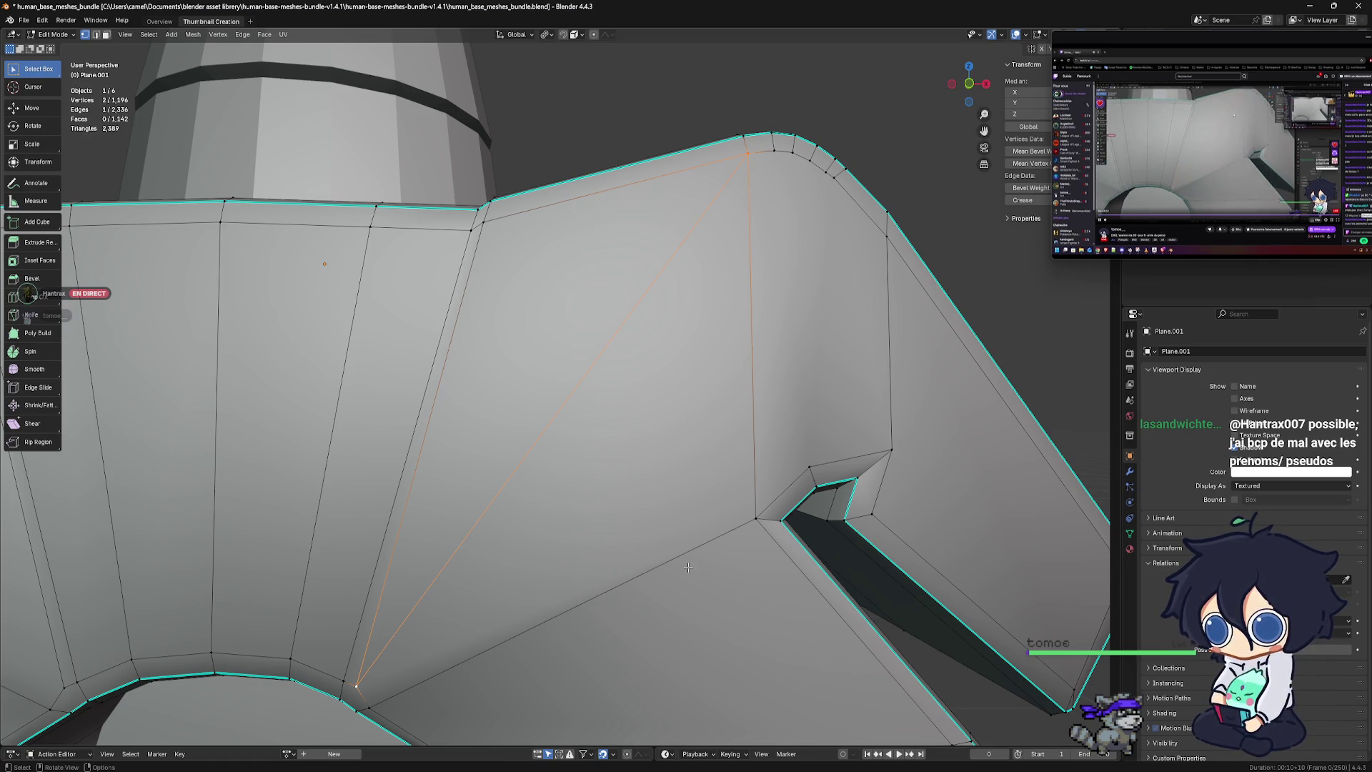
Connect several top rim vertices to the notch corner vertex with new edges
mouse_move(696, 565)
middle_mouse_down()
mouse_move(611, 336)
mouse_move(707, 565)
middle_mouse_up()
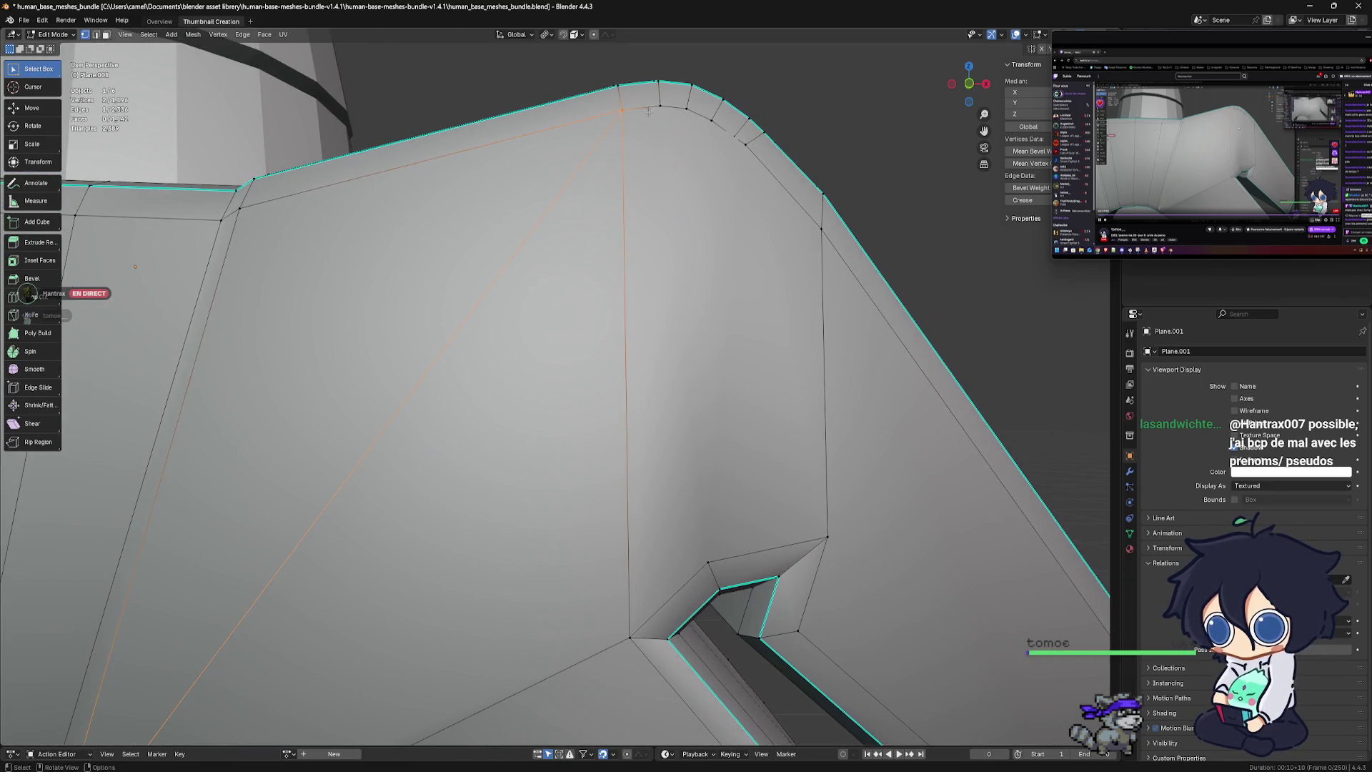
left_click(712, 571, "shift")
left_click(628, 637, "shift")
key("j")
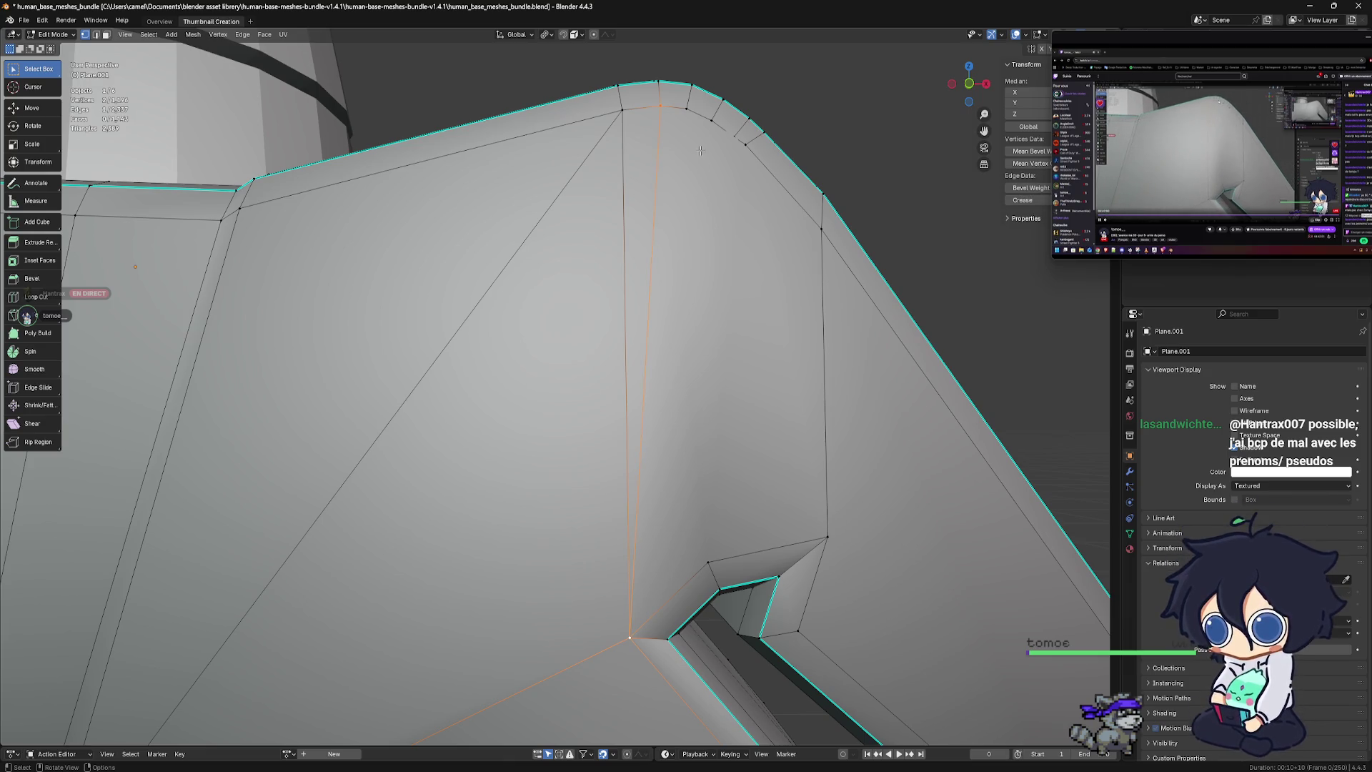
left_click(687, 110)
left_click(633, 638, "shift")
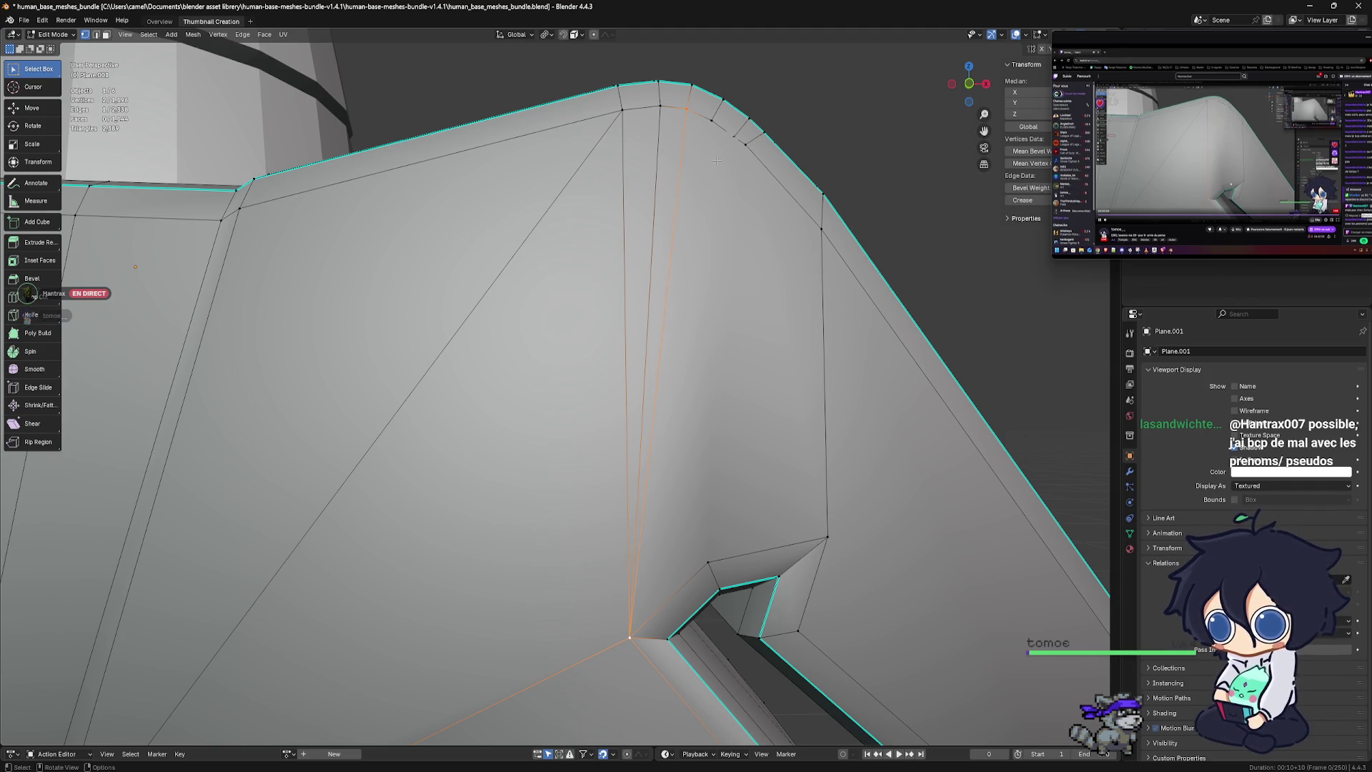
left_click(711, 120)
left_click(629, 635, "shift")
left_click(630, 639, "shift")
left_click(630, 638, "shift")
key("j")
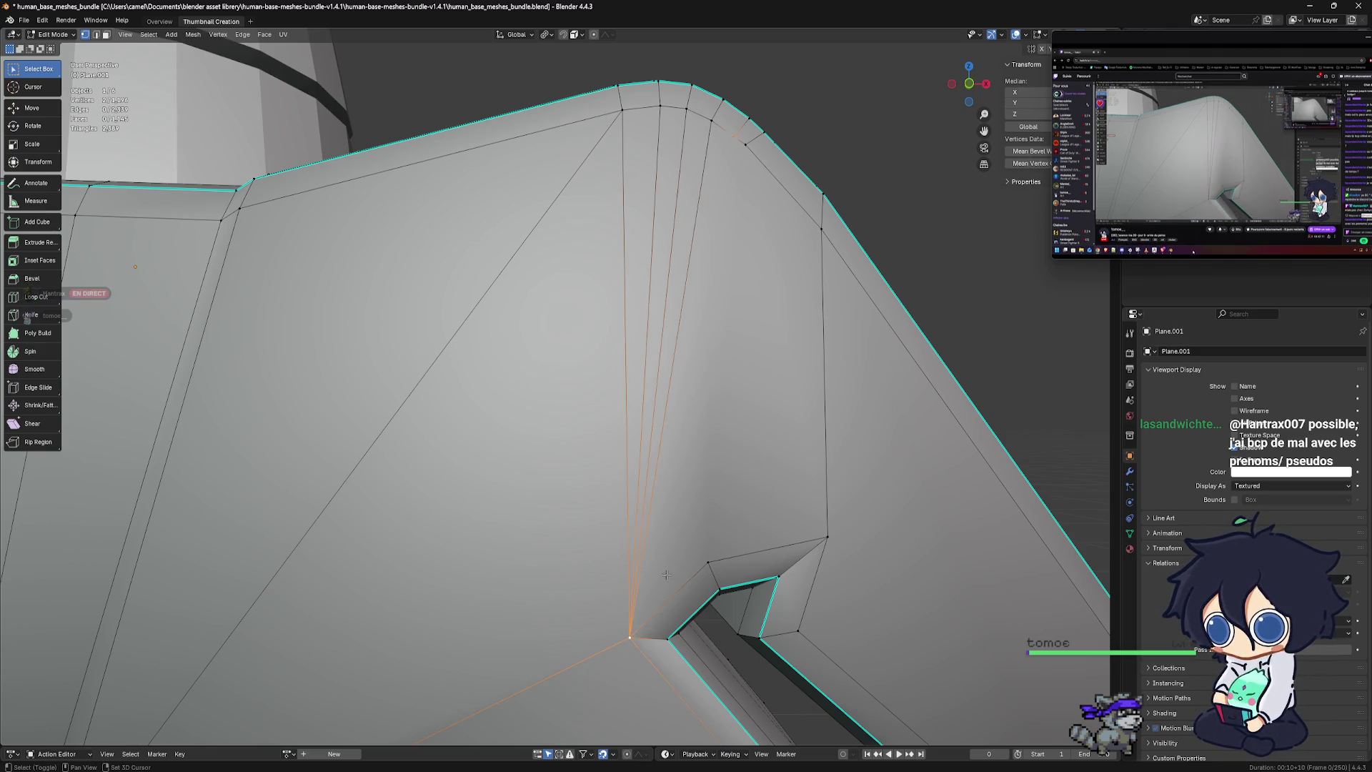
Join two more rim vertices, including the outer right-edge one, to the notch corner
left_click(744, 147)
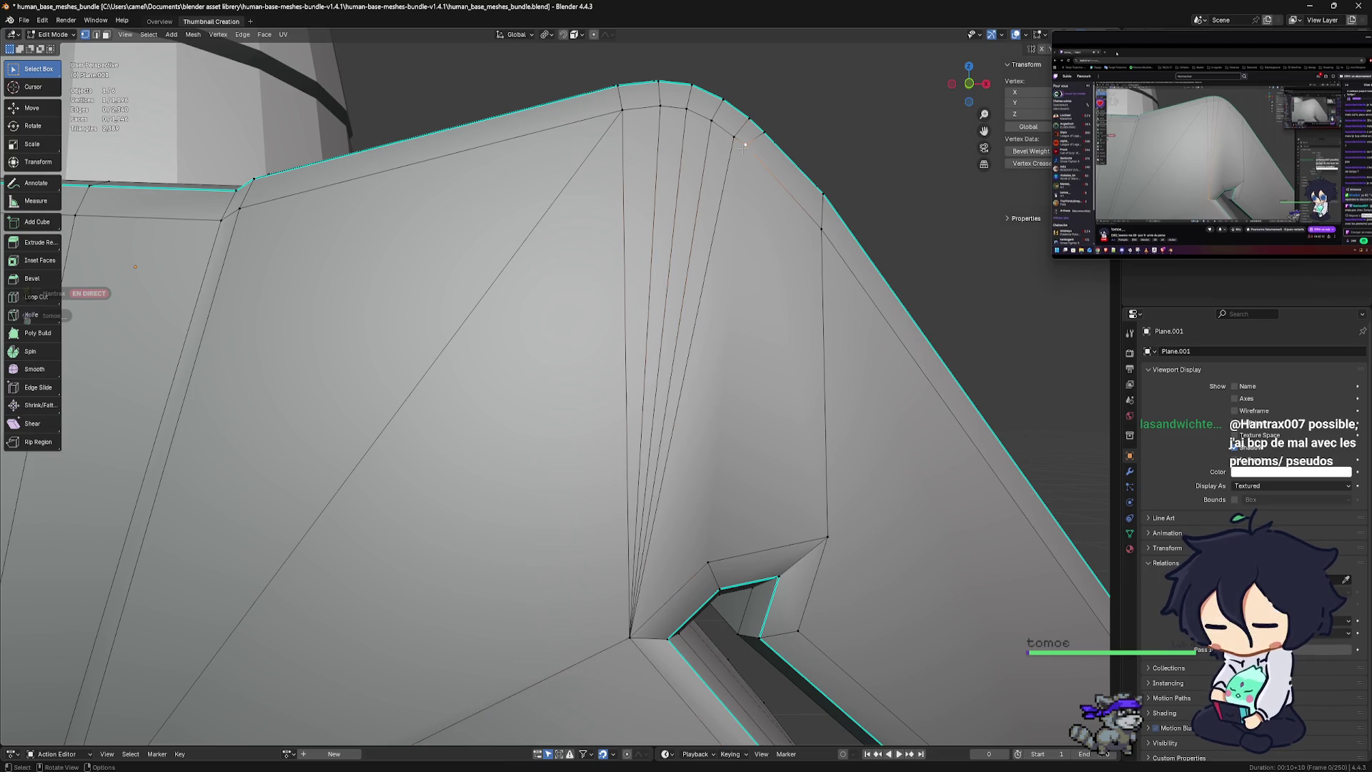
left_click(630, 638, "shift")
key("j")
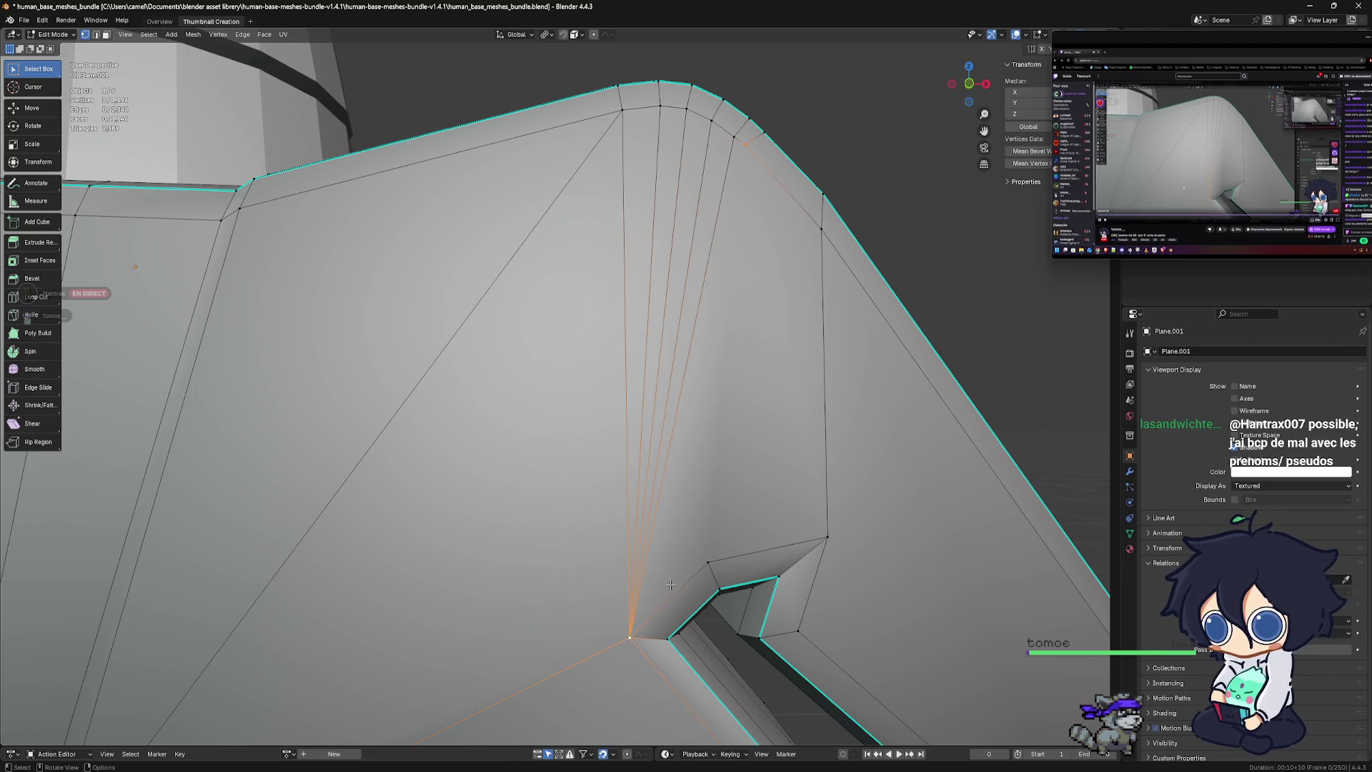
left_click(821, 229)
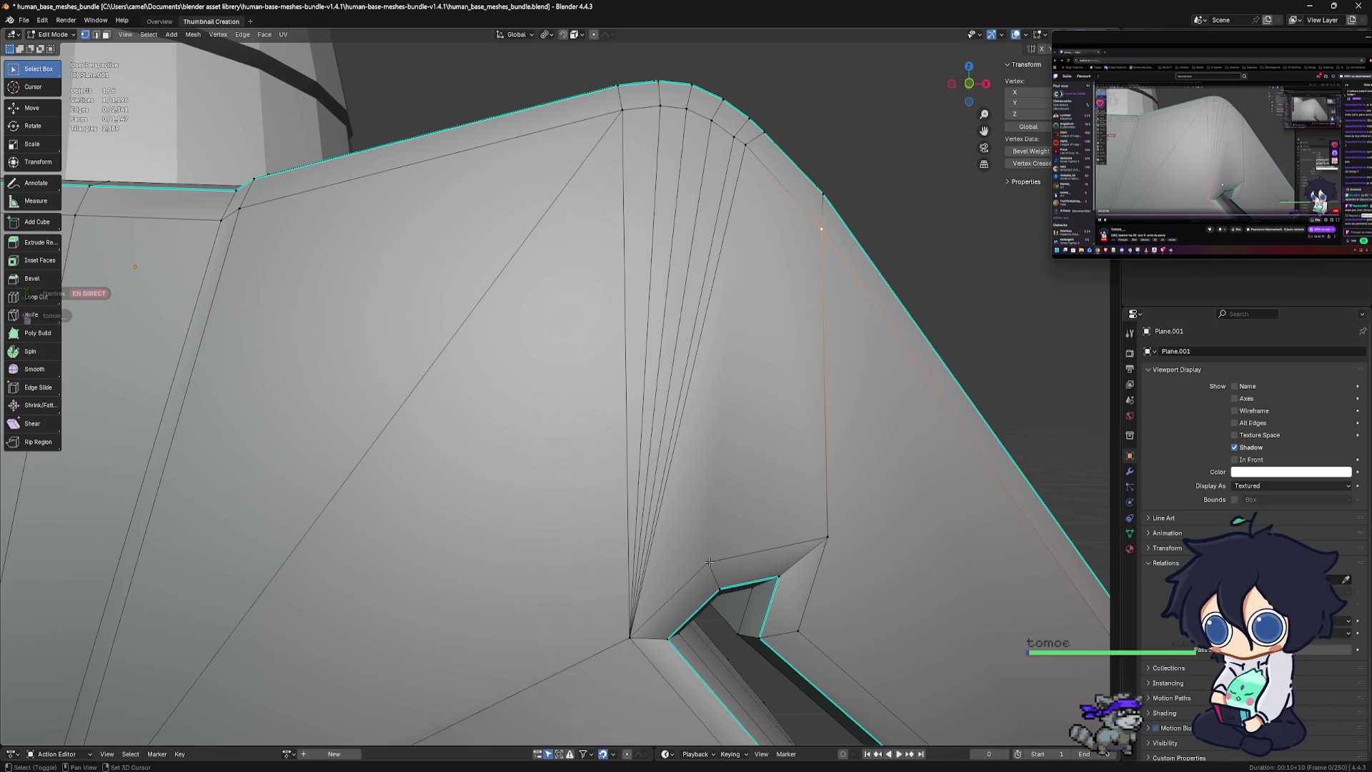
key("j")
scroll(740, 498, "down", 4)
mouse_move(740, 498)
middle_mouse_down()
mouse_move(721, 507)
mouse_move(629, 443)
middle_mouse_up()
scroll(721, 506, "down", 3)
scroll(723, 498, "up", 3)
scroll(697, 498, "up", 3)
Undo the last join and reconnect the notch's upper vertex to the top rim
key("ctrl+z")
key("ctrl+z")
key("ctrl+z")
key("ctrl+z")
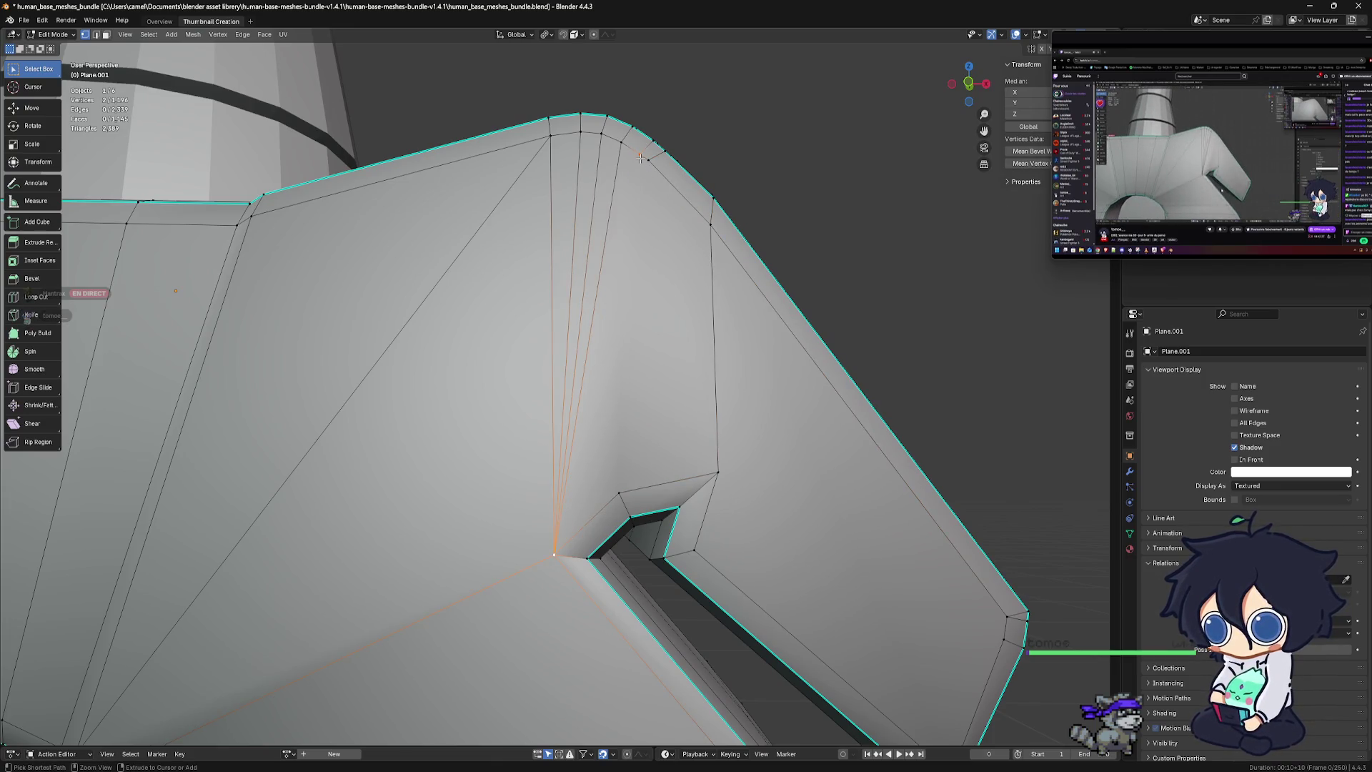
key("ctrl+z")
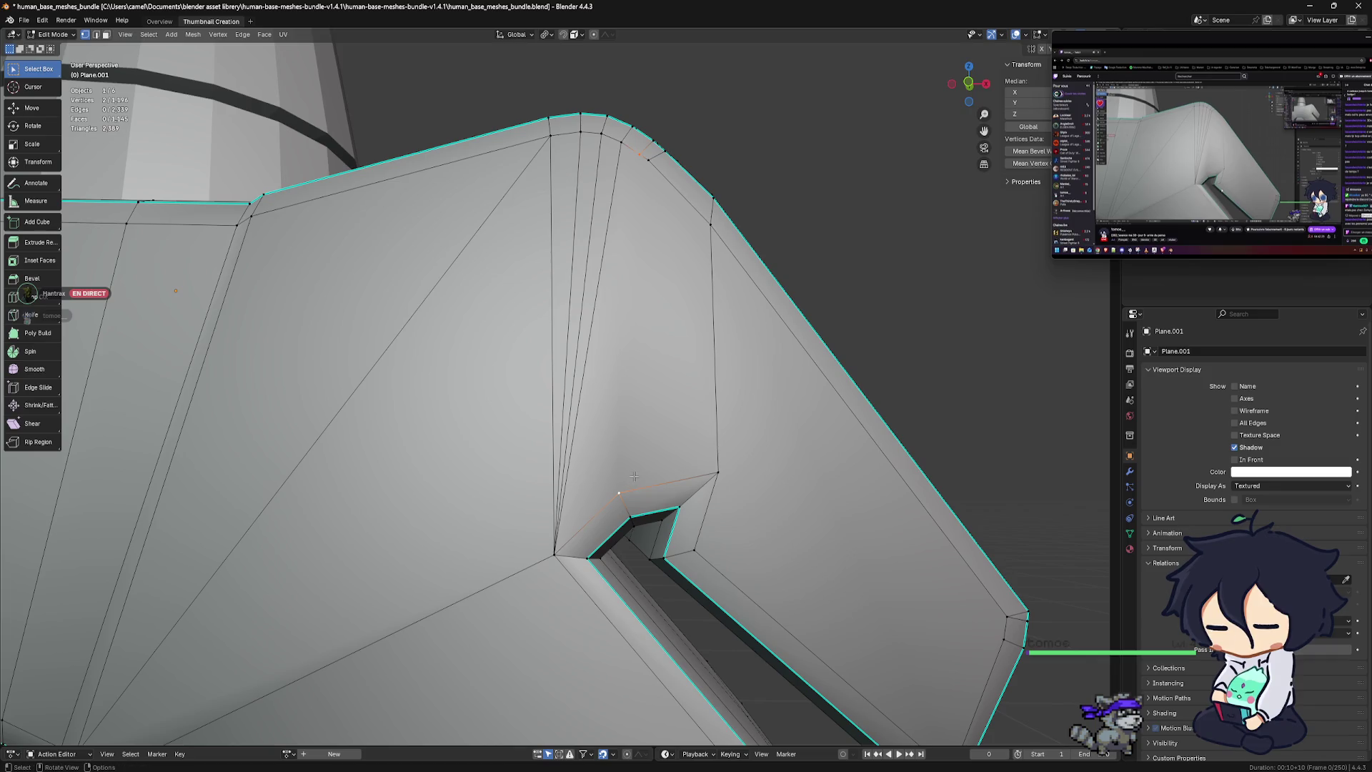
key("j")
left_click(645, 161)
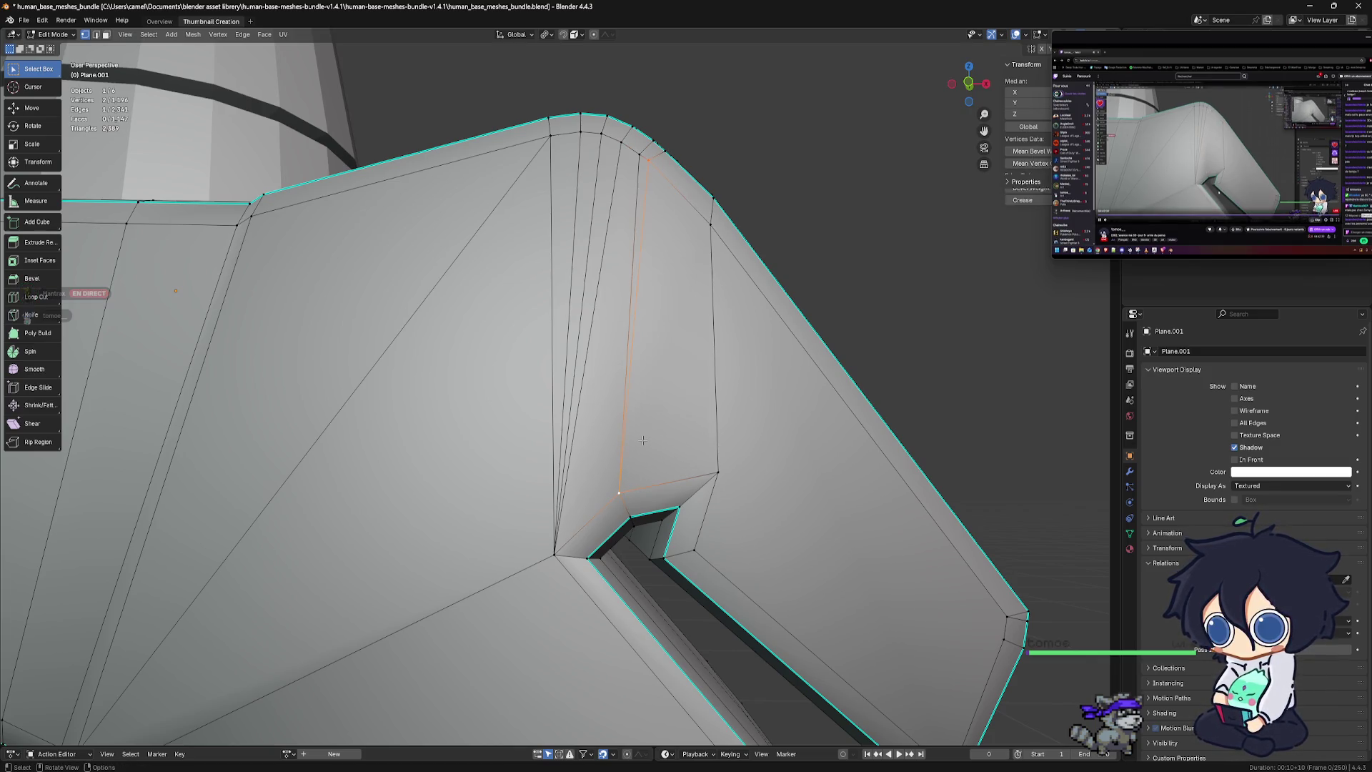
left_click(710, 226)
left_click(619, 492, "shift")
scroll(637, 465, "down", 5)
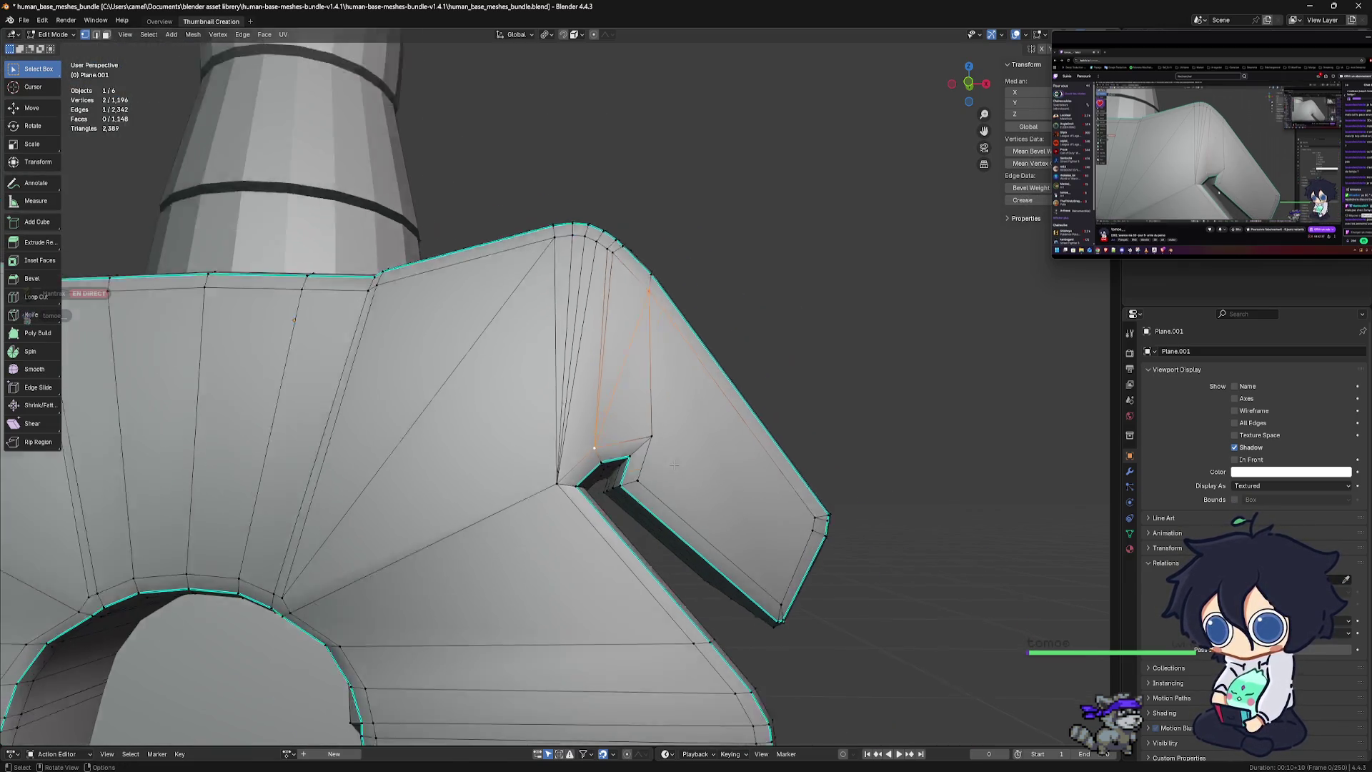
Return to Object Mode and view the sword from side, front and perspective
key("ctrl+Tab")
left_click(616, 473)
scroll(617, 473, "down", 8)
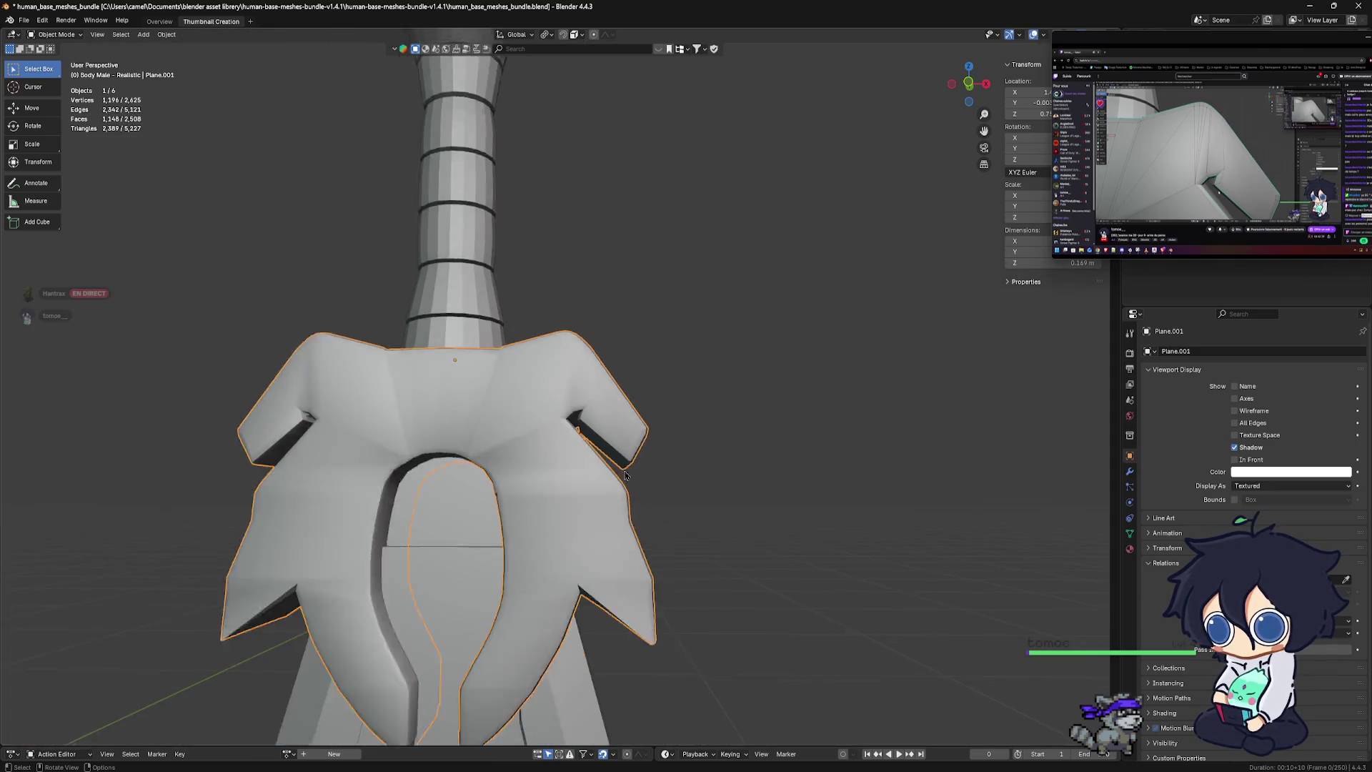
mouse_move(539, 454)
middle_mouse_down()
mouse_move(577, 498)
mouse_move(530, 465)
middle_mouse_up()
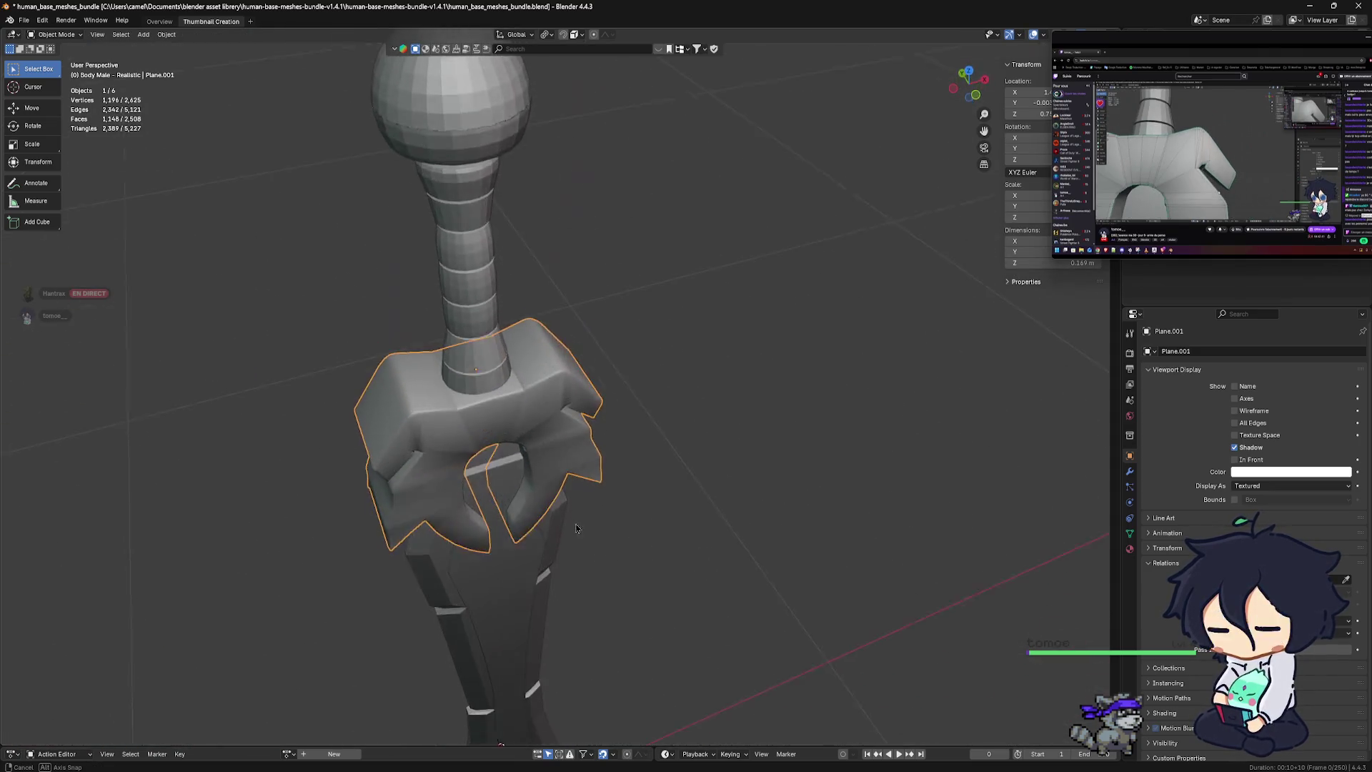
key("KP_3")
key("KP_1")
scroll(466, 461, "up", 4)
scroll(468, 460, "up", 3)
mouse_move(468, 460)
middle_mouse_down()
mouse_move(646, 439)
mouse_move(605, 522)
mouse_move(657, 441)
middle_mouse_up()
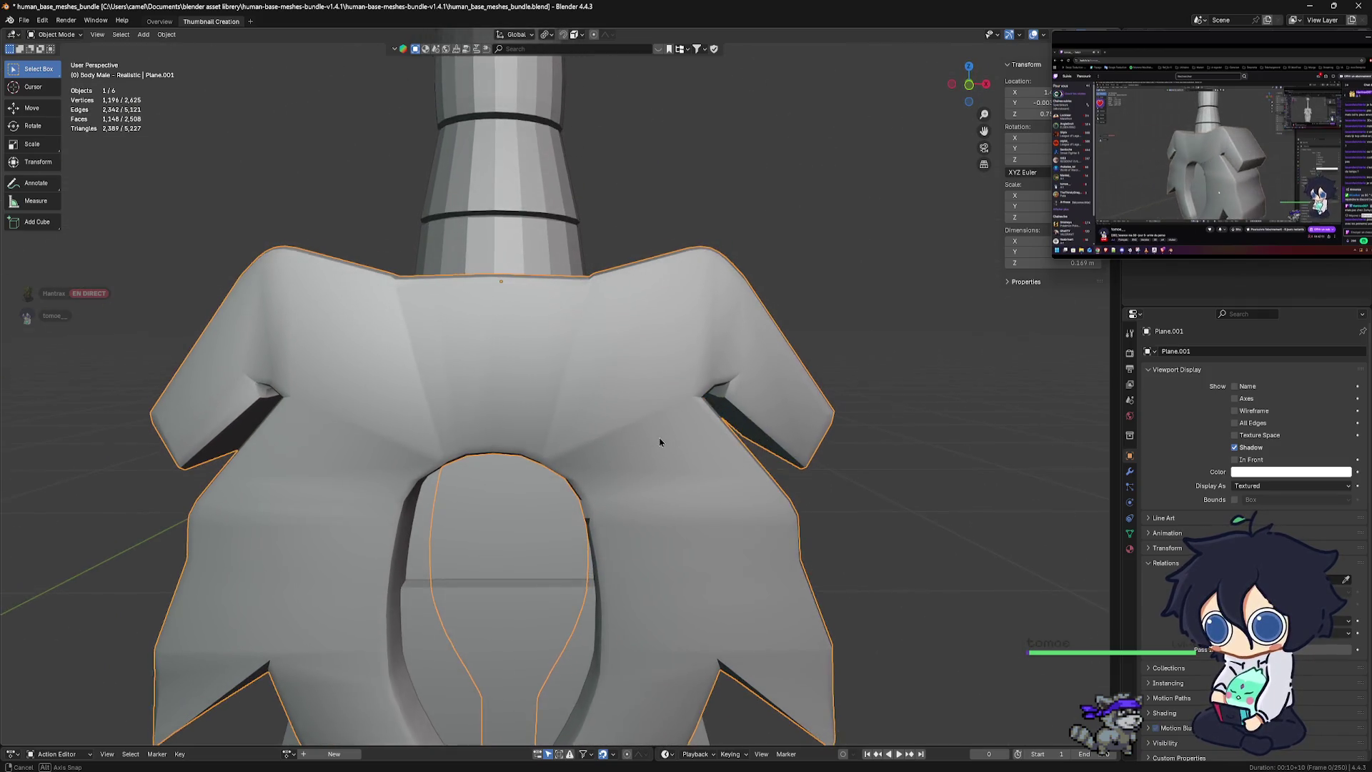
Re-enter Edit Mode on the crossguard and undo the fan of cut edges
key("ctrl+Tab")
left_click(858, 457)
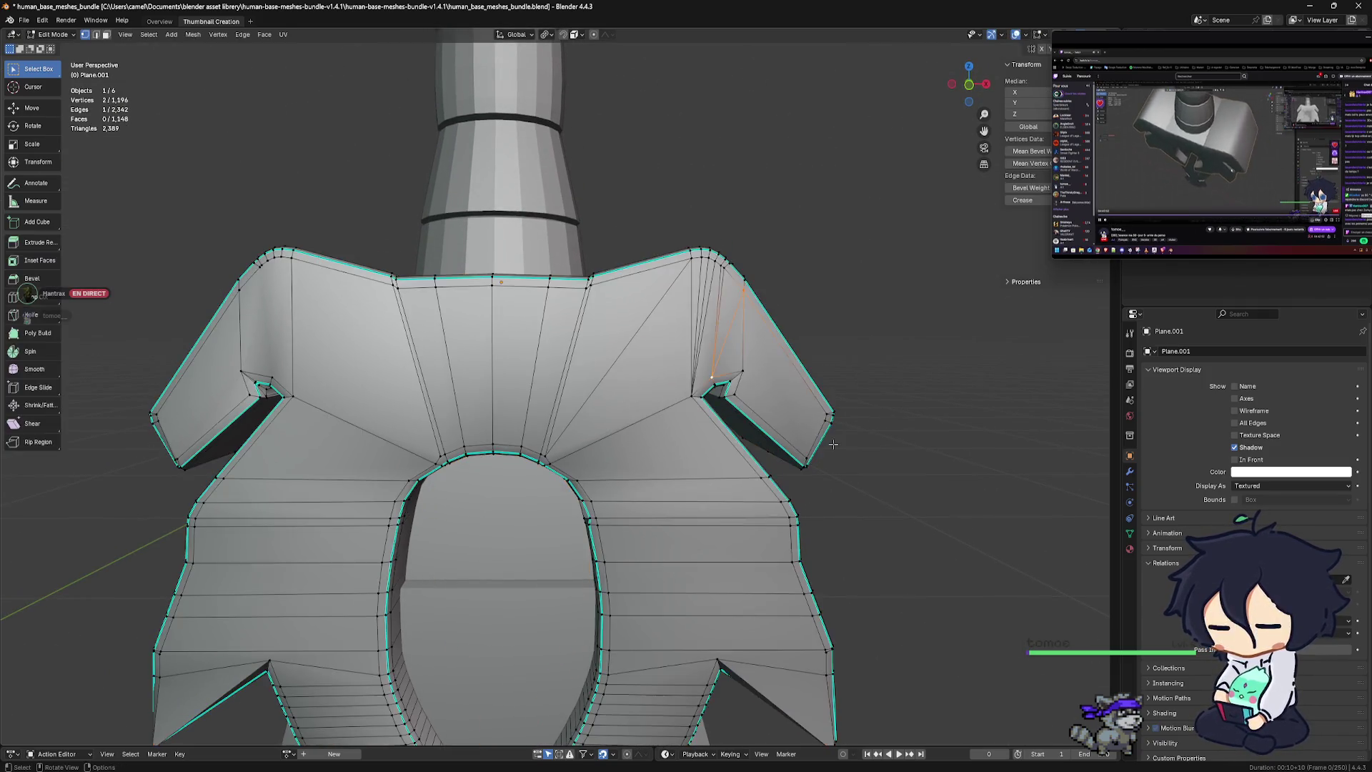
scroll(669, 417, "up", 4)
key("ctrl+z")
key("ctrl+z")
key("ctrl+z")
key("ctrl+z")
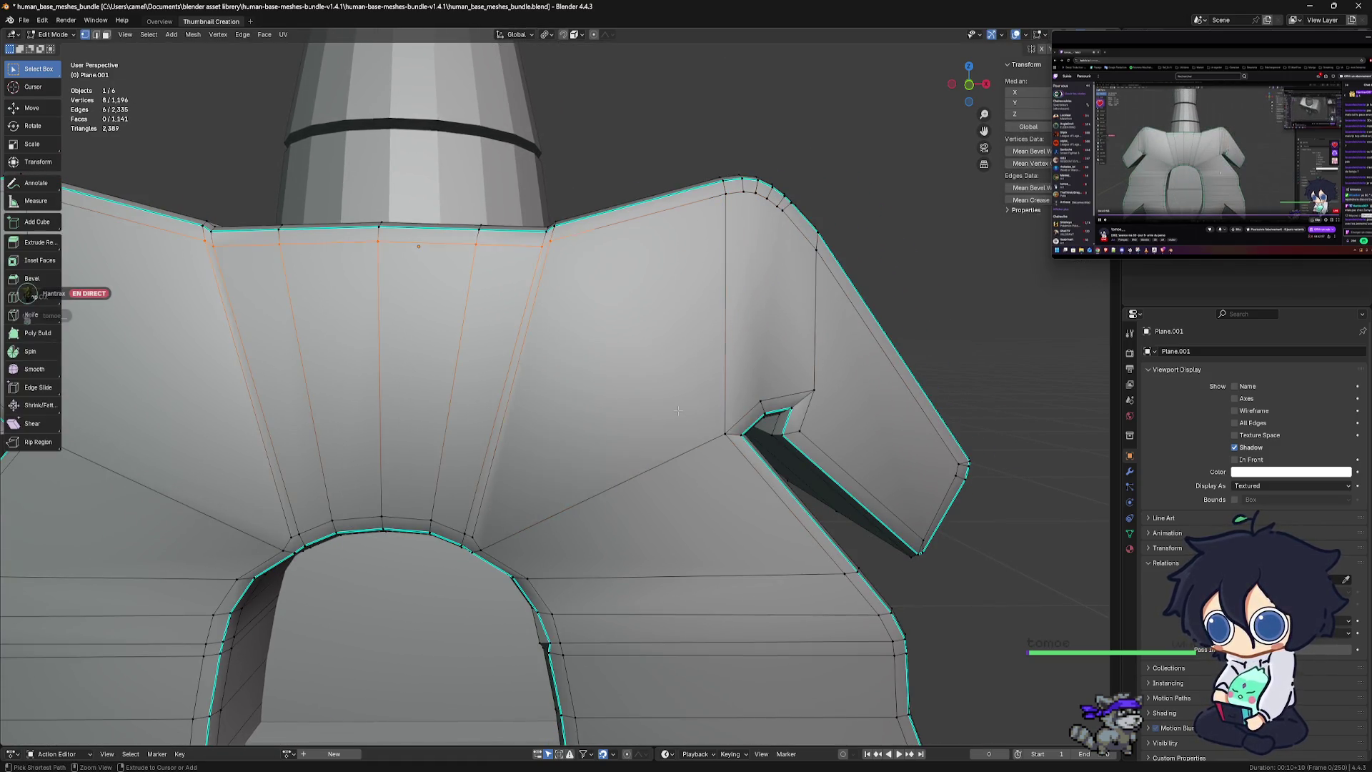
key("ctrl+z")
key("ctrl+z")
key("ctrl+z")
key("ctrl+z")
Select the top-row and lower vertices across the central front strip
scroll(698, 400, "up", 3)
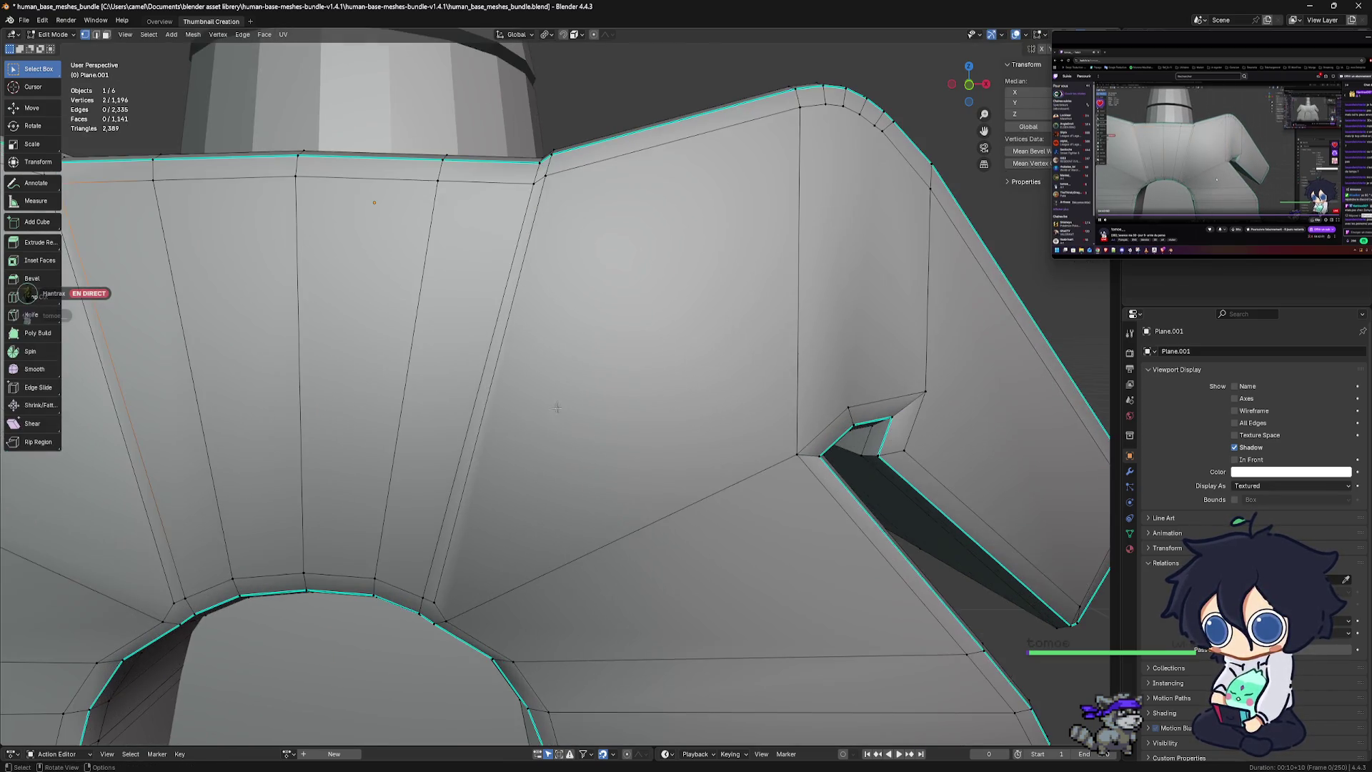
middle_click_drag(703, 185, 708, 204, "shift")
mouse_move(709, 200)
left_mouse_down()
mouse_move(648, 205)
mouse_move(661, 185)
left_mouse_up()
left_click(575, 195, "shift")
left_click(432, 190, "shift")
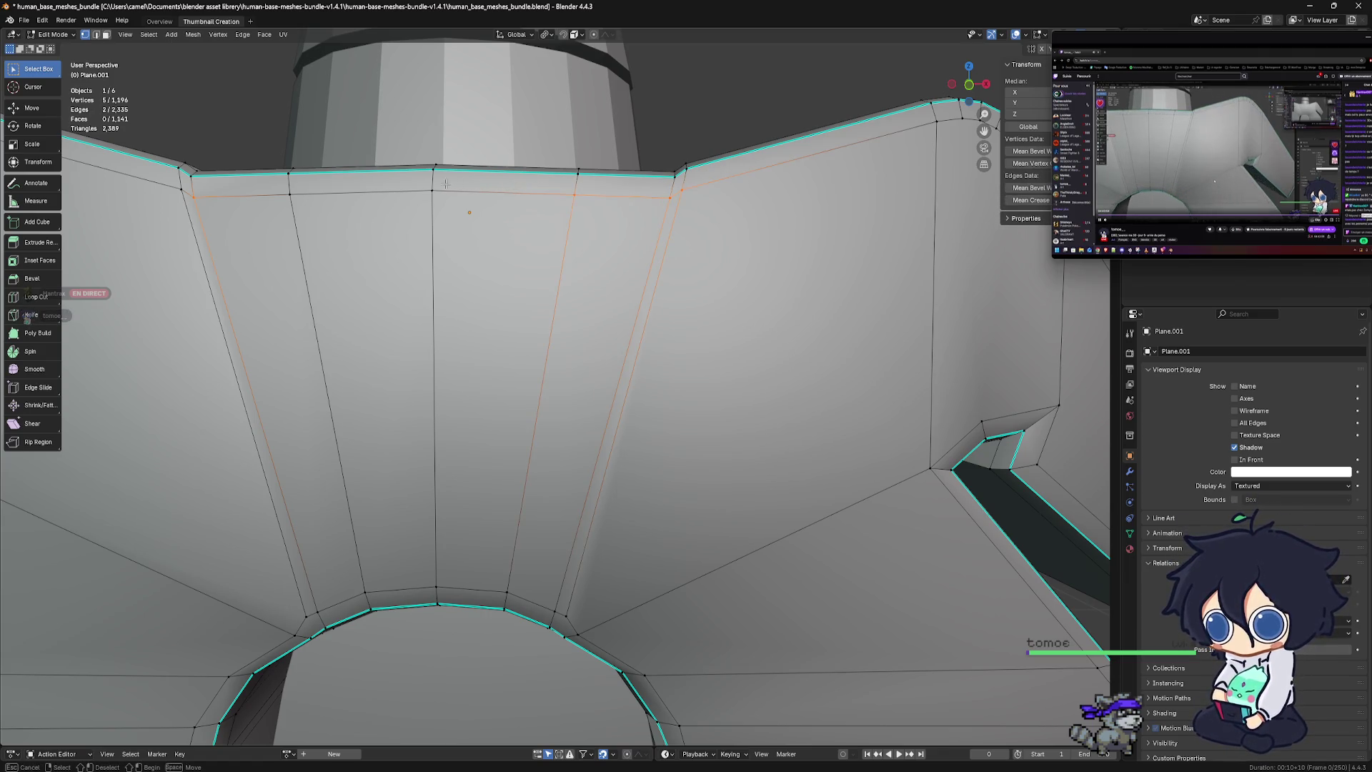
left_click(289, 195, "shift")
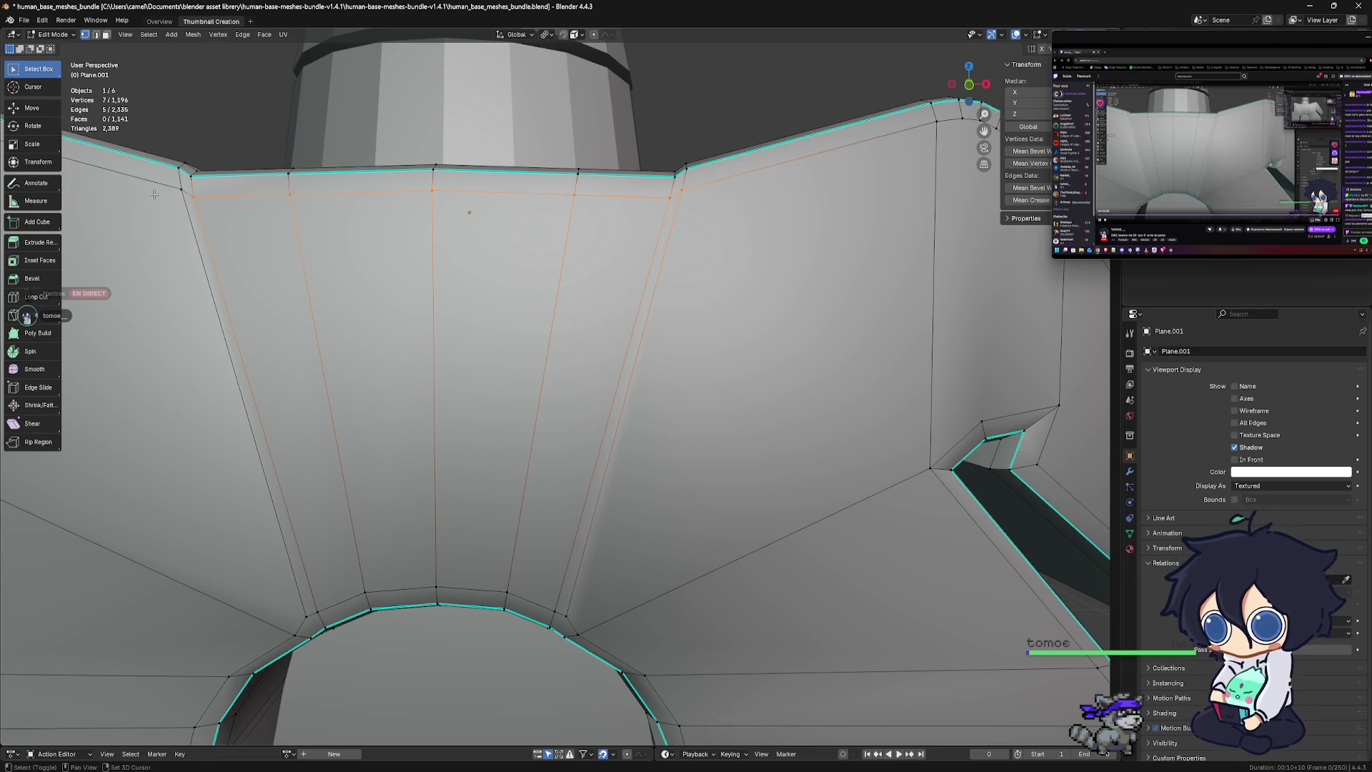
left_click(182, 189, "shift")
left_click(306, 615, "shift")
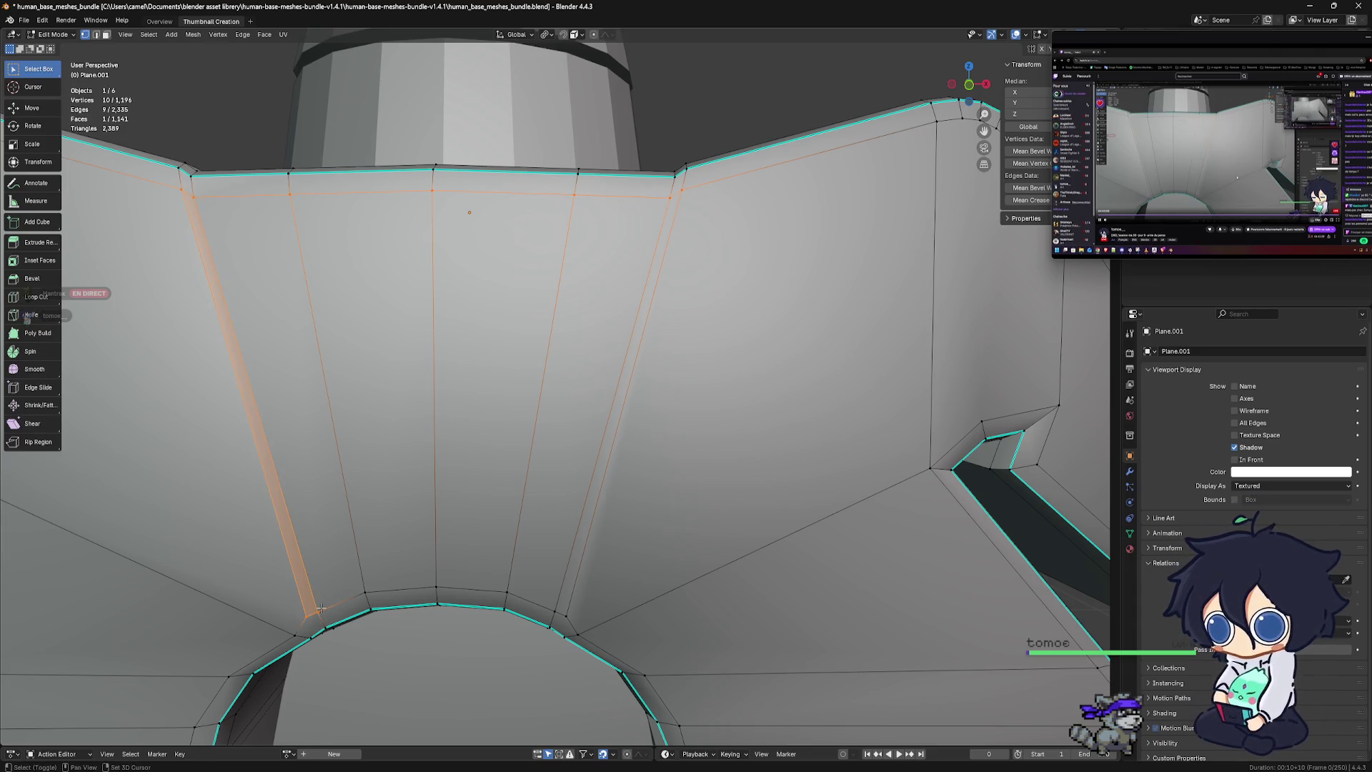
left_click(365, 592, "shift")
left_click(435, 588, "shift")
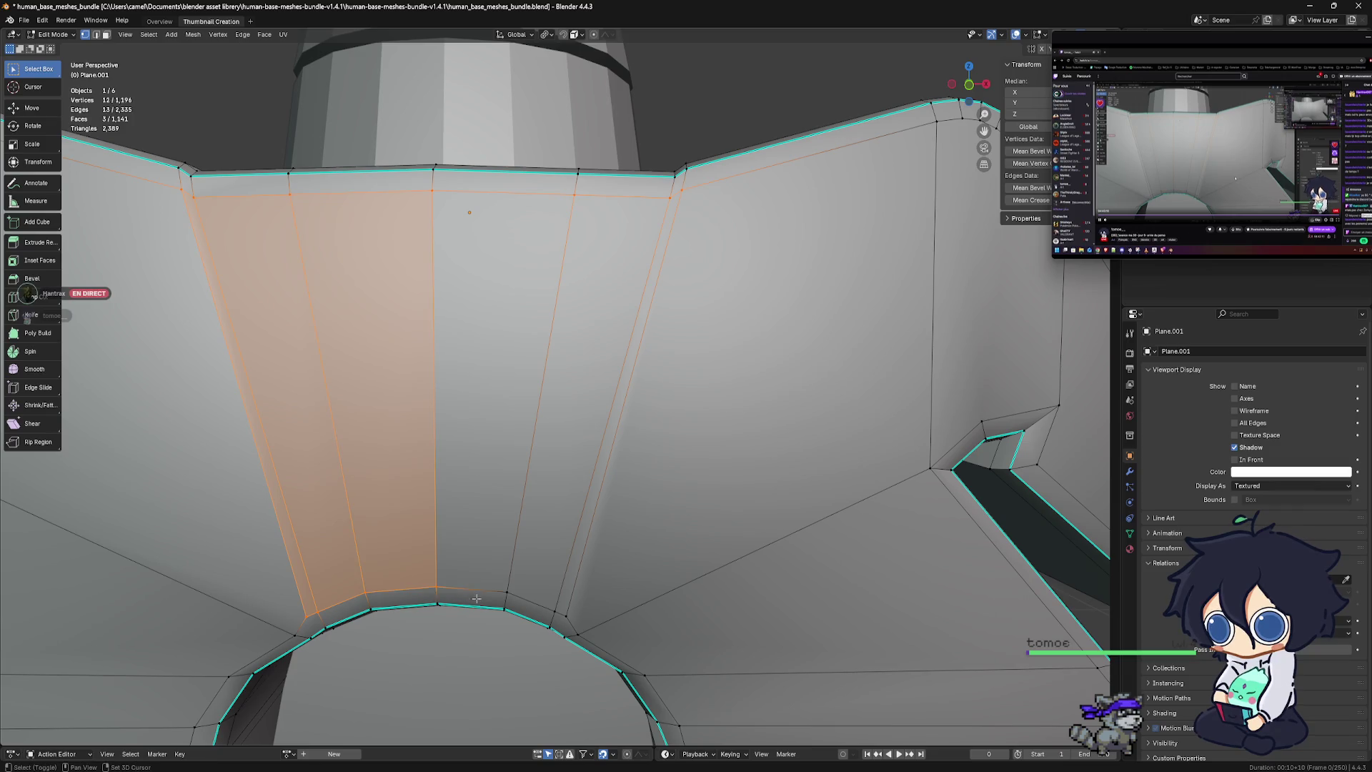
left_click(506, 592, "shift")
left_click(554, 612, "shift")
left_click(567, 616, "shift")
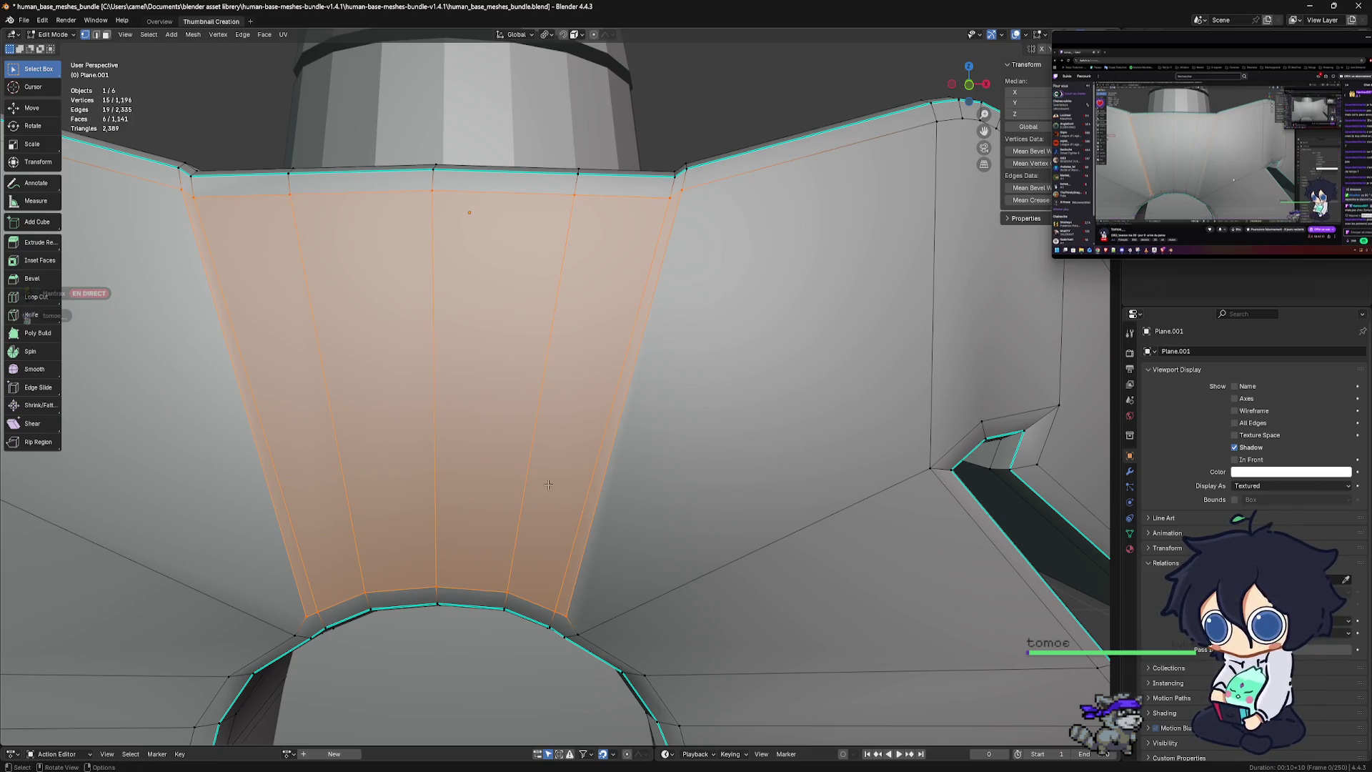
Dissolve the selected vertices into one face and return to Object Mode
key("x")
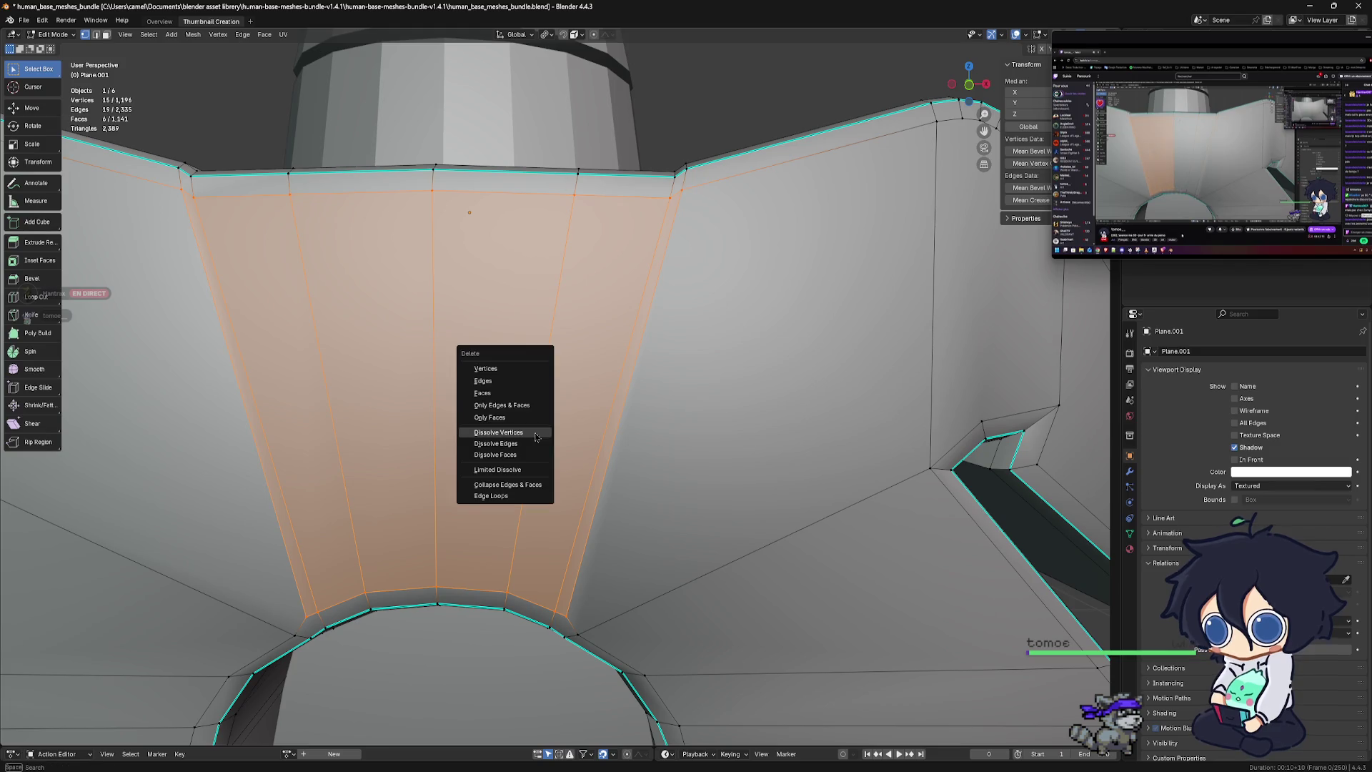
left_click(536, 437)
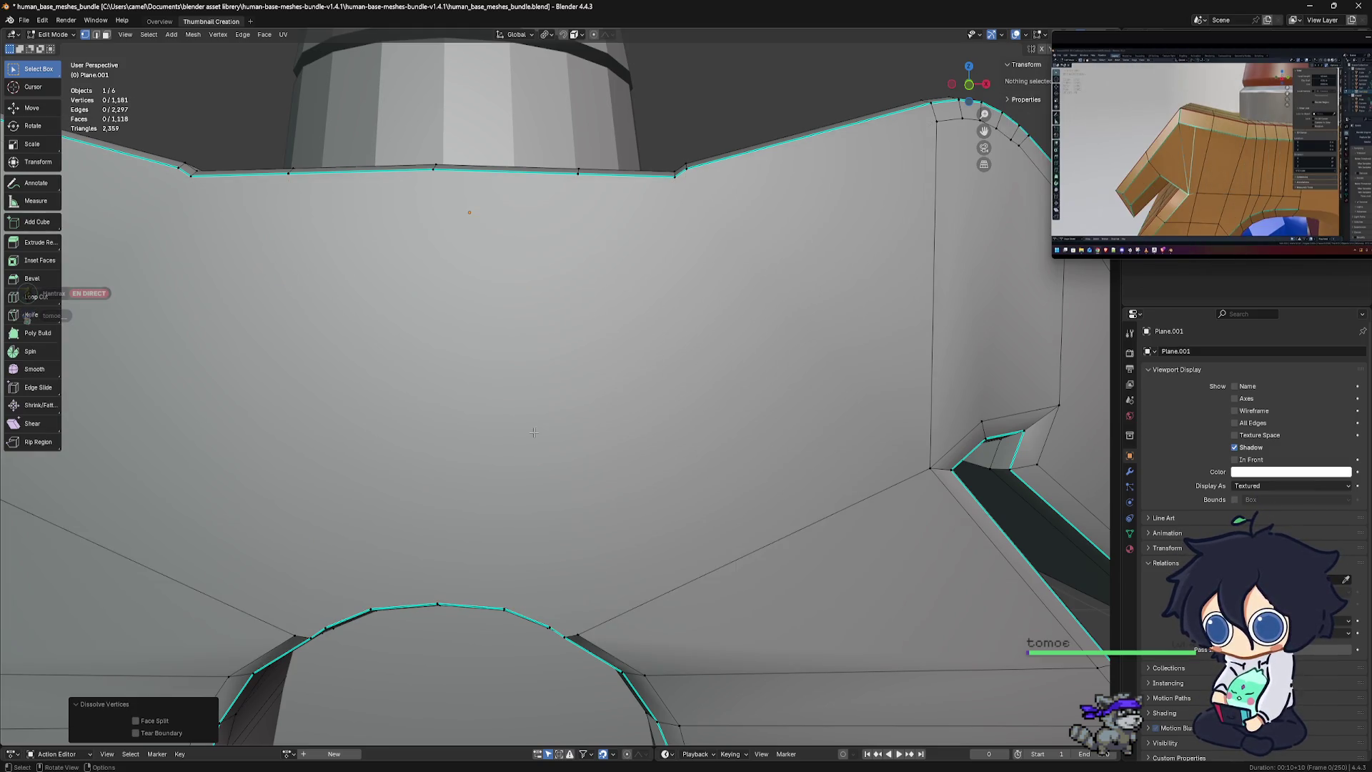
scroll(552, 446, "down", 2)
scroll(551, 446, "down", 3)
scroll(552, 446, "down", 2)
key("Tab")
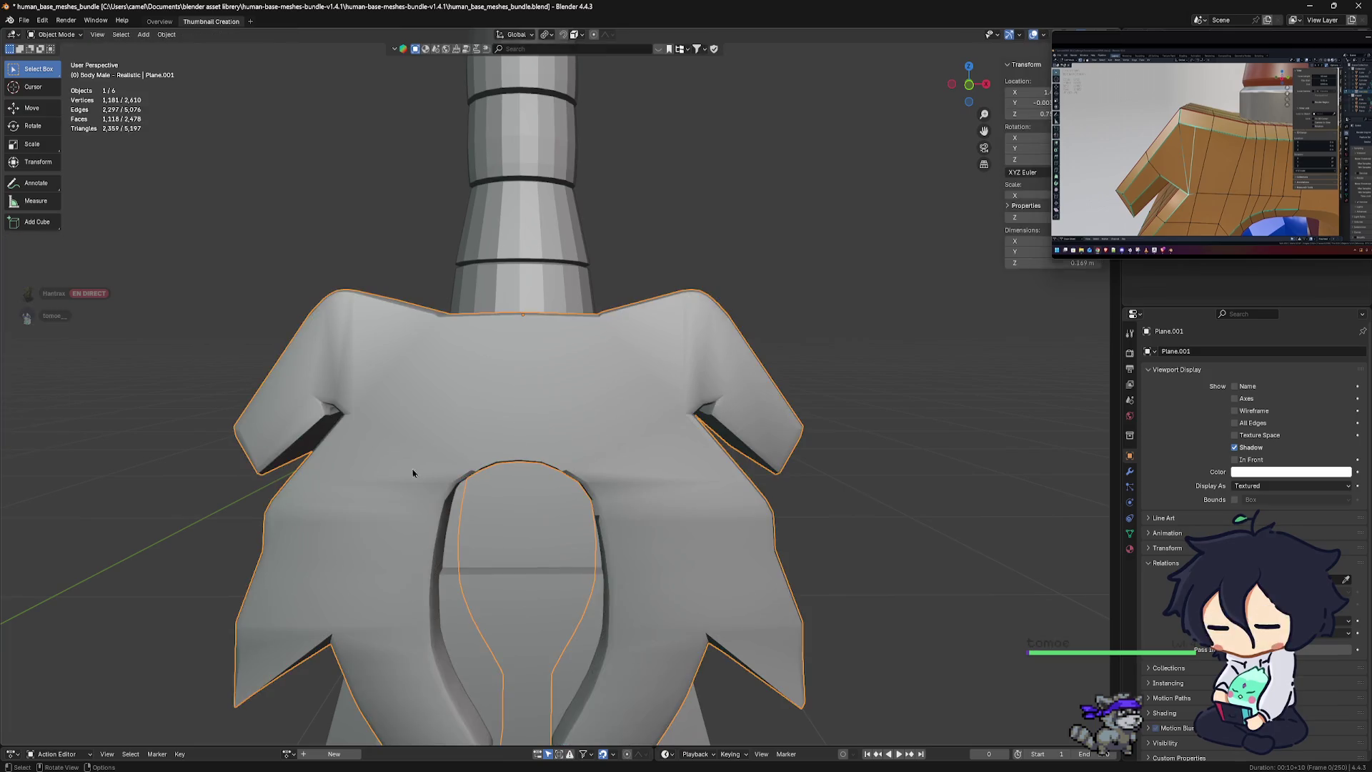
scroll(465, 476, "down", 1)
scroll(543, 443, "down", 2)
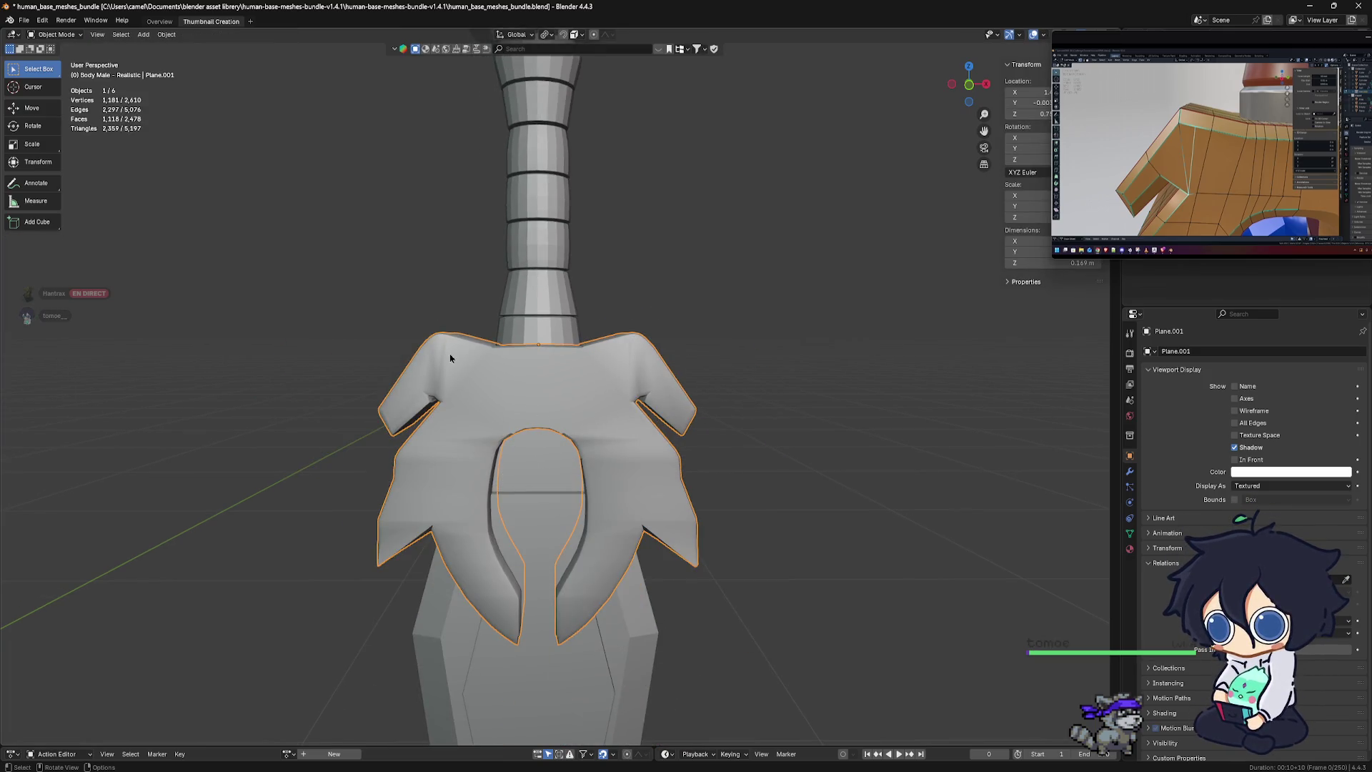
middle_click_drag(563, 377, 567, 406)
Switch the crossguard back into Edit Mode and zoom in on its left shoulder
key("ctrl+Tab")
left_click(657, 383)
scroll(471, 408, "up", 3)
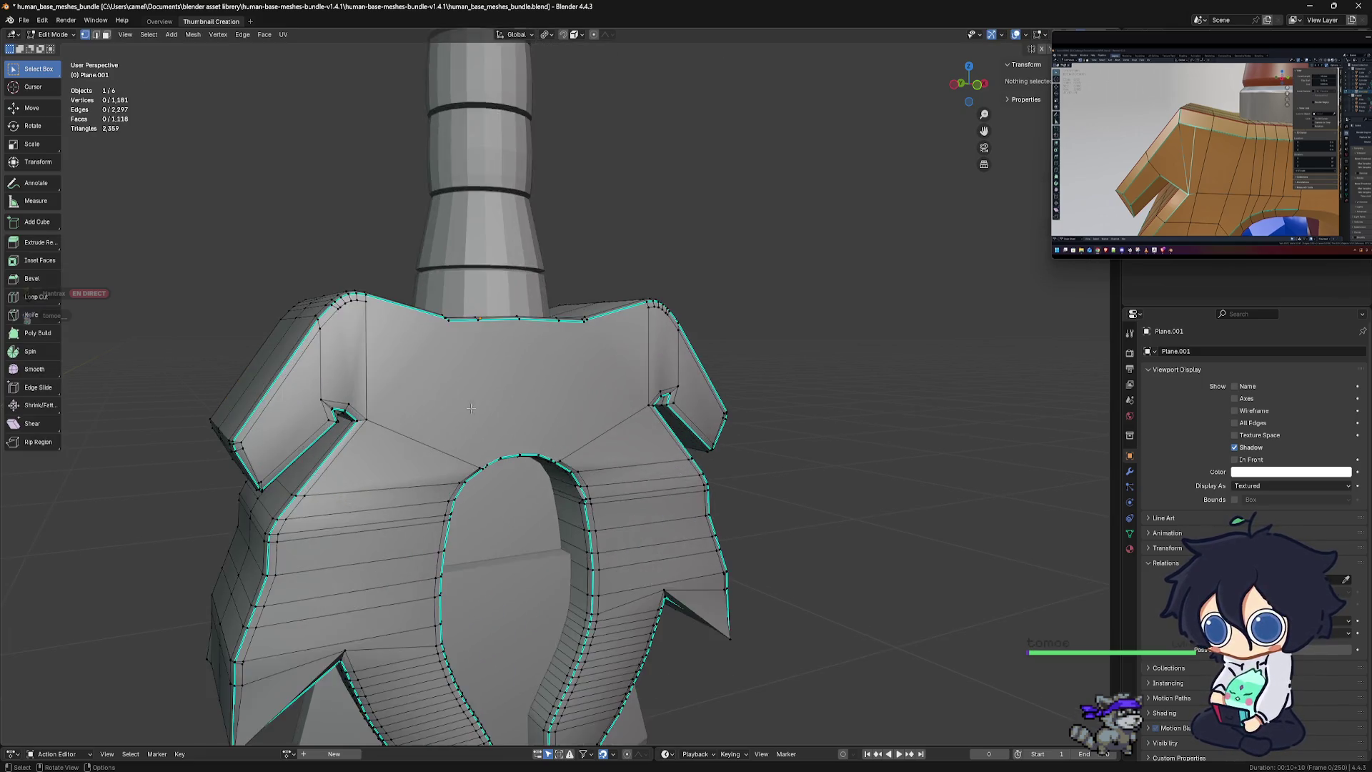
scroll(471, 408, "up", 3)
middle_click_drag(471, 408, 569, 440)
scroll(570, 440, "up", 3)
scroll(569, 440, "up", 2)
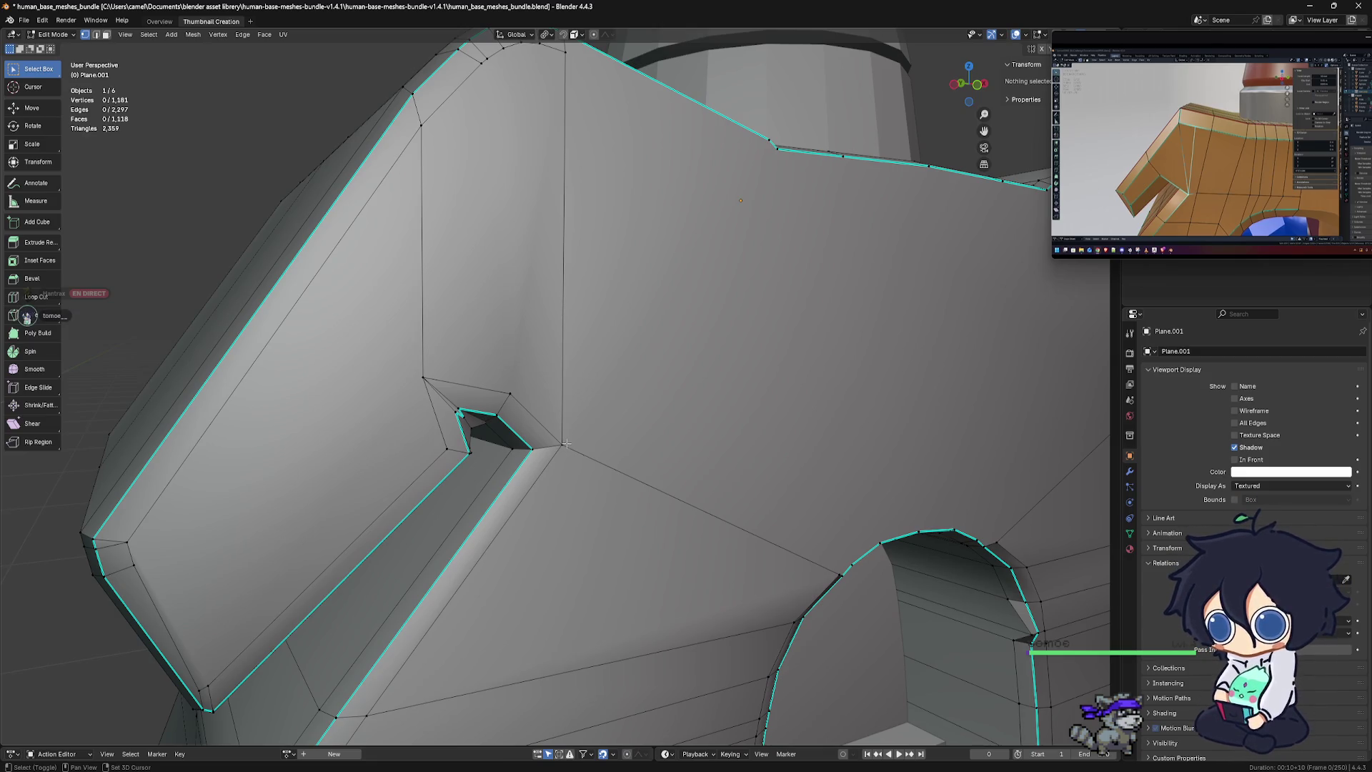
Select the surplus vertices along the left upper shoulder, from the top corner down to the lower edge
left_click(414, 124, "shift")
scroll(555, 231, "down", 3)
scroll(556, 230, "down", 1)
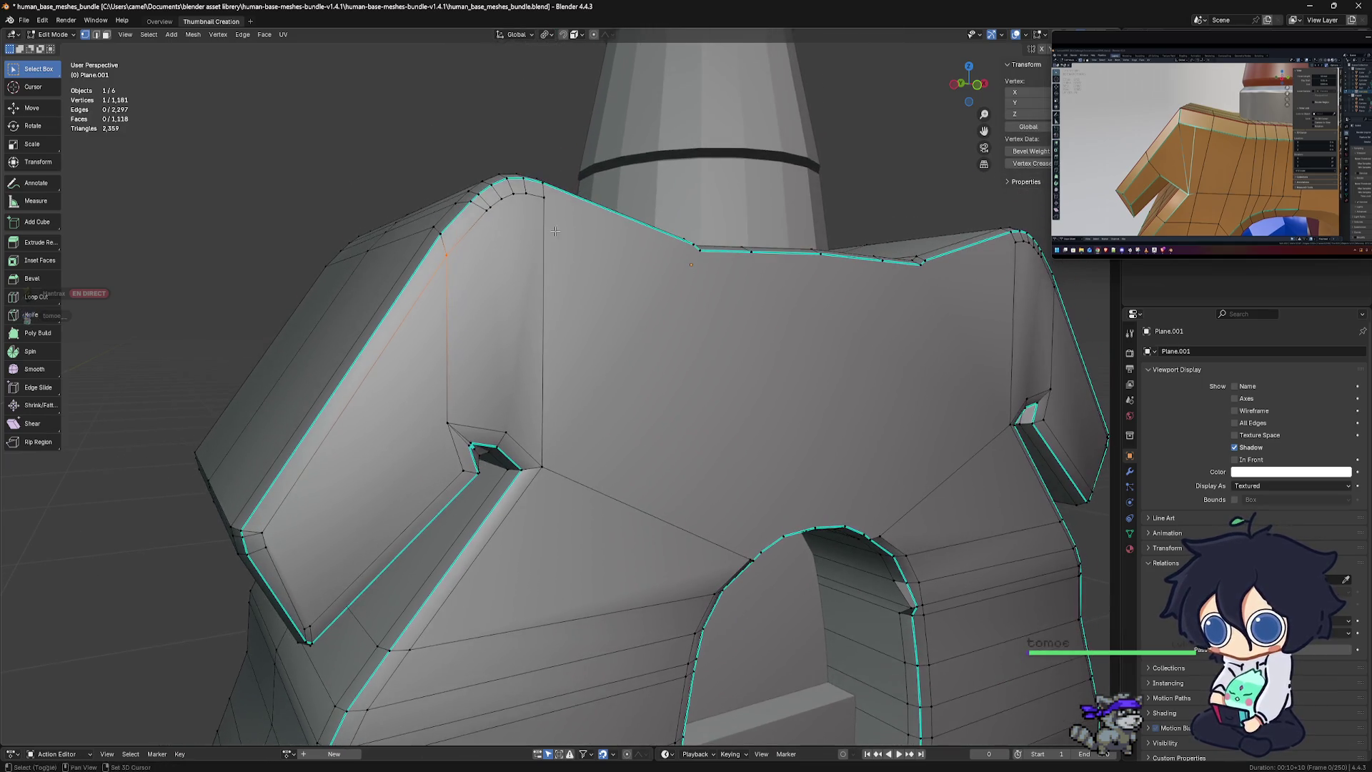
left_click_drag(545, 191, 491, 208, "shift")
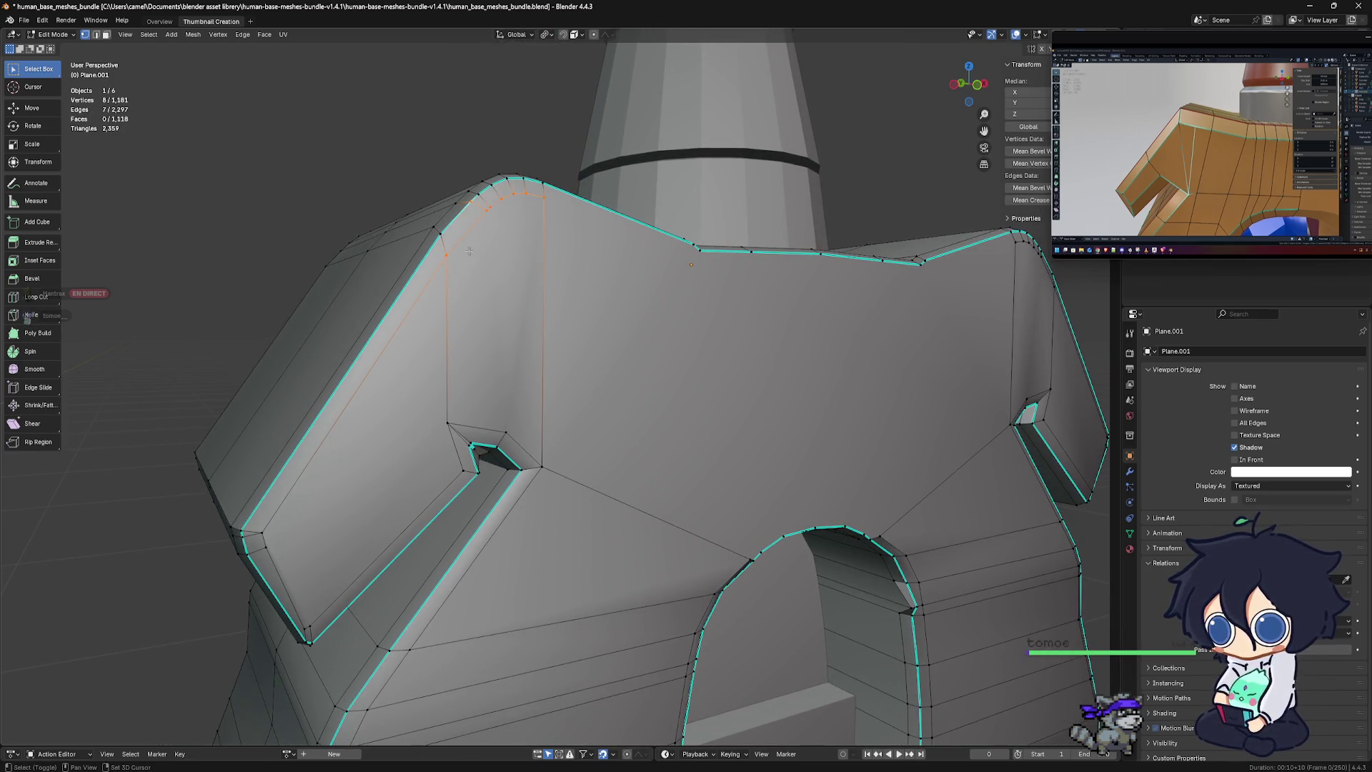
left_click(542, 466, "shift")
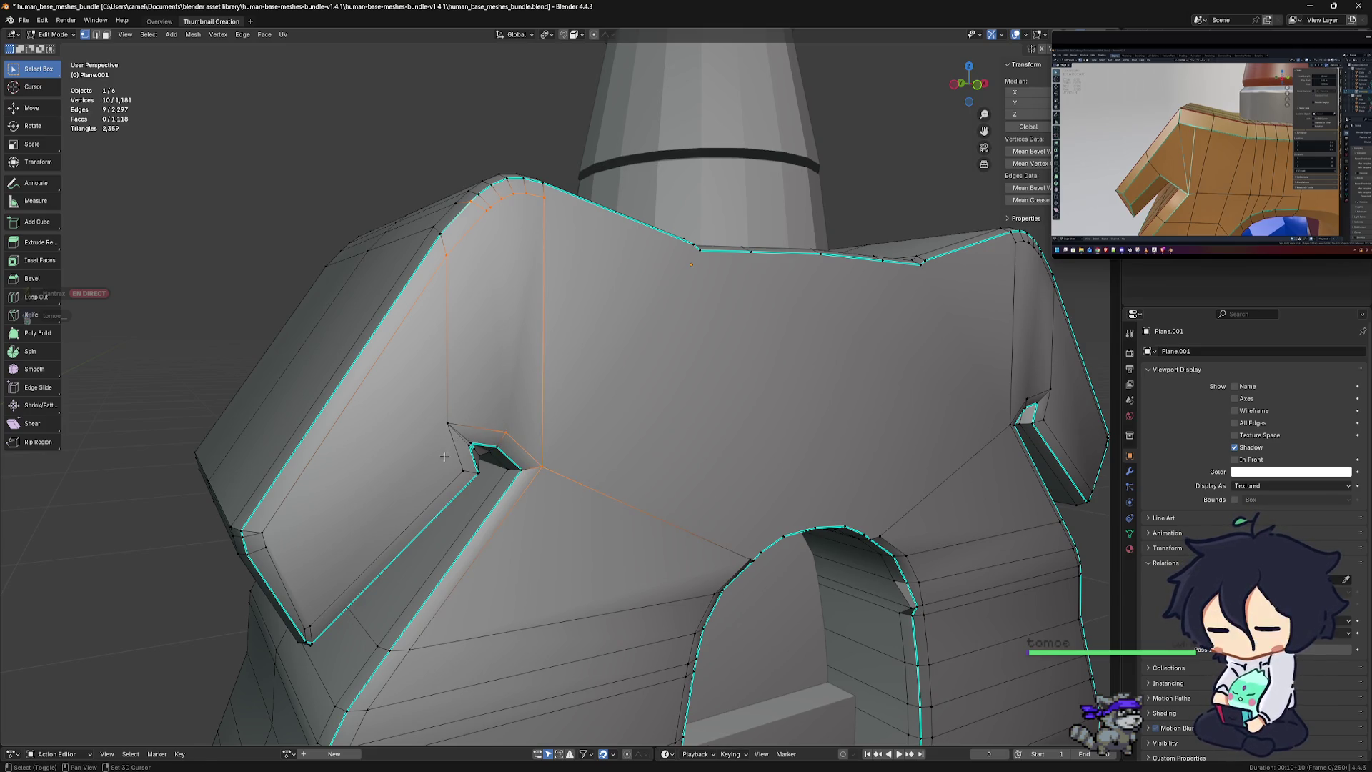
left_click(446, 425, "shift")
left_click(462, 478, "shift")
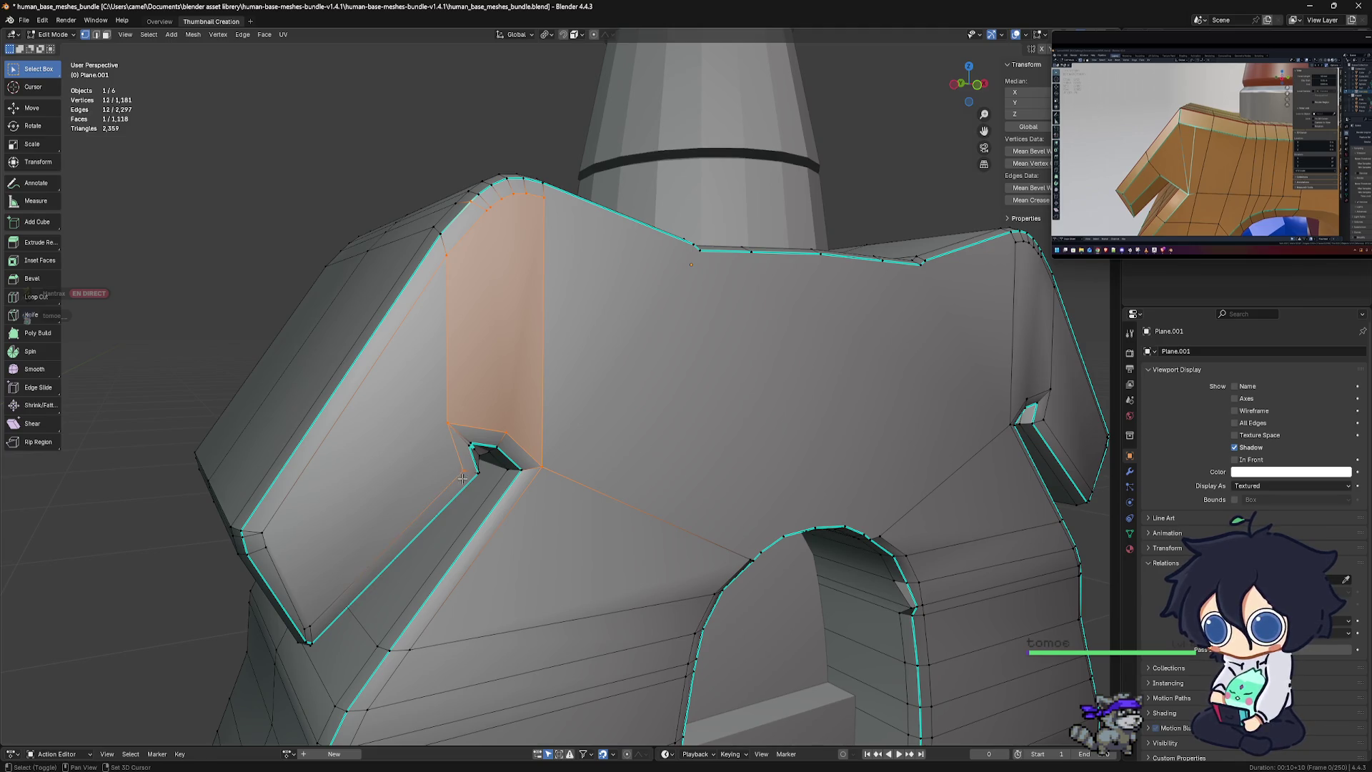
left_click(306, 628, "shift")
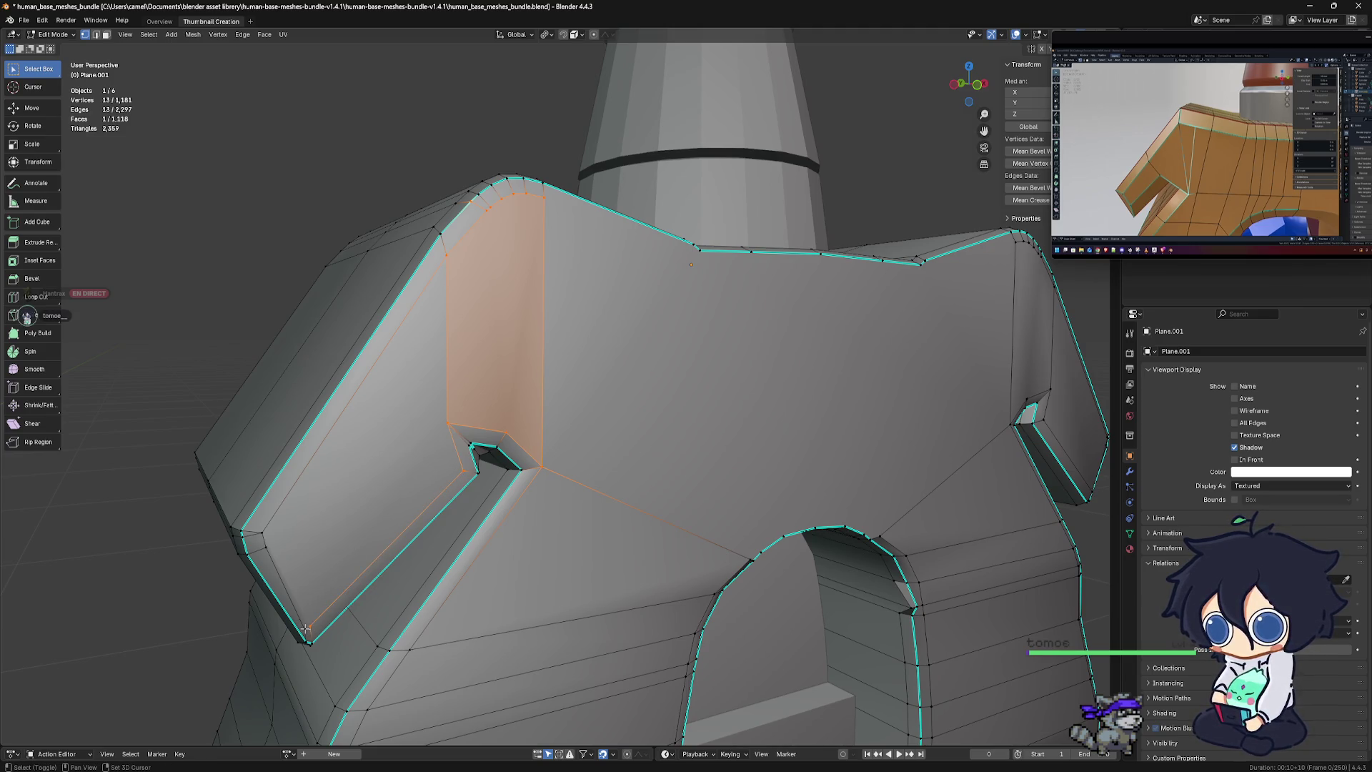
key("b")
key("b")
left_click(265, 531, "shift")
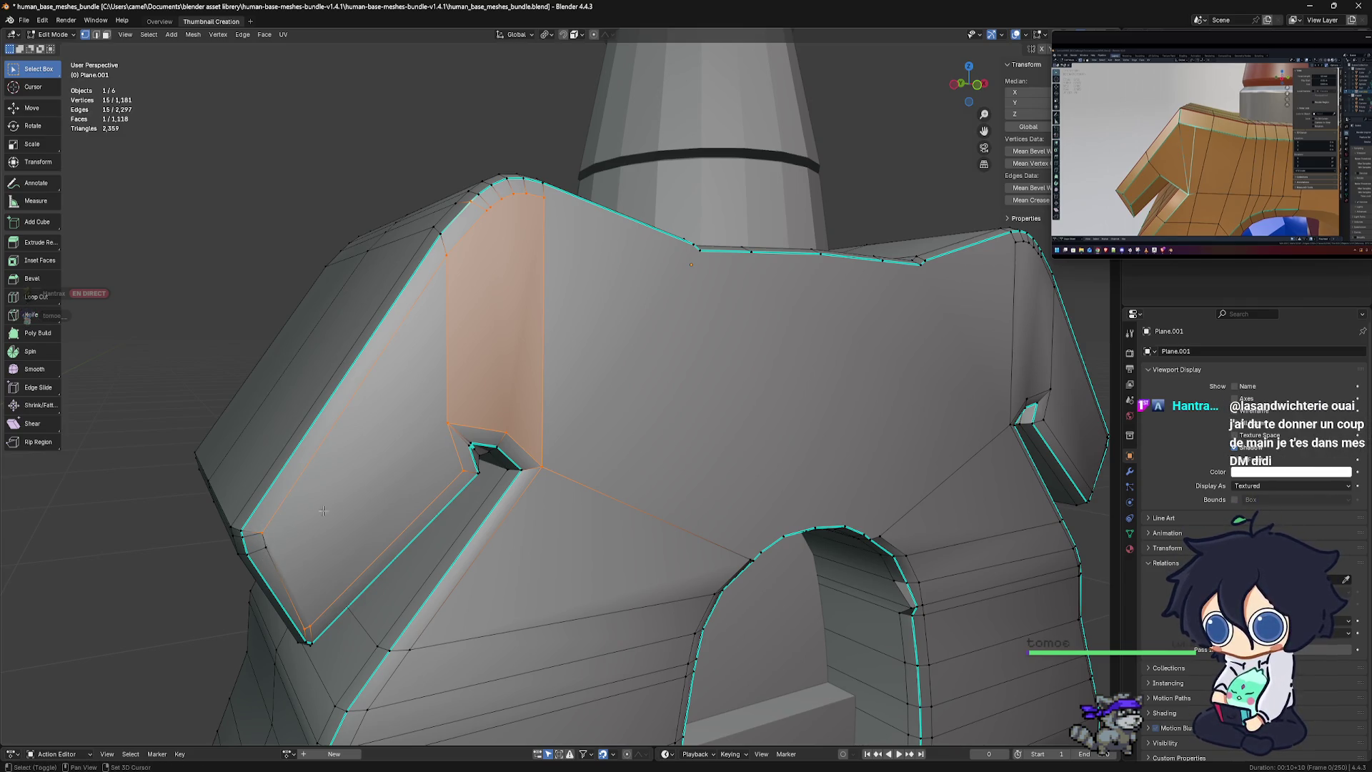
left_click(270, 552, "shift")
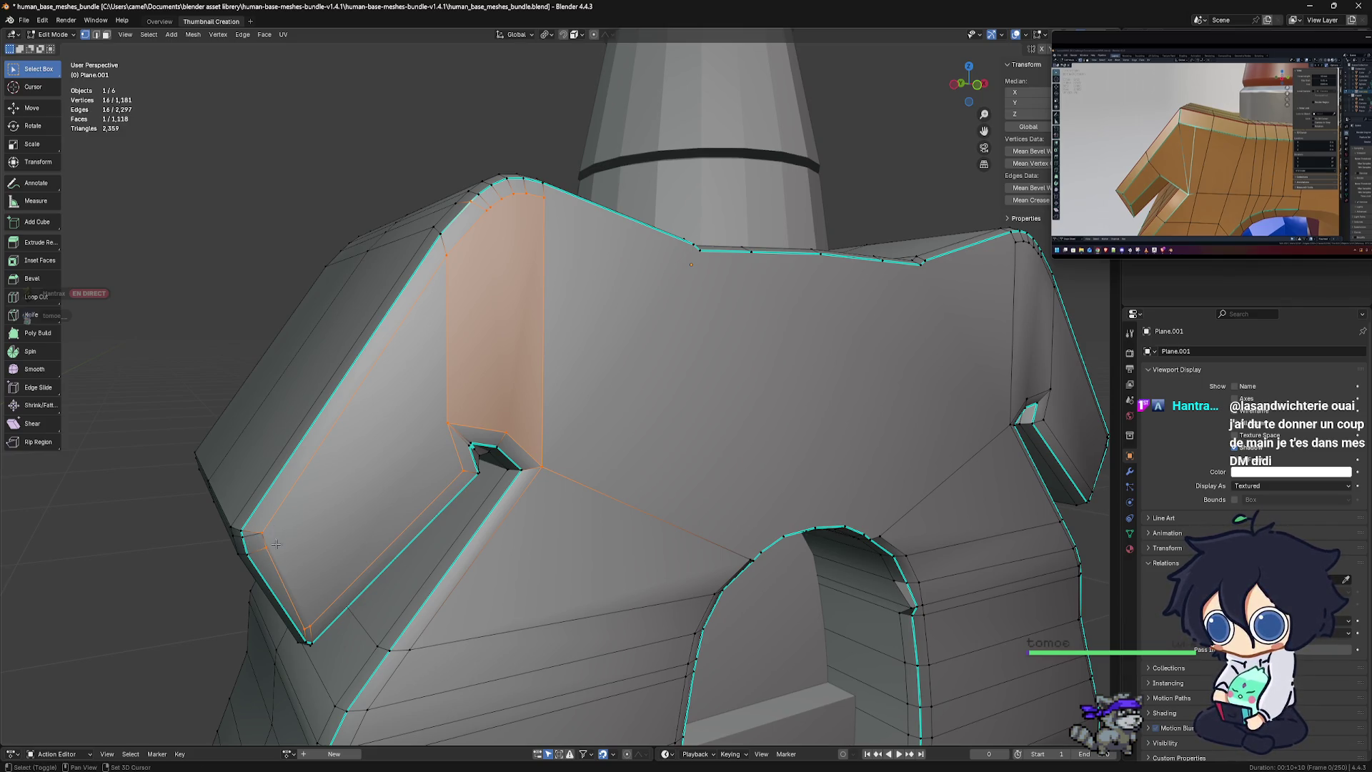
Dissolve the selected shoulder vertices, leaving 1,564 vertices
key("x")
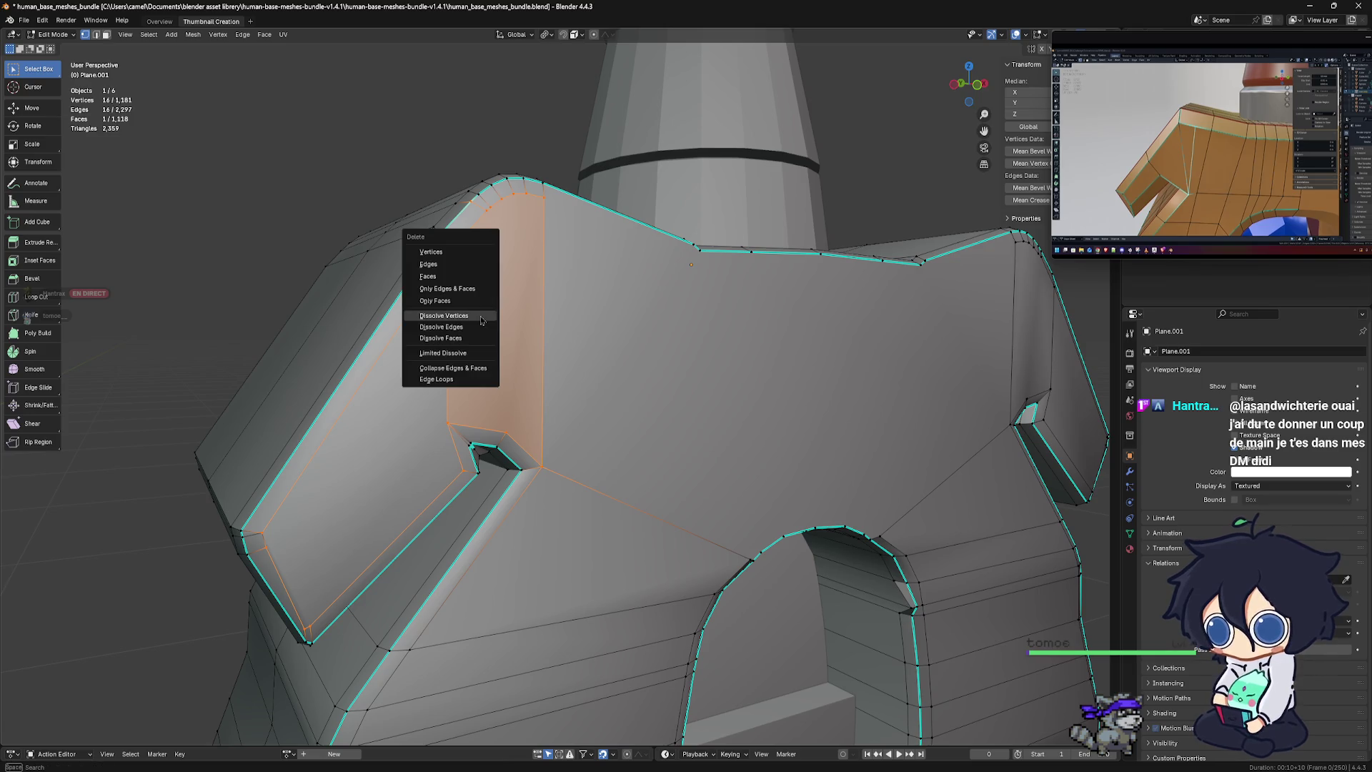
left_click(481, 318)
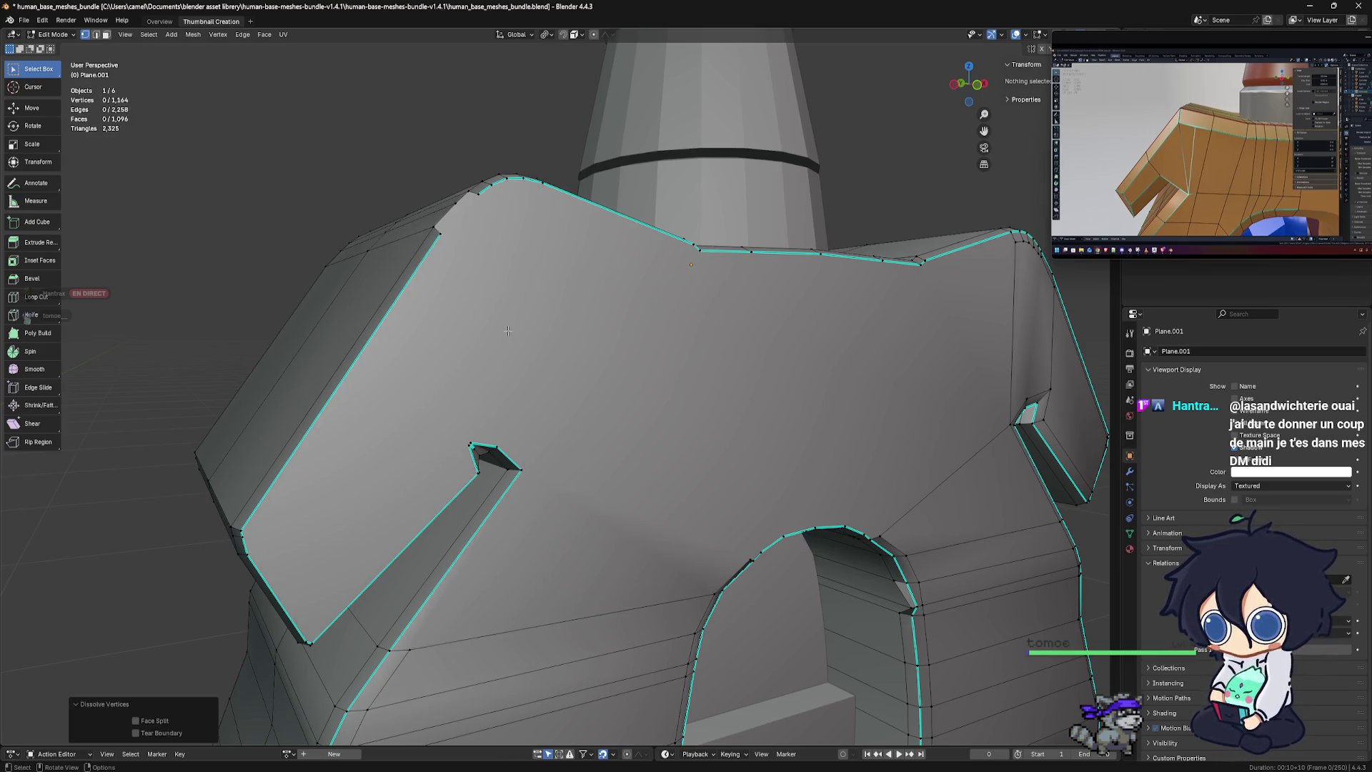
scroll(508, 334, "down", 4)
scroll(429, 358, "up", 1)
scroll(400, 364, "up", 3)
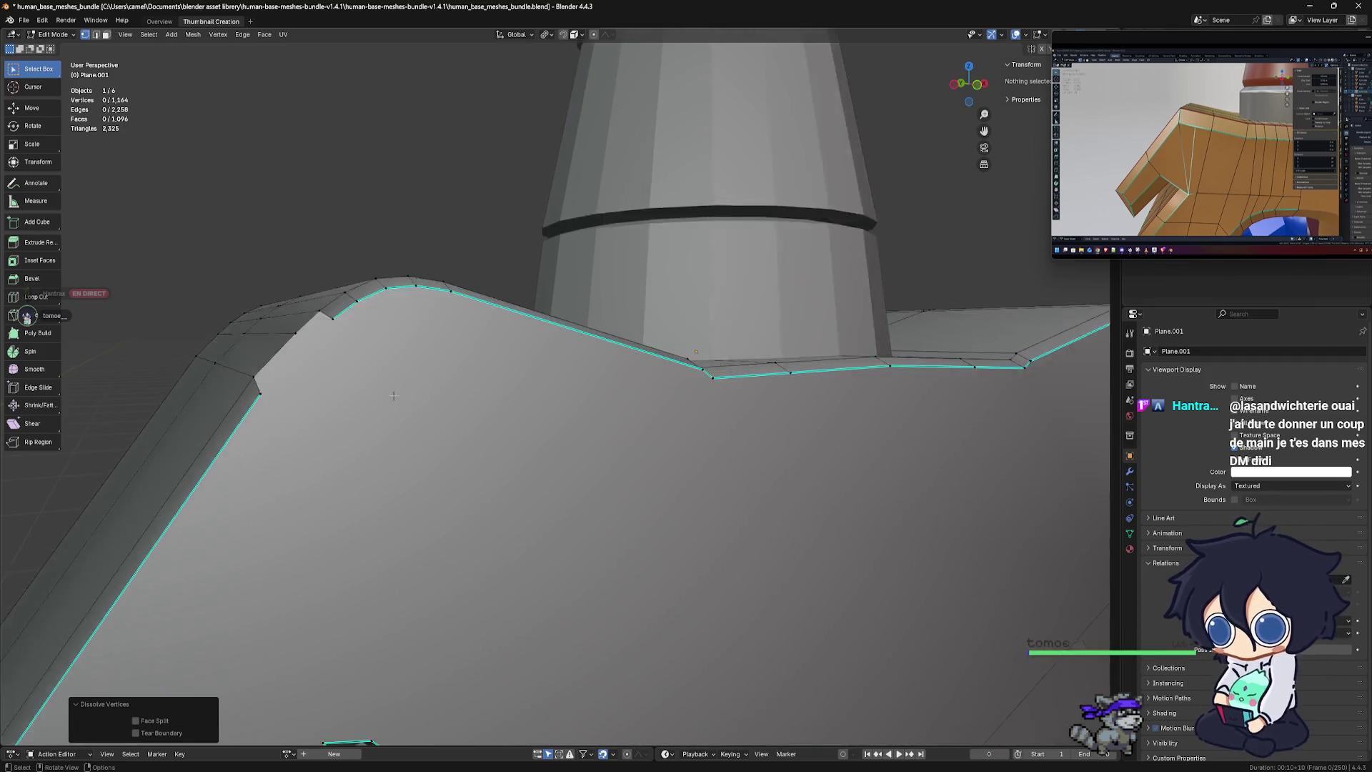
scroll(382, 371, "up", 3)
scroll(401, 379, "down", 3)
scroll(414, 385, "up", 3)
mouse_move(414, 386)
middle_mouse_down()
mouse_move(535, 405)
mouse_move(675, 376)
mouse_move(719, 341)
mouse_move(728, 383)
mouse_move(715, 263)
middle_mouse_up()
Connect two vertices at the upper-left top corner with a new edge using J
left_click(714, 254)
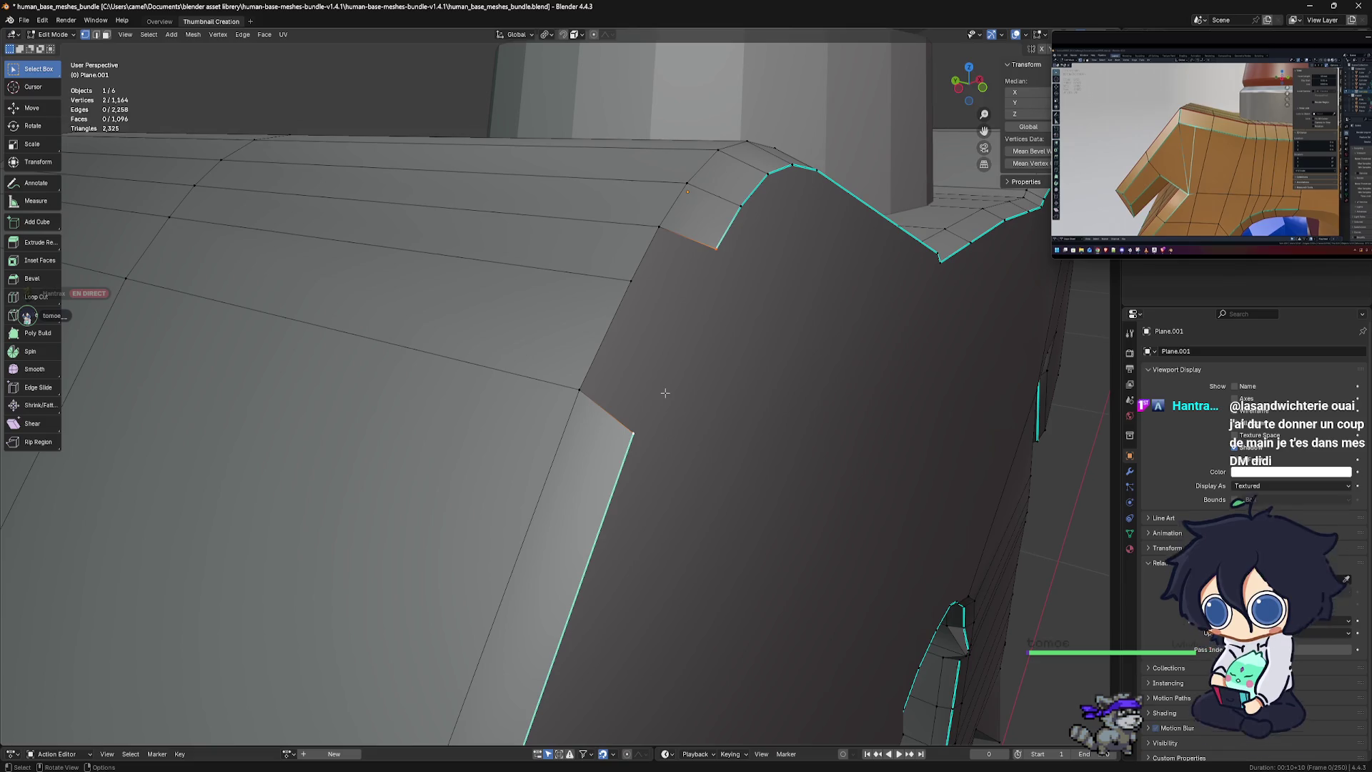
key("j")
left_click(629, 284)
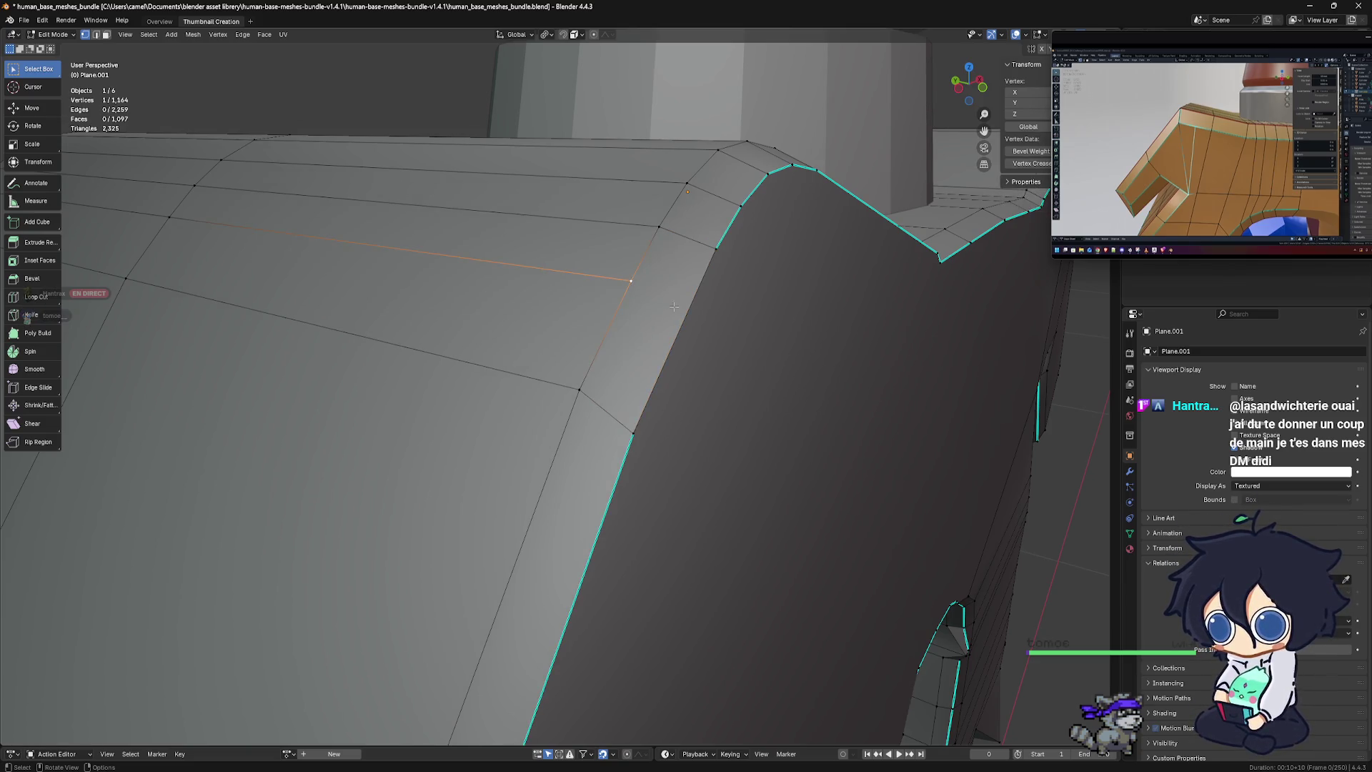
middle_click_drag(576, 269, 543, 272)
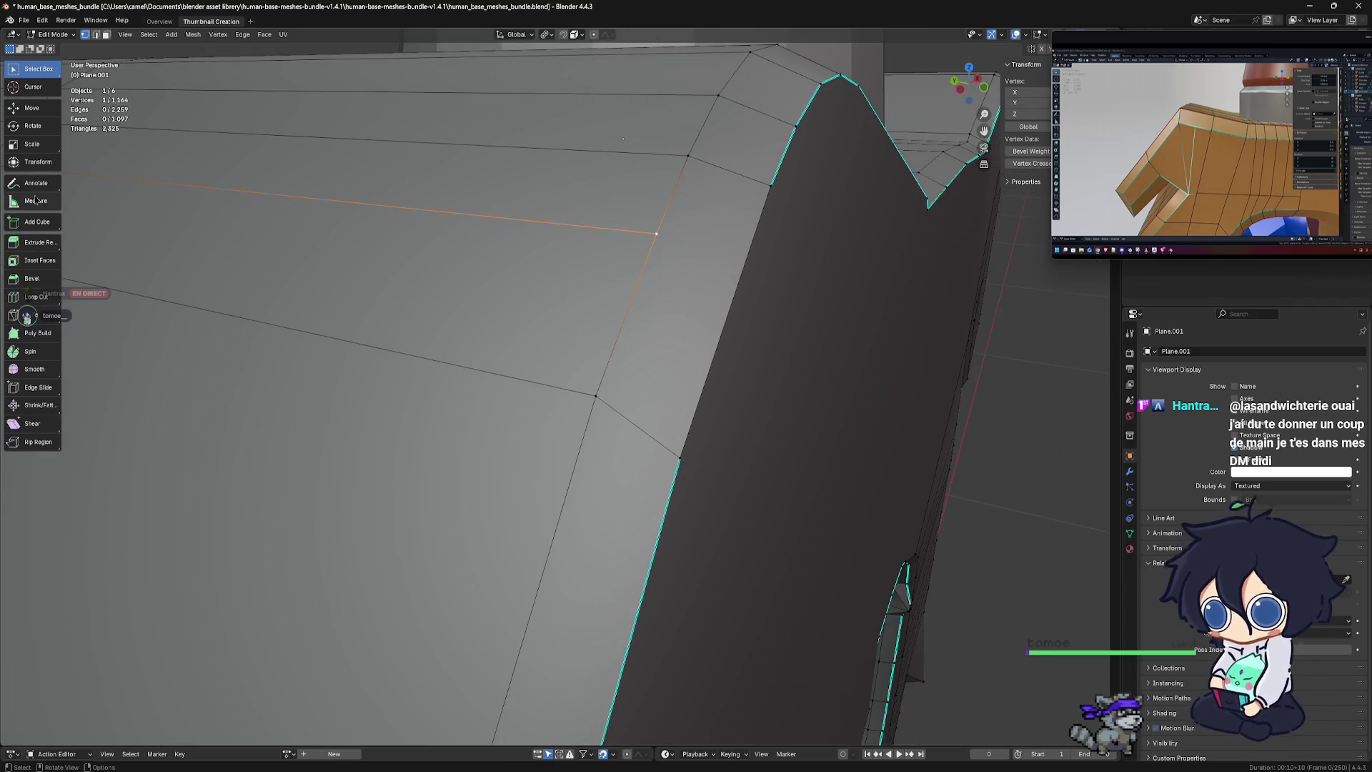
Knife a new edge from the corner vertex across to the opposite edge, raising the count to 1,098 faces
left_click(19, 316)
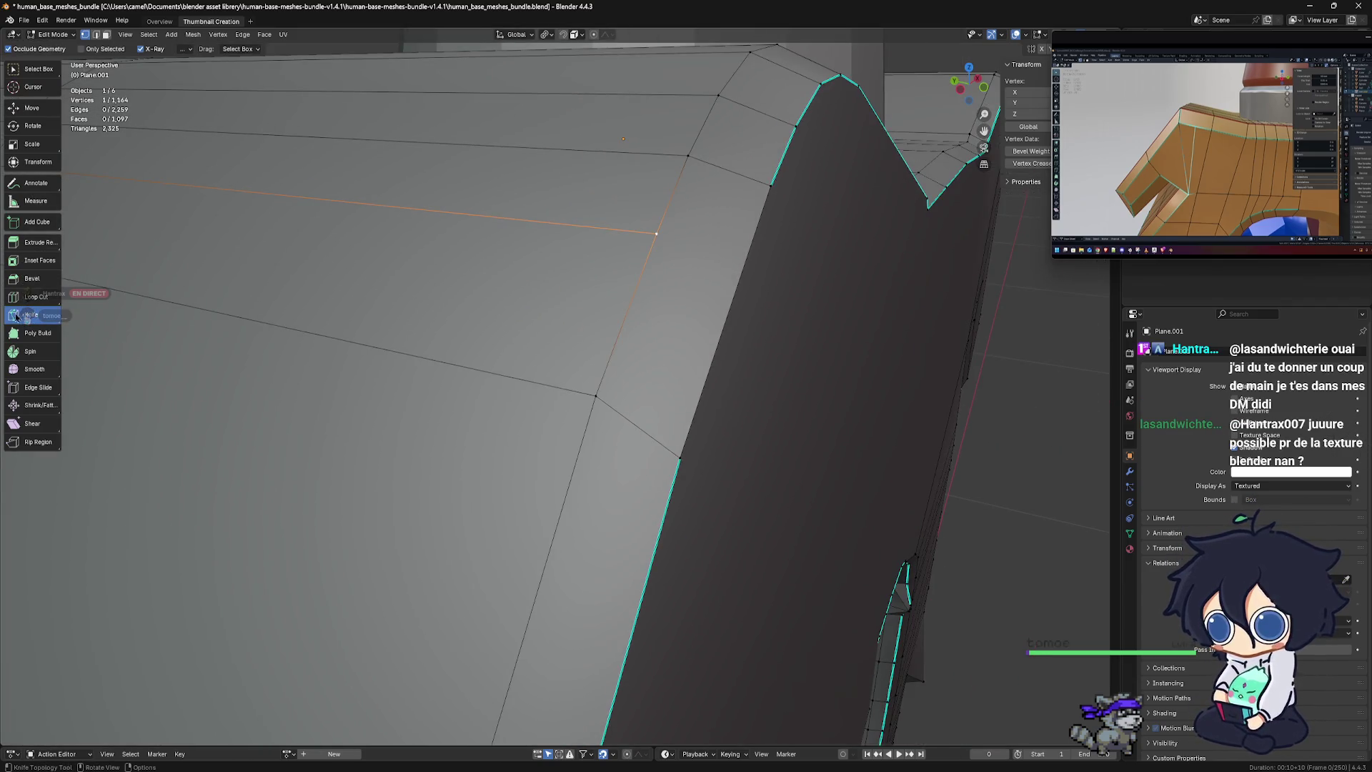
left_click(657, 233)
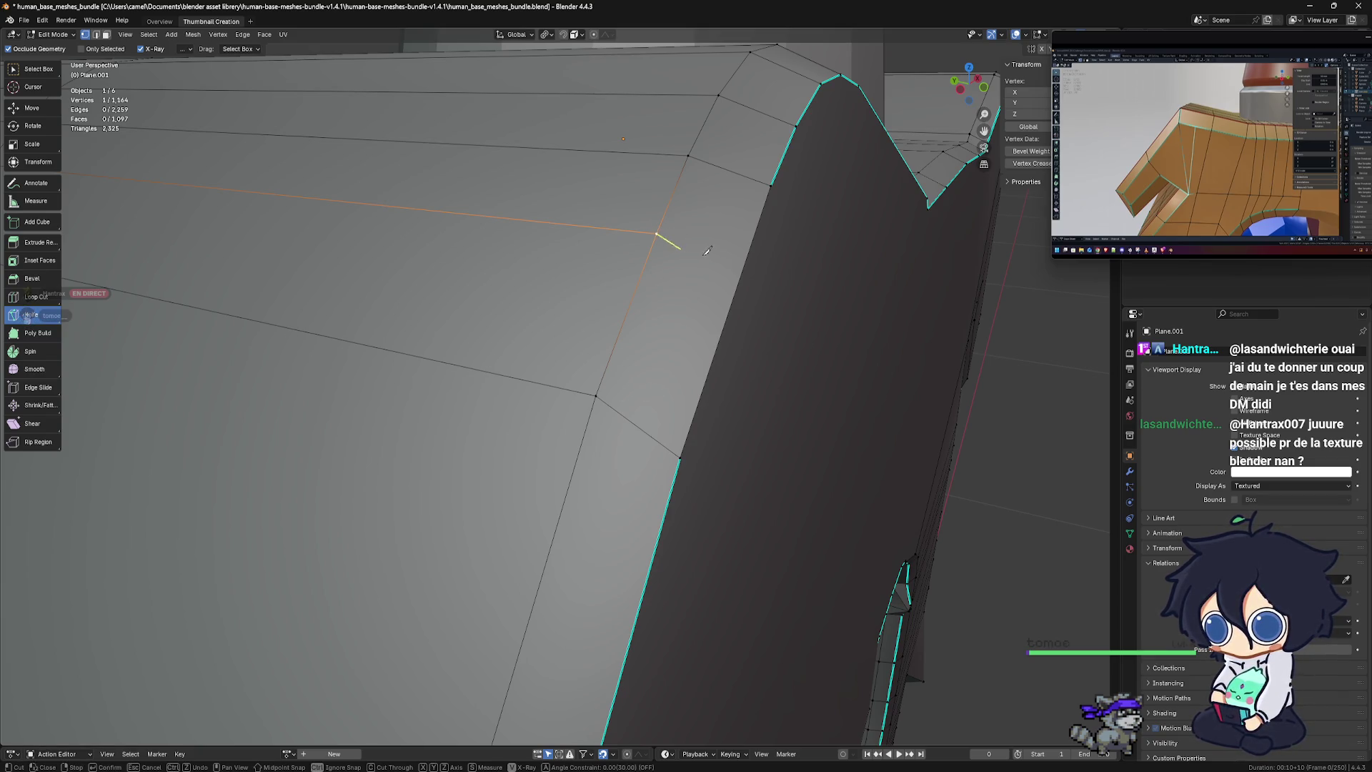
left_click(745, 270)
key("Return")
middle_click_drag(777, 268, 654, 234)
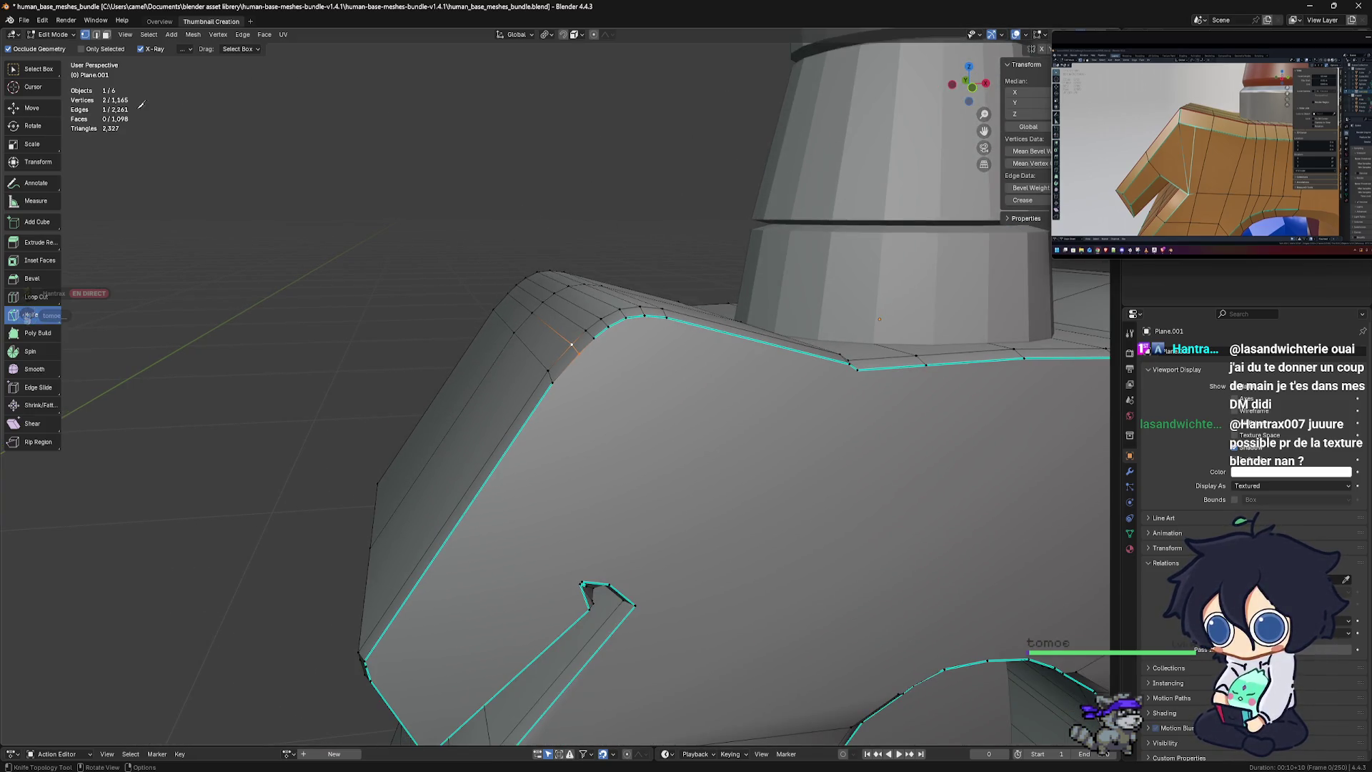
Return to box selection, deselect all vertices and reframe the crossguard's front
left_click(43, 69)
mouse_move(607, 286)
middle_mouse_down()
mouse_move(604, 322)
mouse_move(564, 321)
middle_mouse_up()
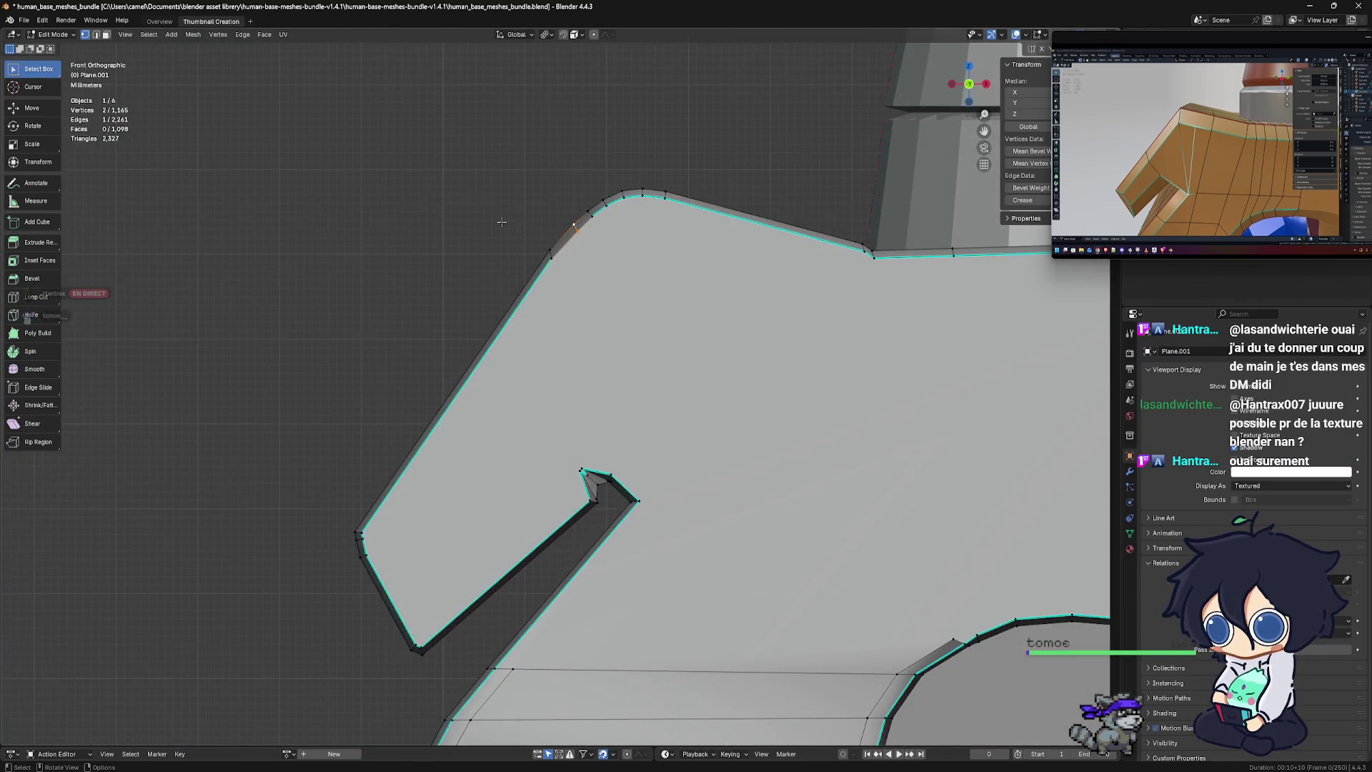
left_click(456, 177)
scroll(585, 268, "down", 2)
scroll(584, 267, "down", 1)
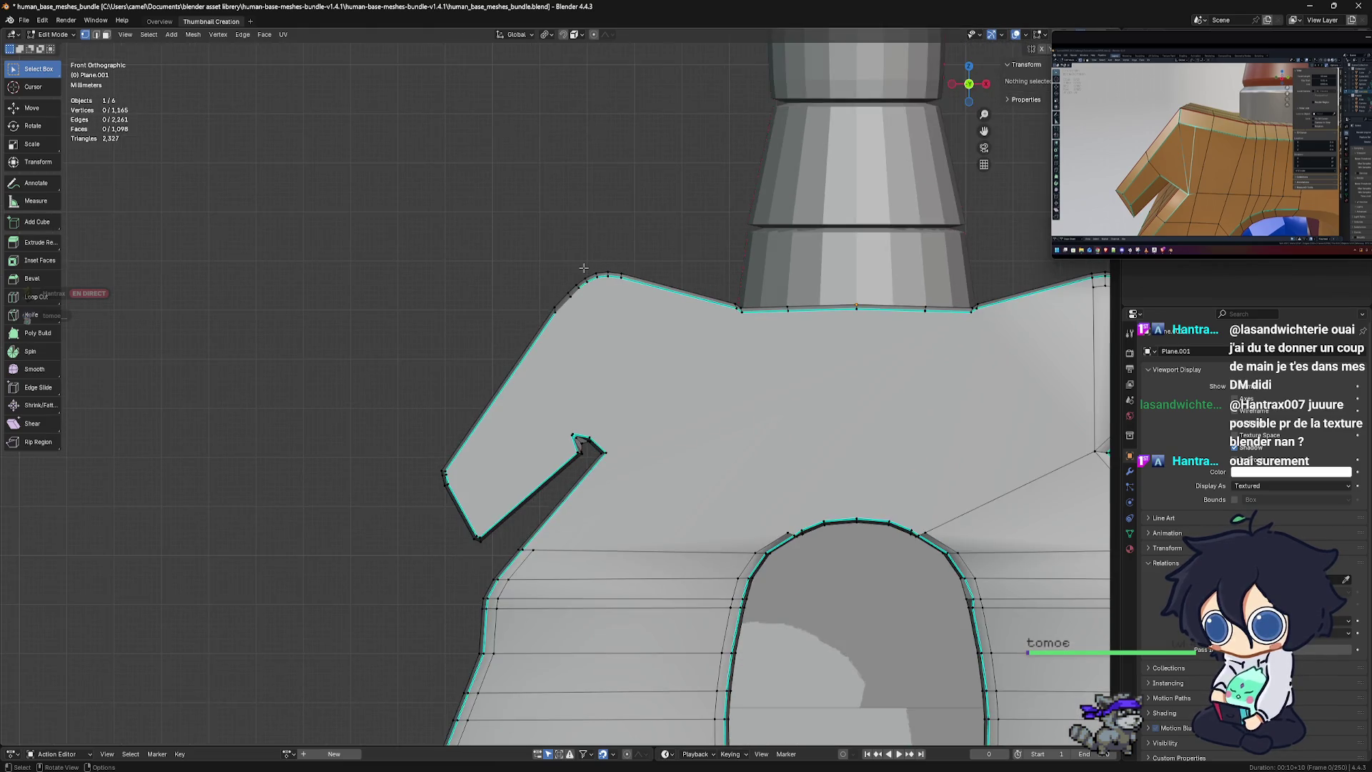
scroll(585, 301, "up", 2)
scroll(600, 307, "up", 1)
scroll(614, 318, "up", 1)
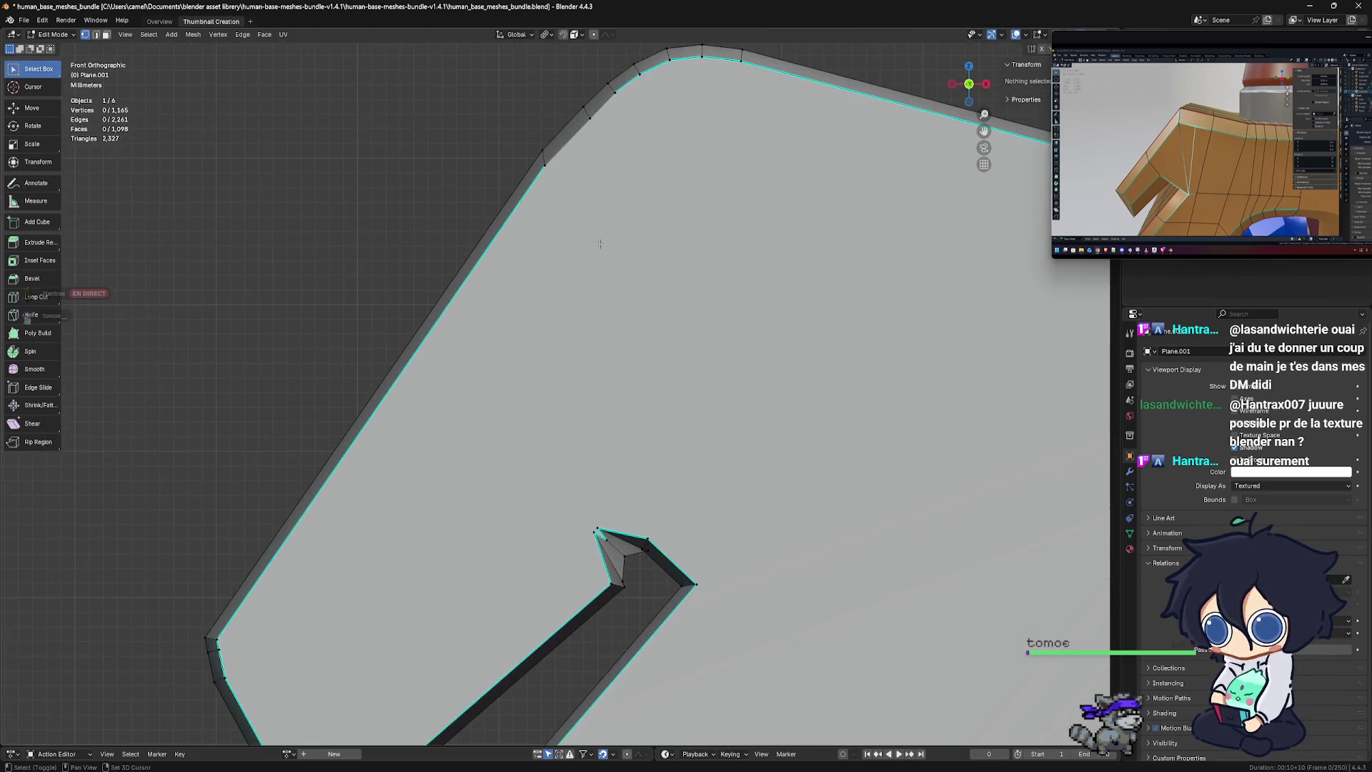
scroll(629, 325, "up", 1)
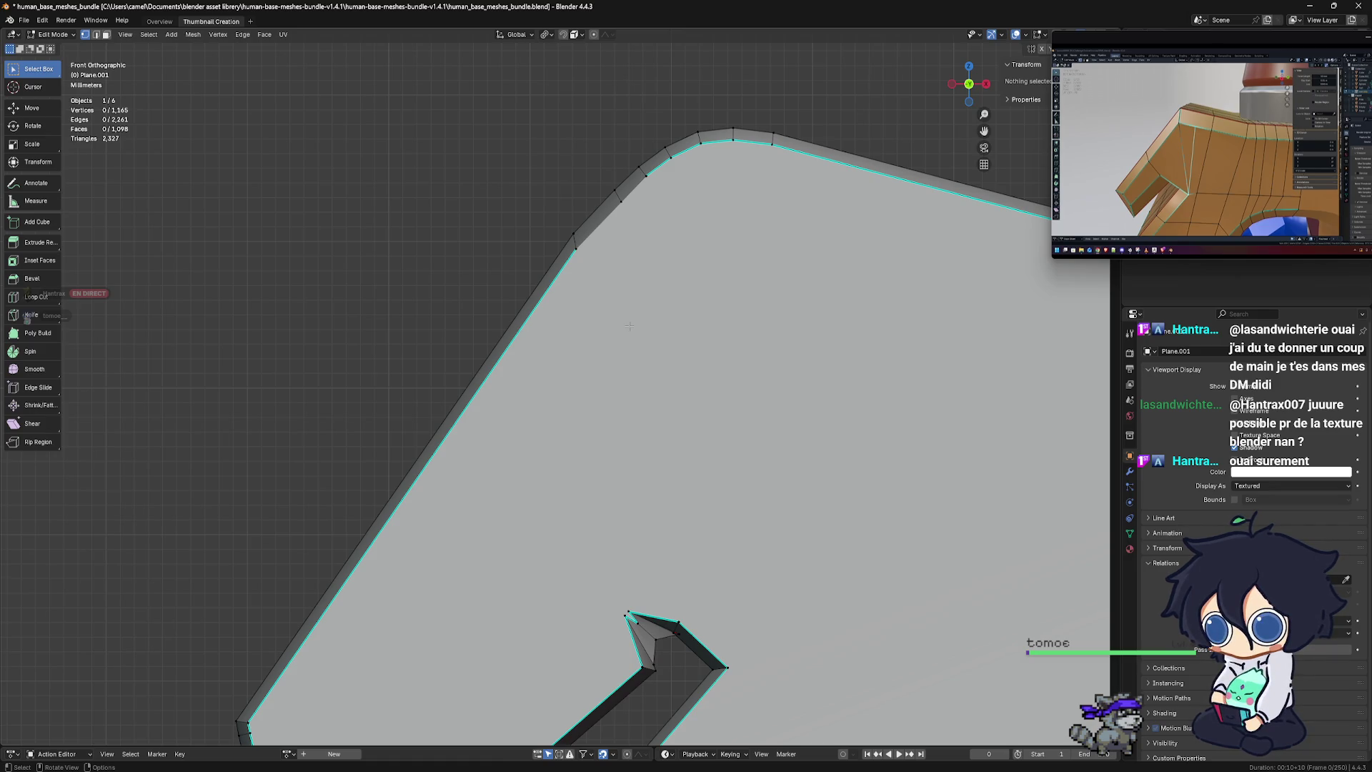
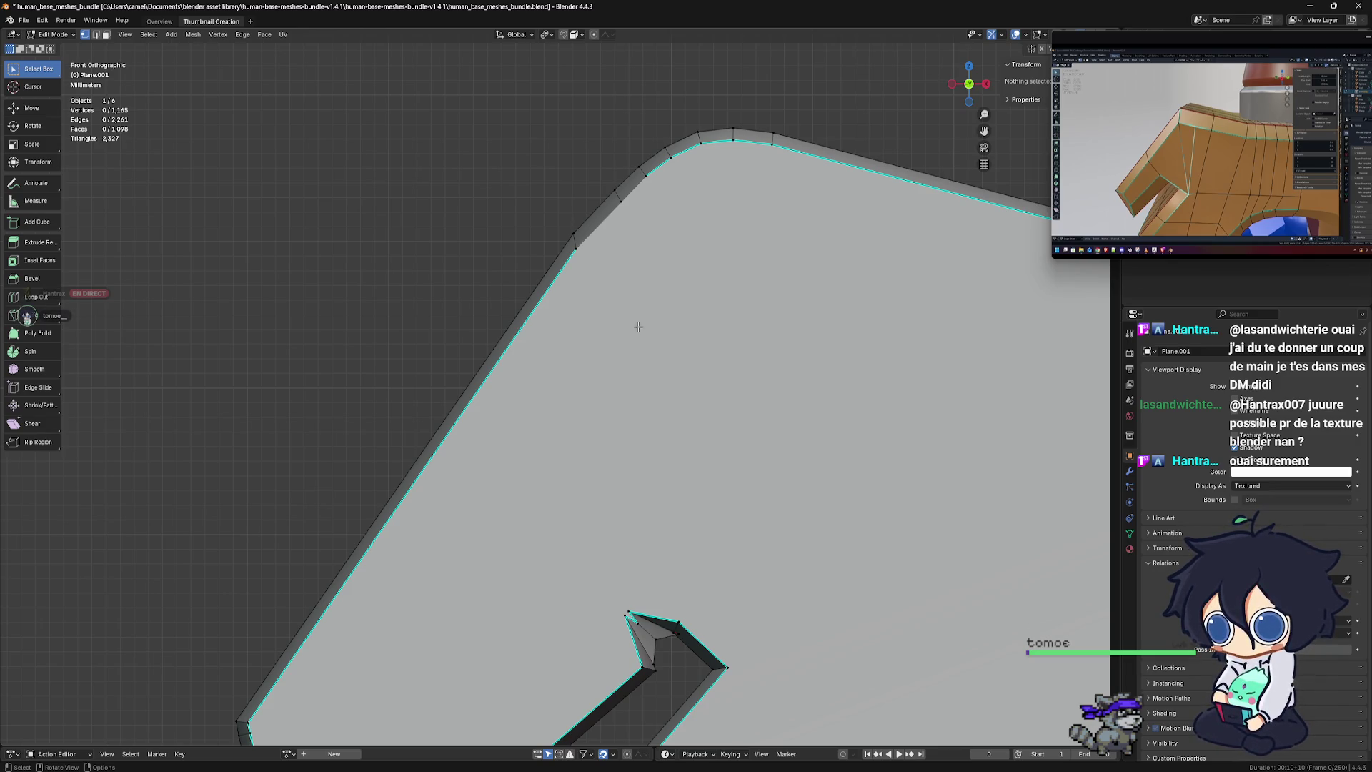
Mark one edge on the crossguard's rounded upper corner as sharp
middle_click_drag(662, 315, 666, 354, "shift")
scroll(671, 356, "up", 2)
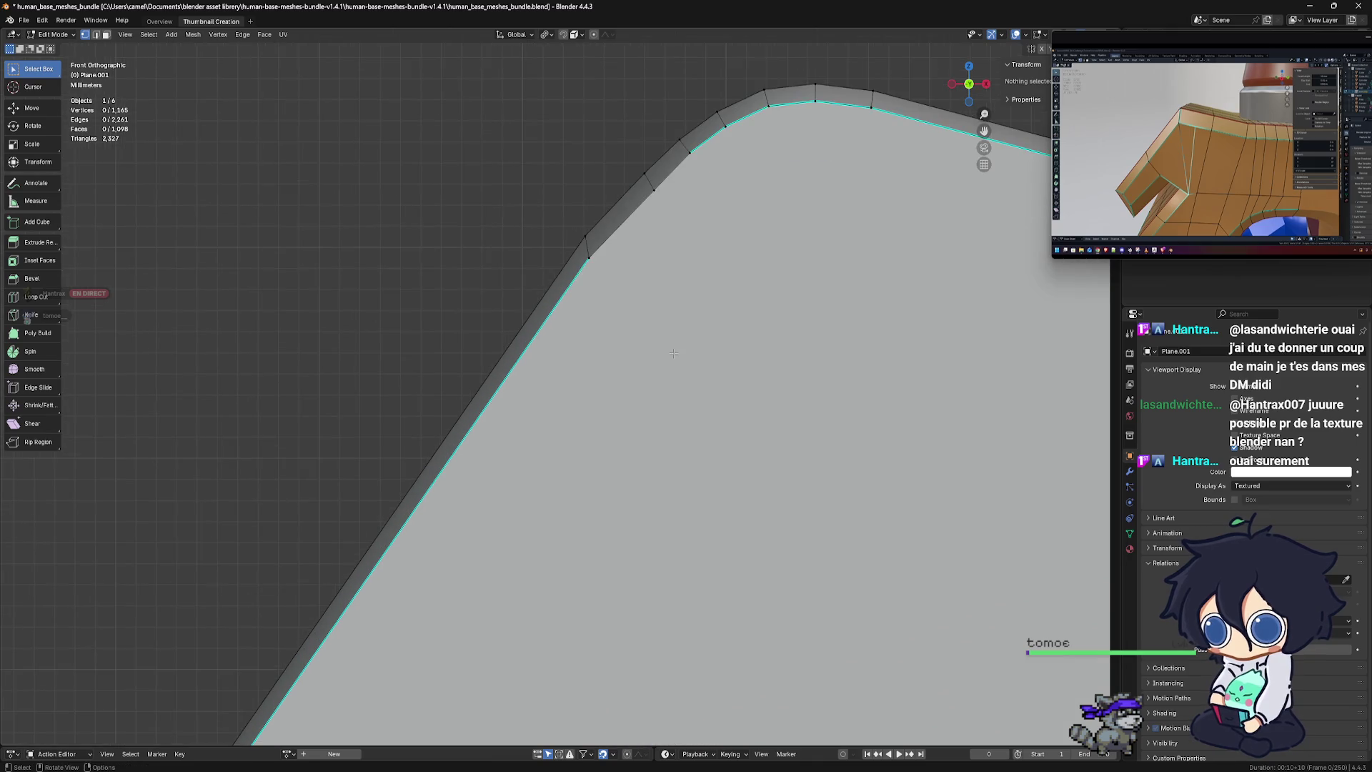
middle_click_drag(695, 342, 598, 381, "shift")
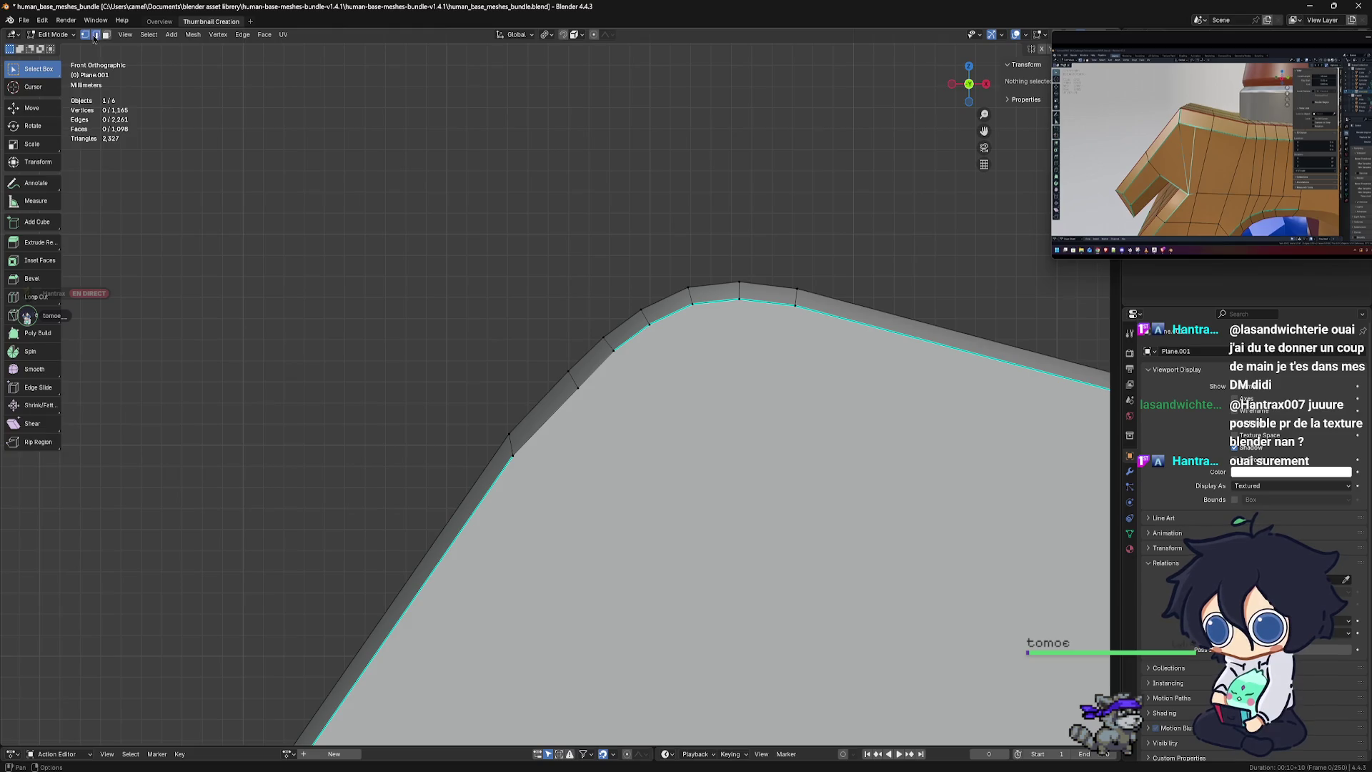
scroll(619, 359, "up", 3)
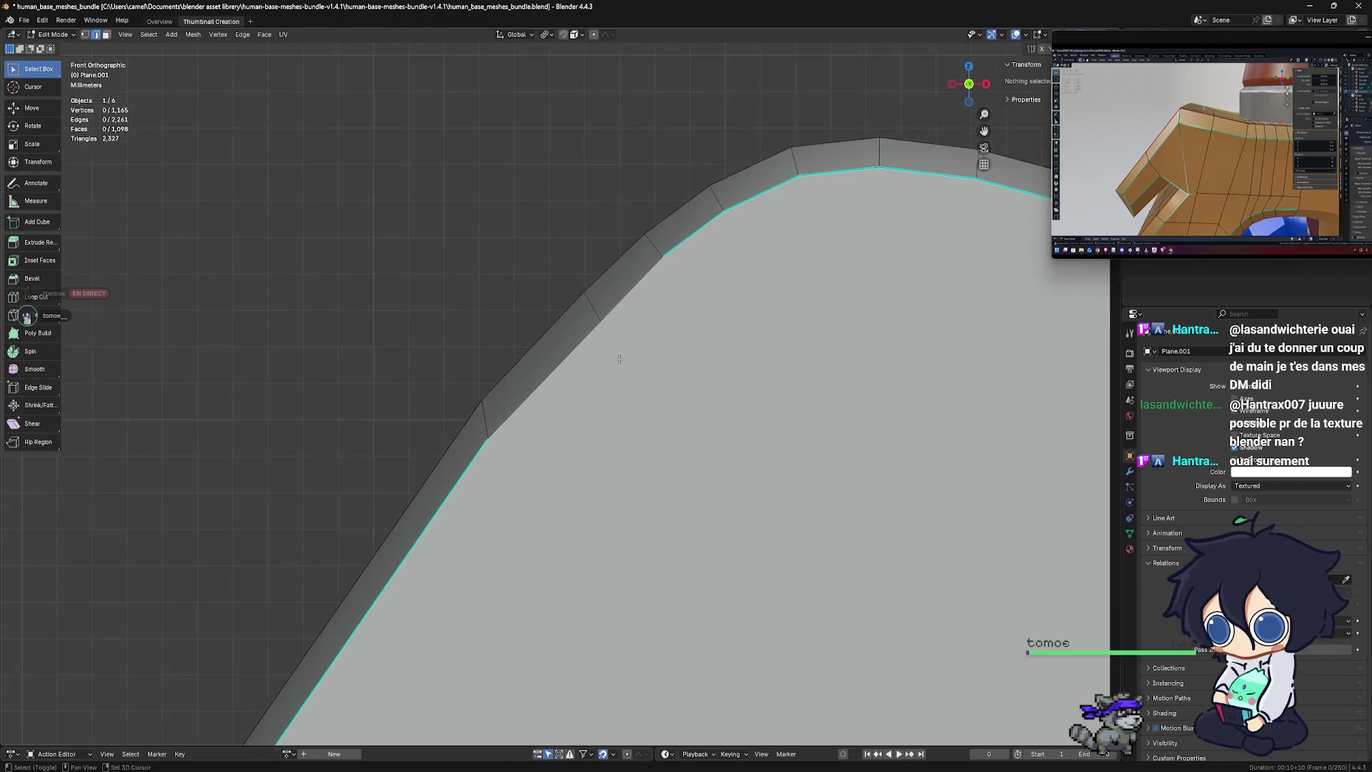
middle_click_drag(618, 359, 628, 381, "shift")
left_click(627, 328)
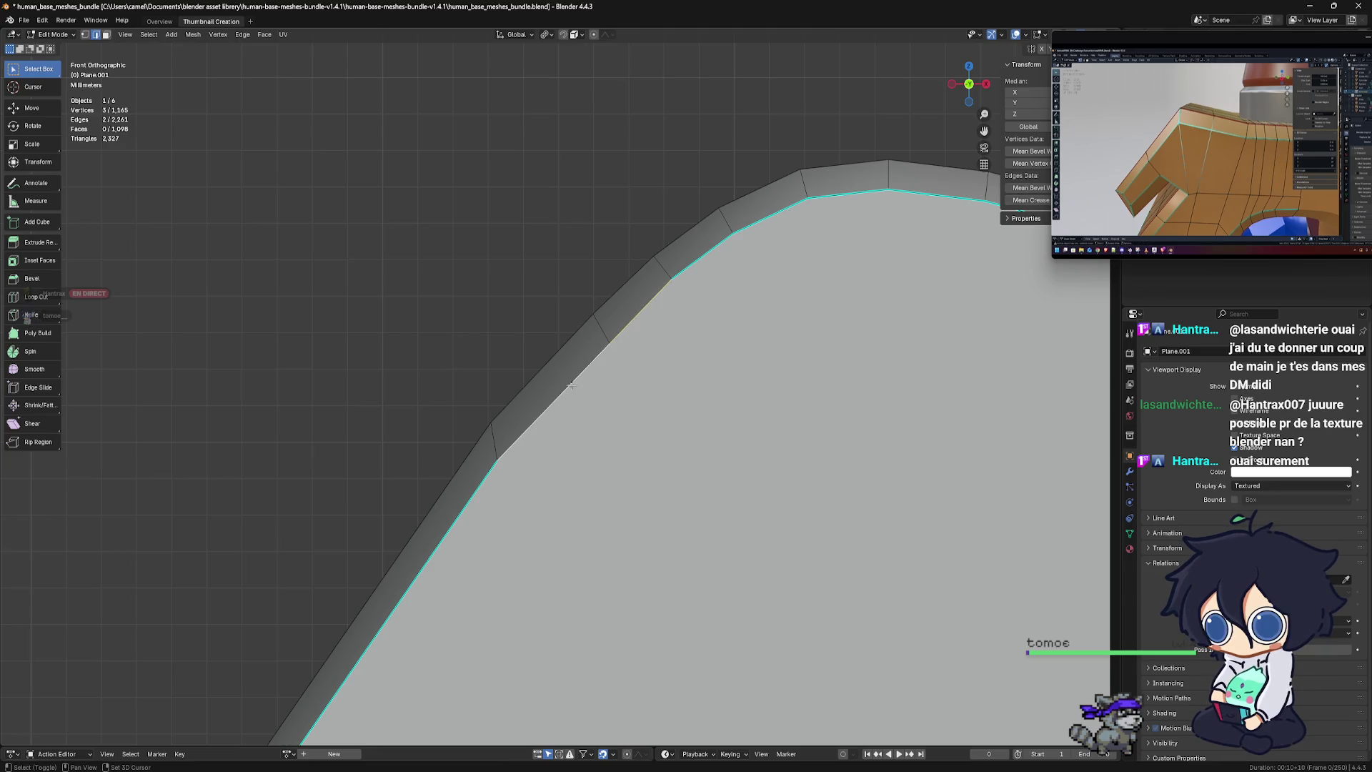
right_click(576, 338)
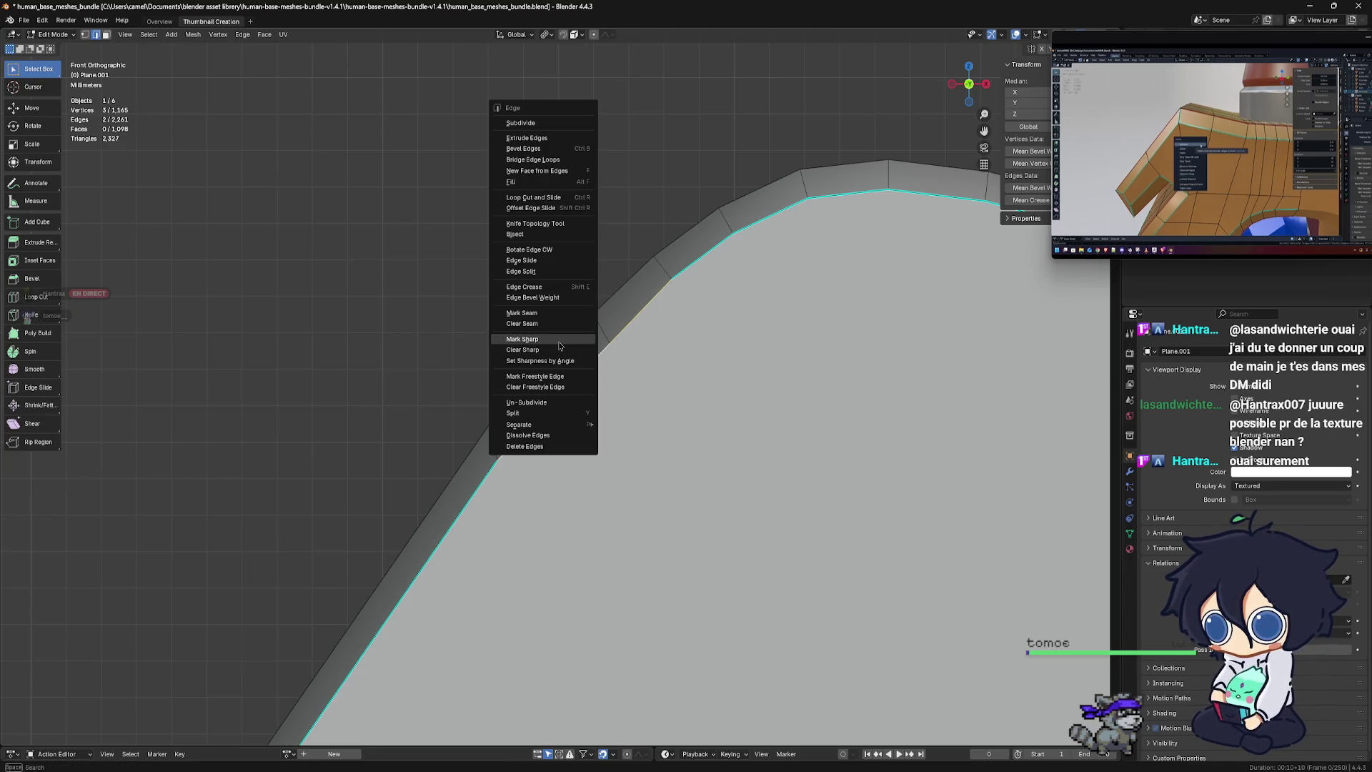
left_click(576, 340)
scroll(595, 350, "down", 4)
scroll(662, 392, "down", 8)
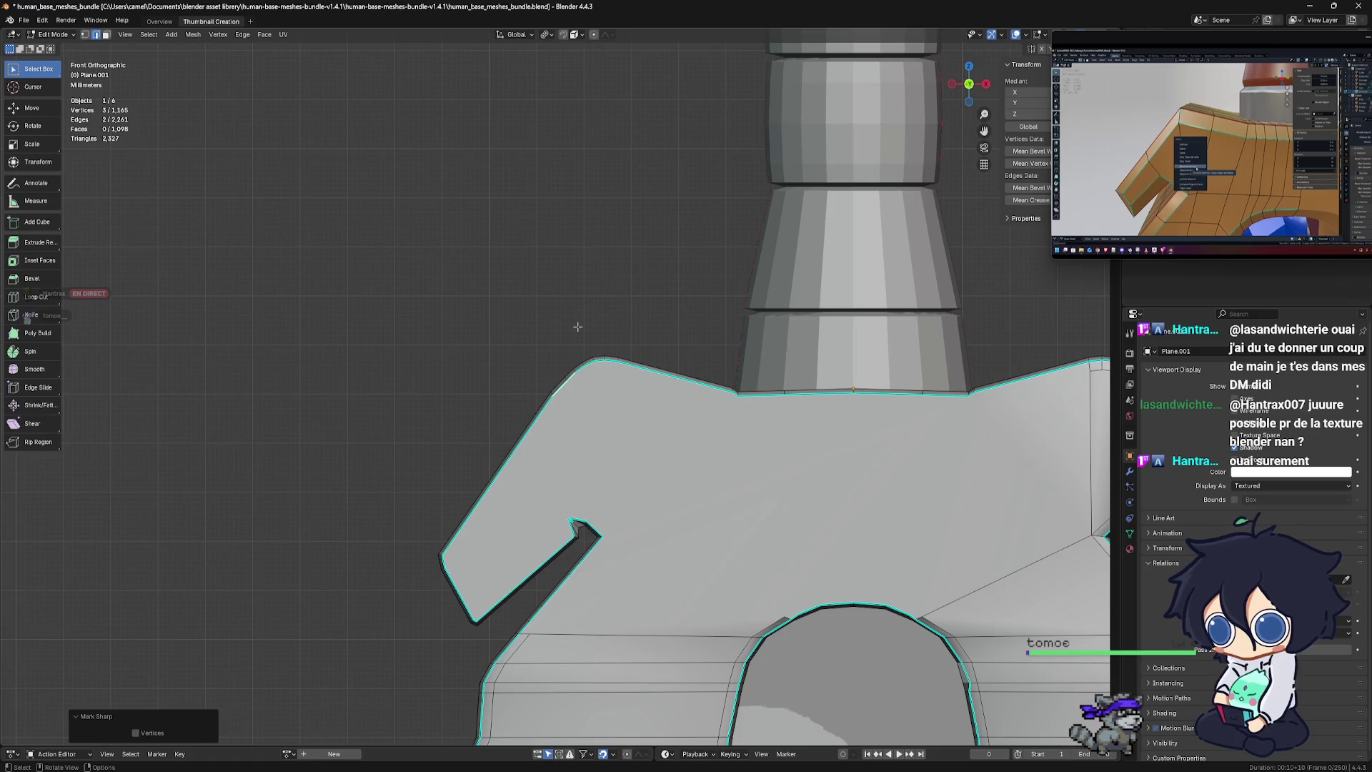
Clear the selection around the guard's hole and switch to vertex select mode
left_click(853, 389)
middle_click_drag(767, 475, 661, 446, "shift")
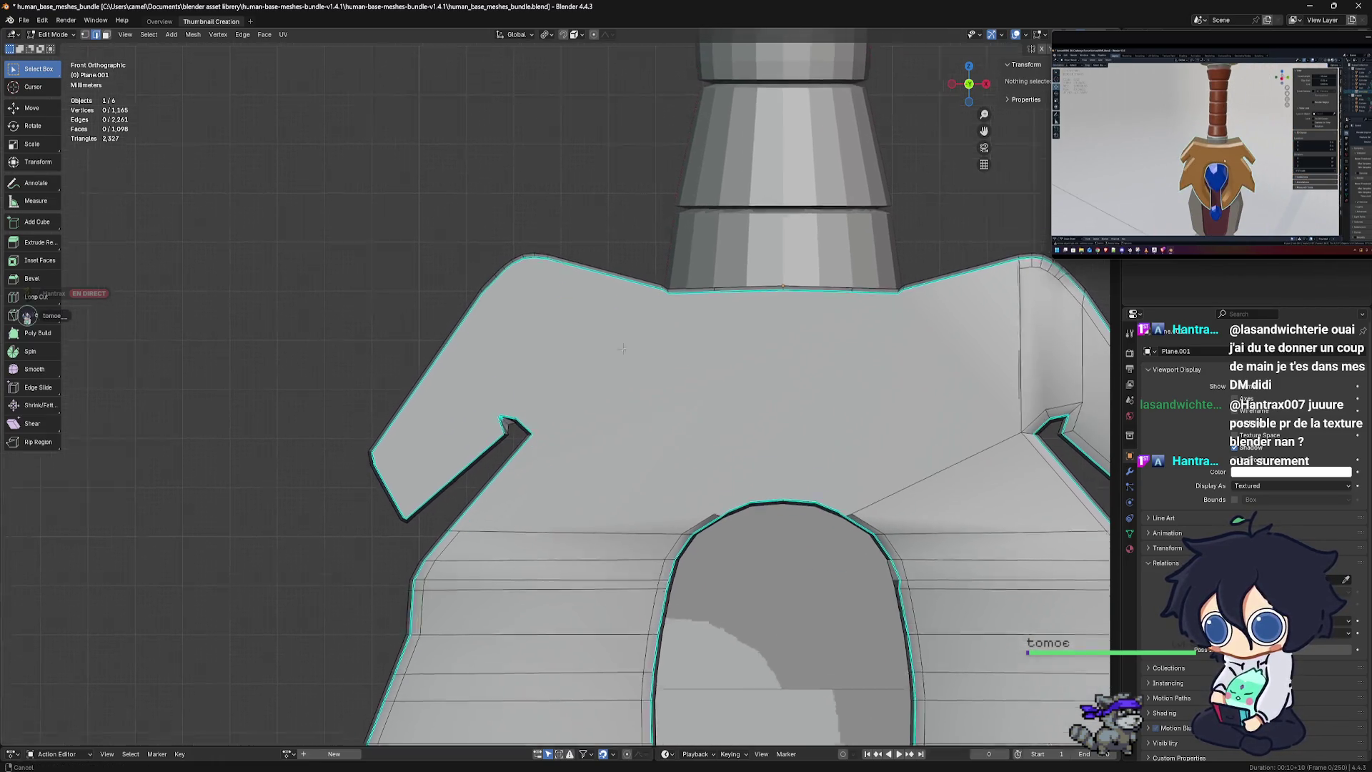
left_click(661, 446)
scroll(660, 447, "up", 3)
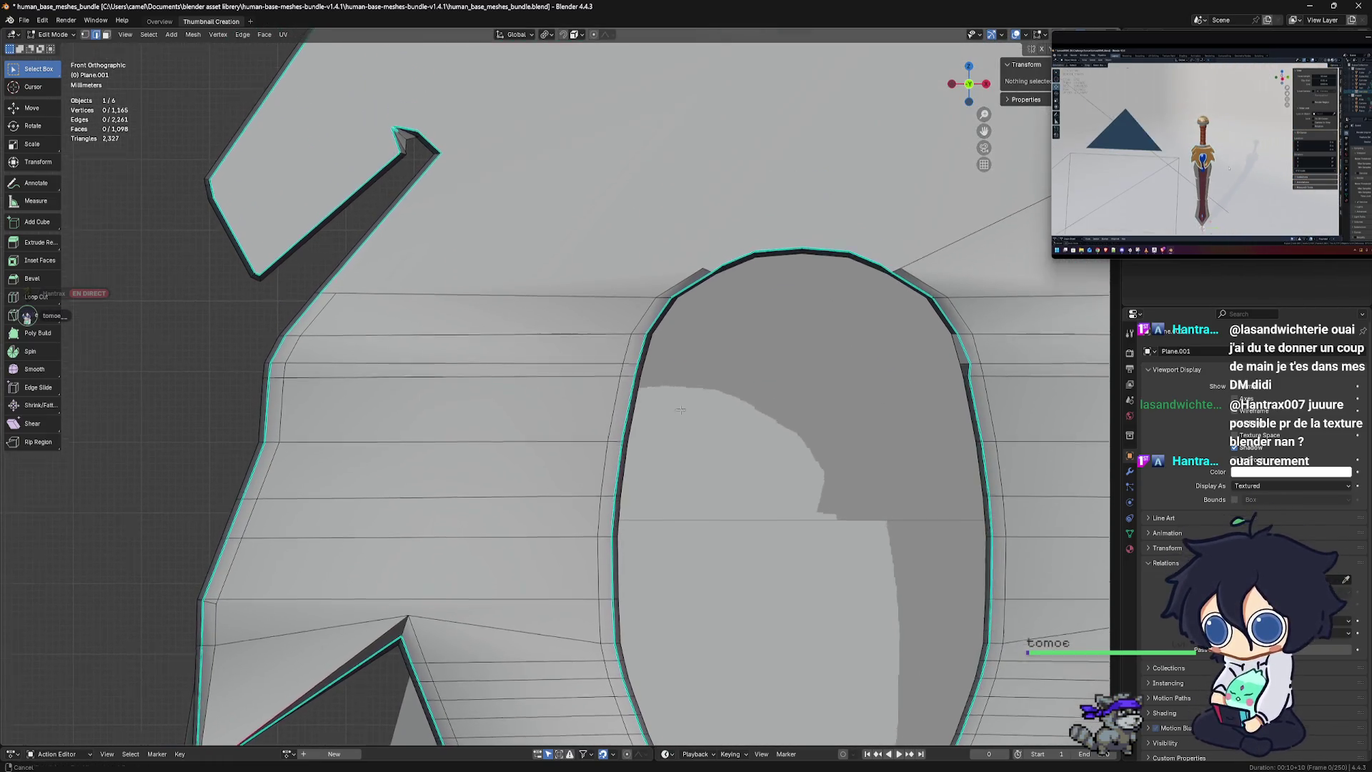
left_click(84, 34)
Select the column of vertices running beside the inner cutout's upper corner
scroll(690, 243, "up", 2)
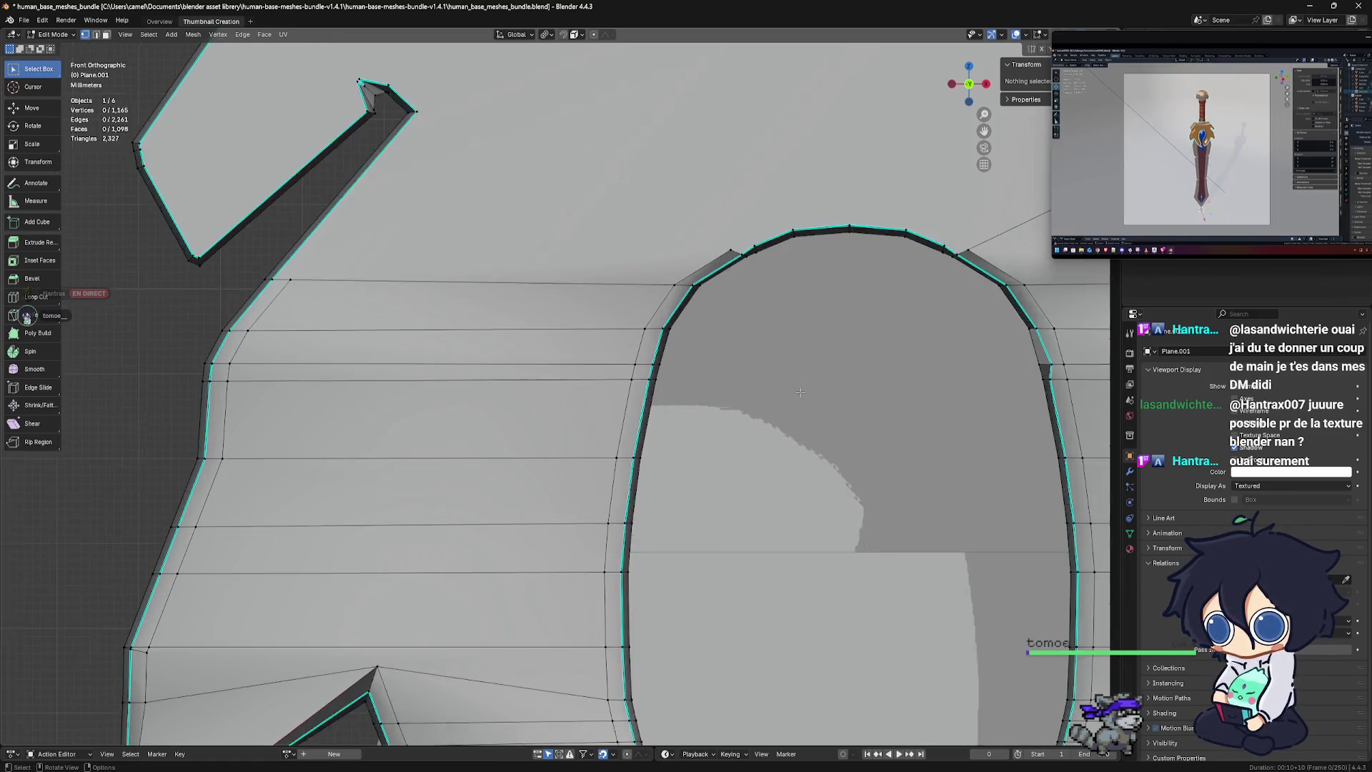
scroll(691, 243, "up", 2)
left_click(691, 205)
left_click(744, 179, "shift")
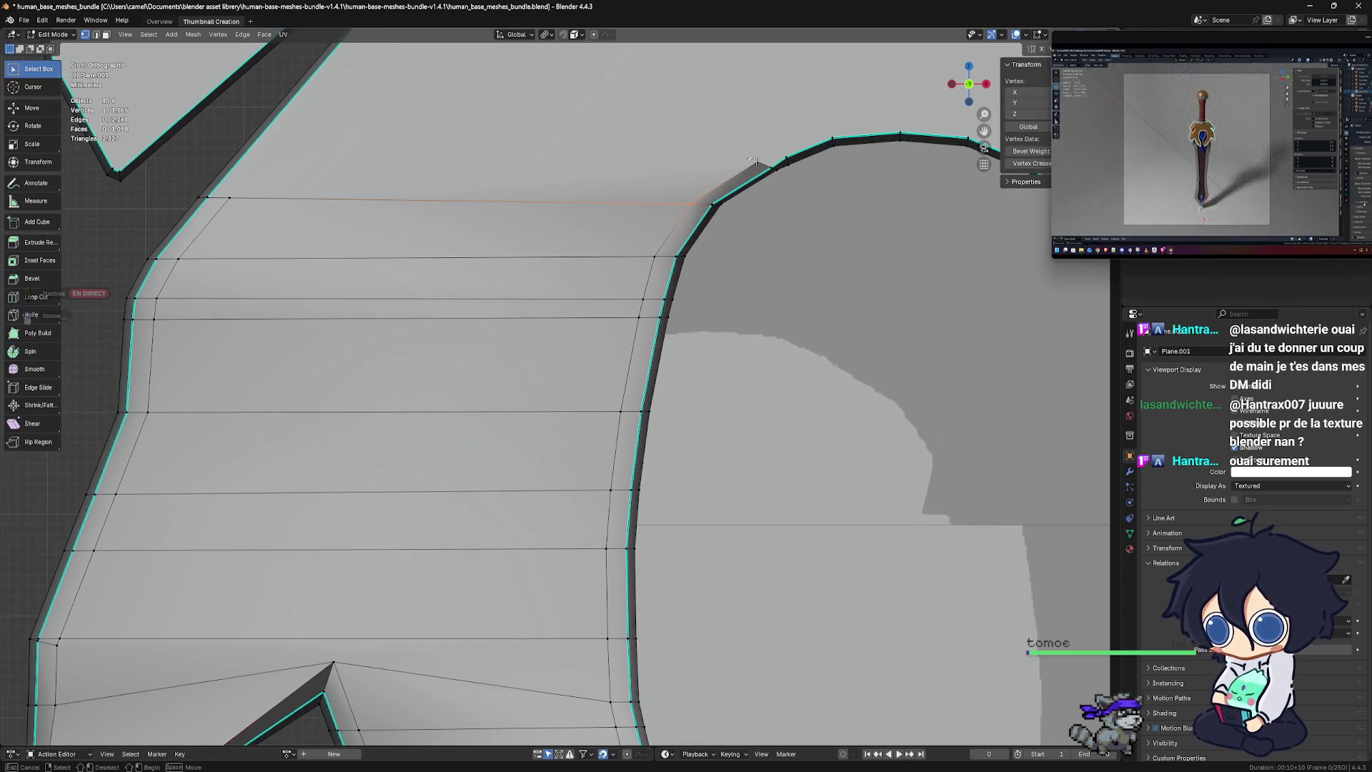
left_click(653, 255, "shift")
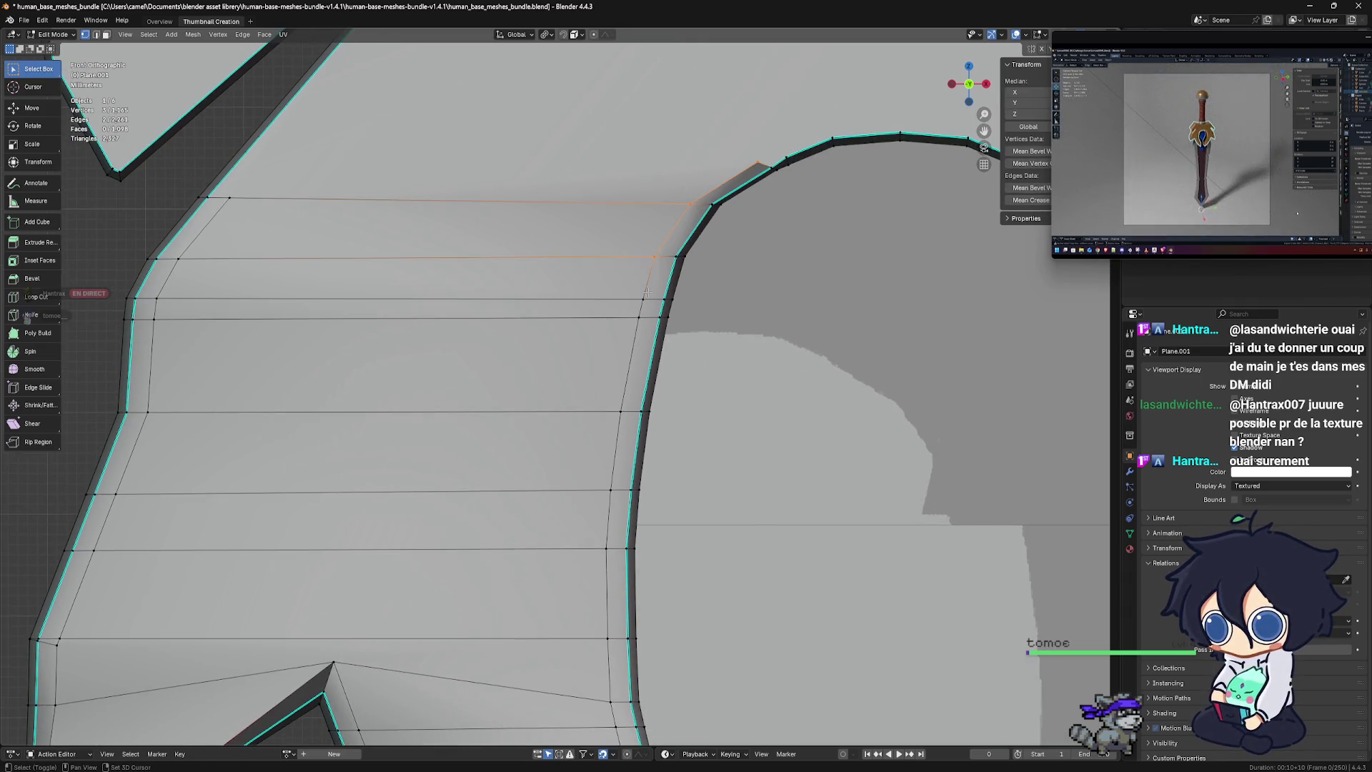
left_click_drag(616, 332, 603, 441, "shift")
left_click(613, 488, "shift")
middle_click_drag(615, 544, 608, 354, "shift")
left_click(607, 405, "shift")
mouse_move(599, 383)
left_mouse_down("shift")
mouse_move(598, 415)
mouse_move(690, 639)
left_mouse_up("shift")
left_click(599, 345, "shift")
Add the prong's apex and the vertices down its left edge to the selection
middle_click_drag(378, 429, 432, 347, "shift")
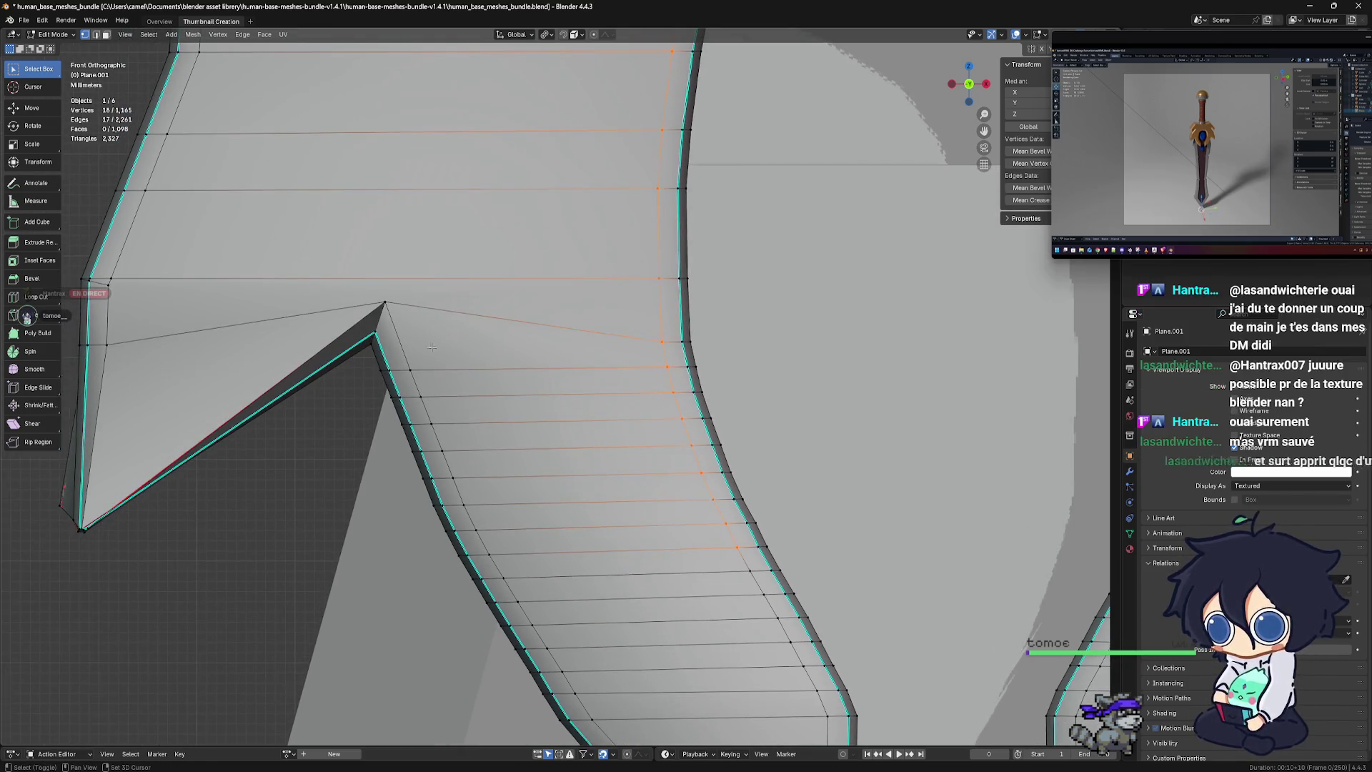
left_click(411, 319, "shift")
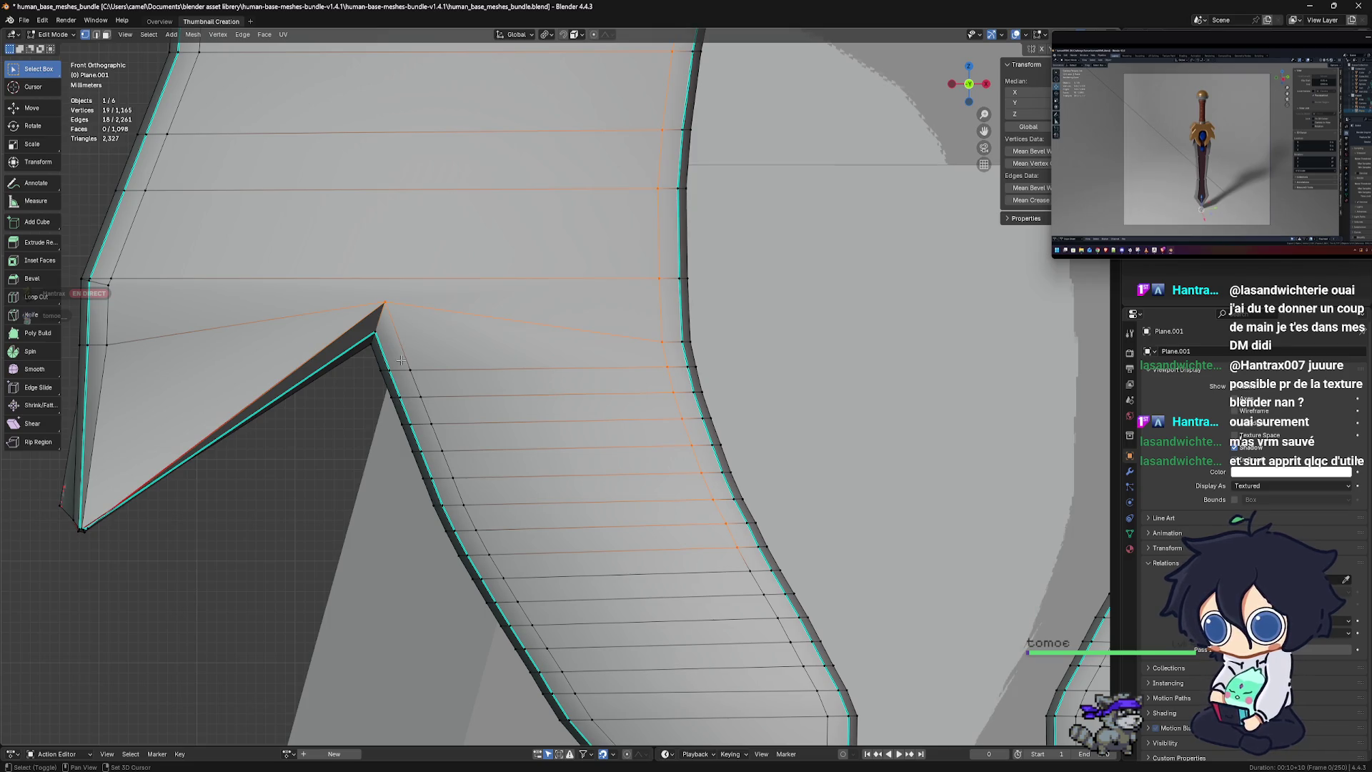
mouse_move(404, 359)
left_mouse_down("shift")
mouse_move(449, 411)
mouse_move(464, 486)
left_mouse_up("shift")
mouse_move(535, 520)
middle_mouse_down("shift")
mouse_move(505, 452)
mouse_move(425, 399)
middle_mouse_up("shift")
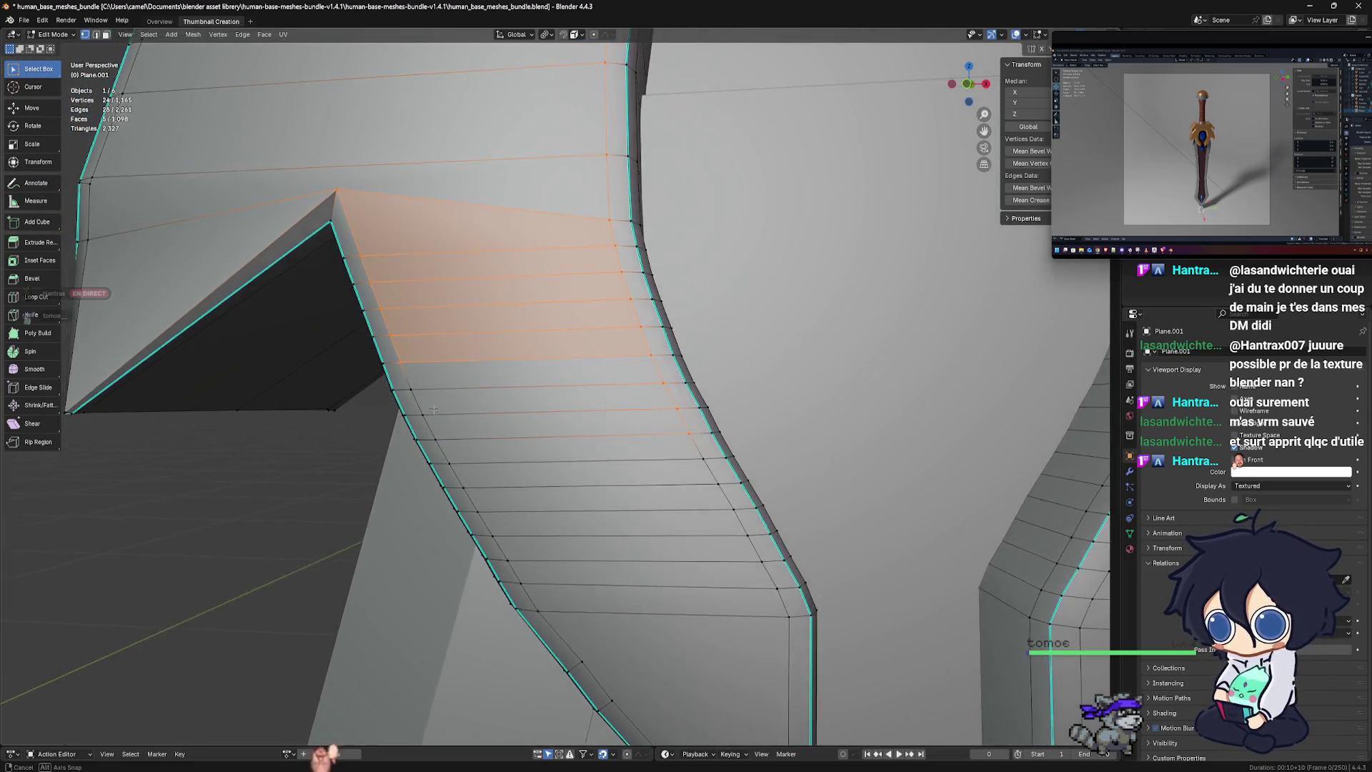
Extend the selected strip a few rows and dissolve those vertices
left_click(413, 391, "shift")
left_click(425, 414, "shift")
left_click(435, 434, "shift")
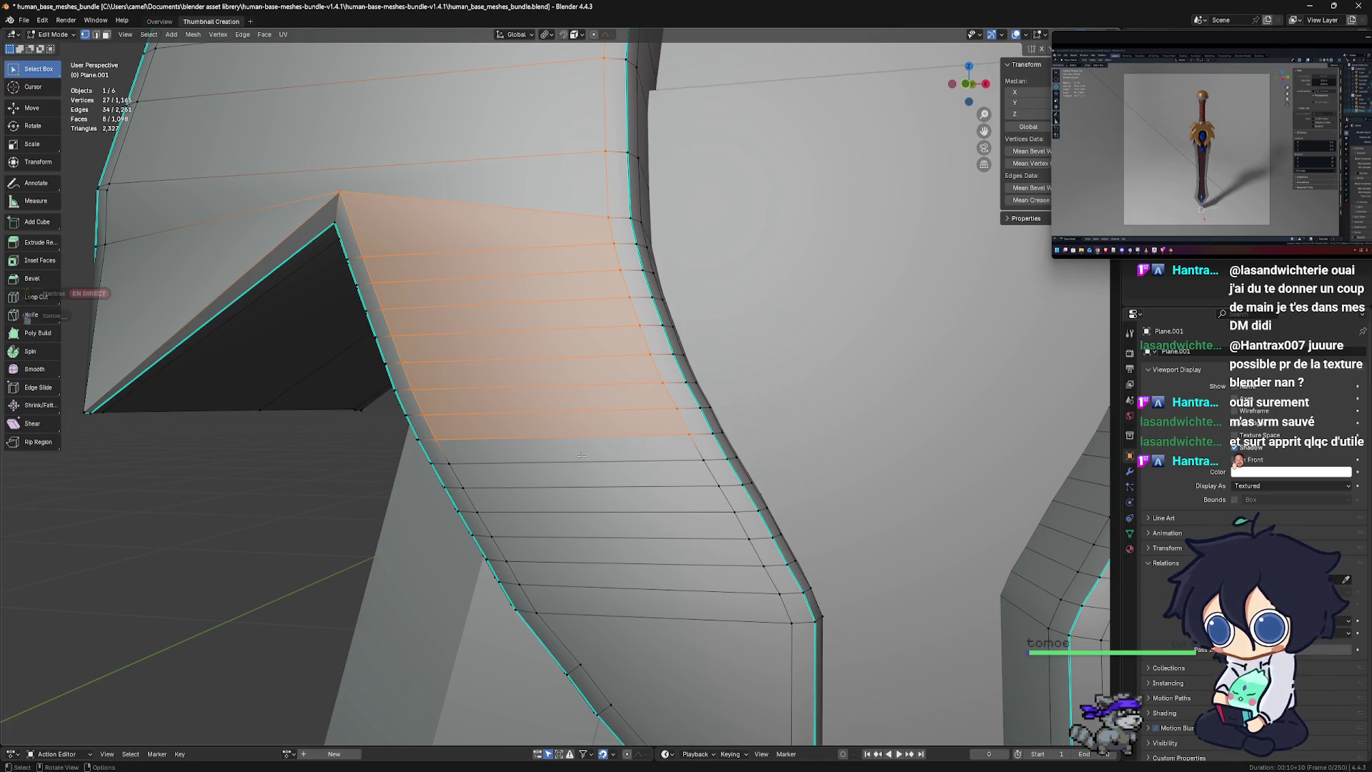
key("x")
left_click(580, 456)
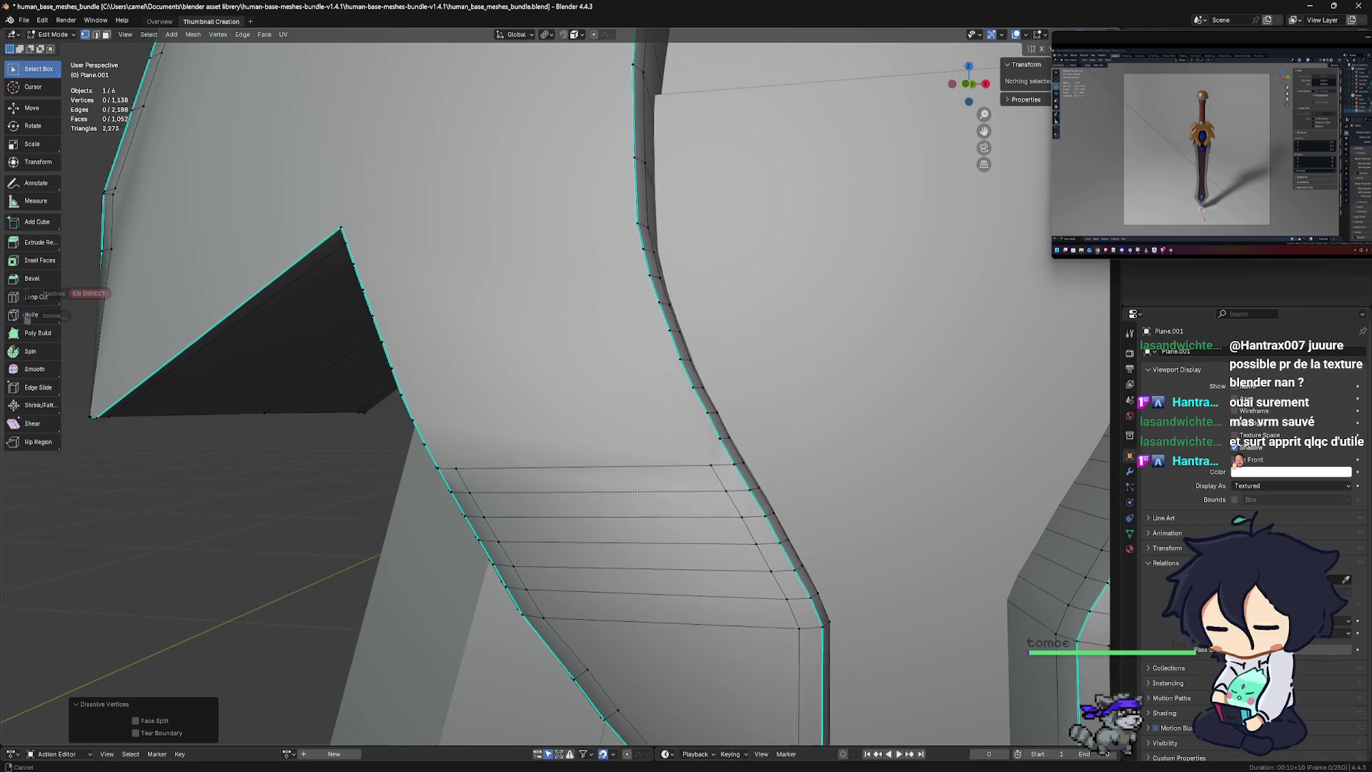
Select the redundant vertices along the guard's outer outline and dissolve them
middle_click_drag(638, 489, 639, 224, "shift")
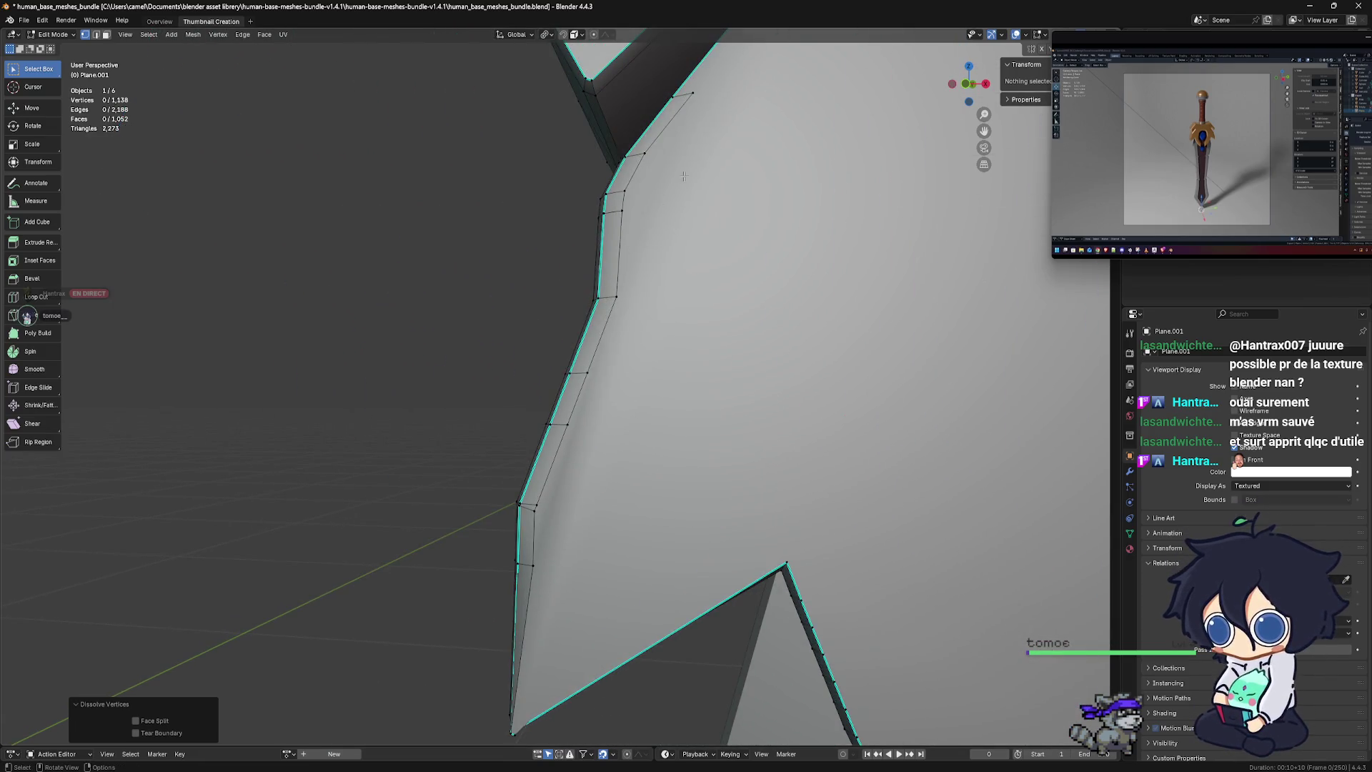
left_click(646, 239, "shift")
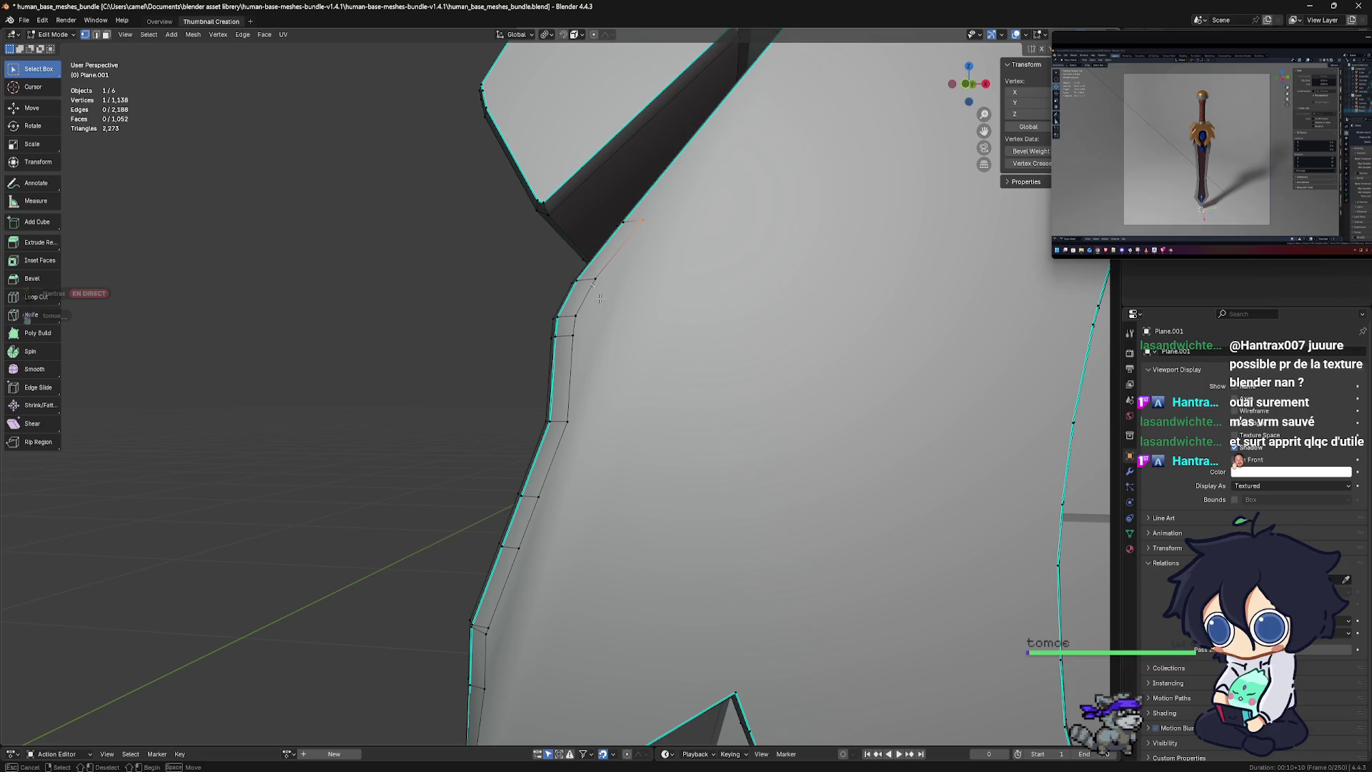
left_click(592, 283, "shift")
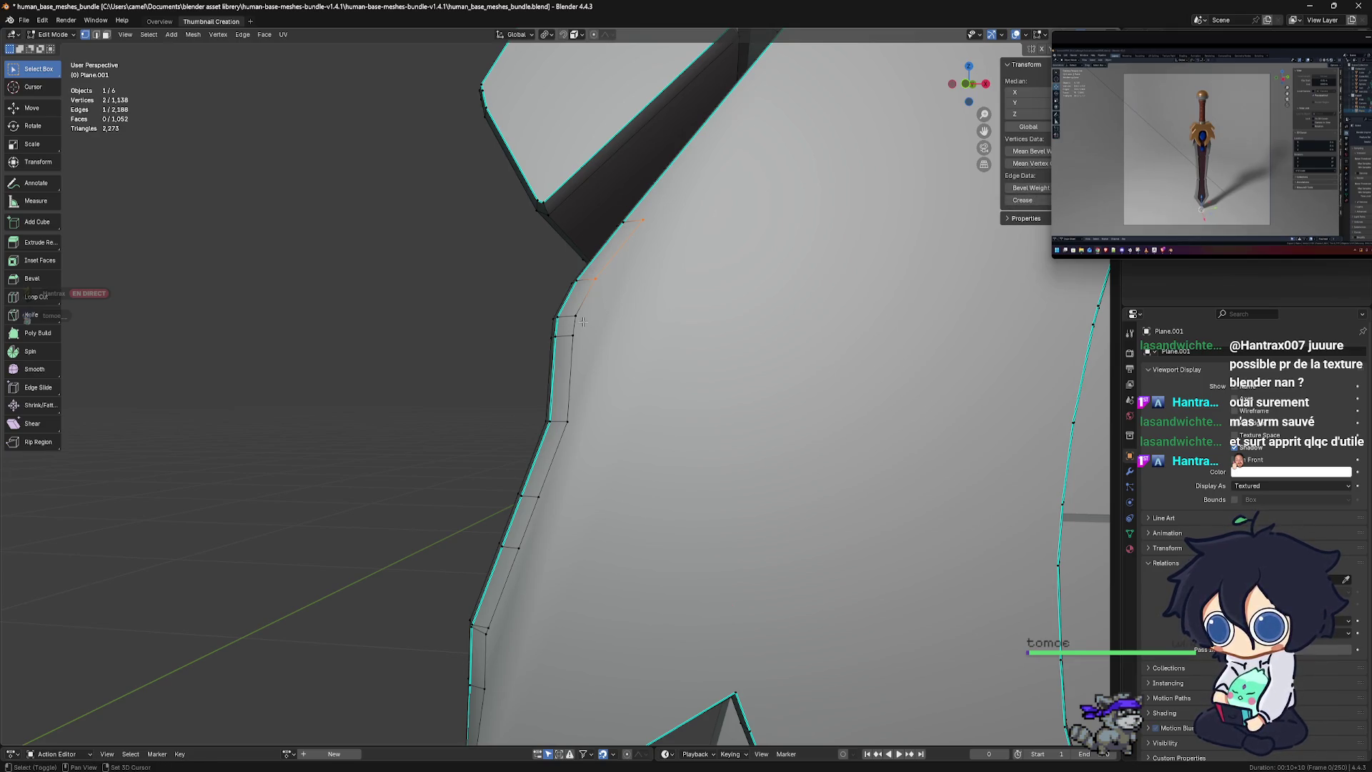
left_click(572, 335, "ctrl")
left_click(565, 420, "ctrl")
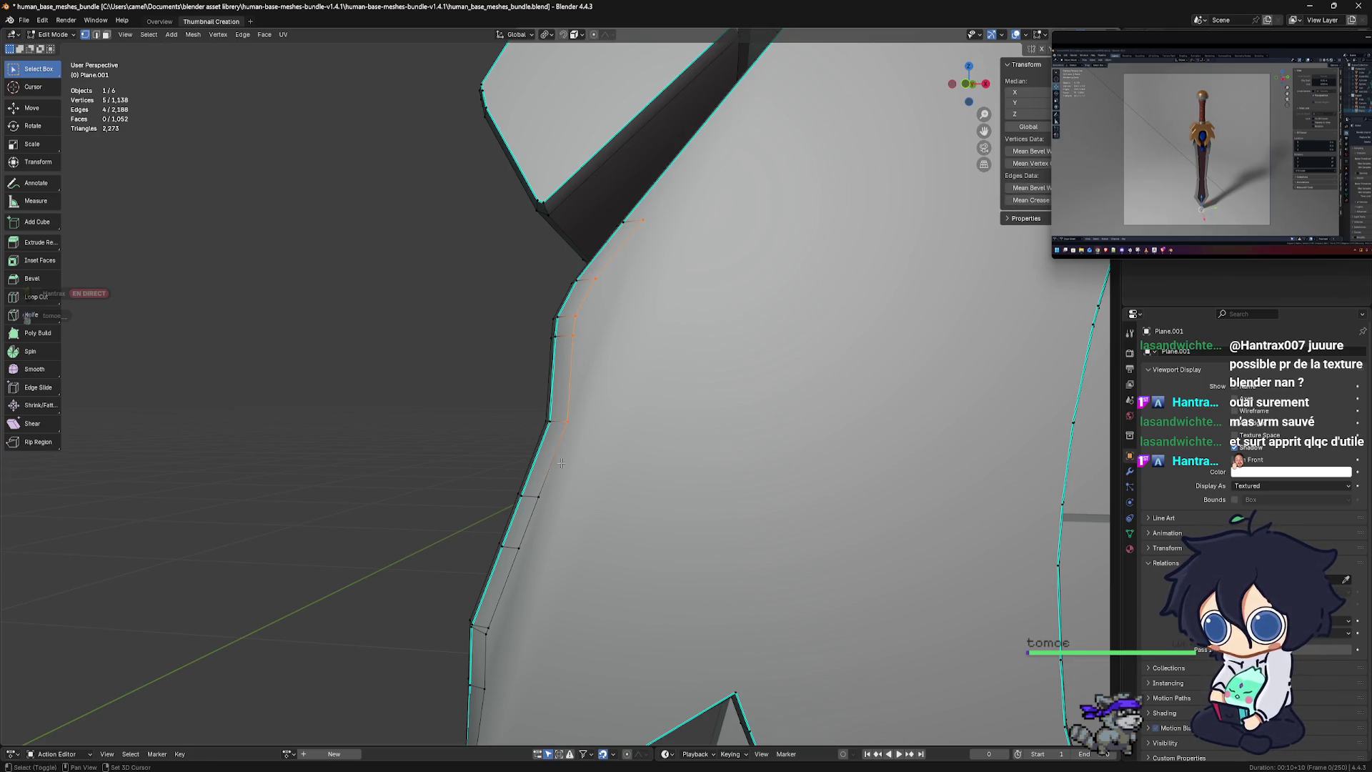
mouse_move(558, 555)
middle_mouse_down("shift")
mouse_move(571, 438)
mouse_move(556, 413)
middle_mouse_up("shift")
left_click(548, 431, "ctrl")
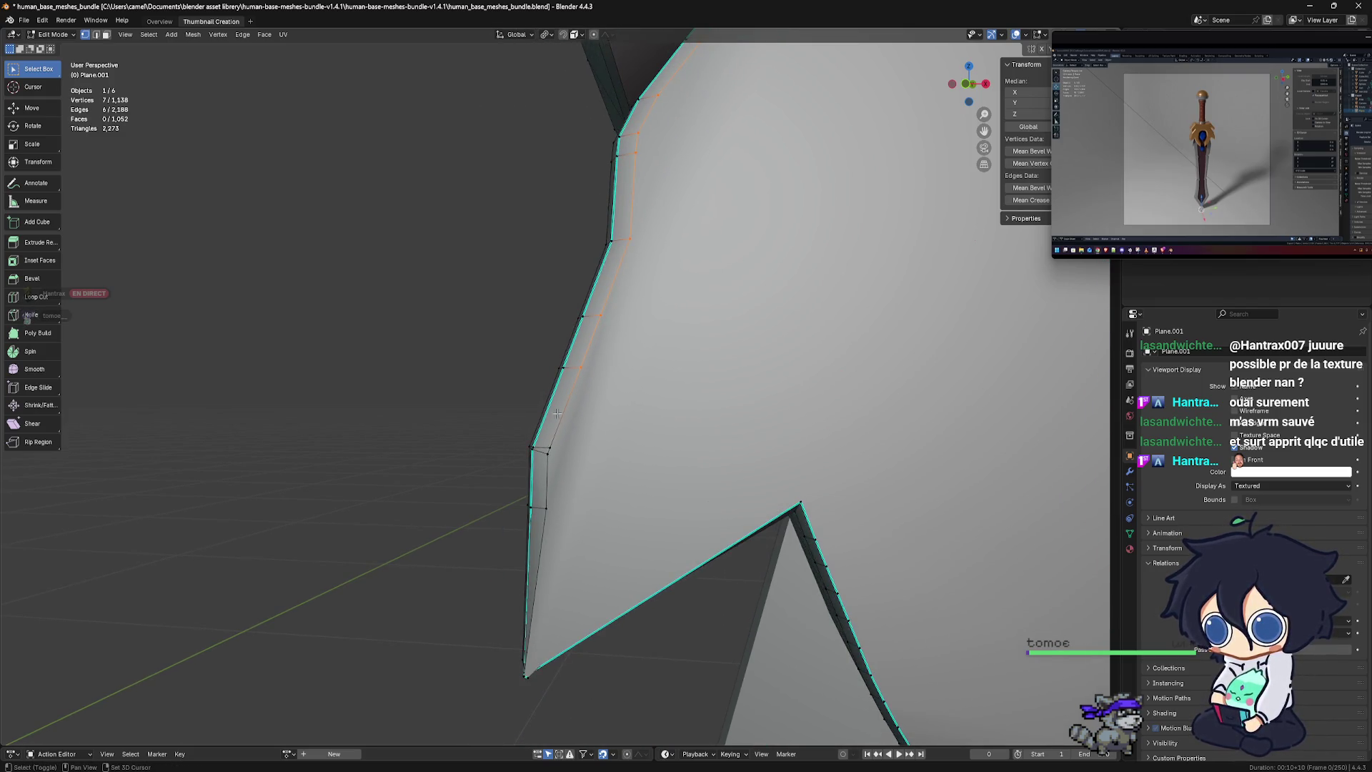
left_click(557, 486, "ctrl")
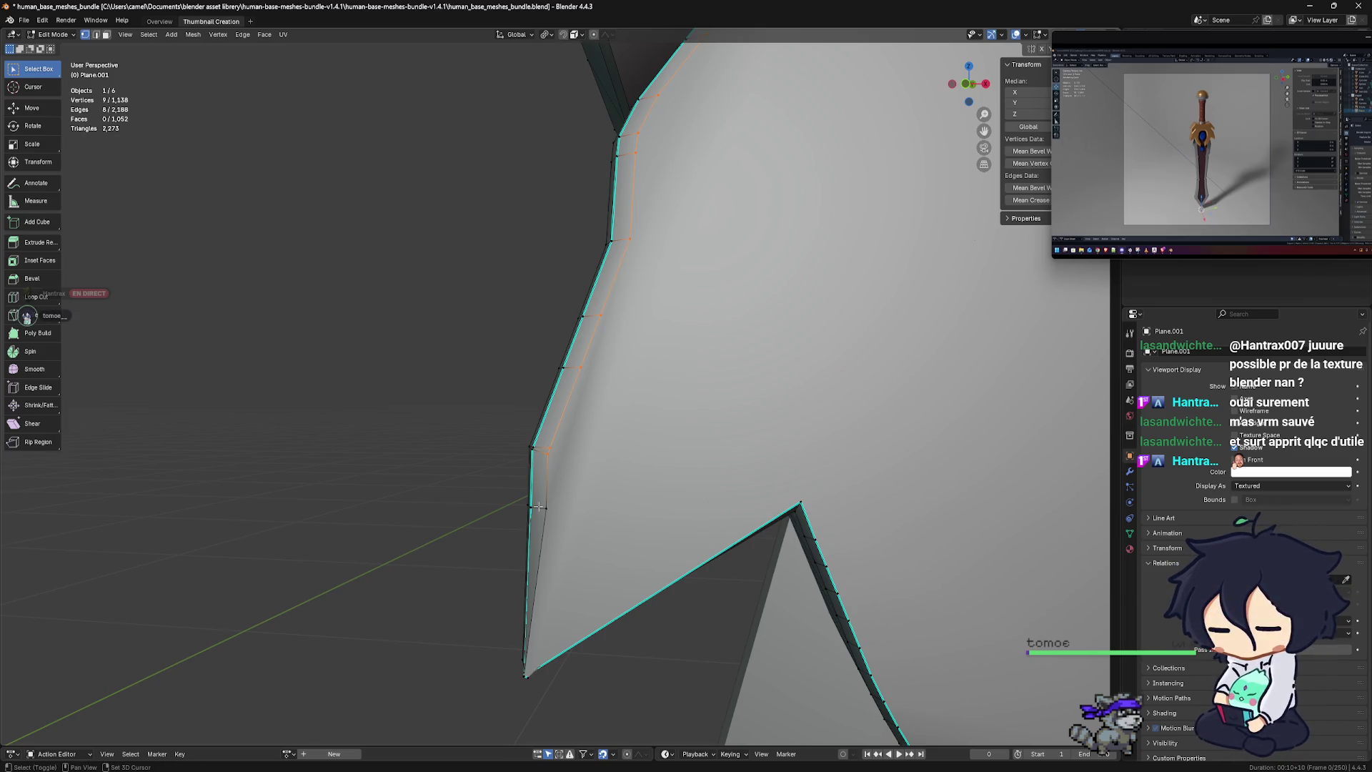
left_click(537, 506, "ctrl")
middle_click_drag(537, 506, 659, 519)
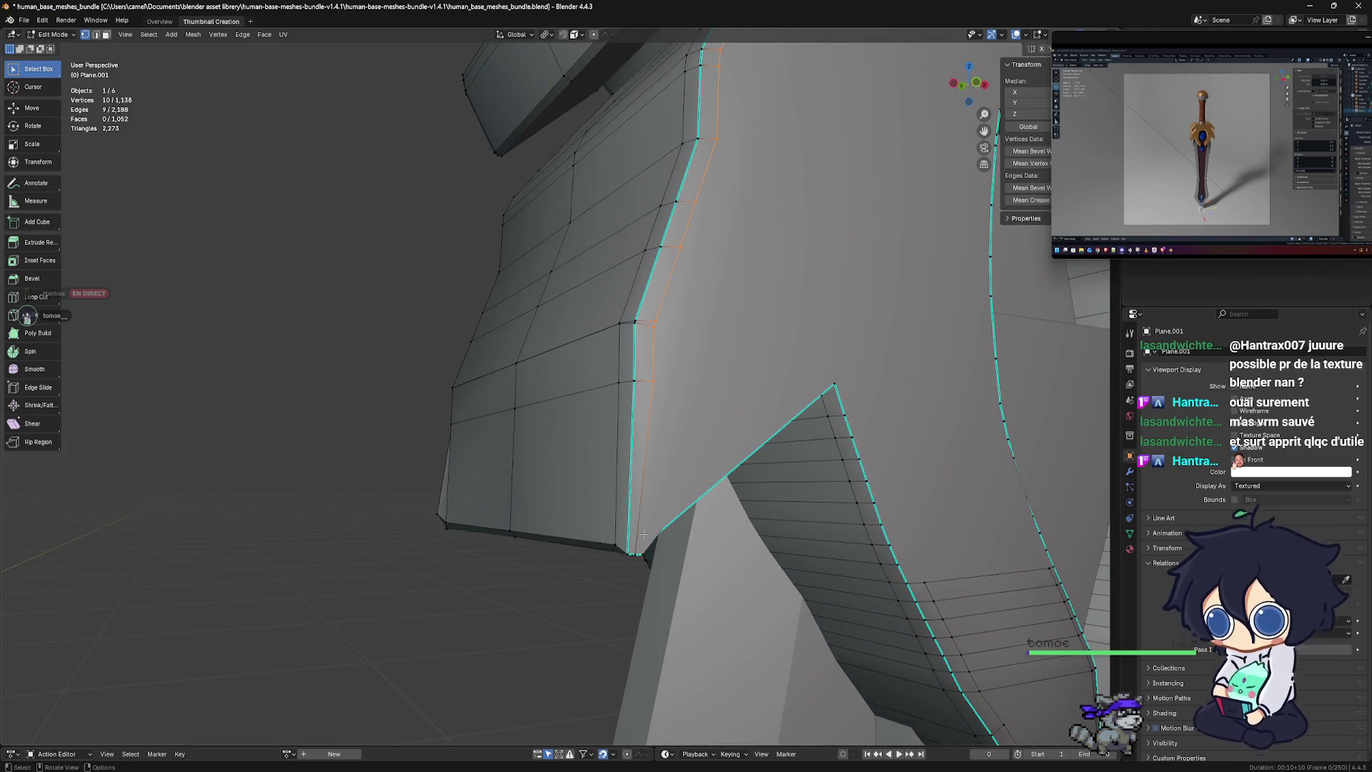
key("x")
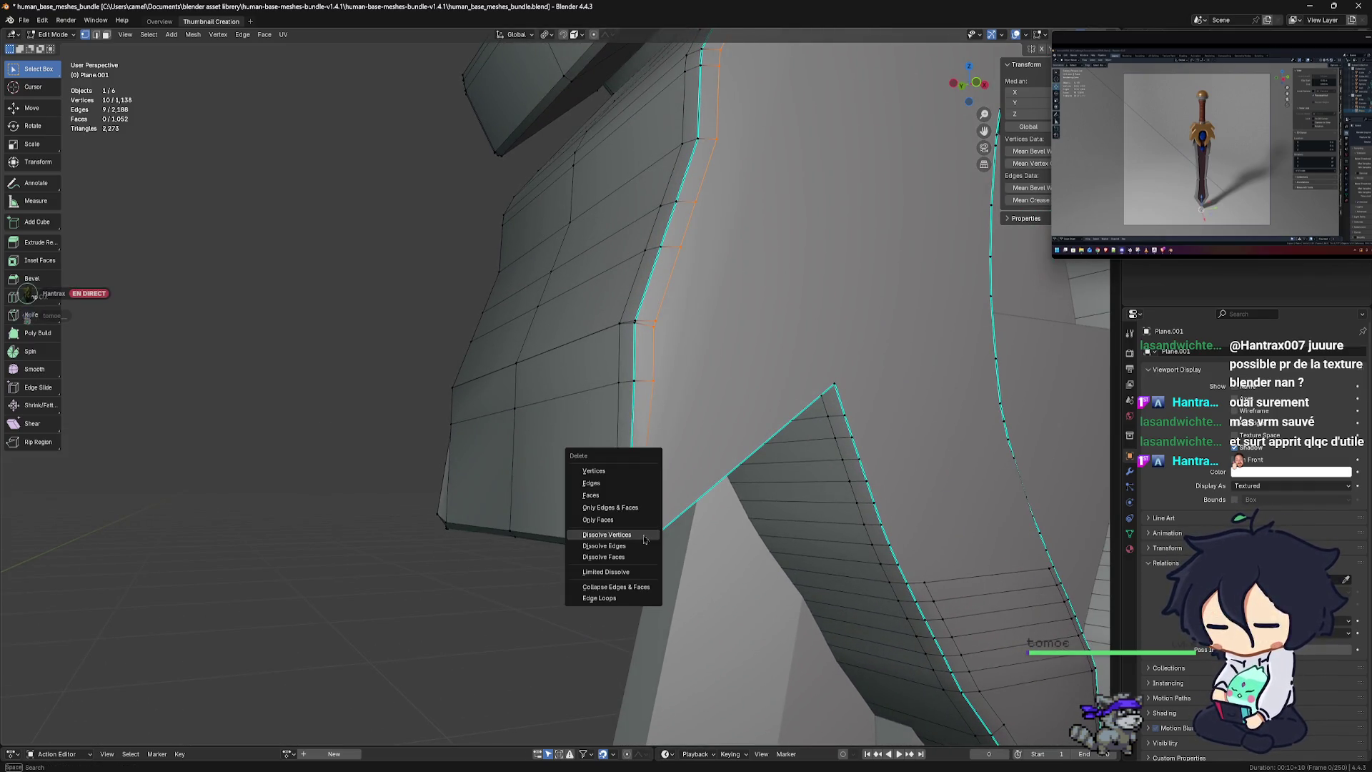
left_click(644, 539)
Undo and redo the outline dissolve to compare, keeping 1,128 vertices
mouse_move(764, 545)
middle_mouse_down()
mouse_move(766, 565)
mouse_move(629, 500)
middle_mouse_up()
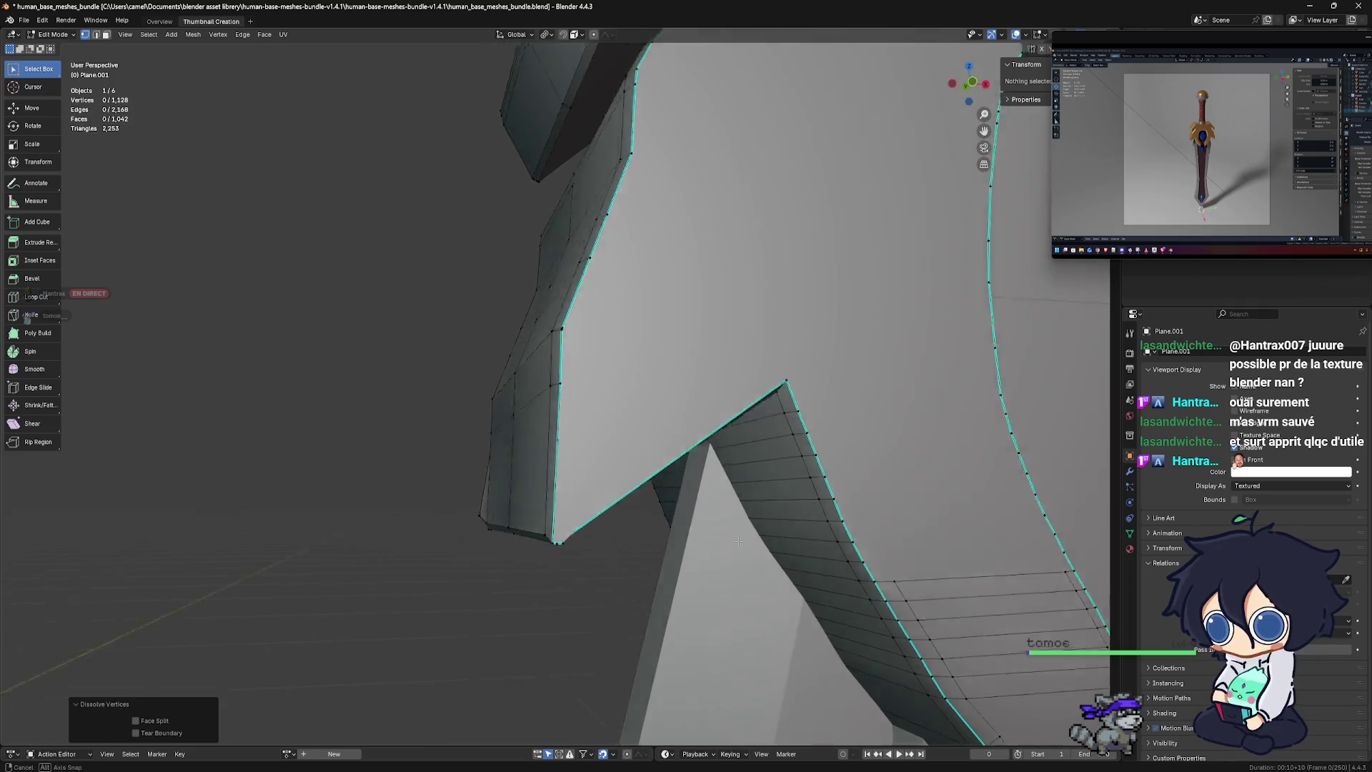
key("ctrl+z")
key("ctrl+shift+z")
scroll(766, 565, "down", 3)
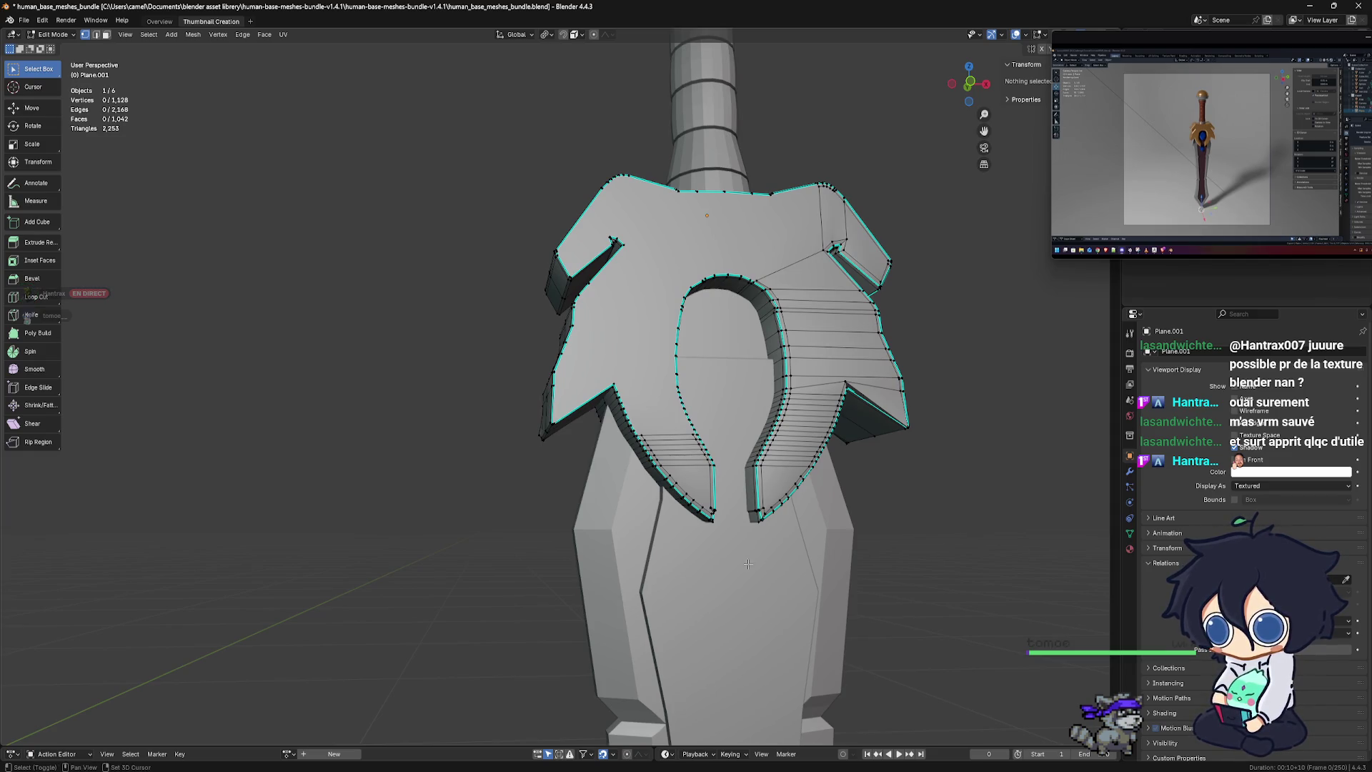
scroll(626, 498, "up", 4)
scroll(625, 498, "up", 2)
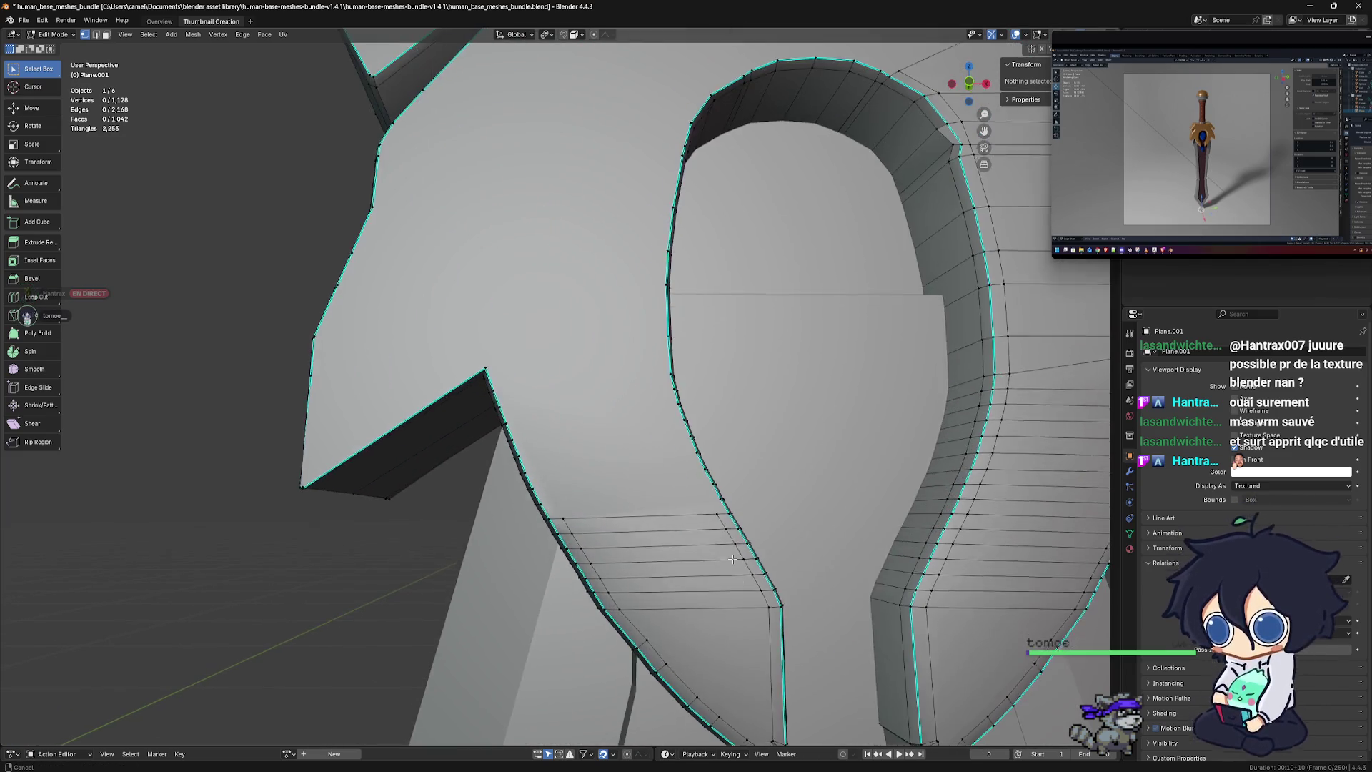
Select the vertices running down the left cutout's diagonal edge
scroll(659, 407, "up", 1)
left_click(660, 348)
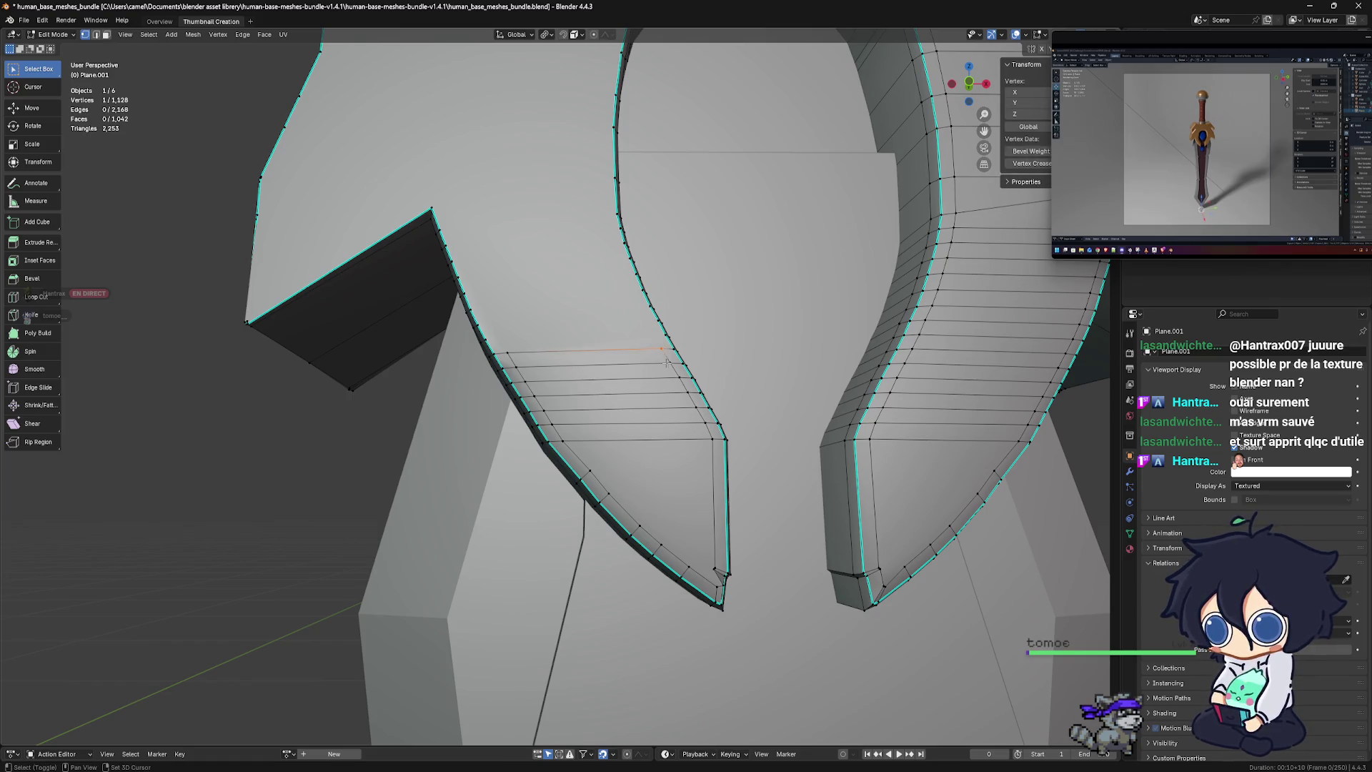
left_click(670, 363, "shift")
left_click(679, 378, "shift")
left_click(687, 392, "shift")
left_click(696, 408, "shift")
left_click(706, 423, "shift")
left_click(714, 438, "shift")
left_click(712, 567, "shift")
left_click(717, 591, "shift")
Add the vertices around the bottom tip, lower outer edge and left edge
left_click(718, 587, "shift")
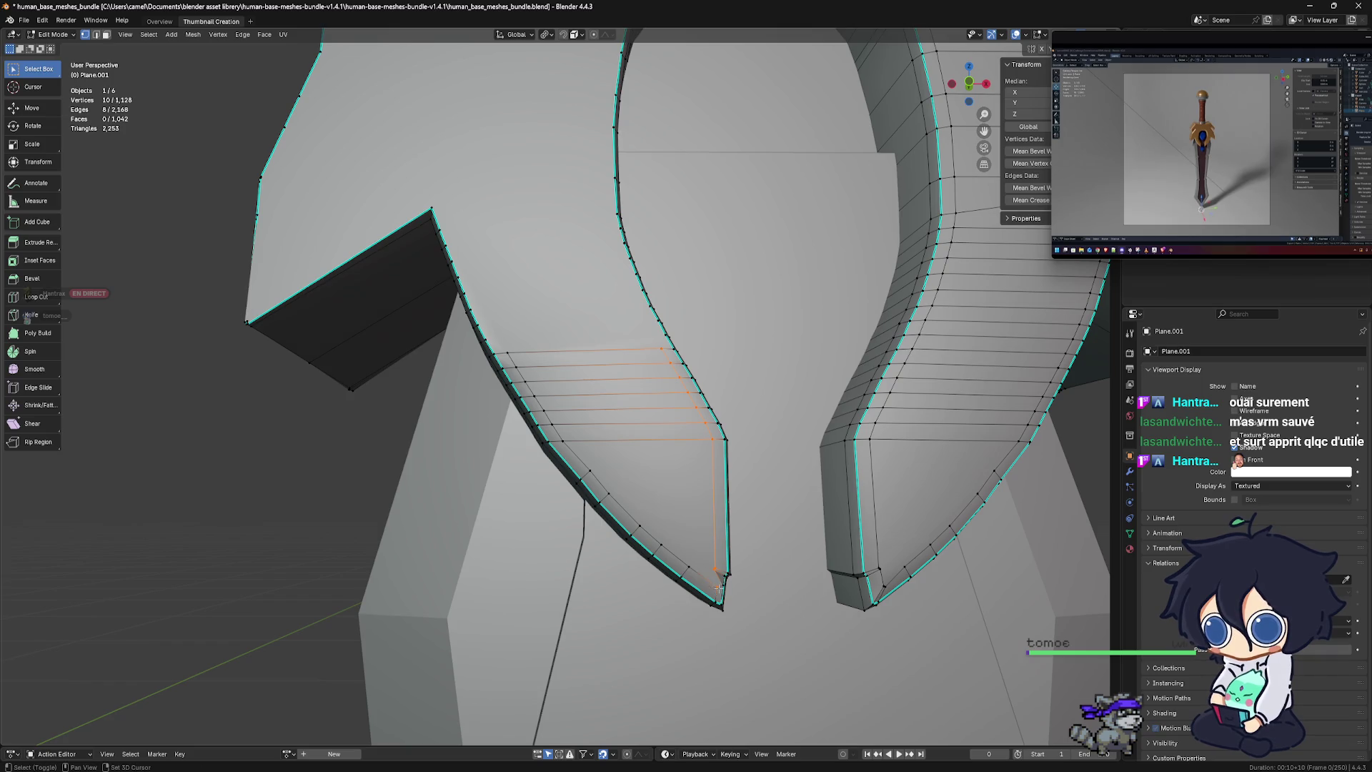
left_click(694, 567, "shift")
left_click(660, 545, "shift")
left_click(636, 525, "shift")
left_click(612, 491, "shift")
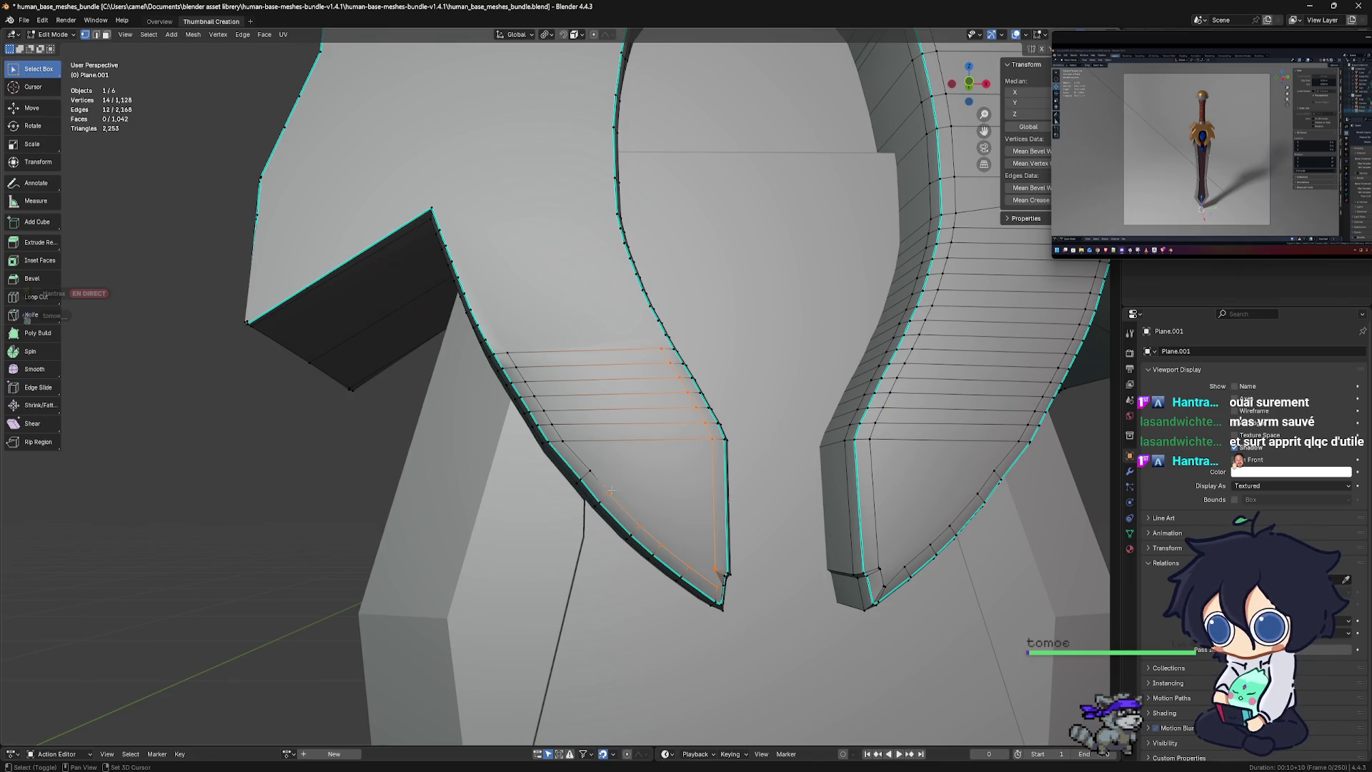
left_click(587, 463, "shift")
left_click(563, 440, "shift")
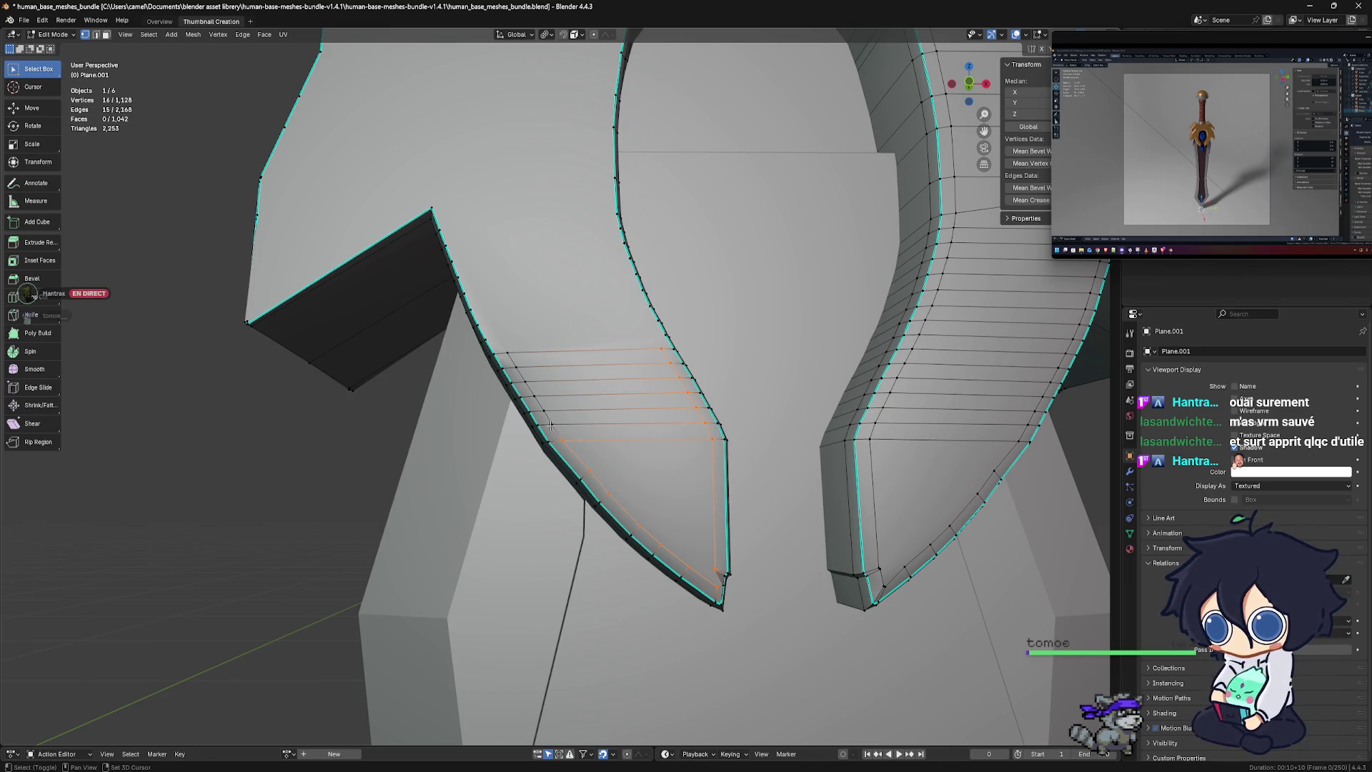
left_click(552, 424, "shift")
left_click(542, 408, "shift")
left_click(534, 390, "shift")
left_click(524, 377, "shift")
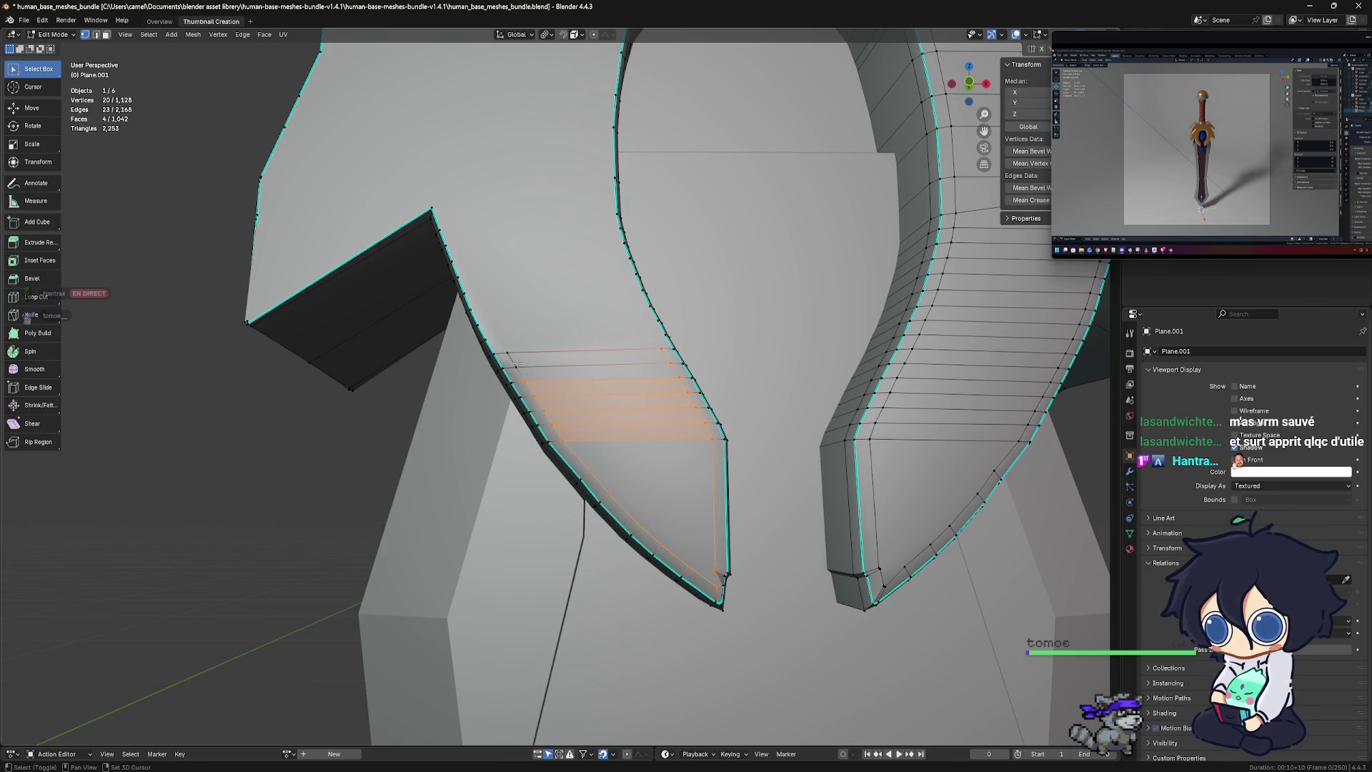
Box-select the remaining top-left vertices and dissolve the band, leaving 1,105 vertices
key("b")
left_click_drag(509, 345, 526, 372)
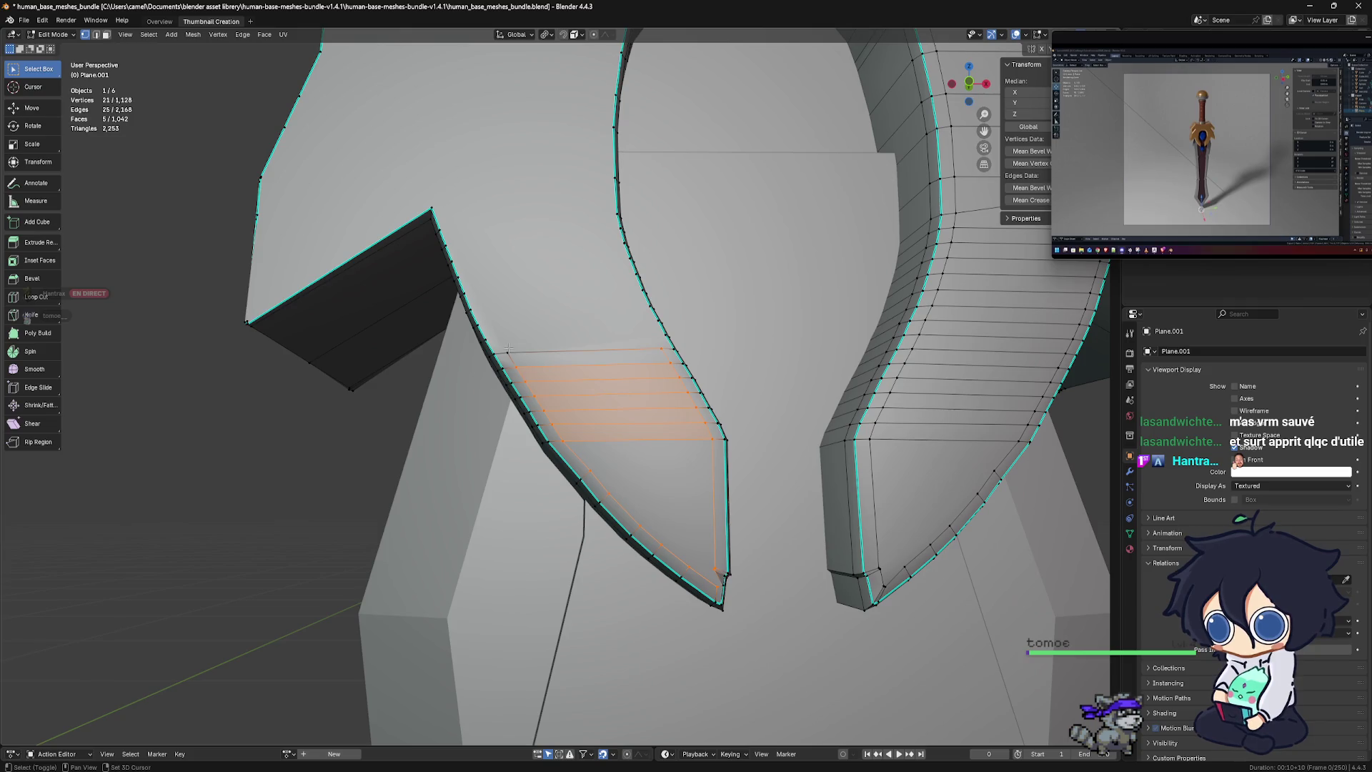
left_click(508, 351, "shift")
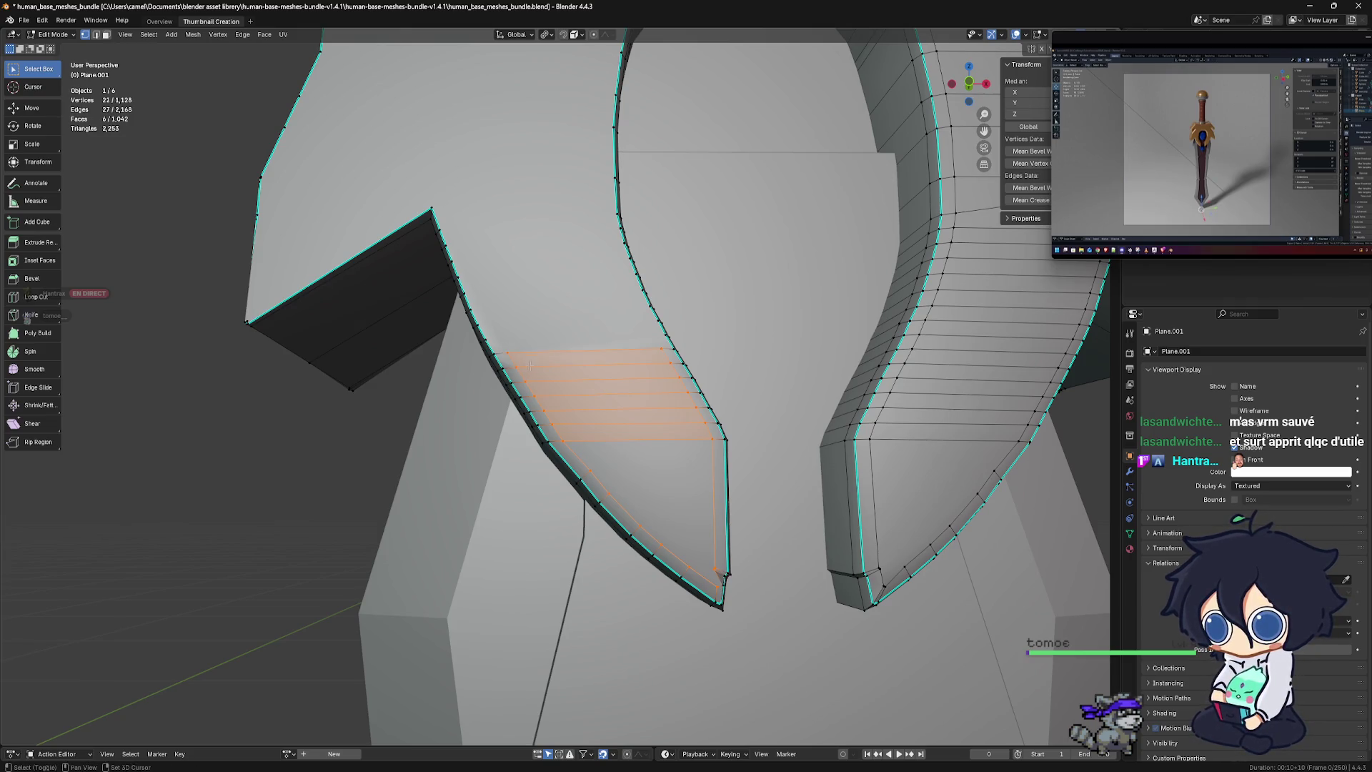
key("x")
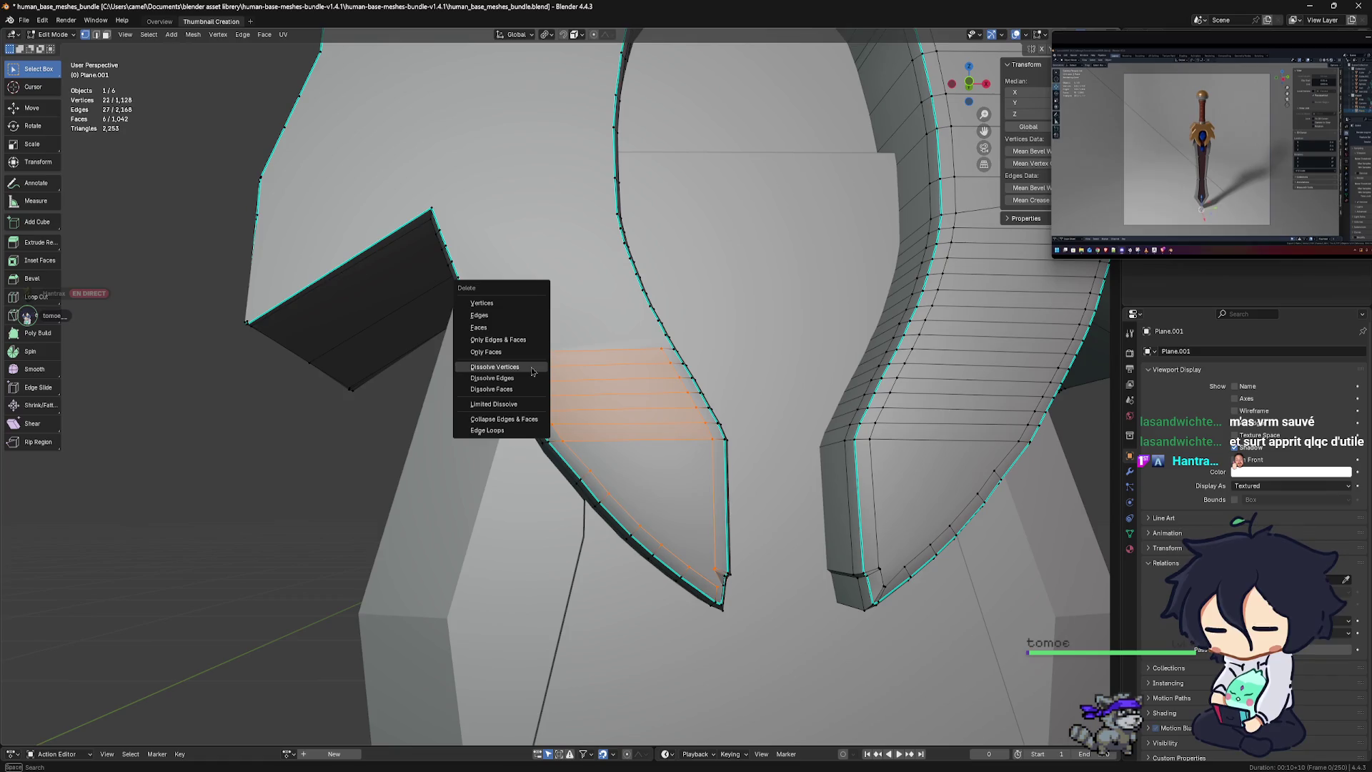
left_click(532, 371)
scroll(695, 466, "down", 5)
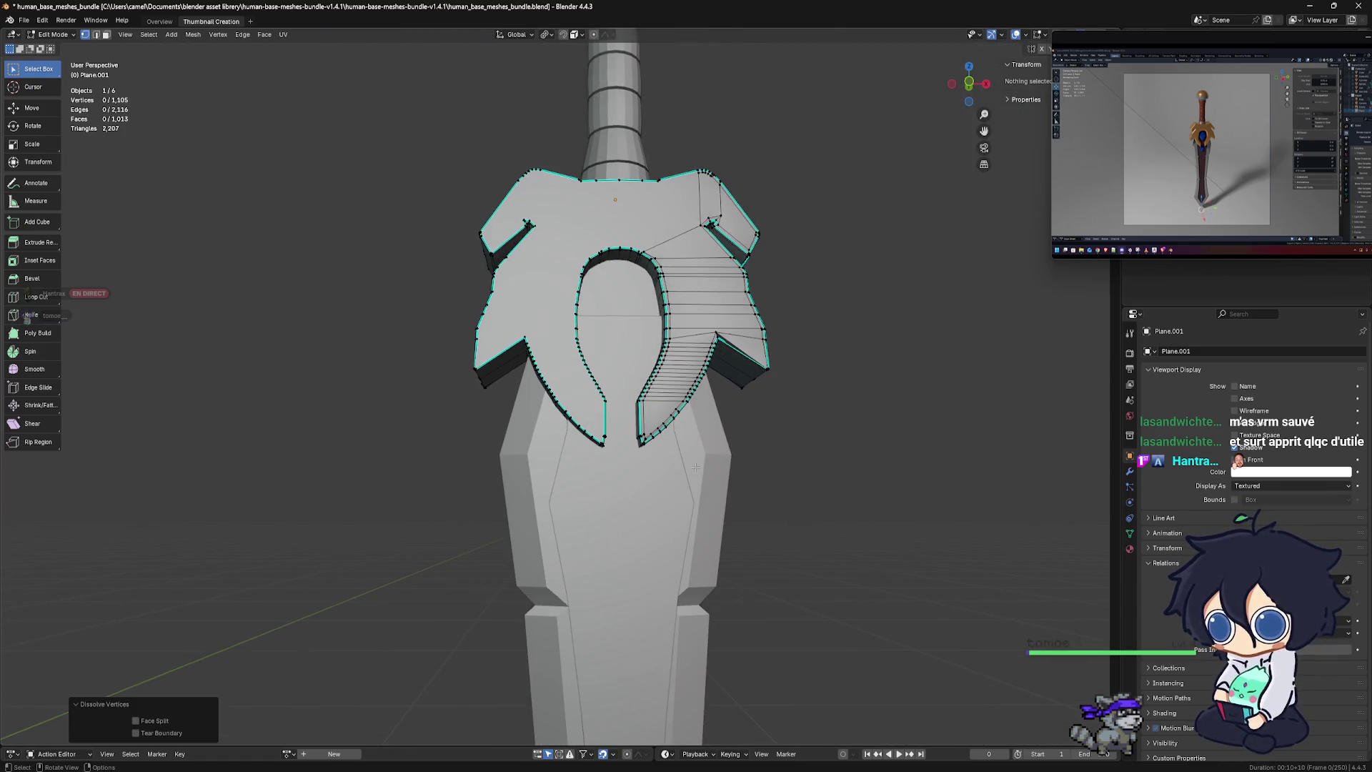
Switch the guard to Object Mode via the mode pie and view it whole
key("ctrl+Tab")
left_click(529, 421)
scroll(577, 453, "down", 3)
mouse_move(572, 443)
middle_mouse_down()
mouse_move(577, 453)
mouse_move(585, 407)
mouse_move(672, 482)
mouse_move(747, 478)
middle_mouse_up()
Return the guard mesh to Edit Mode and orbit to a new angle
scroll(628, 386, "up", 5)
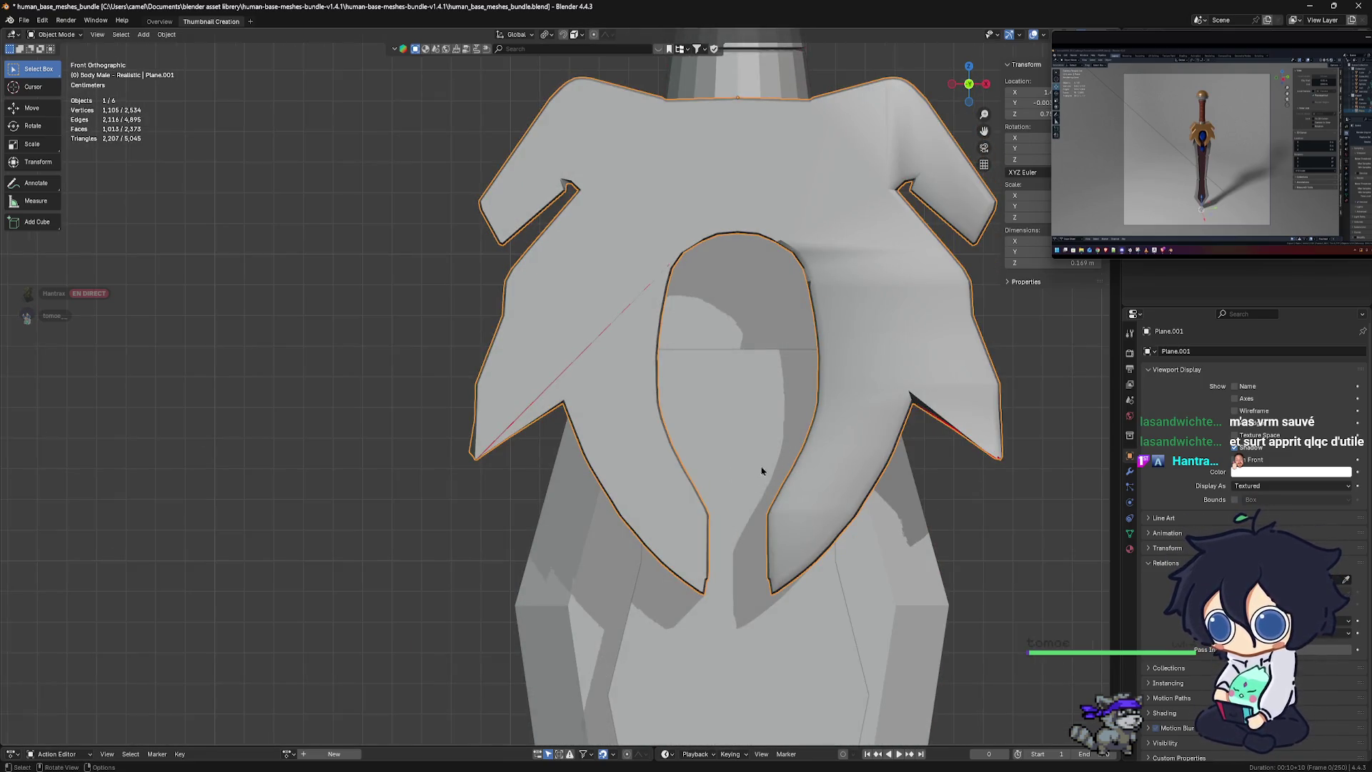
key("Tab")
scroll(557, 429, "up", 6)
mouse_move(561, 441)
middle_mouse_down()
mouse_move(722, 442)
mouse_move(529, 384)
mouse_move(590, 363)
mouse_move(395, 530)
mouse_move(303, 524)
middle_mouse_up()
mouse_move(303, 523)
left_mouse_down()
mouse_move(329, 554)
mouse_move(351, 638)
left_mouse_up()
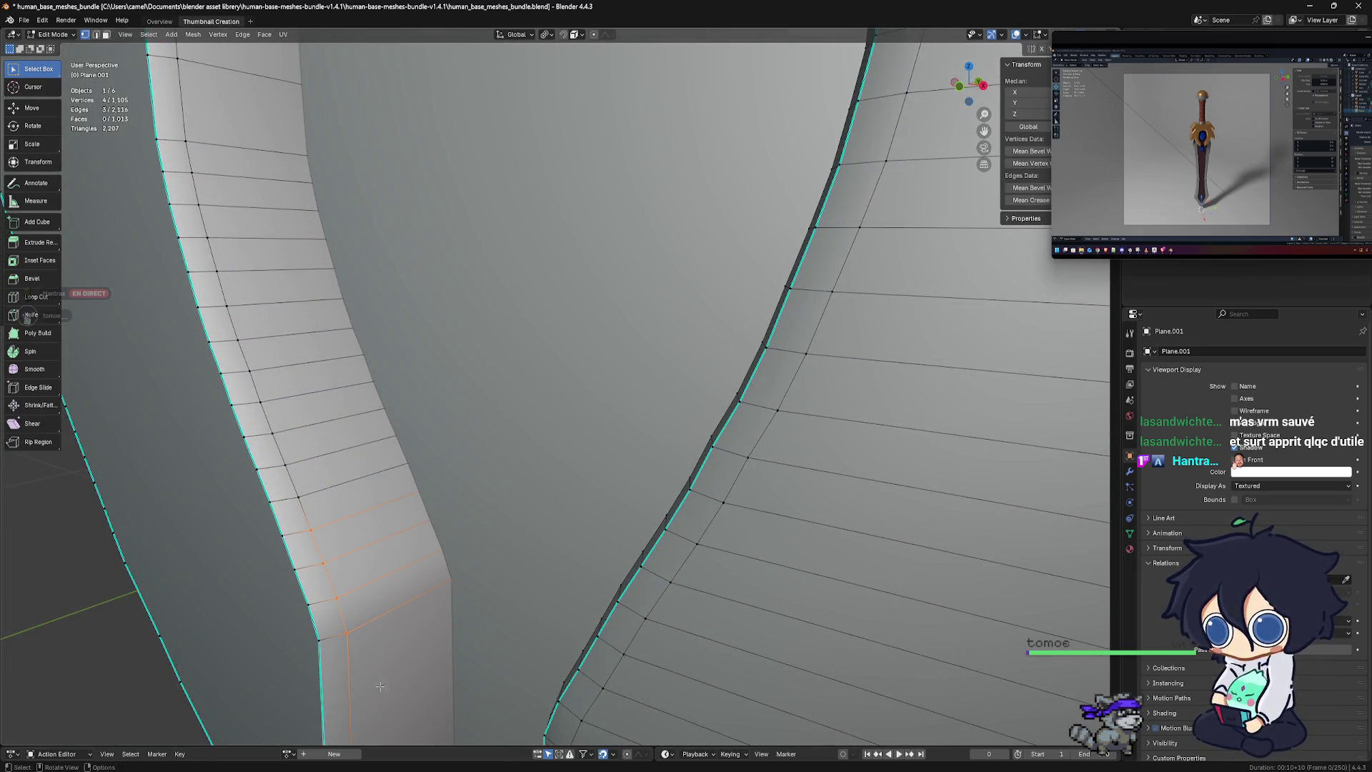
Select vertices along the arch's edge strip starting from the bottom corner
middle_click_drag(352, 638, 418, 490)
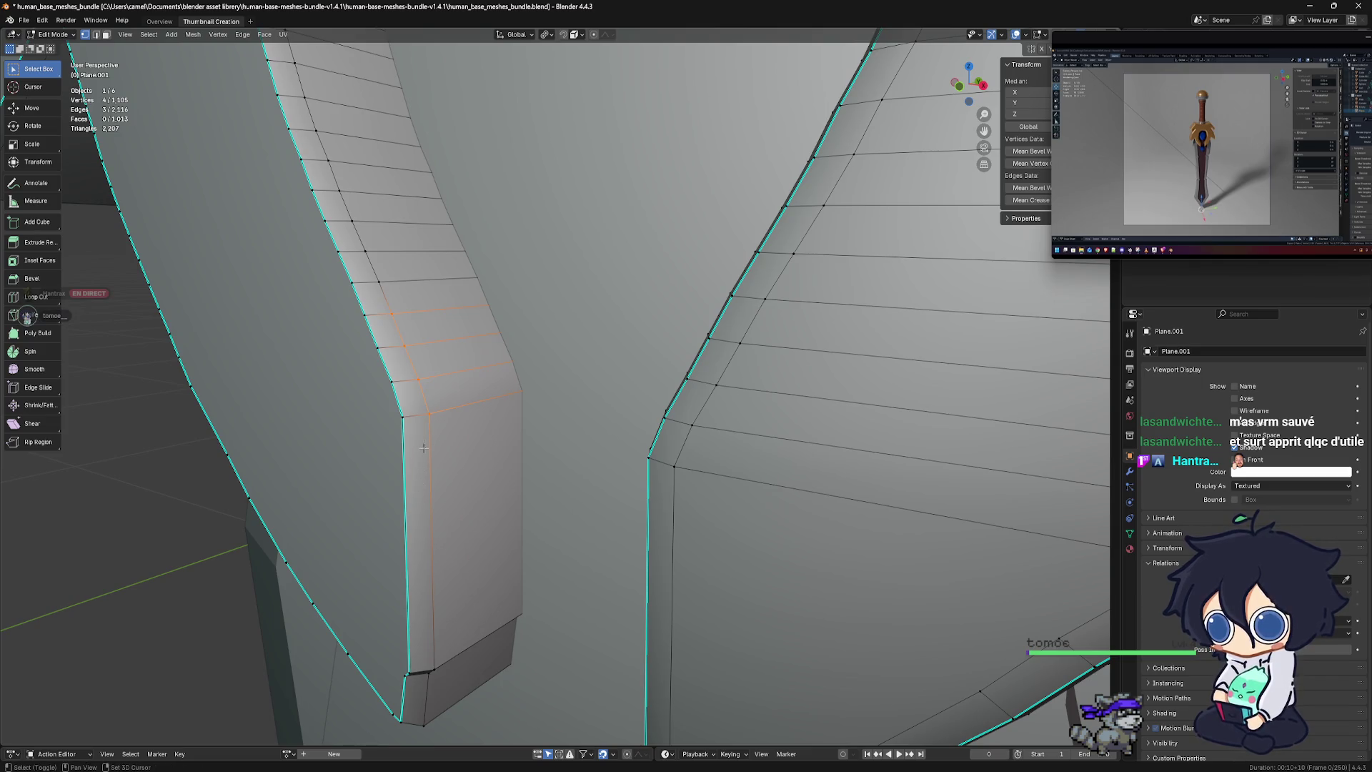
scroll(424, 447, "up", 4)
middle_click_drag(423, 447, 583, 435, "shift")
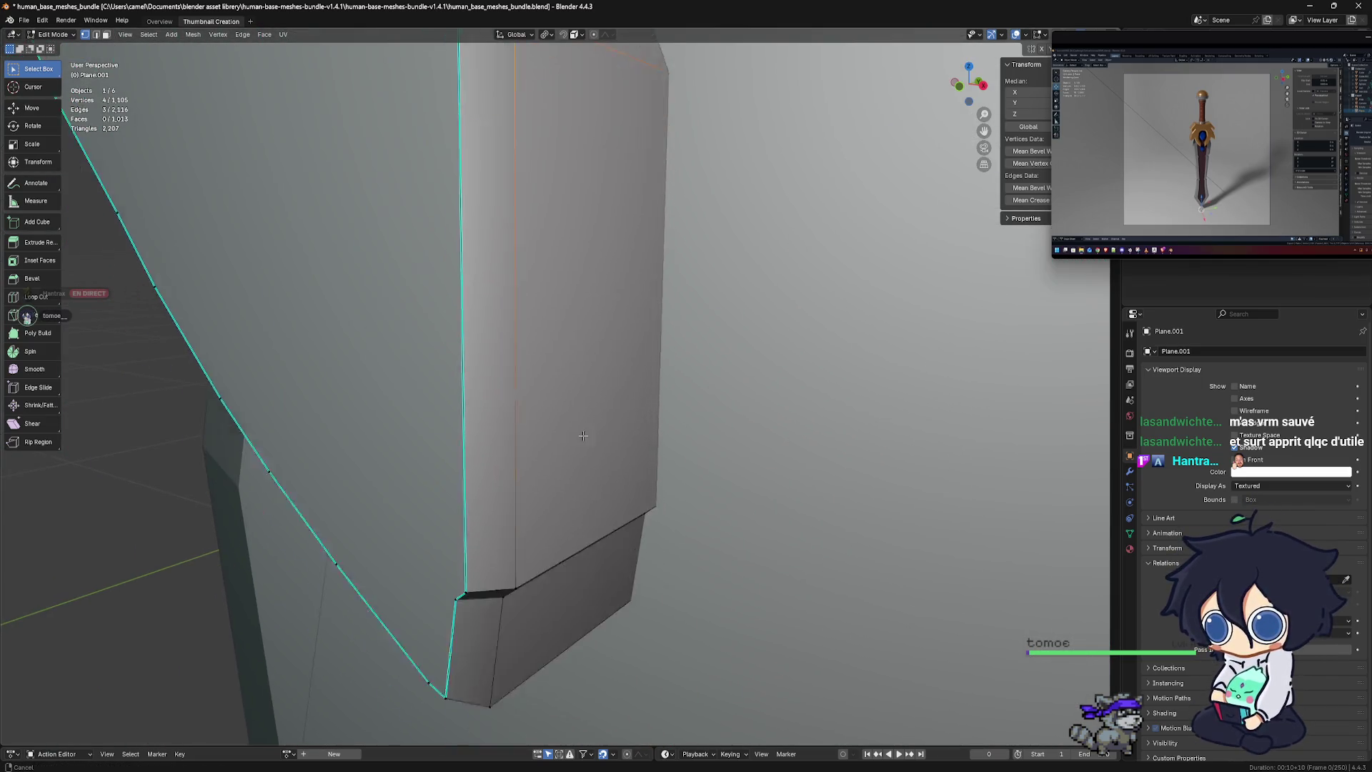
scroll(583, 435, "down", 3, "shift")
left_click(528, 532, "shift")
left_click(493, 628, "shift")
scroll(493, 629, "down", 3)
mouse_move(558, 215)
middle_mouse_down("shift")
mouse_move(586, 366)
mouse_move(465, 507)
middle_mouse_up("shift")
left_click(473, 532, "shift")
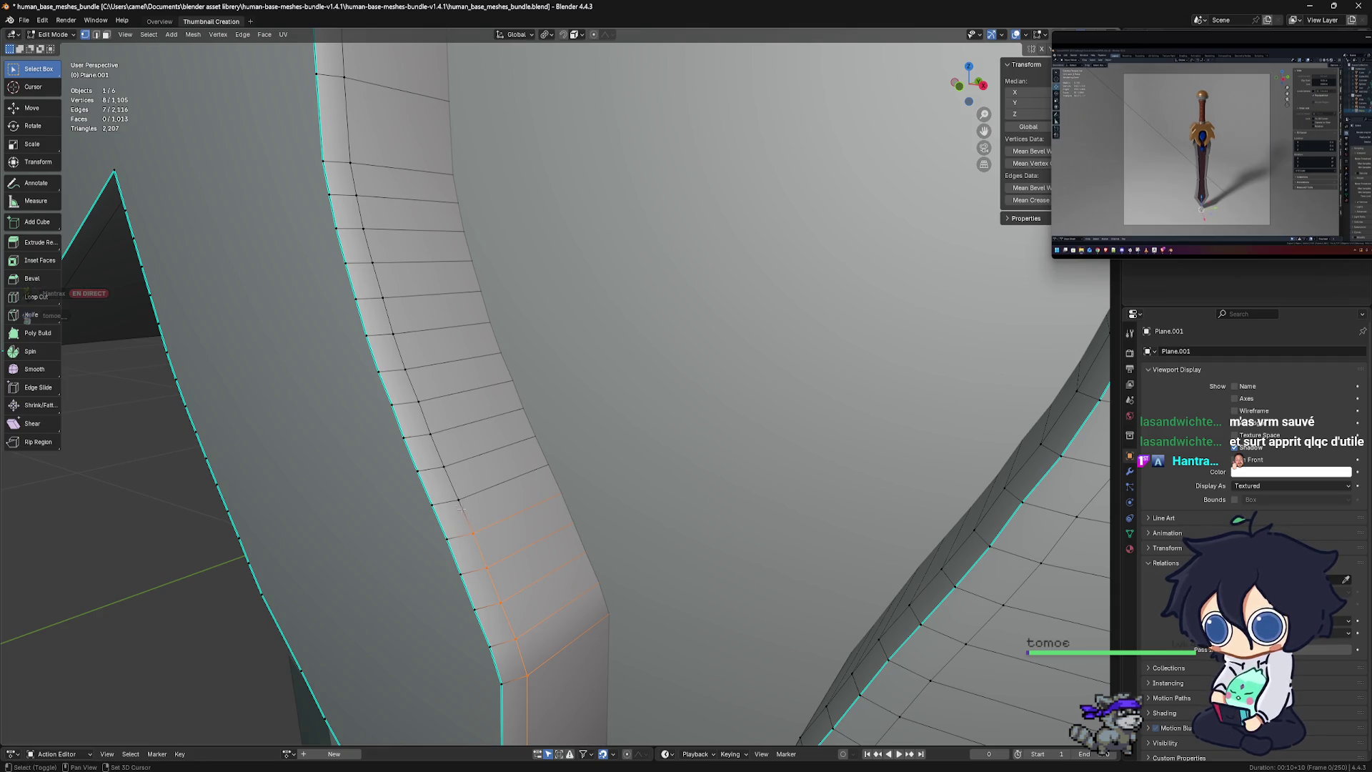
left_click(418, 402, "ctrl")
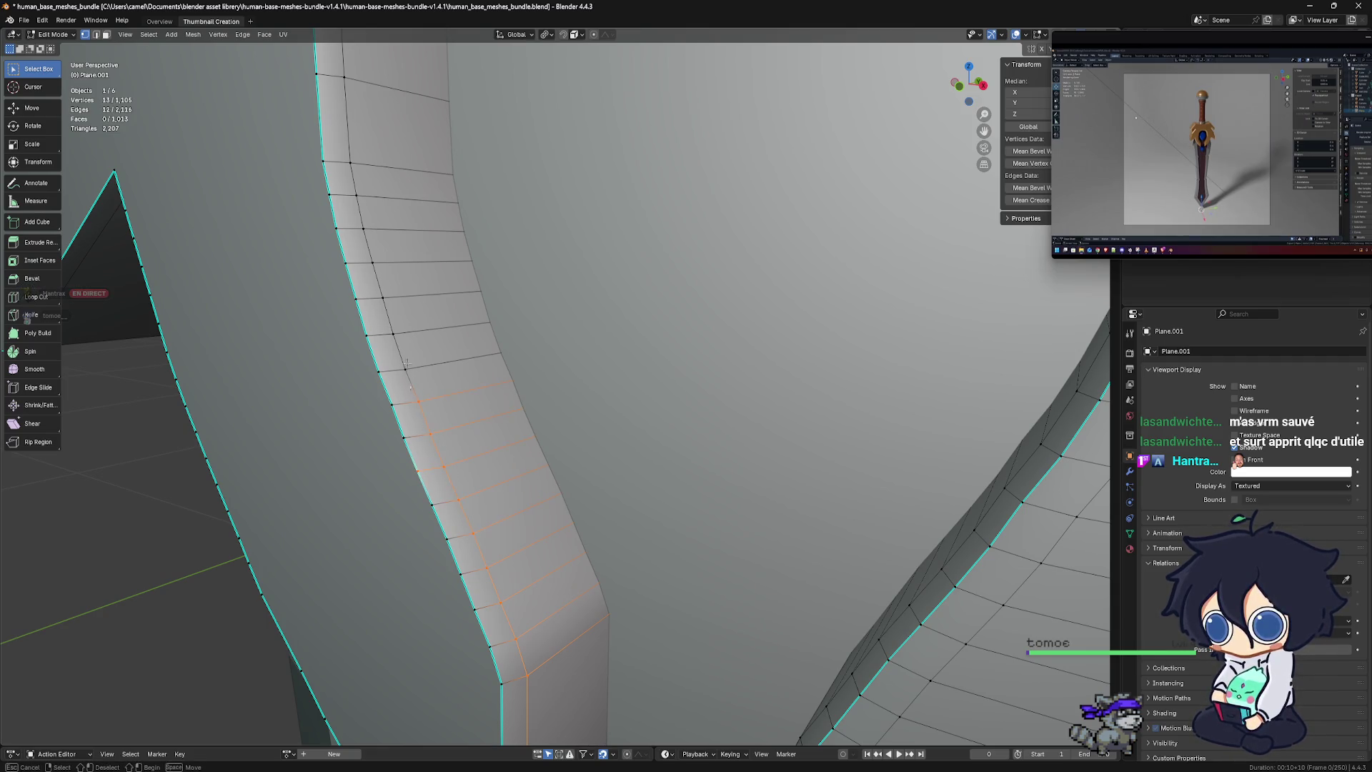
left_click(382, 297, "shift")
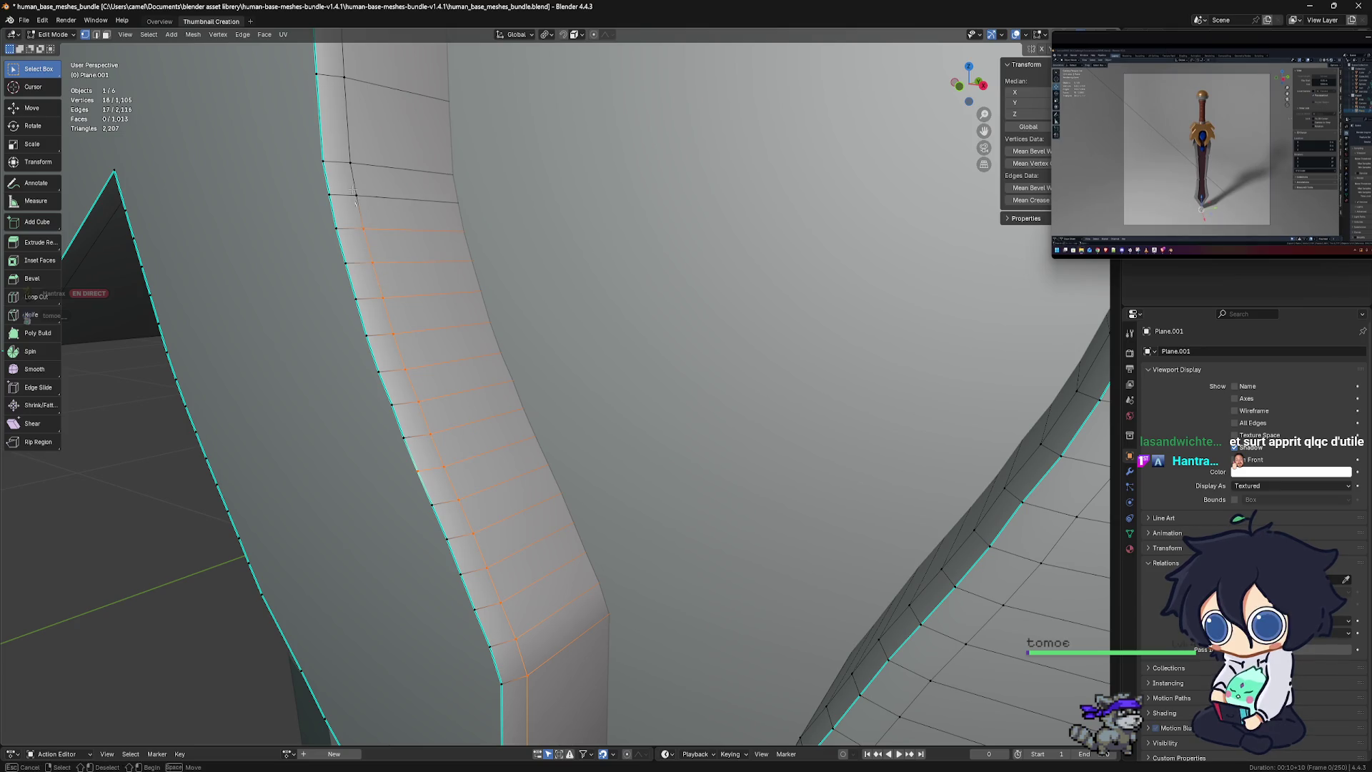
Extend the strip selection further upward
middle_click_drag(342, 60, 431, 474, "shift")
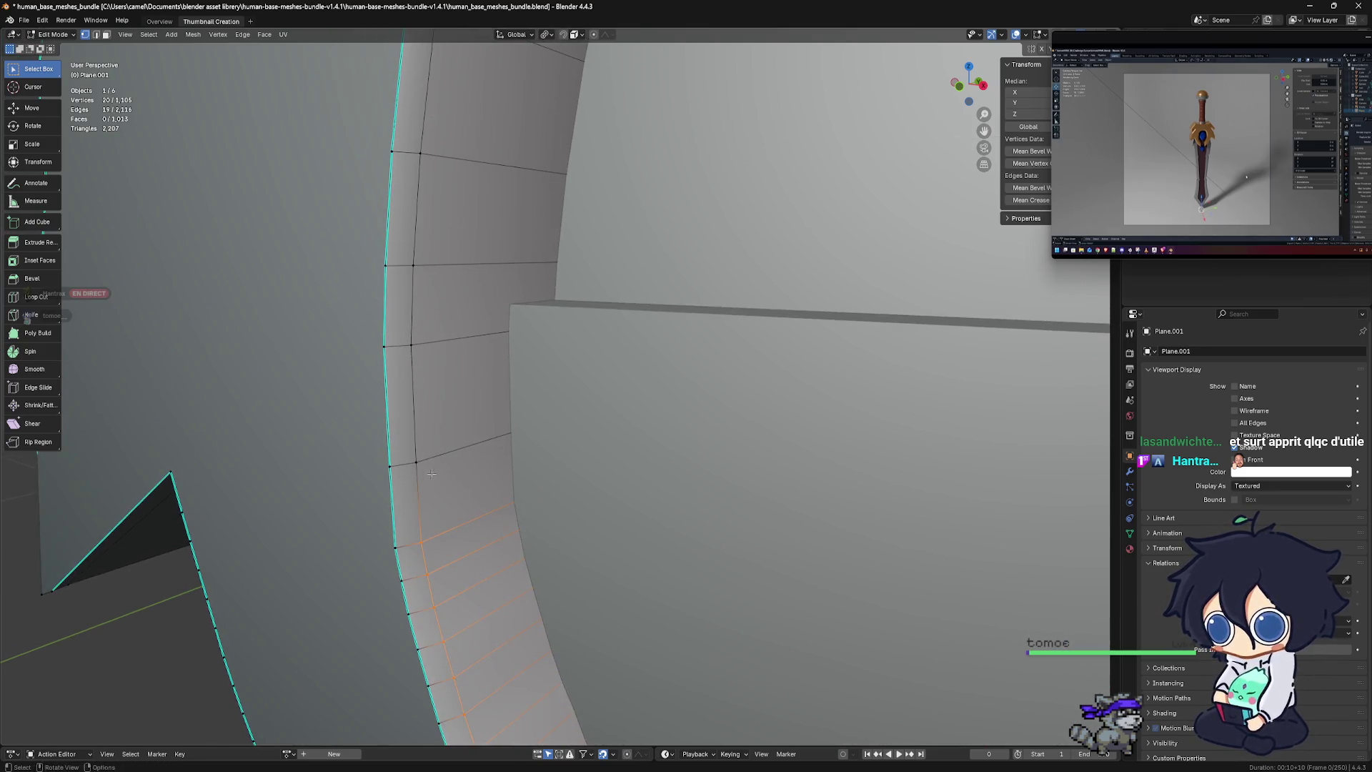
left_click(414, 265, "shift")
left_click(420, 152, "shift")
middle_click_drag(420, 152, 414, 449, "shift")
left_click(413, 431, "shift")
left_click(416, 405, "shift")
Add the vertices running along the top of the arch
middle_click_drag(458, 325, 535, 257)
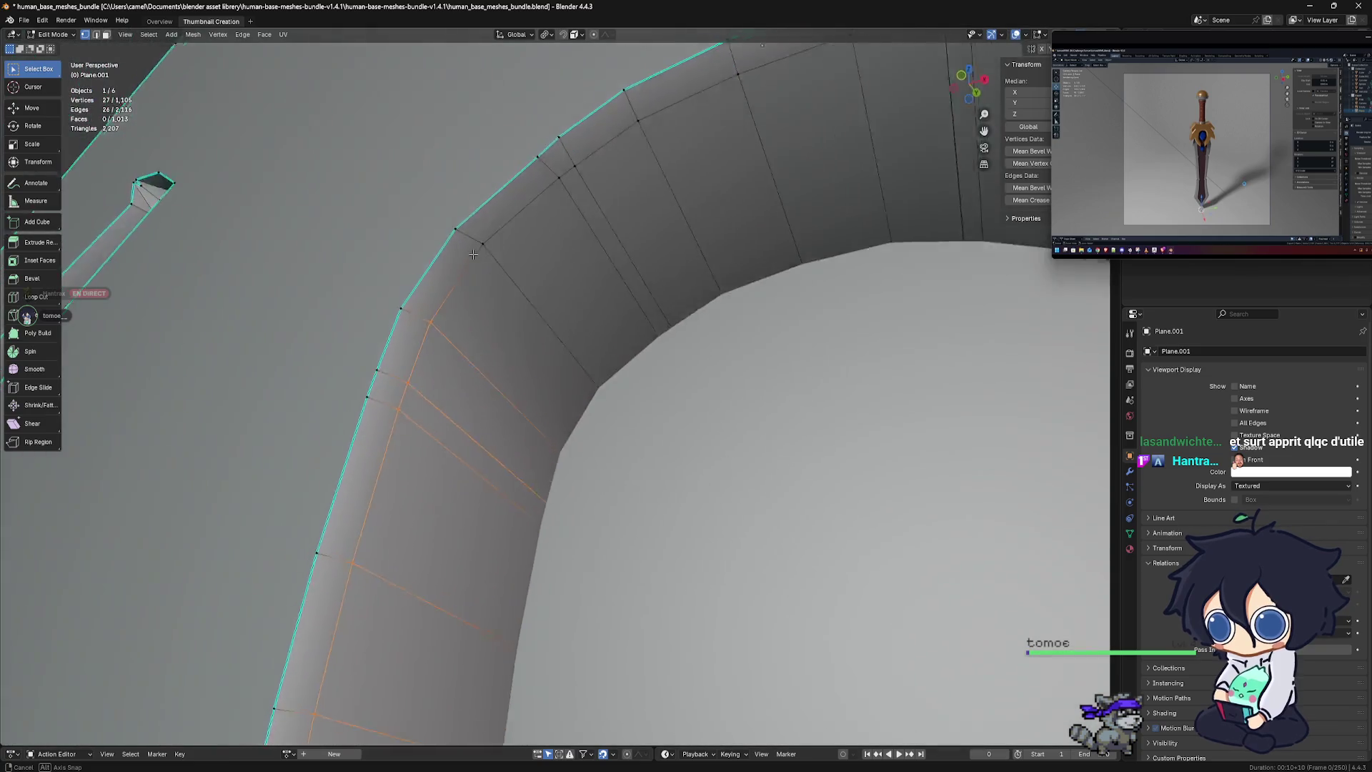
left_click(534, 257, "shift")
left_click(646, 190, "shift")
left_click(740, 147, "shift")
left_click(842, 125, "shift")
scroll(891, 220, "down", 3)
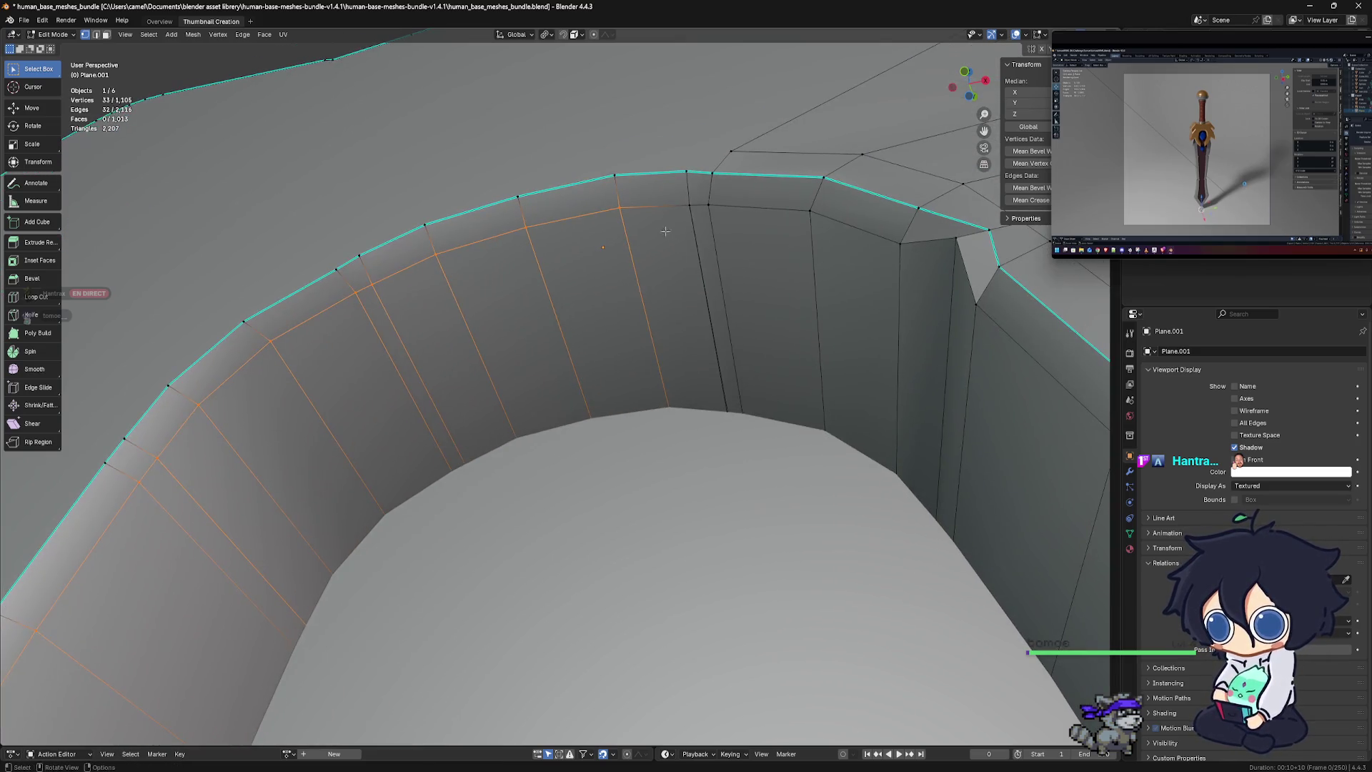
left_click(708, 206, "shift")
left_click(841, 224, "shift")
left_click(890, 245, "shift")
Orbit around the arch and replace the ring selection with a single vertex
mouse_move(889, 246)
middle_mouse_down()
mouse_move(923, 395)
mouse_move(982, 435)
mouse_move(846, 448)
mouse_move(607, 136)
mouse_move(744, 468)
mouse_move(438, 461)
mouse_move(687, 474)
mouse_move(699, 456)
middle_mouse_up()
scroll(846, 448, "down", 2)
scroll(846, 448, "down", 2)
scroll(846, 448, "down", 3)
left_click(607, 136)
scroll(531, 458, "up", 5)
scroll(531, 458, "down", 2)
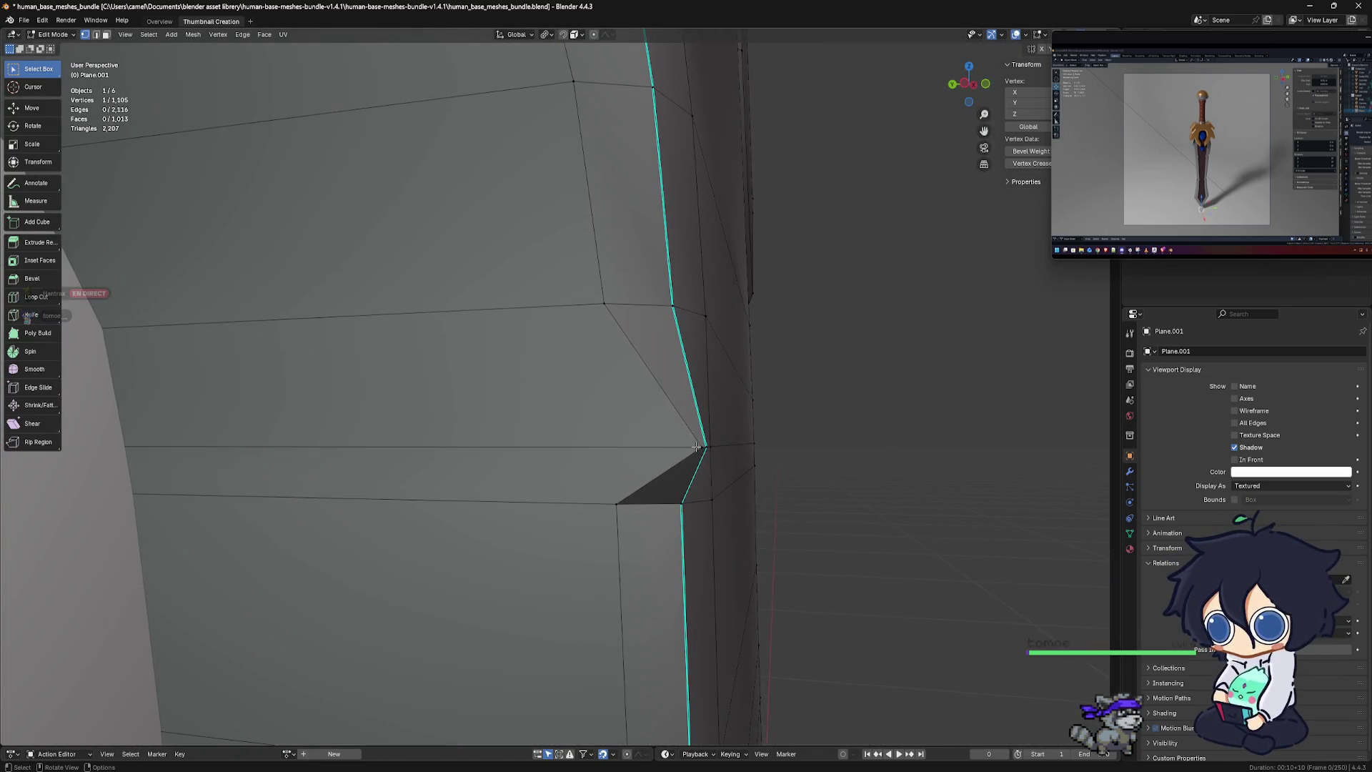
Dissolve the stray vertex on the guard's outline
key("alt+a")
left_click(703, 446)
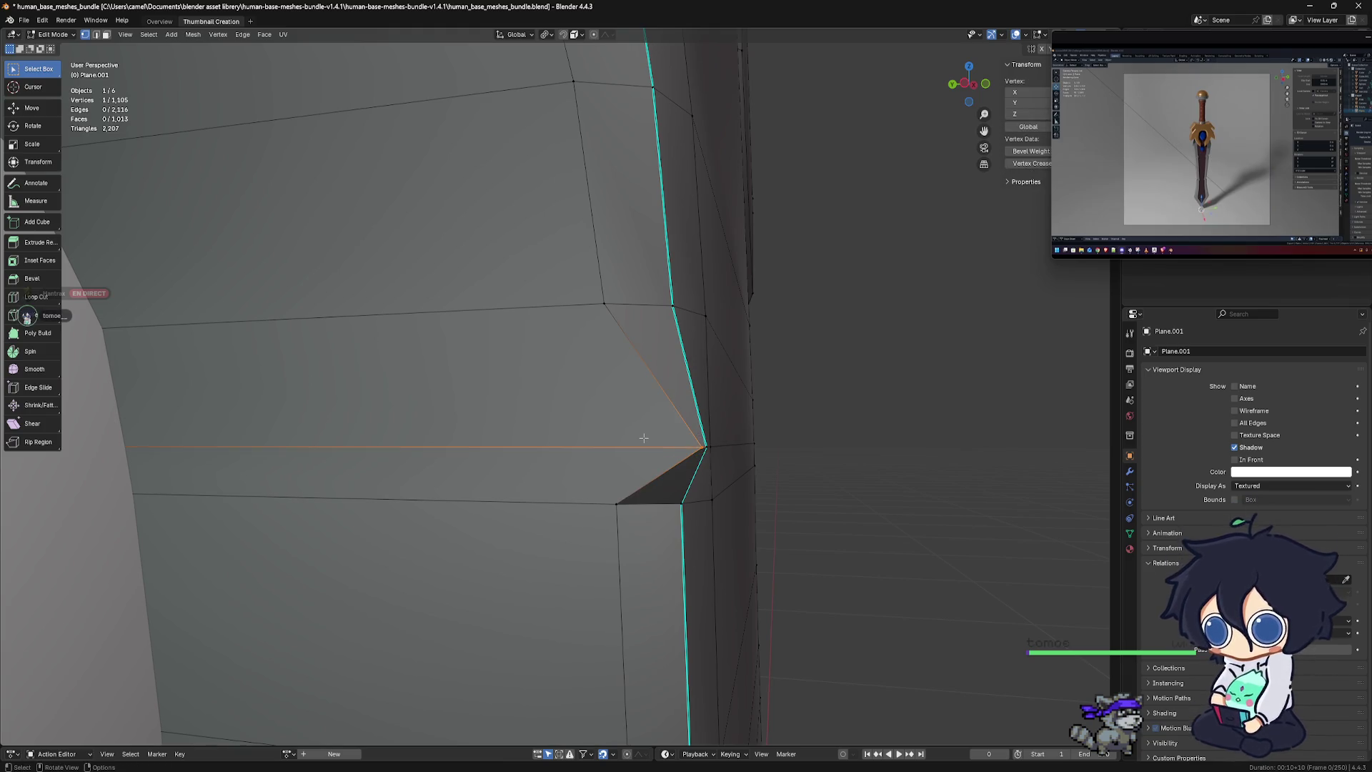
key("x")
left_click(607, 438)
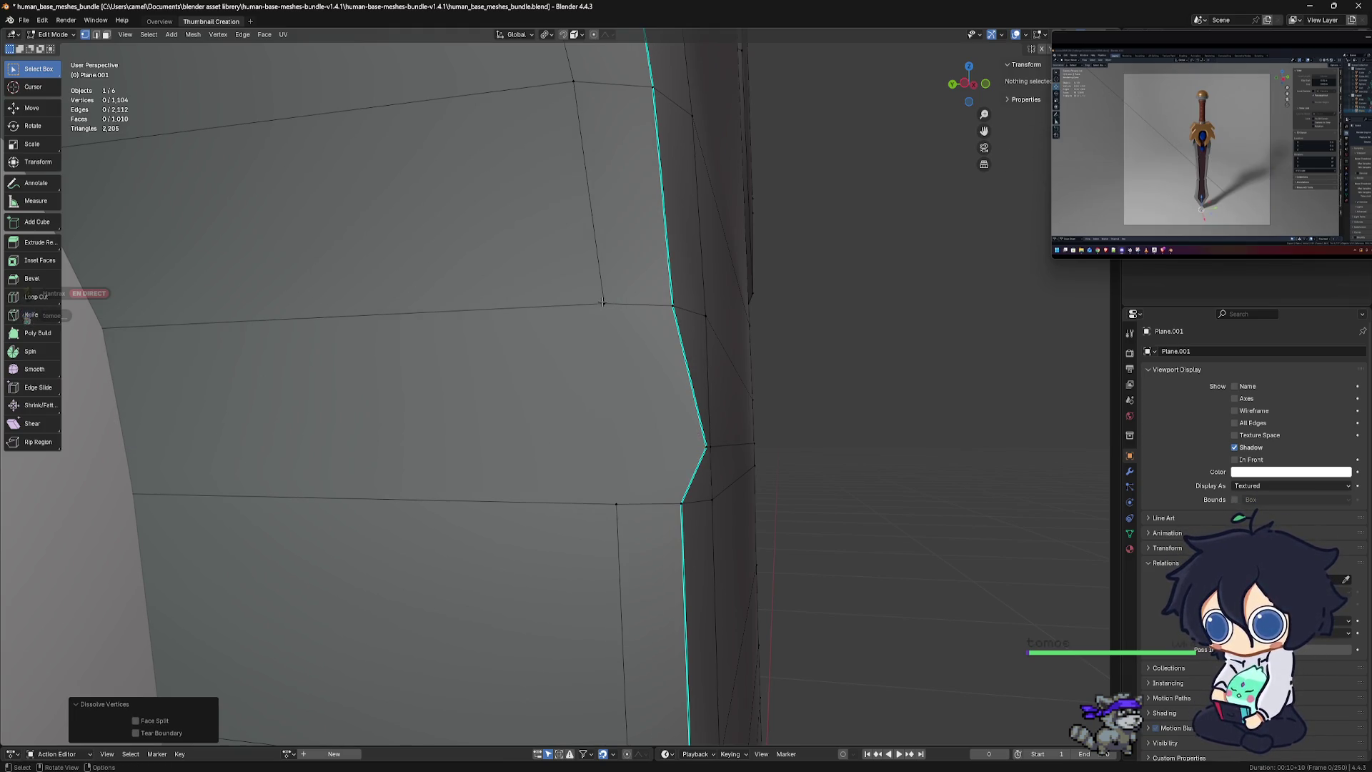
Join two vertices on the face with a new edge
left_click(603, 303)
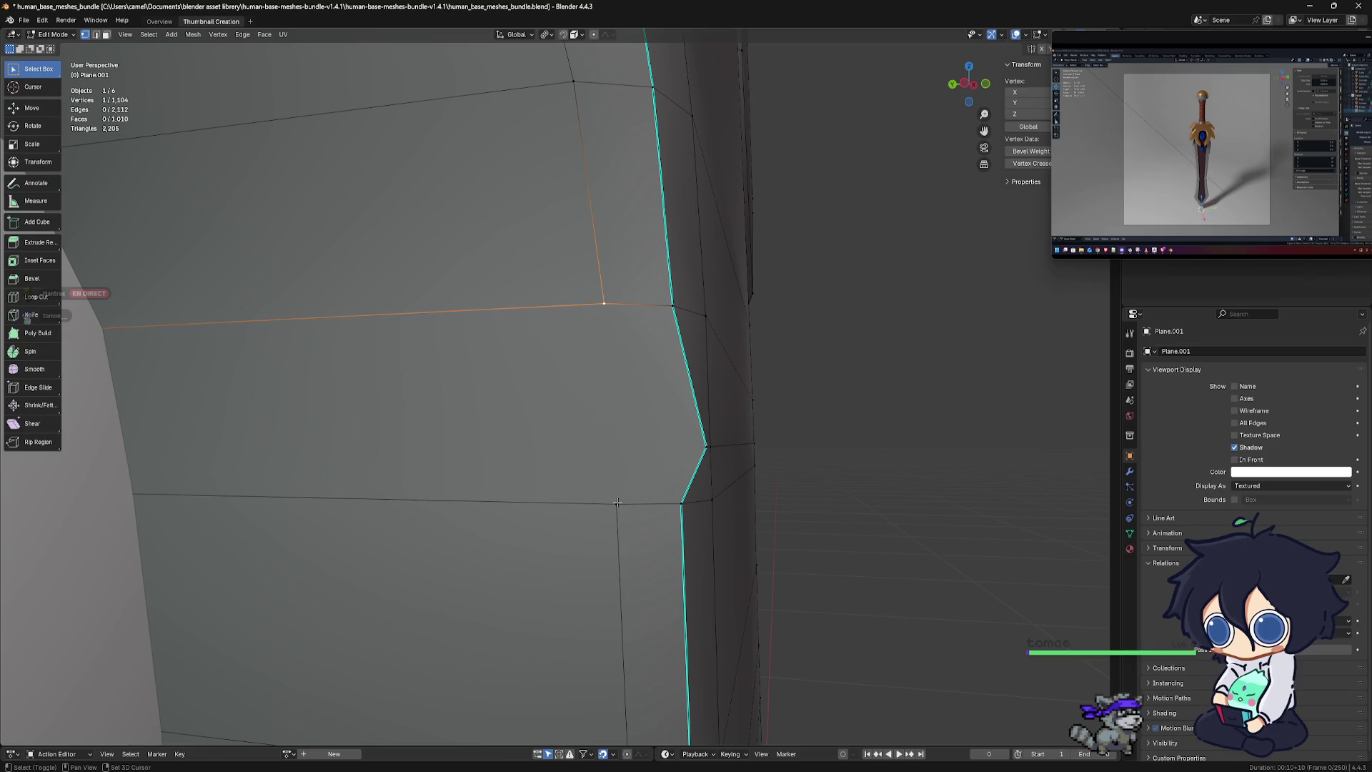
left_click(617, 503, "shift")
key("j")
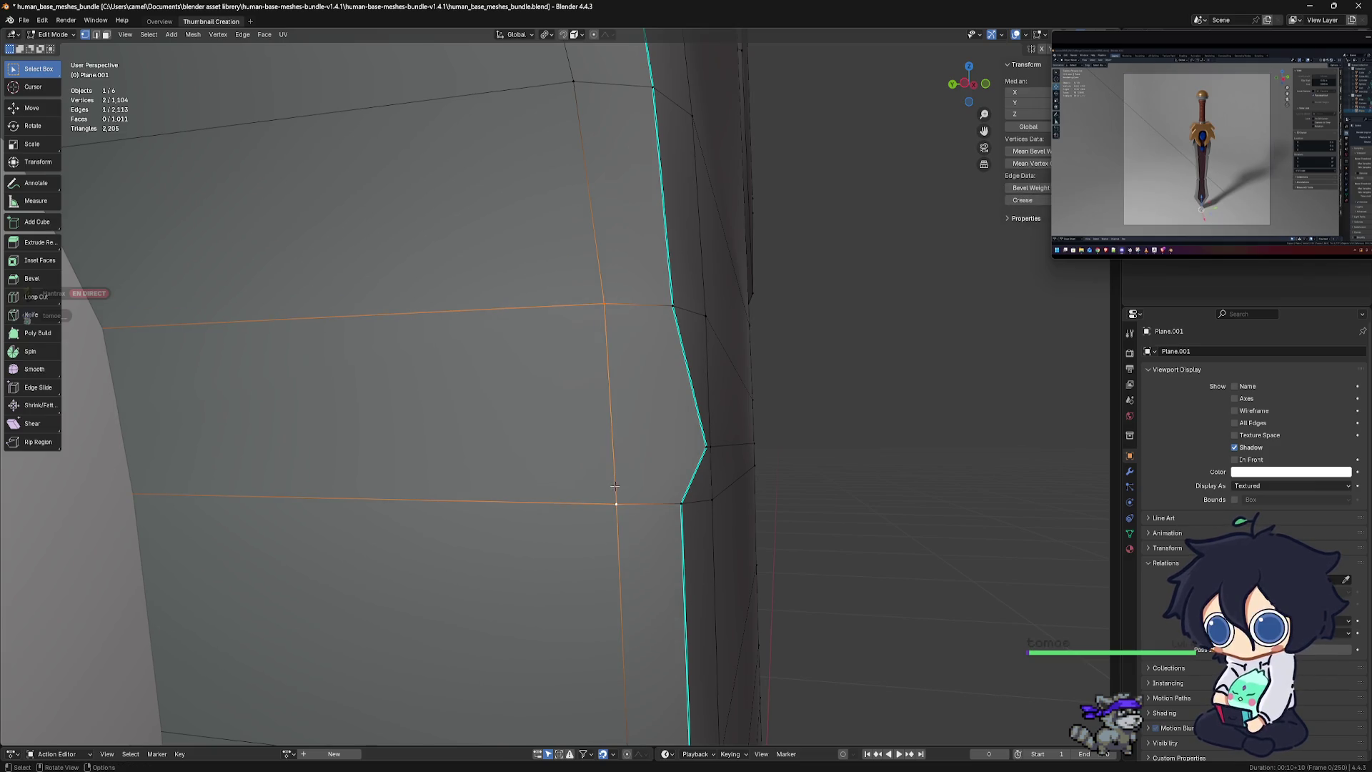
Move the notch vertex slightly left so it lines up with the outline
middle_click_drag(702, 461, 703, 448)
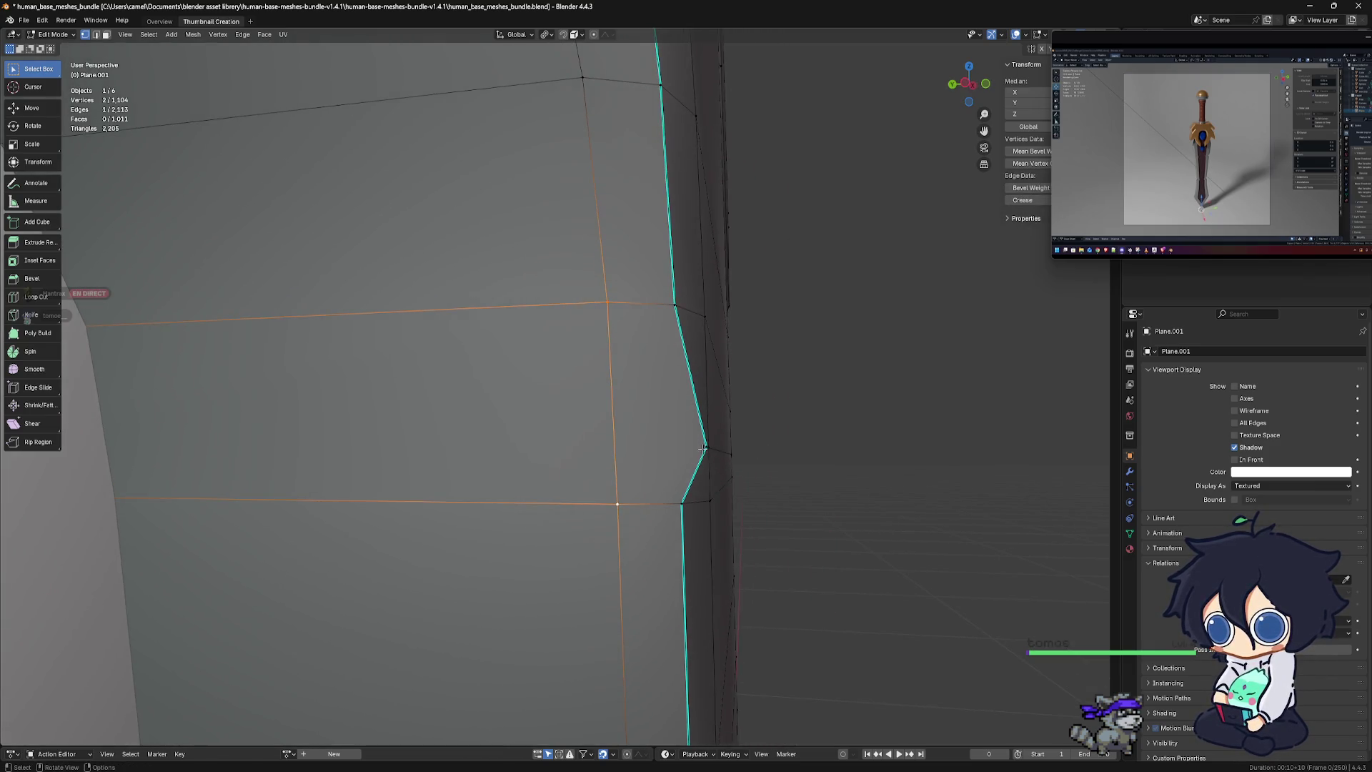
left_click(707, 450)
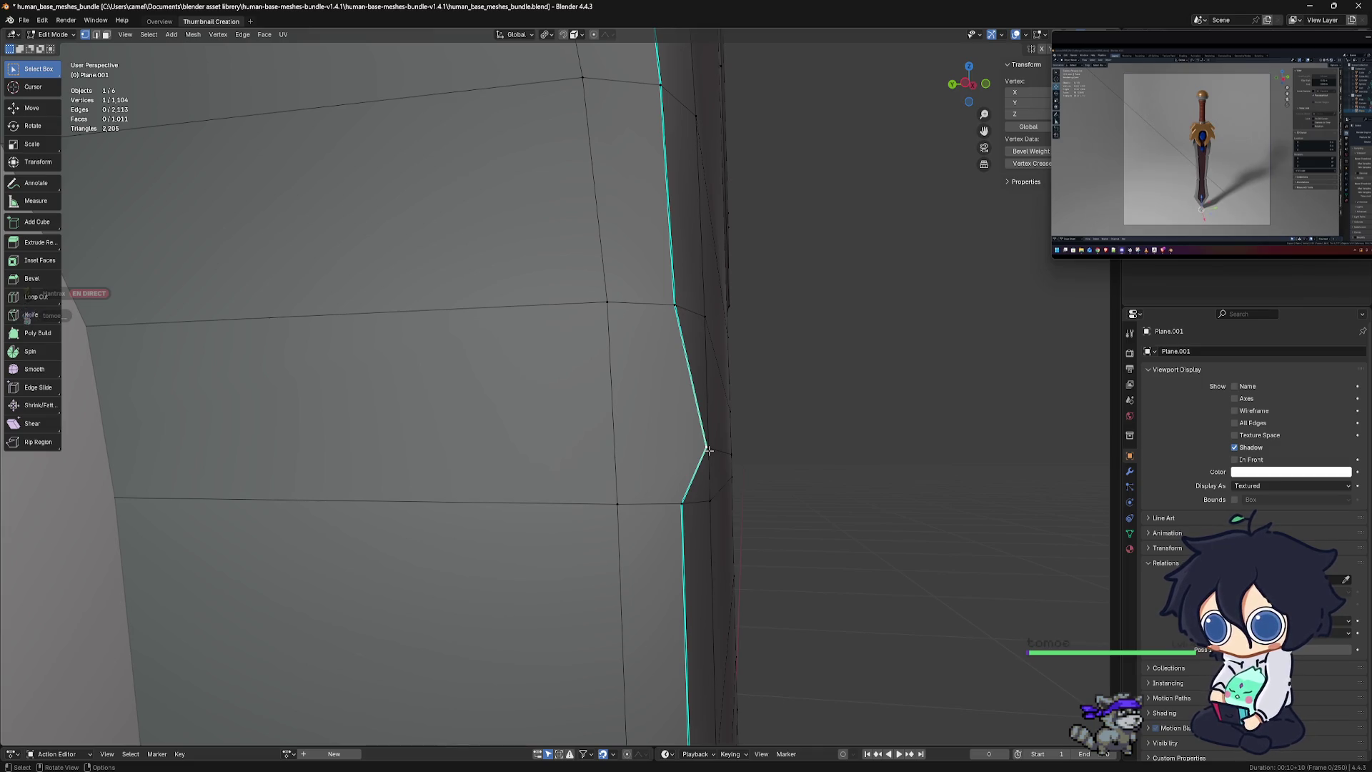
key("g")
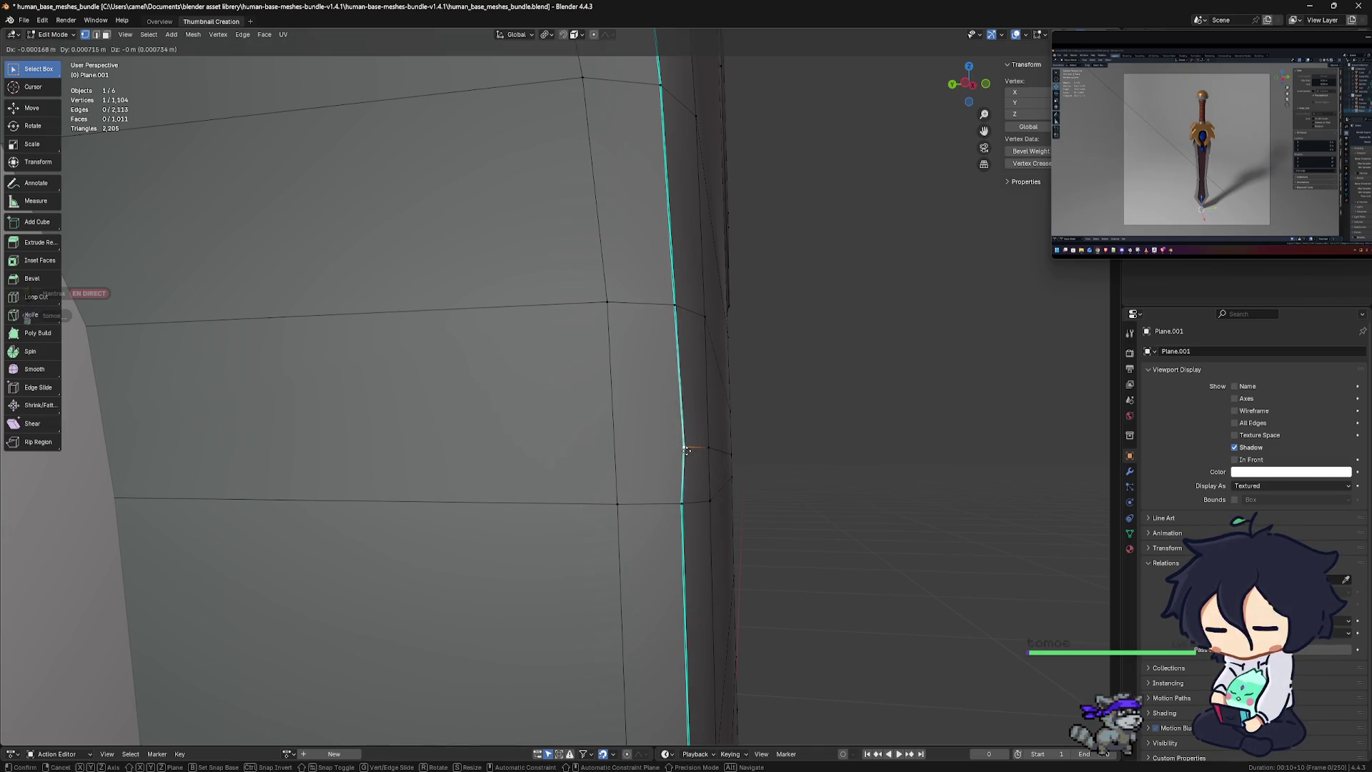
left_click(683, 449)
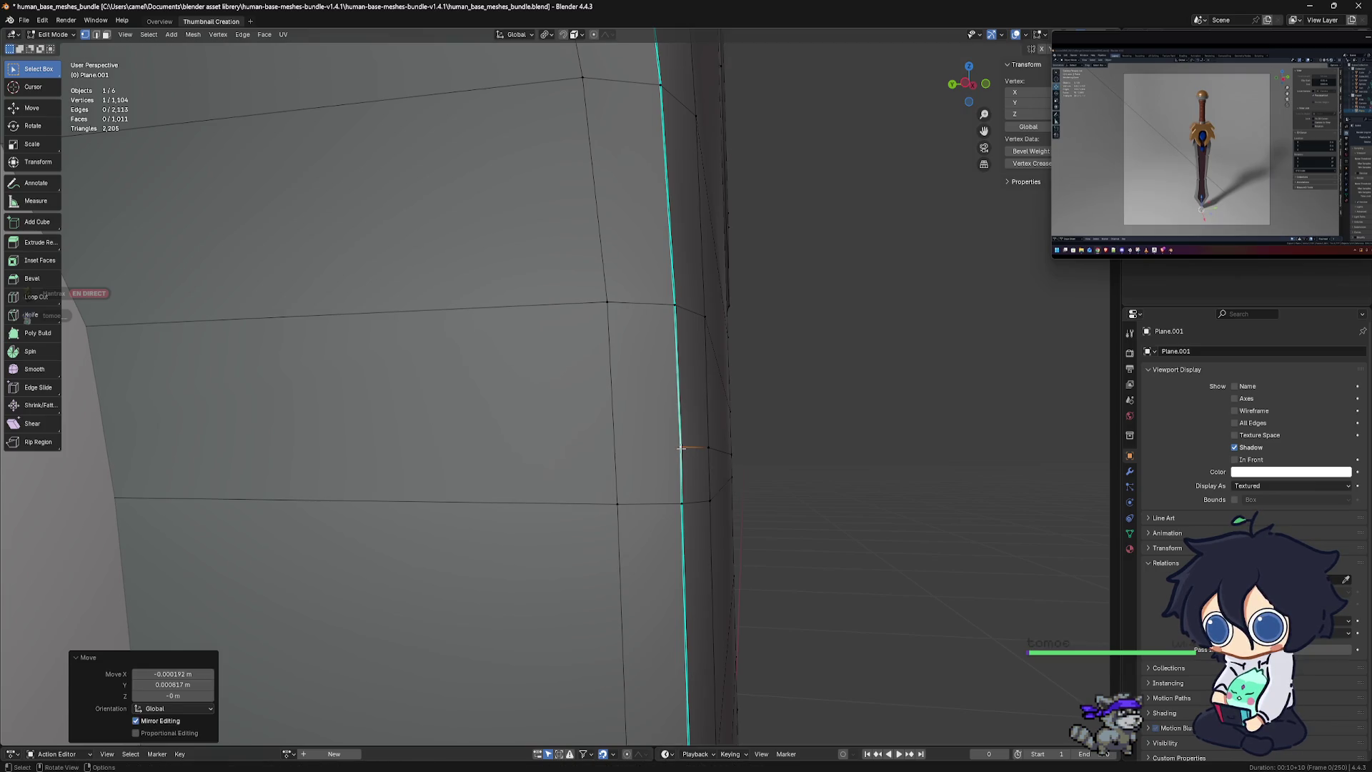
scroll(610, 444, "down", 10)
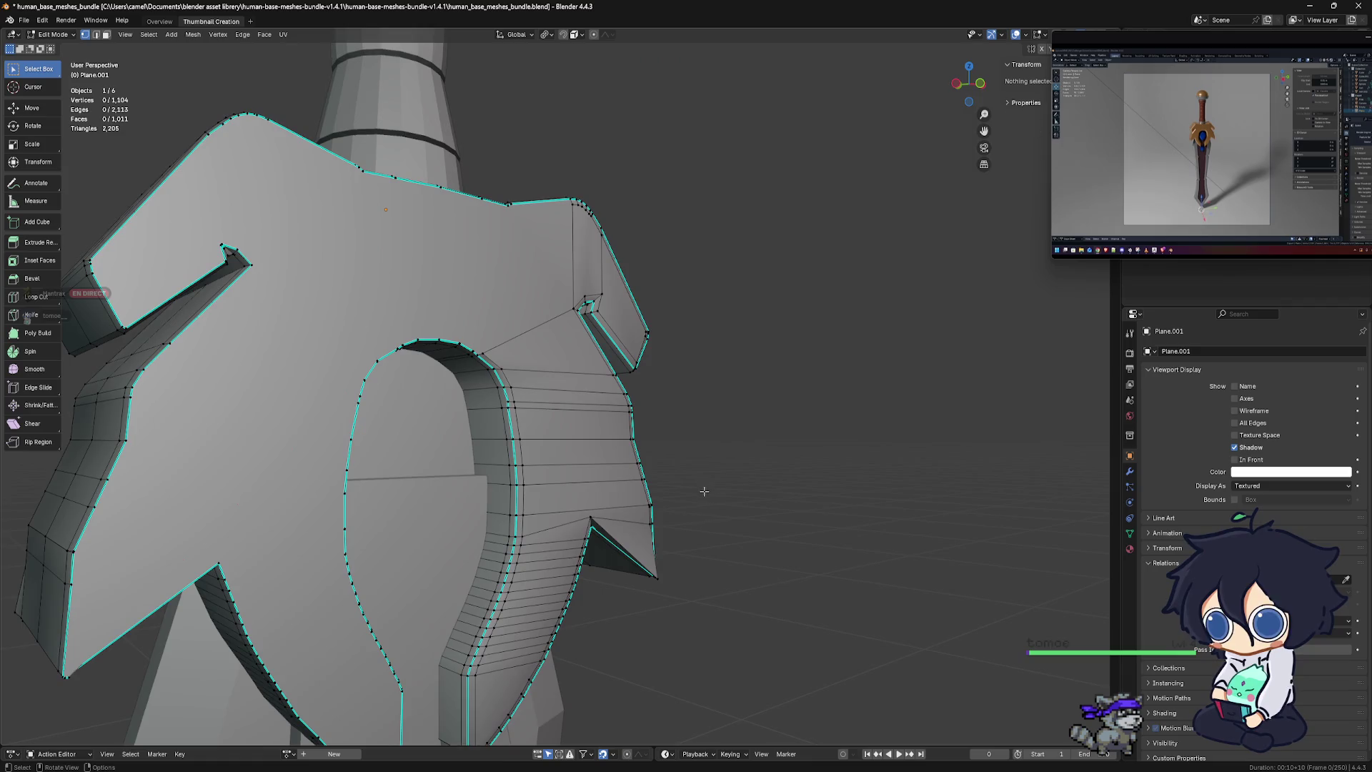
mouse_move(704, 491)
middle_mouse_down()
mouse_move(648, 489)
mouse_move(473, 404)
mouse_move(525, 392)
mouse_move(406, 345)
middle_mouse_up()
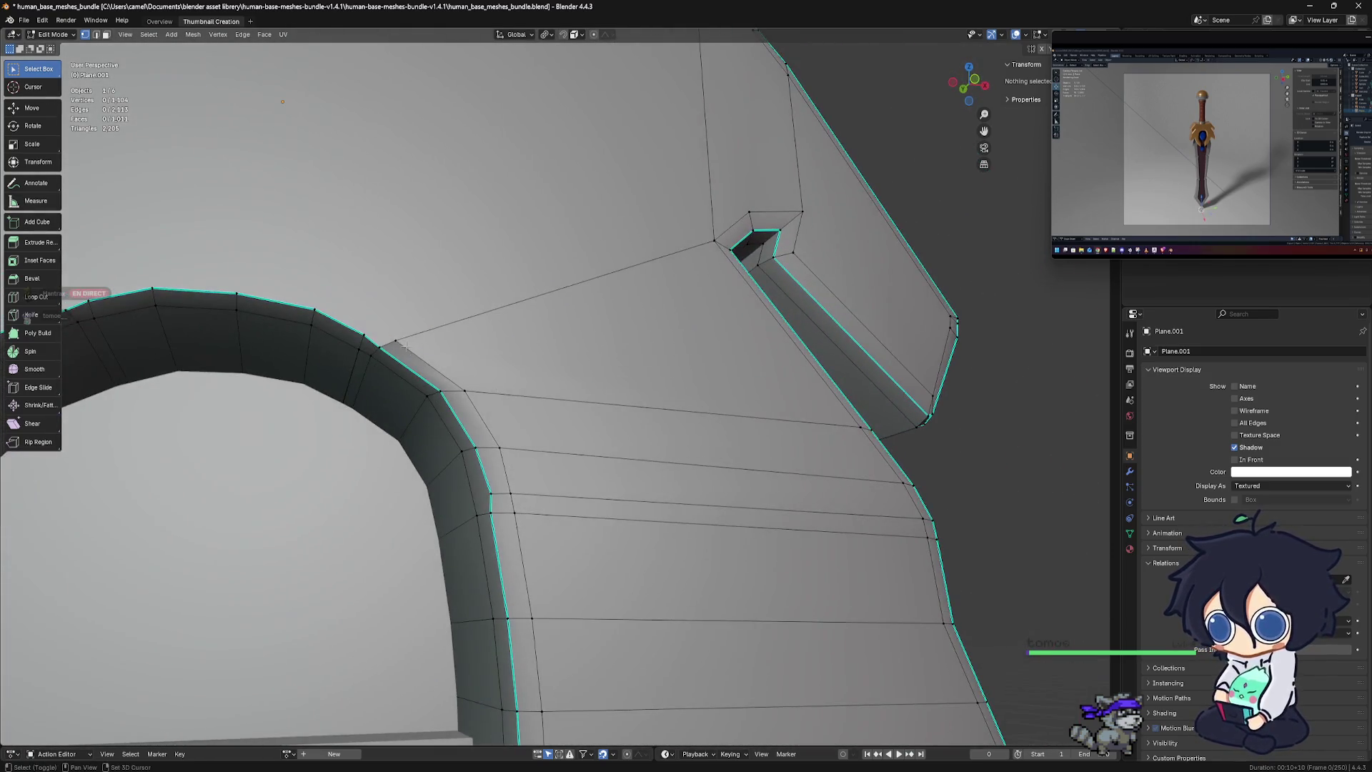
Select the vertex at the arch junction and box-add the vertices down the inner curved edge
left_click(392, 339)
left_click_drag(461, 388, 488, 412, "shift")
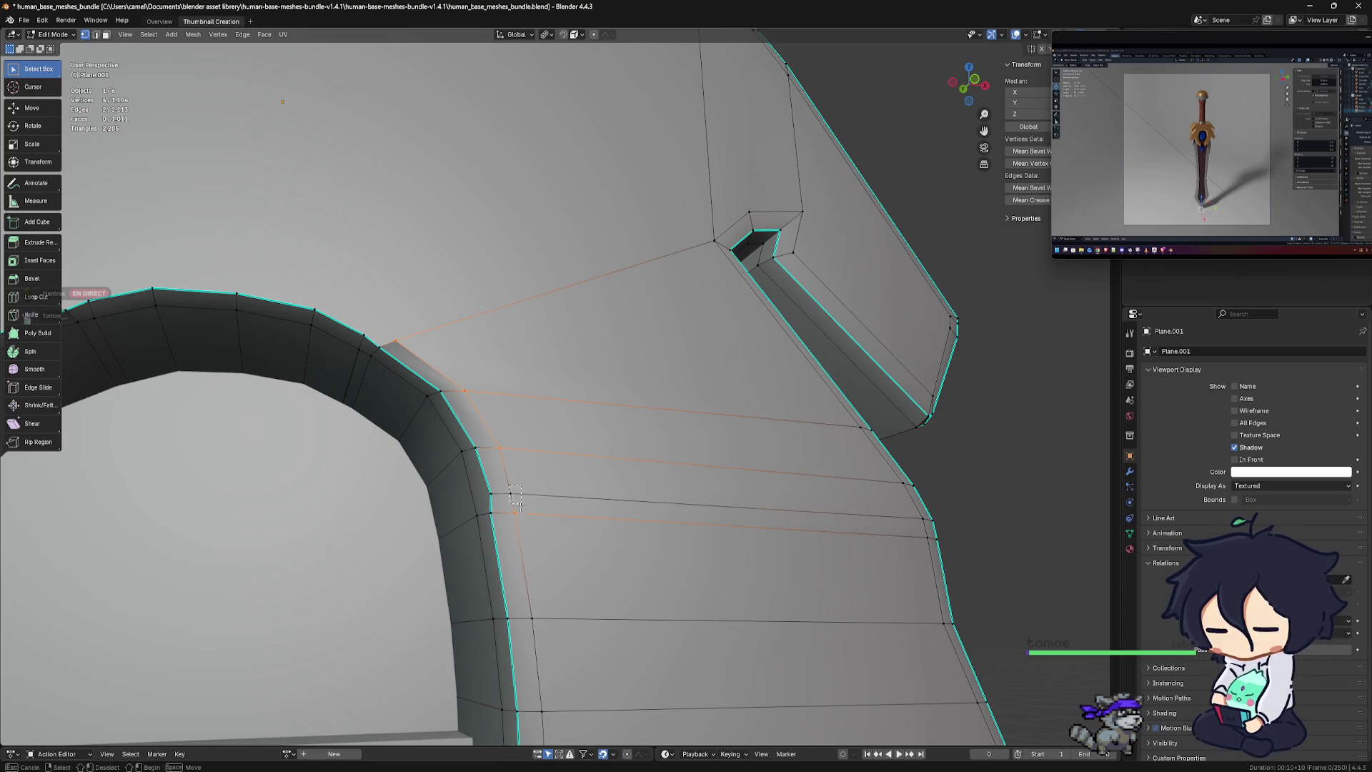
left_click_drag(520, 505, 520, 506, "shift")
middle_click_drag(521, 506, 490, 349, "shift")
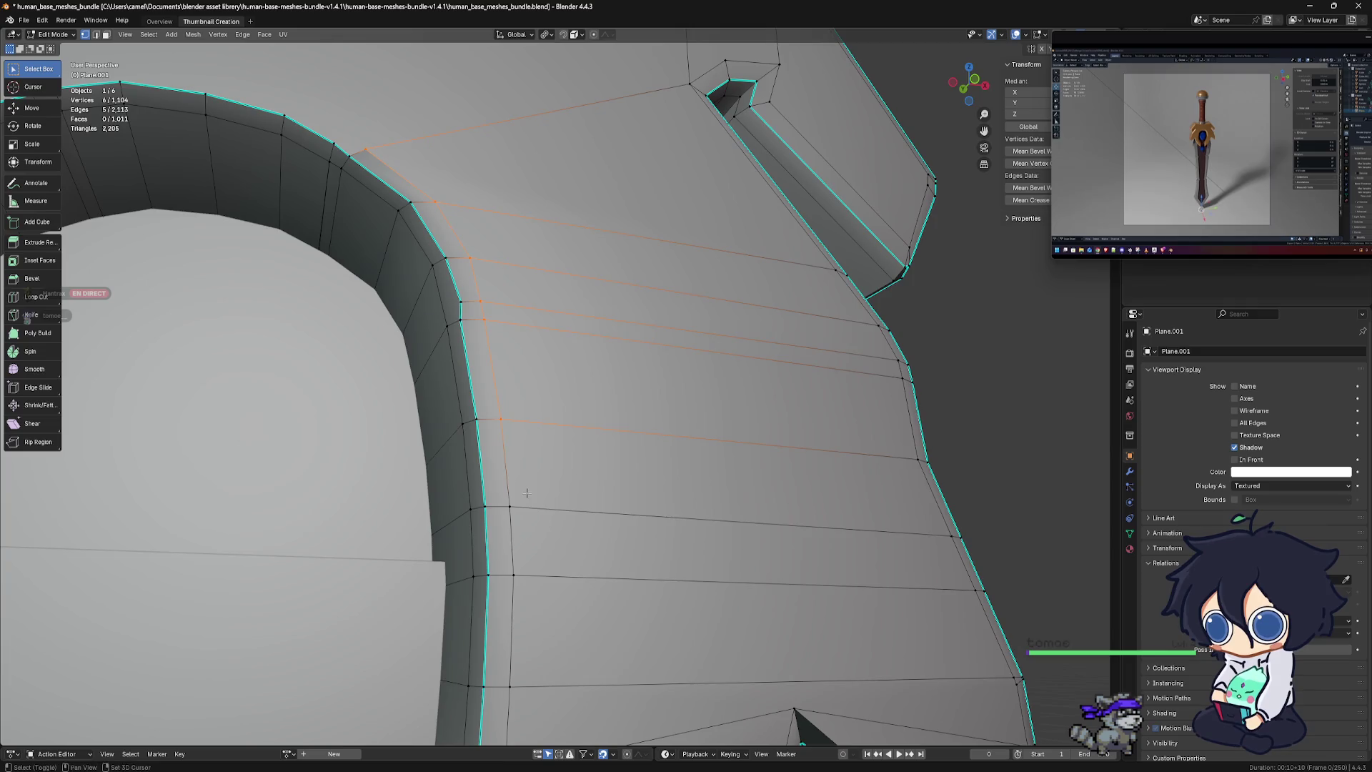
middle_click_drag(527, 493, 516, 431, "shift")
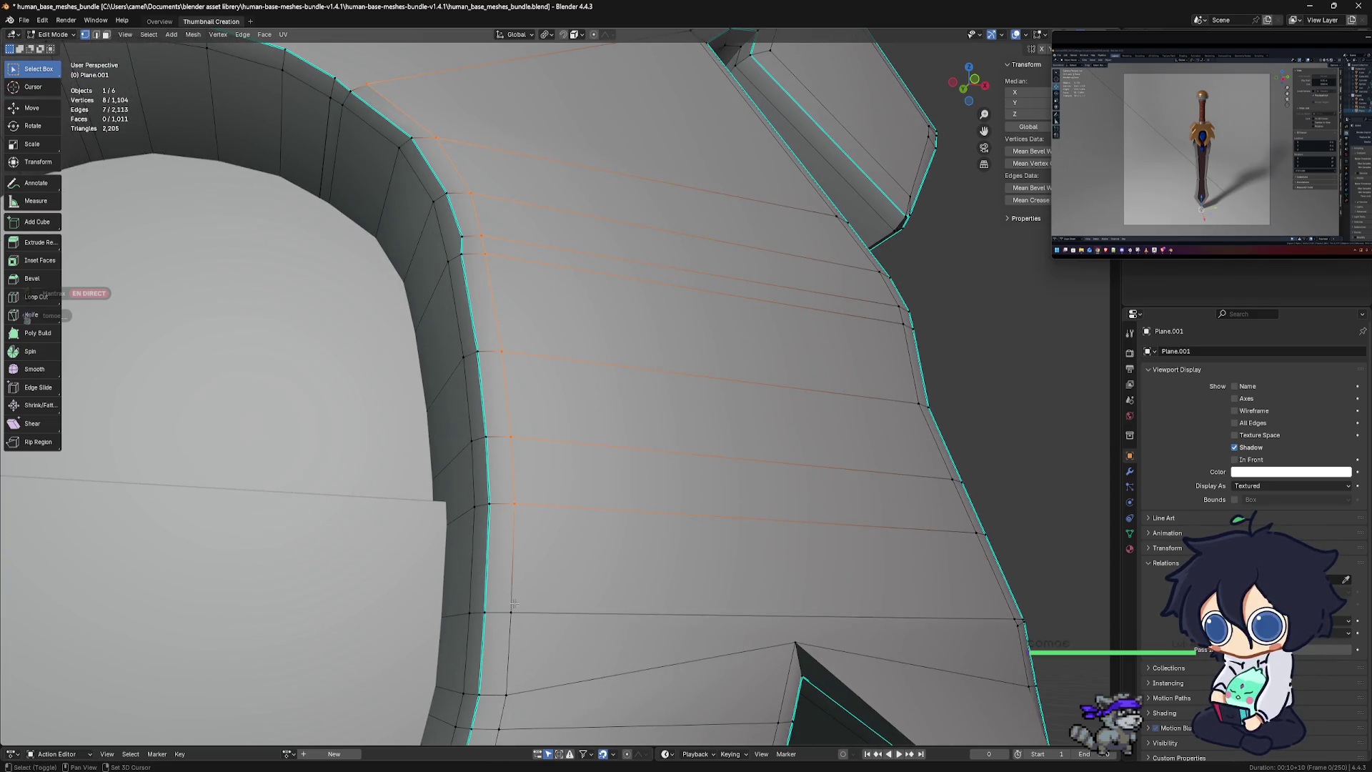
middle_click_drag(582, 704, 524, 479, "shift")
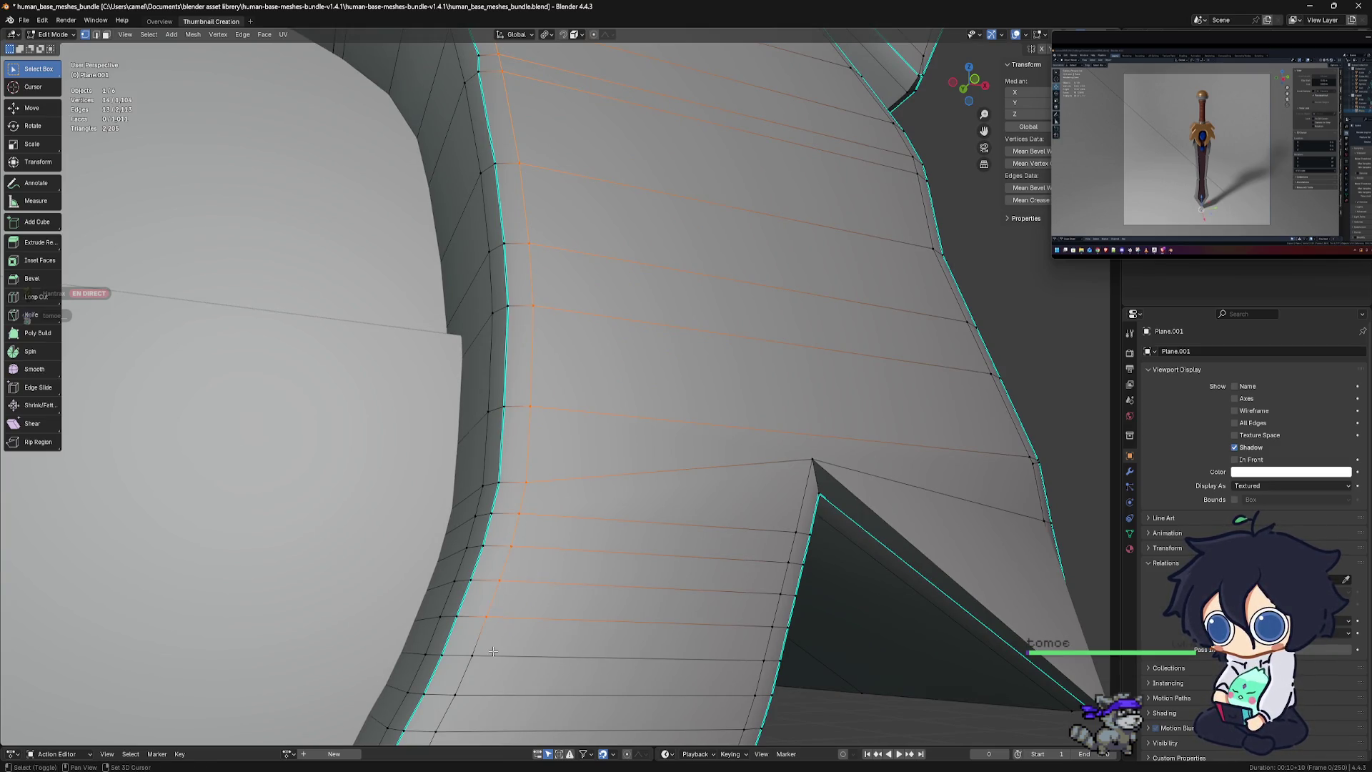
left_click_drag(467, 649, 494, 687, "shift")
scroll(494, 688, "down", 5)
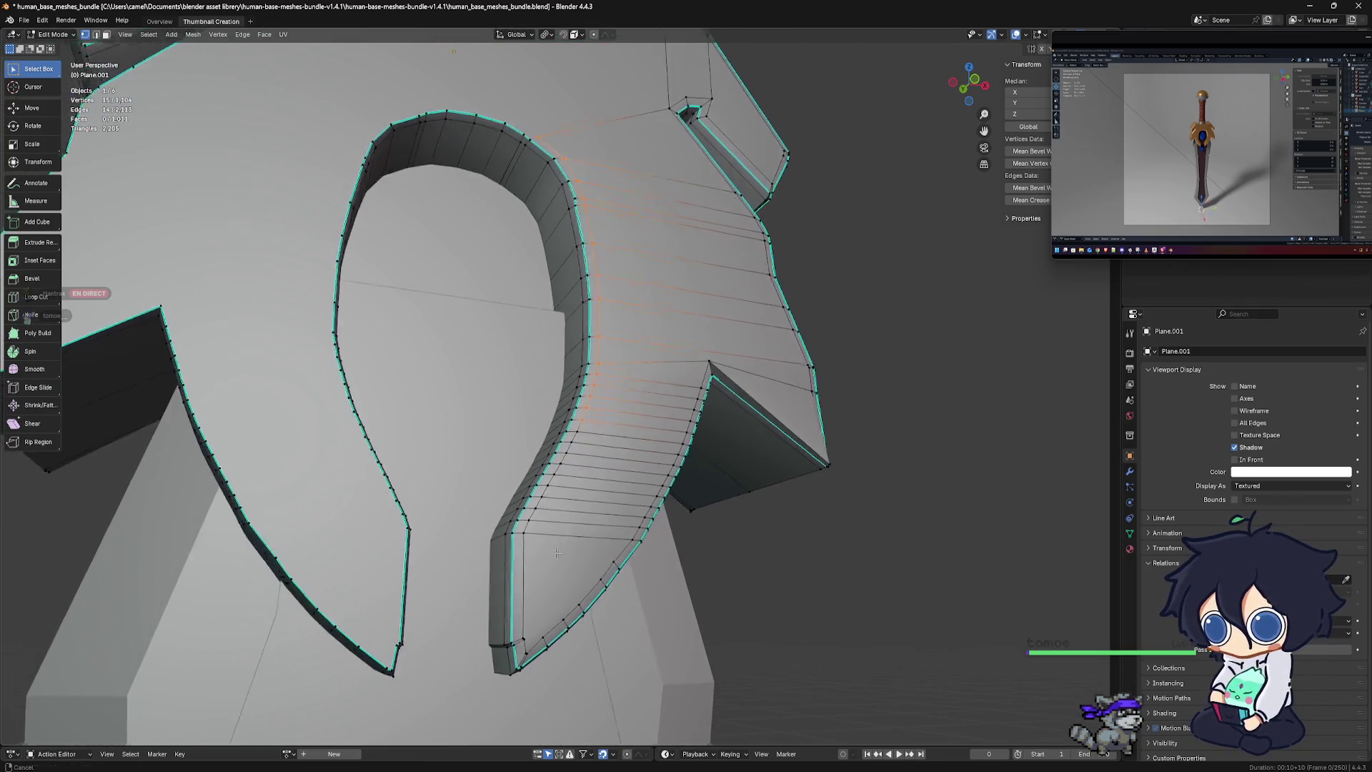
scroll(591, 516, "up", 5)
middle_click_drag(591, 516, 567, 384, "shift")
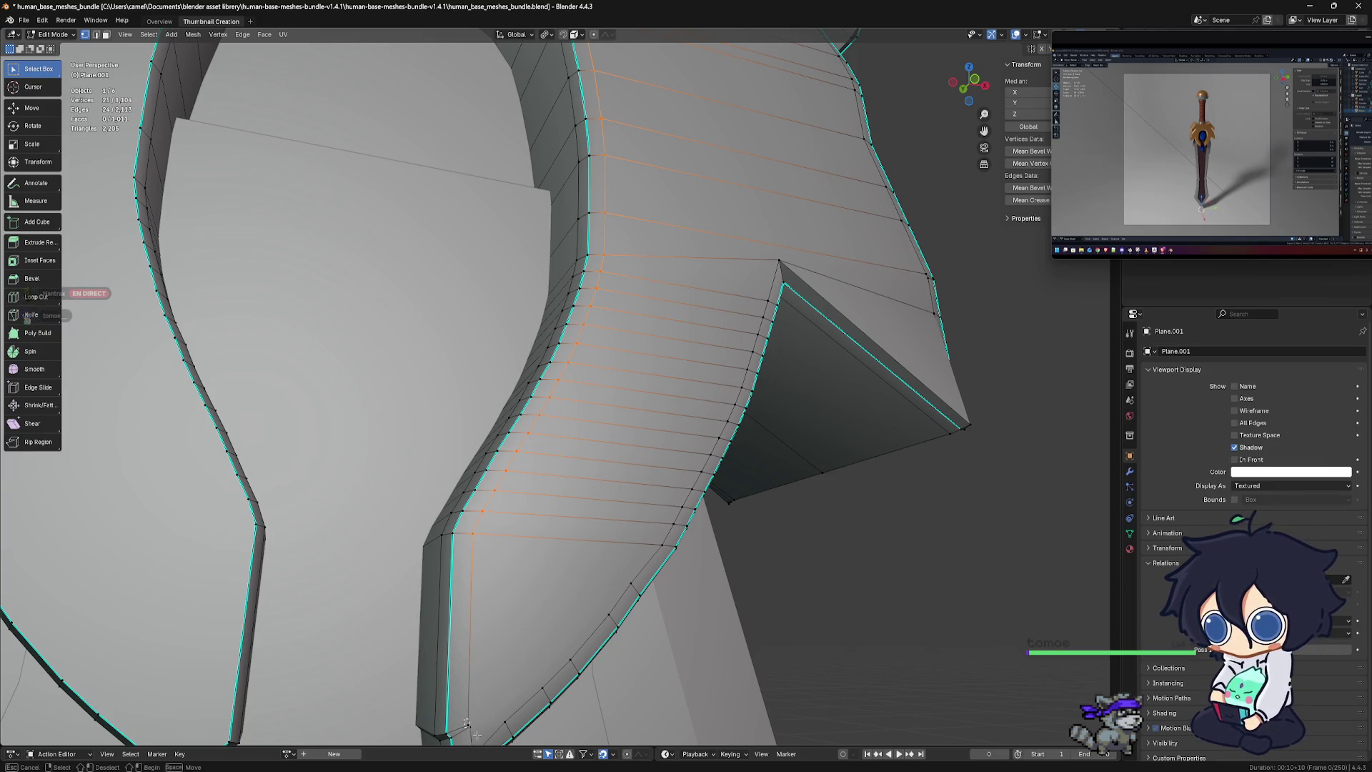
middle_click_drag(477, 717, 440, 646)
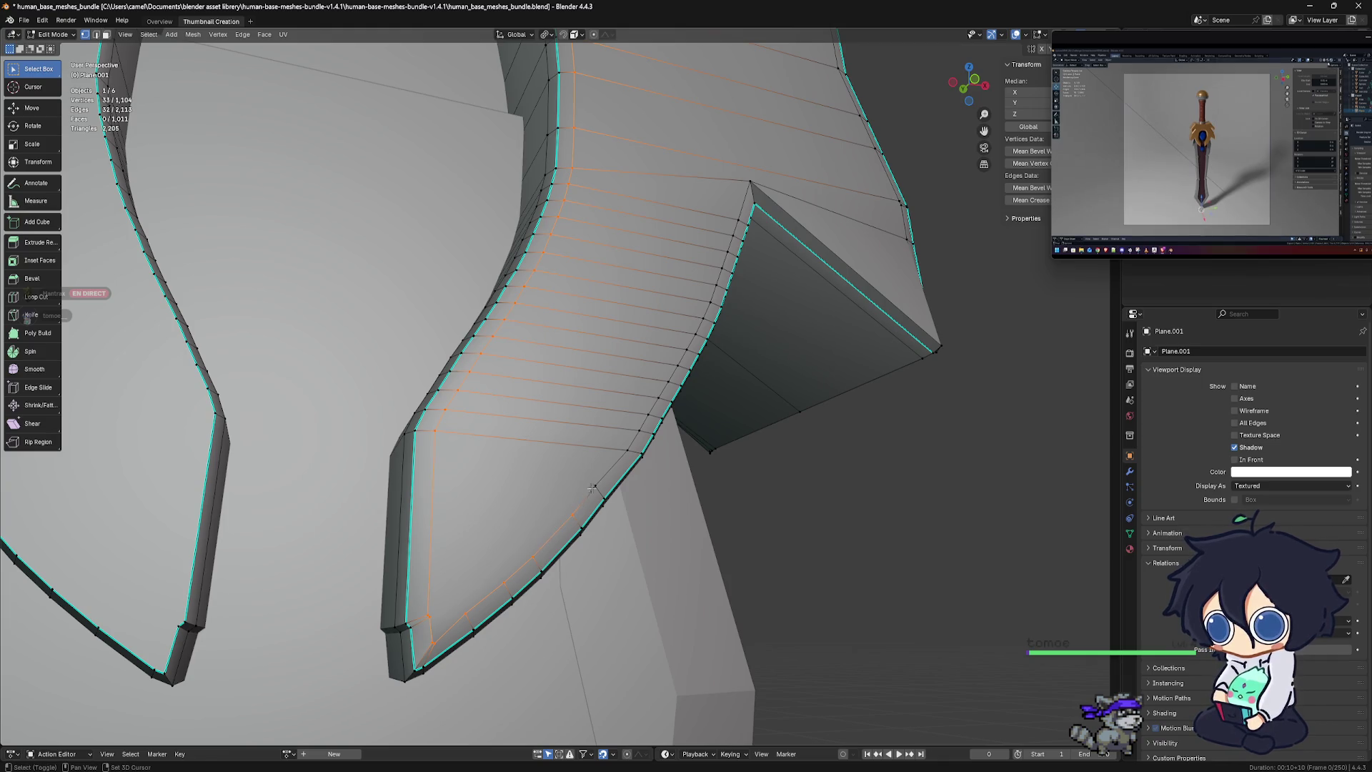
Select the bottom triangular face and extend the face selection several rows upward
left_click(626, 445, "shift")
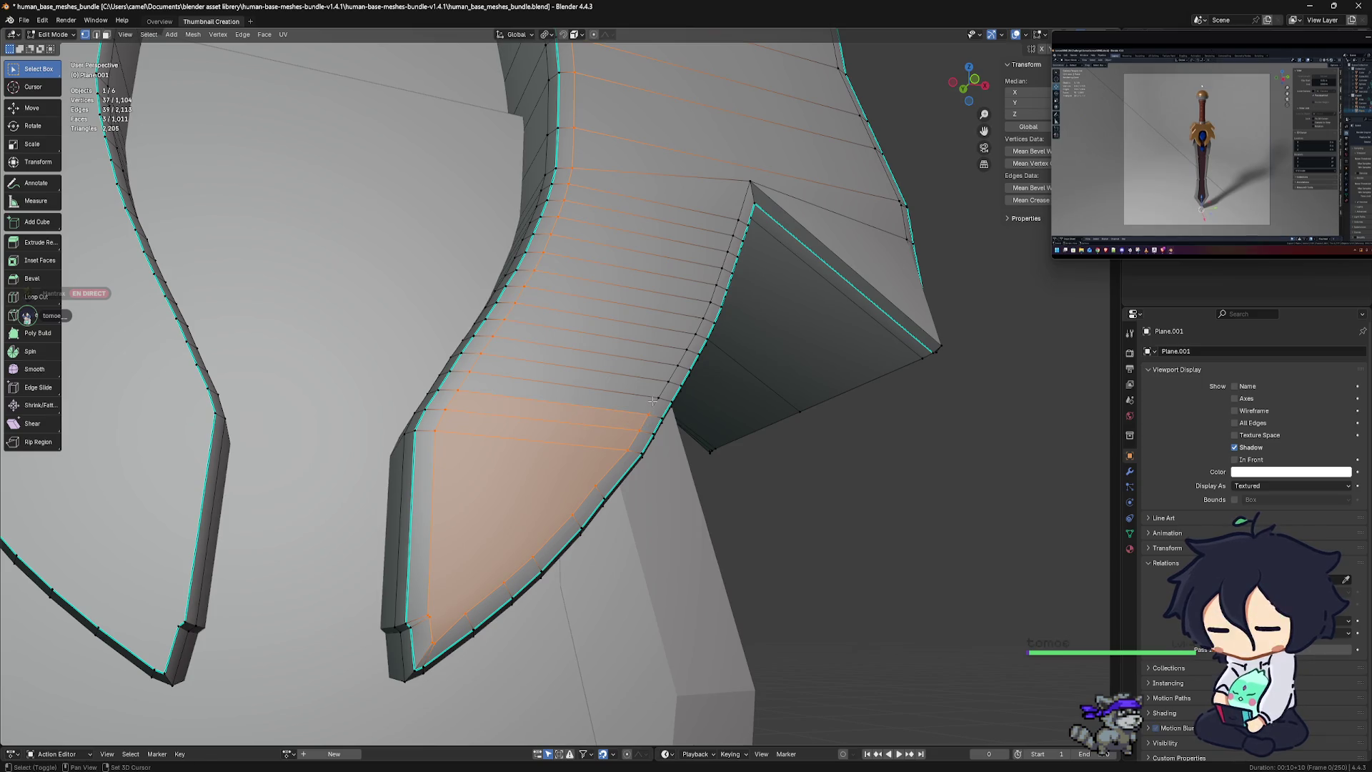
left_click(675, 373, "shift")
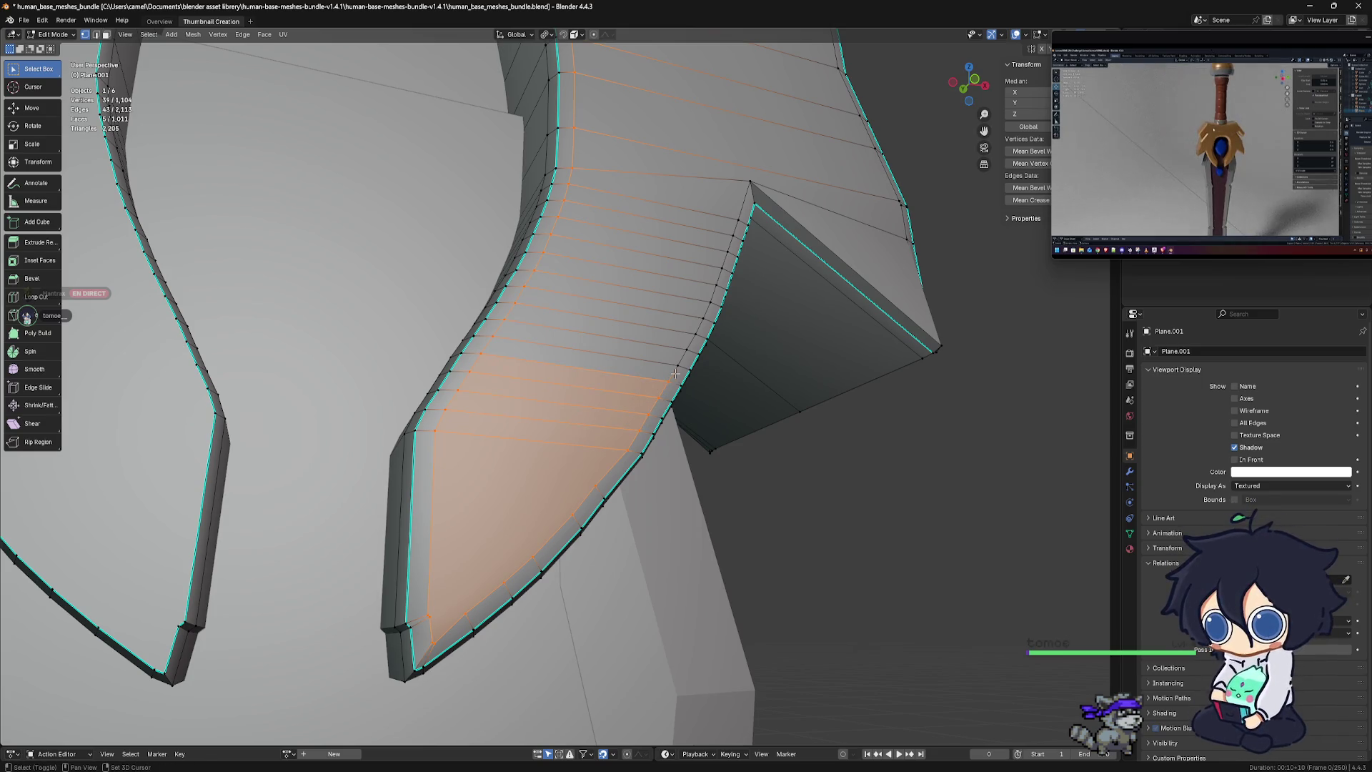
left_click(677, 357, "shift")
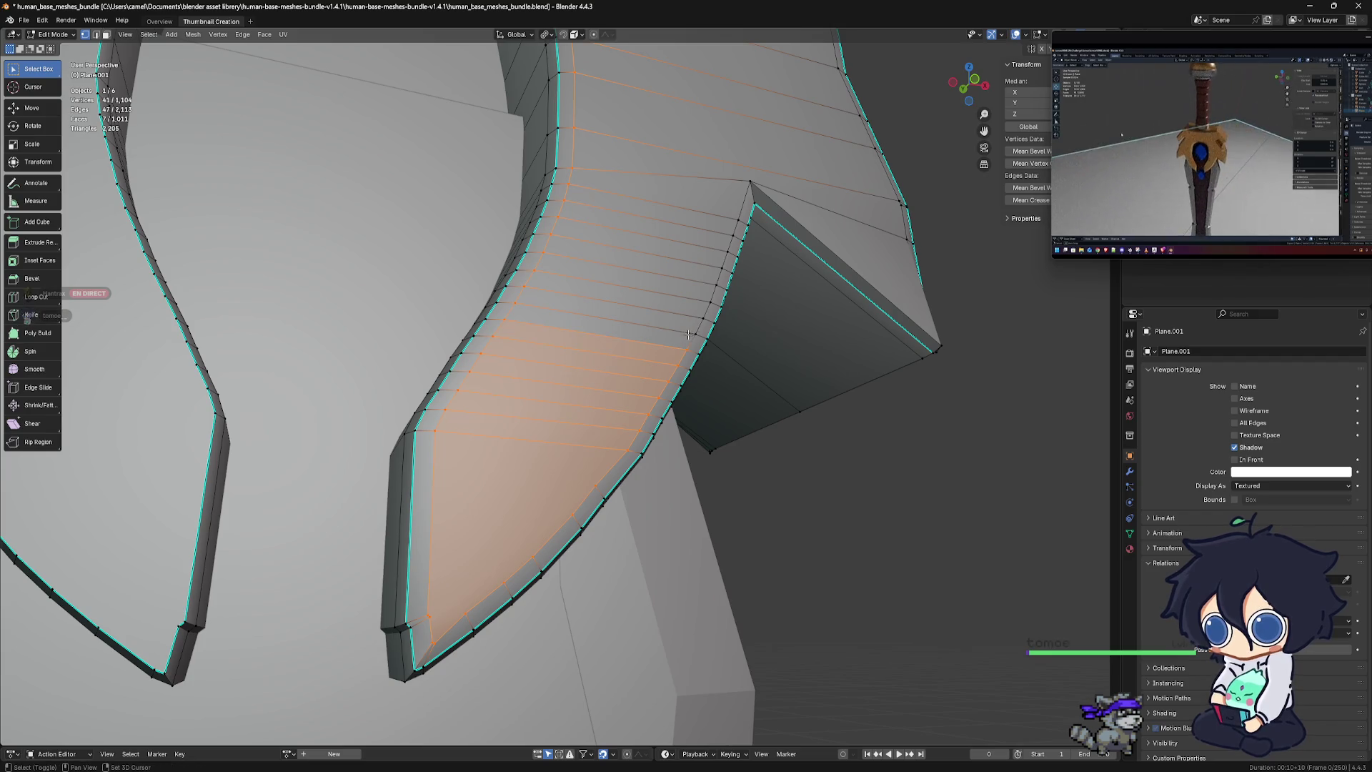
left_click_drag(695, 326, 734, 226, "shift")
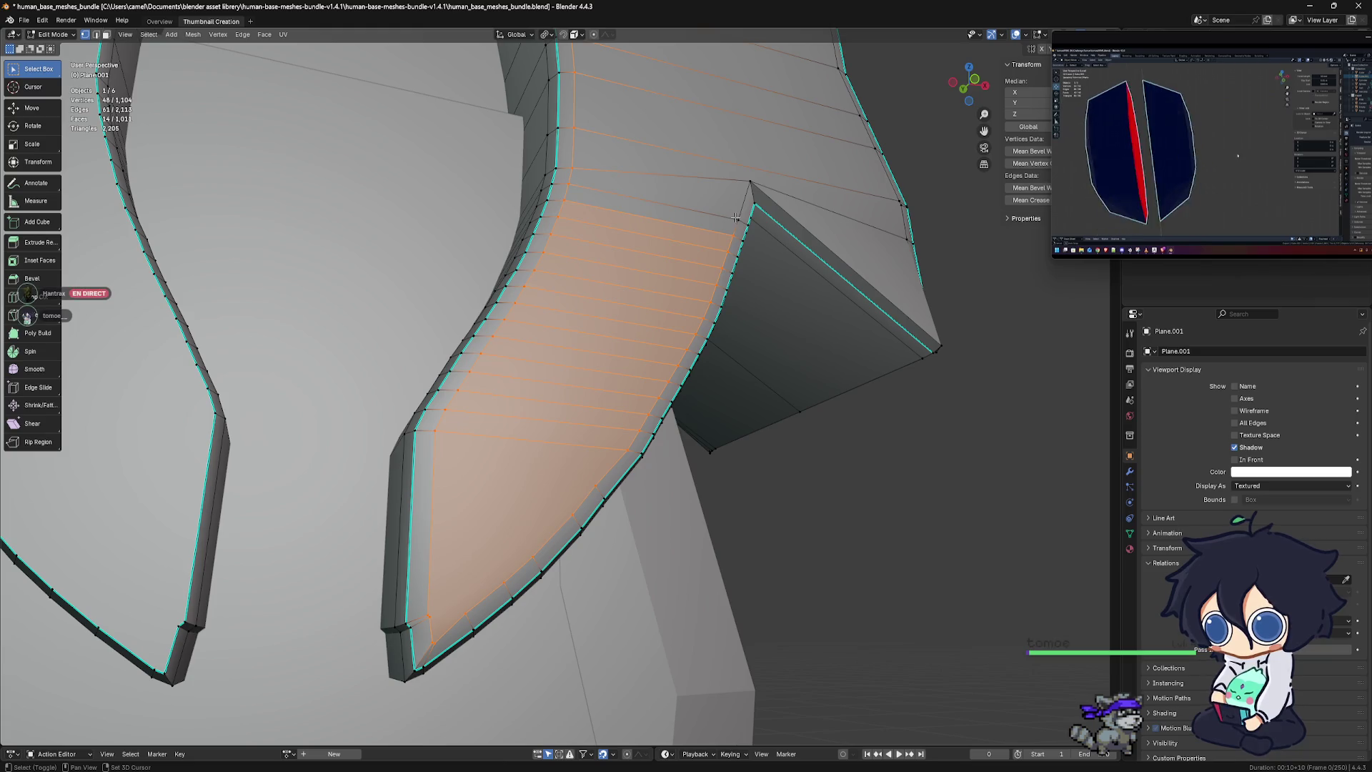
left_click(735, 214, "shift")
left_click(768, 179, "shift")
middle_click_drag(767, 179, 943, 285)
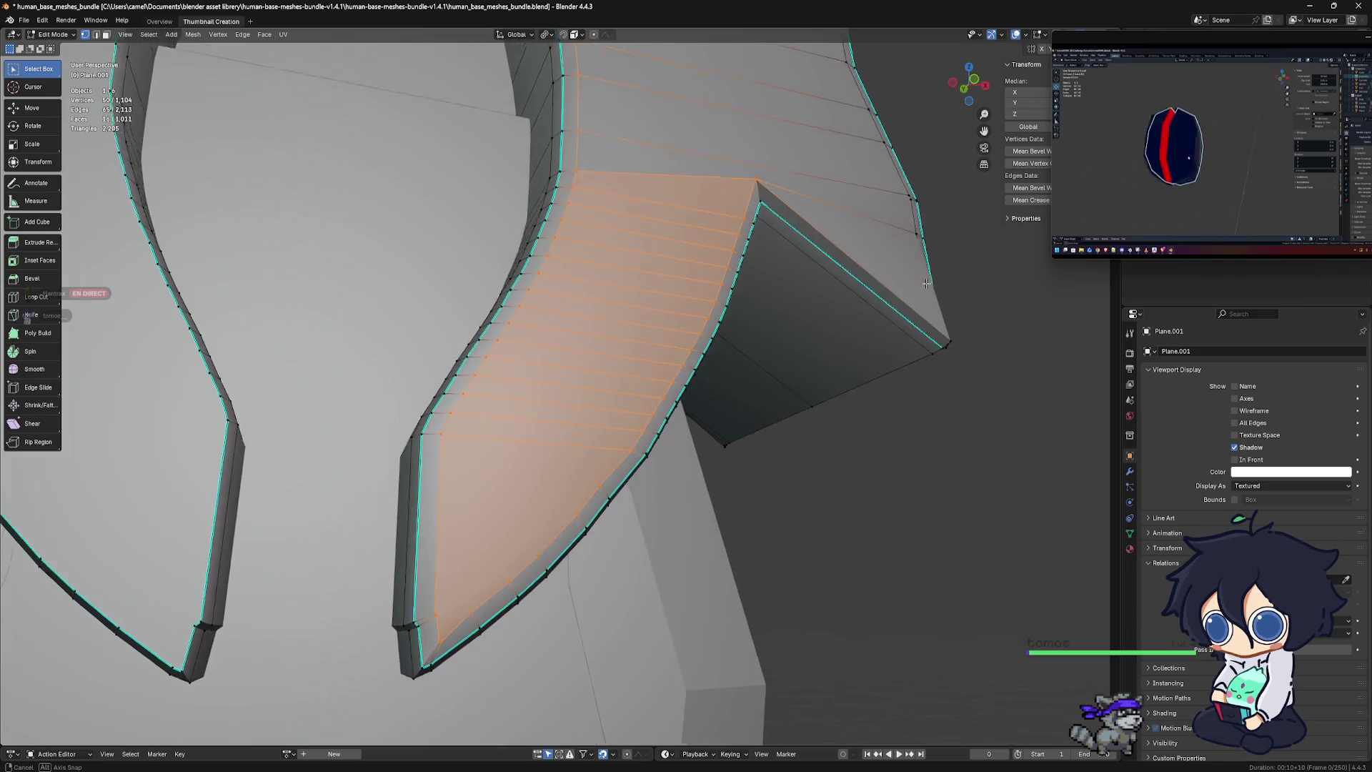
scroll(759, 373, "up", 4)
mouse_move(760, 373)
middle_mouse_down()
mouse_move(671, 398)
mouse_move(682, 362)
mouse_move(700, 441)
middle_mouse_up()
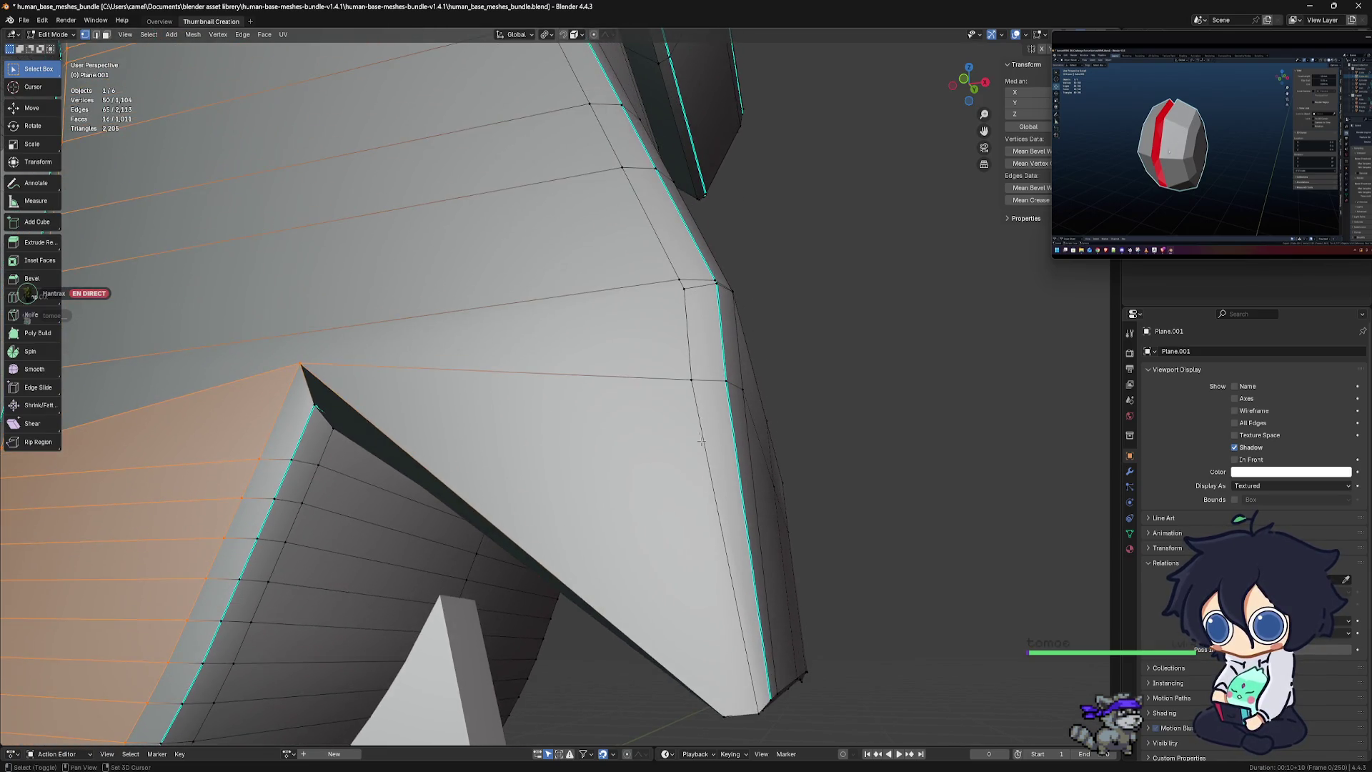
Add the neighbouring flat-face faces up toward the rounded top corner
left_click(684, 368, "shift")
mouse_move(685, 367)
middle_mouse_down("shift")
mouse_move(709, 376)
mouse_move(702, 420)
mouse_move(526, 421)
mouse_move(529, 462)
middle_mouse_up("shift")
left_click(653, 389, "shift")
left_click(526, 421, "shift")
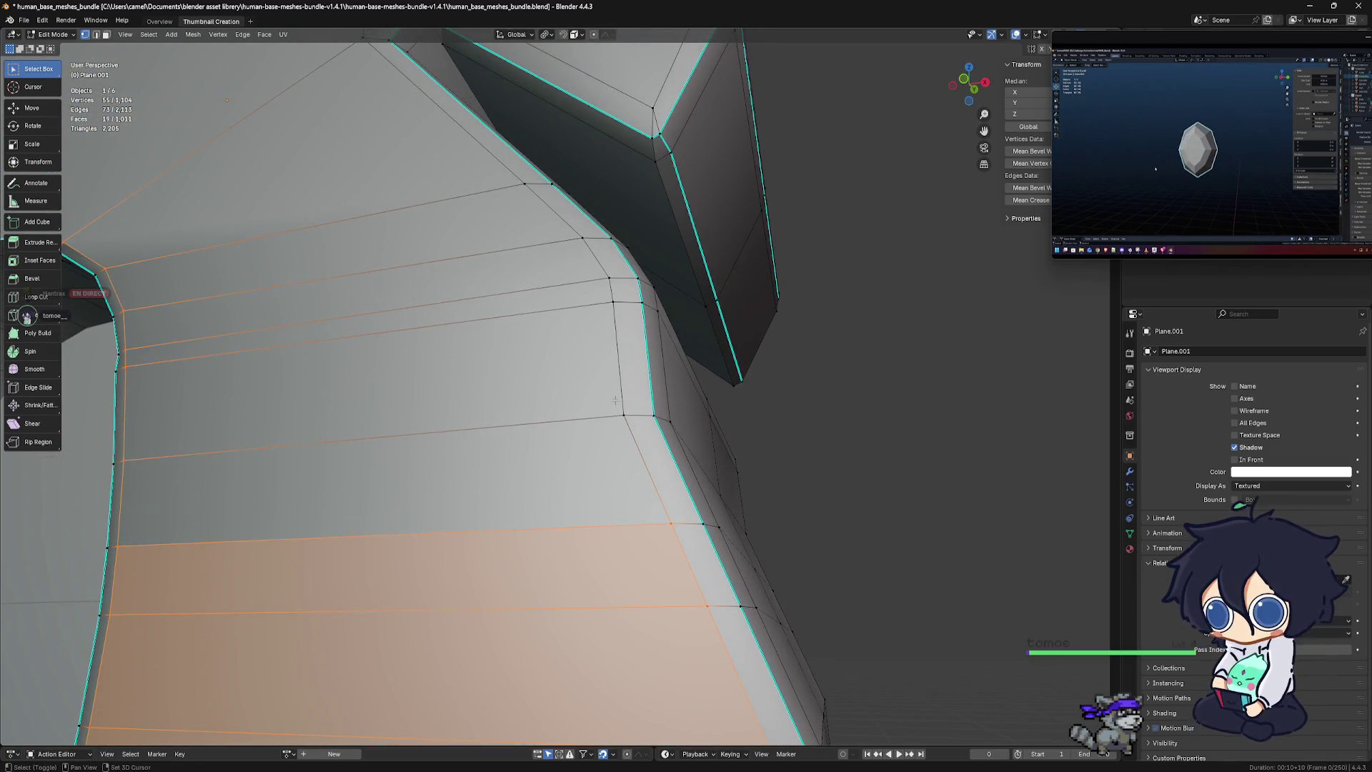
left_click(621, 366, "shift")
left_click(613, 315, "shift")
left_click(606, 289, "shift")
mouse_move(606, 289)
middle_mouse_down("shift")
mouse_move(593, 468)
mouse_move(650, 557)
middle_mouse_up("shift")
left_click(611, 350, "shift")
left_click(571, 314, "shift")
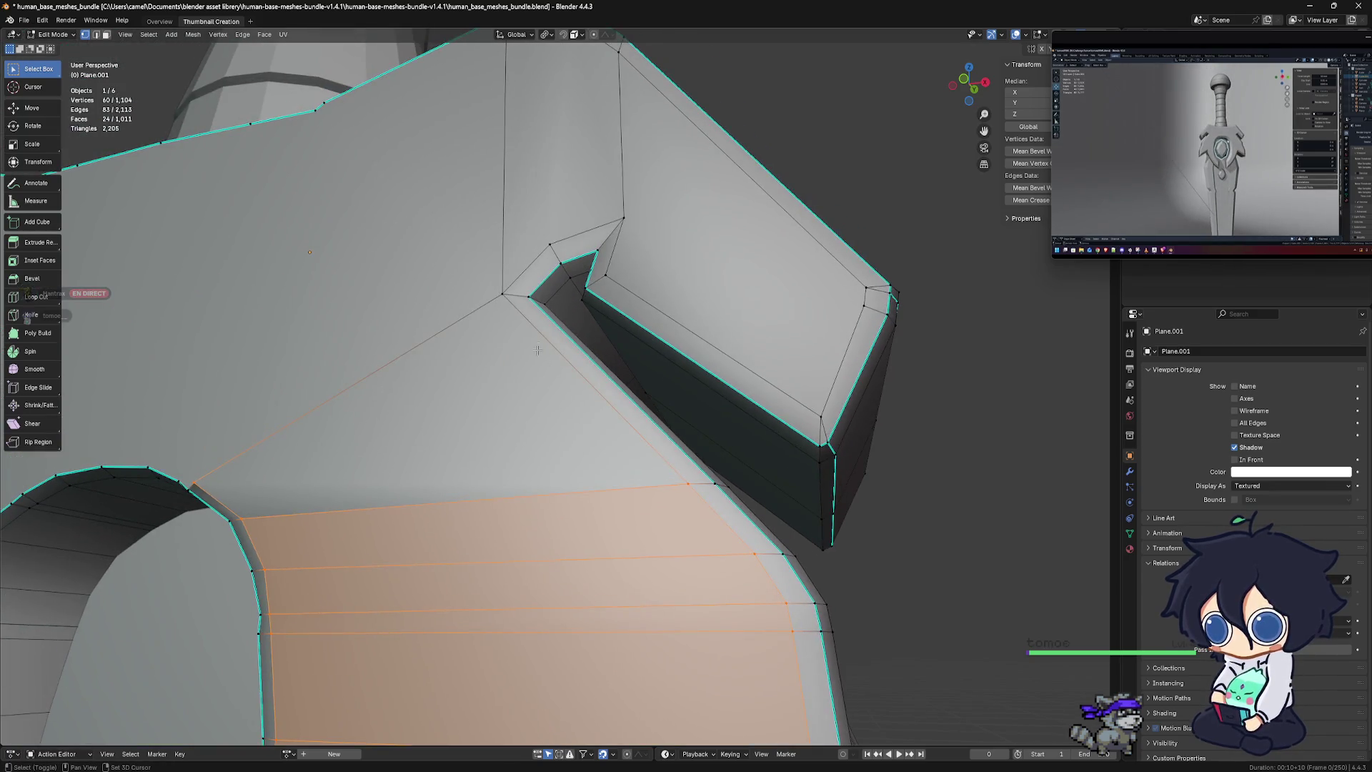
left_click(443, 364, "shift")
middle_click_drag(425, 322, 375, 562, "shift")
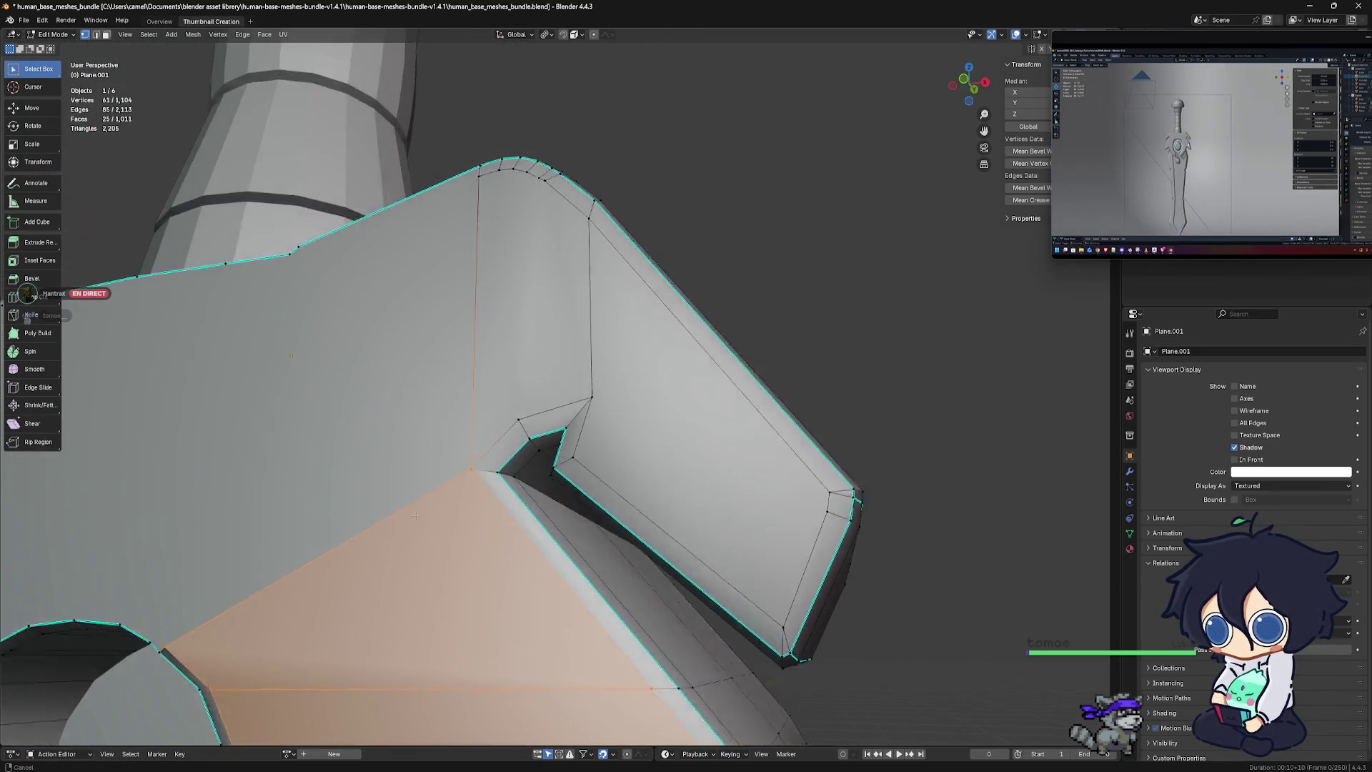
Add the rounded top-corner and upper-right vertices, then Dissolve Vertices into one face
left_click(469, 233, "shift")
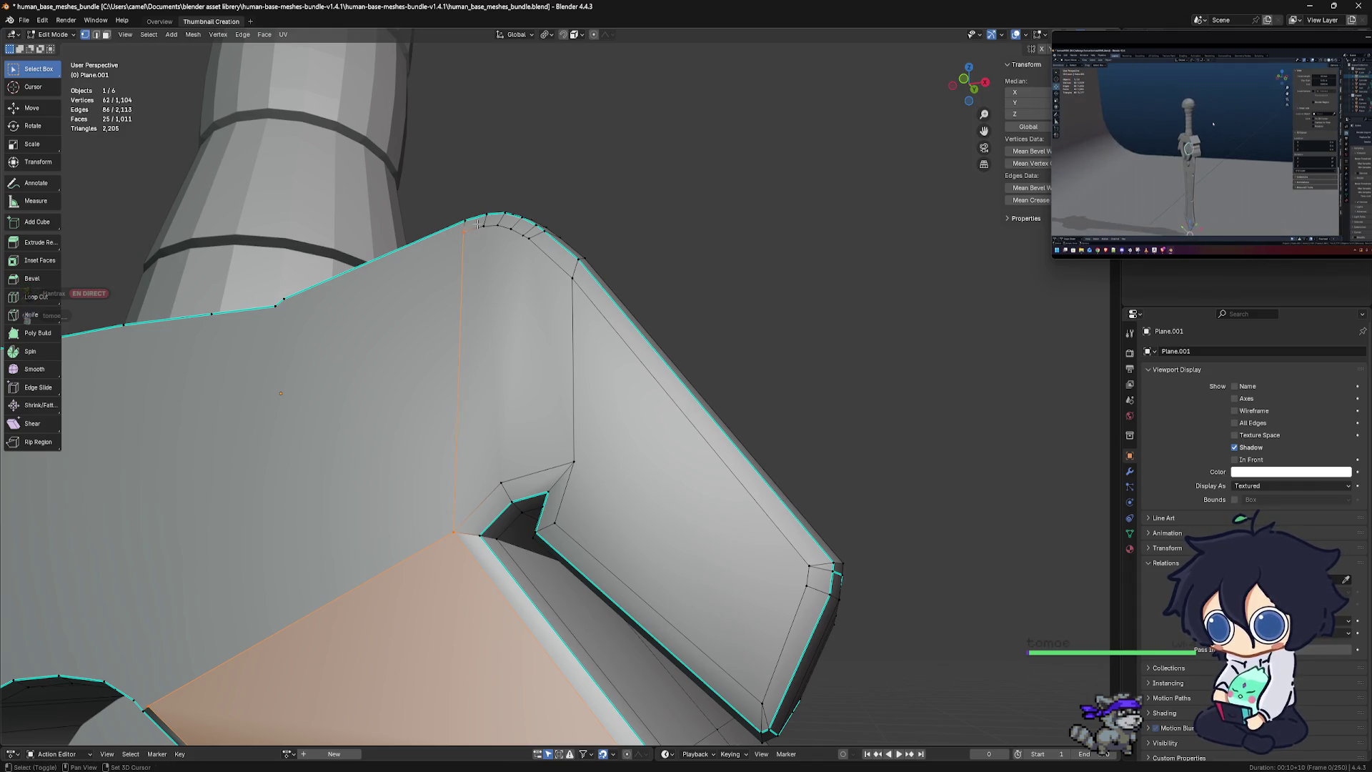
left_click(515, 227, "ctrl")
left_click(543, 230, "ctrl")
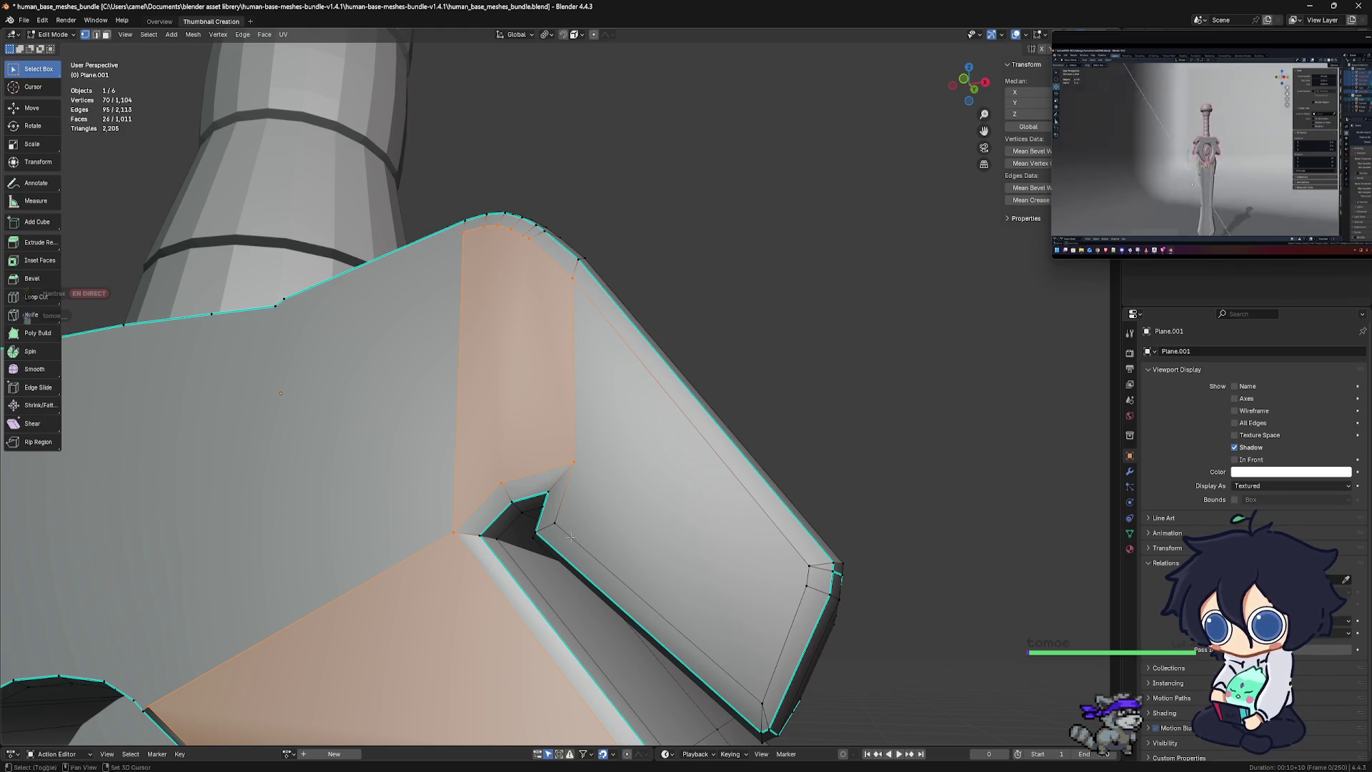
middle_click_drag(555, 528, 517, 448, "shift")
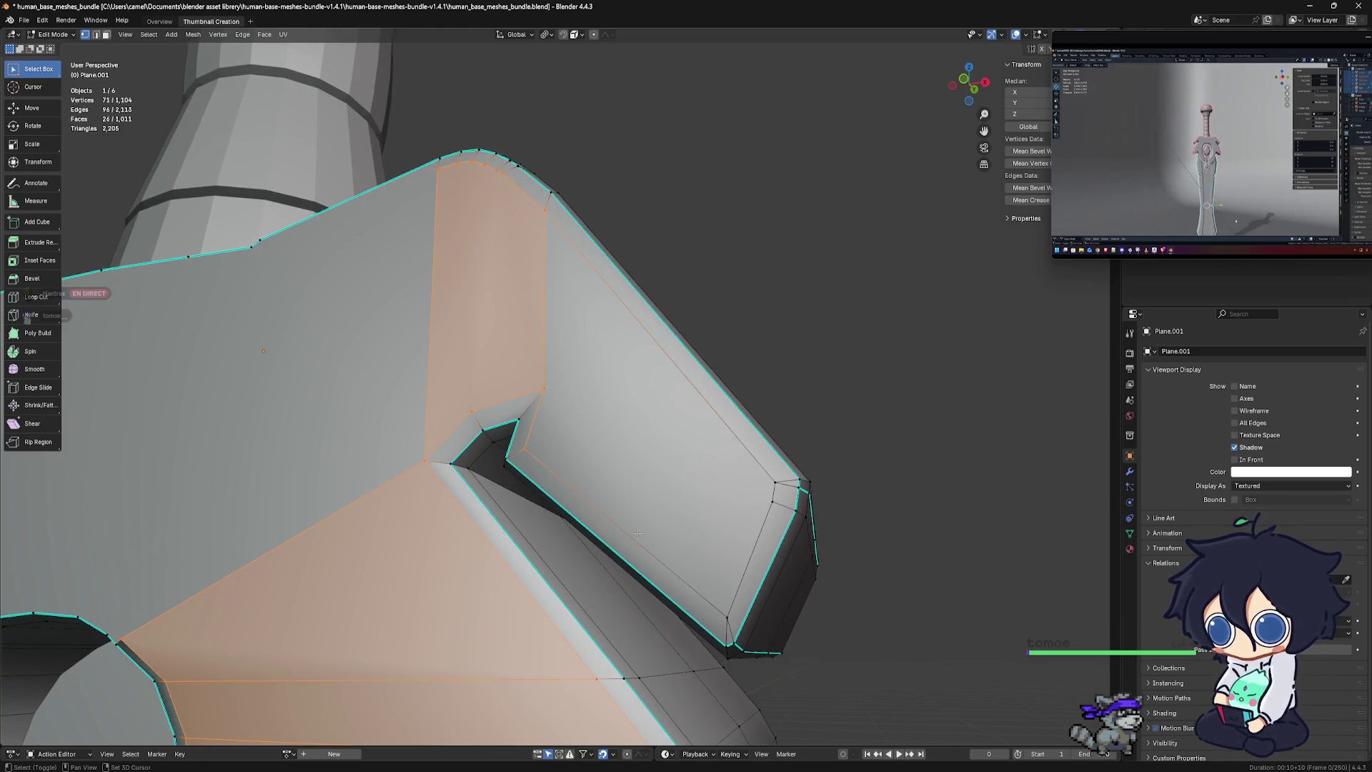
middle_click_drag(638, 533, 572, 459, "shift")
left_click(663, 361, "ctrl")
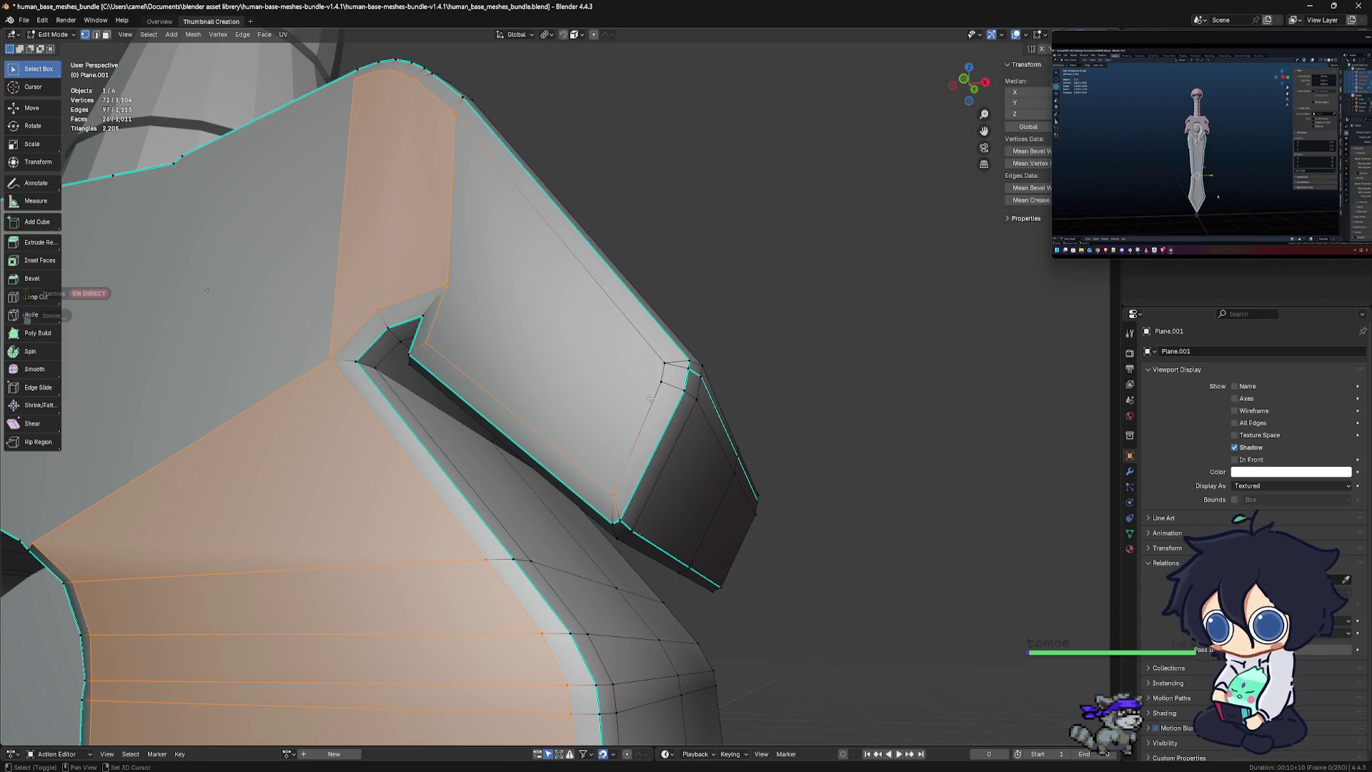
left_click(664, 360, "shift")
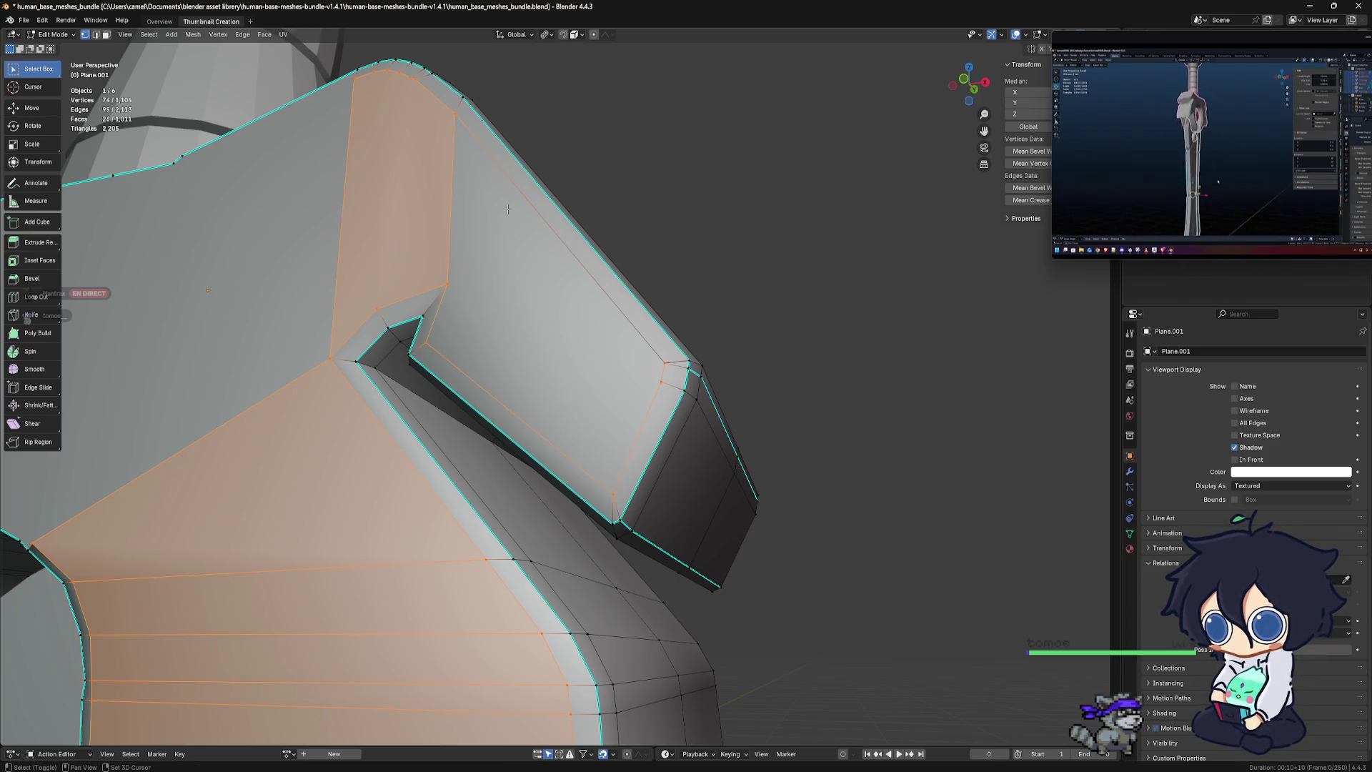
middle_click_drag(663, 361, 505, 269)
middle_click_drag(639, 468, 683, 426, "shift")
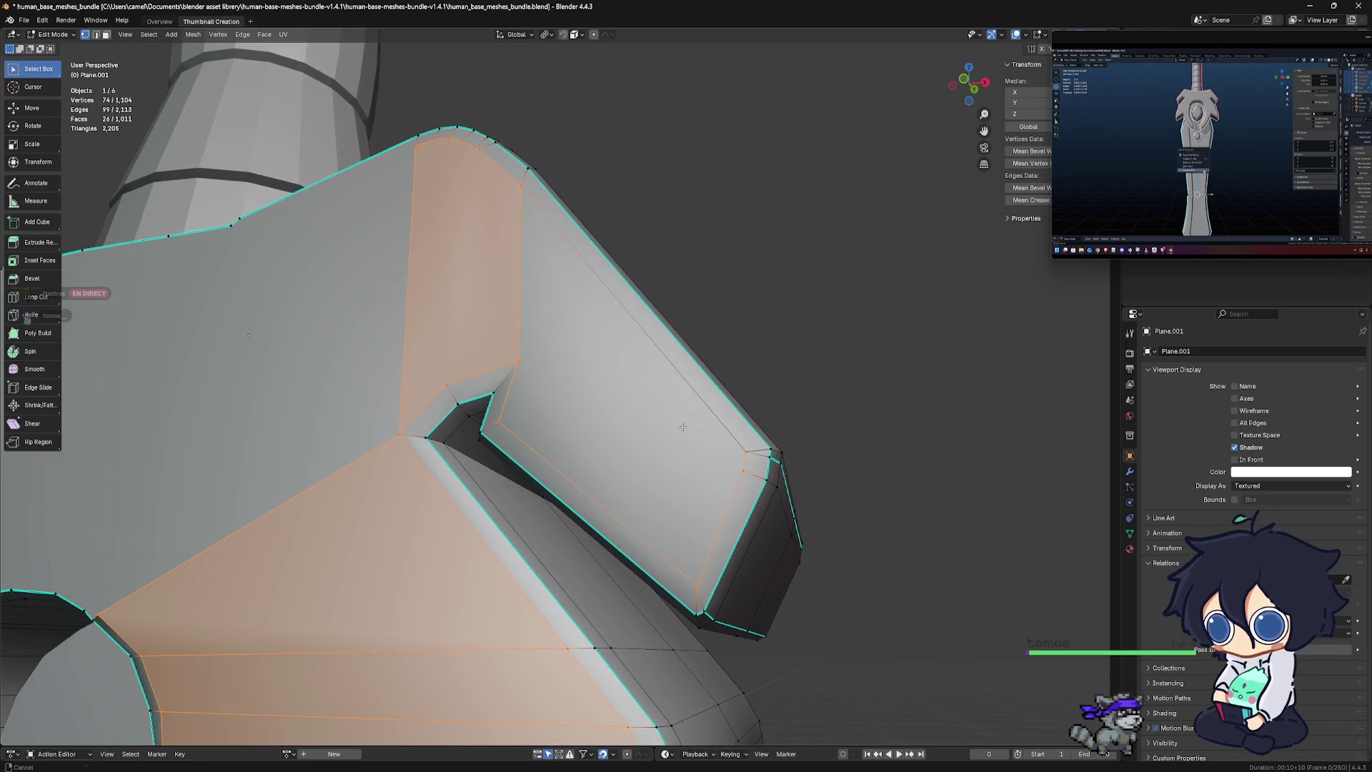
middle_click_drag(519, 184, 614, 329)
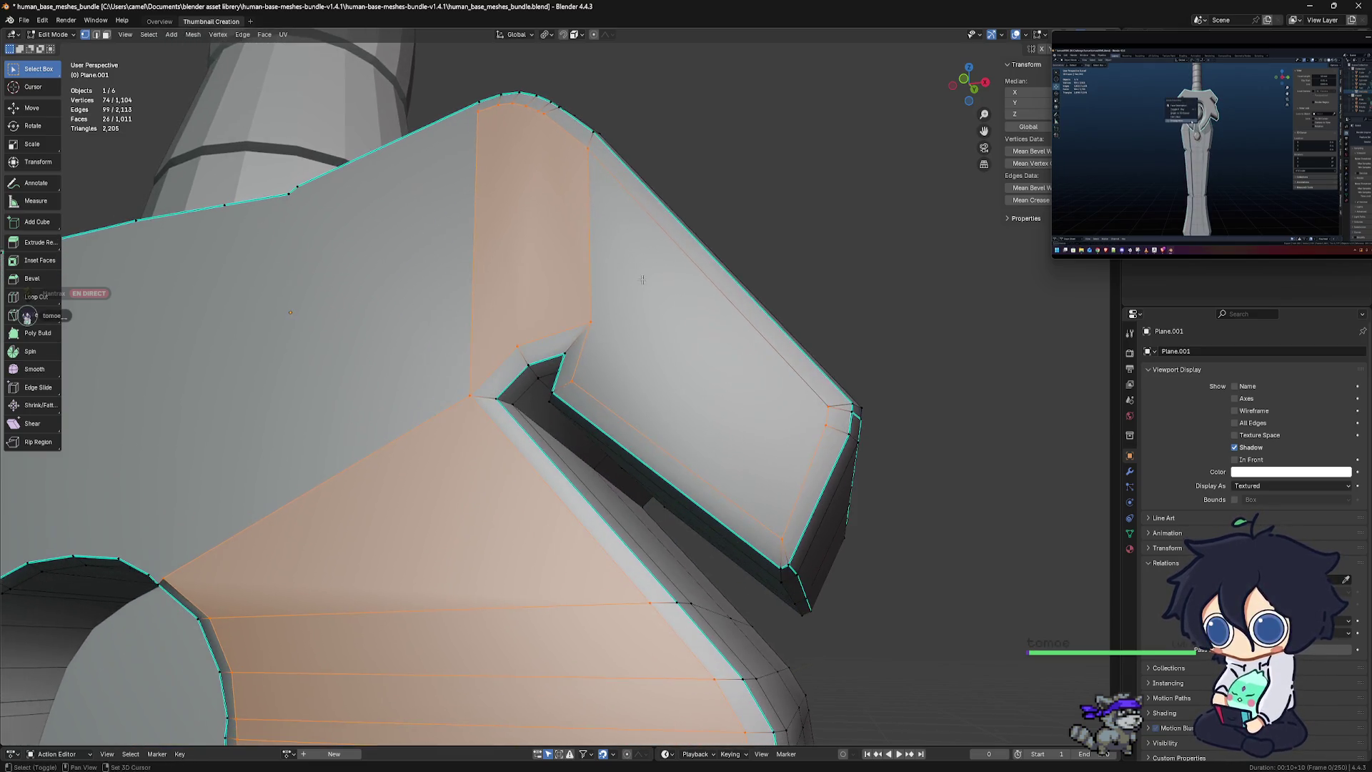
key("x")
left_click(614, 326)
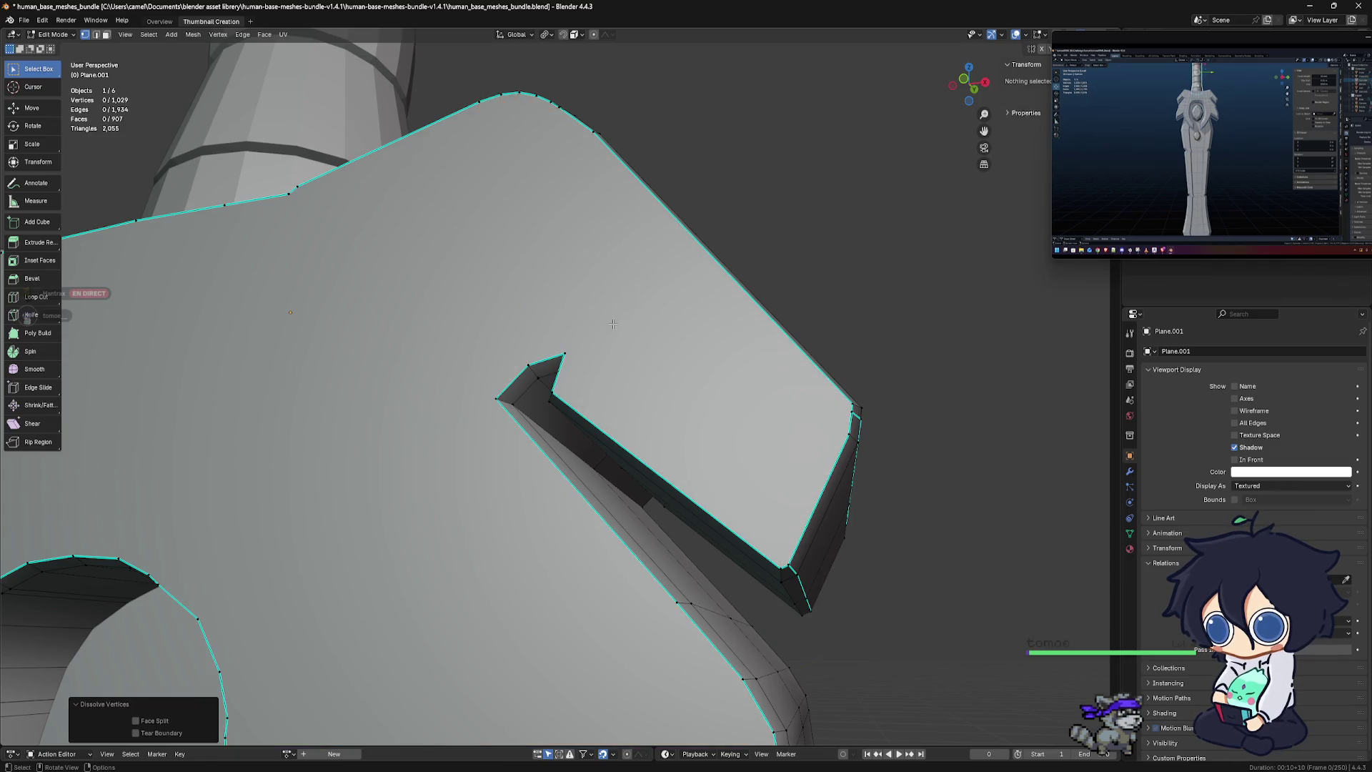
scroll(525, 496, "down", 10)
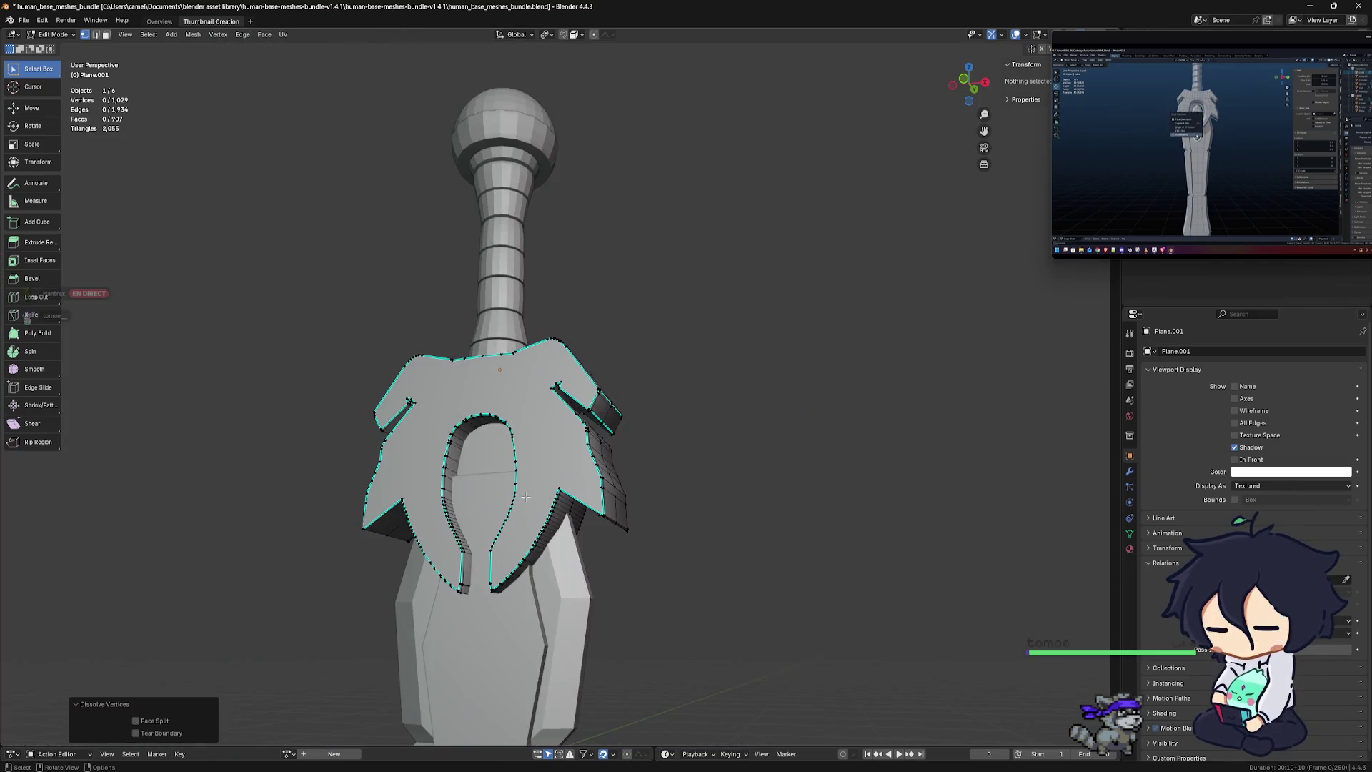
middle_click_drag(526, 495, 572, 500)
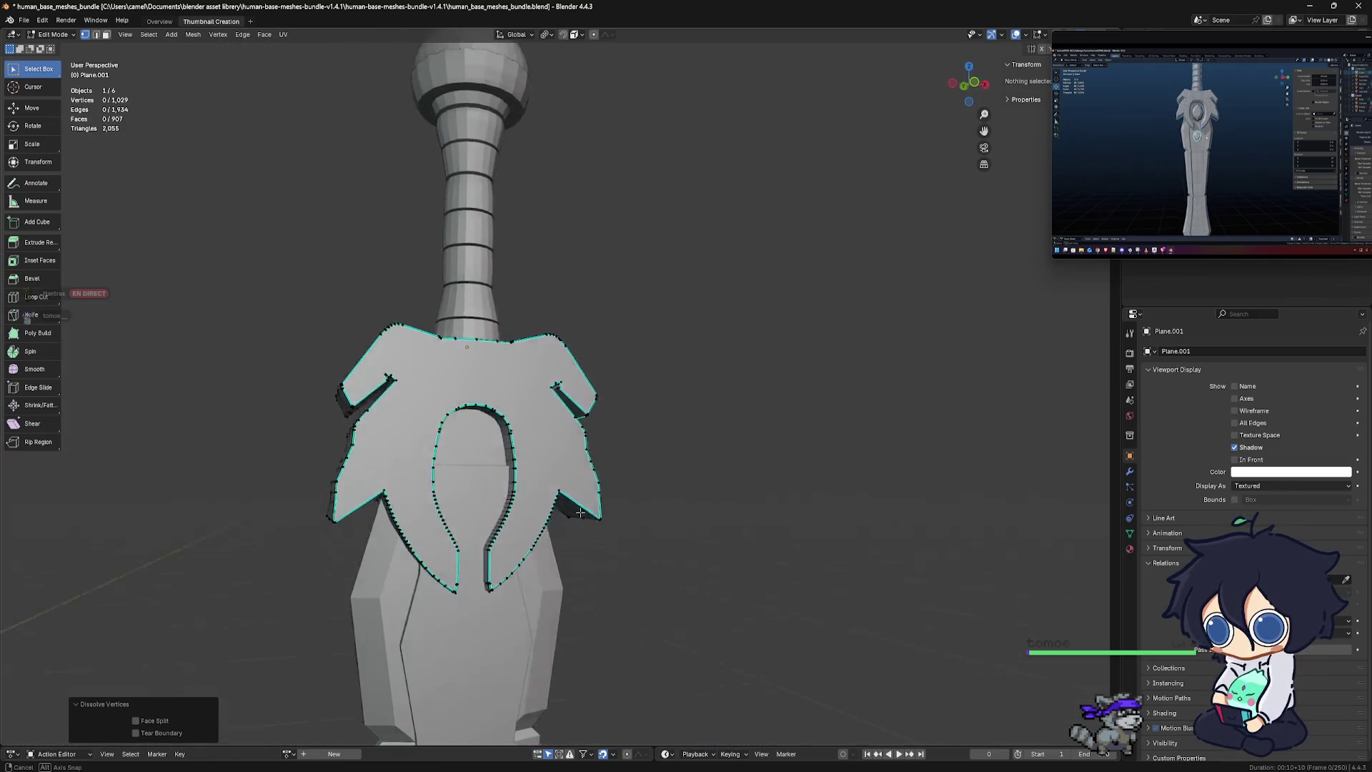
scroll(606, 503, "down", 4)
scroll(606, 504, "down", 2)
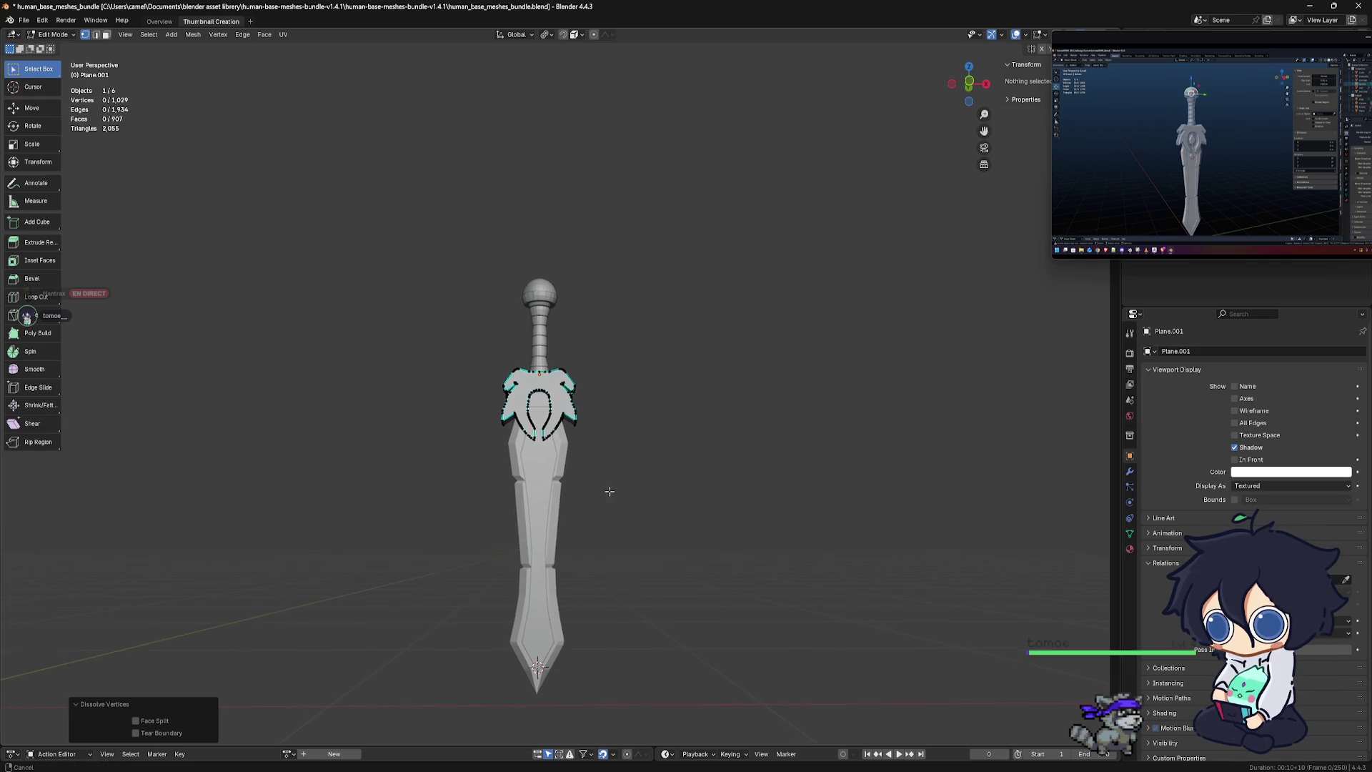
key("ctrl+Tab")
left_click(432, 474)
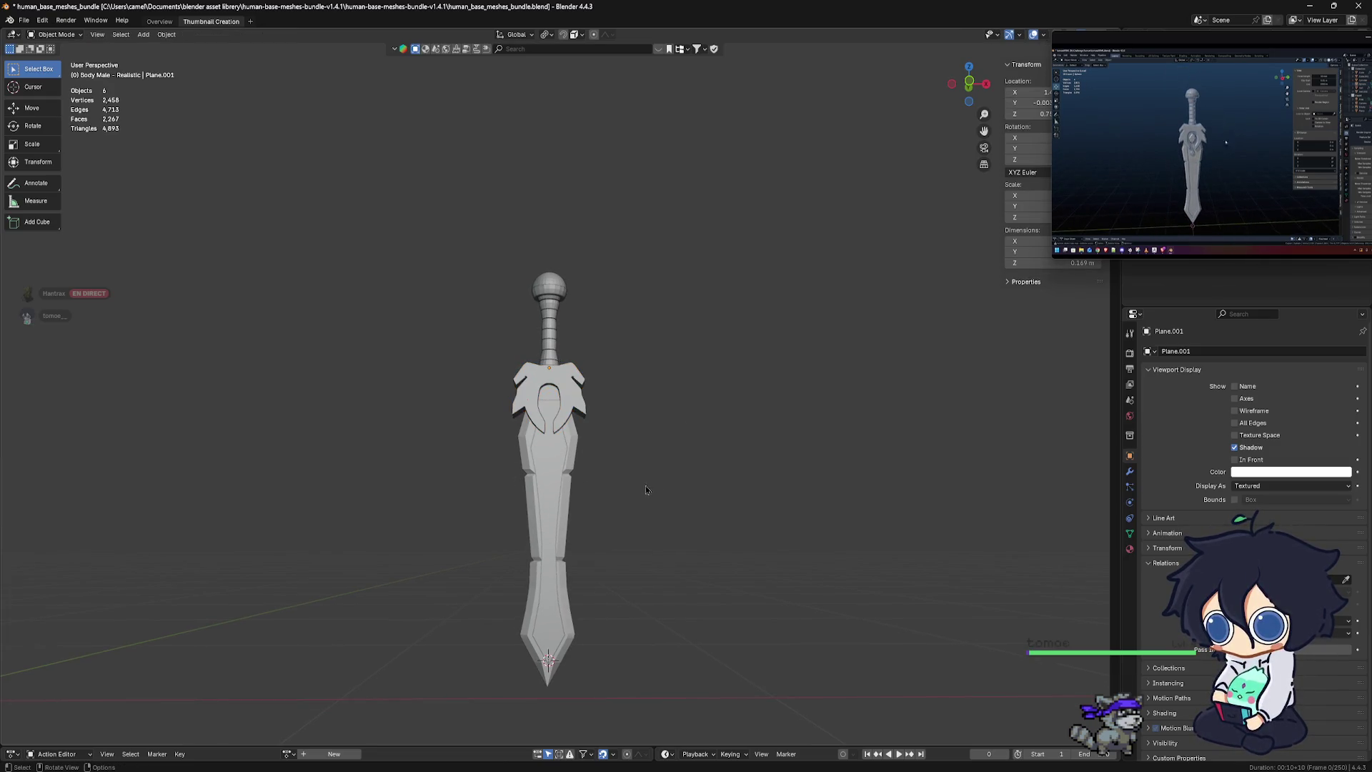
mouse_move(636, 480)
middle_mouse_down("alt")
mouse_move(550, 481)
mouse_move(771, 371)
mouse_move(430, 529)
mouse_move(477, 451)
mouse_move(517, 488)
mouse_move(548, 326)
mouse_move(569, 290)
middle_mouse_up("alt")
key("ctrl+Tab")
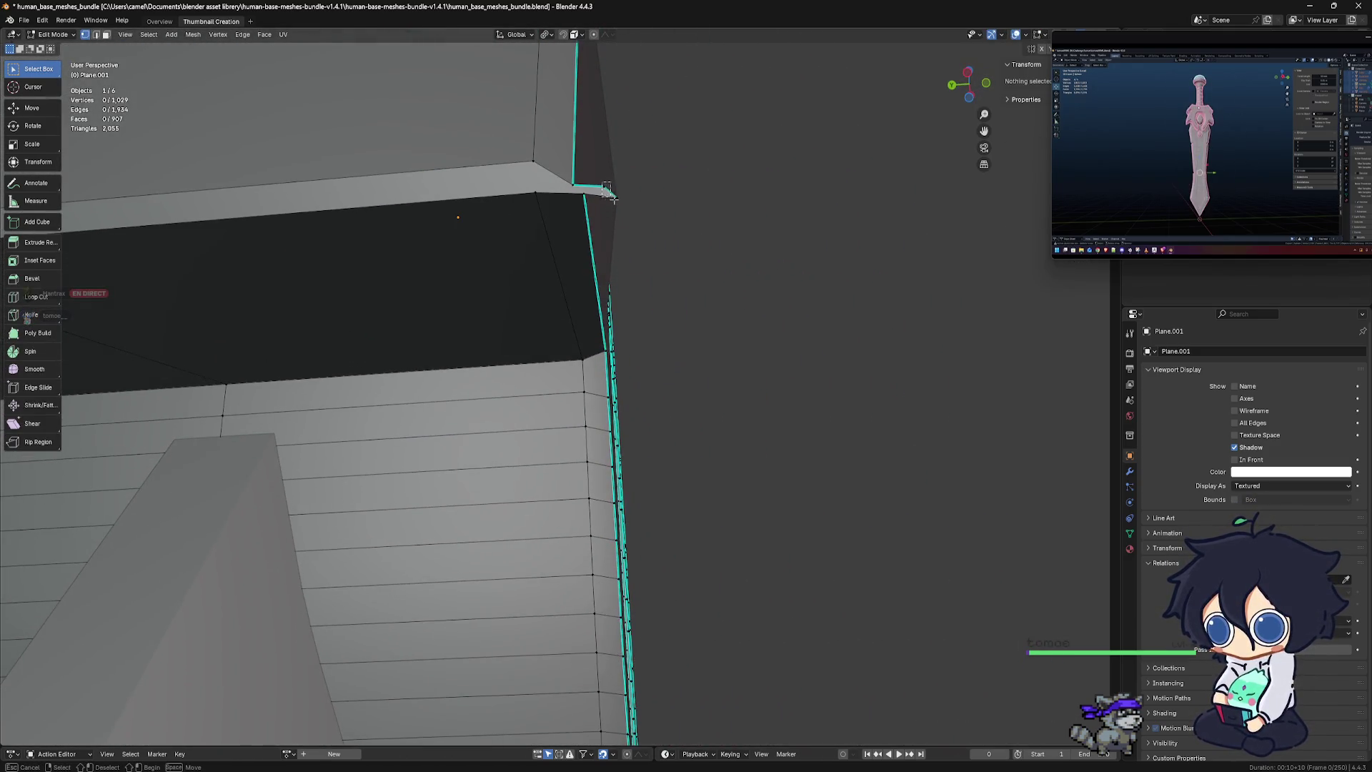
Move the two corner vertices and rotate that edge 27° into line
left_click(609, 190)
middle_click_drag(611, 195, 632, 330)
left_click(641, 344, "shift")
key("g")
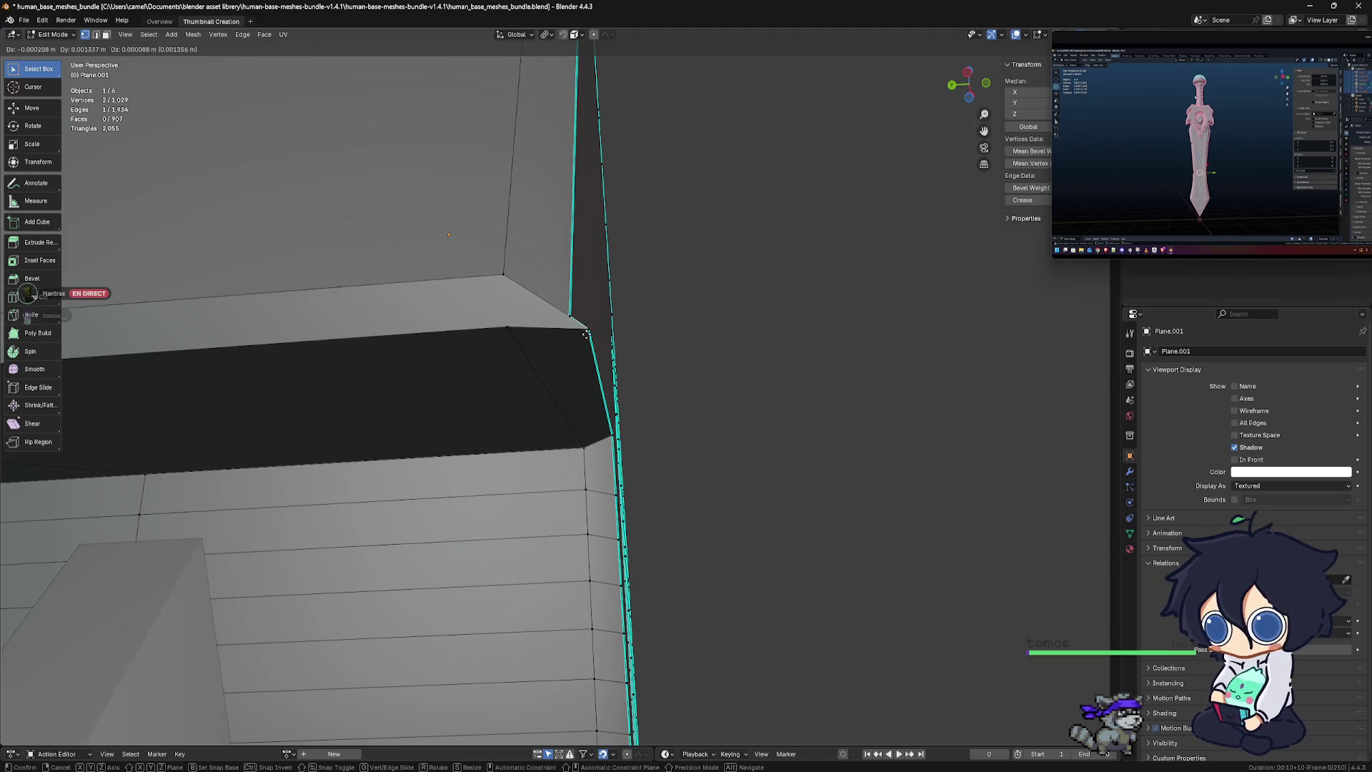
left_click(587, 335)
mouse_move(587, 335)
middle_mouse_down()
mouse_move(529, 369)
mouse_move(597, 389)
mouse_move(577, 408)
middle_mouse_up()
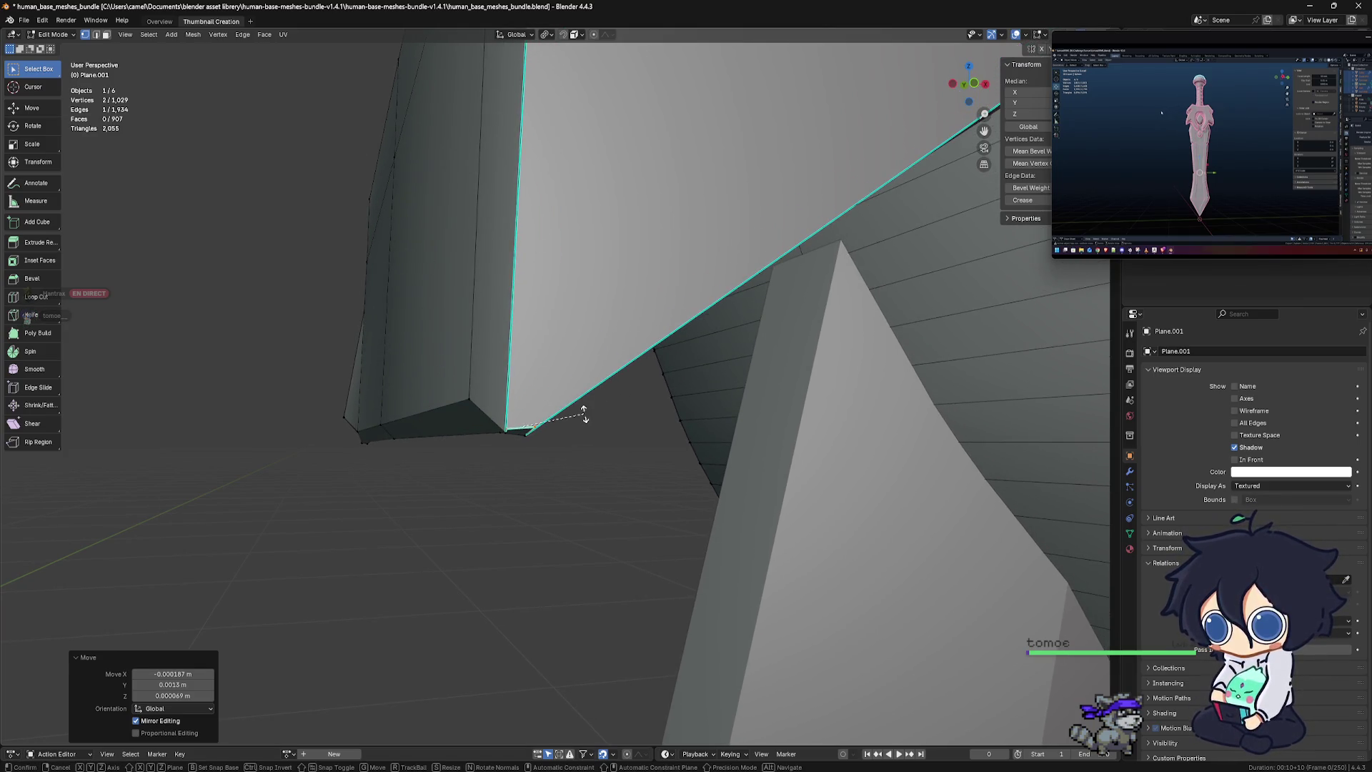
key("r")
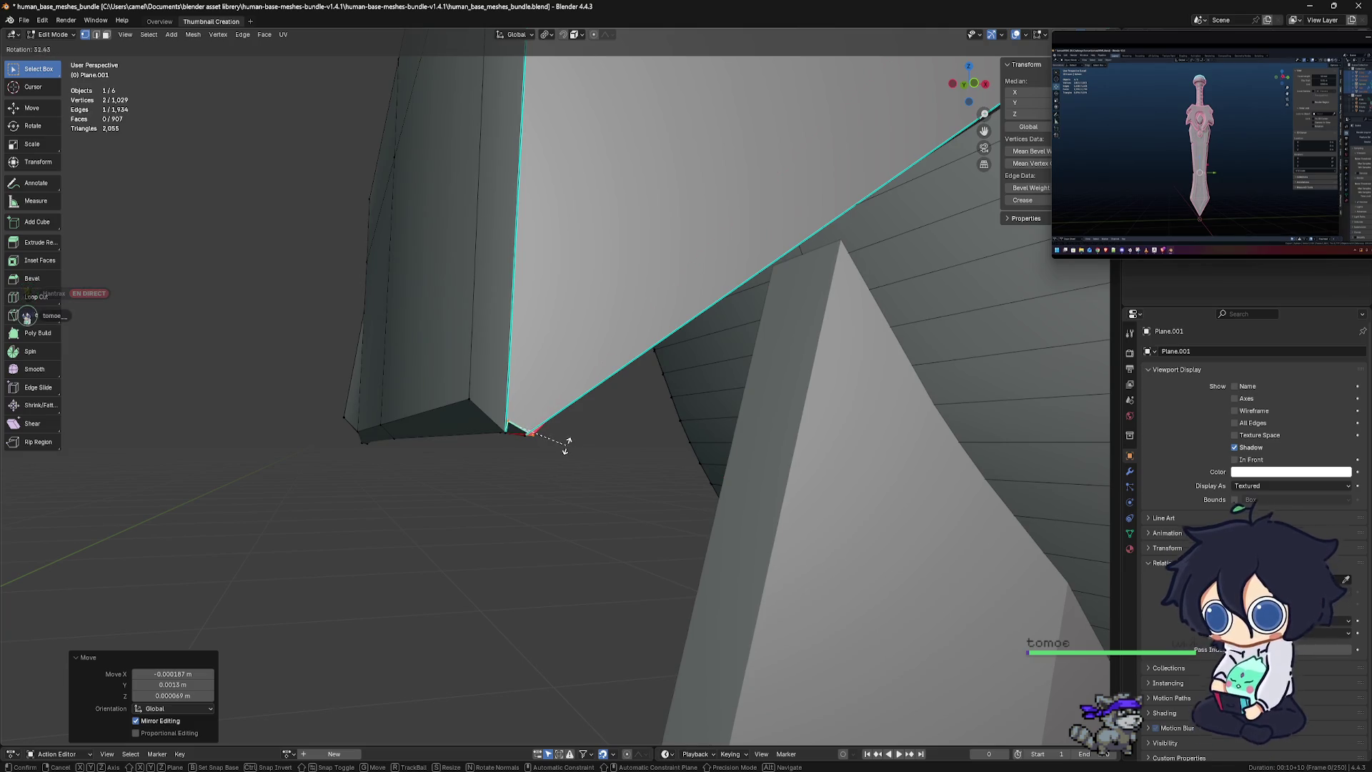
left_click(566, 444)
Move the stray vertex onto the edge to collapse the sliver face
mouse_move(567, 443)
middle_mouse_down()
mouse_move(570, 399)
mouse_move(612, 374)
mouse_move(608, 393)
middle_mouse_up()
left_click(612, 368)
scroll(614, 373, "up", 3)
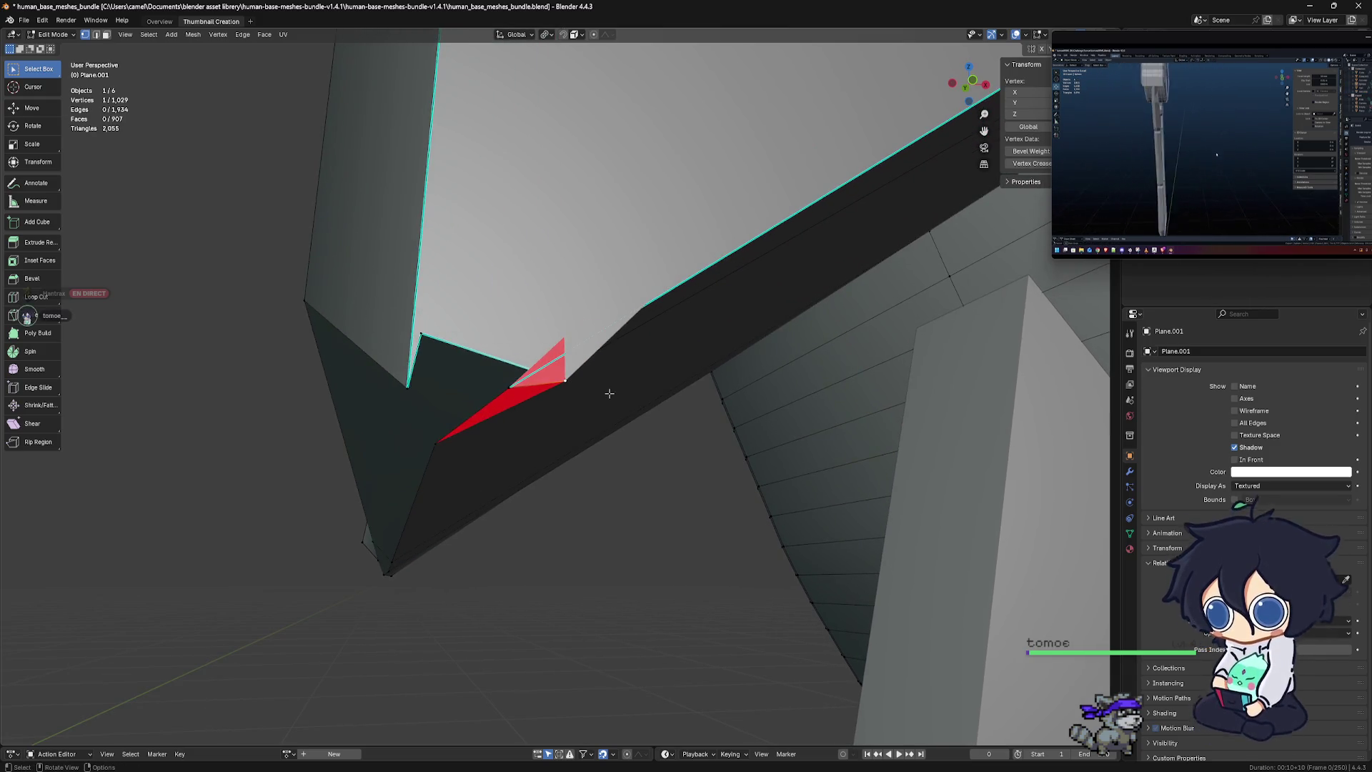
key("g")
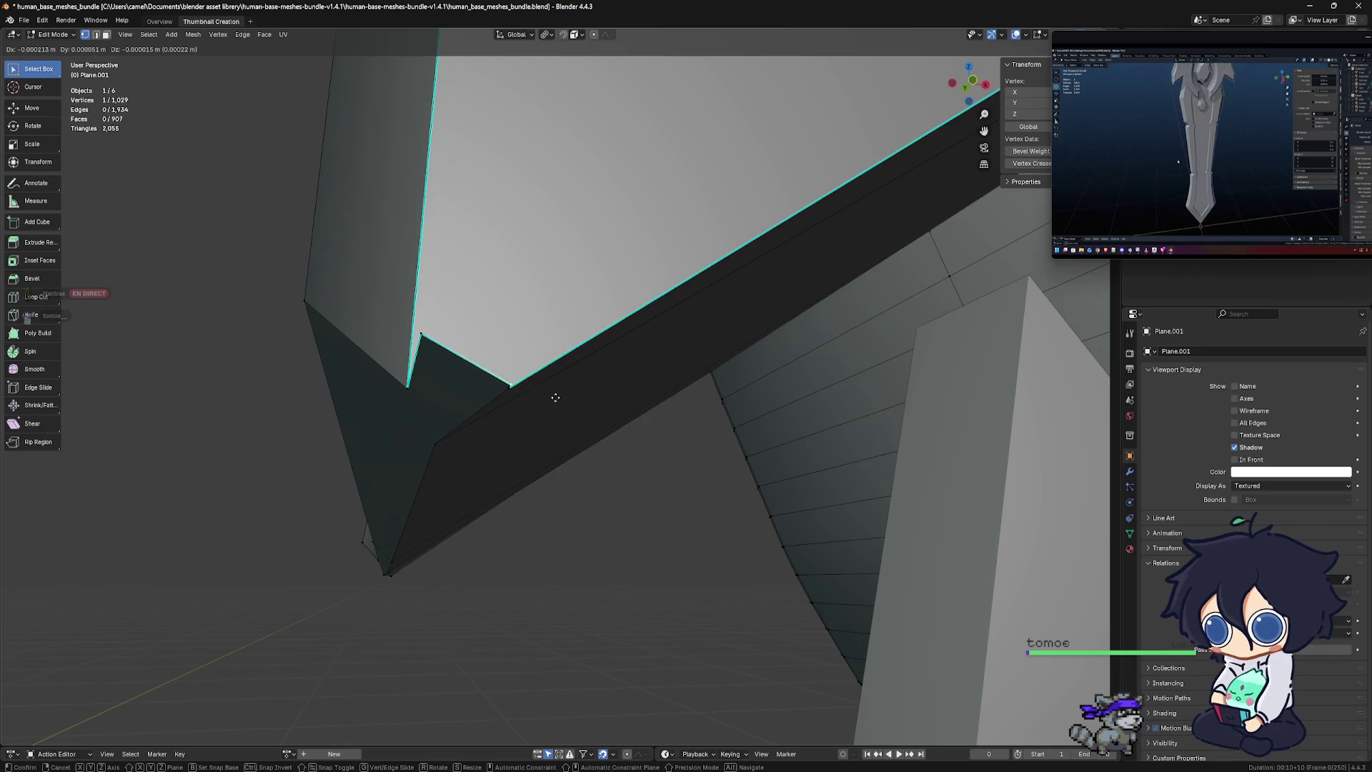
left_click(554, 400)
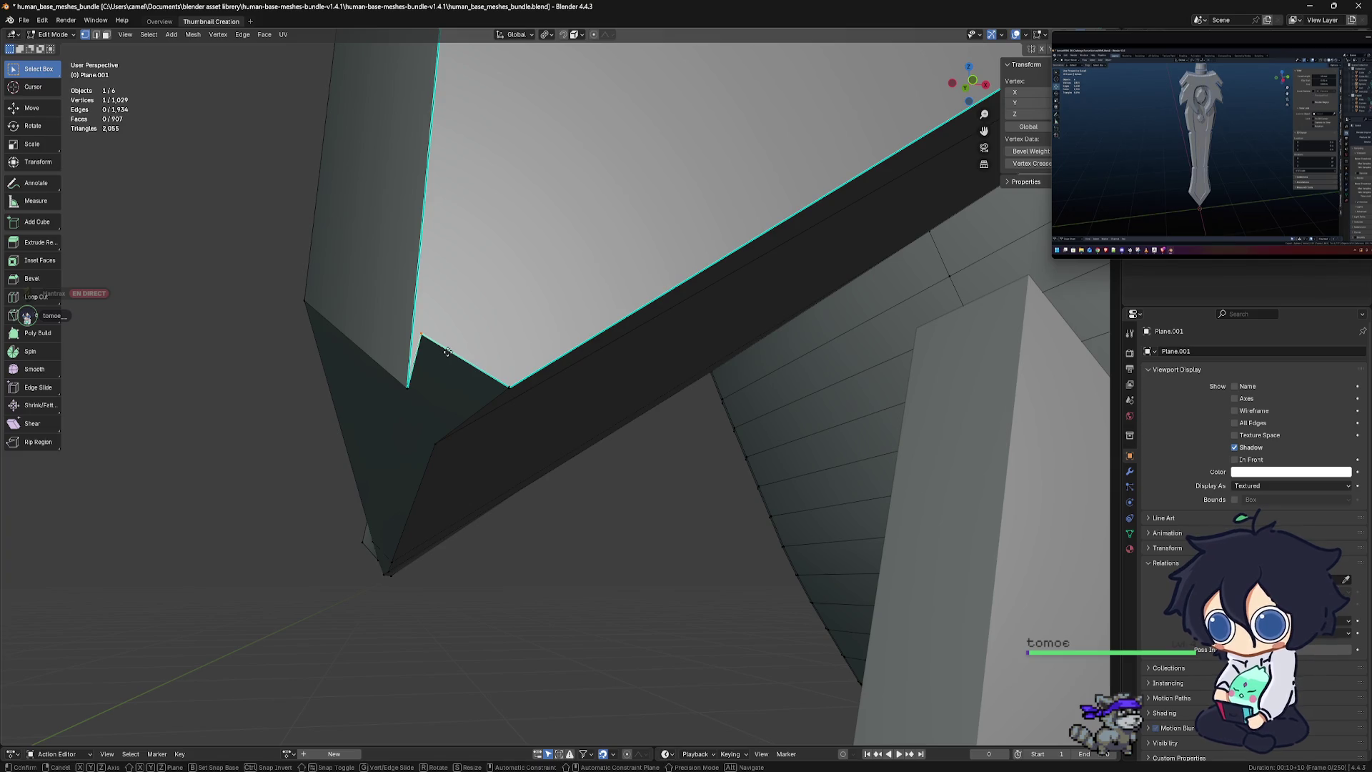
key("g")
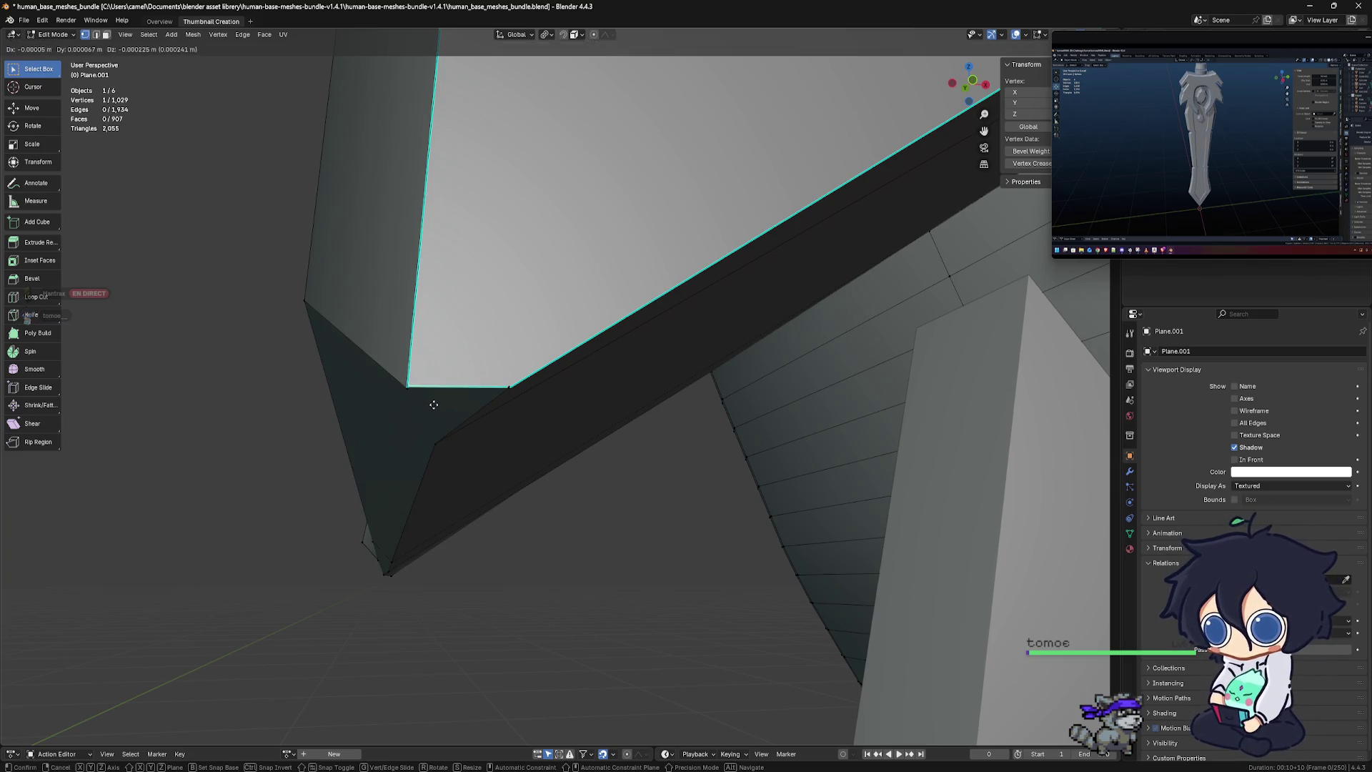
left_click(434, 405)
mouse_move(438, 401)
middle_mouse_down()
mouse_move(531, 434)
mouse_move(678, 427)
mouse_move(651, 441)
mouse_move(739, 422)
middle_mouse_up()
Move the two stray vertices at the guard corner into line
left_click(724, 391, "shift")
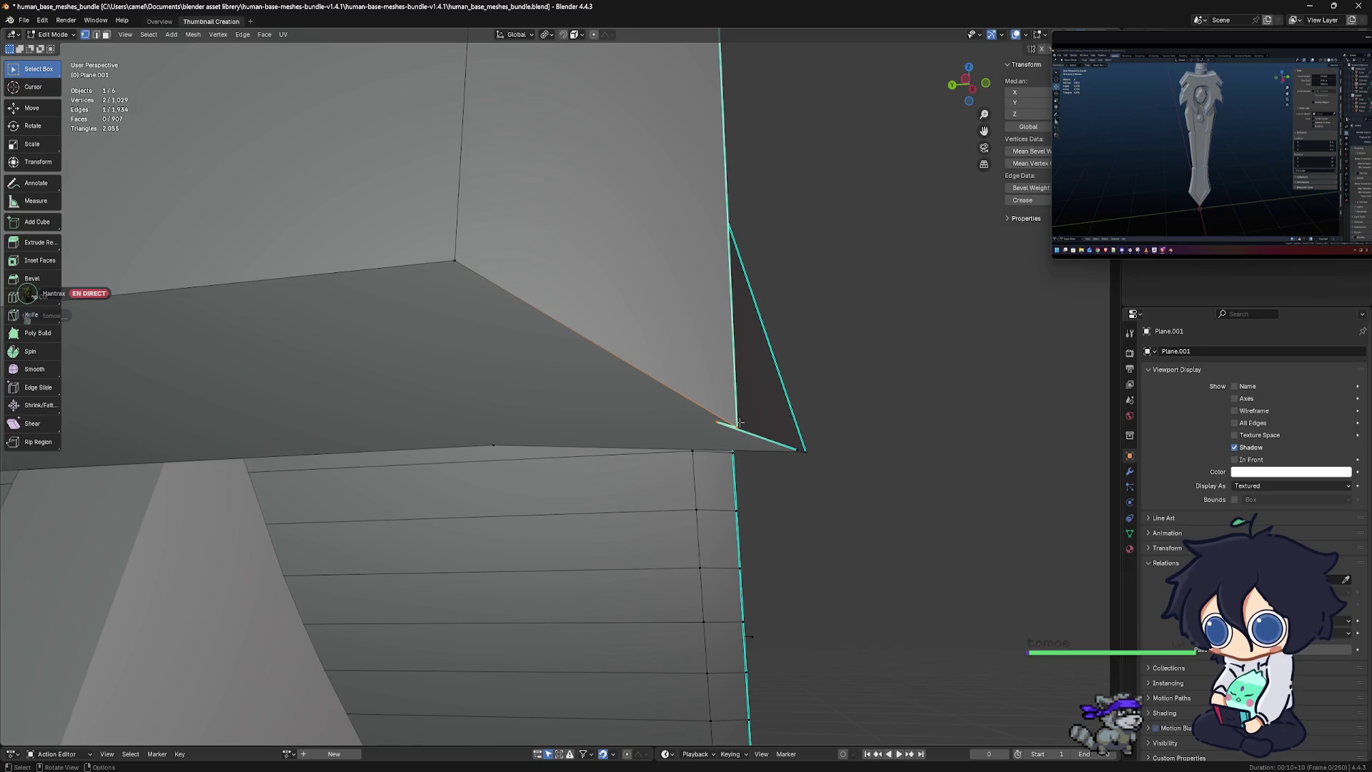
left_click(743, 429)
key("g")
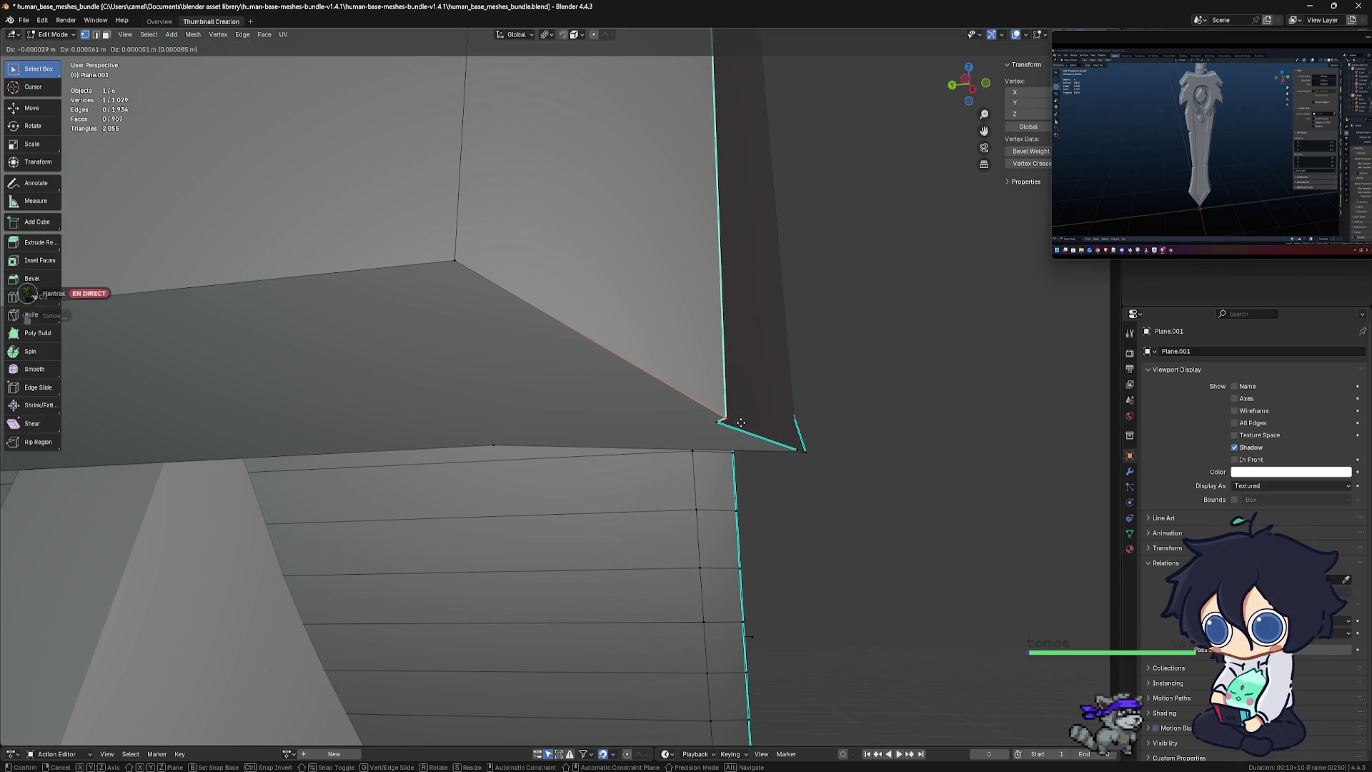
left_click(726, 411)
left_click(736, 432)
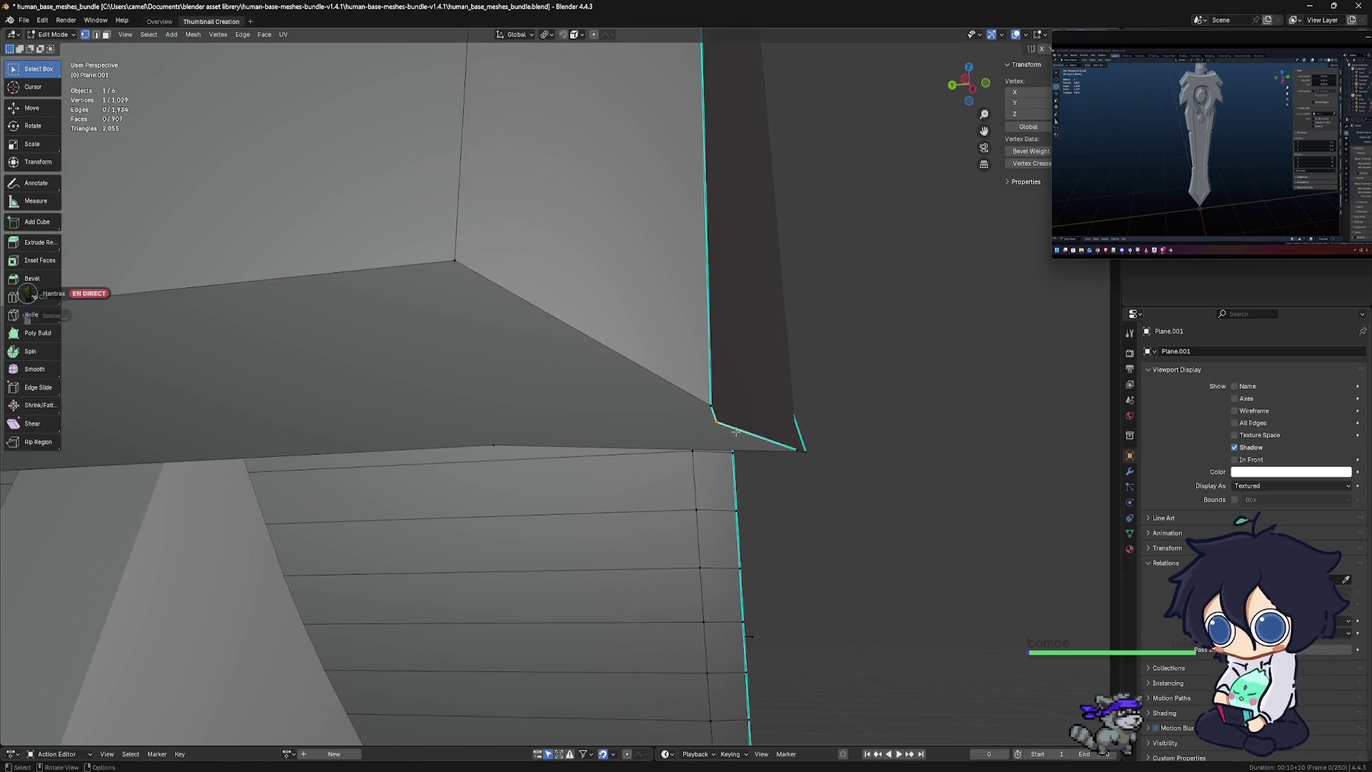
key("g")
left_click(745, 423)
Move the outline edge straight and select the neighbouring vertices at the next corner
middle_click_drag(744, 423, 779, 396)
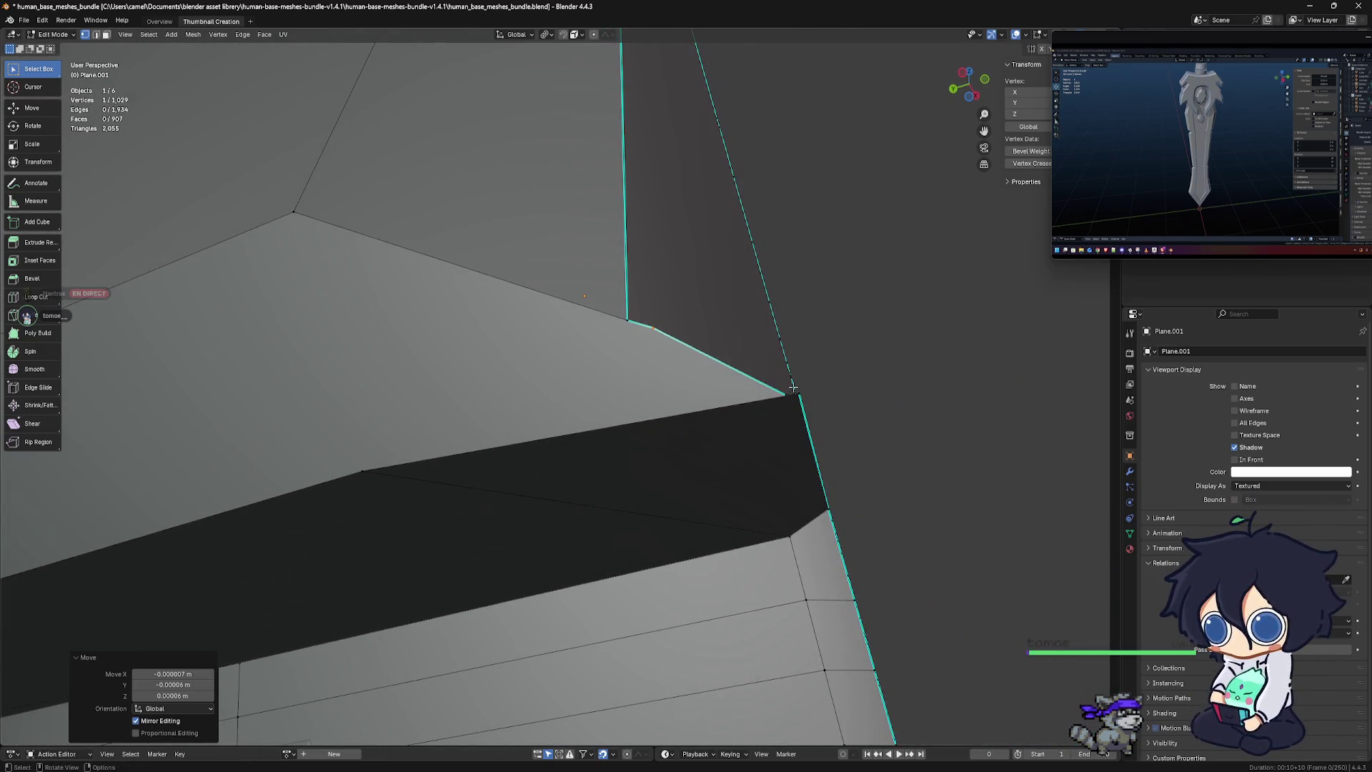
left_click(790, 391, "alt")
middle_click_drag(790, 392, 765, 447)
key("g")
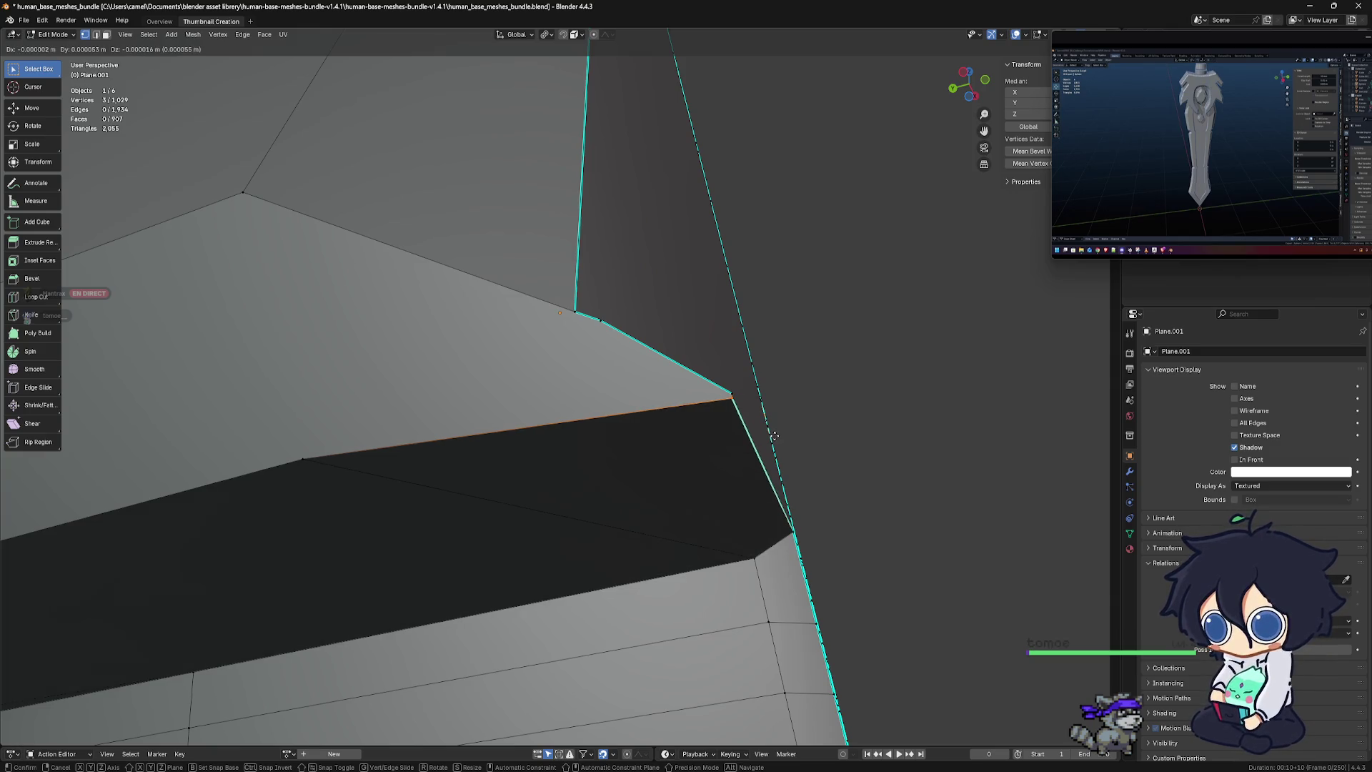
left_click(774, 436)
mouse_move(771, 438)
middle_mouse_down()
mouse_move(778, 360)
mouse_move(684, 440)
mouse_move(710, 459)
mouse_move(749, 438)
middle_mouse_up()
mouse_move(742, 489)
middle_mouse_down()
mouse_move(656, 399)
mouse_move(709, 392)
middle_mouse_up()
left_click(709, 392)
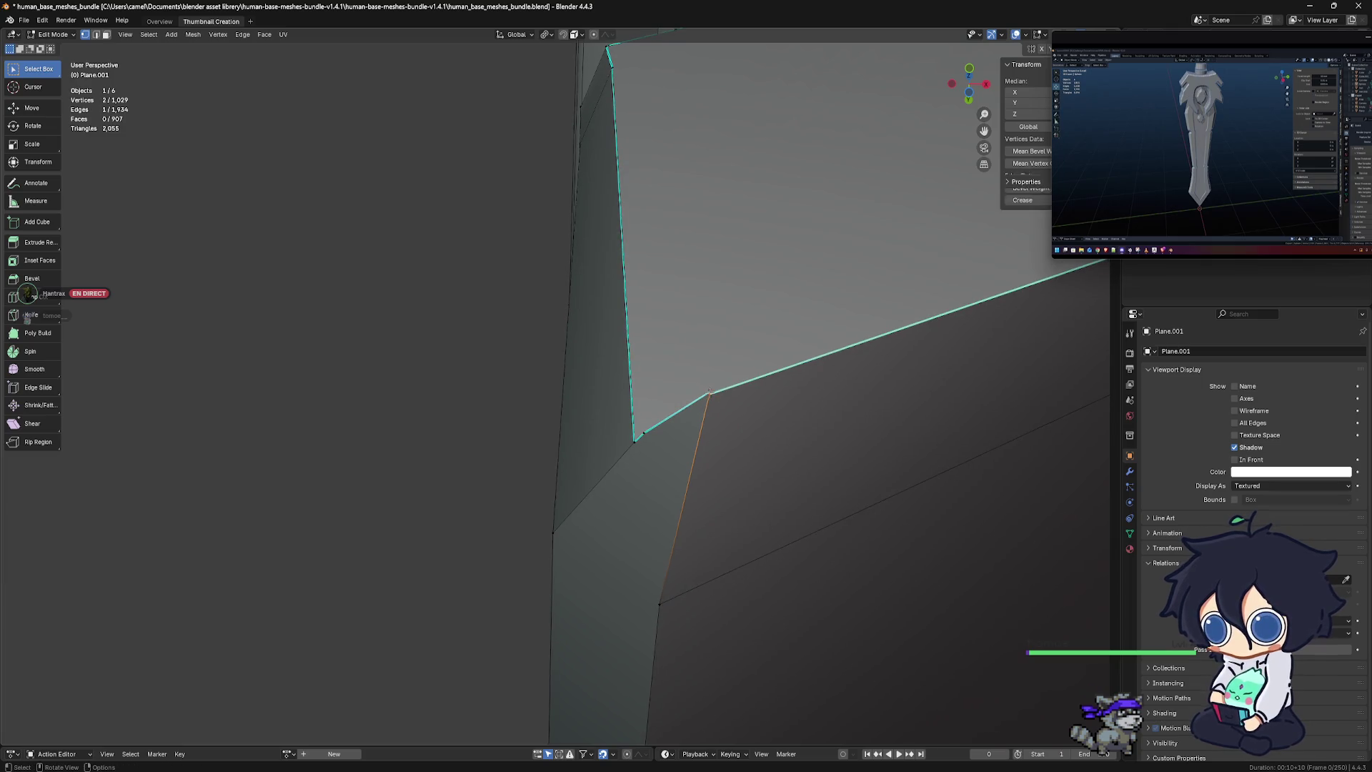
left_click_drag(711, 392, 713, 402)
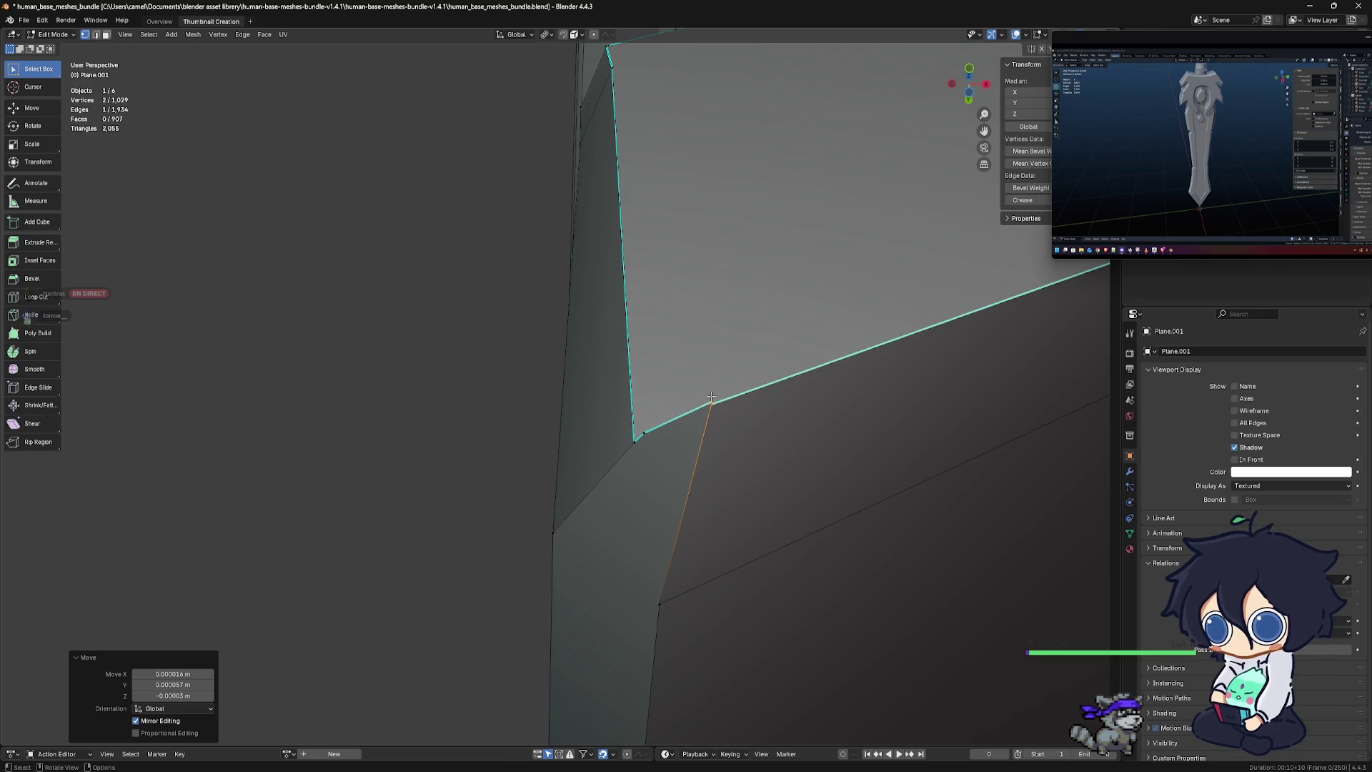
Merge the two overlapping corner vertices By Distance, reaching 1,028 vertices
key("m")
left_click(707, 413)
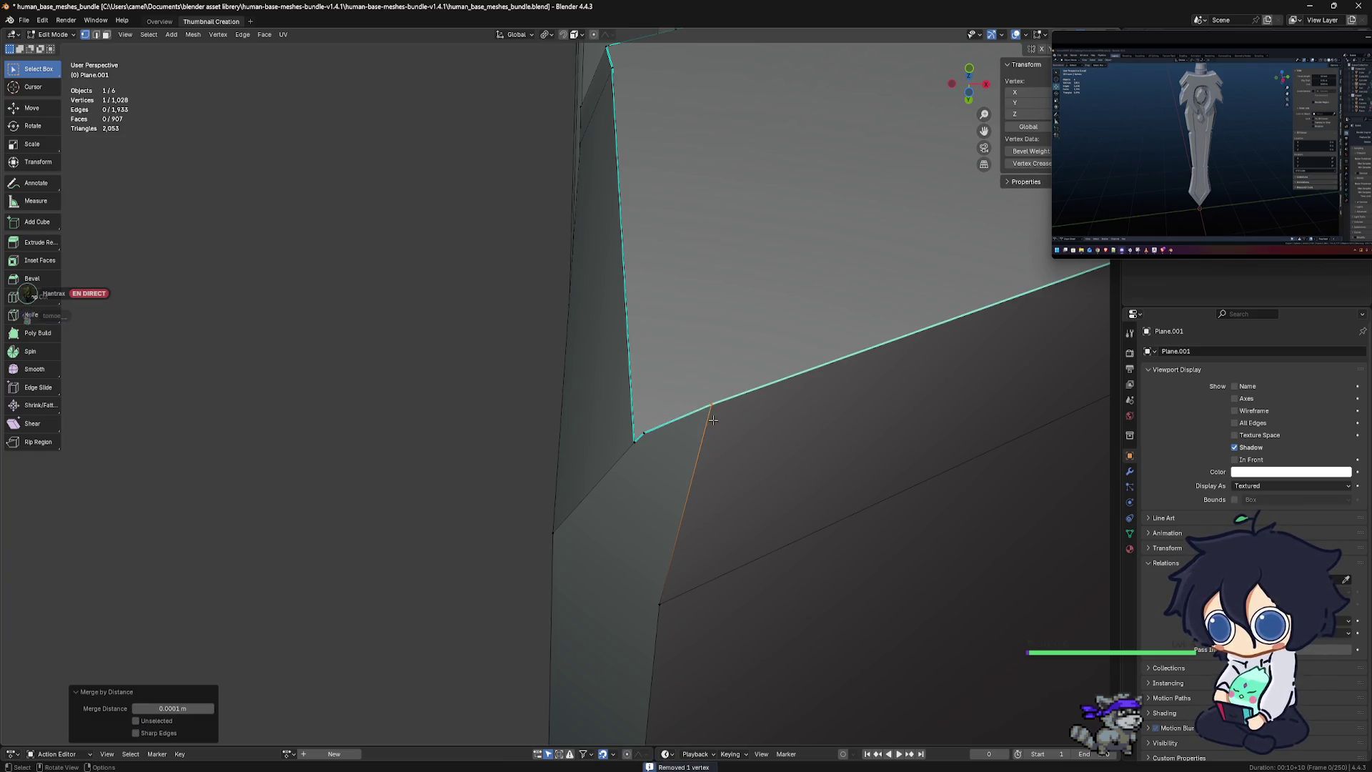
middle_click_drag(716, 420, 736, 435)
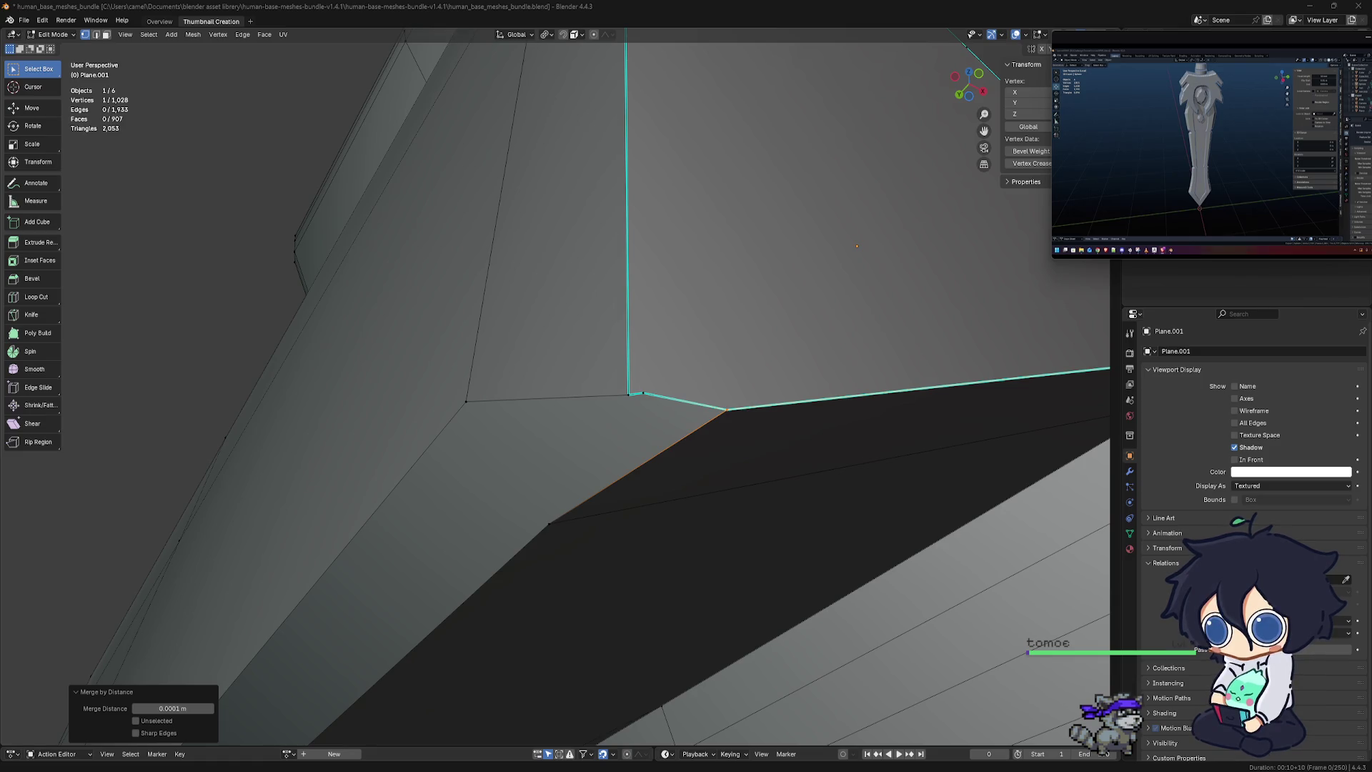
mouse_move(538, 547)
left_mouse_down()
mouse_move(566, 337)
mouse_move(868, 560)
left_mouse_up()
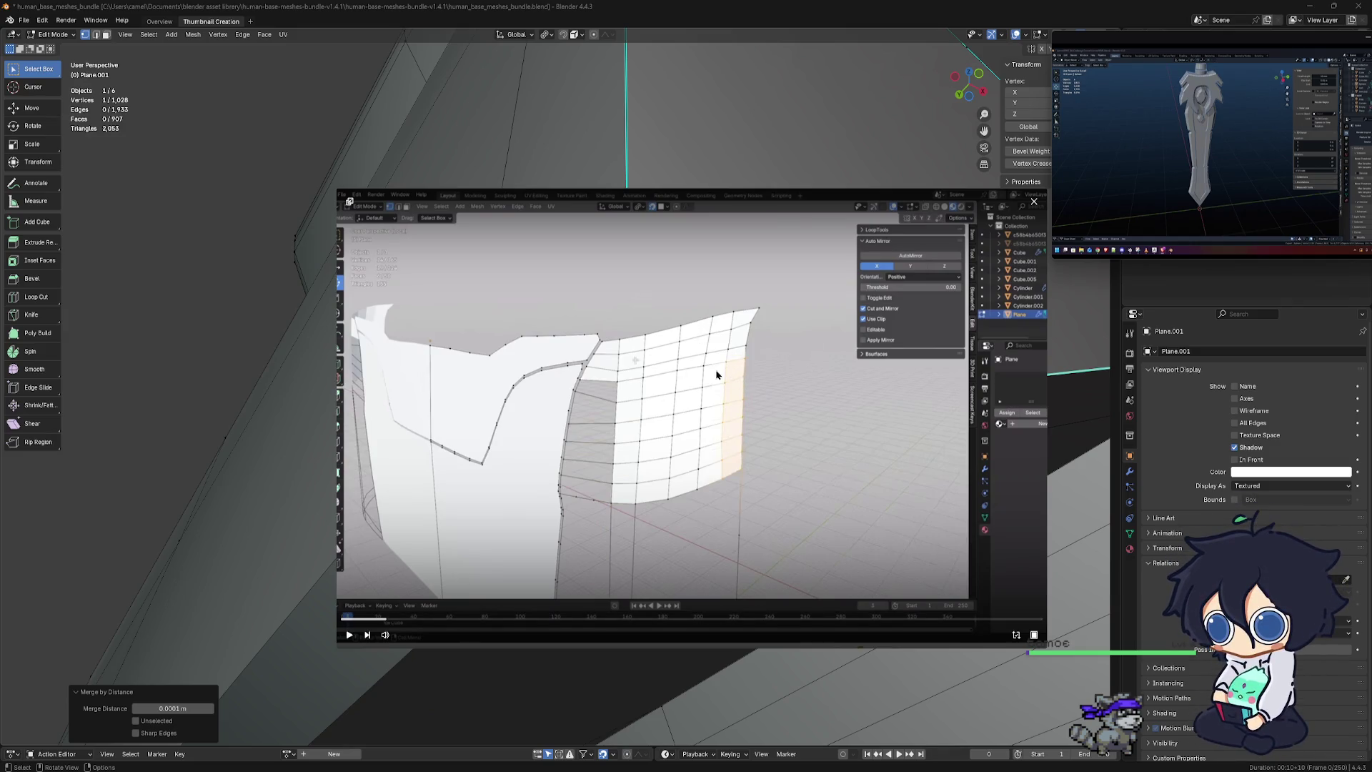
left_click(681, 452)
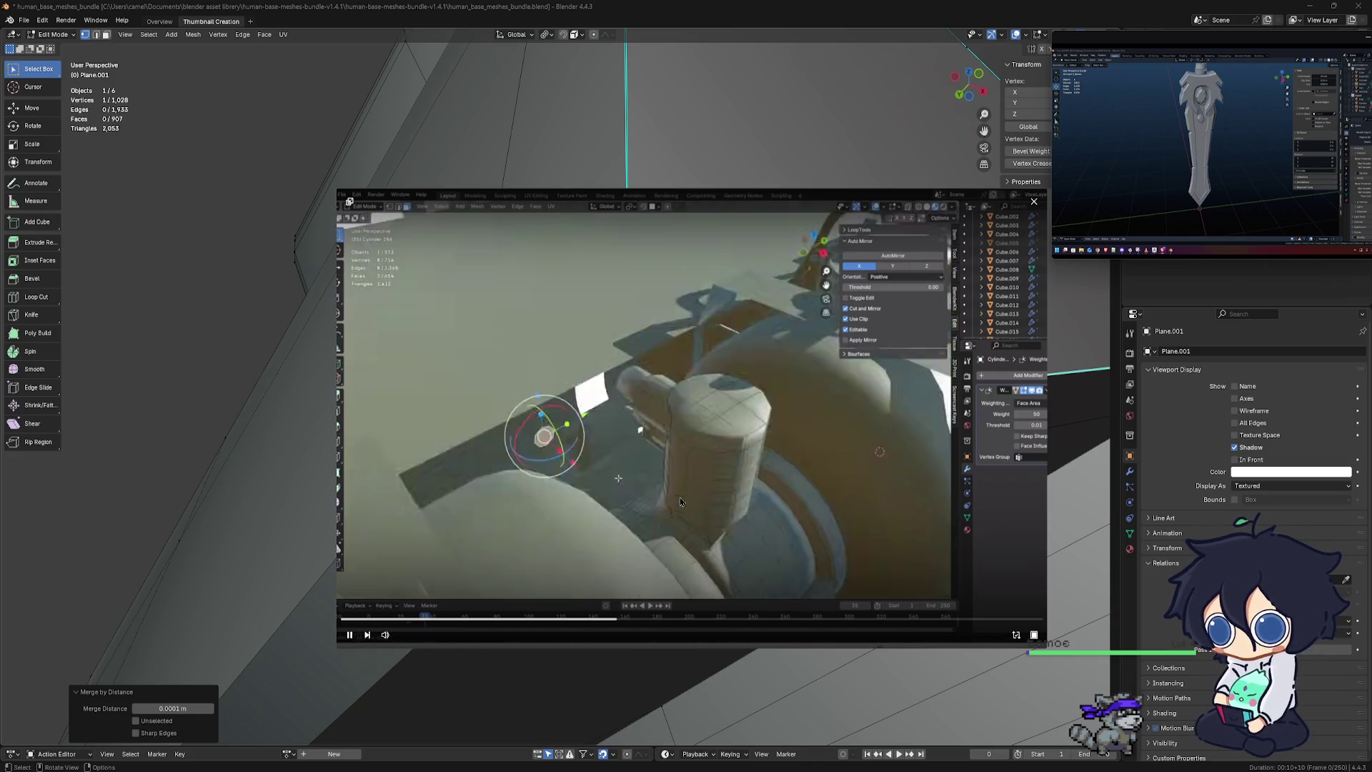
left_click(960, 628)
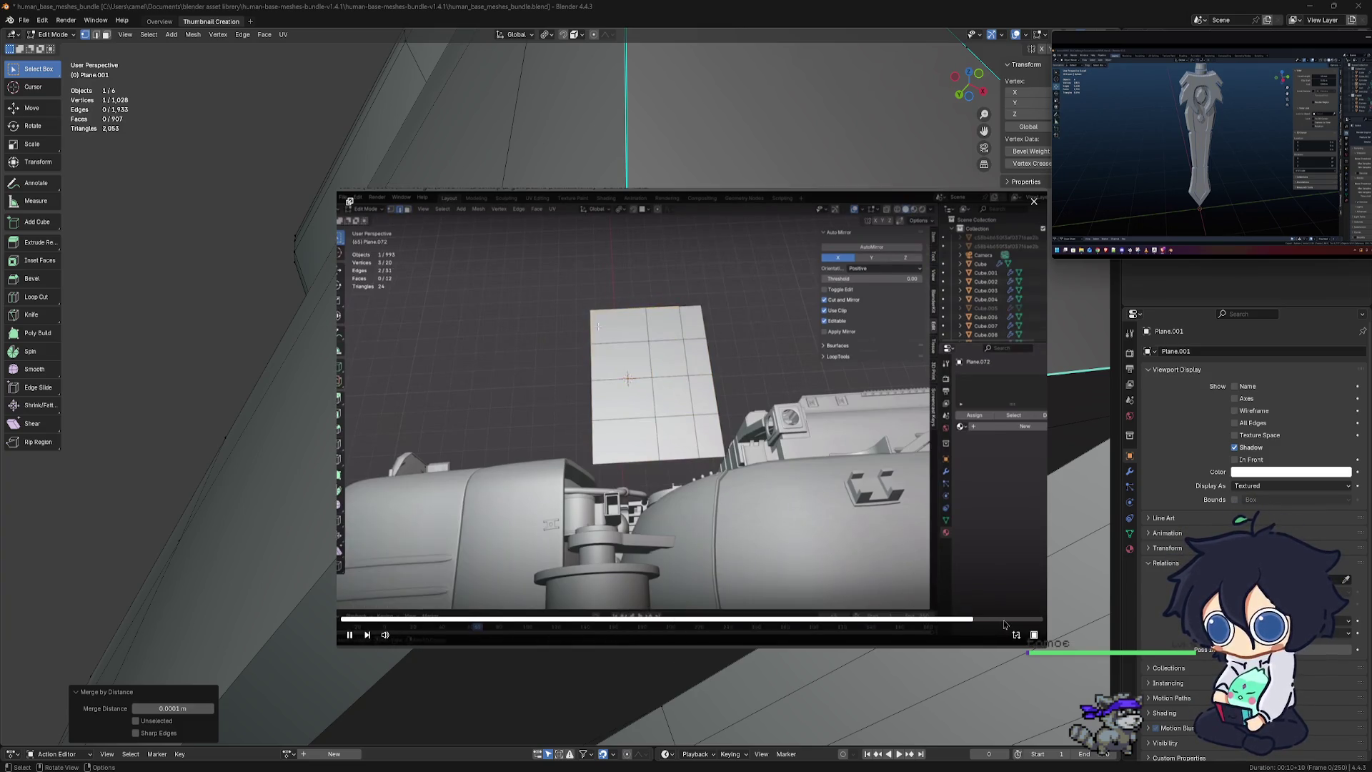
left_click(1004, 621)
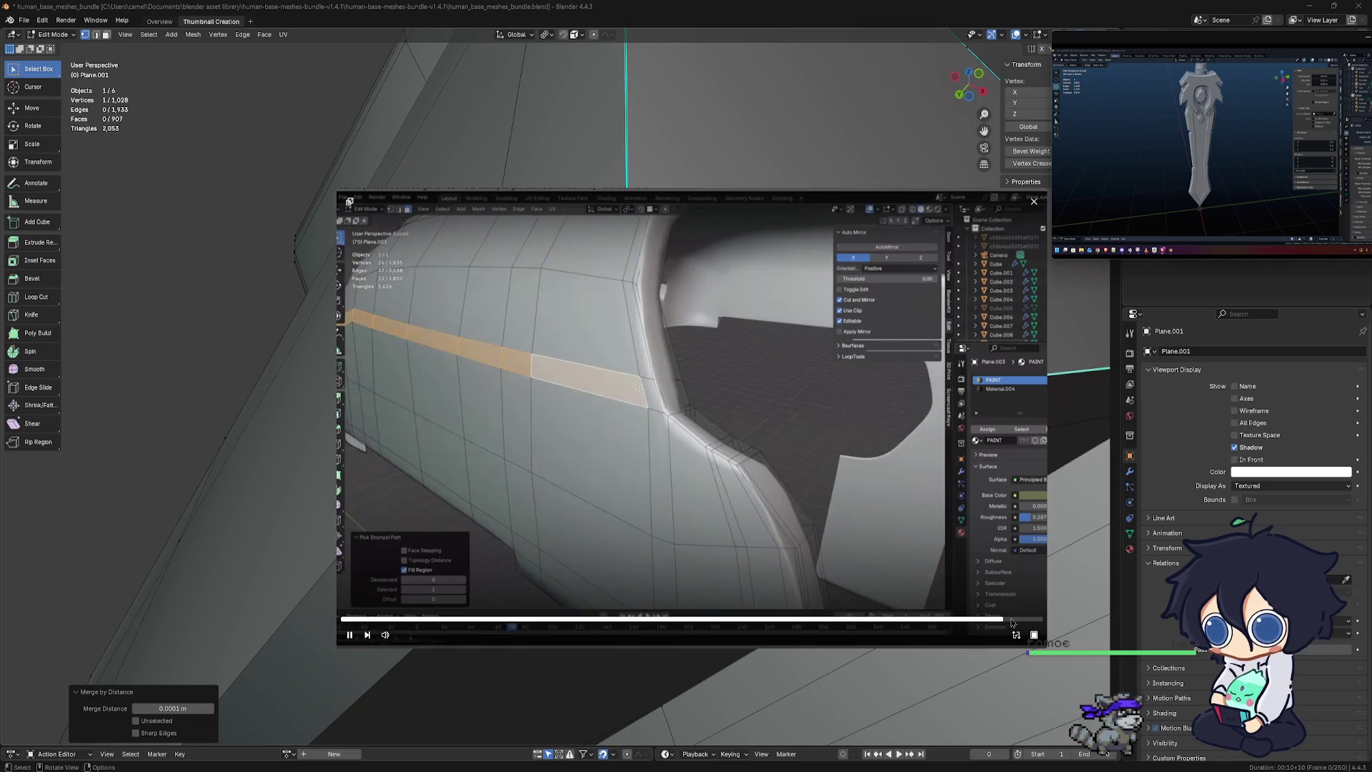
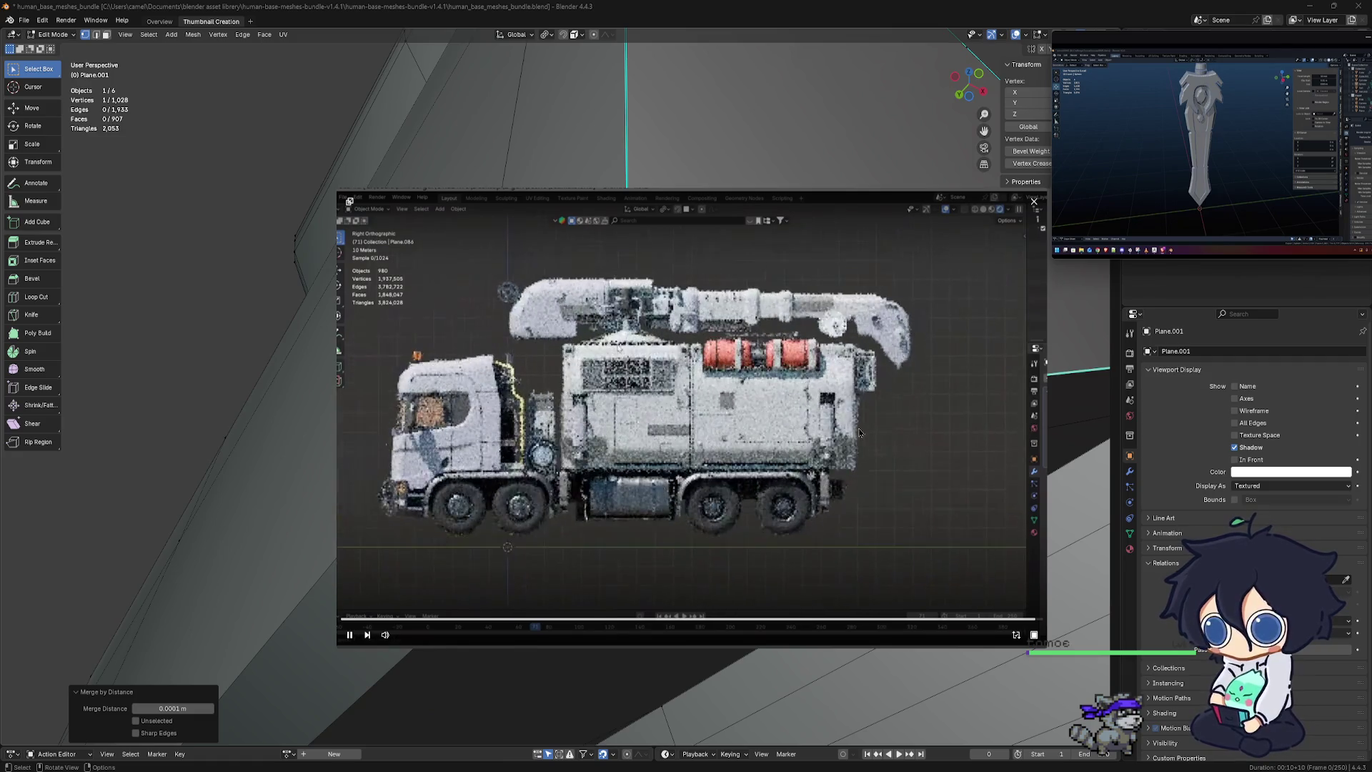
Close the floating video window and nudge the flap's inner corner vertex toward the blade
left_click(1033, 201)
mouse_move(528, 507)
middle_mouse_down()
mouse_move(542, 491)
mouse_move(628, 512)
mouse_move(598, 438)
mouse_move(602, 390)
mouse_move(697, 420)
middle_mouse_up()
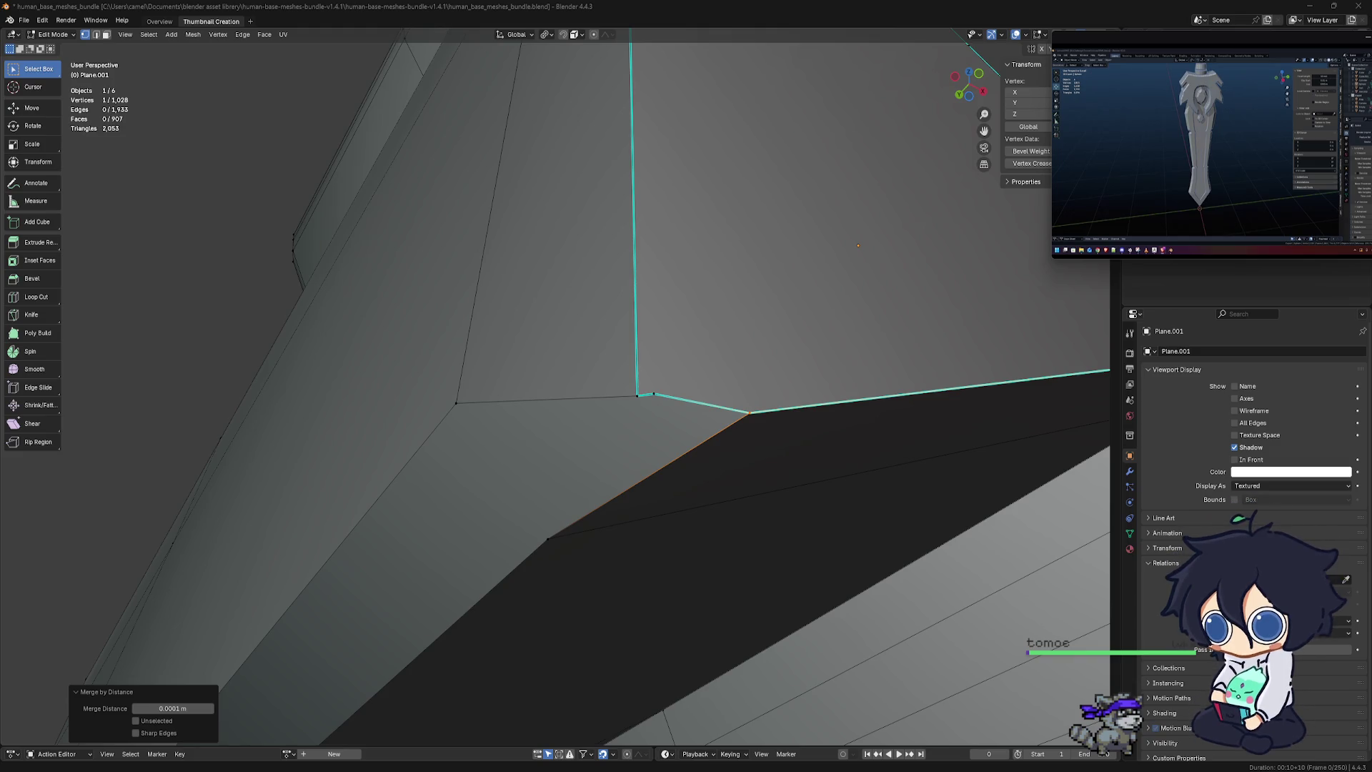
middle_click_drag(558, 529, 558, 417)
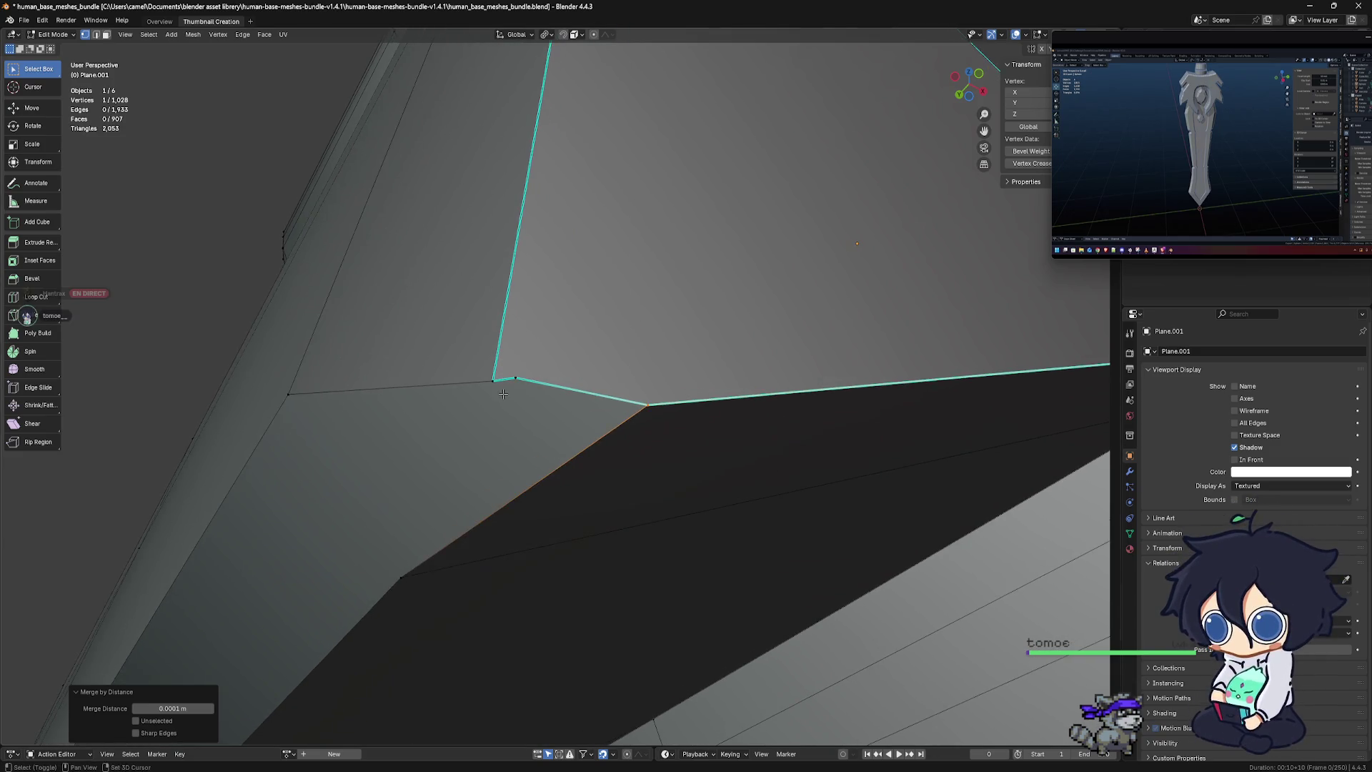
scroll(680, 509, "down", 6)
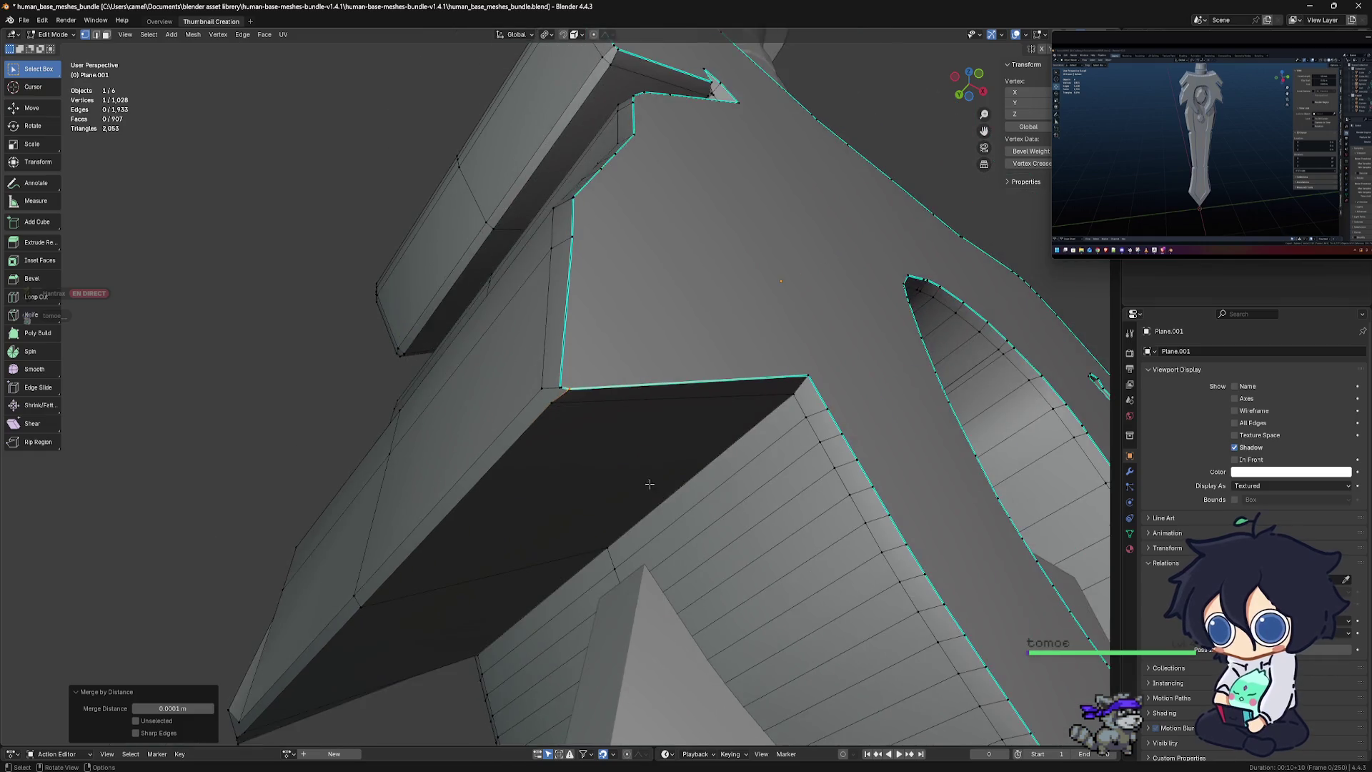
middle_click_drag(592, 440, 642, 469)
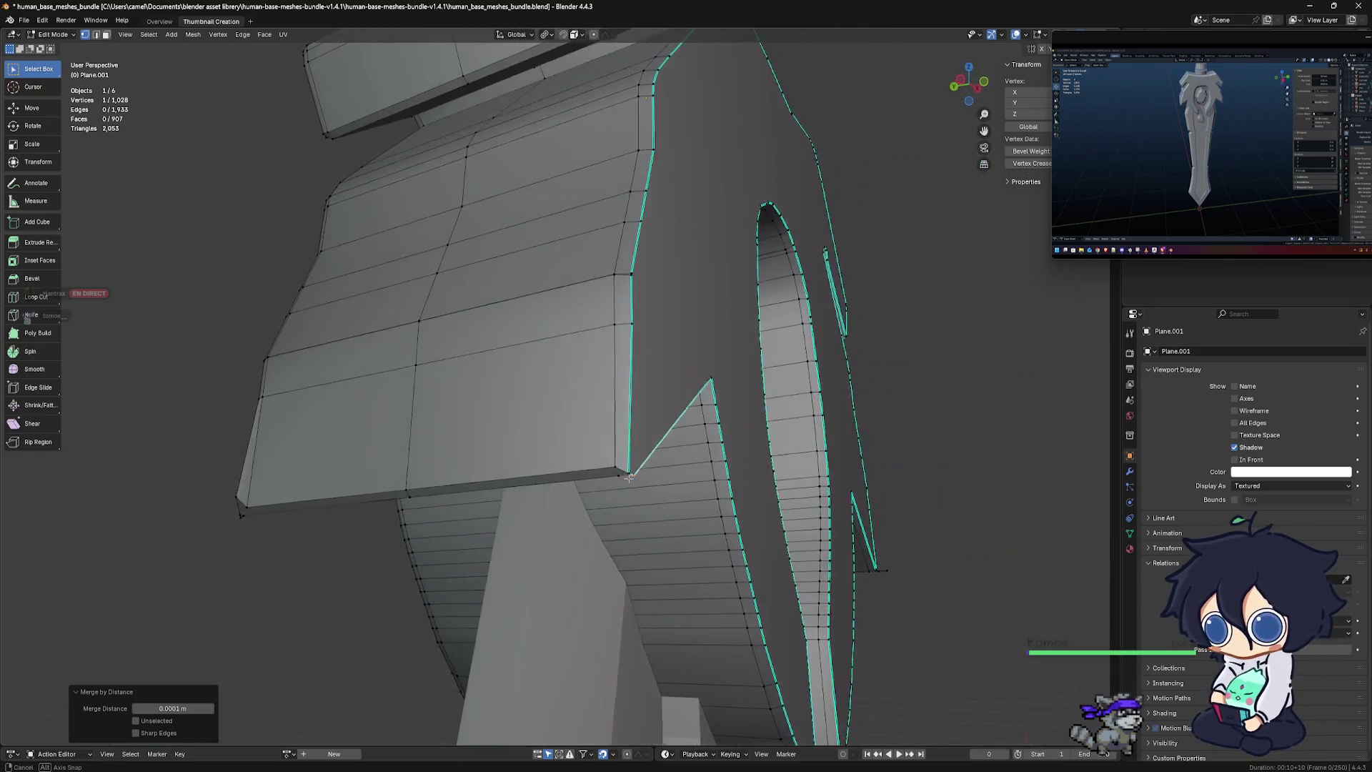
scroll(643, 470, "up", 3)
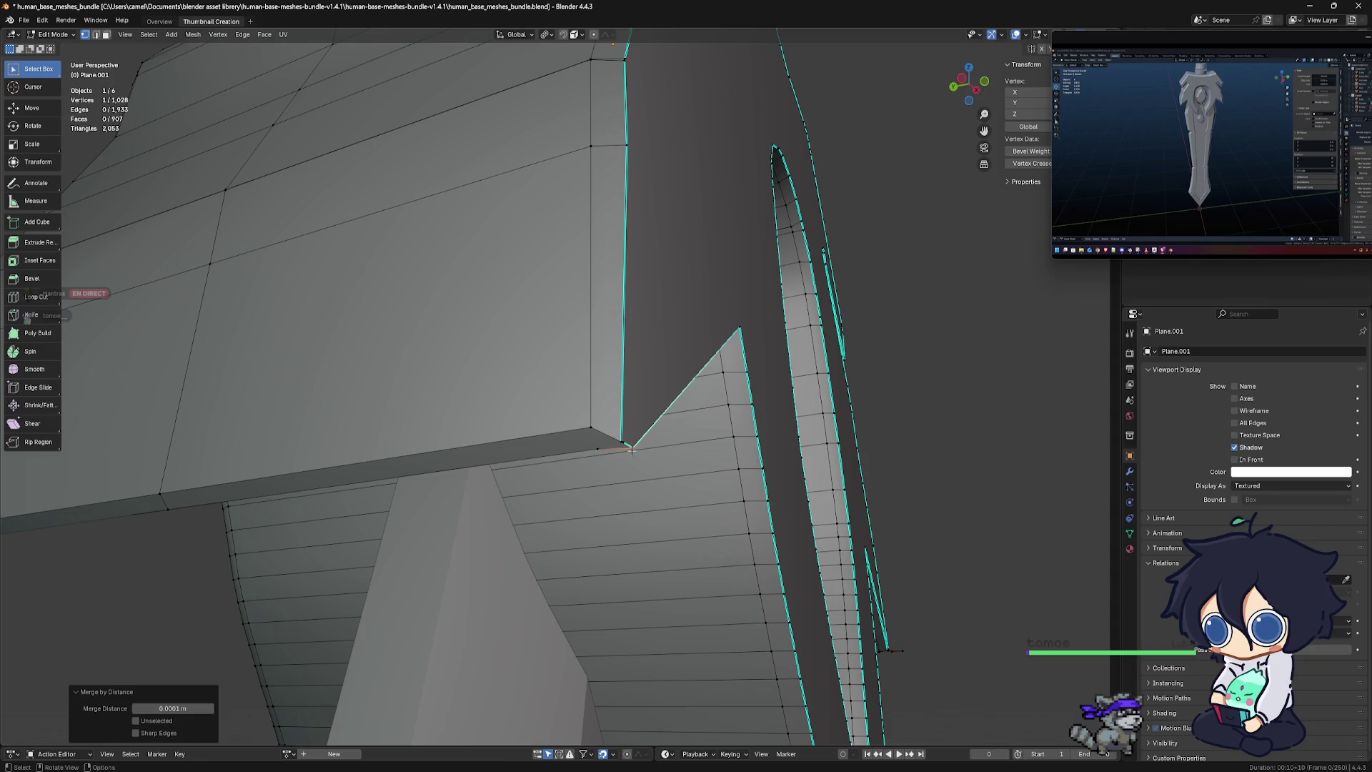
left_click(627, 449)
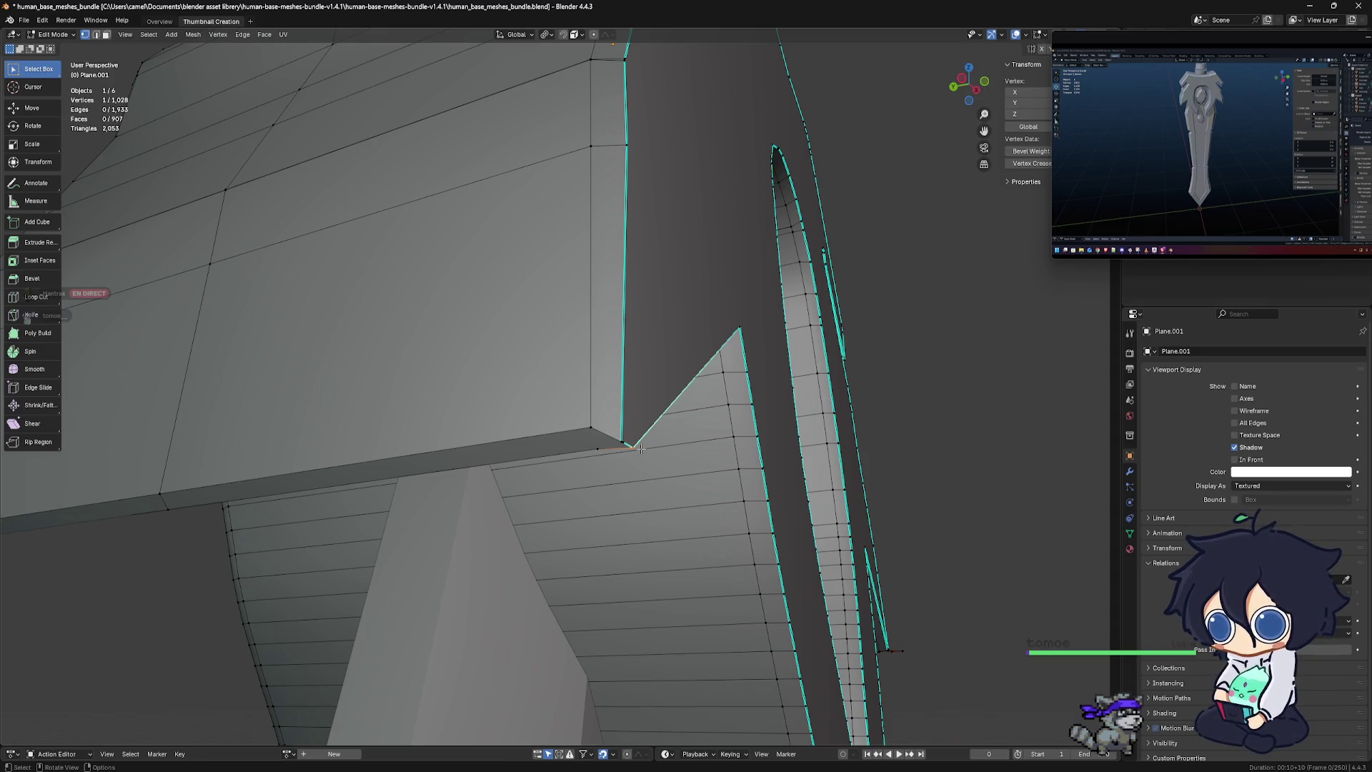
key("g")
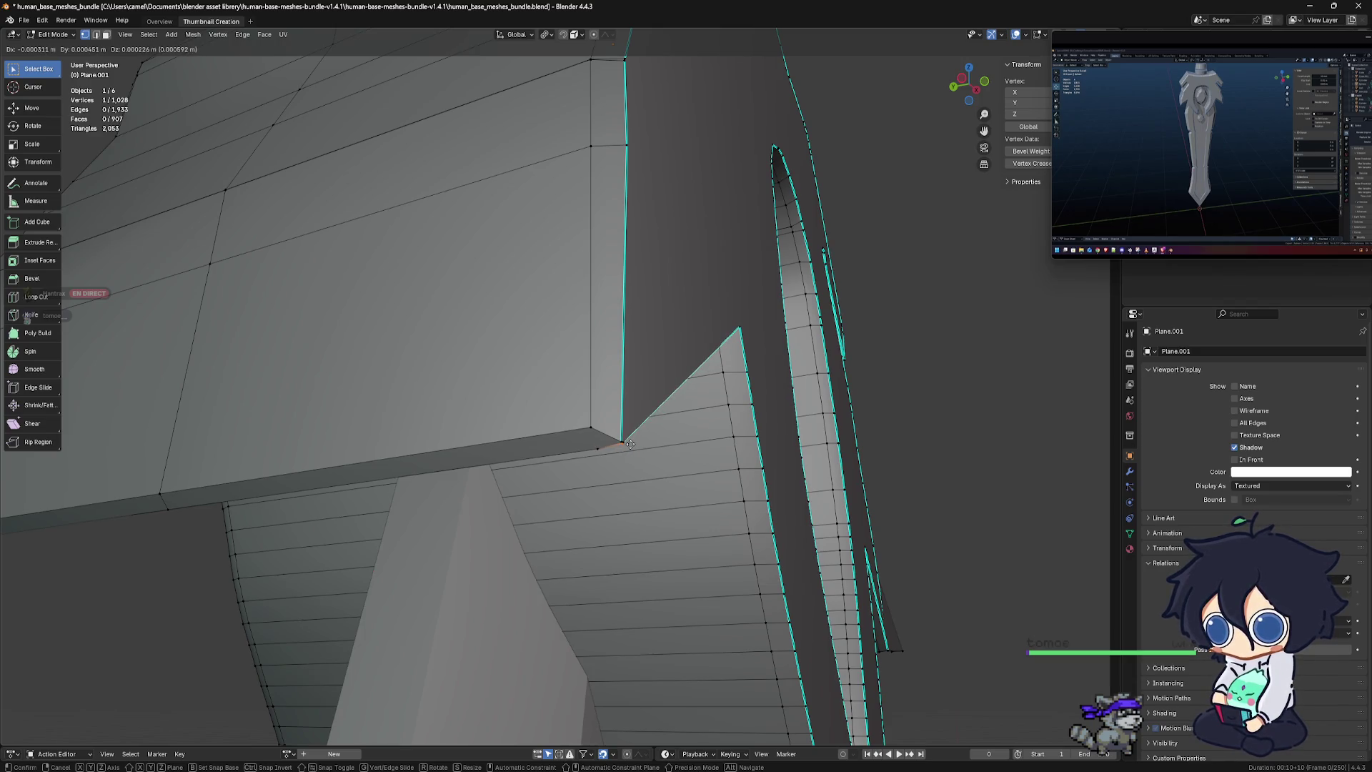
left_click(629, 443)
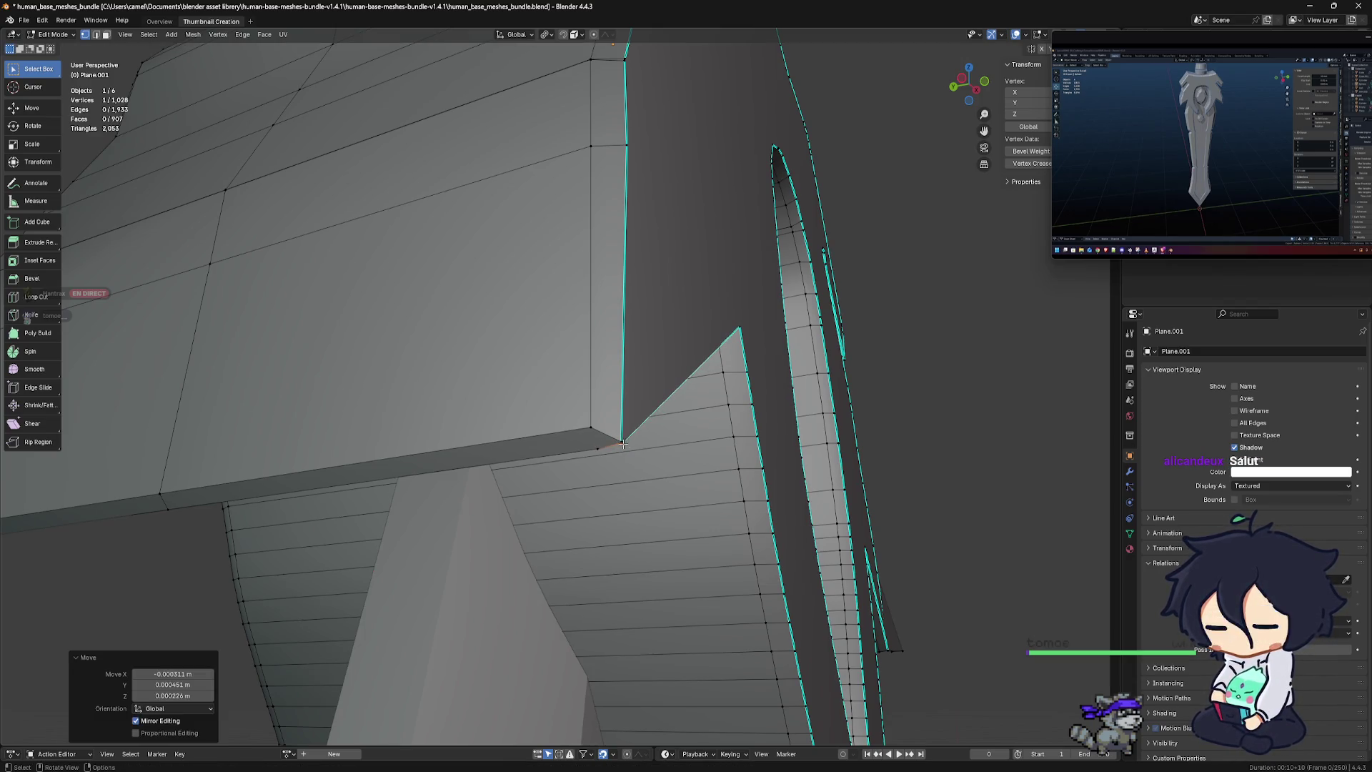
Check the gap at the flap corner and nudge the corner vertex again so it tucks in
left_click_drag(622, 441, 590, 457)
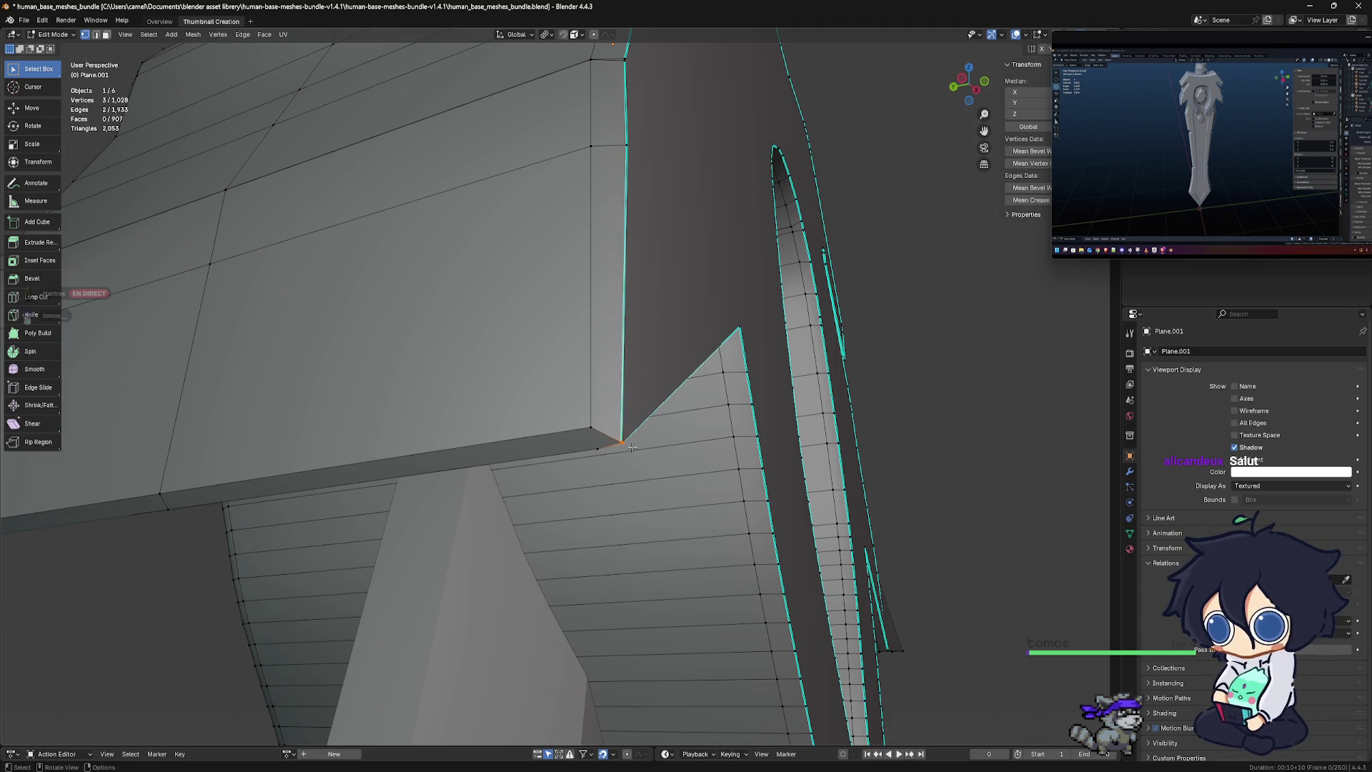
scroll(632, 448, "up", 2)
middle_click_drag(638, 468, 620, 437)
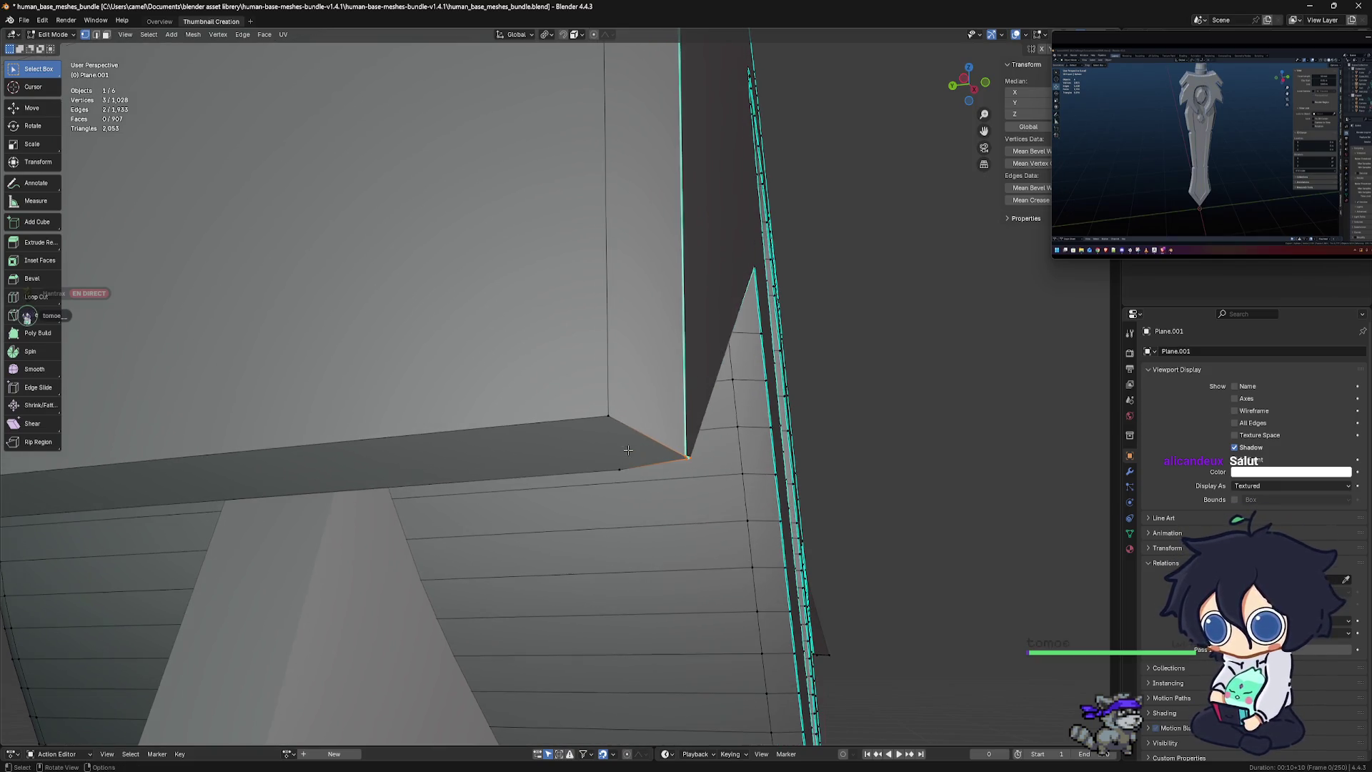
middle_click_drag(619, 437, 641, 463)
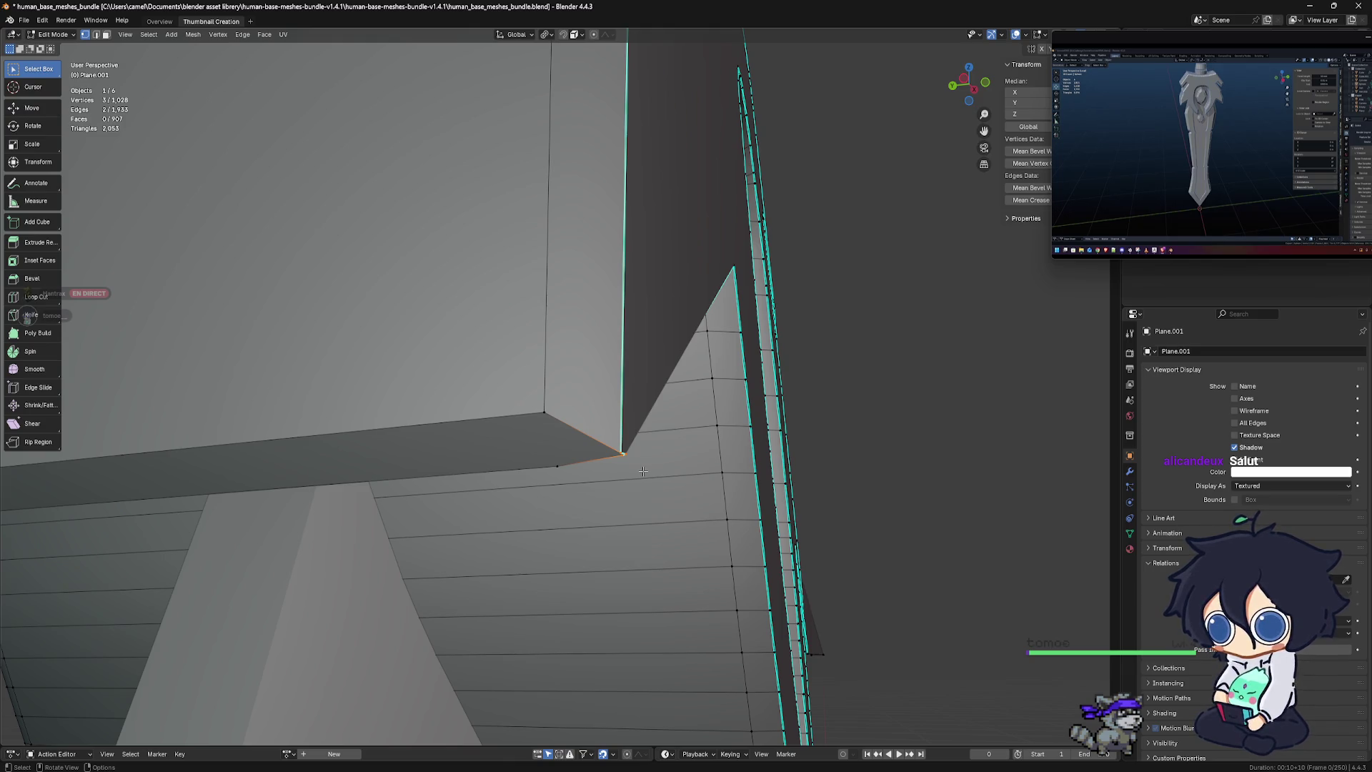
scroll(642, 471, "up", 2)
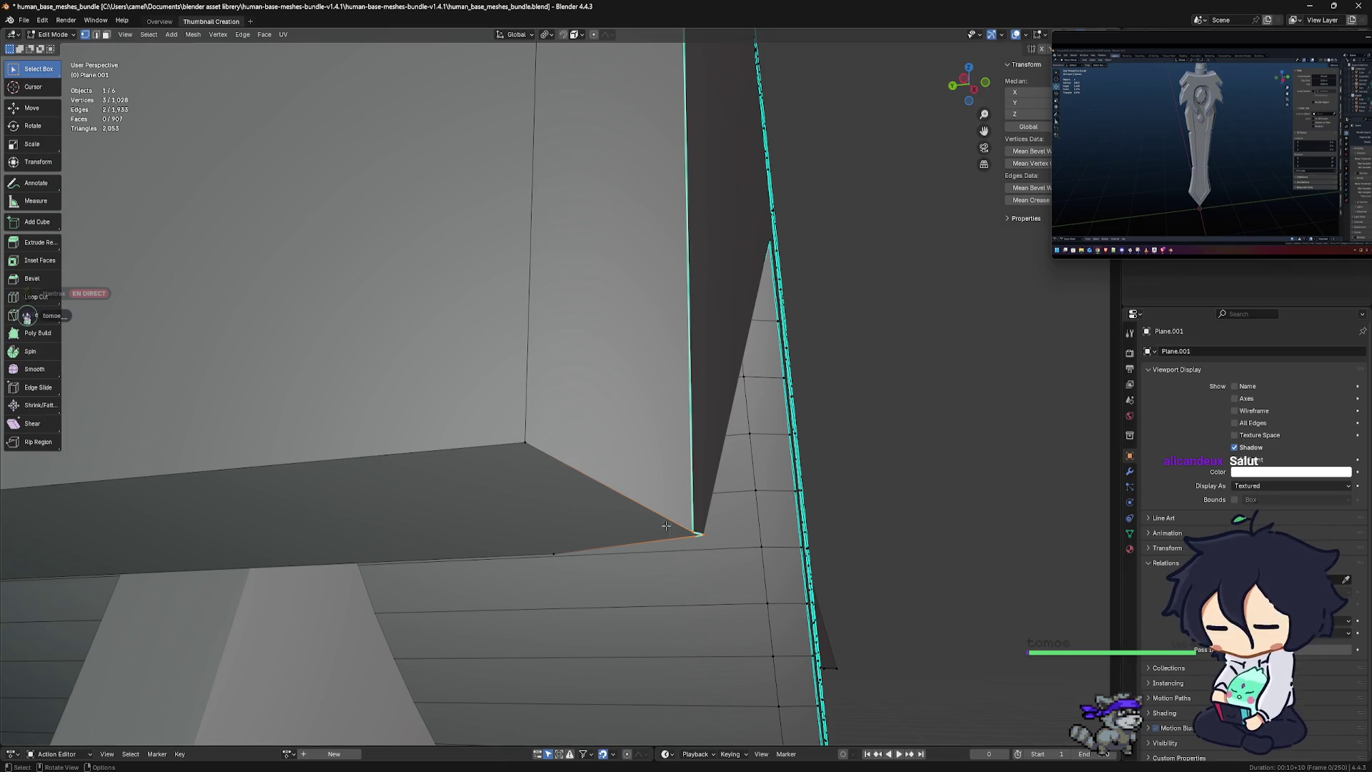
middle_click_drag(698, 483, 661, 465)
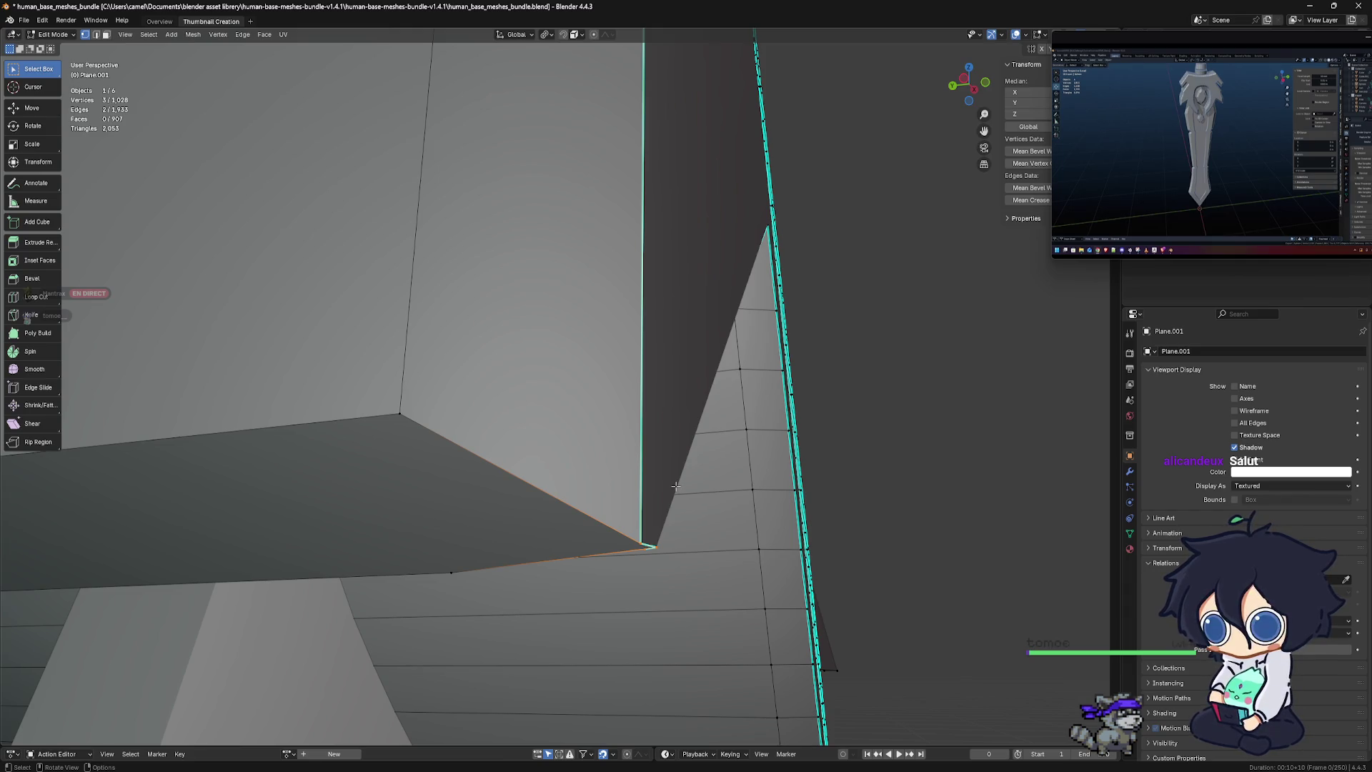
mouse_move(676, 508)
middle_mouse_down()
mouse_move(547, 515)
mouse_move(575, 445)
middle_mouse_up()
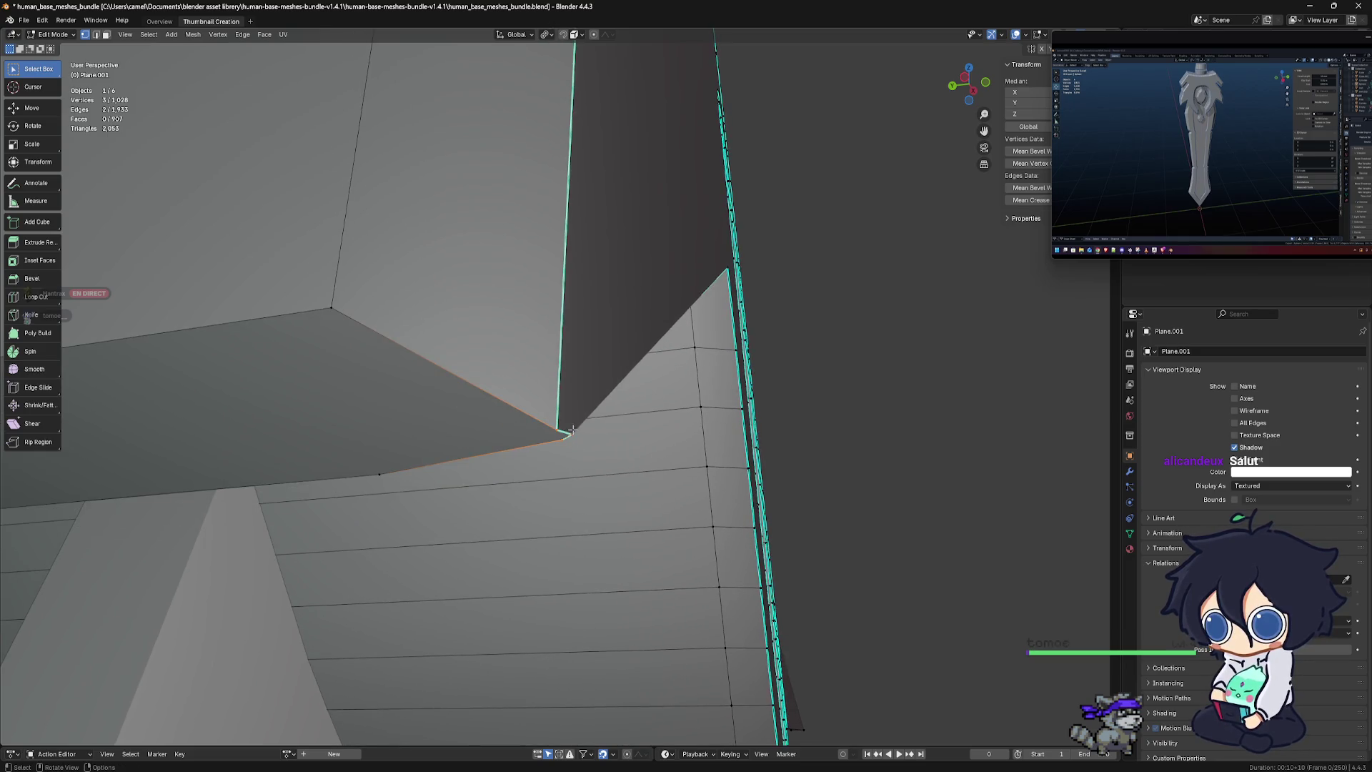
left_click(572, 435)
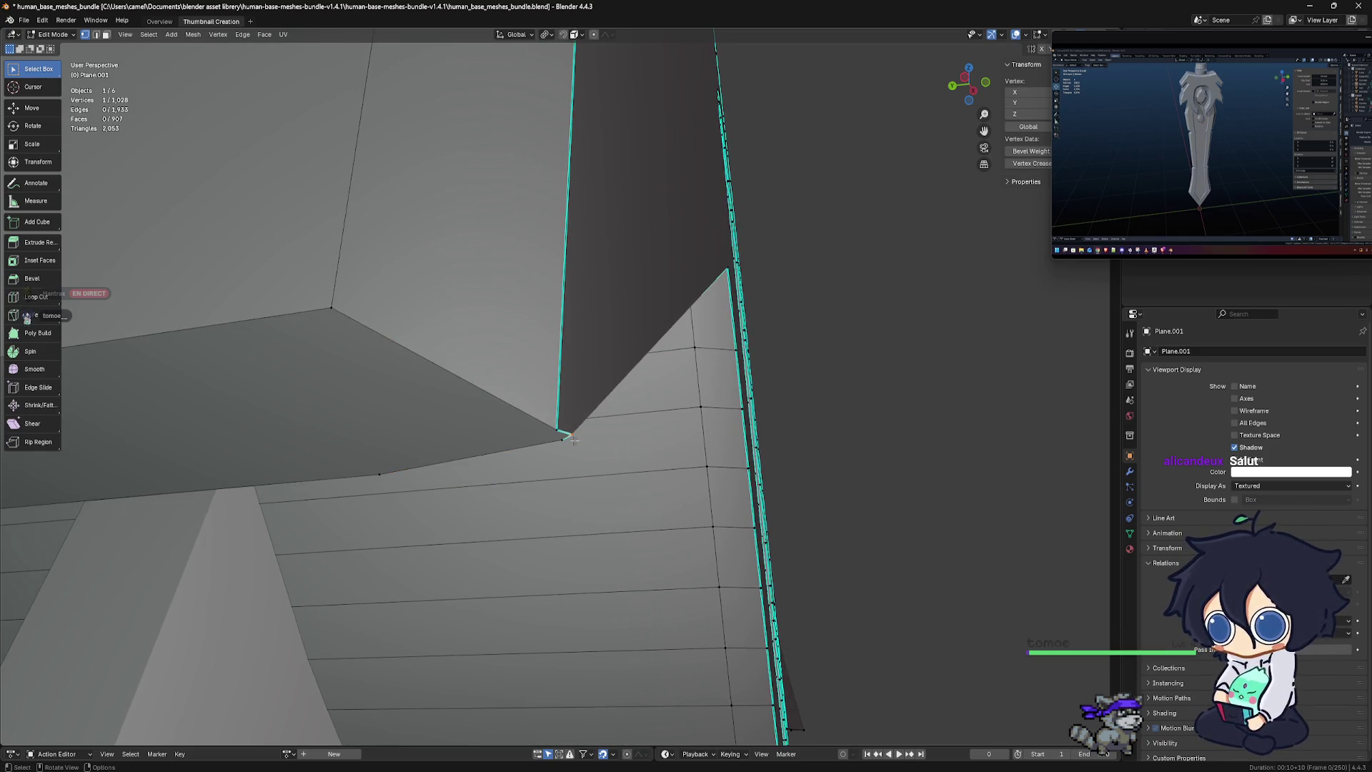
key("g")
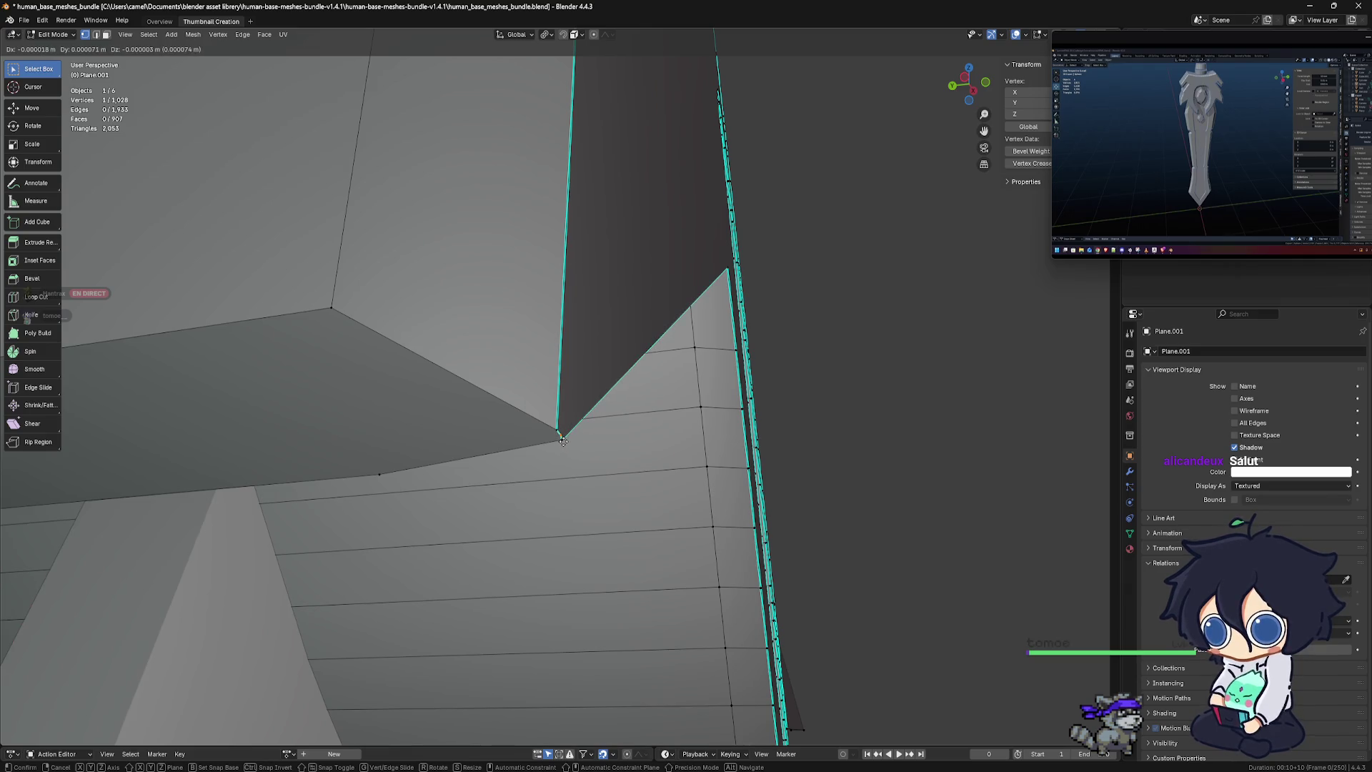
left_click(562, 439)
middle_click_drag(561, 439, 573, 475)
key("KP_1")
Merge the overlapping vertices at the flap's lower tip by distance
scroll(572, 464, "down", 2)
scroll(550, 472, "down", 2)
scroll(534, 480, "down", 1)
middle_click_drag(533, 479, 555, 472, "shift")
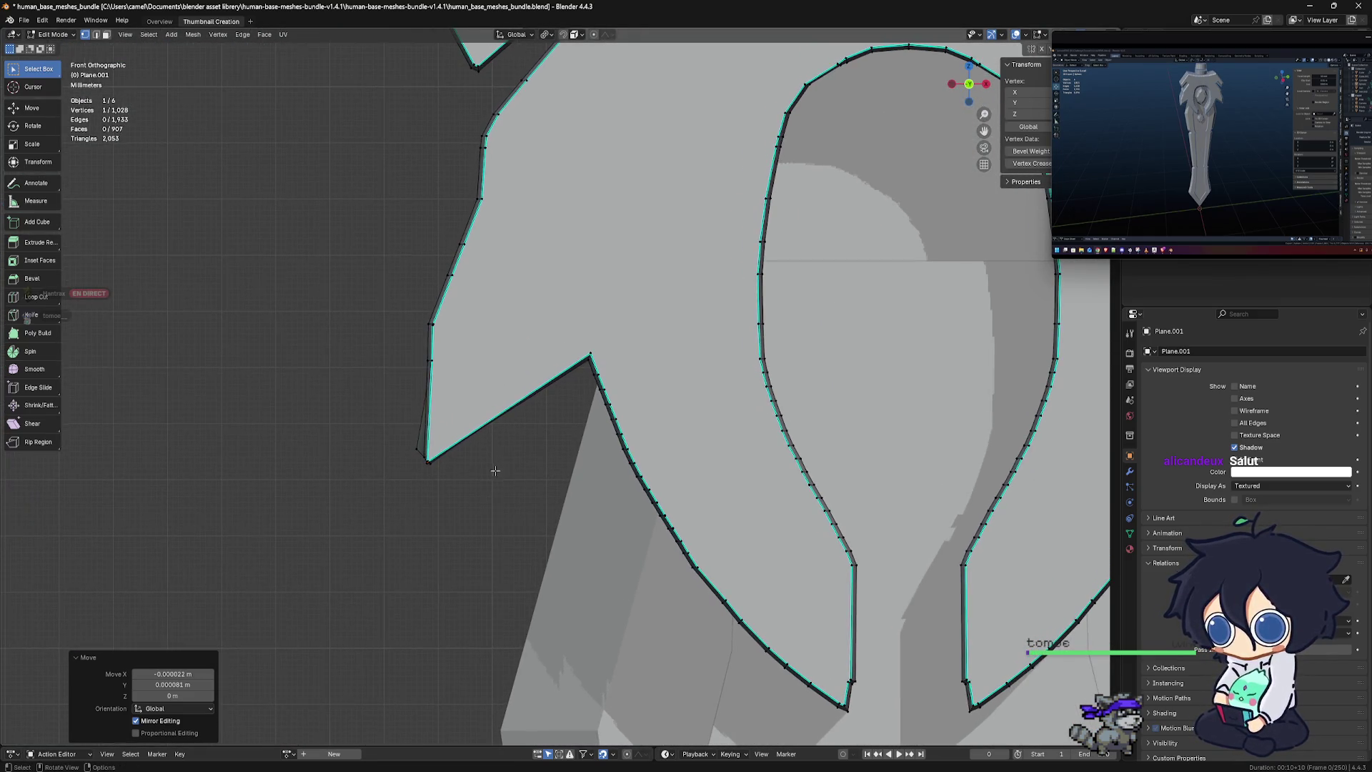
left_click_drag(427, 461, 437, 470)
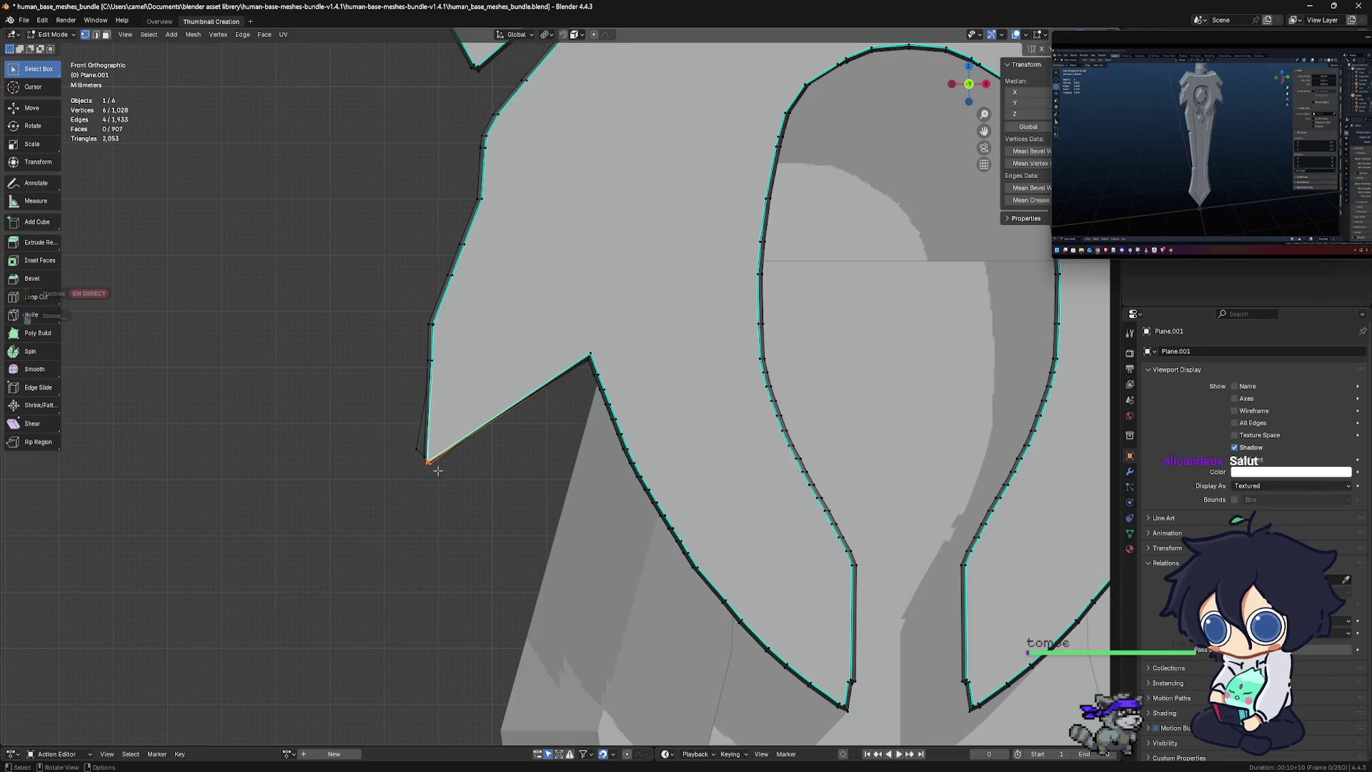
key("m")
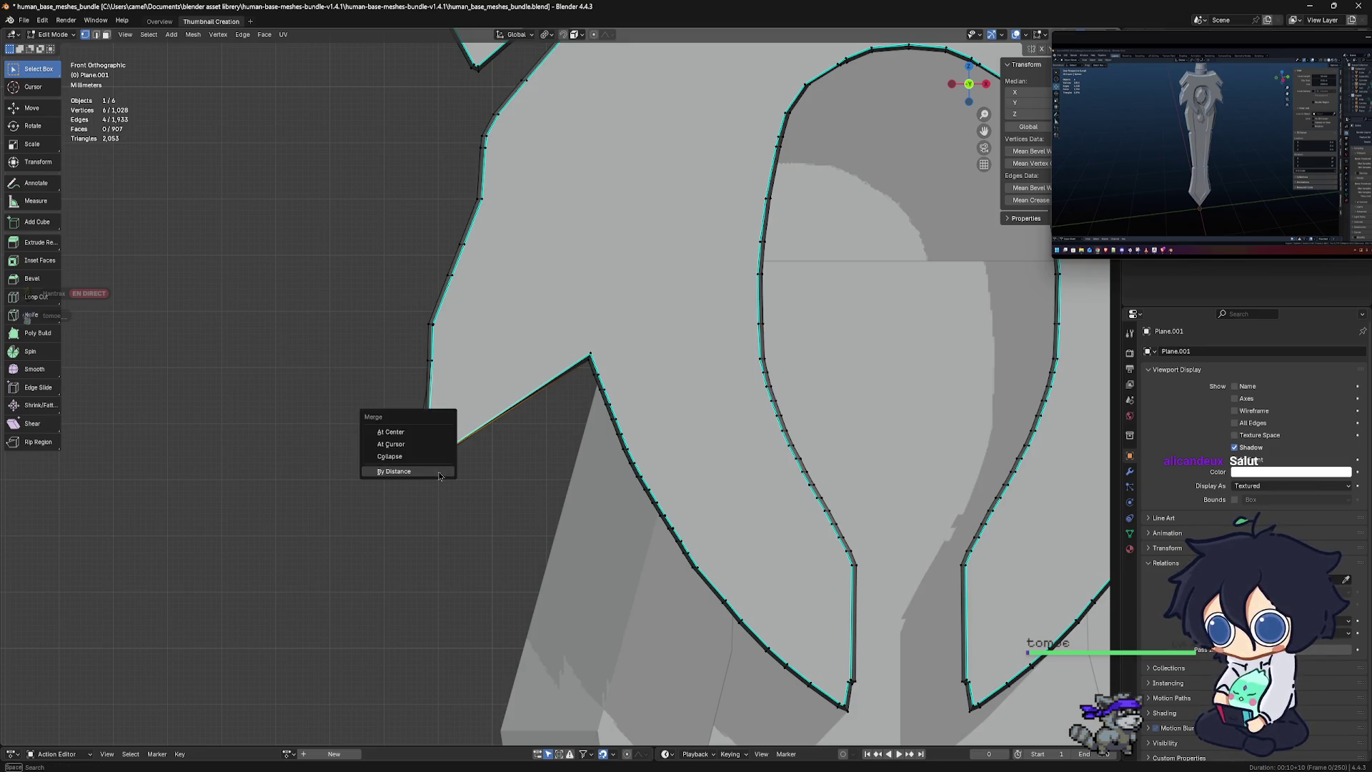
left_click(437, 471)
Nudge the flap's corner vertex, then merge the two corner vertices by distance
mouse_move(436, 470)
middle_mouse_down()
mouse_move(490, 468)
mouse_move(530, 392)
mouse_move(530, 348)
mouse_move(511, 338)
middle_mouse_up()
middle_click_drag(451, 303, 483, 346)
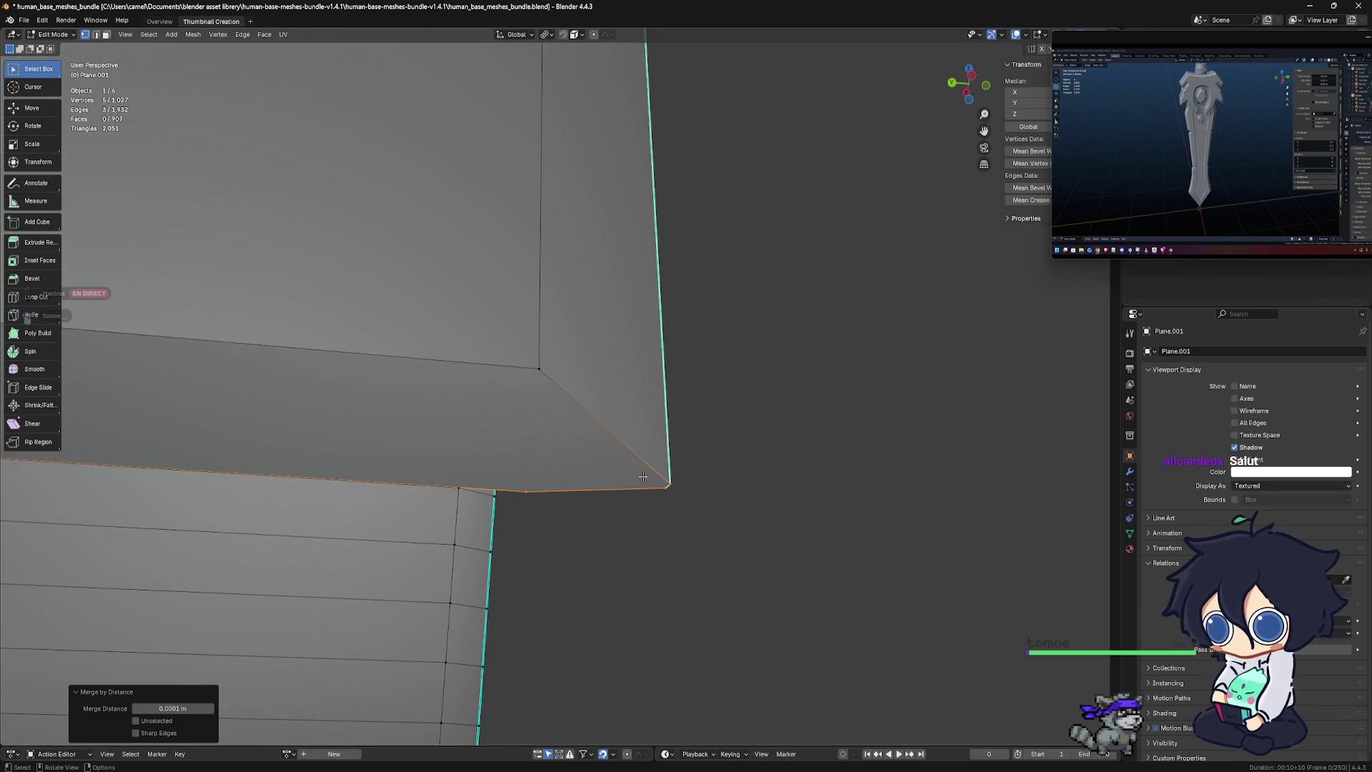
left_click(671, 487)
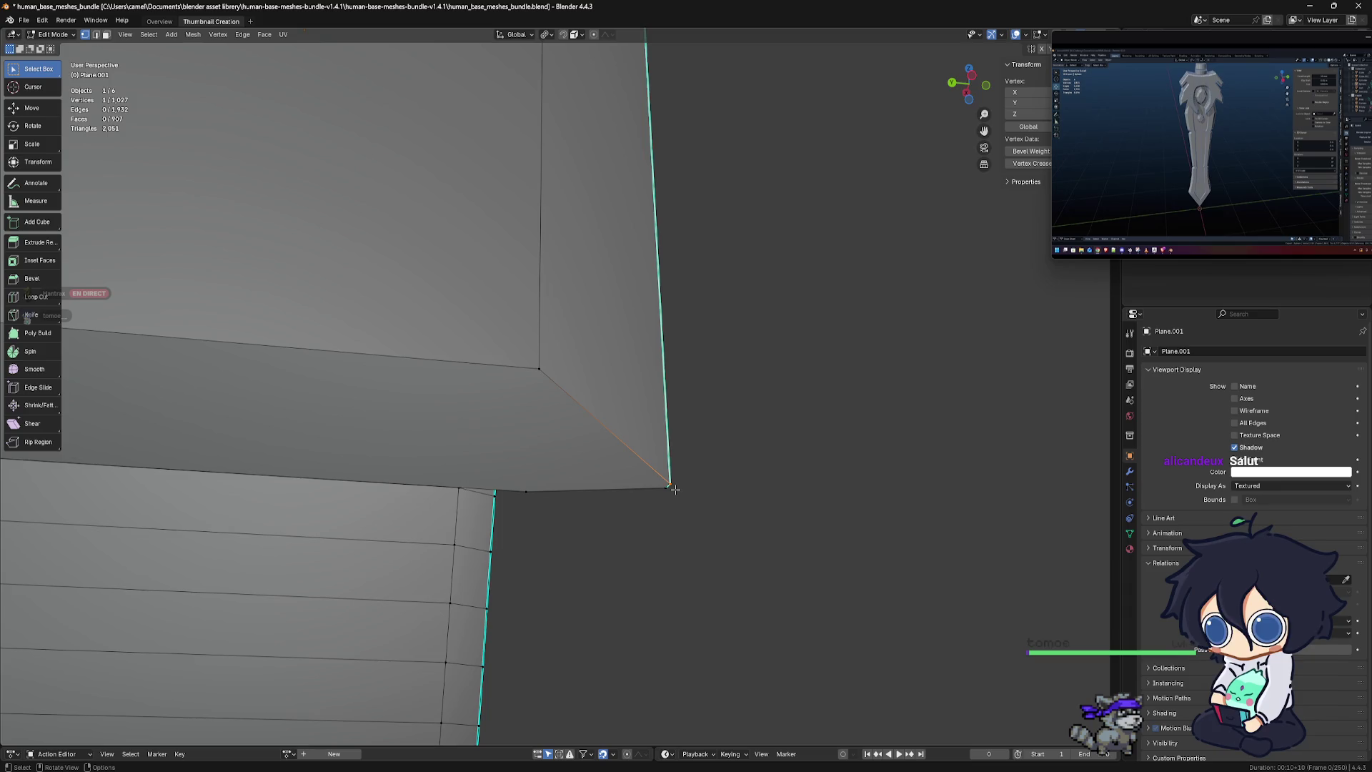
key("g")
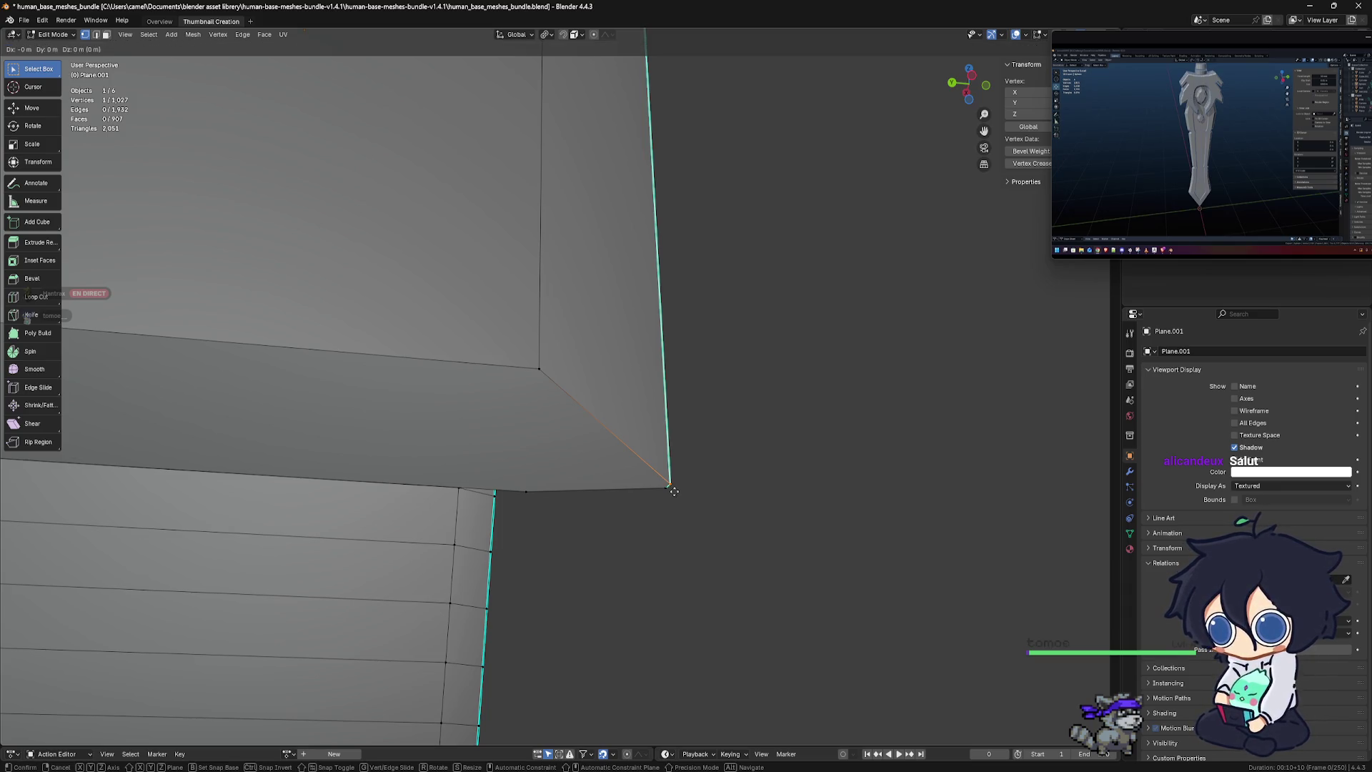
left_click(671, 493)
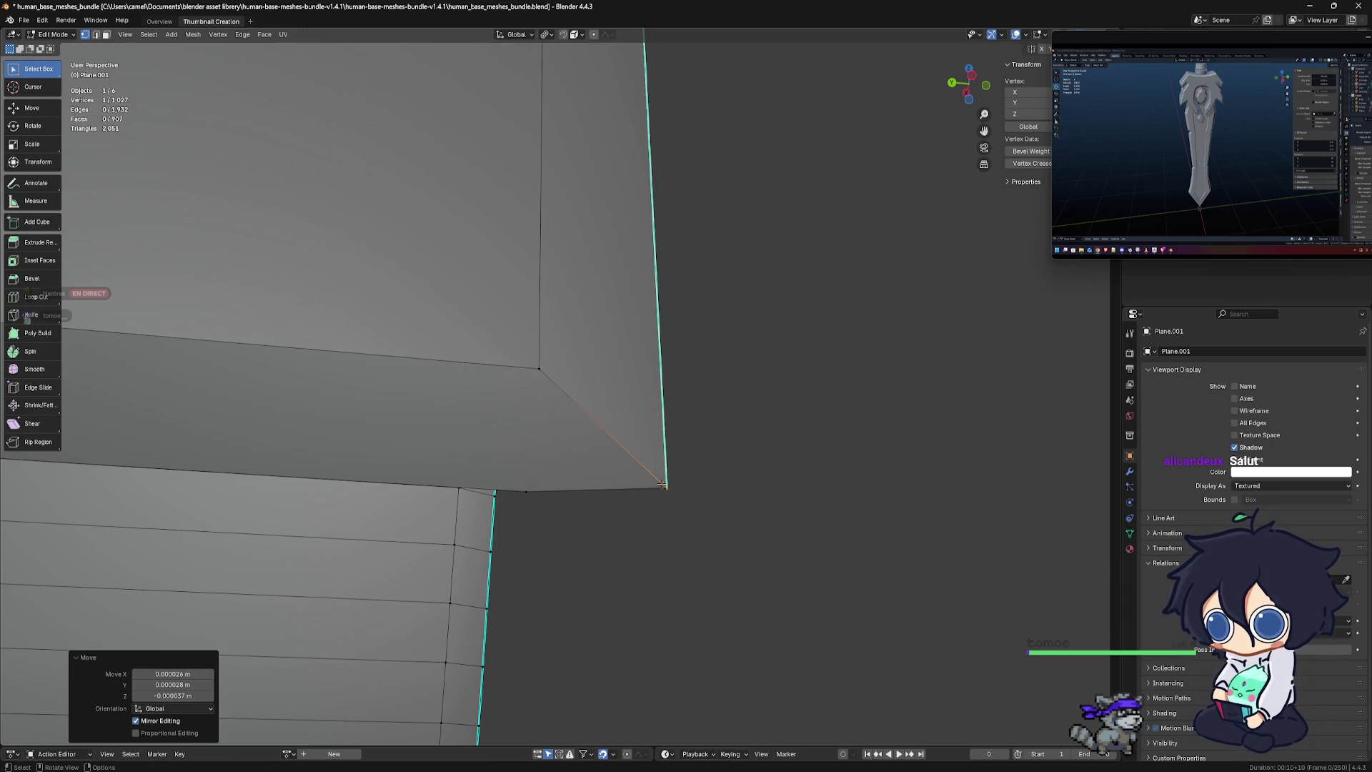
left_click_drag(680, 498, 677, 498)
key("m")
left_click(676, 497)
middle_click_drag(676, 496, 541, 521)
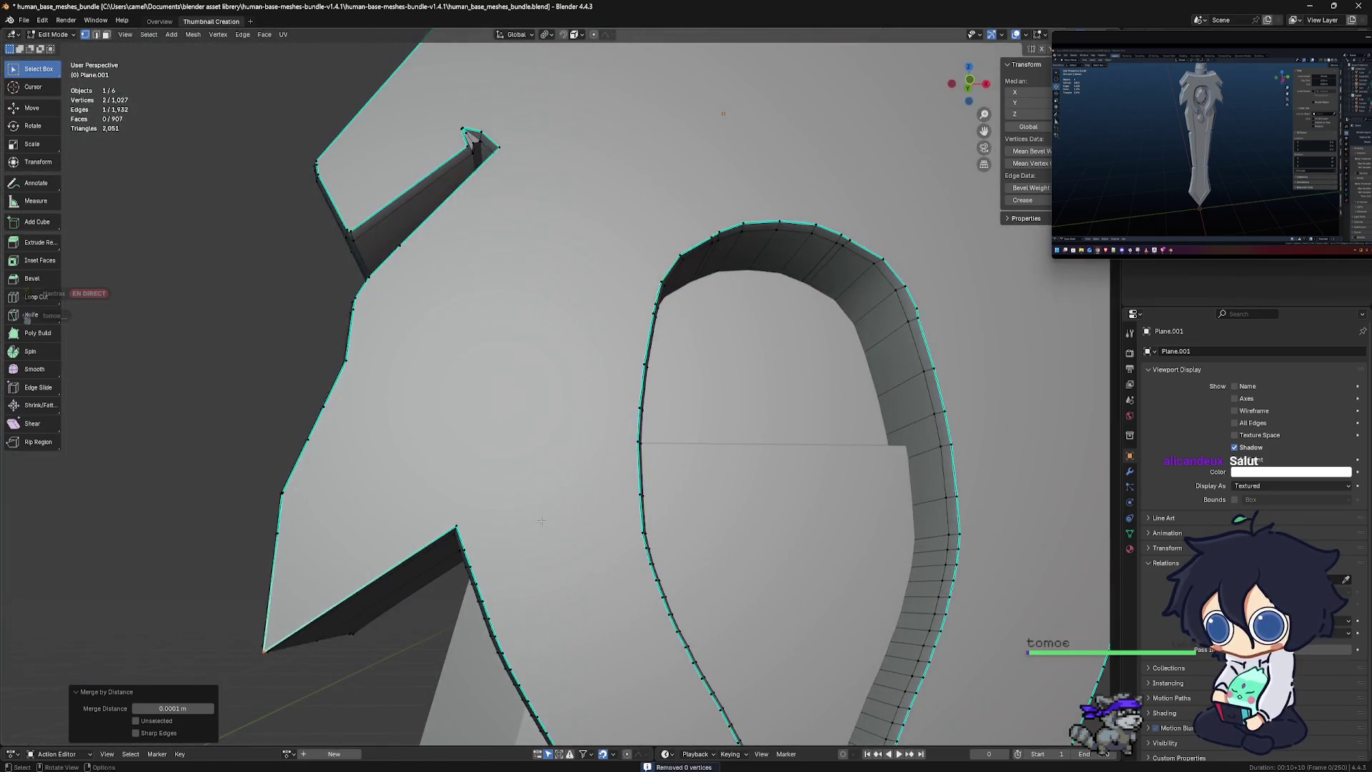
scroll(541, 521, "down", 5)
mouse_move(541, 521)
middle_mouse_down()
mouse_move(483, 447)
mouse_move(550, 469)
middle_mouse_up()
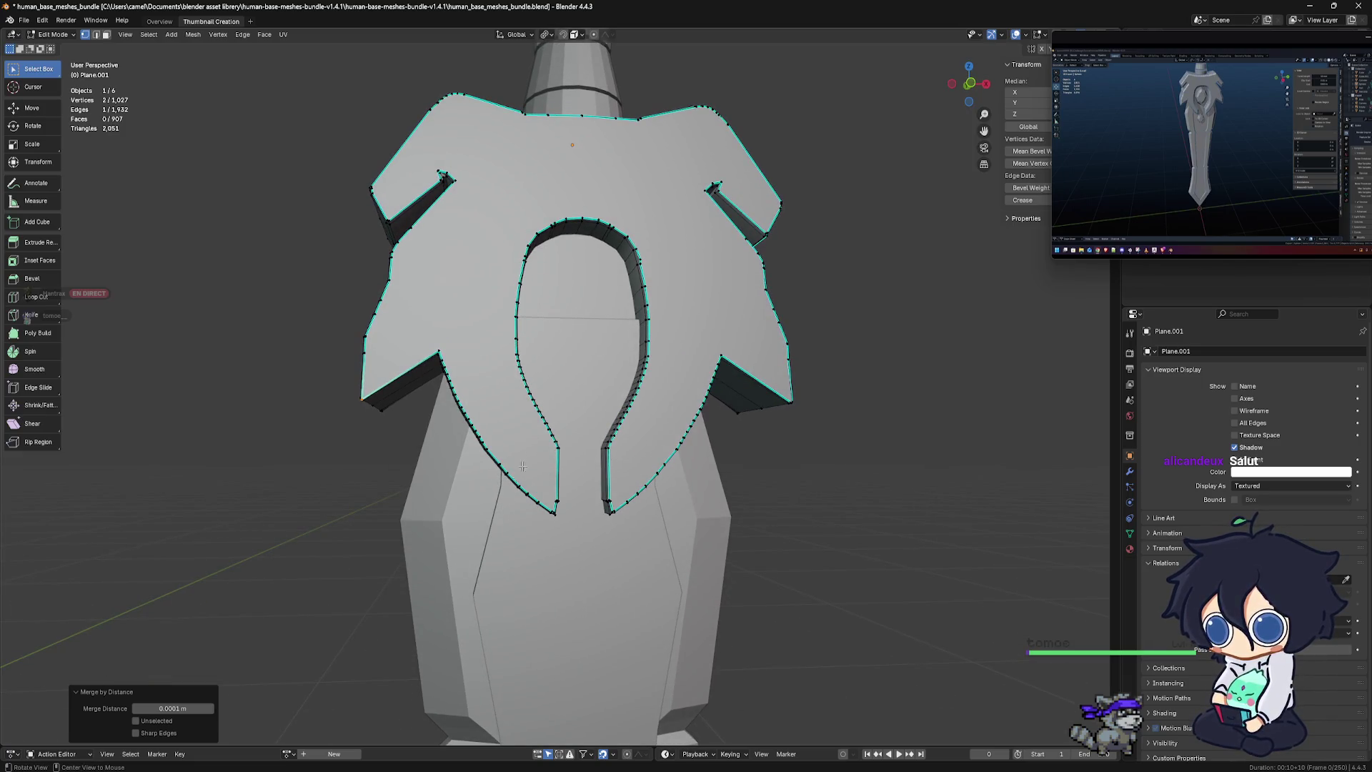
In front view, select the left notch corner vertex and pull it slightly down
key("KP_7")
key("KP_1")
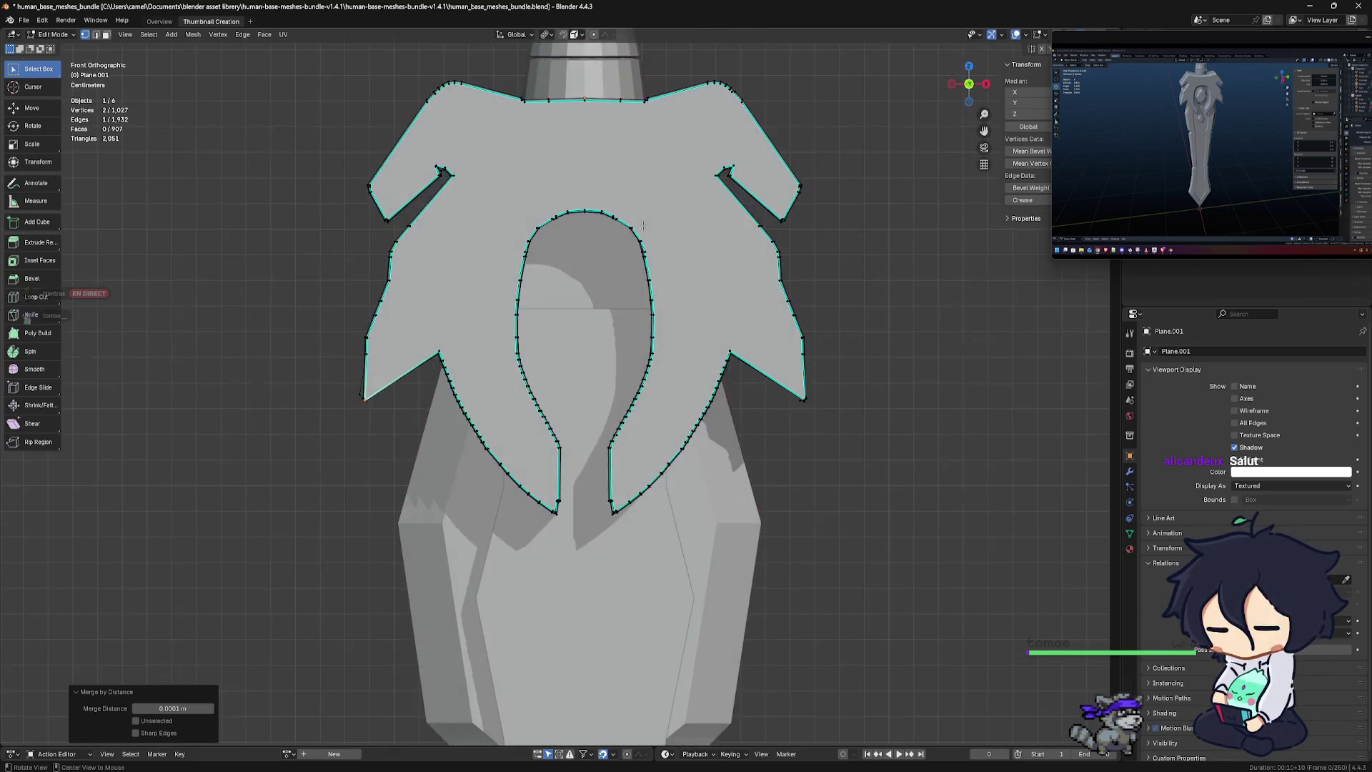
scroll(608, 355, "down", 2)
scroll(403, 397, "up", 2)
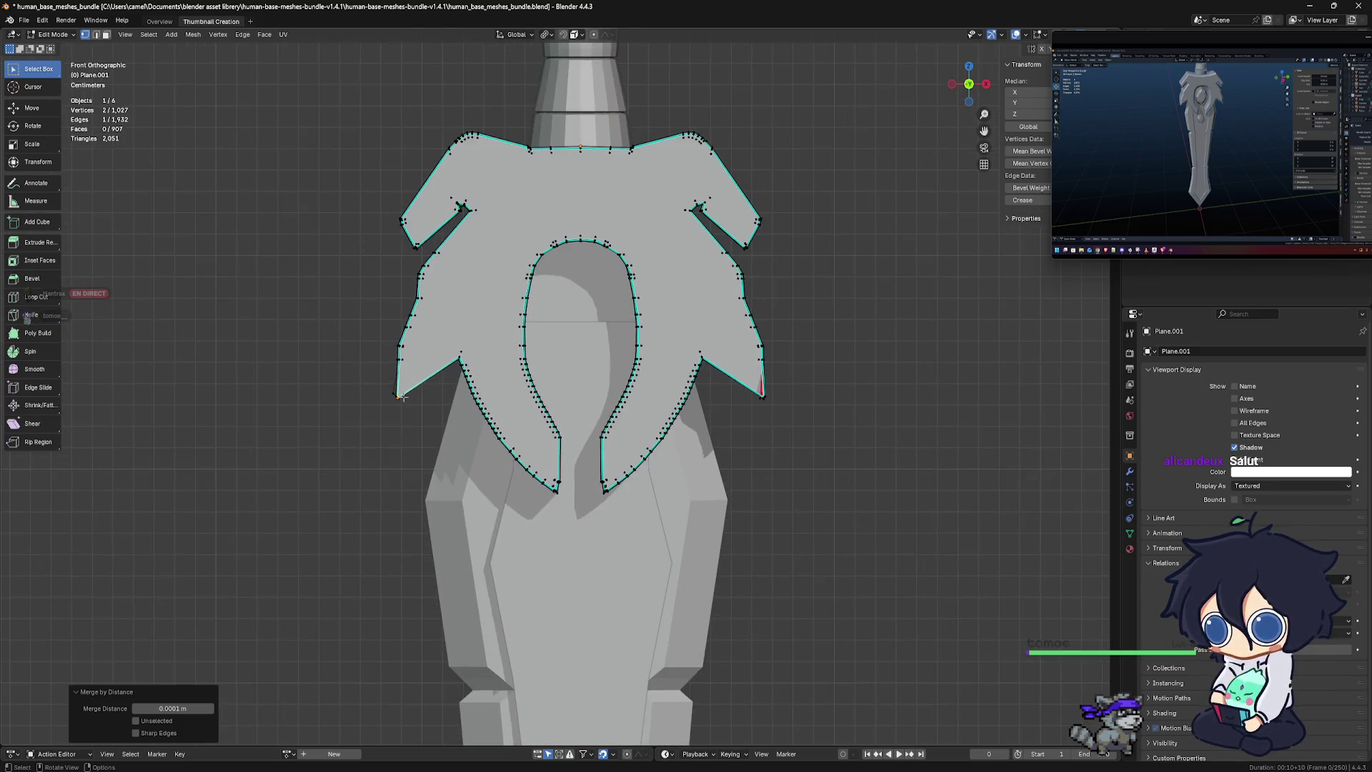
scroll(401, 398, "up", 2)
scroll(386, 402, "up", 3)
scroll(366, 406, "up", 1)
mouse_move(366, 405)
middle_mouse_down("shift")
mouse_move(496, 398)
mouse_move(480, 398)
mouse_move(505, 419)
middle_mouse_up("shift")
scroll(419, 404, "up", 3)
scroll(475, 420, "up", 2)
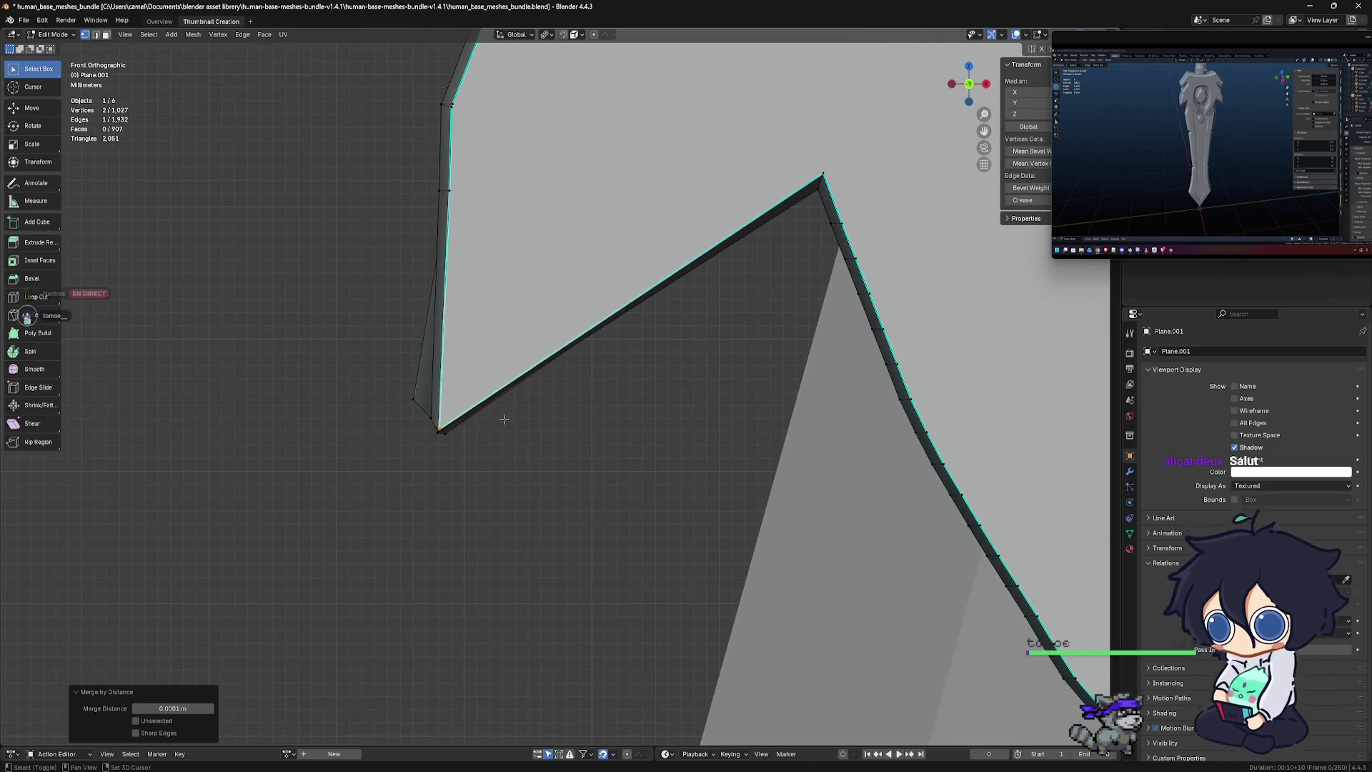
left_click(439, 428, "shift")
left_click_drag(447, 431, 449, 432)
mouse_move(448, 432)
middle_mouse_down()
mouse_move(510, 377)
mouse_move(456, 392)
middle_mouse_up()
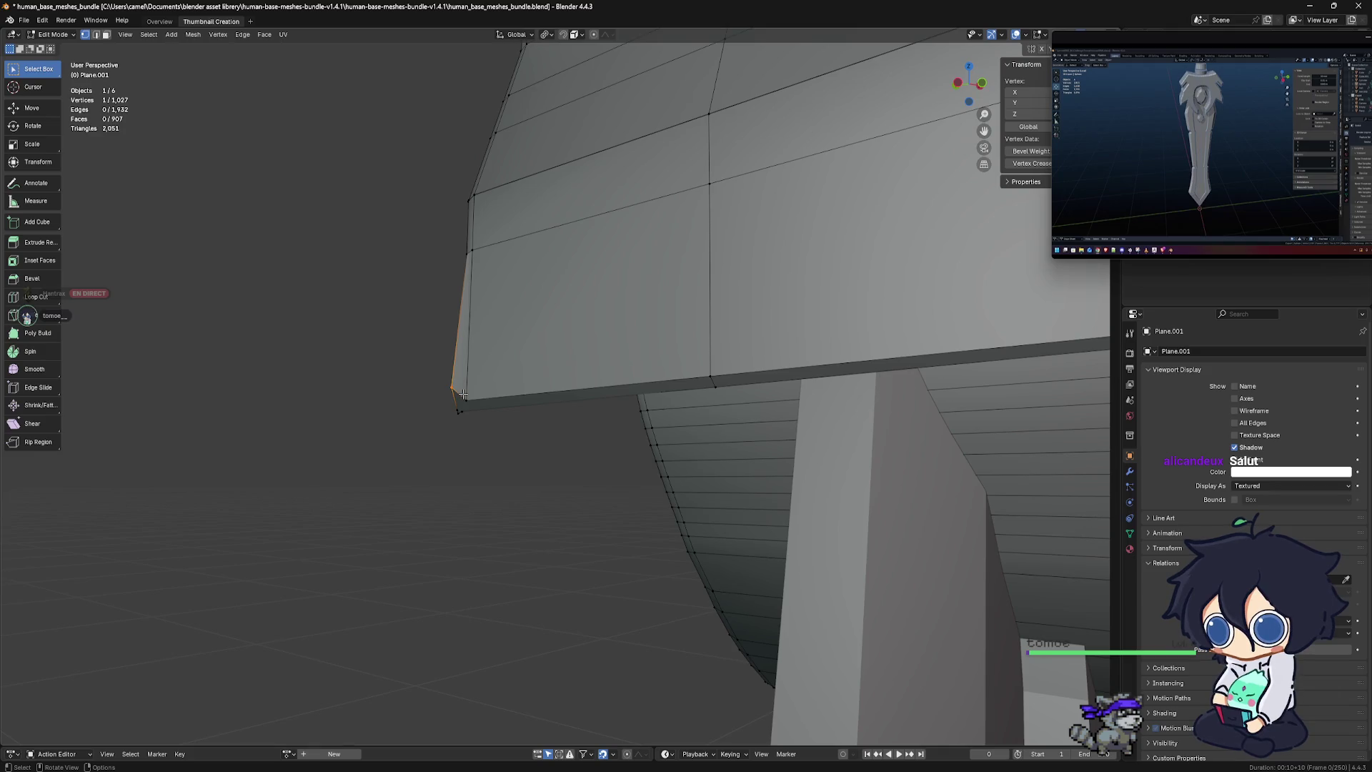
left_click_drag(463, 395, 469, 413)
mouse_move(469, 413)
middle_mouse_down()
mouse_move(591, 423)
mouse_move(641, 444)
middle_mouse_up()
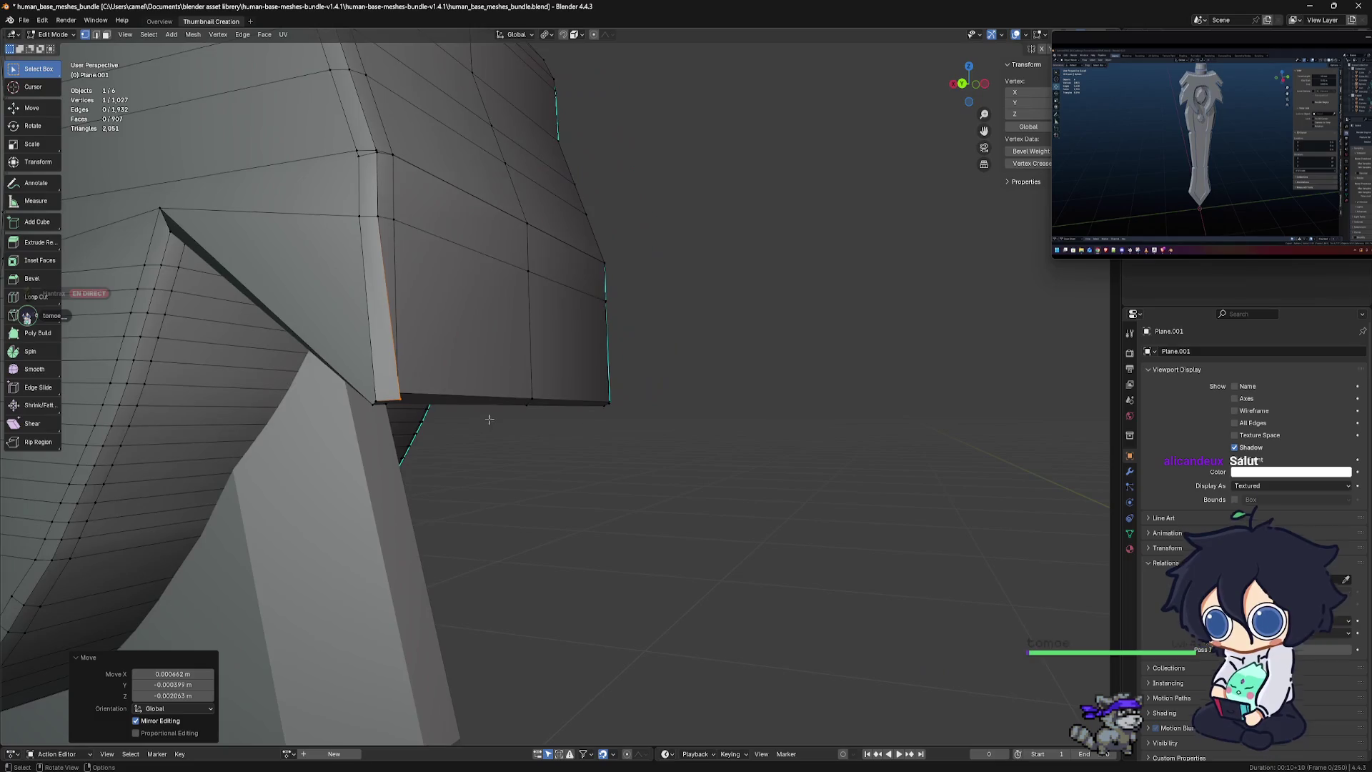
Nudge the selected lower-guard edge into place, check front and side views, and deselect
key("g")
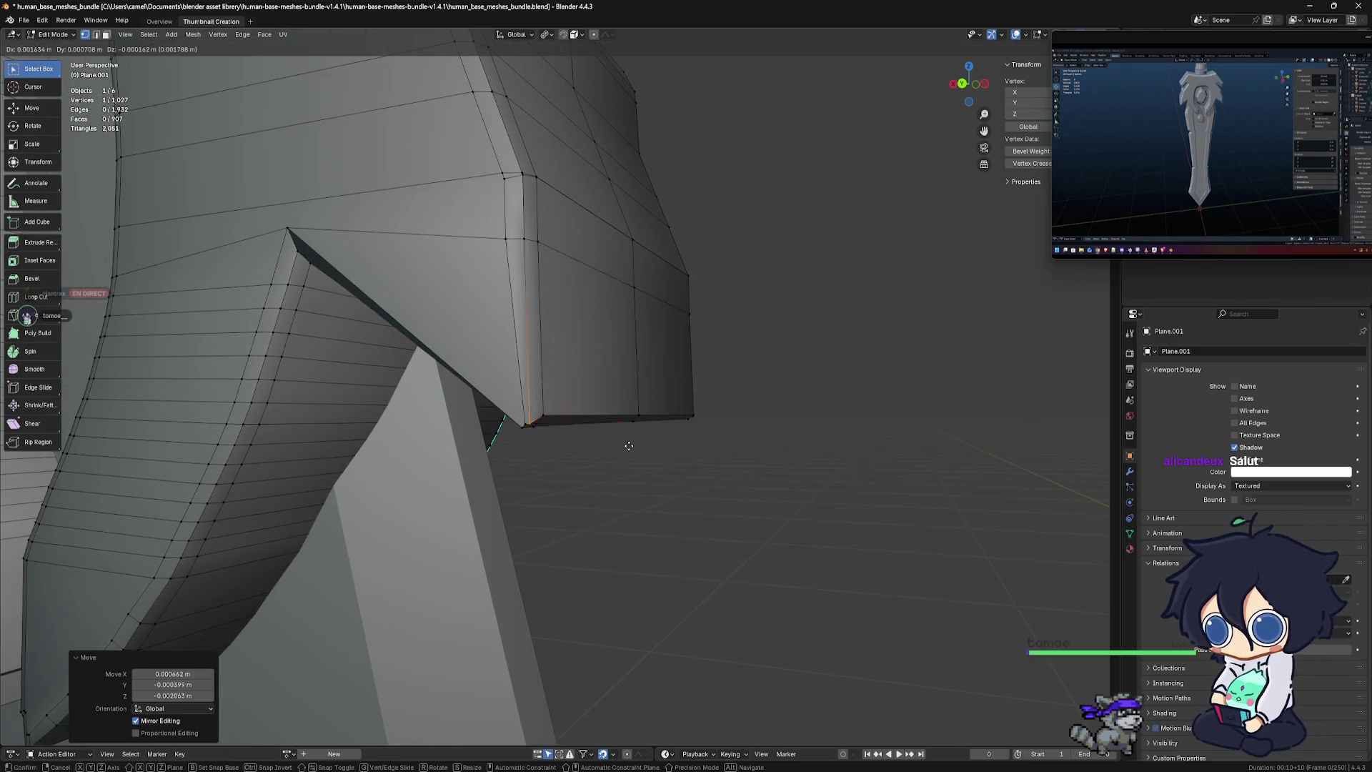
left_click(629, 441)
key("KP_1")
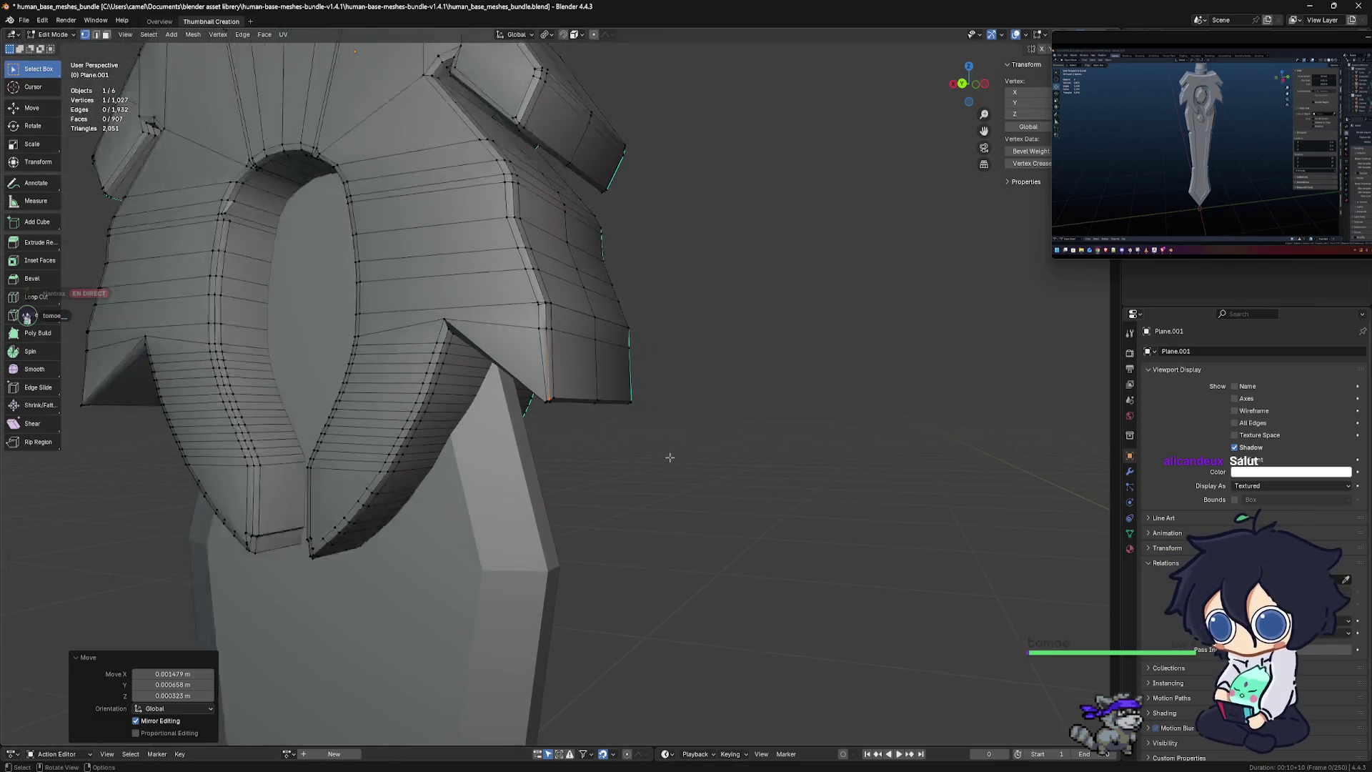
middle_click_drag(732, 412, 683, 430)
key("KP_3")
key("KP_1")
scroll(683, 430, "down", 2)
middle_click_drag(757, 463, 651, 463, "shift")
left_click(844, 446)
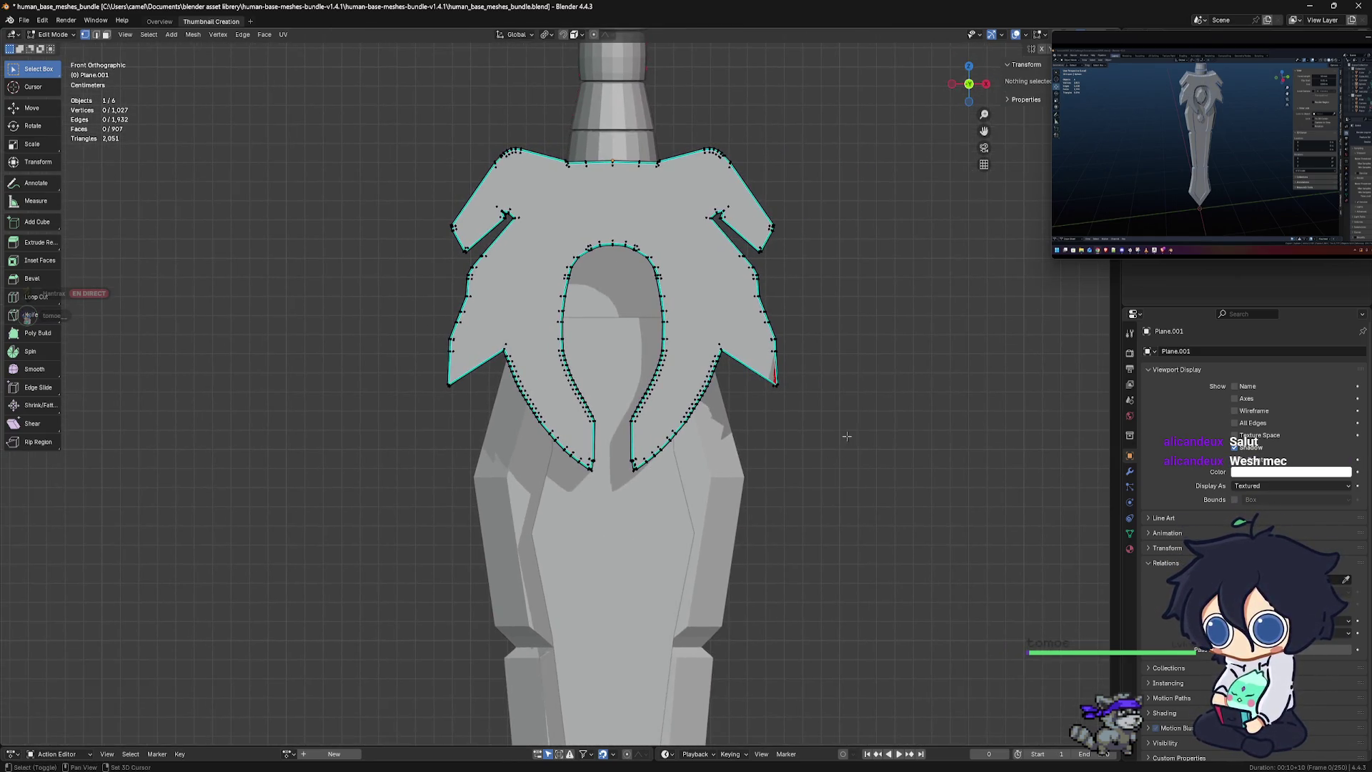
Zoom in on the guard's red-marked right tip and move its vertex twice to close the sliver
scroll(715, 432, "up", 1)
scroll(653, 429, "up", 1)
scroll(652, 400, "up", 2)
scroll(684, 366, "up", 1)
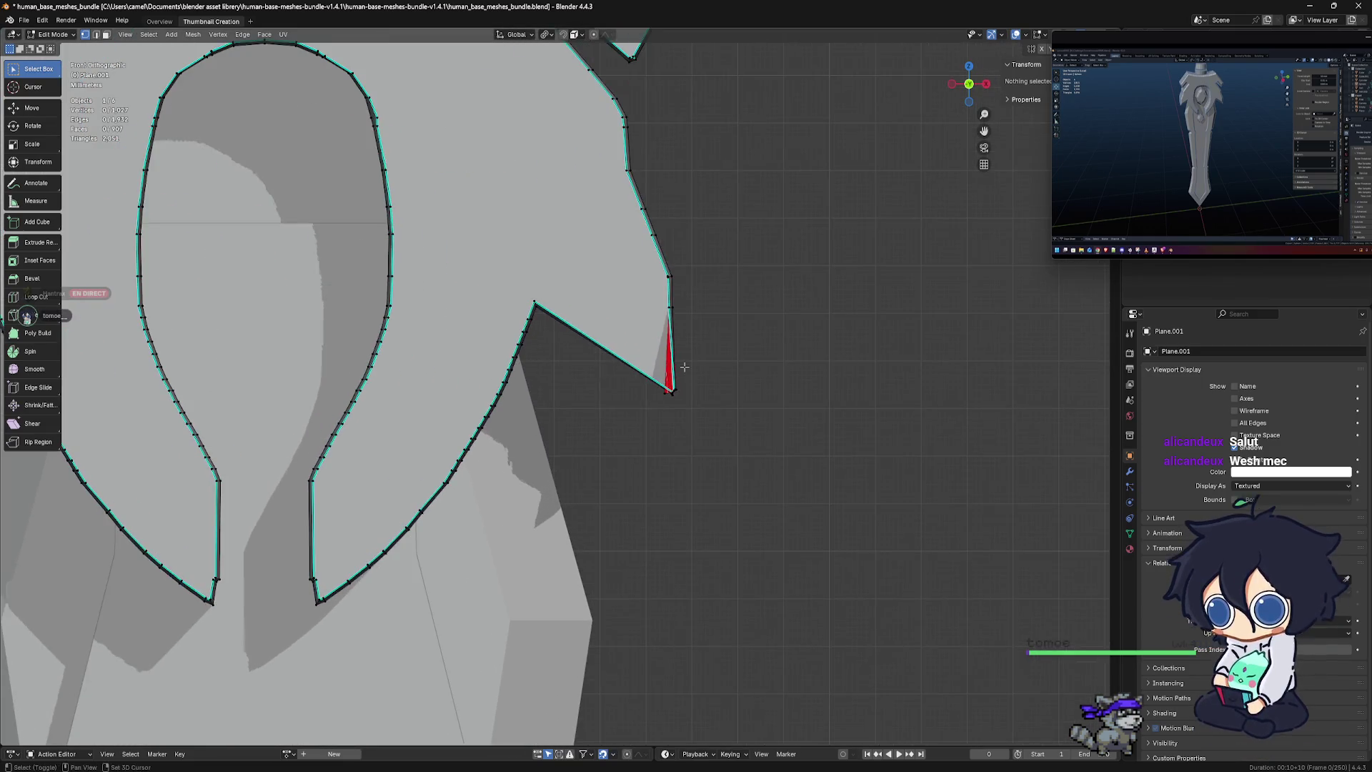
scroll(592, 389, "up", 1)
scroll(604, 403, "up", 2)
scroll(629, 411, "up", 2)
middle_click_drag(634, 410, 532, 390, "shift")
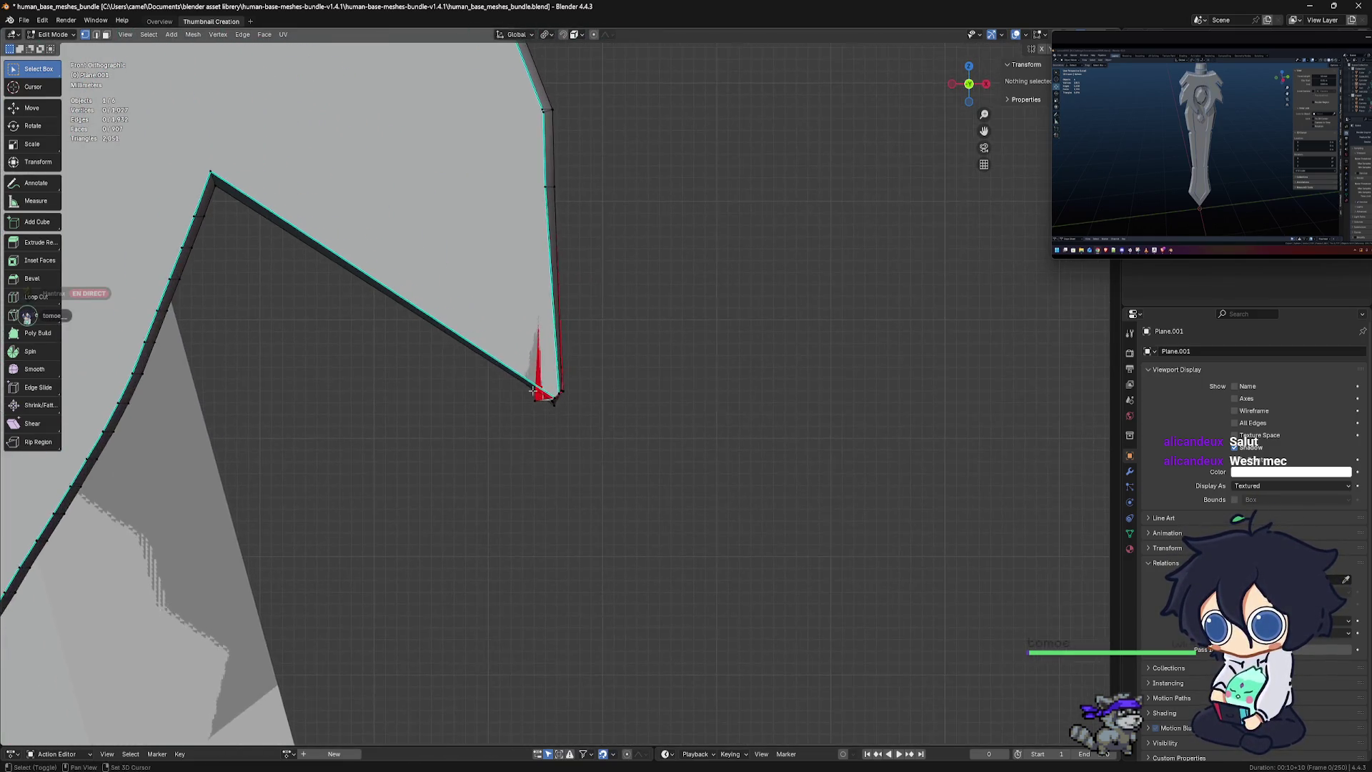
scroll(534, 392, "up", 2)
scroll(537, 397, "up", 1)
scroll(540, 407, "up", 1)
scroll(543, 432, "up", 1)
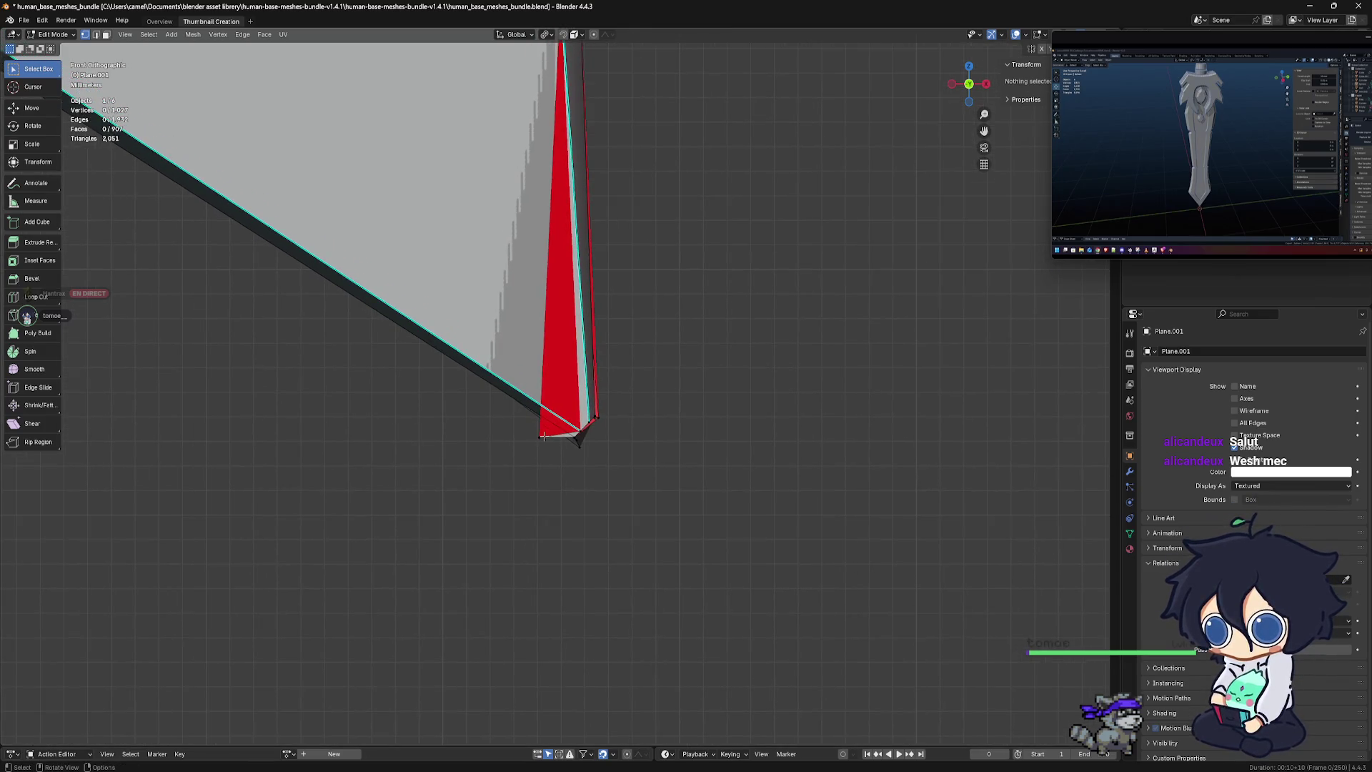
left_click(550, 448)
key("g")
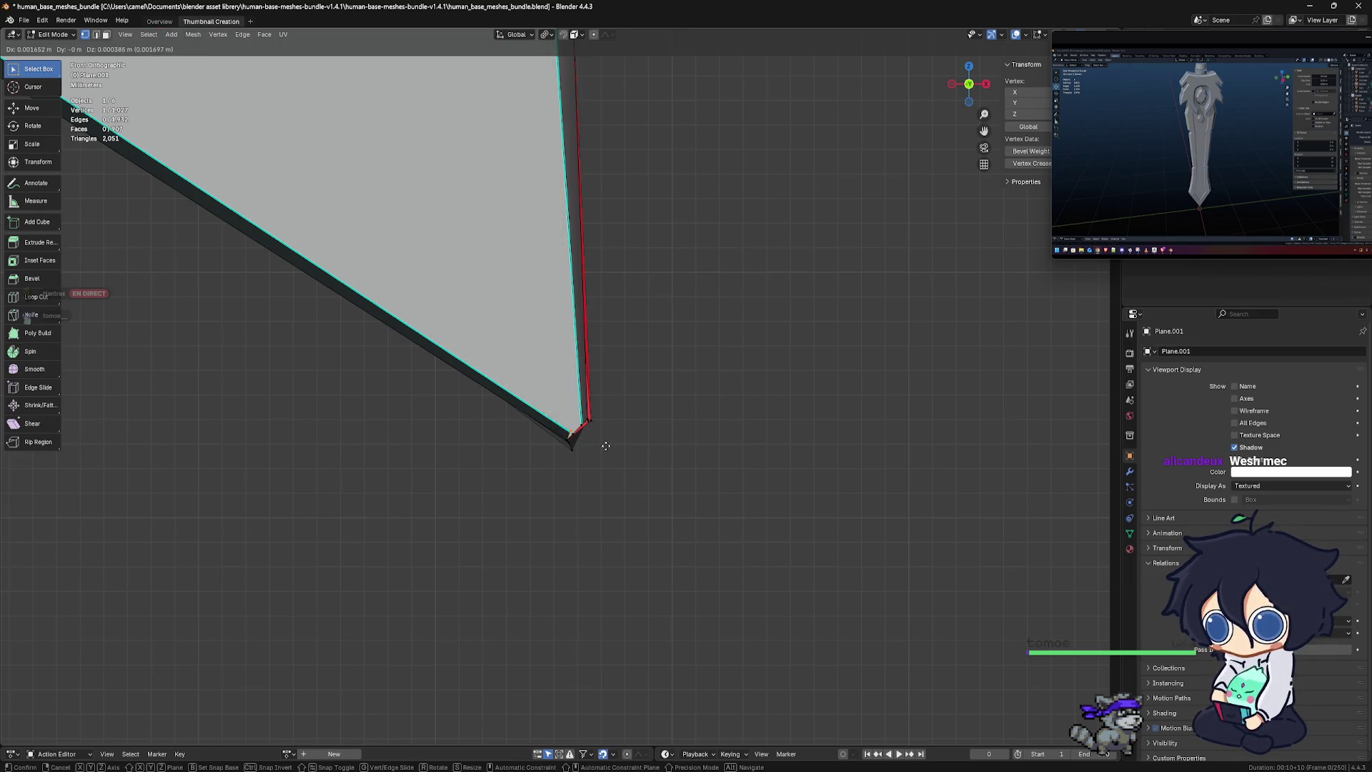
left_click(605, 446)
middle_click_drag(604, 444, 461, 429)
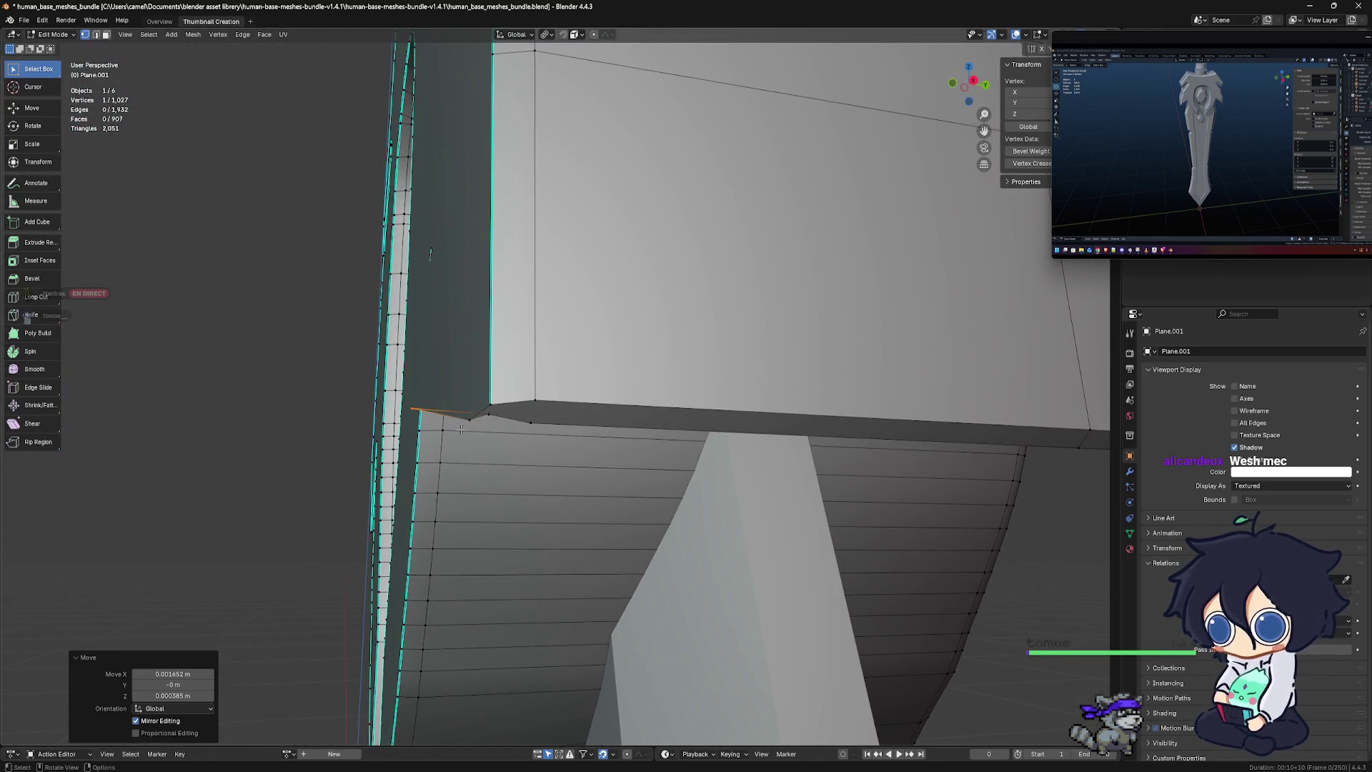
key("g")
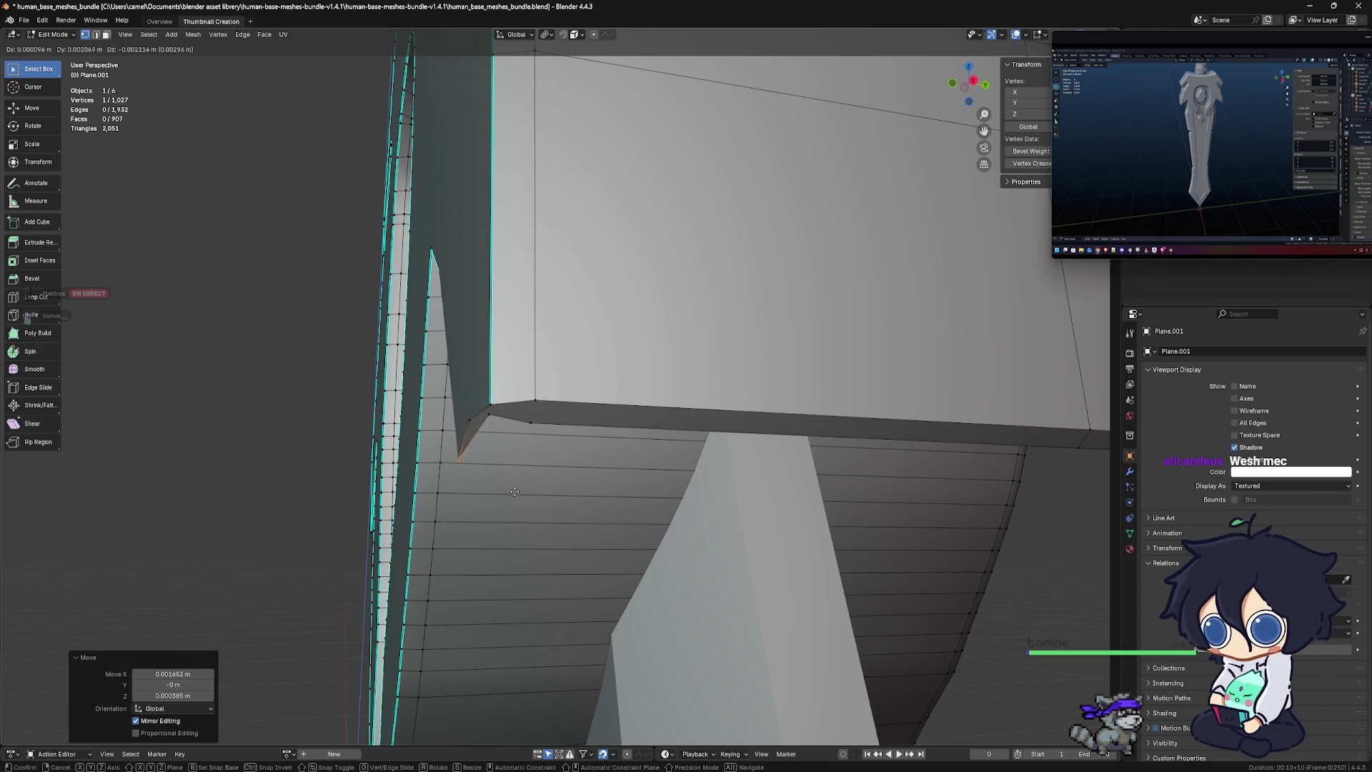
left_click(483, 419)
Dissolve two stray vertices at the guard's right tip
key("x")
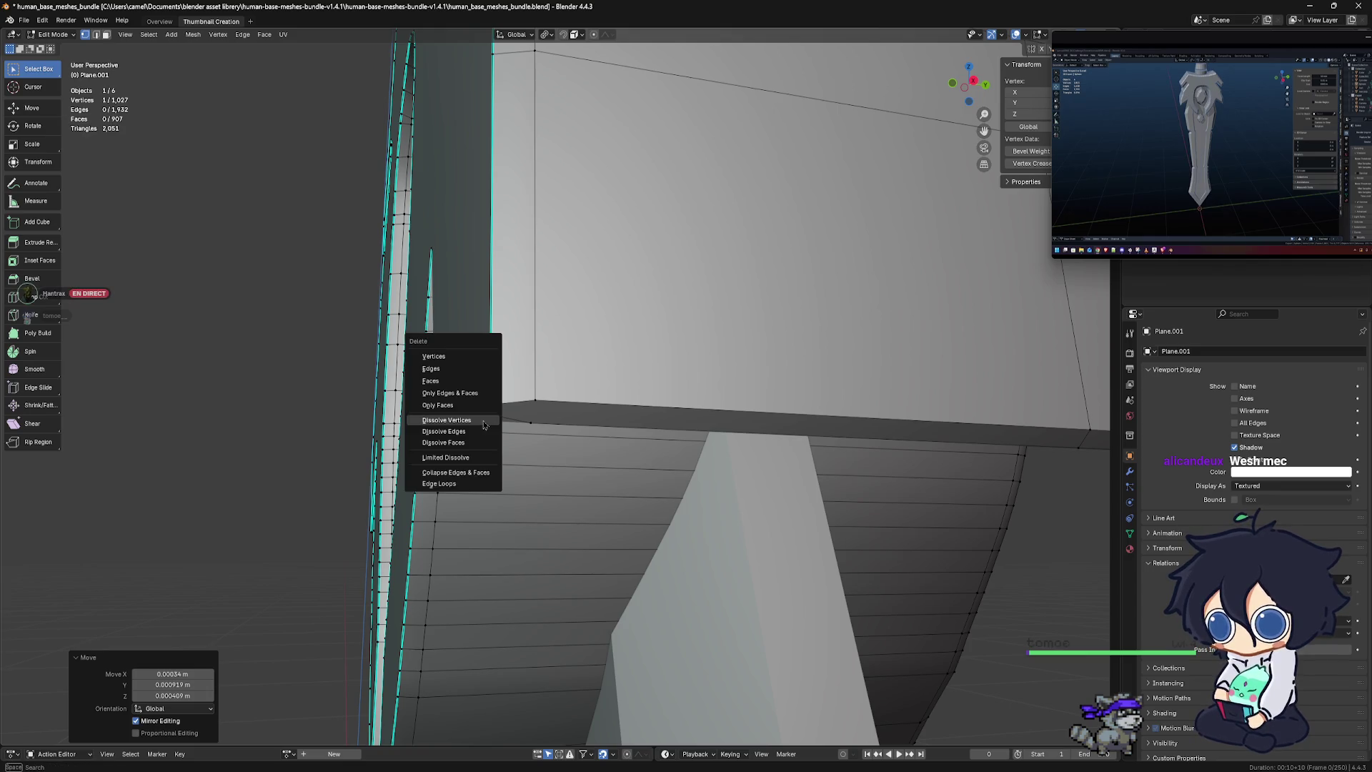
left_click(483, 424)
mouse_move(483, 424)
middle_mouse_down()
mouse_move(761, 481)
mouse_move(613, 472)
mouse_move(559, 428)
middle_mouse_up()
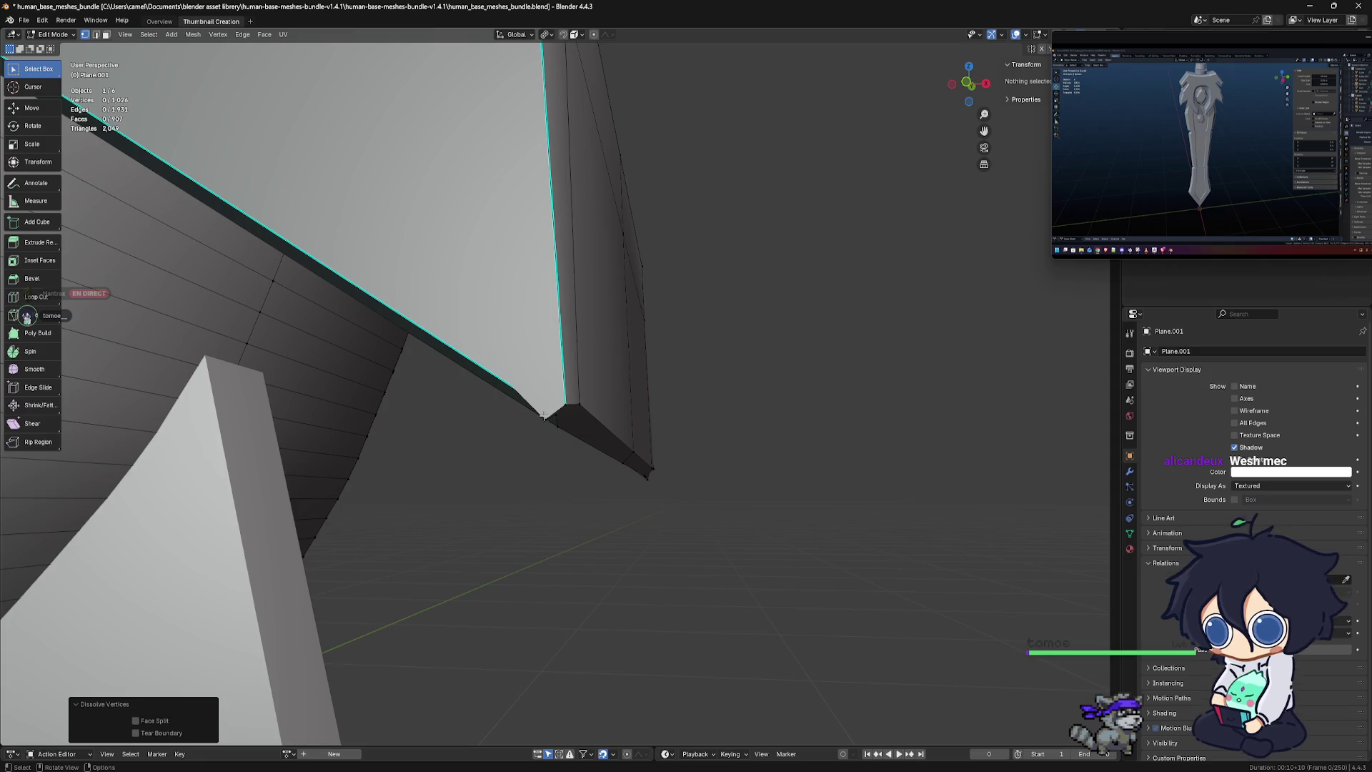
left_click(543, 416)
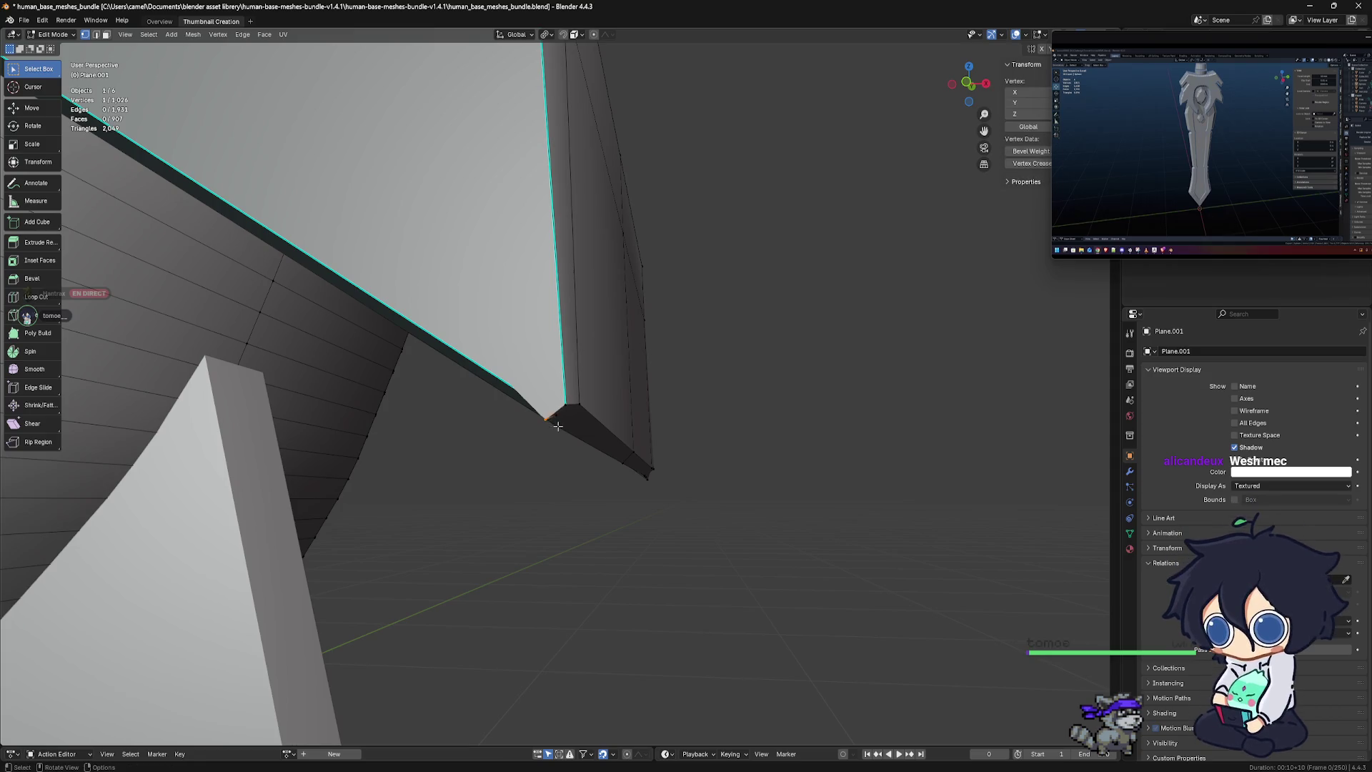
middle_click_drag(544, 416, 575, 429)
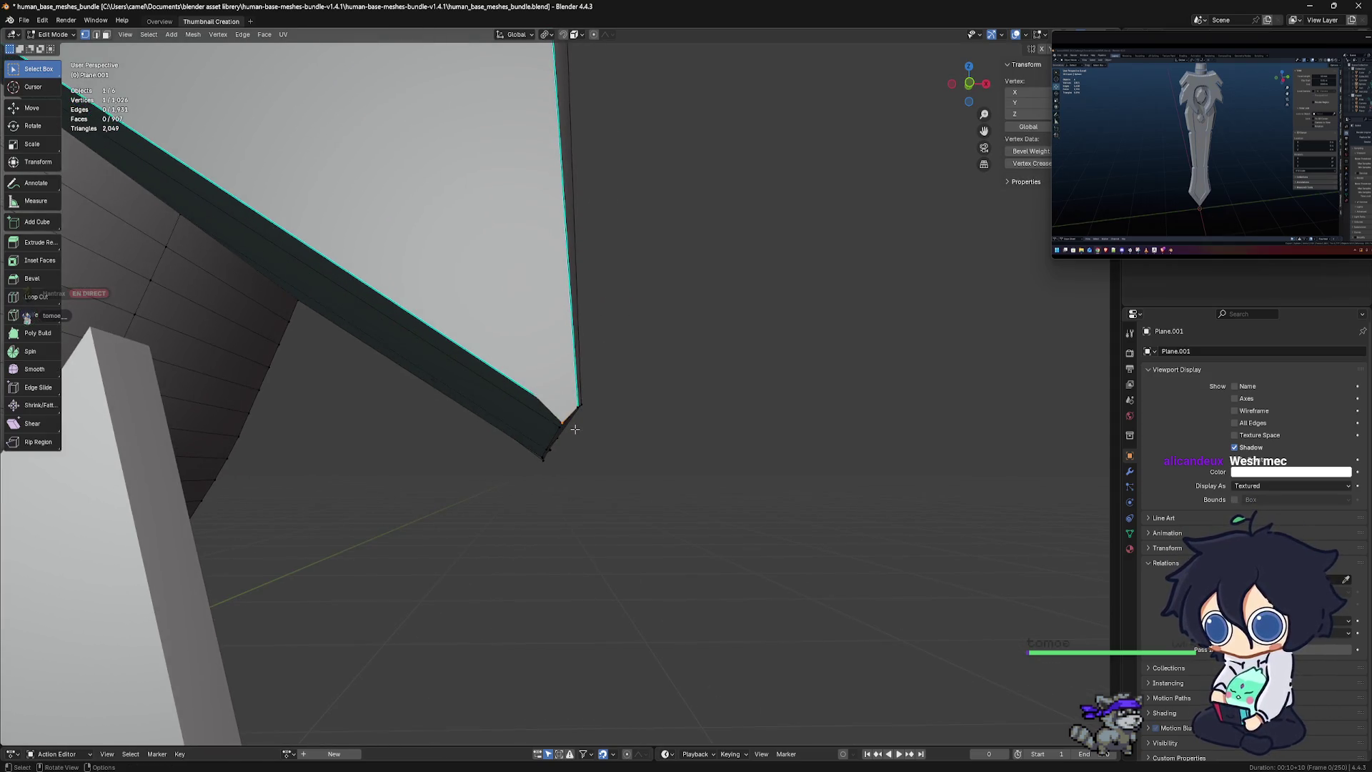
key("g")
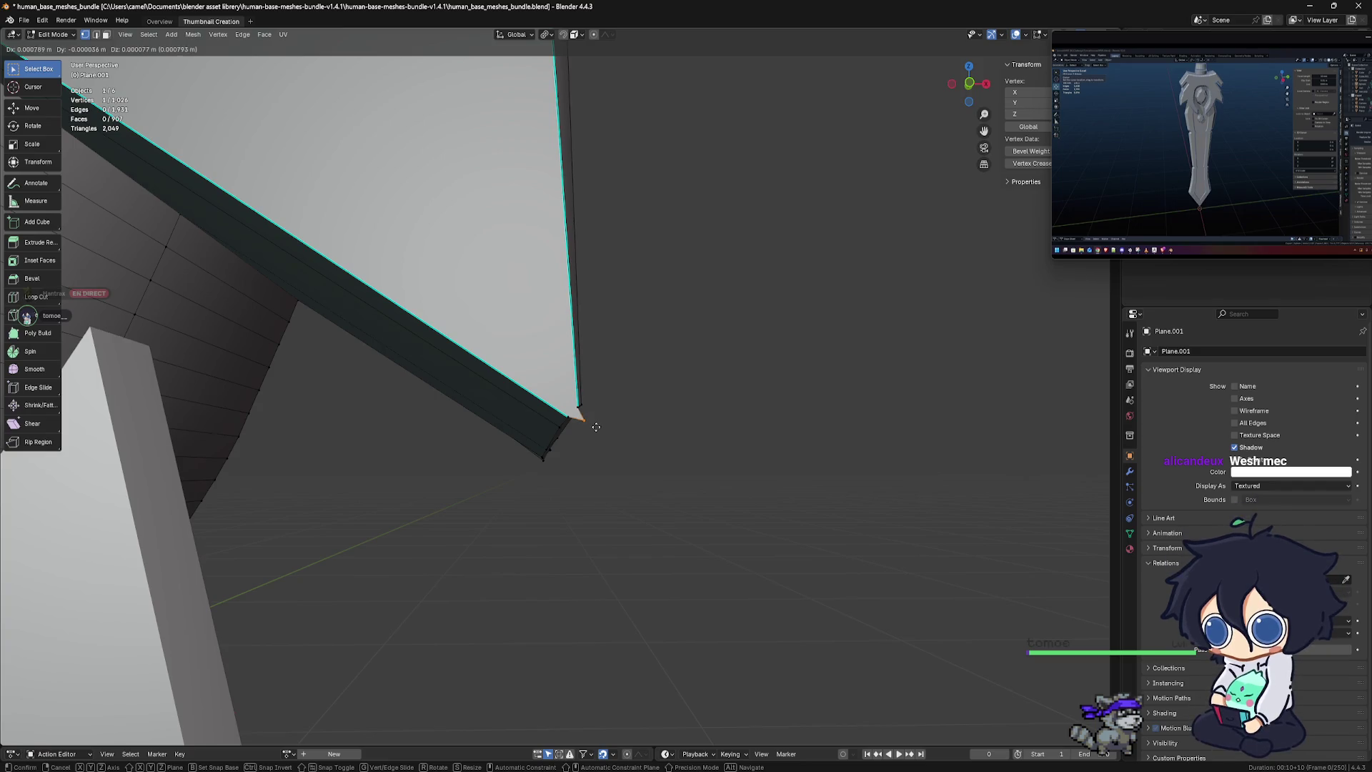
left_click(596, 427)
key("x")
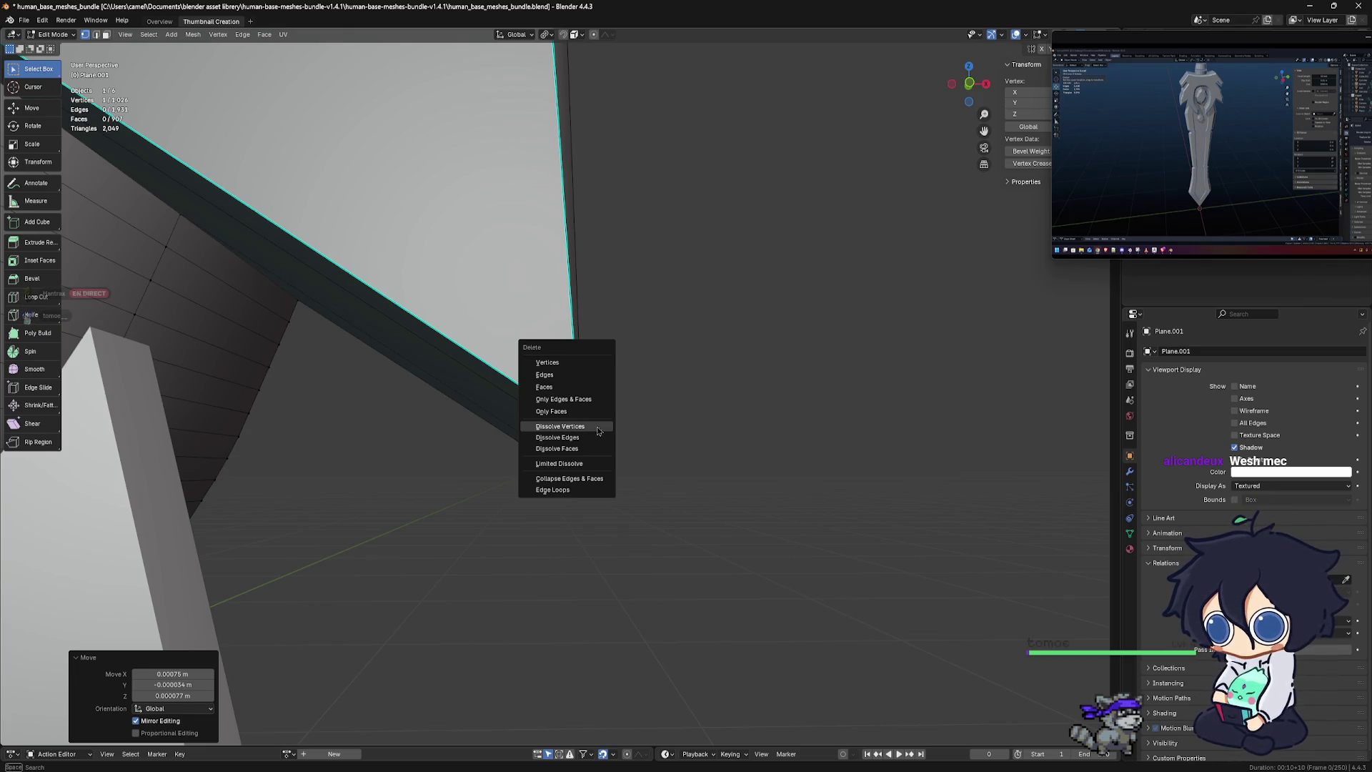
left_click(598, 428)
Dissolve the corner vertex at the guard edge's end, then try moving the tip corner and undo it
mouse_move(603, 425)
middle_mouse_down()
mouse_move(713, 493)
mouse_move(635, 489)
mouse_move(609, 453)
middle_mouse_up()
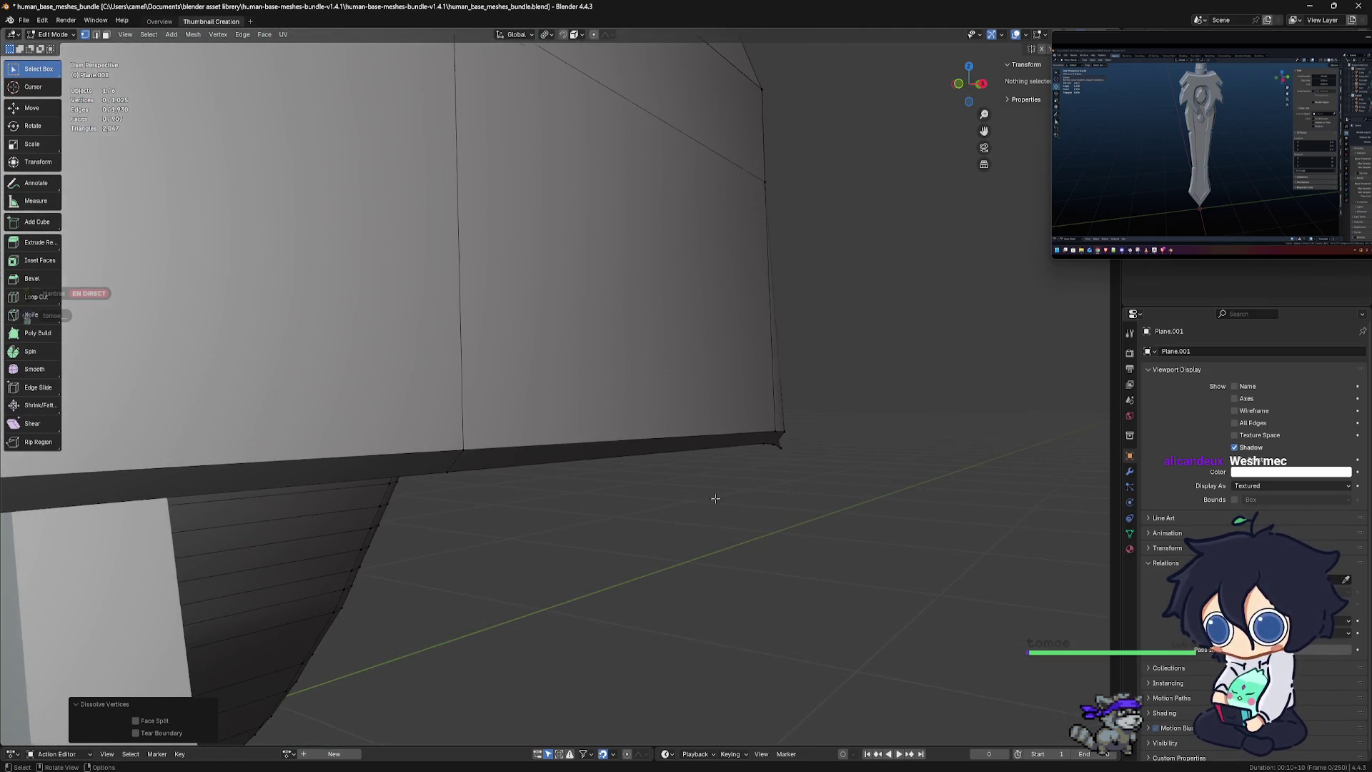
left_click(768, 442)
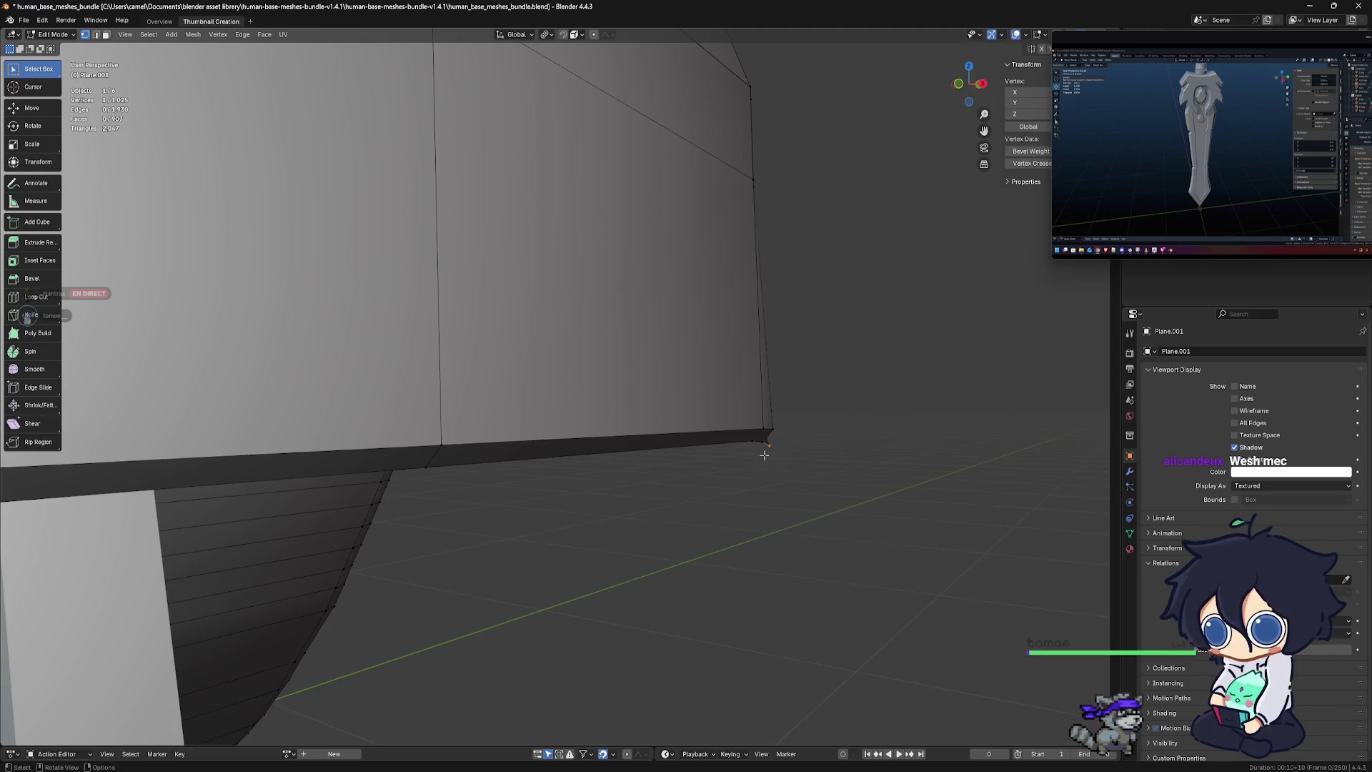
key("x")
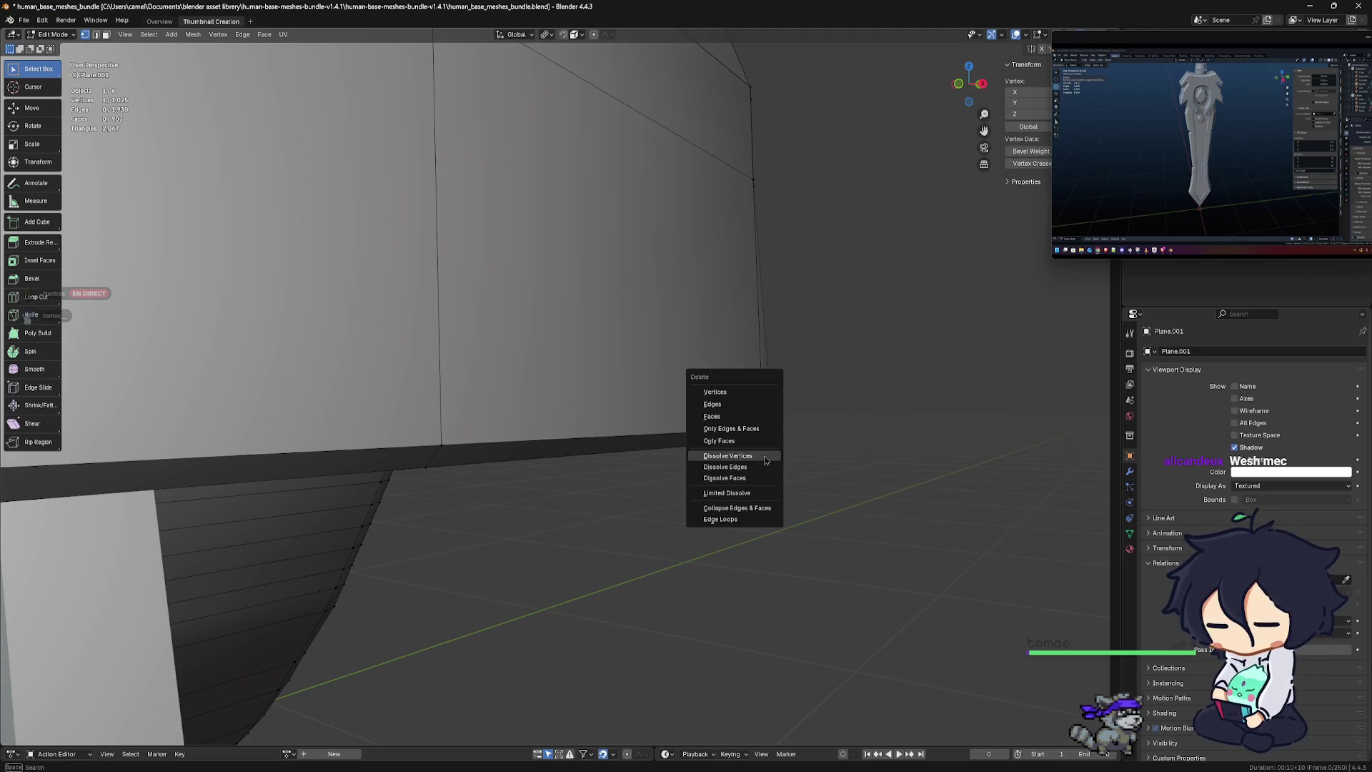
left_click(765, 460)
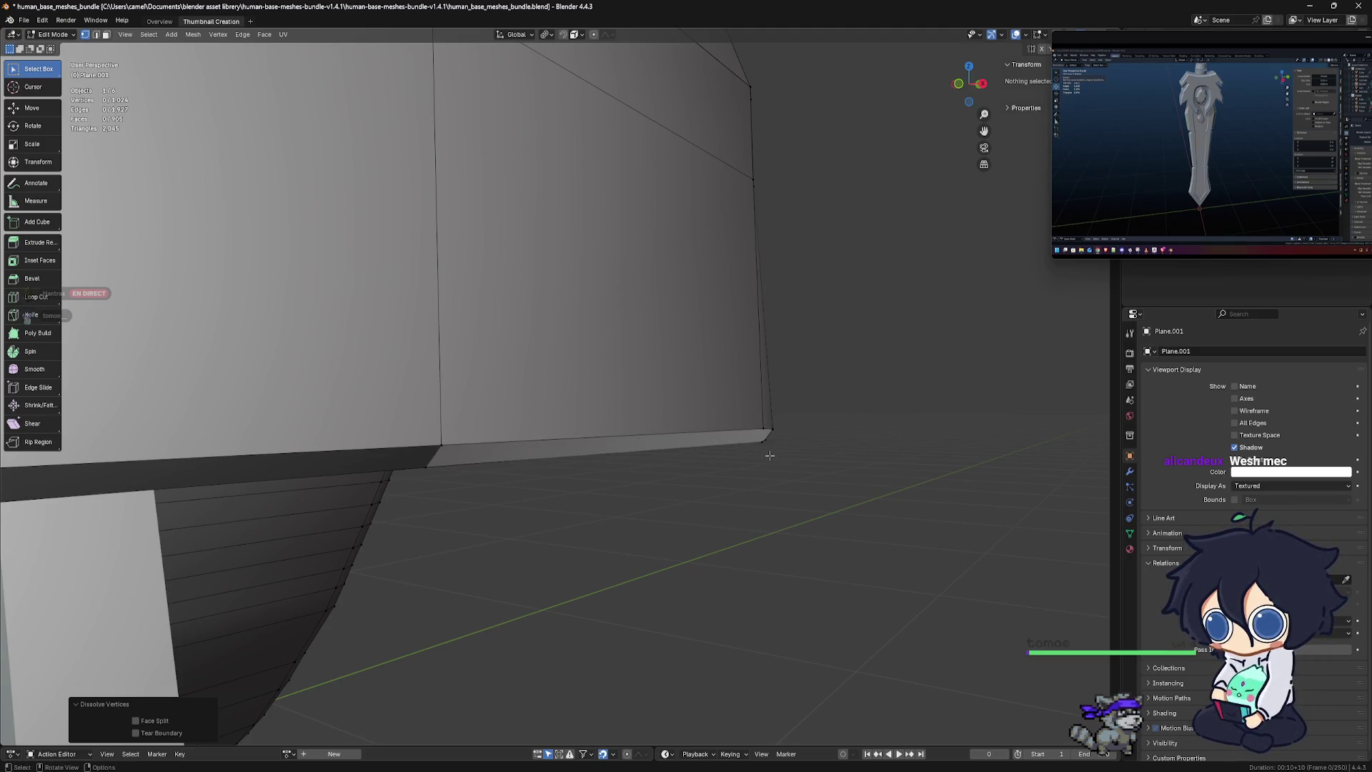
scroll(783, 463, "up", 2)
middle_click_drag(775, 463, 453, 441)
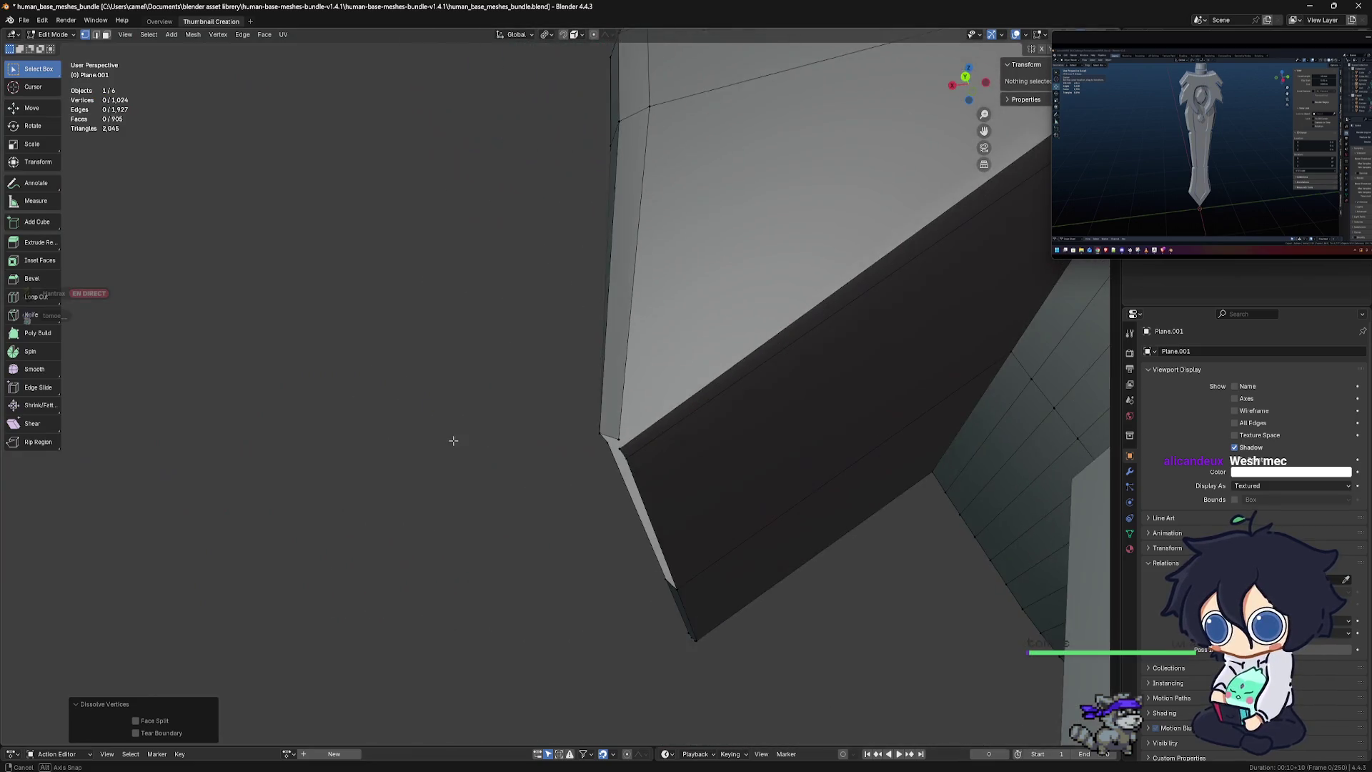
left_click(621, 447)
middle_click_drag(621, 447, 627, 451)
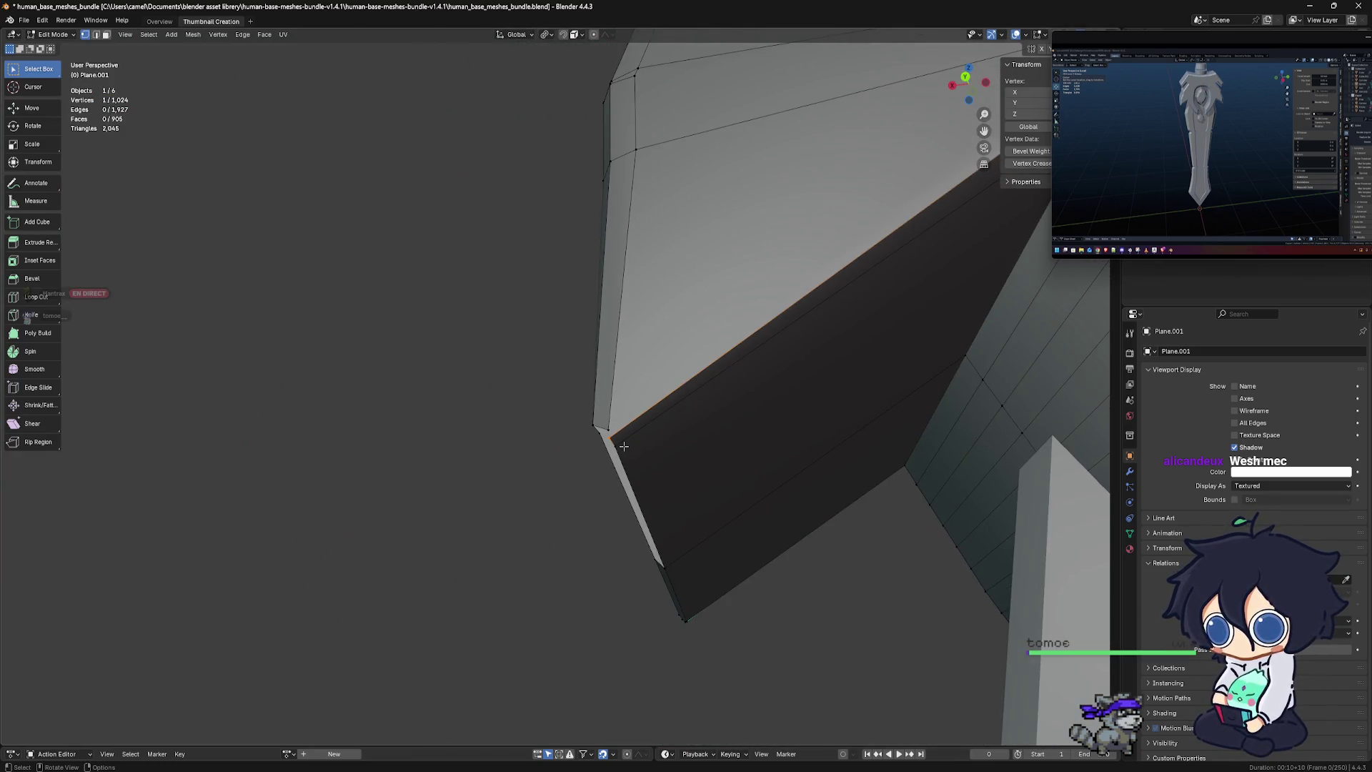
key("g")
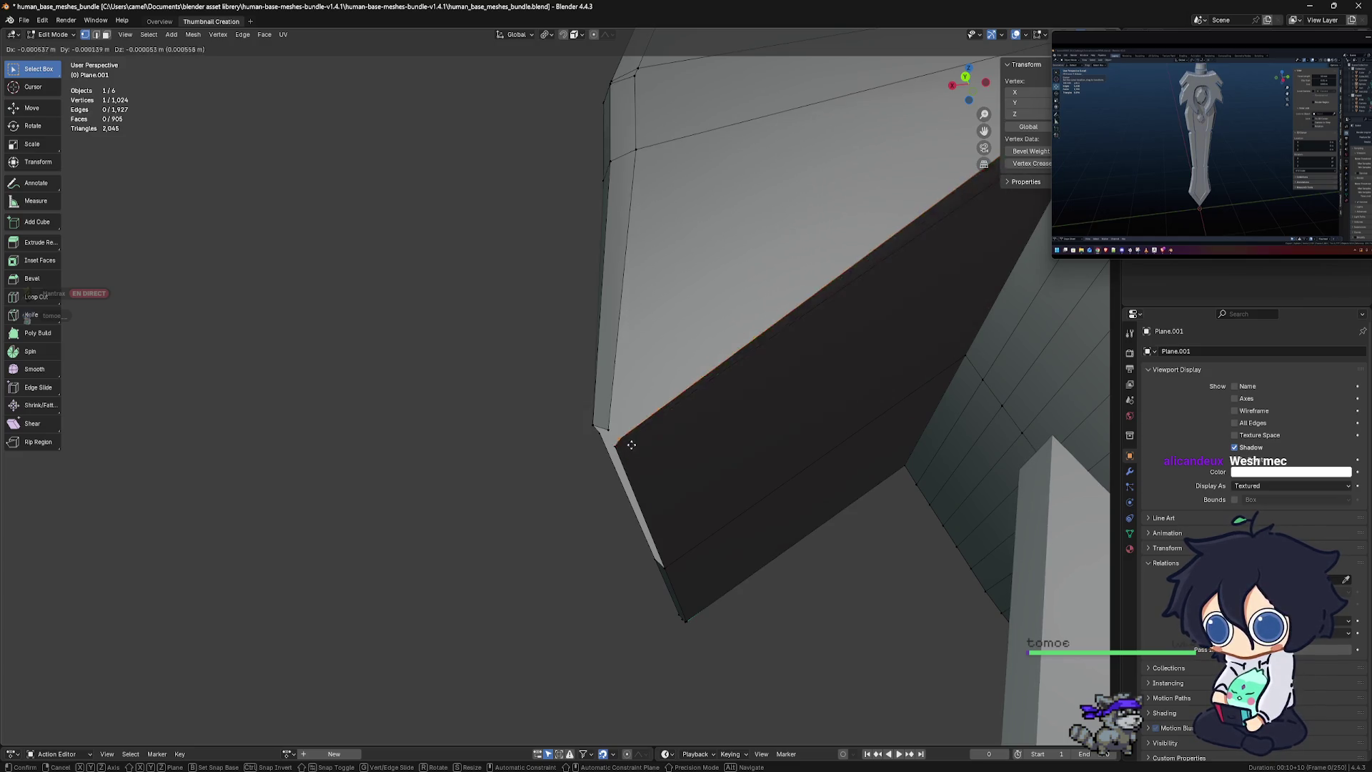
left_click(629, 449)
key("ctrl+z")
Add a new vertex at the tip corner and reposition it along with the diagonal-edge vertex
right_click(638, 463, "ctrl")
middle_click_drag(634, 462, 644, 470)
key("g")
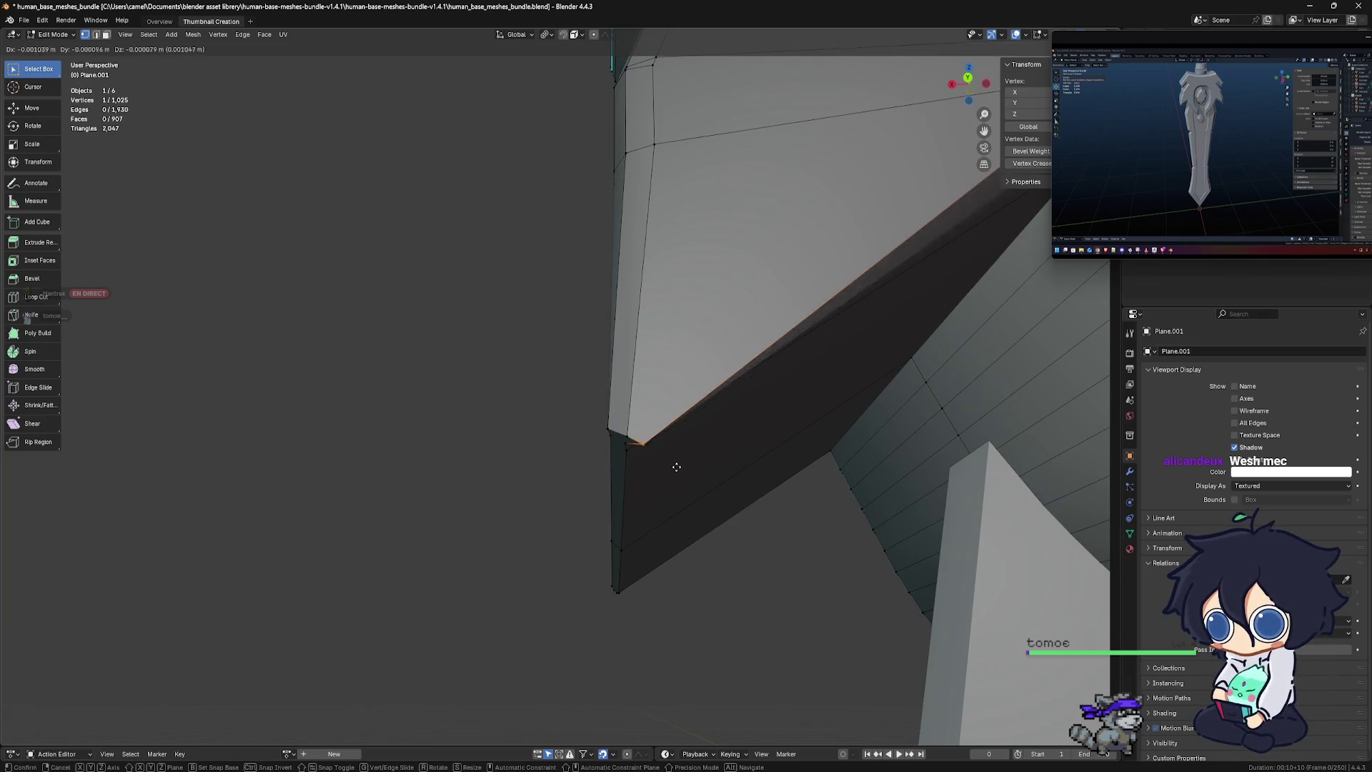
left_click(668, 456)
mouse_move(658, 453)
middle_mouse_down()
mouse_move(671, 460)
mouse_move(647, 442)
middle_mouse_up()
left_click(652, 444)
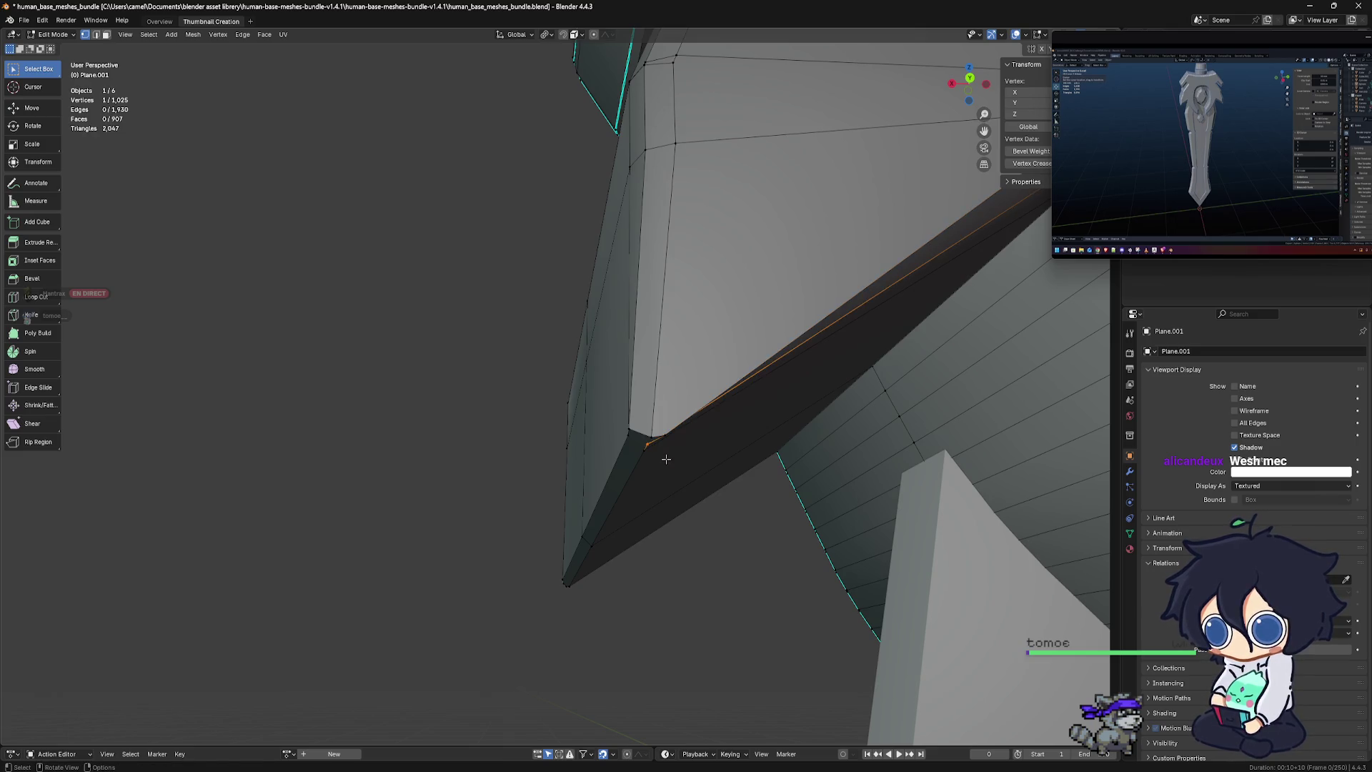
key("g")
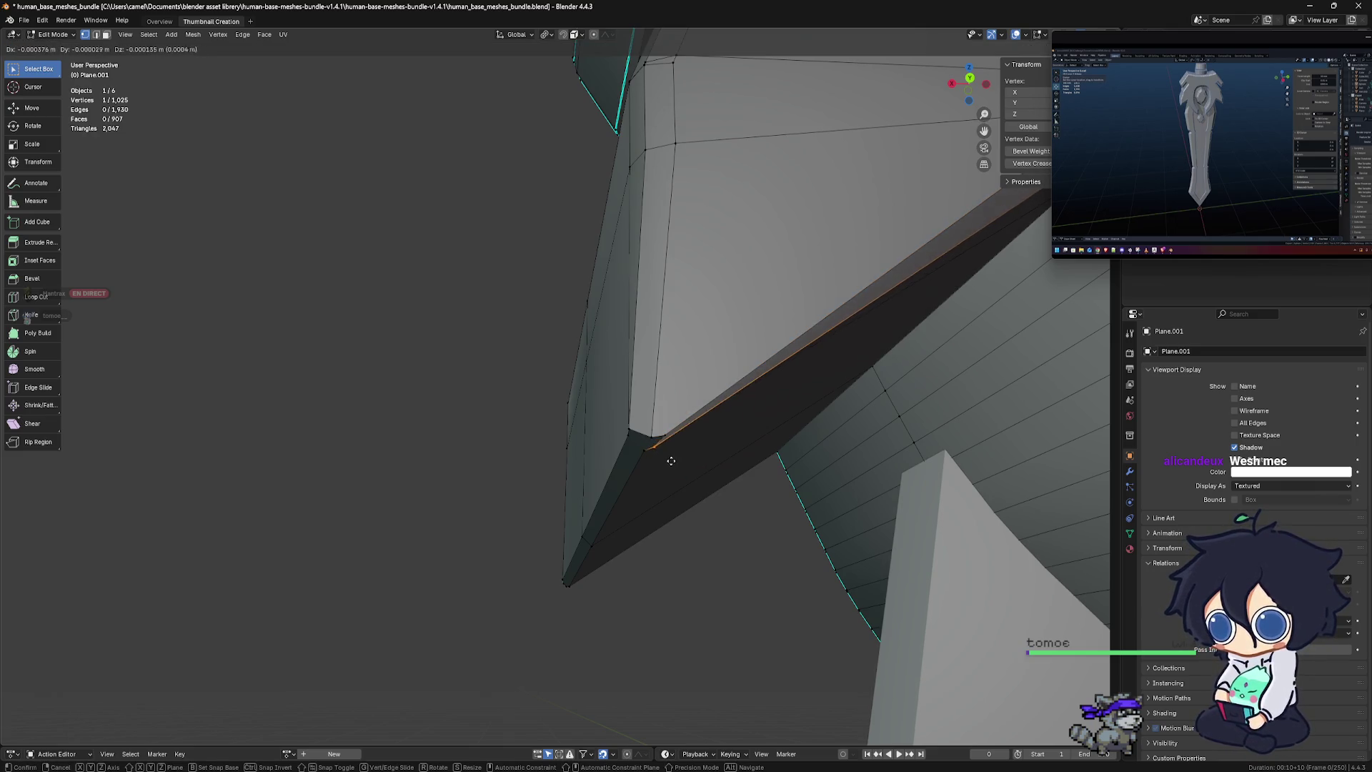
left_click(671, 461)
Fine-tune the vertical-edge and diagonal-edge vertices to finish the rebuilt tip corner
left_click(657, 438)
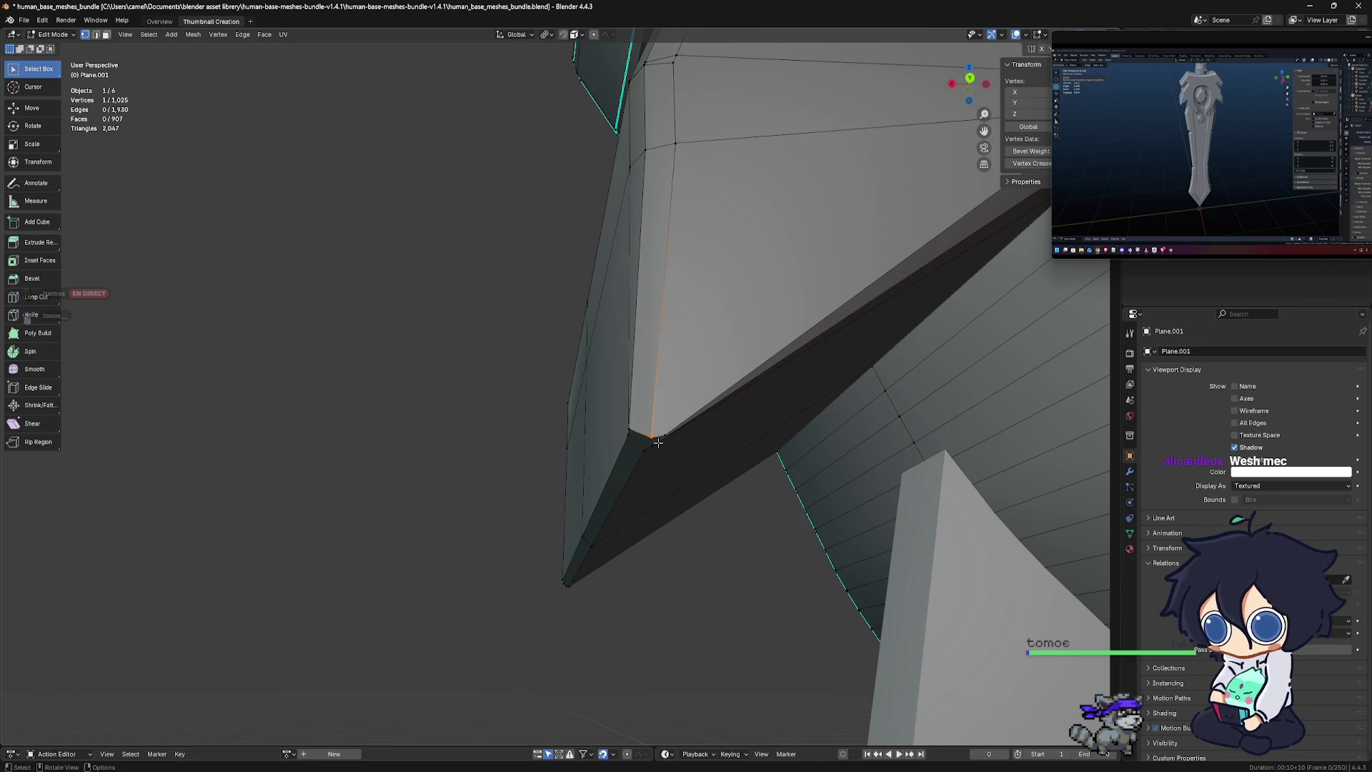
key("g")
left_click(660, 437)
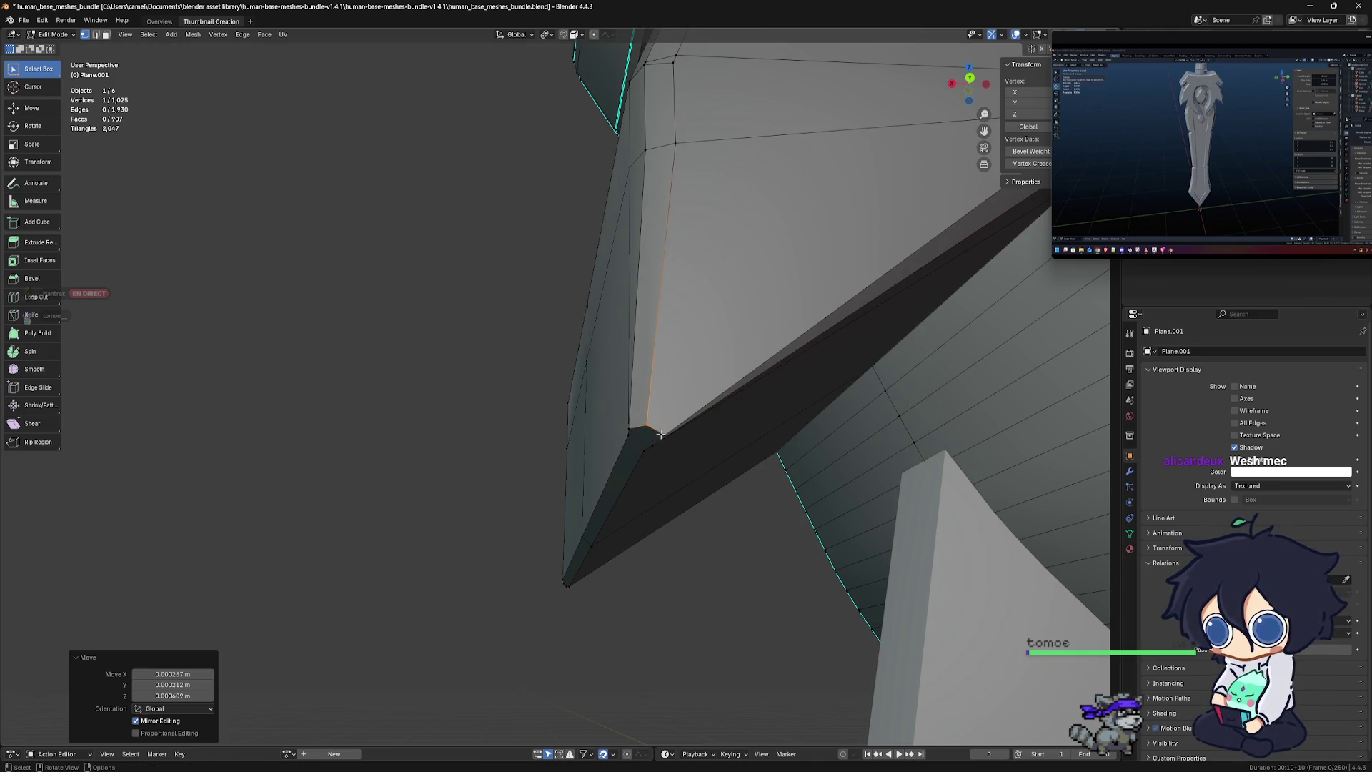
left_click(666, 437)
key("g")
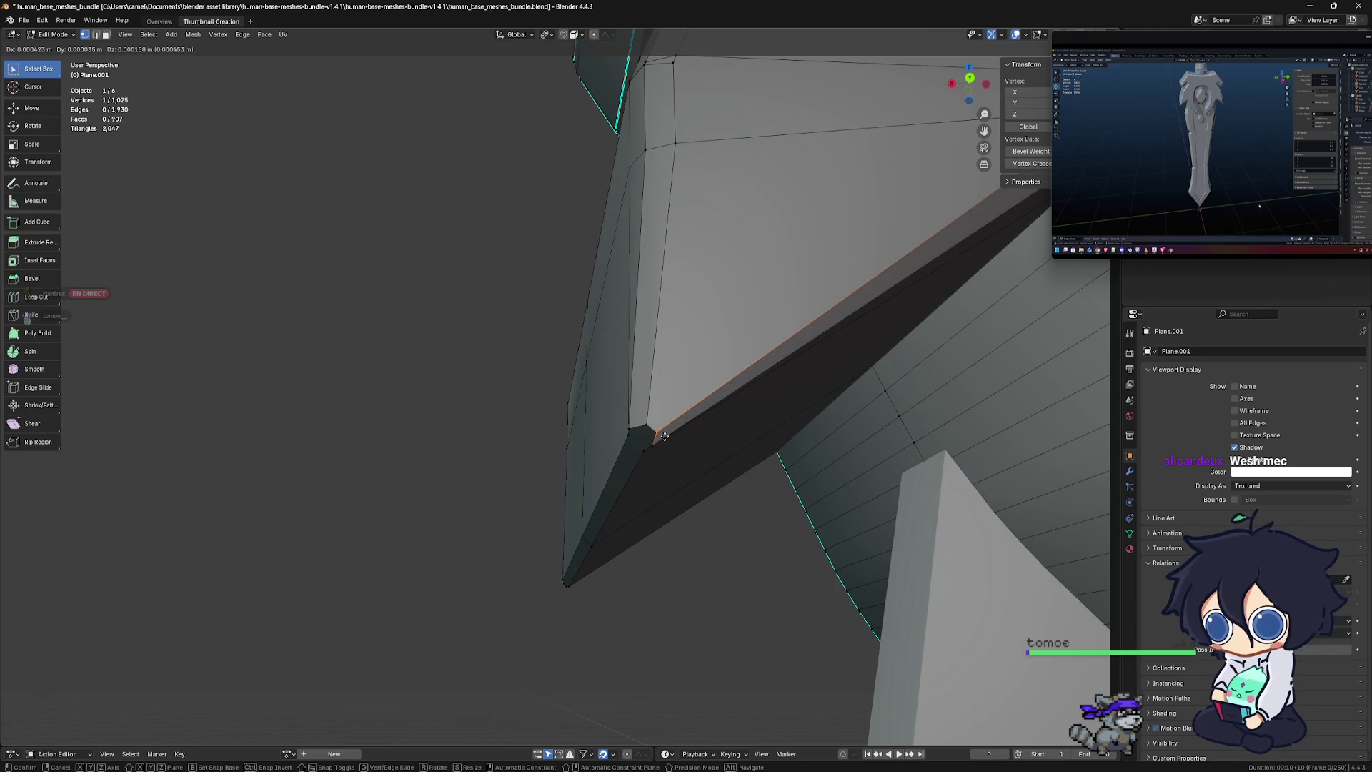
left_click(664, 436)
middle_click_drag(665, 436, 746, 443)
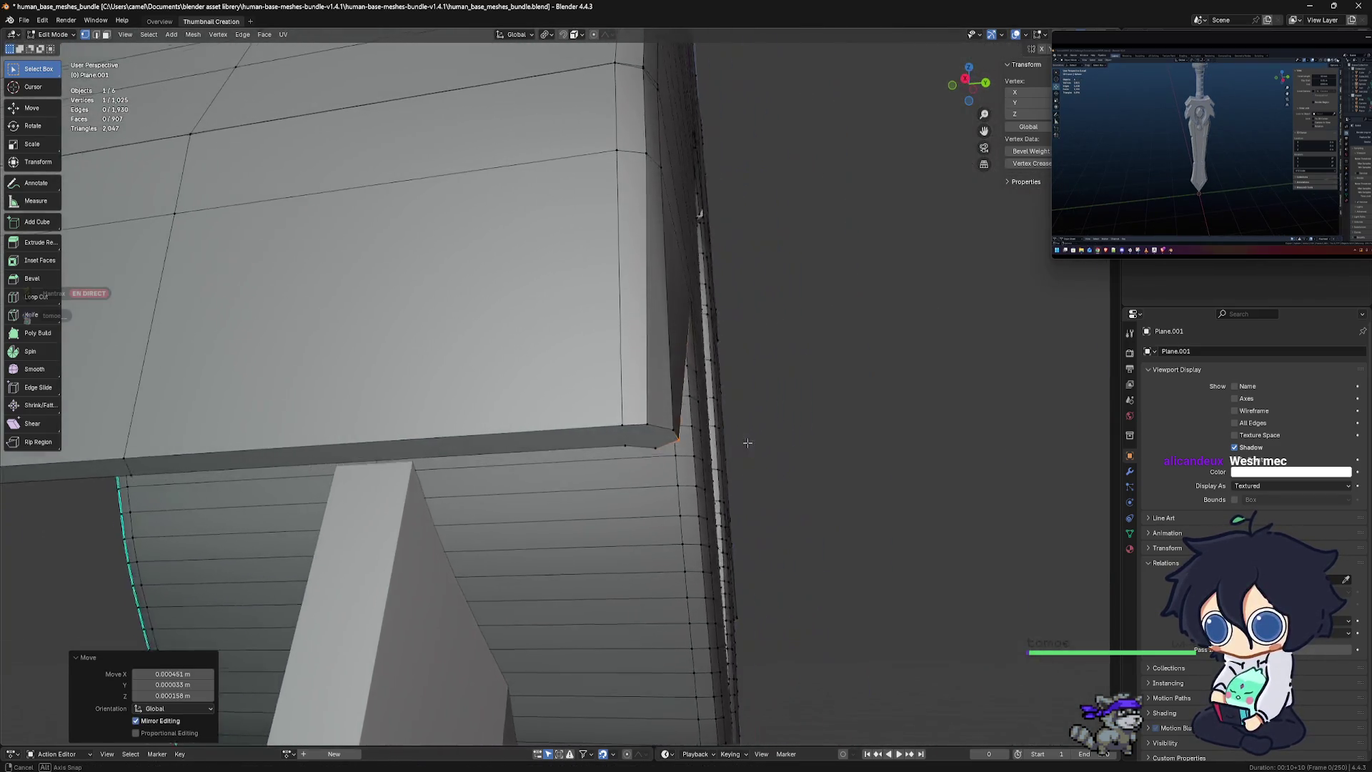
scroll(747, 443, "down", 10)
middle_click_drag(633, 453, 634, 428, "alt")
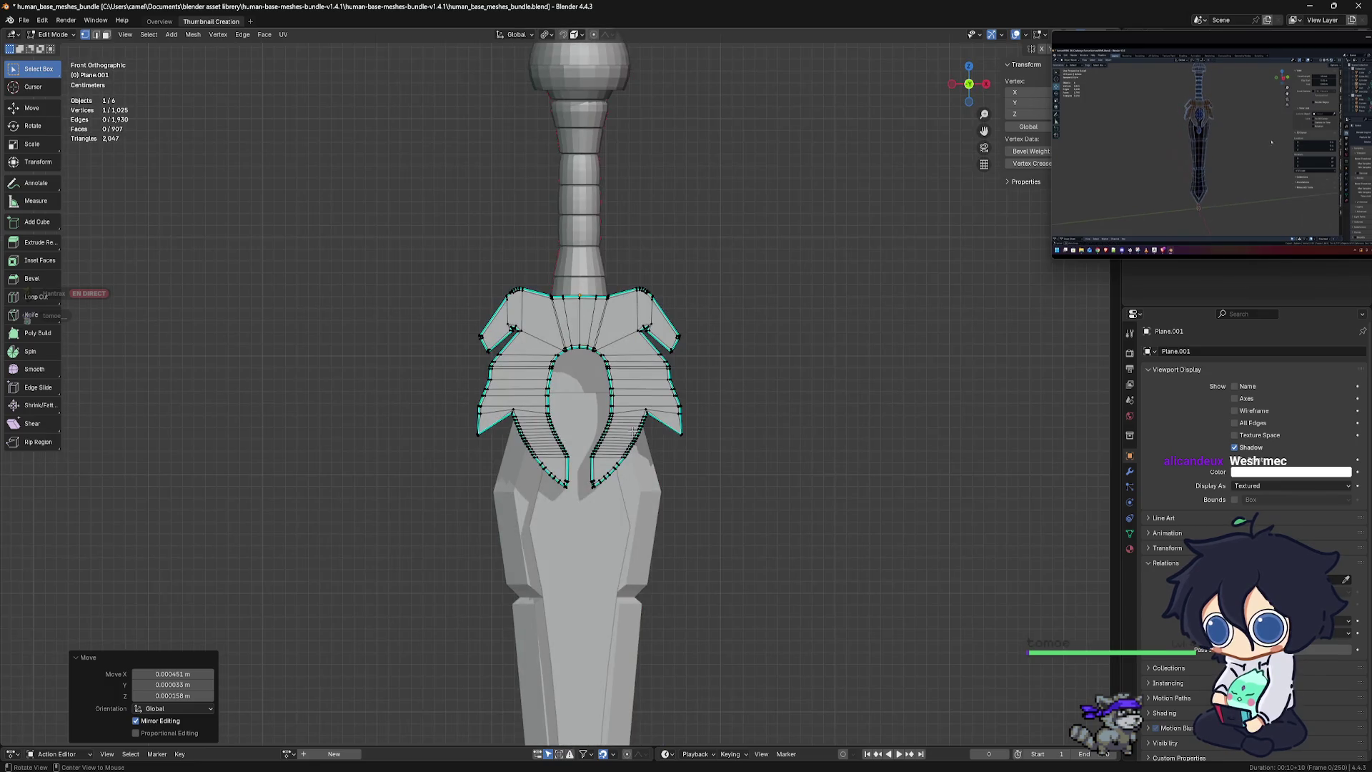
scroll(633, 429, "up", 3)
Switch briefly to Object Mode to view the guard, then return to editing its mesh
key("ctrl+Tab")
left_click(893, 486)
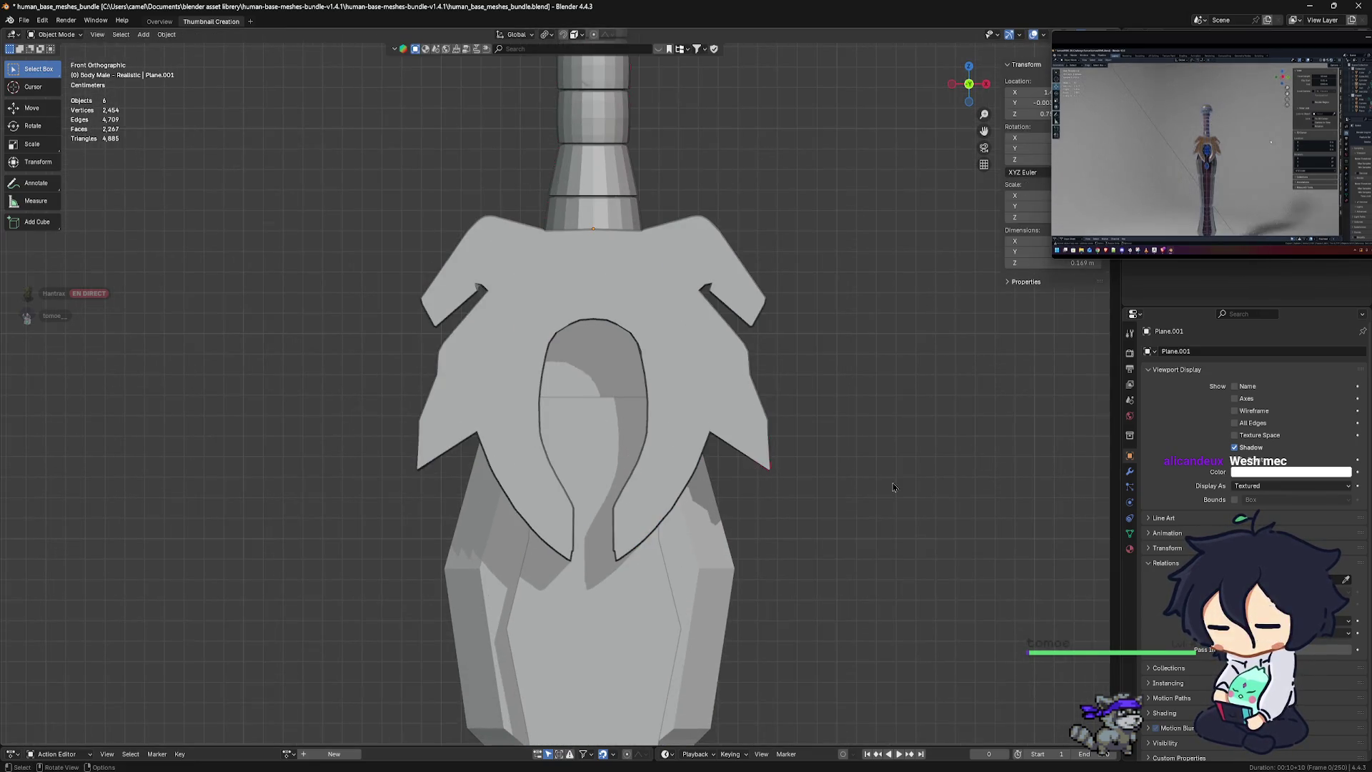
scroll(531, 451, "up", 7)
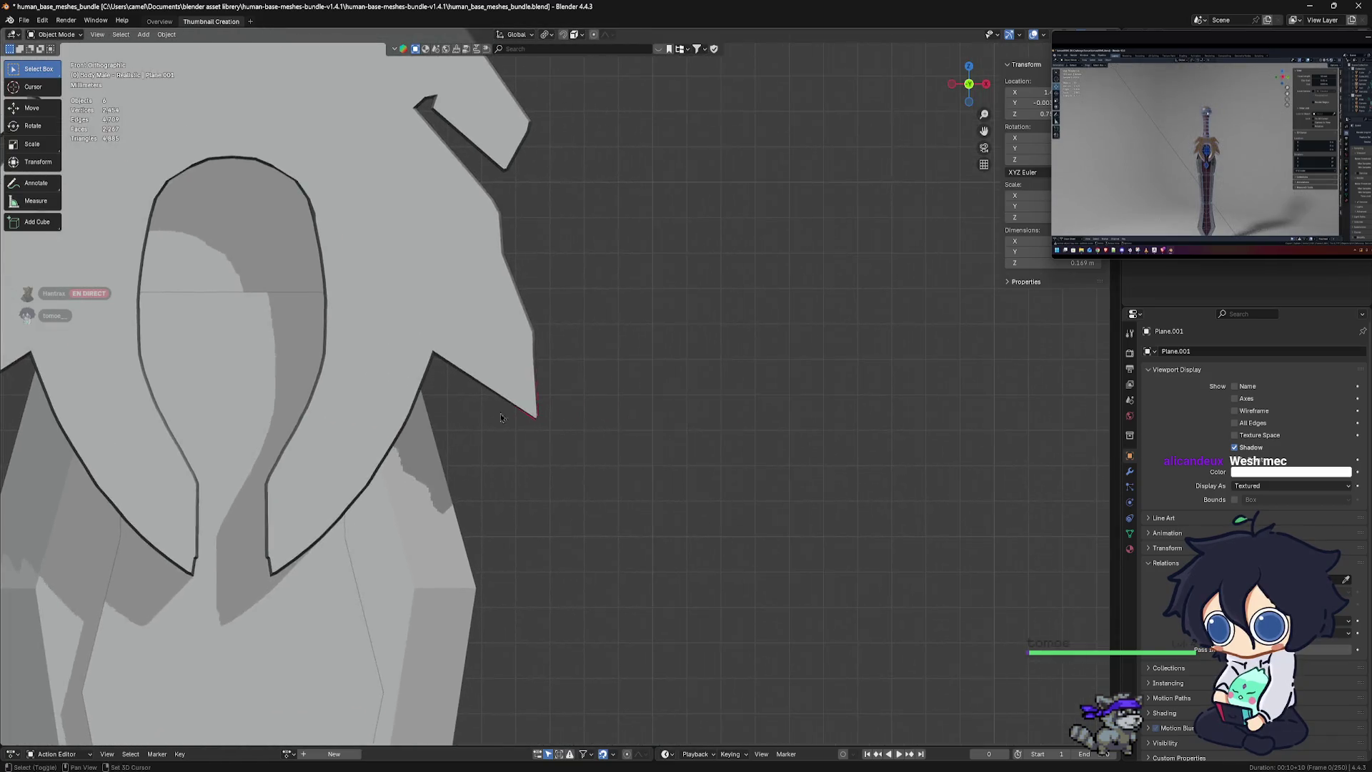
mouse_move(531, 451)
middle_mouse_down()
mouse_move(583, 428)
mouse_move(564, 505)
mouse_move(605, 493)
mouse_move(501, 400)
mouse_move(513, 456)
middle_mouse_up()
key("ctrl+Tab")
left_click(621, 442)
Check the guard from front and side, leave Edit Mode, and review the whole sword
scroll(605, 493, "down", 4)
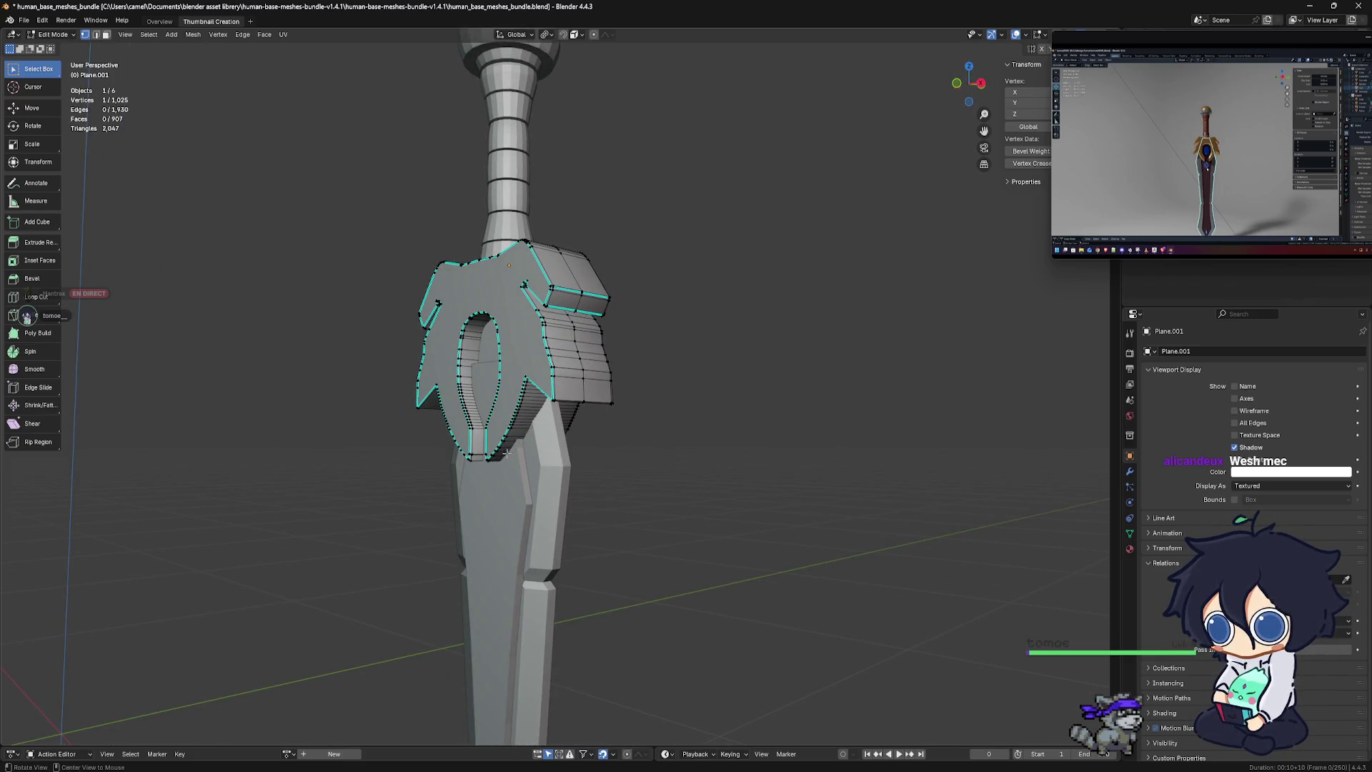
key("KP_1")
key("KP_3")
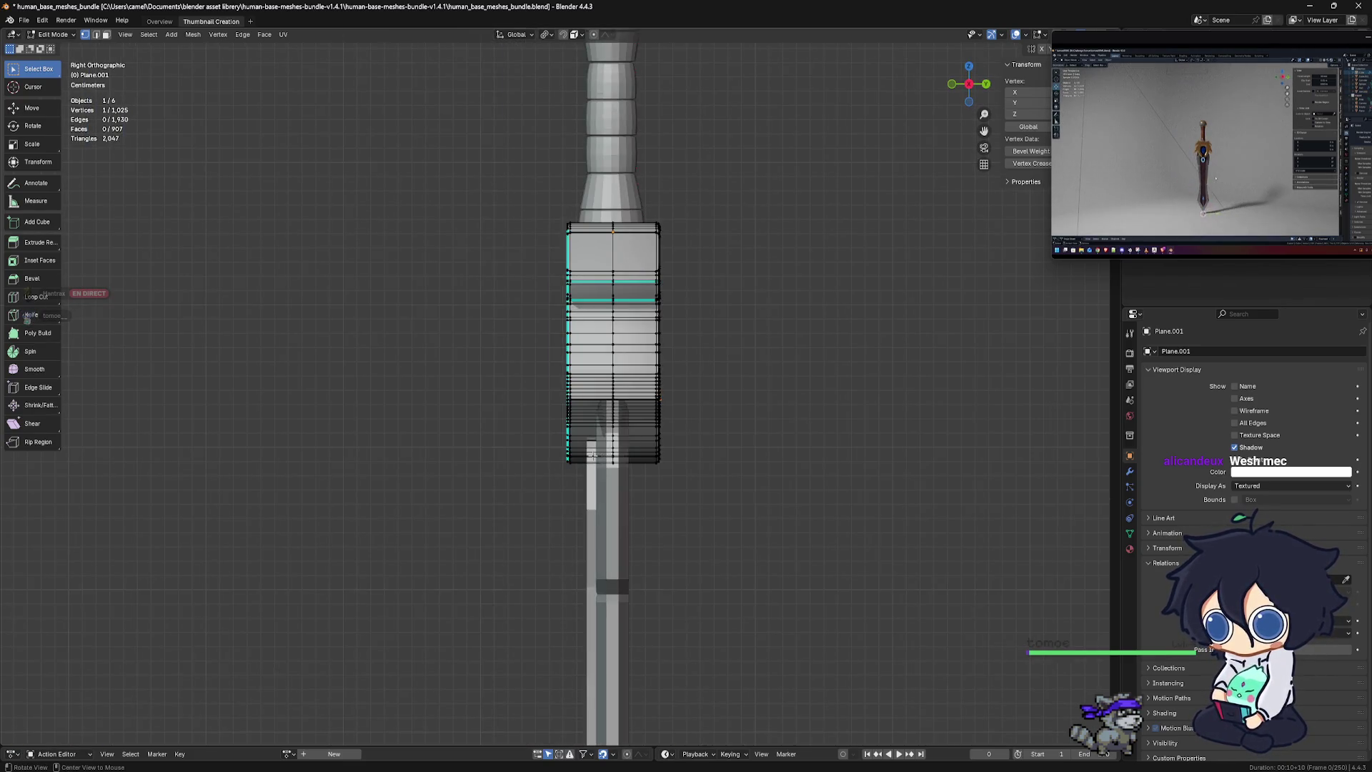
key("KP_1")
key("Tab")
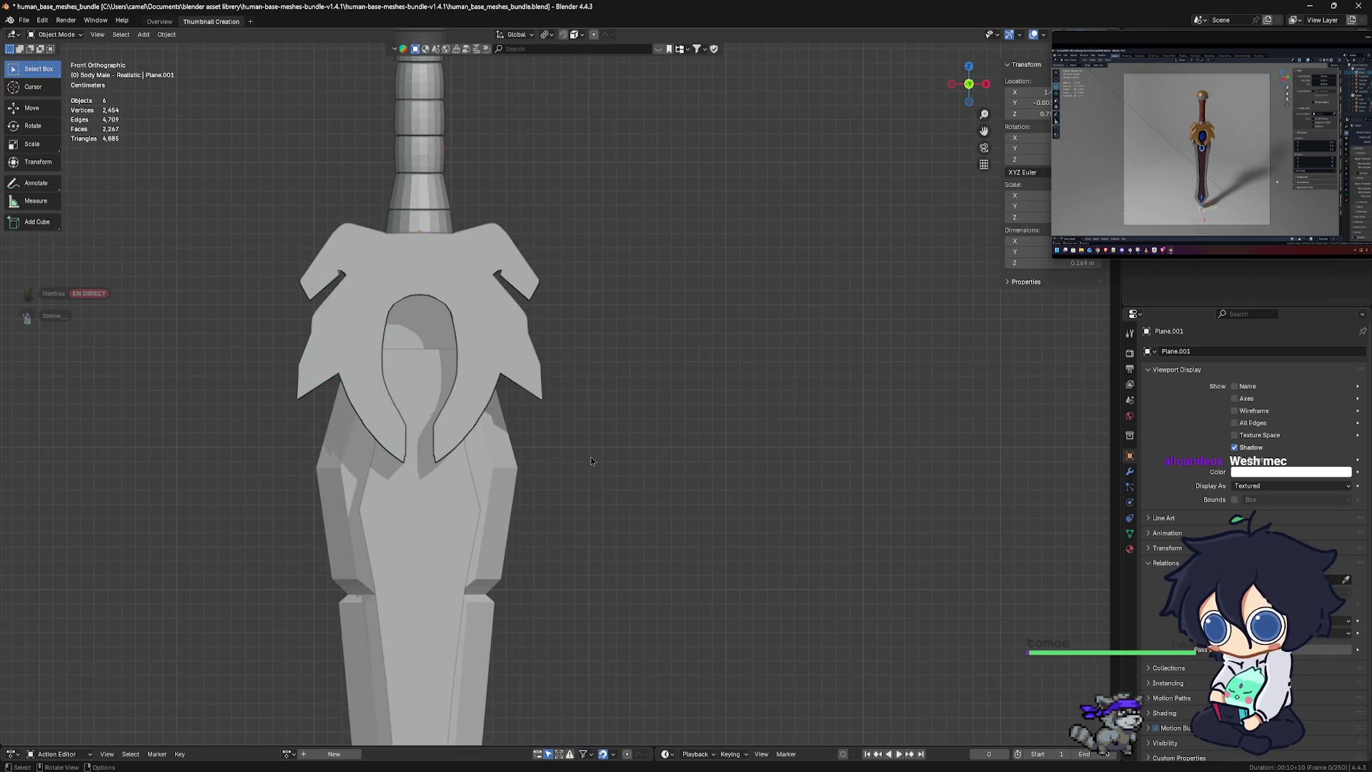
scroll(591, 460, "up", 2)
middle_click_drag(546, 411, 637, 453, "shift")
scroll(660, 492, "down", 2)
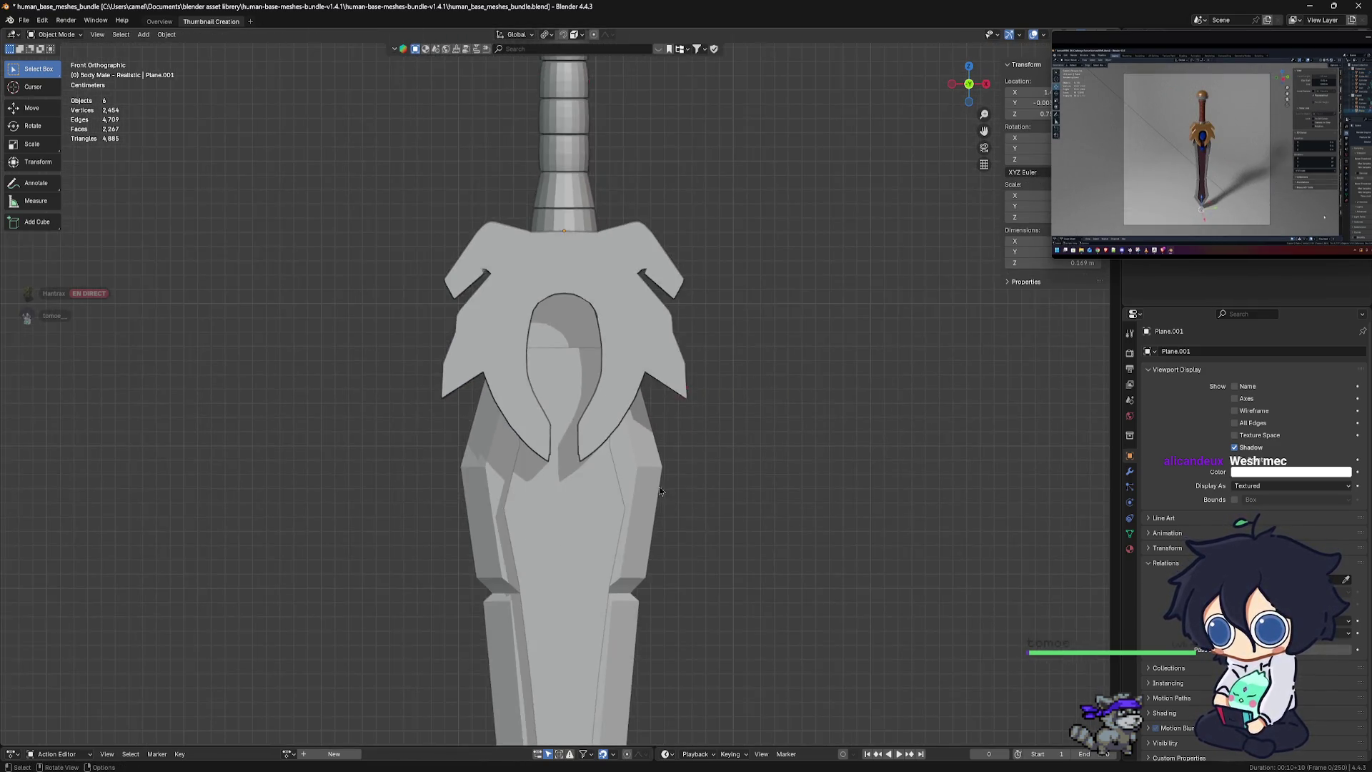
scroll(660, 492, "down", 5)
middle_click_drag(593, 493, 576, 410, "shift")
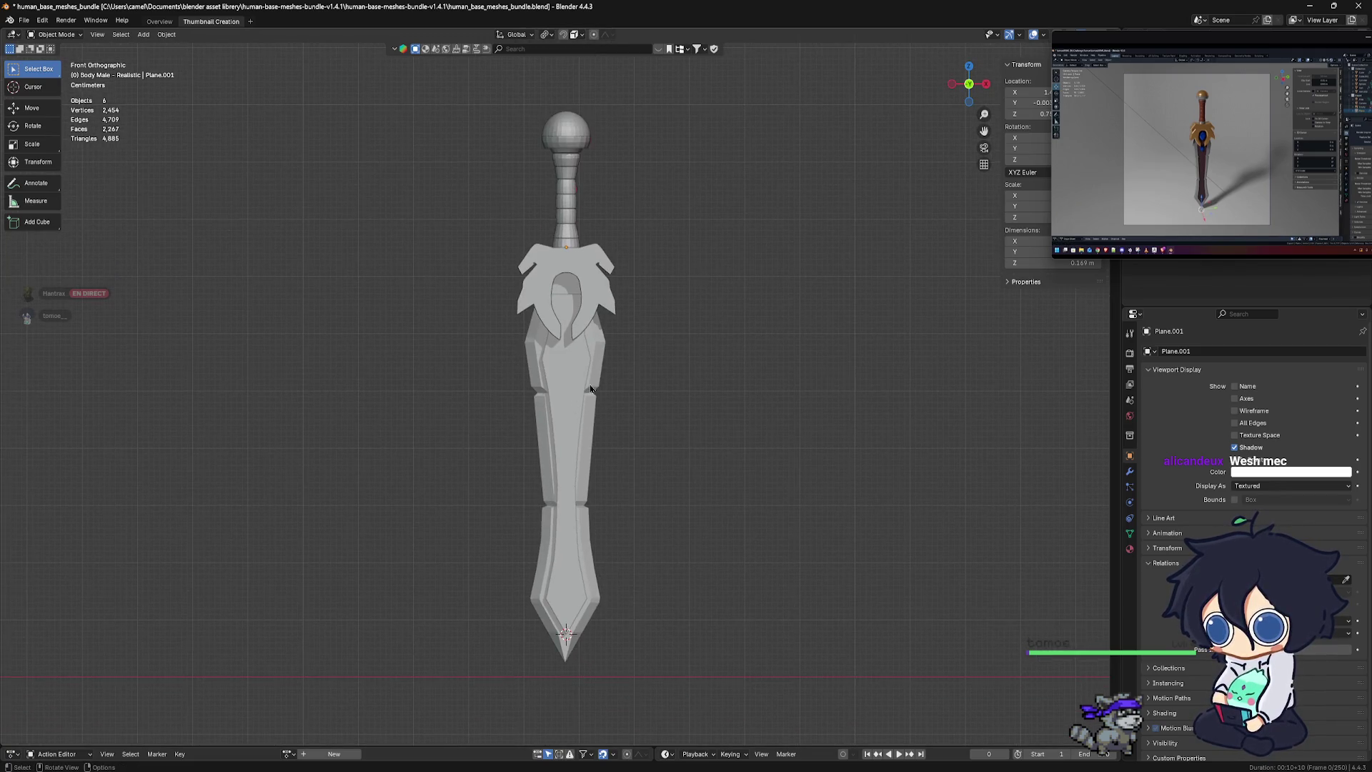
middle_click_drag(560, 380, 608, 393)
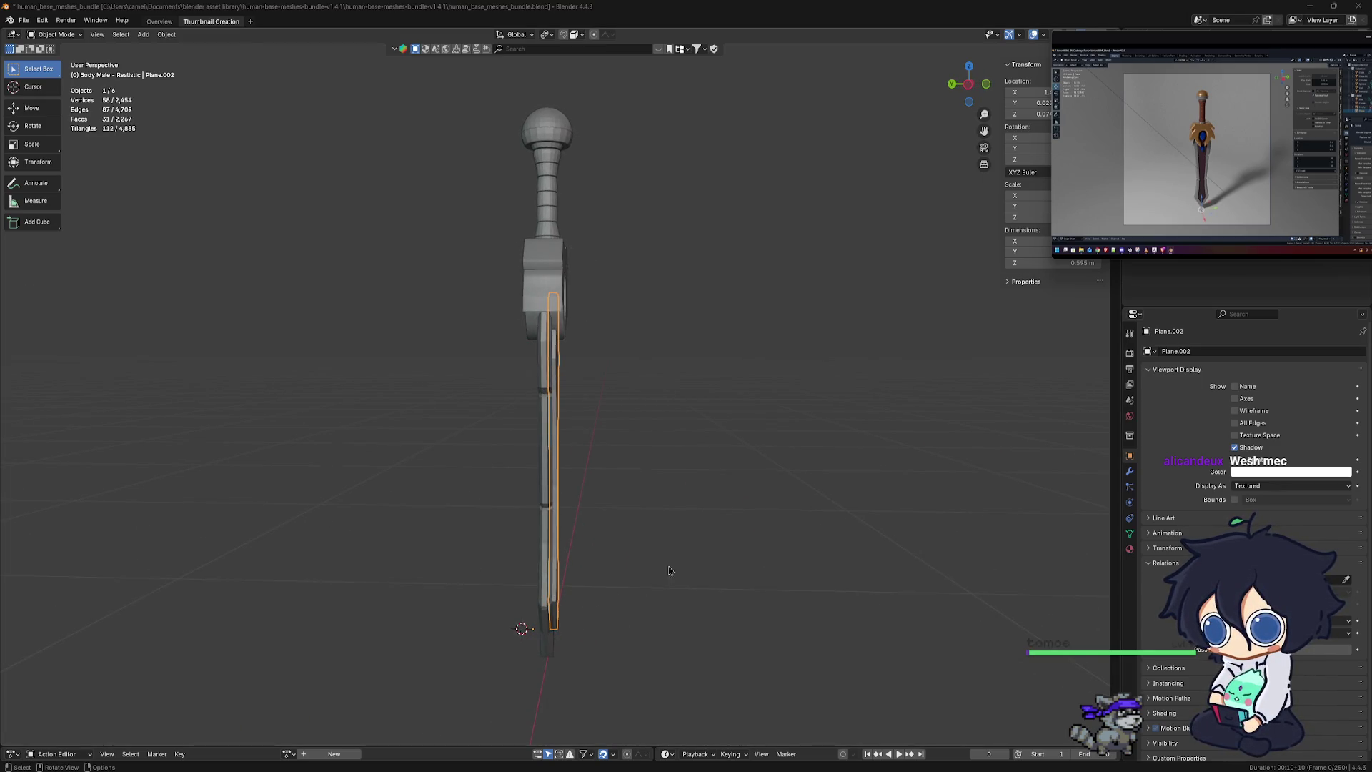
middle_click_drag(537, 528, 516, 522, "alt")
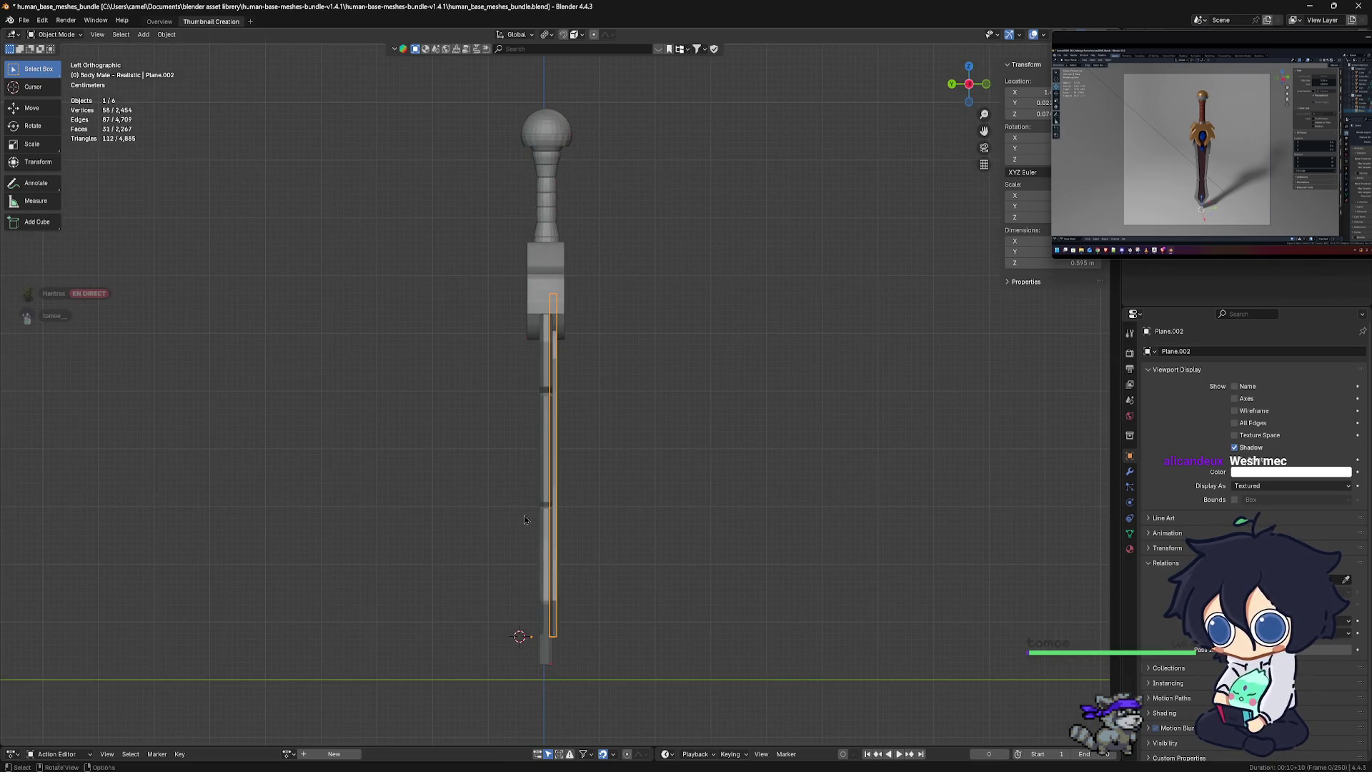
scroll(561, 522, "up", 2)
middle_click_drag(565, 530, 624, 520)
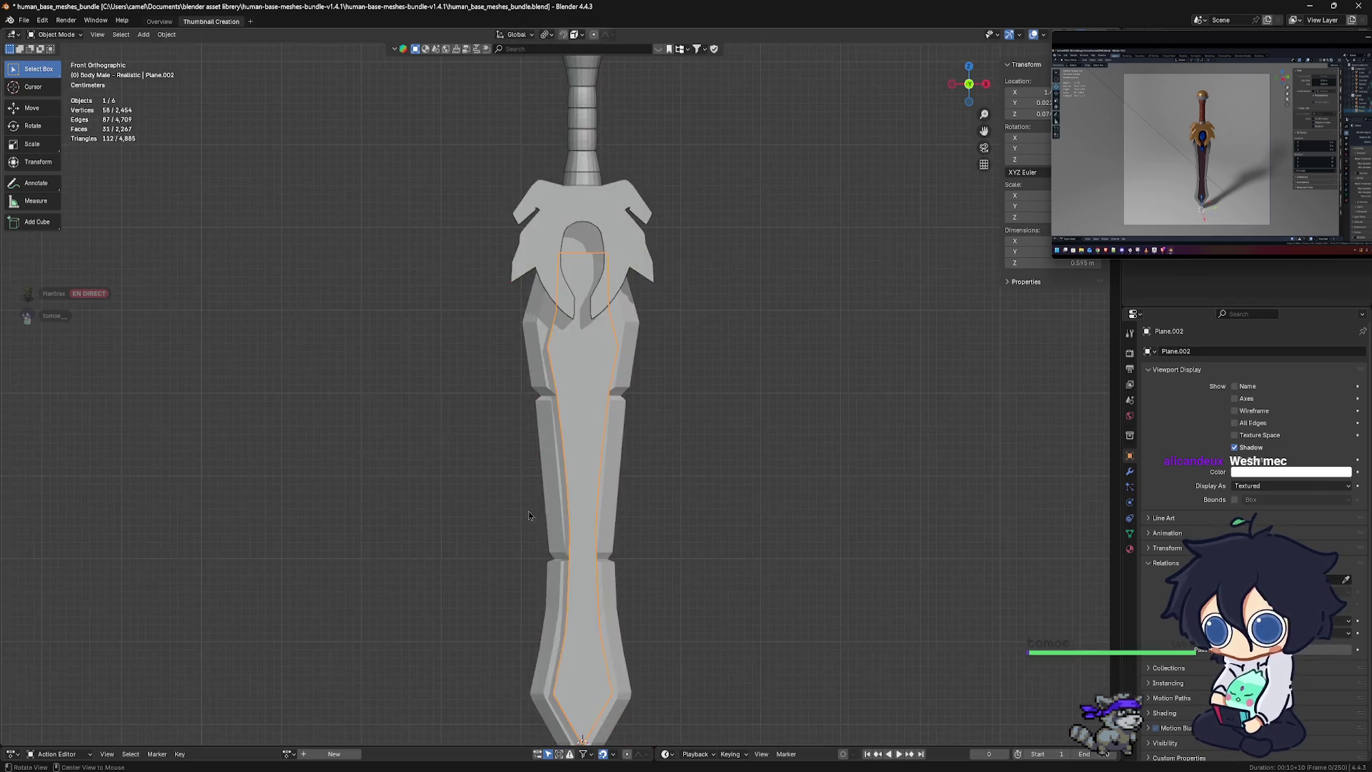
scroll(584, 515, "down", 2)
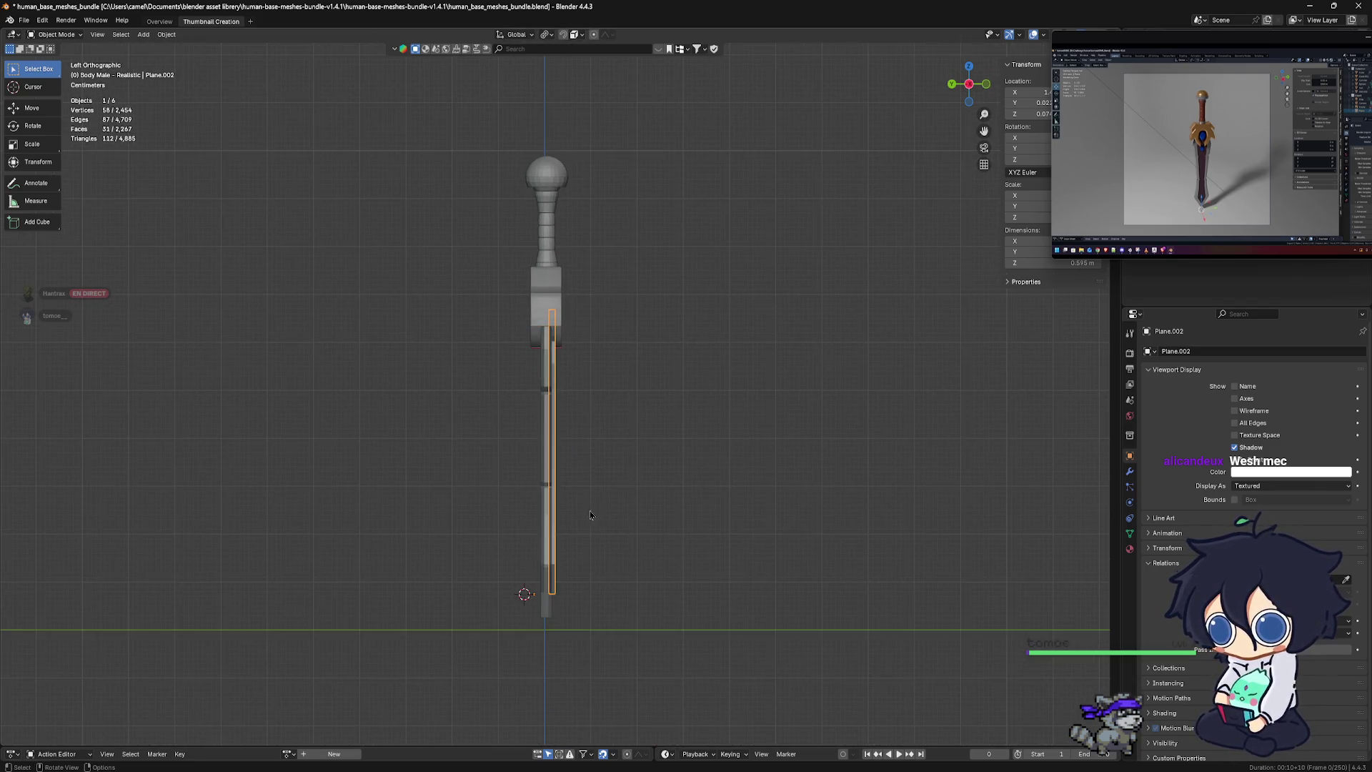
mouse_move(610, 511)
middle_mouse_down()
mouse_move(690, 515)
mouse_move(615, 371)
middle_mouse_up()
scroll(693, 517, "up", 2)
left_click(595, 300)
mouse_move(595, 300)
middle_mouse_down()
mouse_move(602, 319)
mouse_move(558, 352)
mouse_move(557, 429)
mouse_move(580, 430)
mouse_move(553, 402)
middle_mouse_up()
left_click(557, 429)
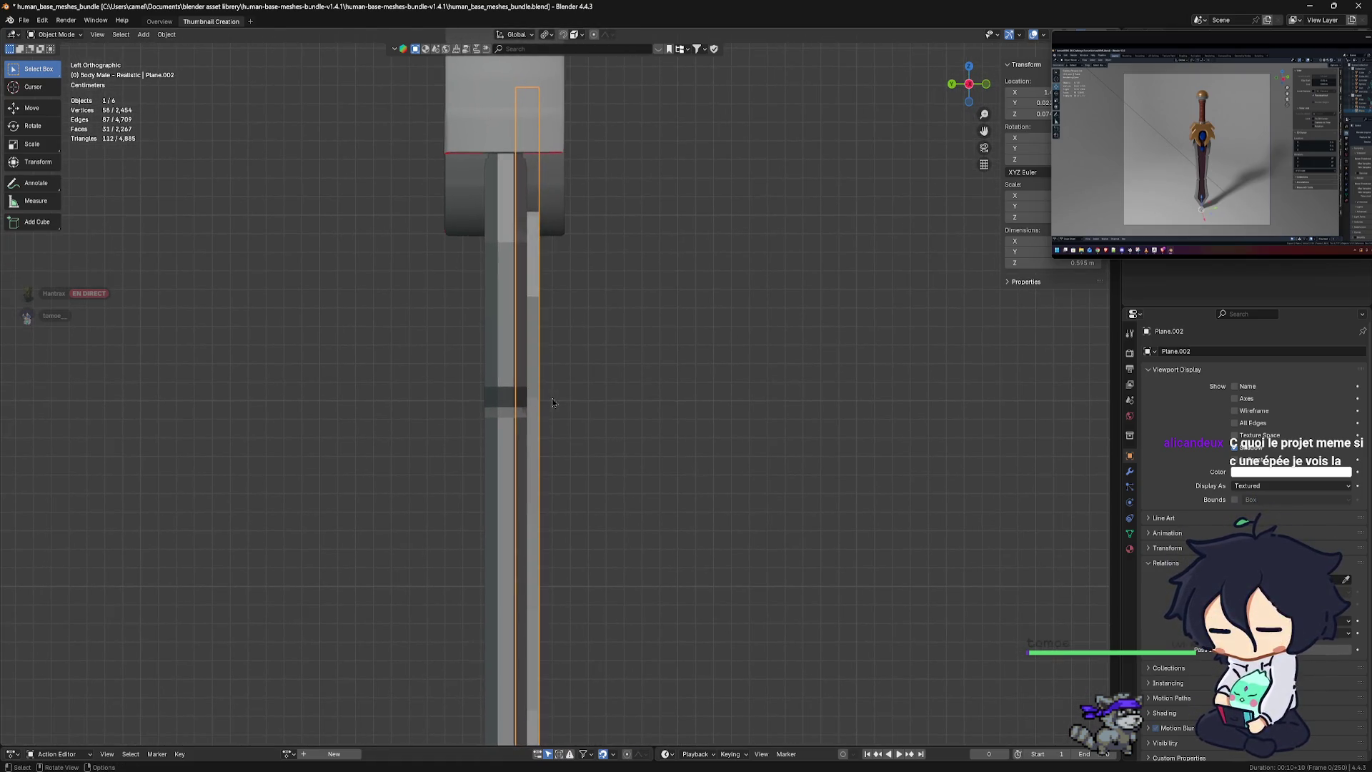
scroll(552, 421, "down", 2)
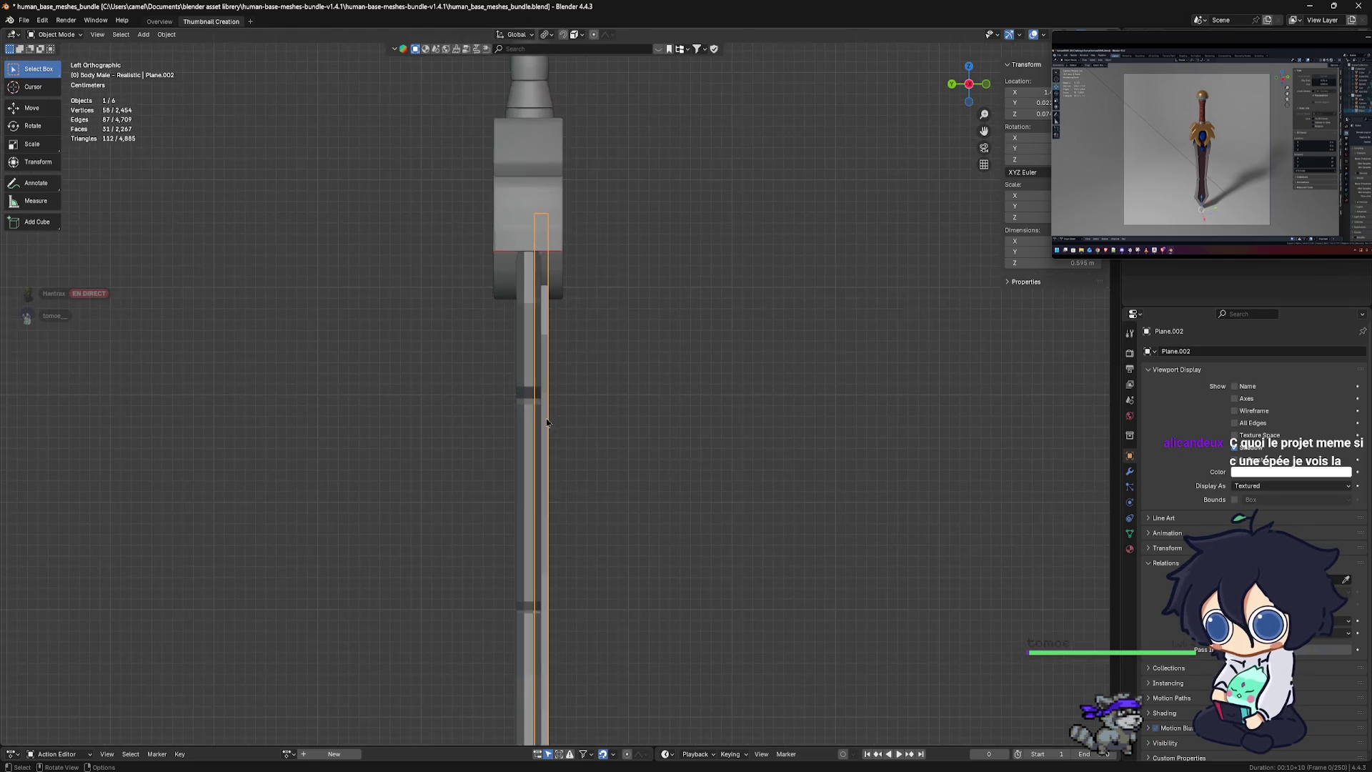
scroll(554, 427, "down", 2)
scroll(561, 433, "down", 2)
middle_click_drag(563, 438, 607, 429)
mouse_move(1134, 47)
left_click_drag(1133, 47, 711, 119)
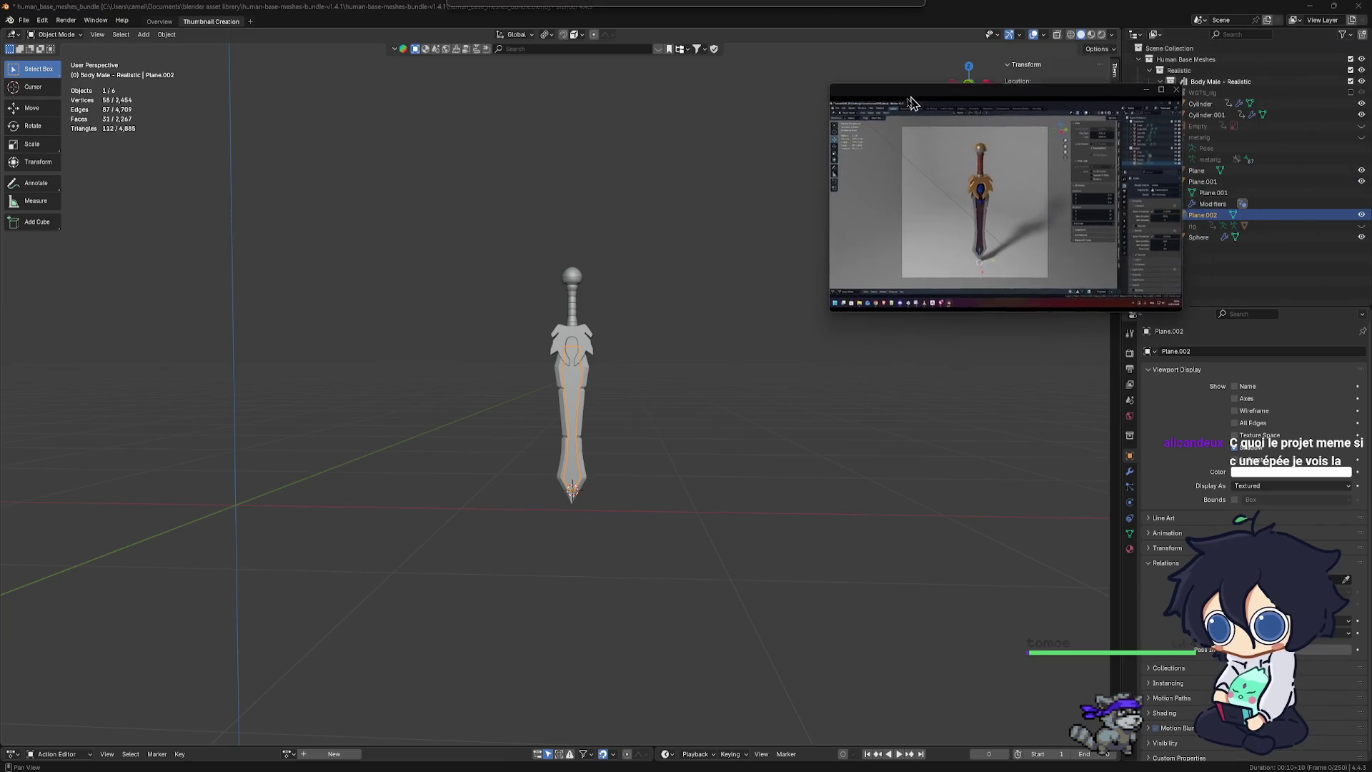
Deselect the blade, shrink and minimize the floating stream preview, and close the tablet settings window
left_click(704, 115)
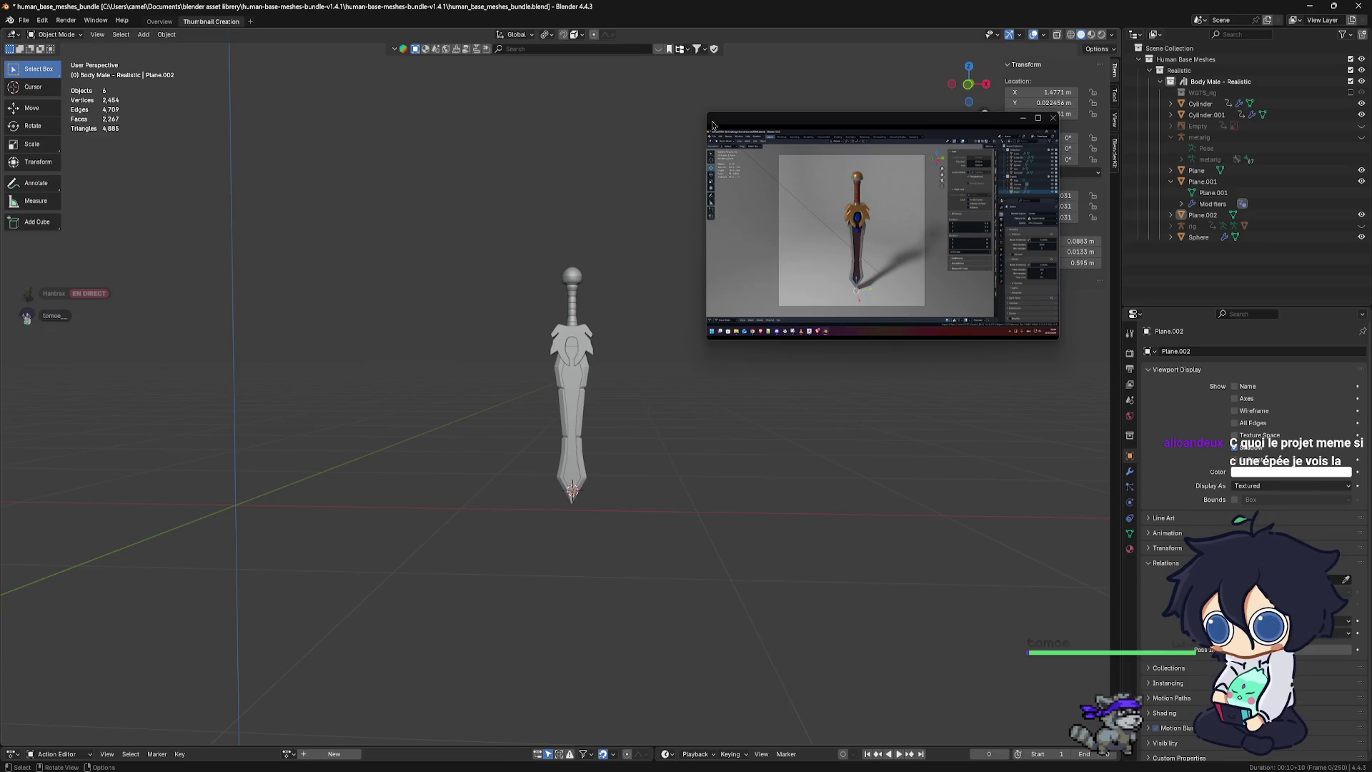
left_click_drag(707, 114, 795, 178)
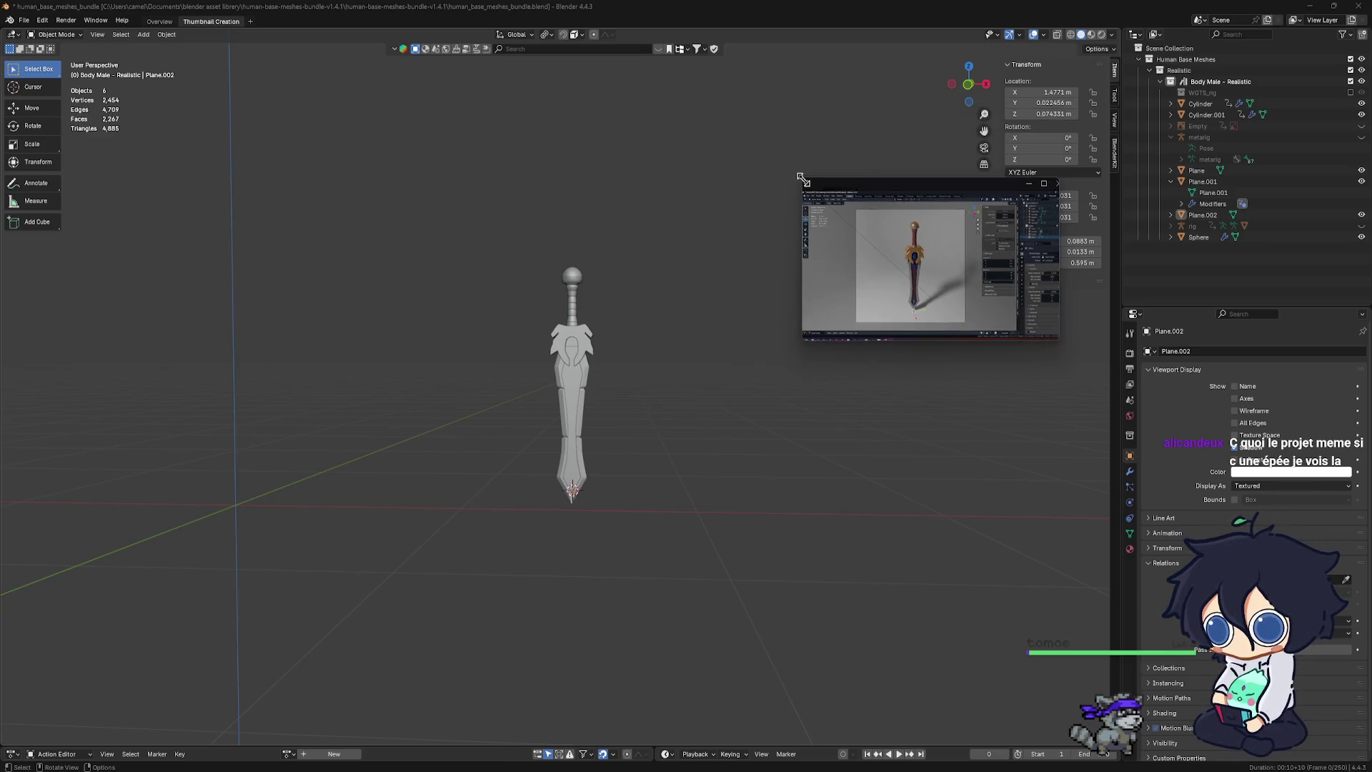
left_click(1028, 183)
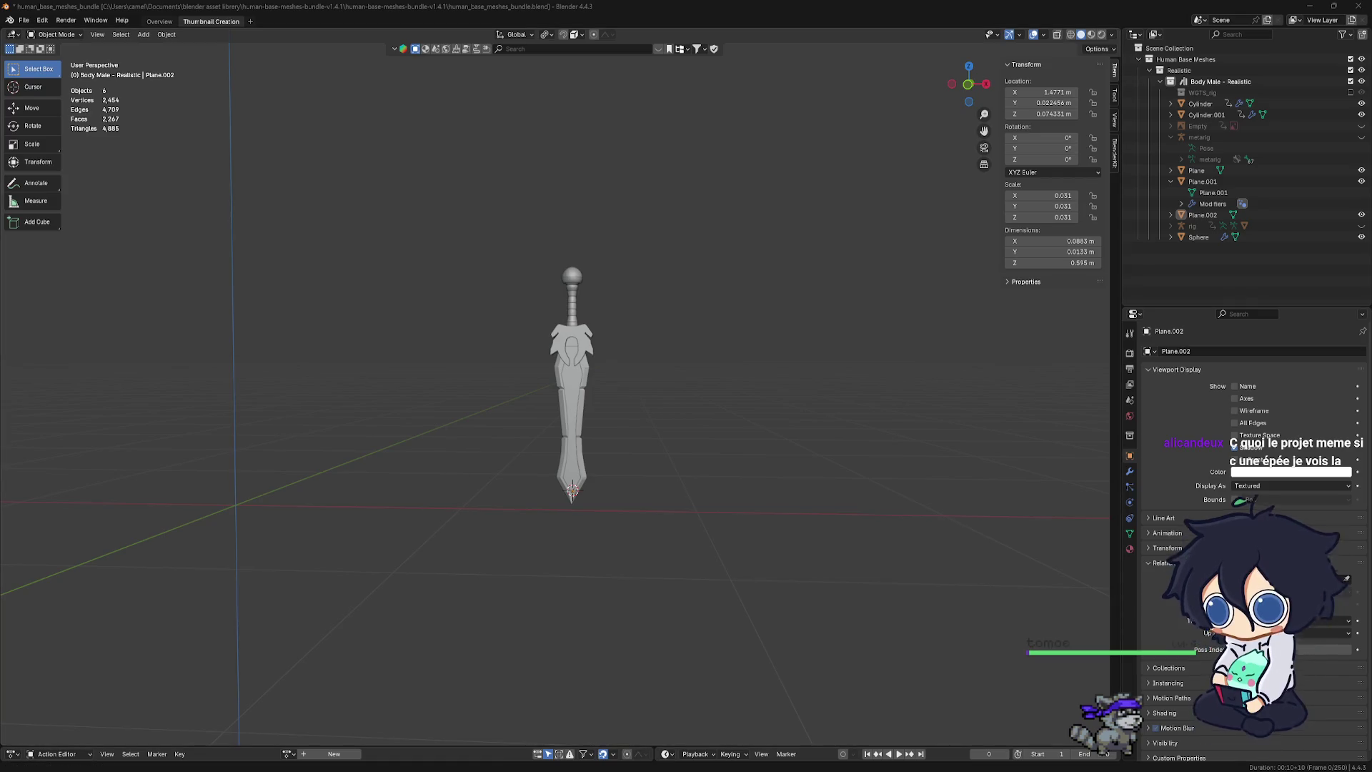
left_click(912, 722)
key("alt+F4")
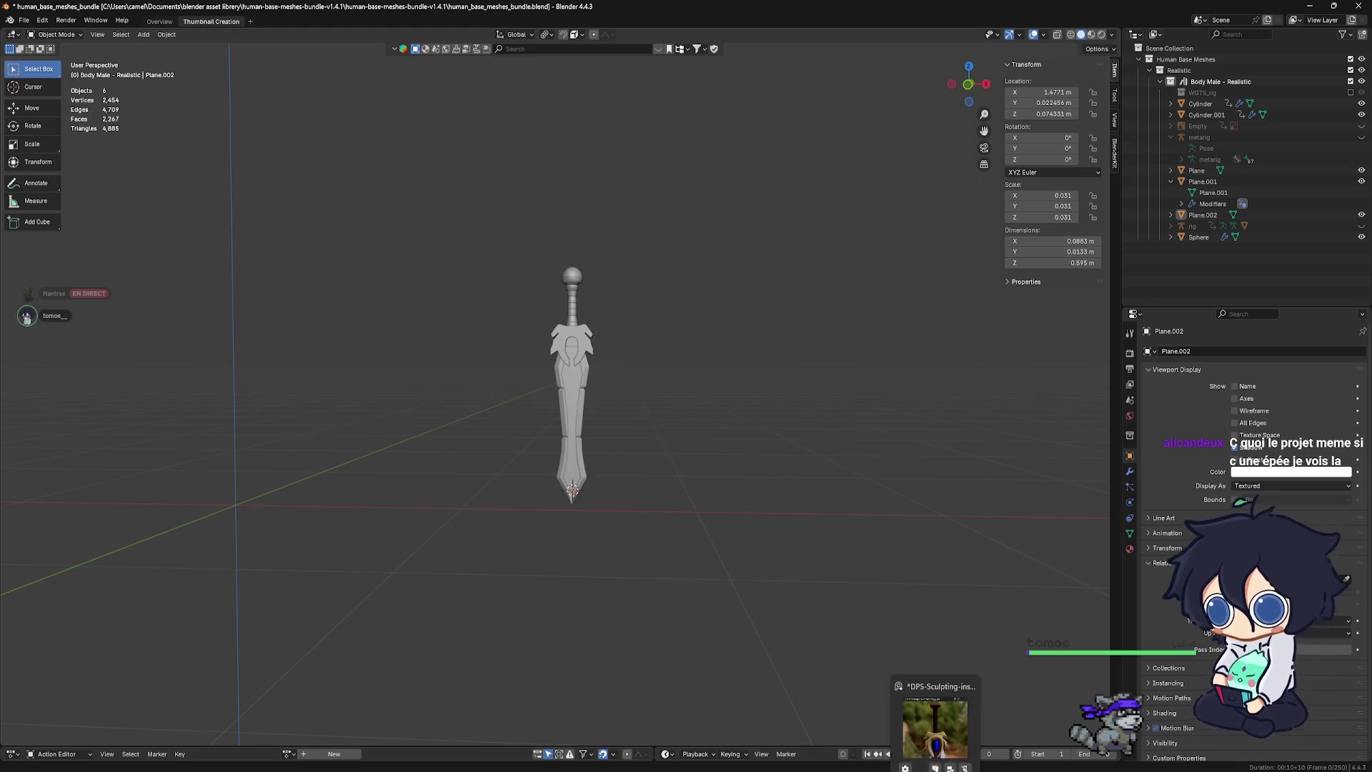
left_click(935, 710)
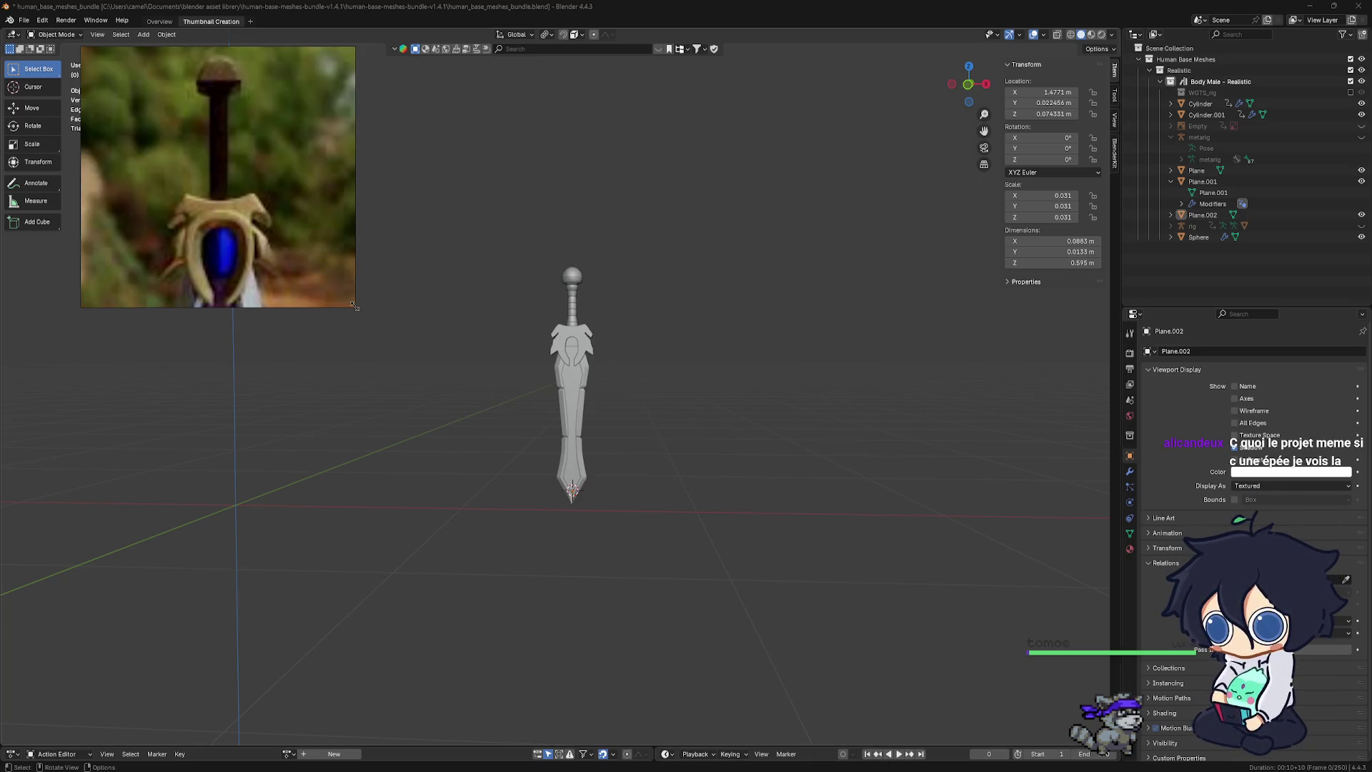
left_click_drag(354, 305, 697, 529)
scroll(445, 289, "down", 3)
scroll(445, 290, "down", 2)
middle_click_drag(598, 161, 445, 289)
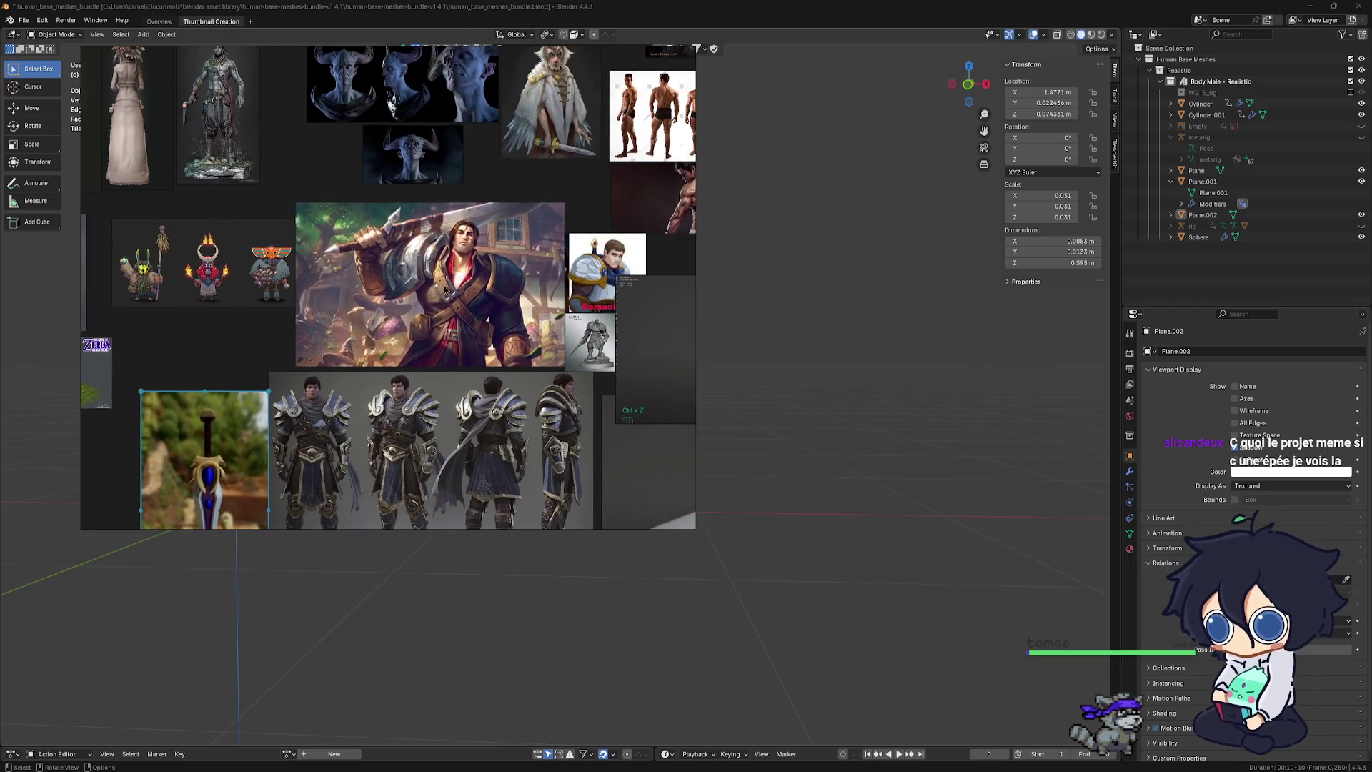
double_click(445, 290)
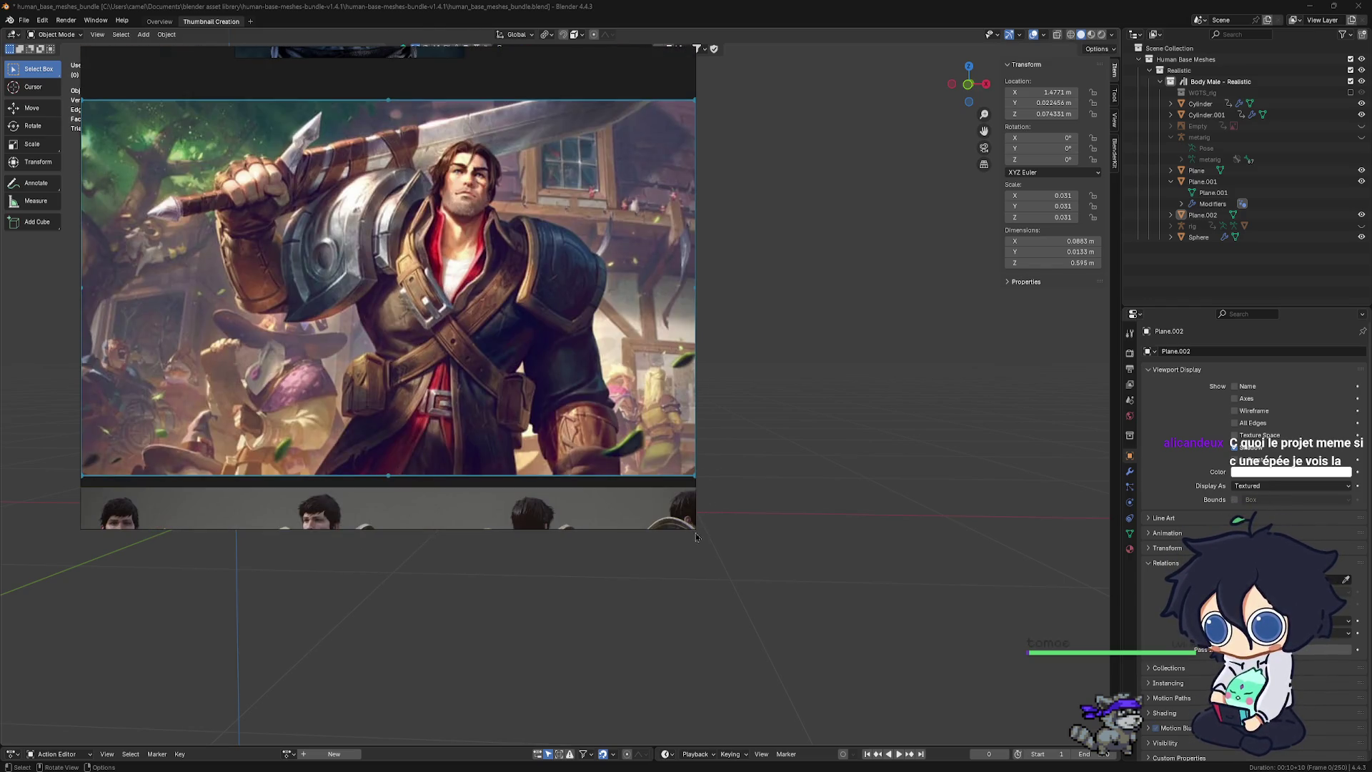
left_click_drag(695, 534, 621, 396)
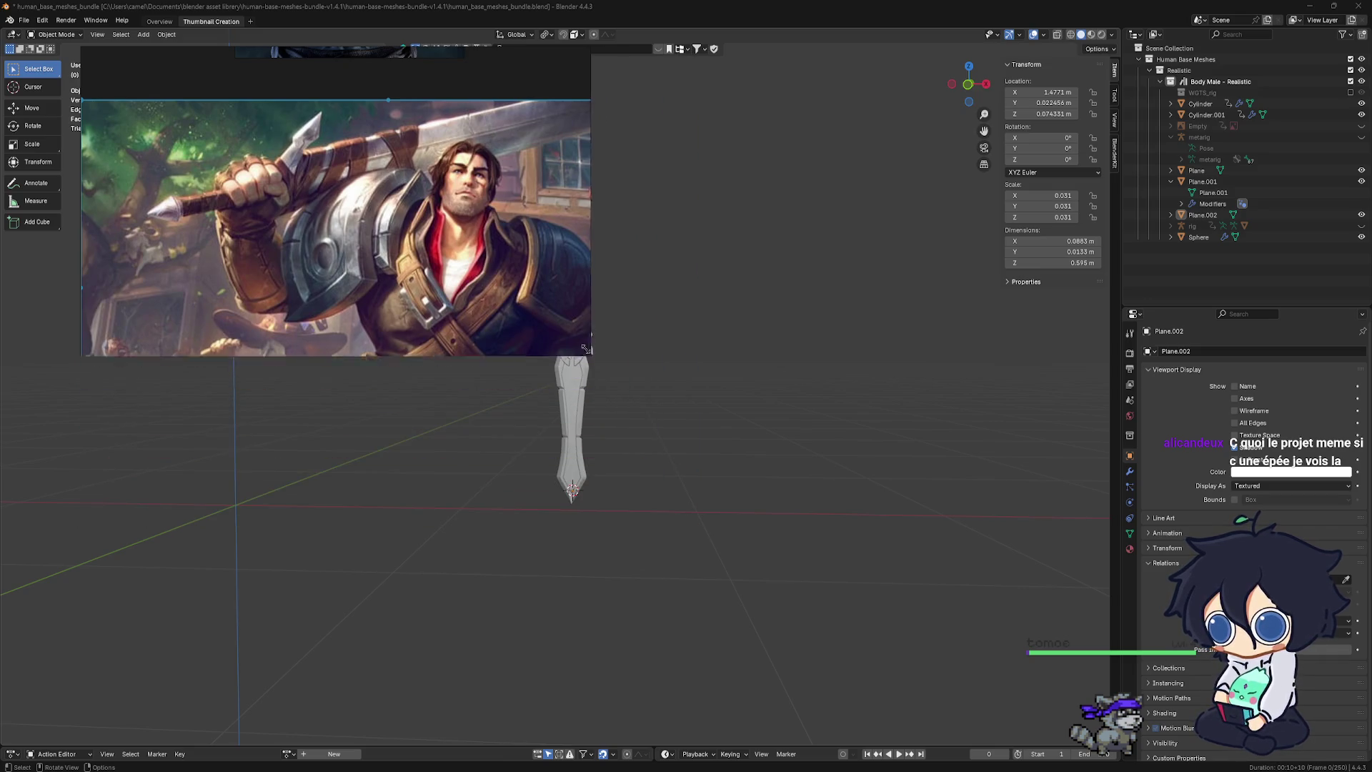
scroll(362, 222, "down", 2)
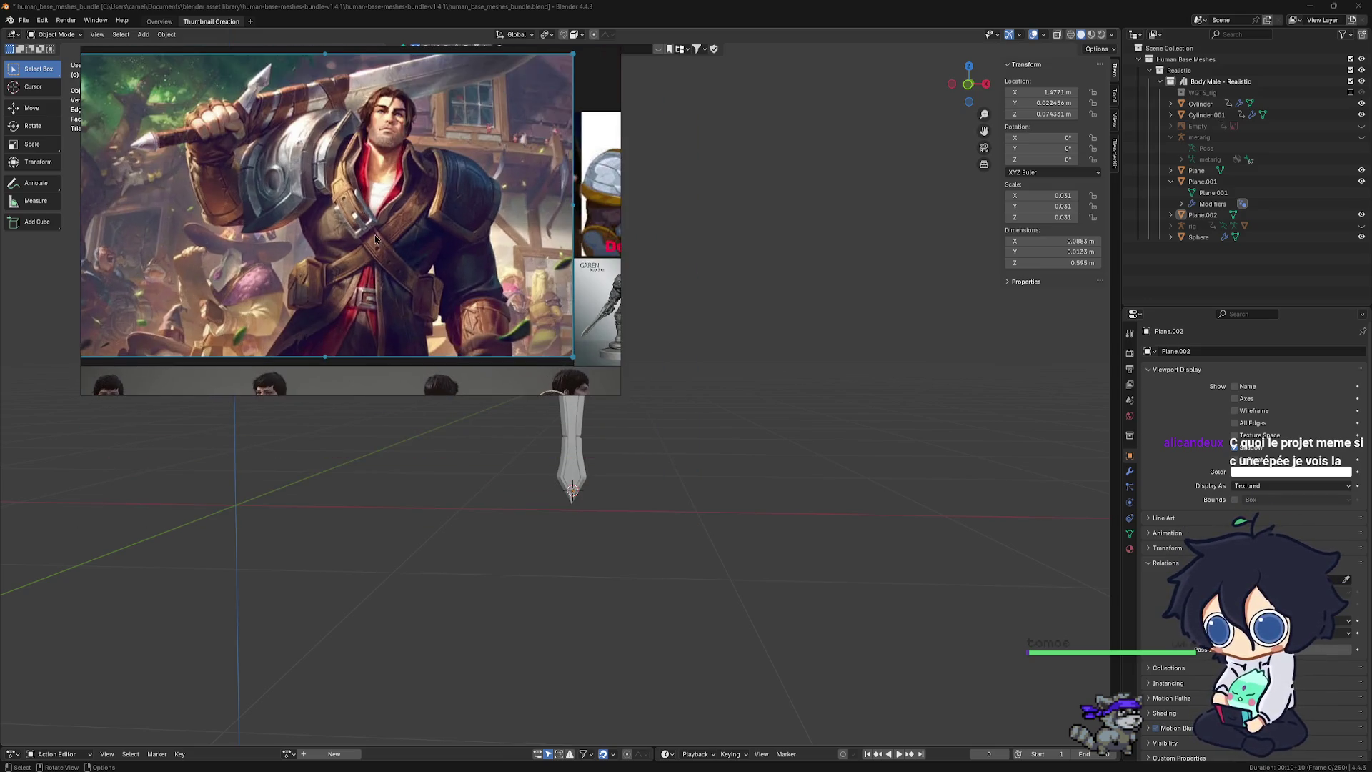
left_click_drag(607, 392, 506, 325)
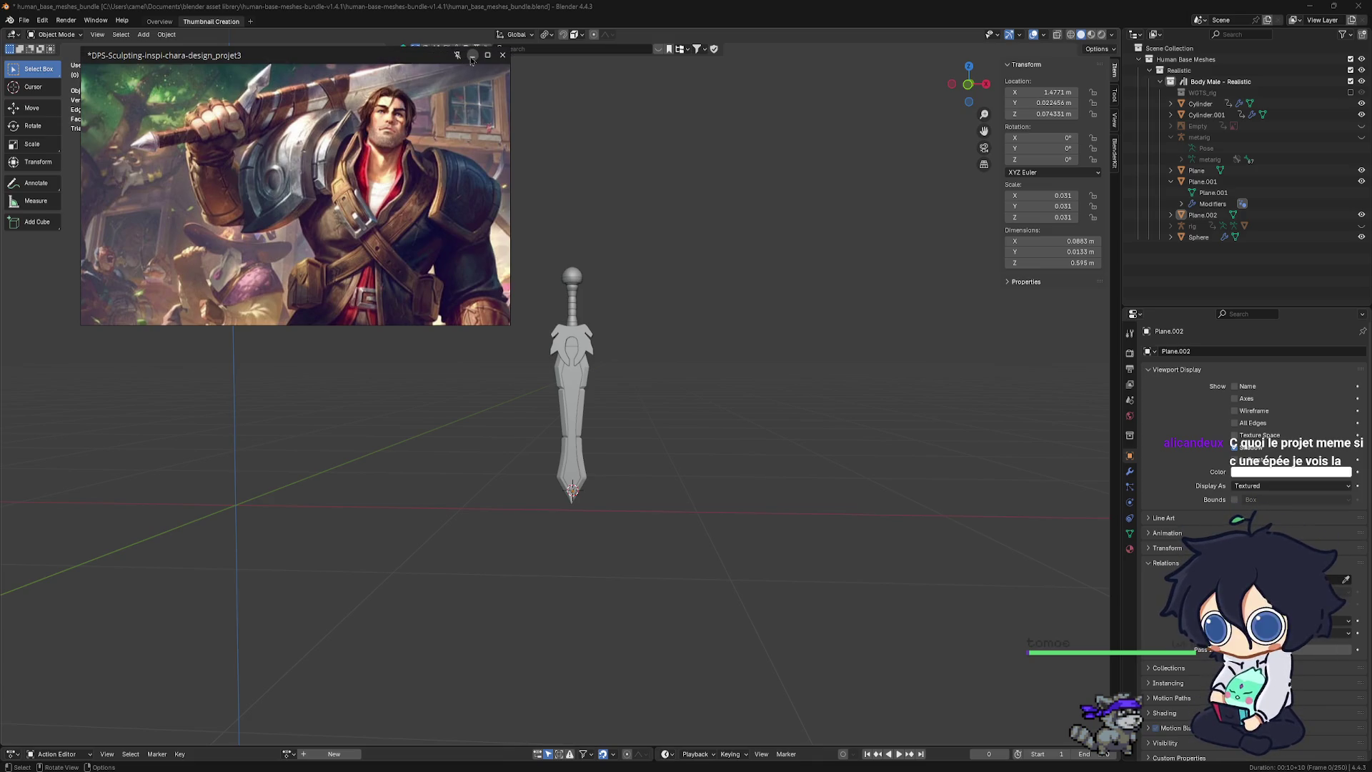
left_click(471, 55)
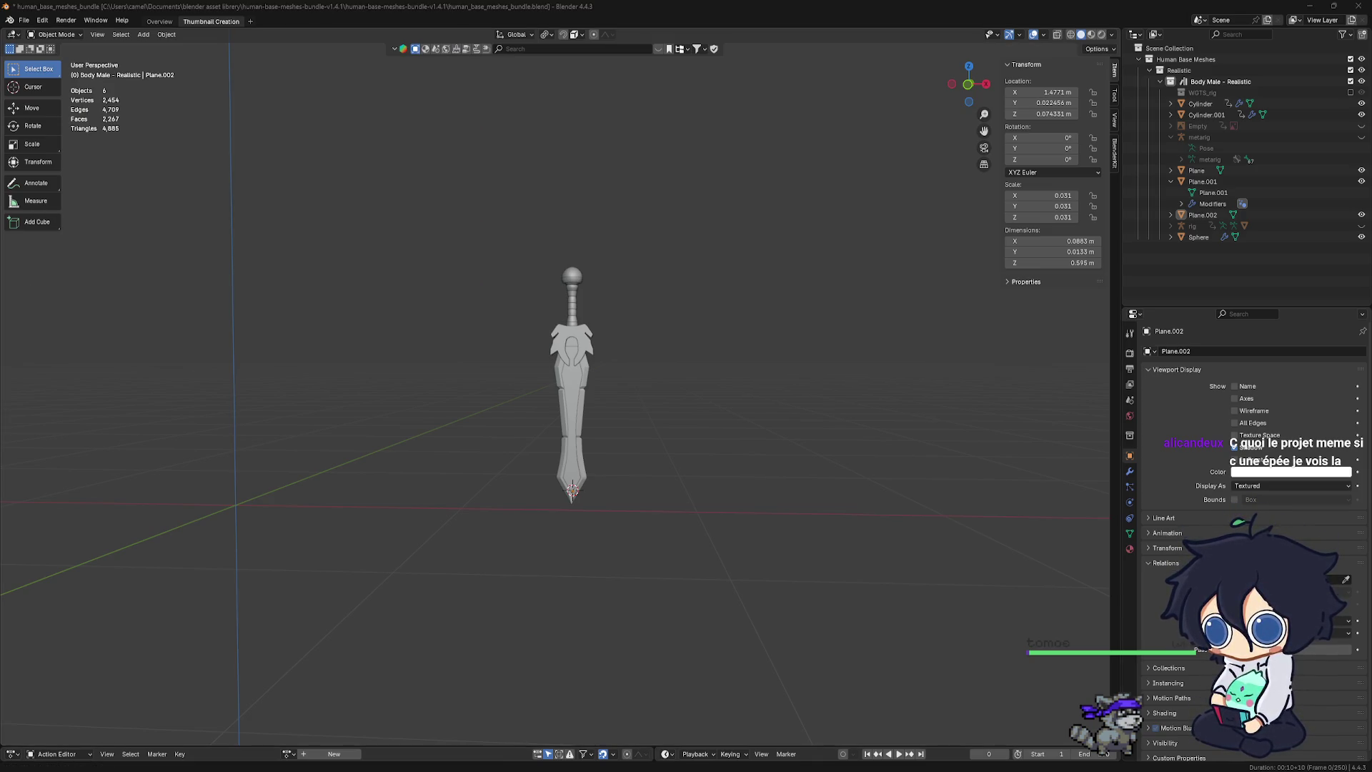
mouse_move(955, 193)
left_mouse_down()
mouse_move(1038, 124)
mouse_move(989, 81)
mouse_move(1243, 54)
left_mouse_up()
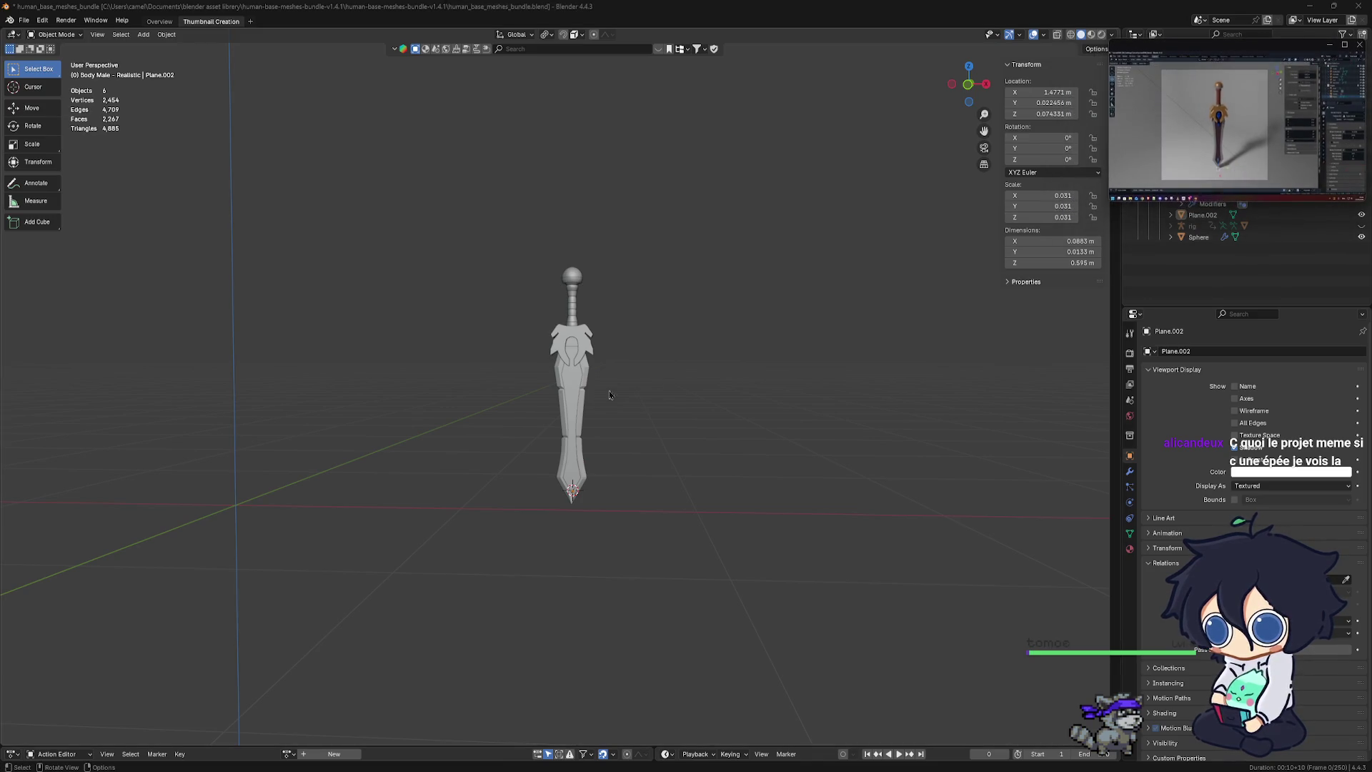
Orbit to look at the sword side-on and select the blade object
scroll(610, 395, "up", 3)
scroll(629, 365, "up", 2)
mouse_move(649, 341)
middle_mouse_down("alt")
mouse_move(599, 379)
mouse_move(535, 337)
middle_mouse_up("alt")
scroll(518, 321, "down", 1)
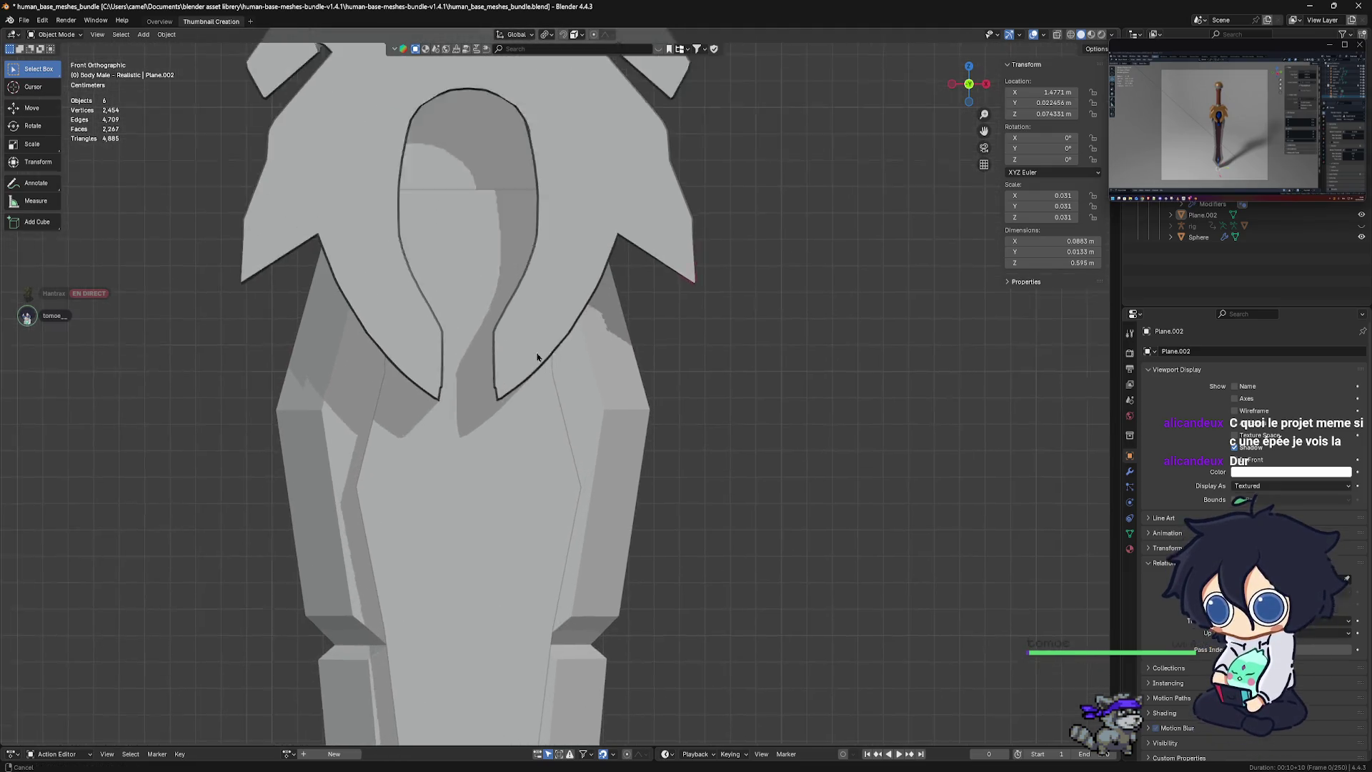
scroll(539, 361, "down", 1)
left_click(551, 357)
Switch to left side view, then frame the guard and blade tip in a perspective view
scroll(555, 360, "down", 2)
scroll(555, 359, "down", 2)
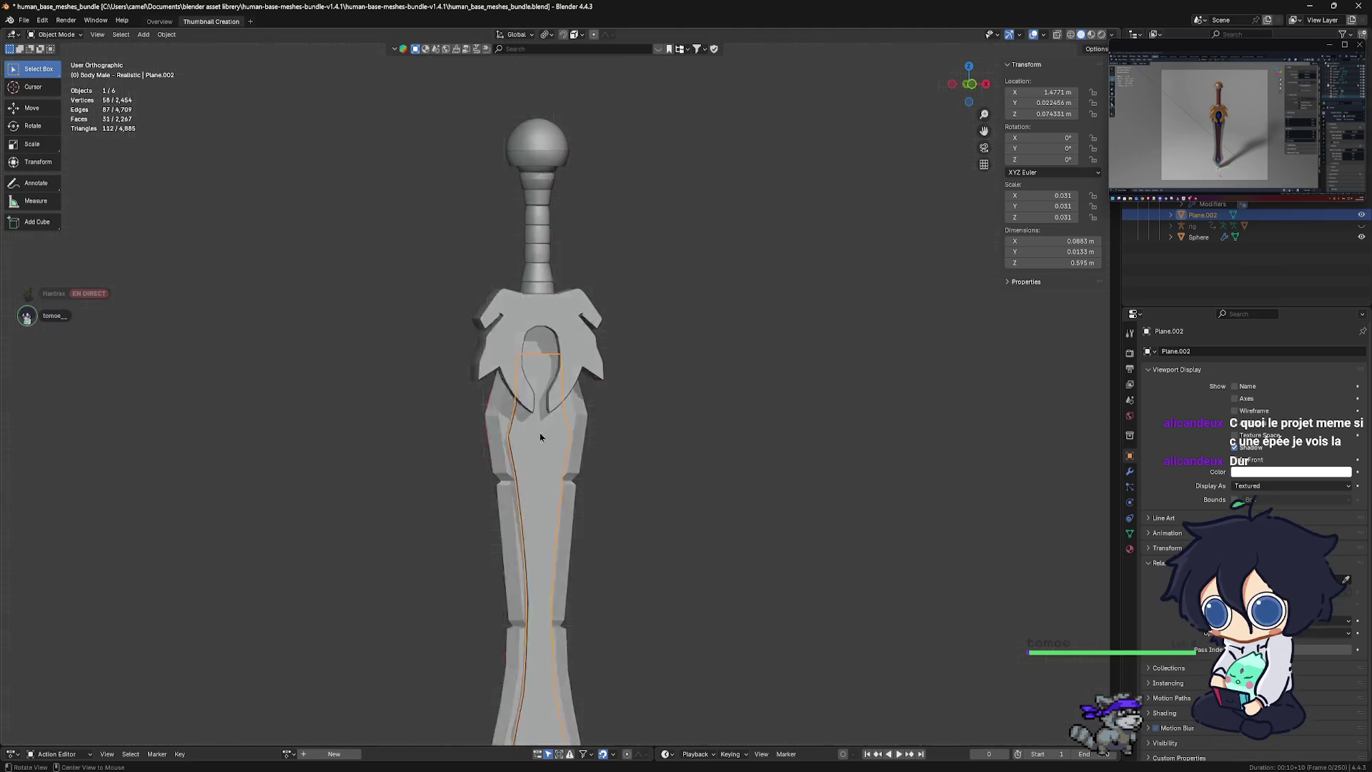
key("ctrl+KP_3")
scroll(598, 478, "up", 3)
scroll(626, 380, "up", 1)
scroll(607, 383, "up", 1)
scroll(593, 384, "down", 2)
scroll(584, 385, "down", 2)
middle_click_drag(584, 384, 546, 534)
scroll(545, 535, "up", 2)
scroll(550, 514, "down", 1)
mouse_move(518, 481)
middle_mouse_down("shift")
mouse_move(530, 575)
mouse_move(560, 504)
mouse_move(558, 517)
middle_mouse_up("shift")
scroll(529, 550, "up", 3)
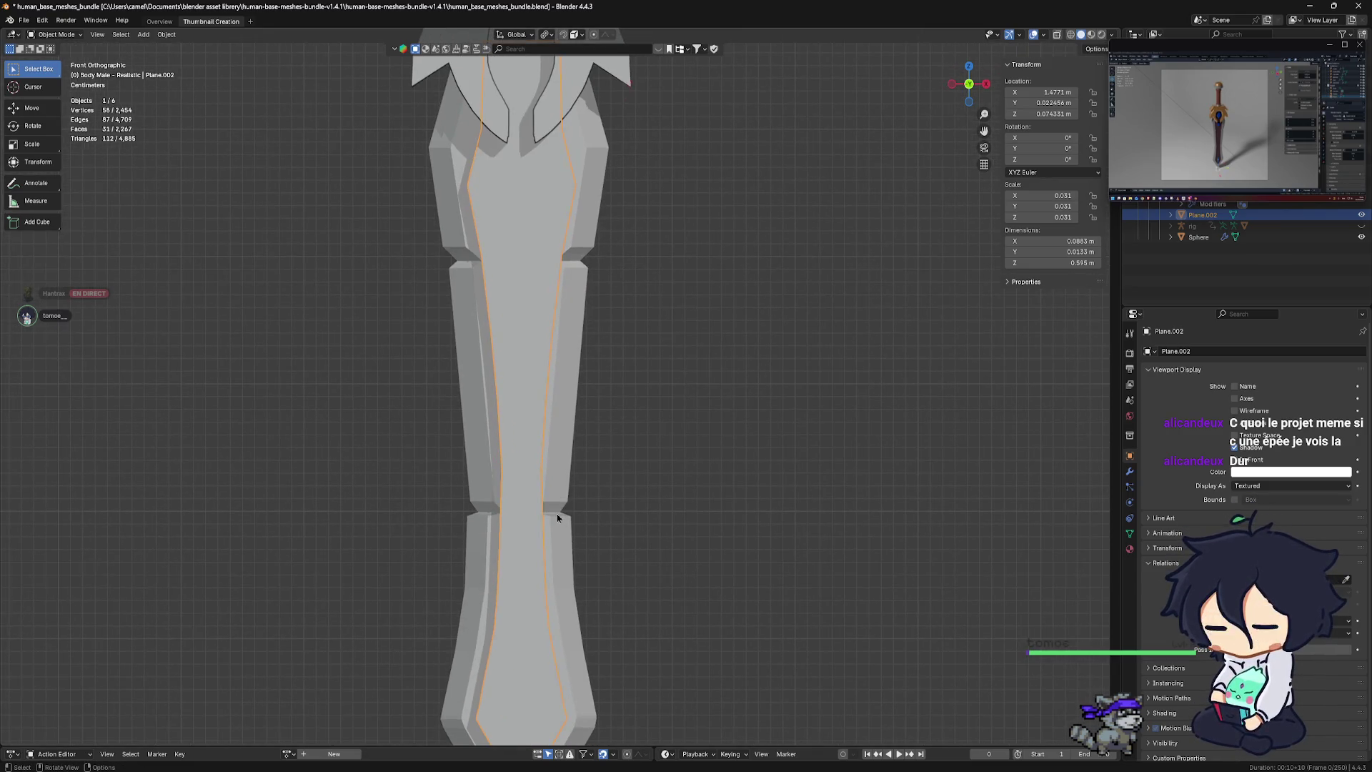
scroll(558, 517, "down", 4)
scroll(565, 541, "up", 1)
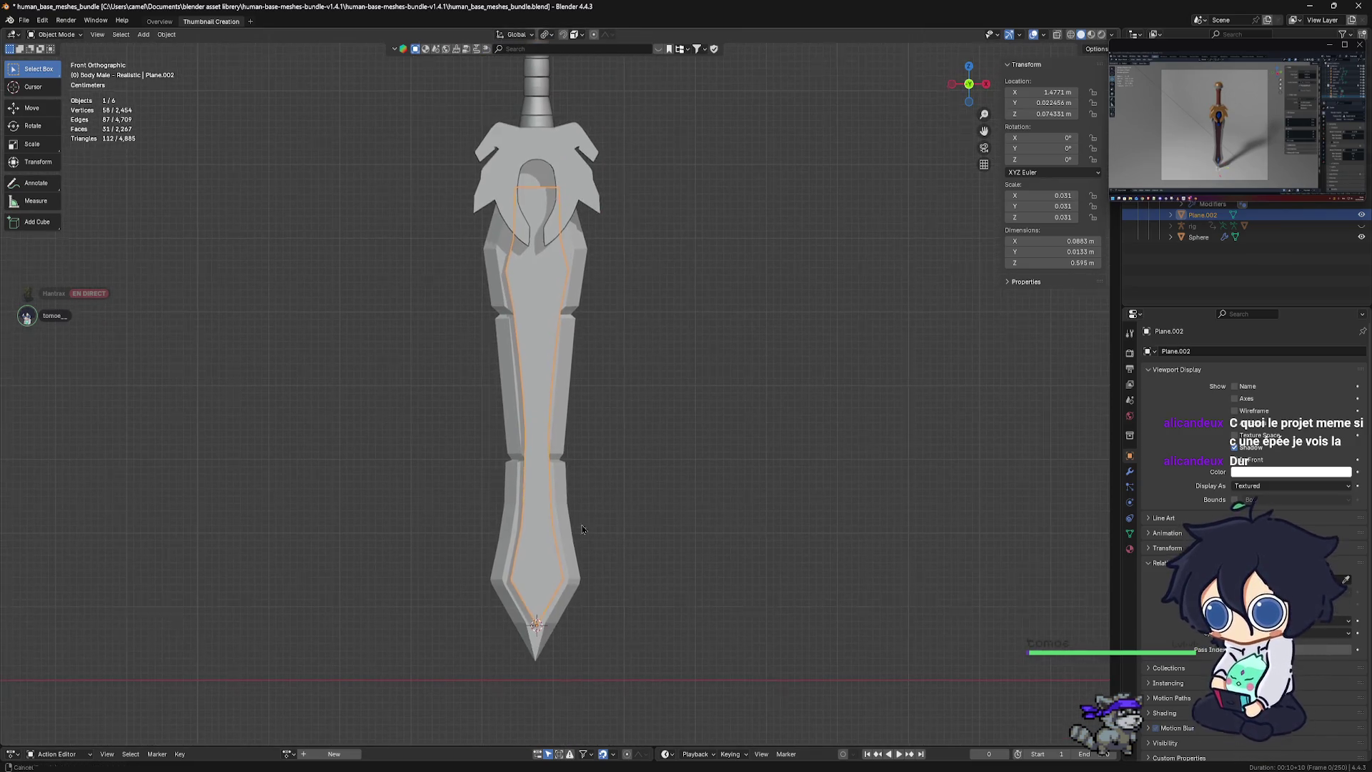
scroll(600, 458, "down", 3)
mouse_move(593, 444)
middle_mouse_down()
mouse_move(557, 472)
mouse_move(580, 473)
mouse_move(638, 398)
middle_mouse_up()
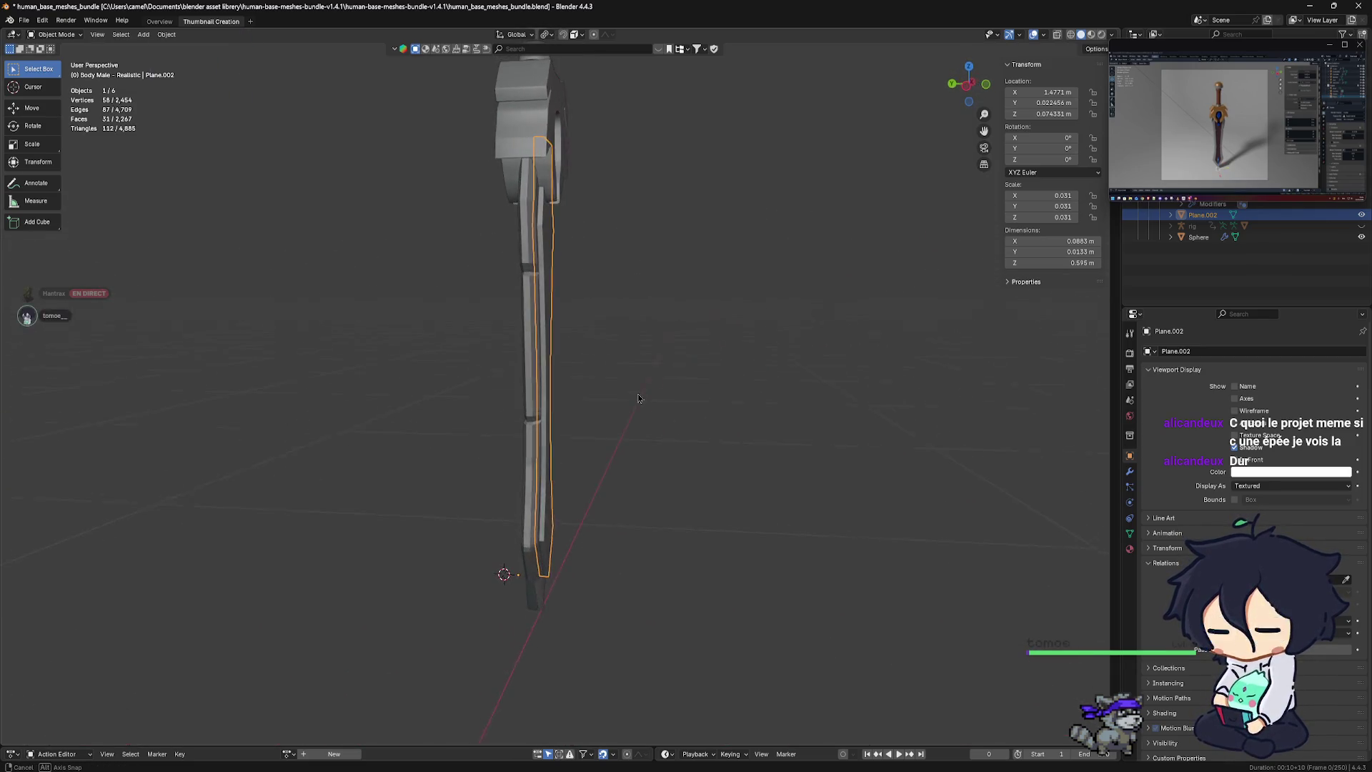
scroll(560, 376, "up", 5)
Check the blade Plane's modifiers, then make the groove insert Plane.002 the active object
left_click(565, 377, "shift")
mouse_move(577, 388)
middle_mouse_down()
mouse_move(542, 429)
mouse_move(562, 418)
middle_mouse_up()
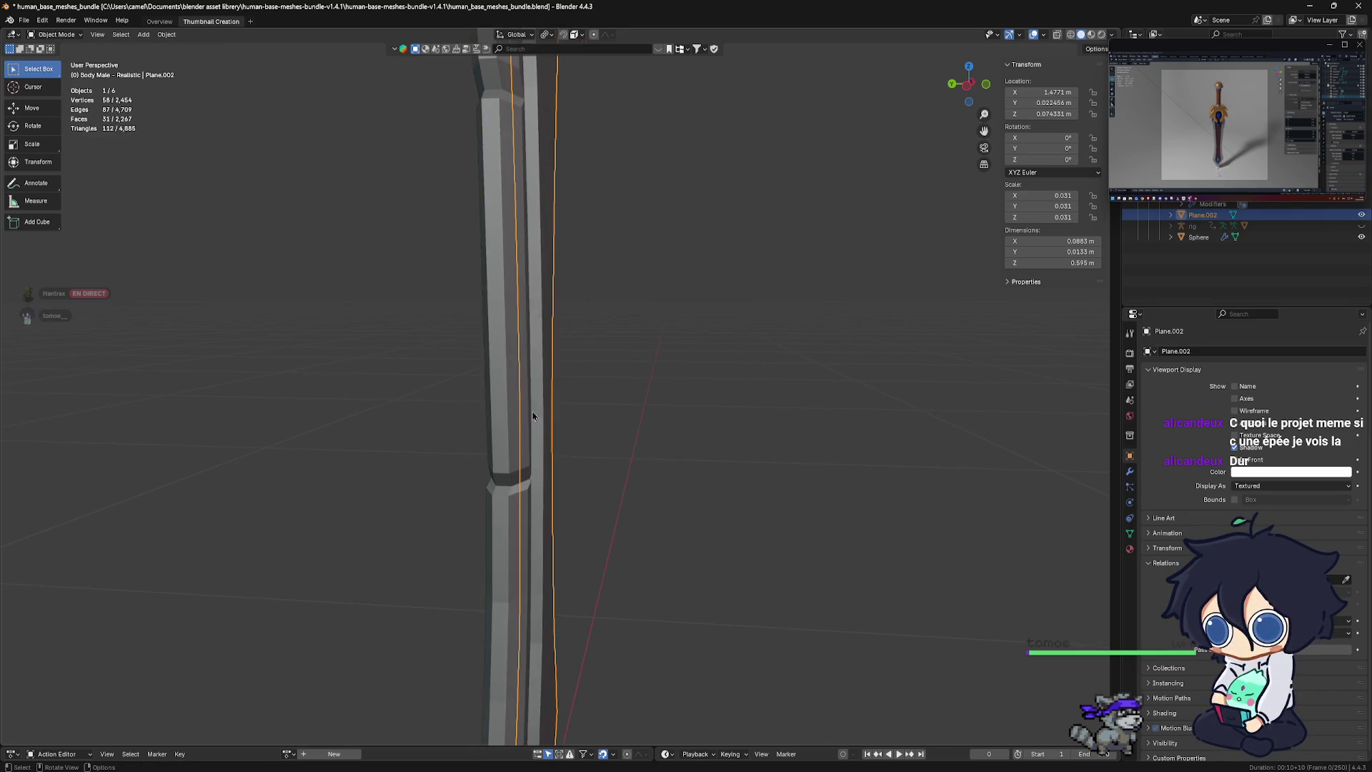
left_click(1128, 472)
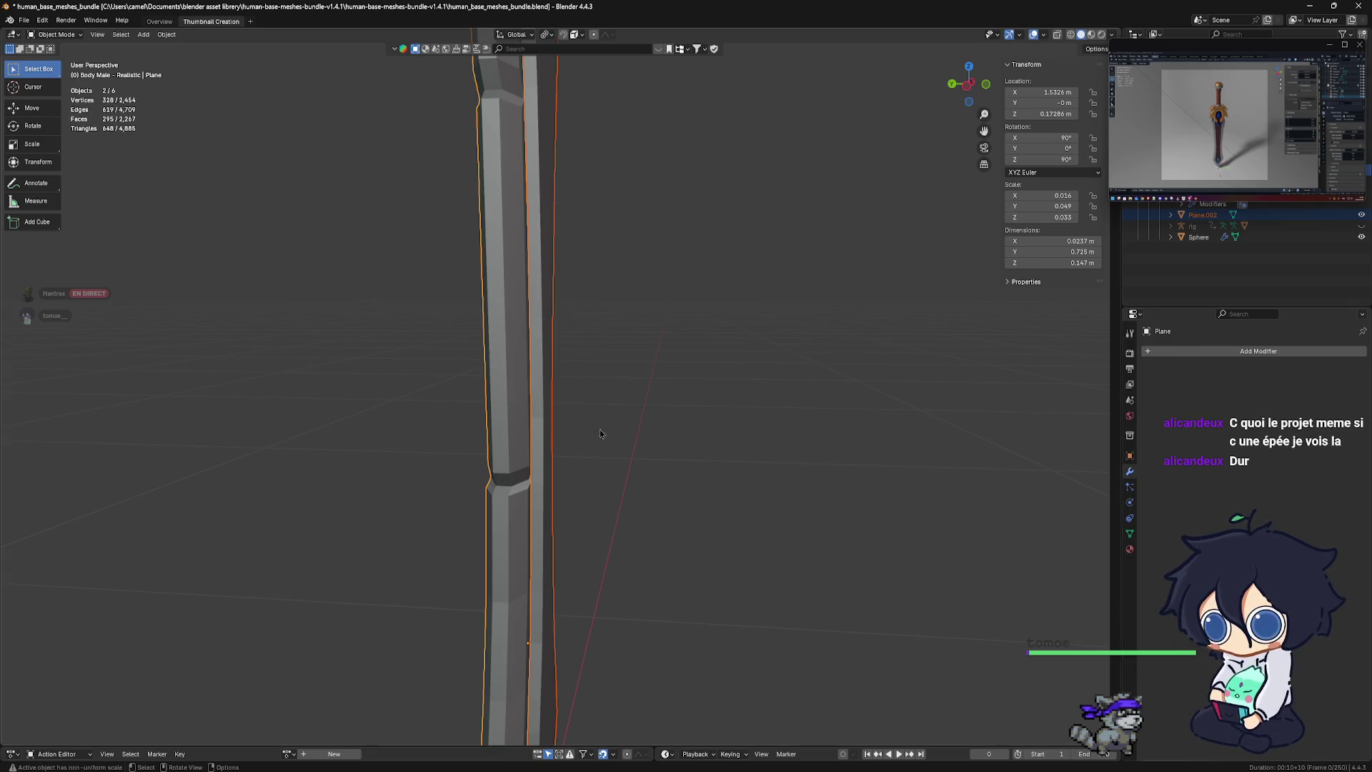
left_click(543, 434)
mouse_move(544, 434)
middle_mouse_down()
mouse_move(549, 421)
mouse_move(527, 402)
middle_mouse_up()
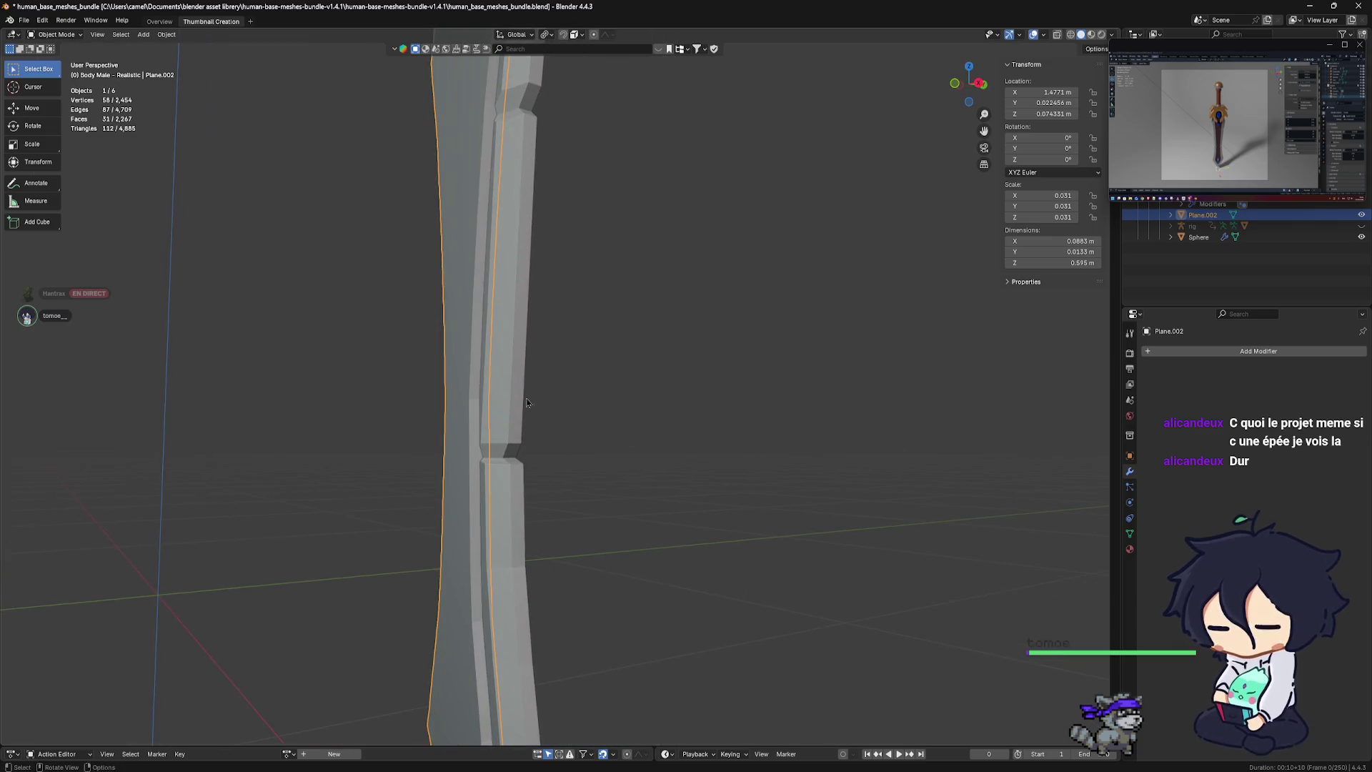
Take Plane.002 into Edit Mode and back to Object Mode, then add the main blade to the selection
key("ctrl+Tab")
left_click(536, 383)
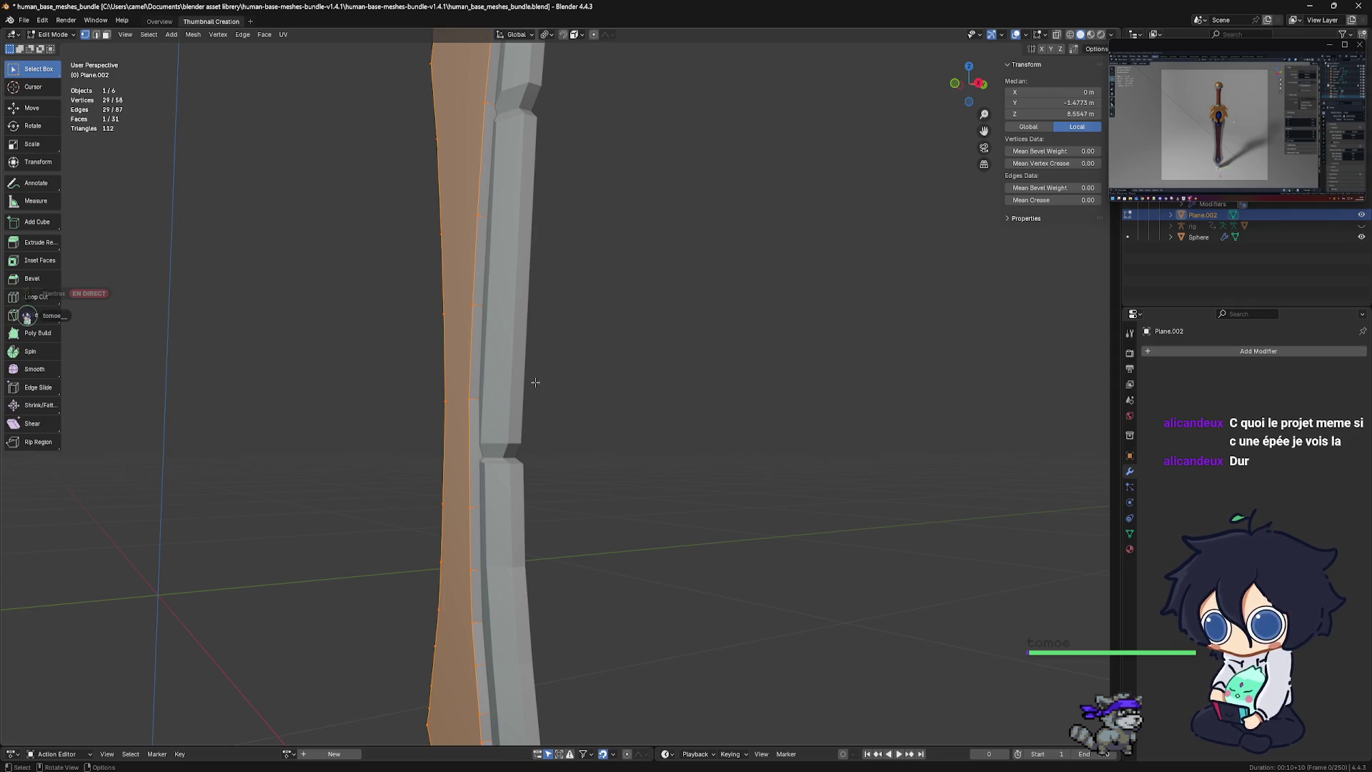
key("ctrl+Tab")
left_click(394, 373)
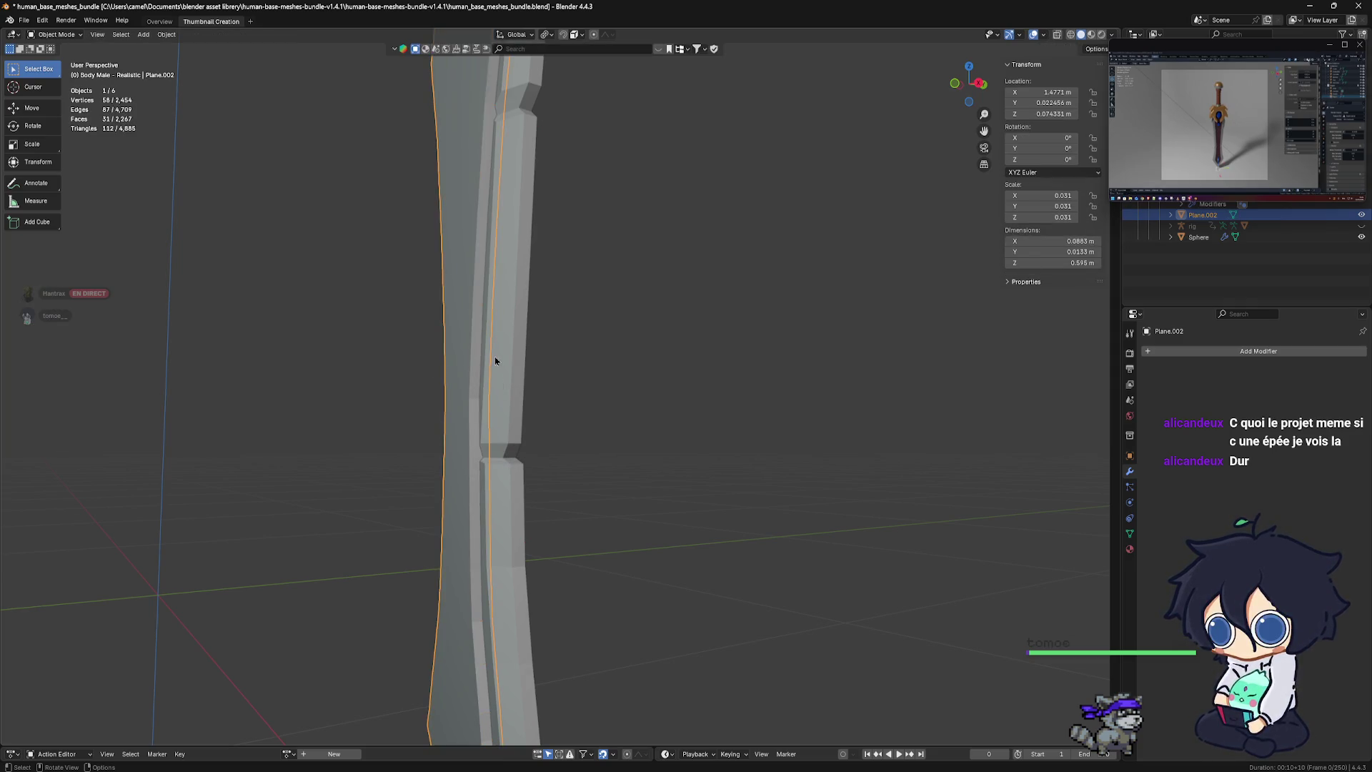
left_click(489, 363, "shift")
Apply Shade Auto Smooth to the blade and groove insert from the right-click object menu
middle_click_drag(489, 363, 523, 393)
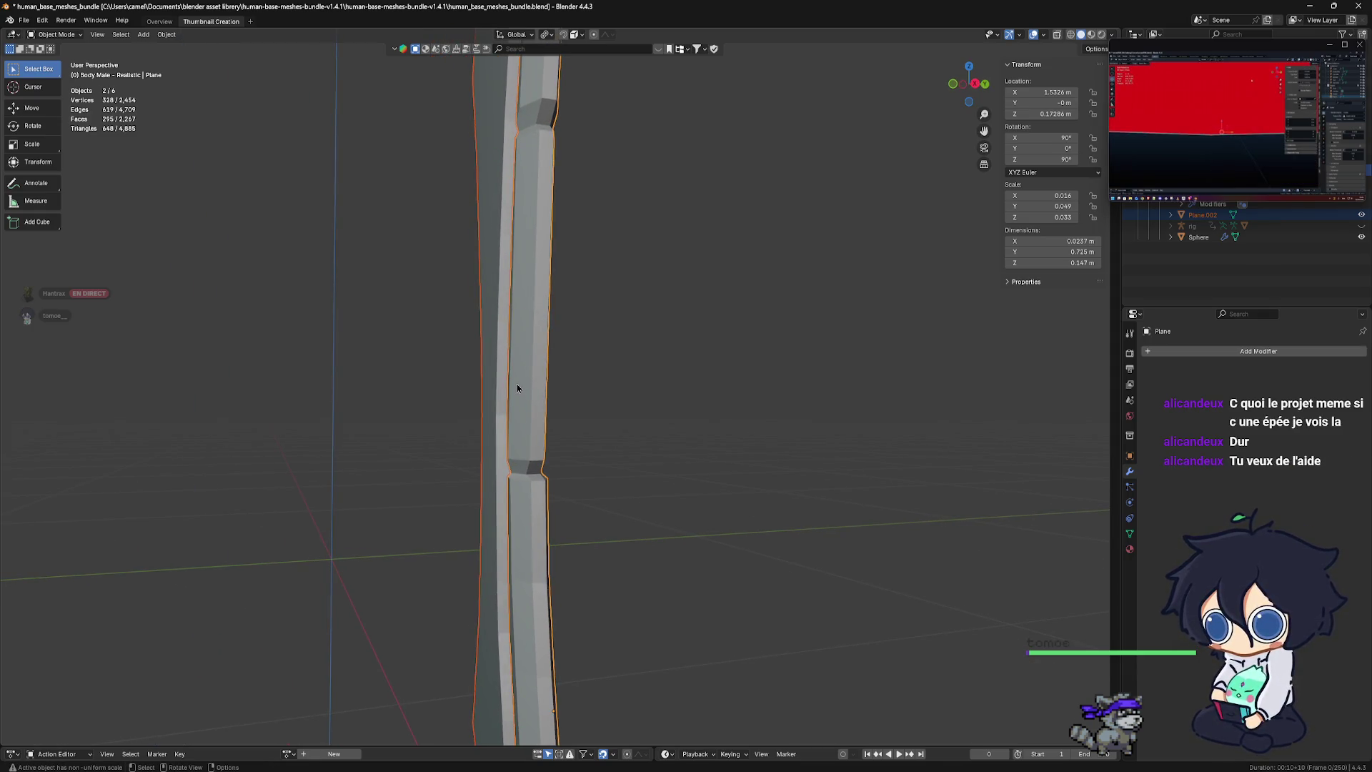
right_click(517, 384)
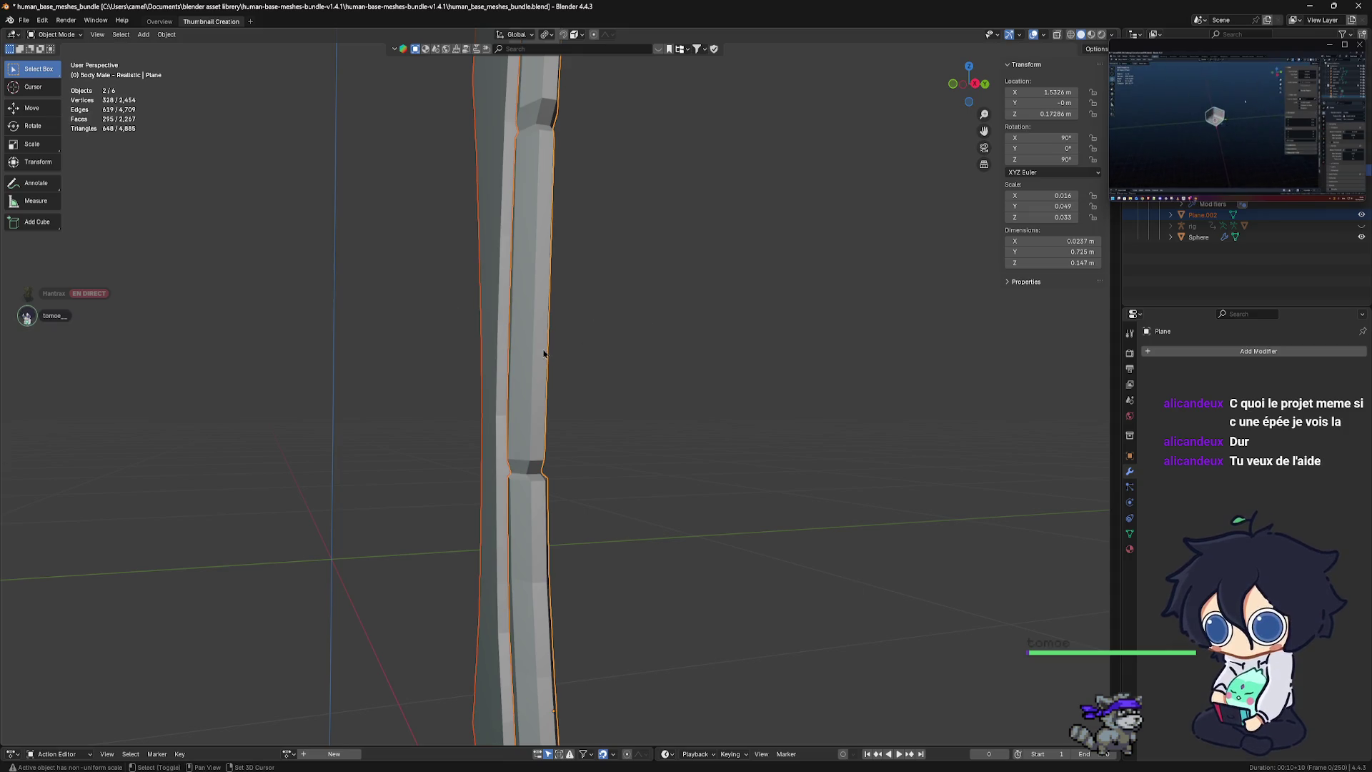
middle_click_drag(545, 352, 591, 346)
right_click(578, 345)
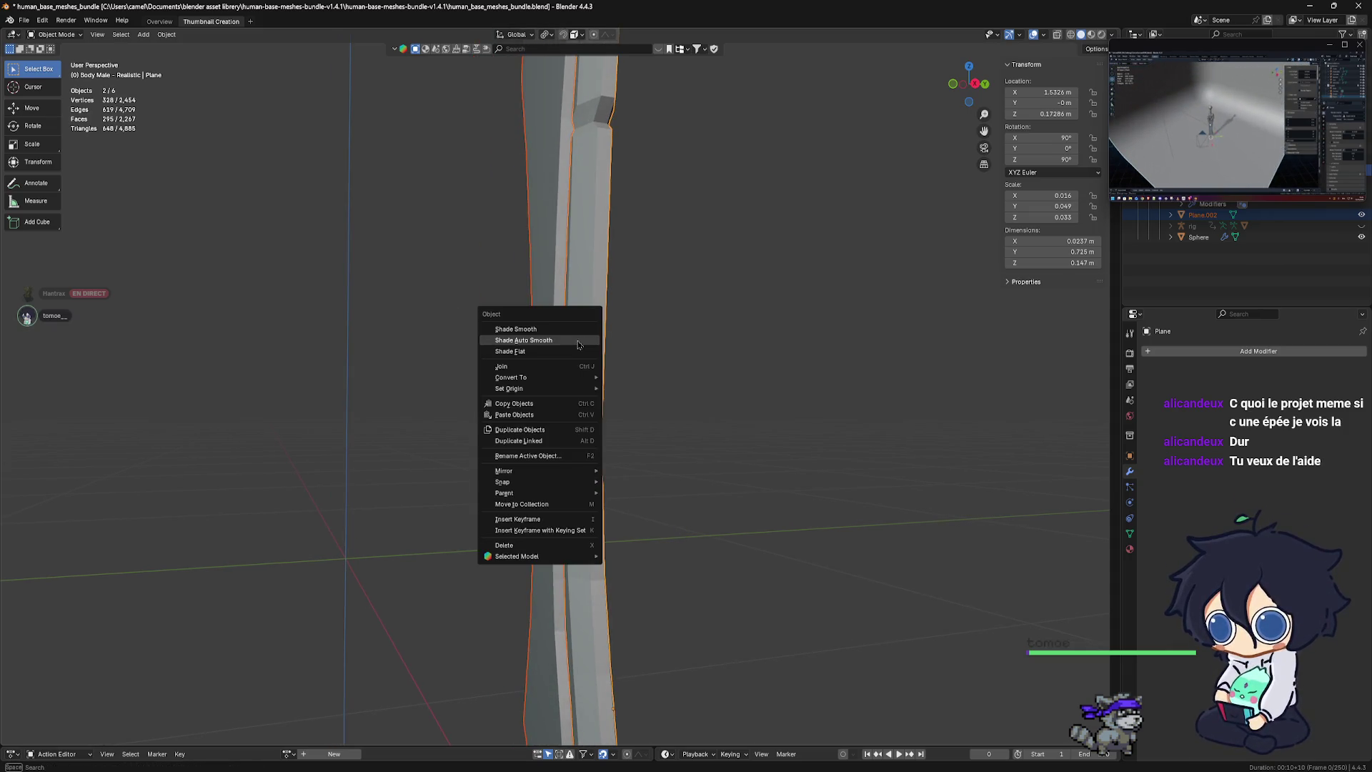
middle_click_drag(591, 306, 521, 321)
right_click(512, 322)
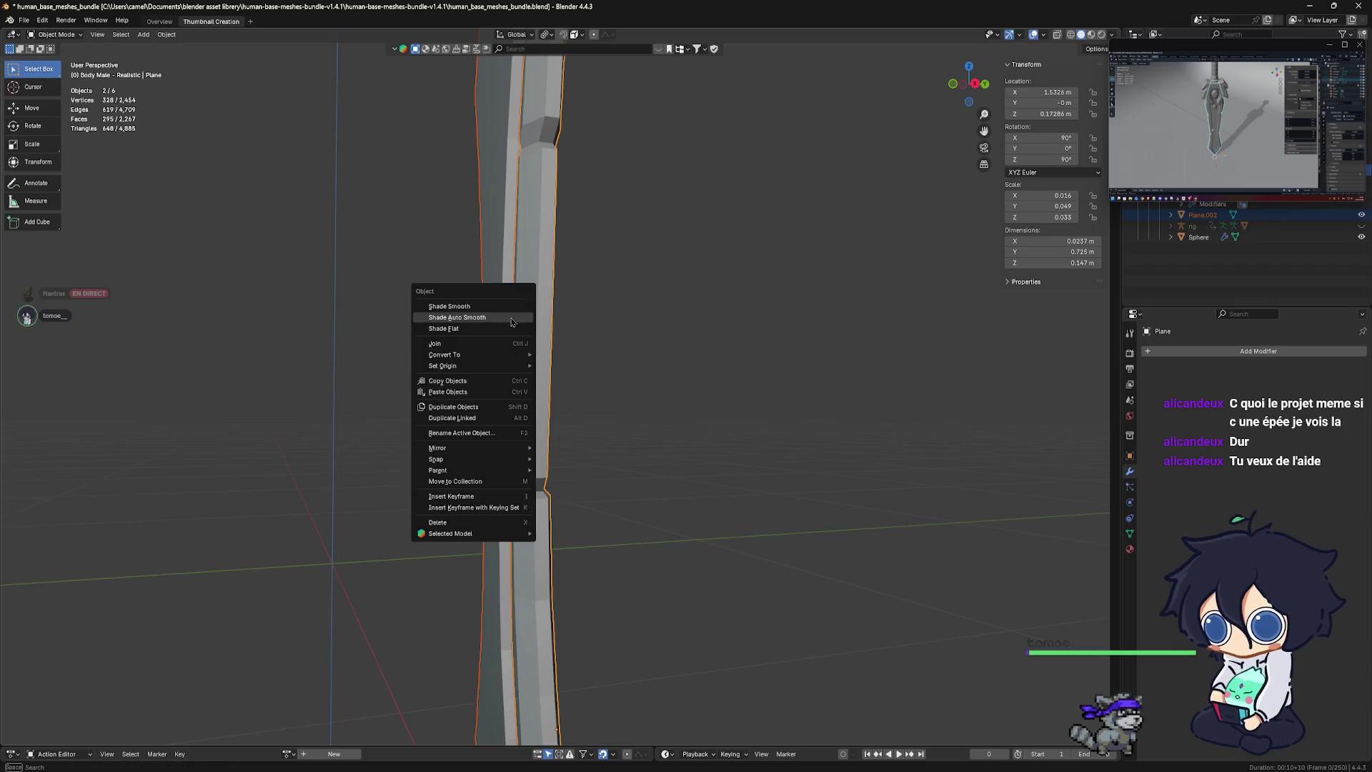
left_click(519, 323)
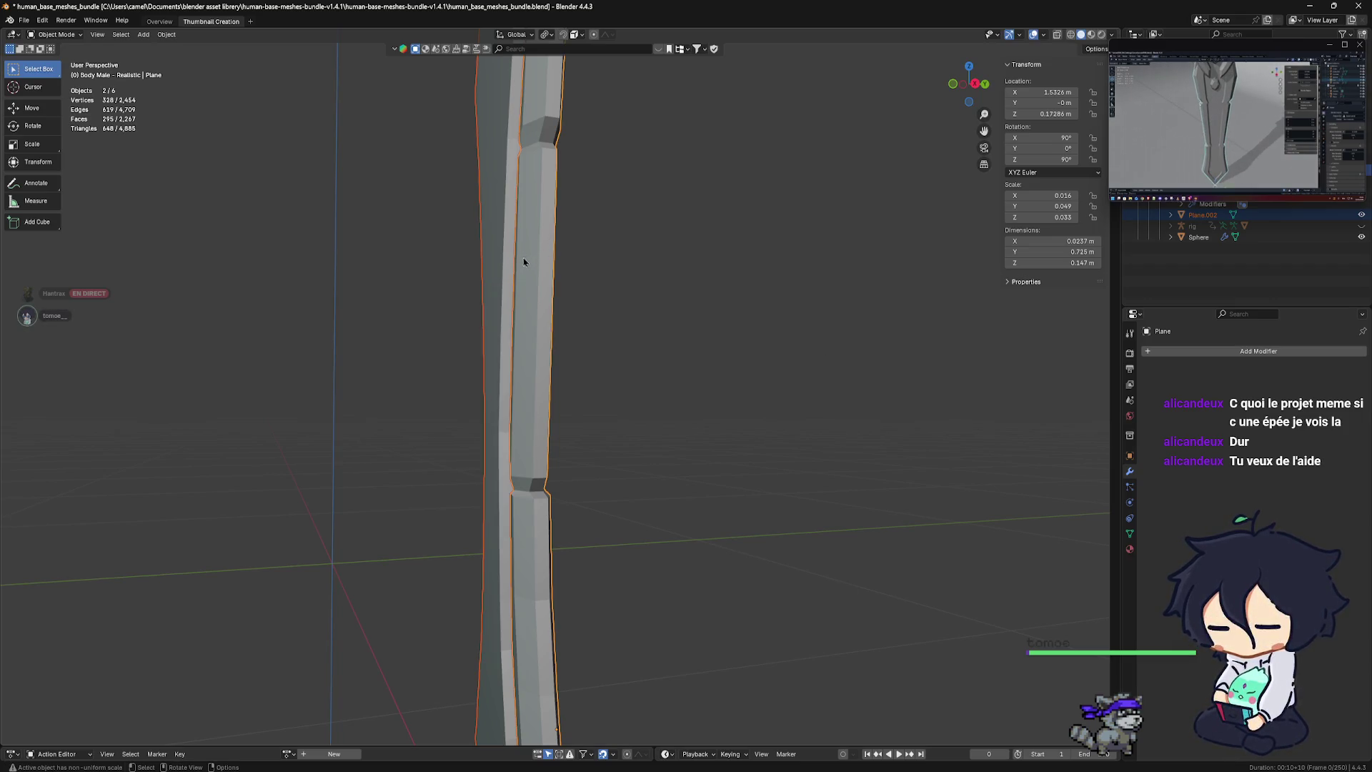
Enlarge the screen-share viewer, select only the blade mesh, and zoom out to the whole sword
mouse_move(1124, 199)
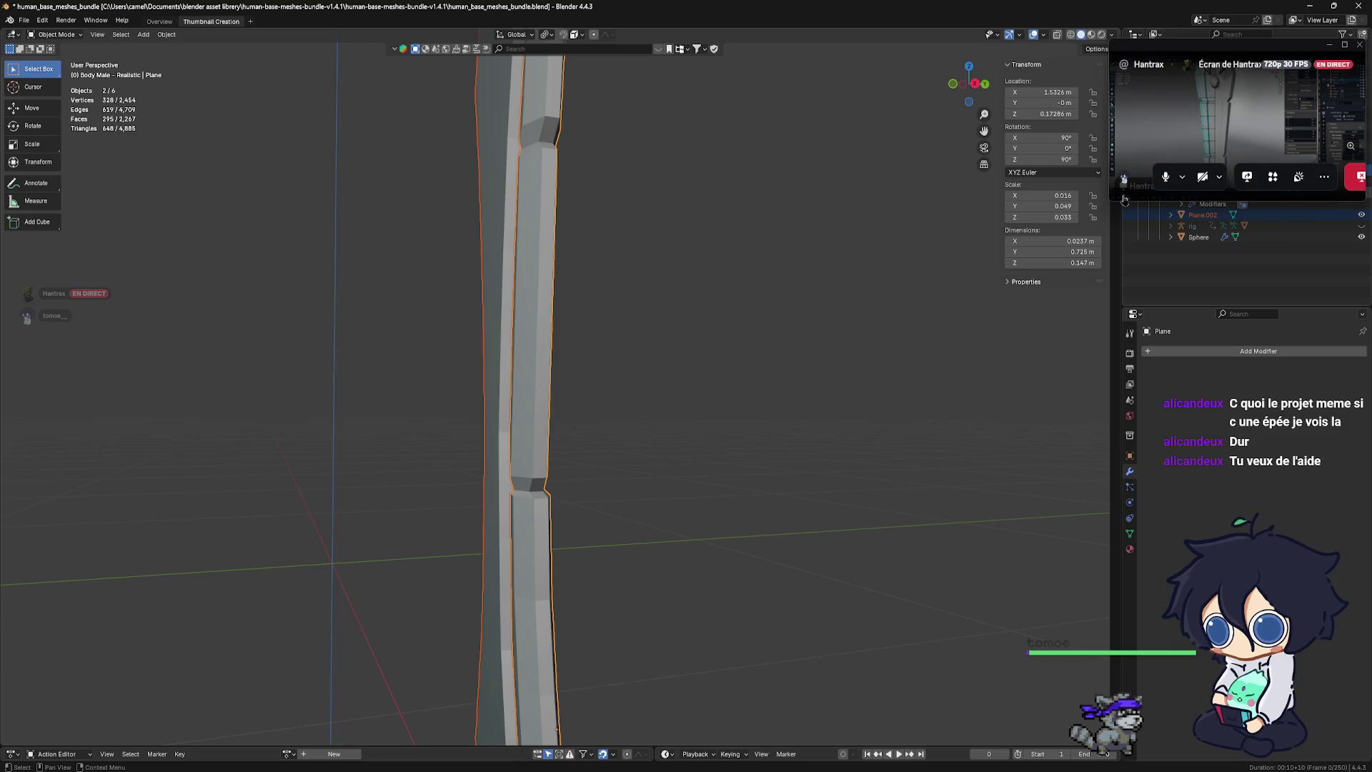
left_click_drag(1124, 199, 844, 398)
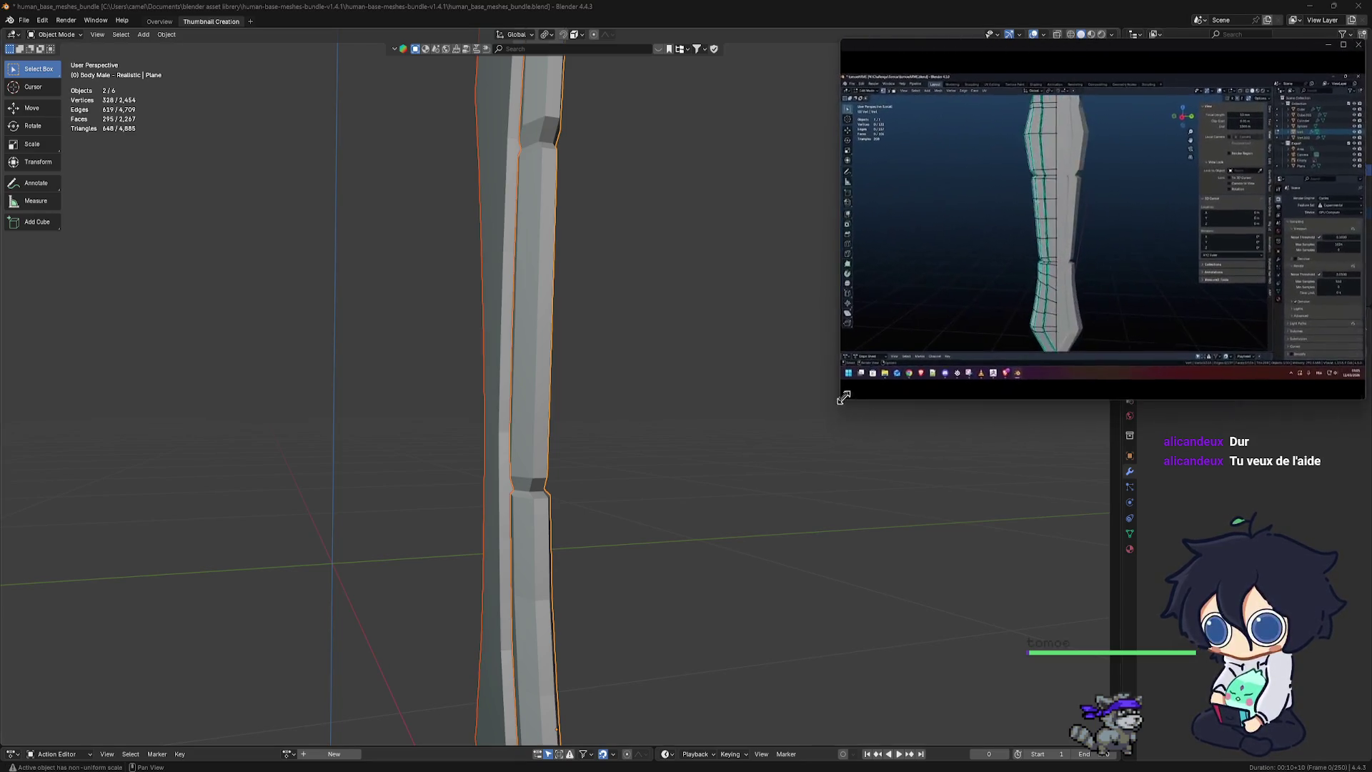
mouse_move(721, 390)
middle_mouse_down()
mouse_move(611, 336)
mouse_move(753, 328)
middle_mouse_up()
left_click(611, 336)
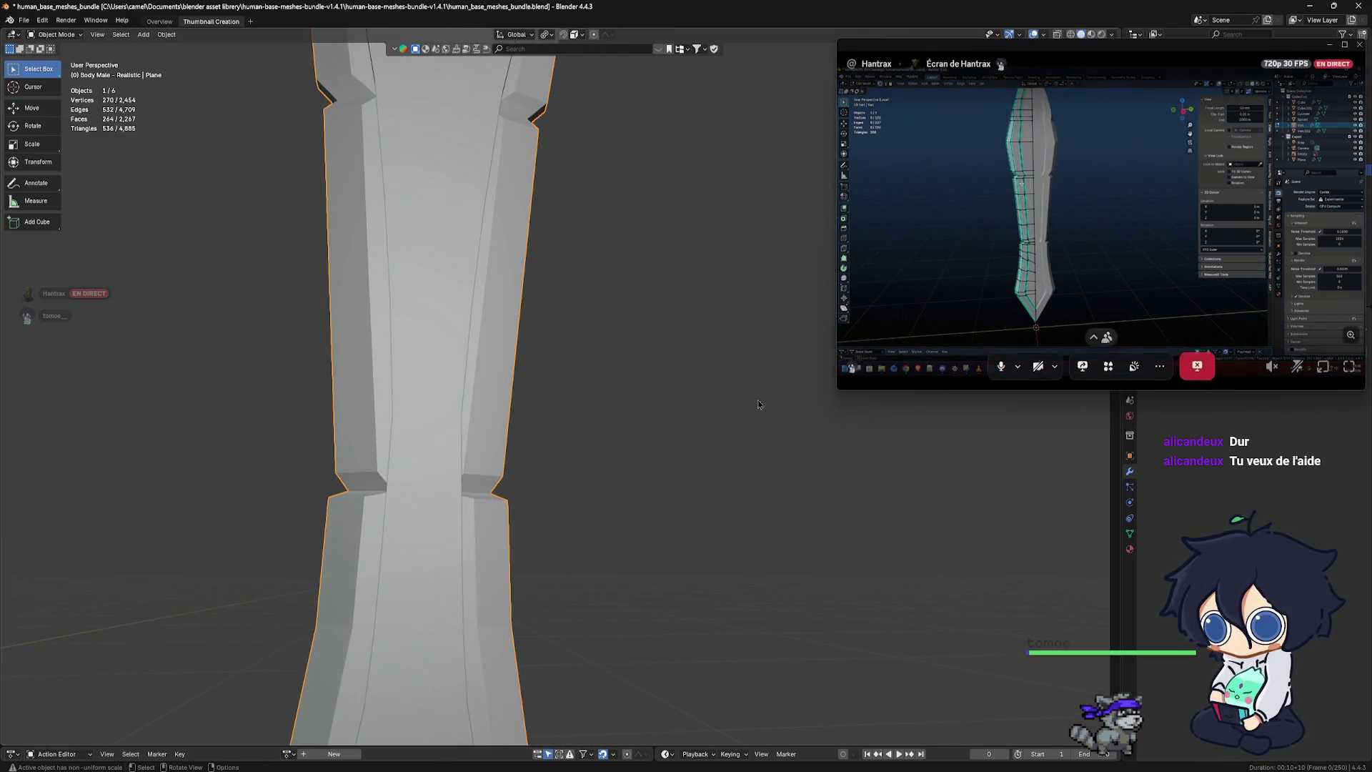
mouse_move(759, 405)
middle_mouse_down("ctrl")
mouse_move(717, 450)
mouse_move(722, 422)
middle_mouse_up("ctrl")
Move the screen-share viewer aside, minimise it, and select the groove insert Plane.002
mouse_move(1038, 135)
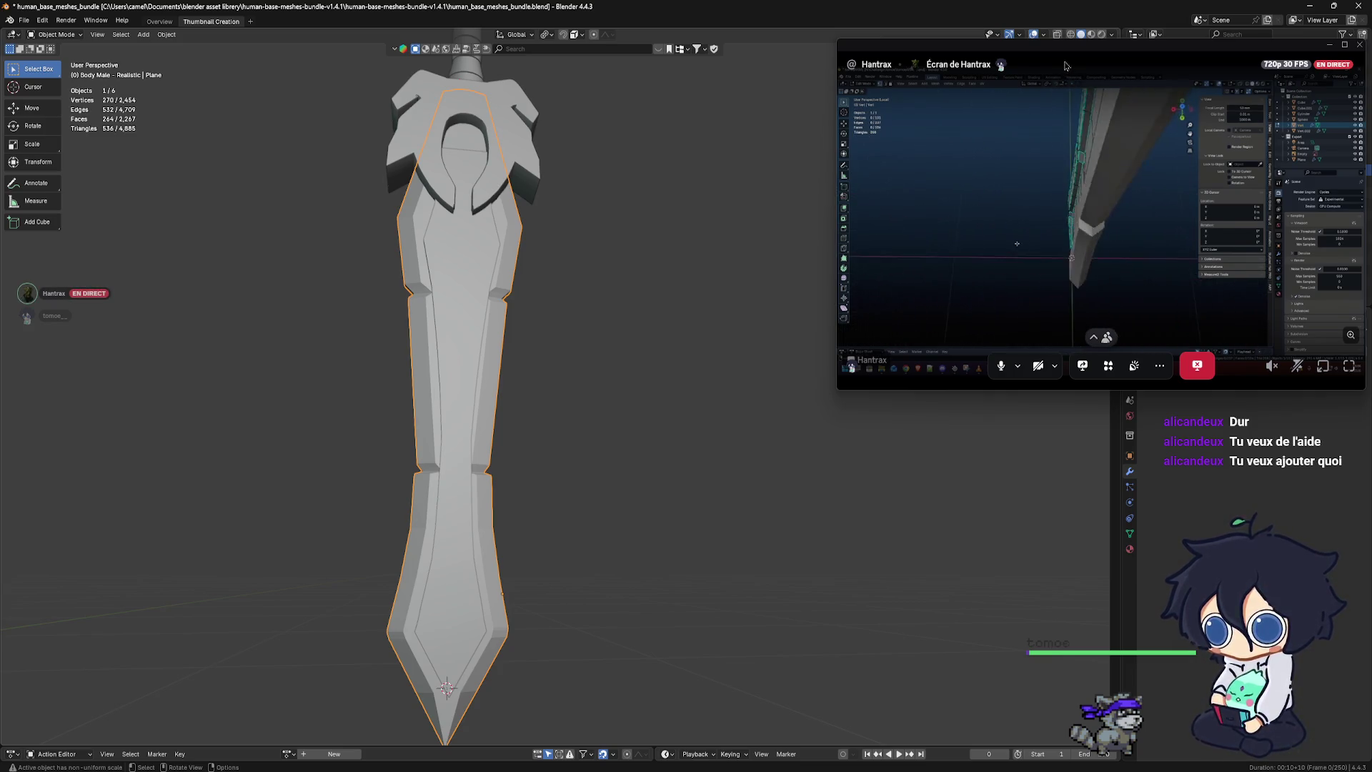
left_click(1065, 66)
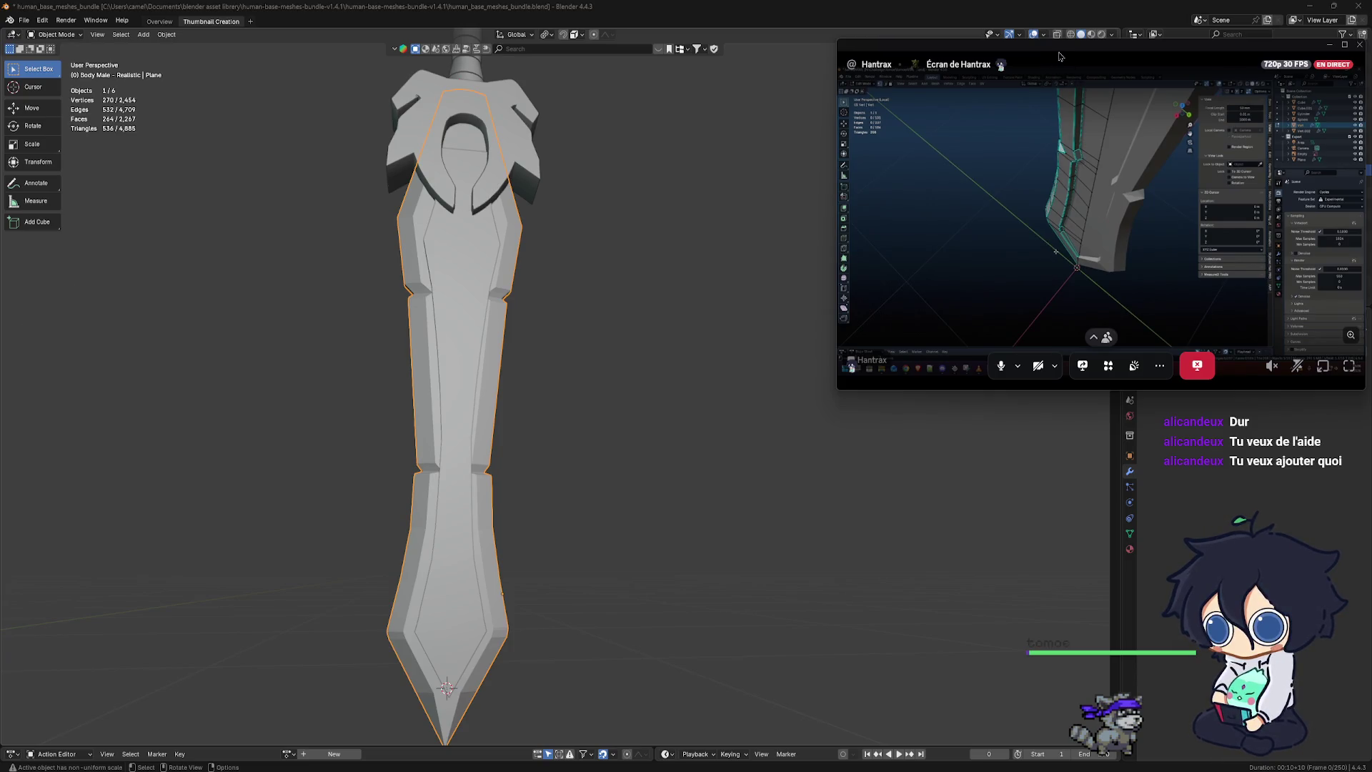
left_click_drag(1032, 70, 945, 108)
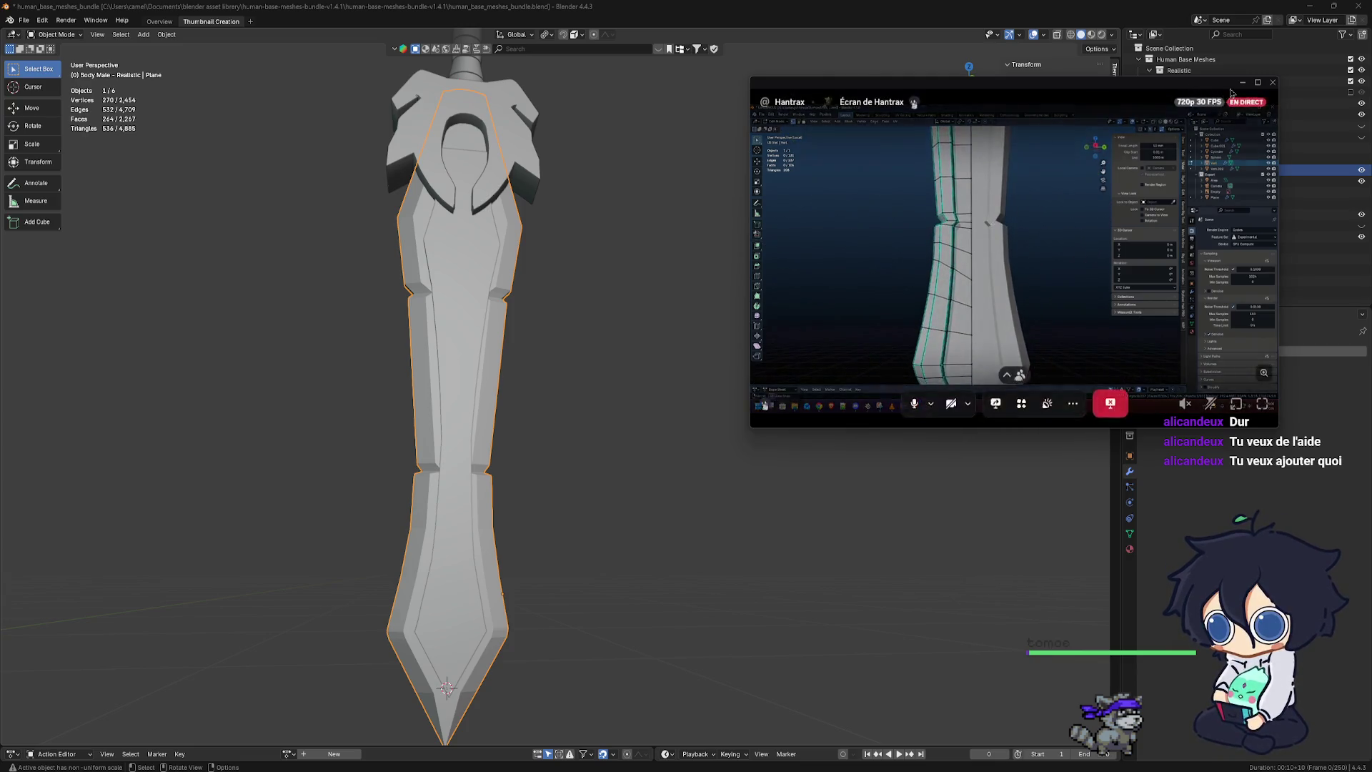
middle_click_drag(496, 274, 522, 243)
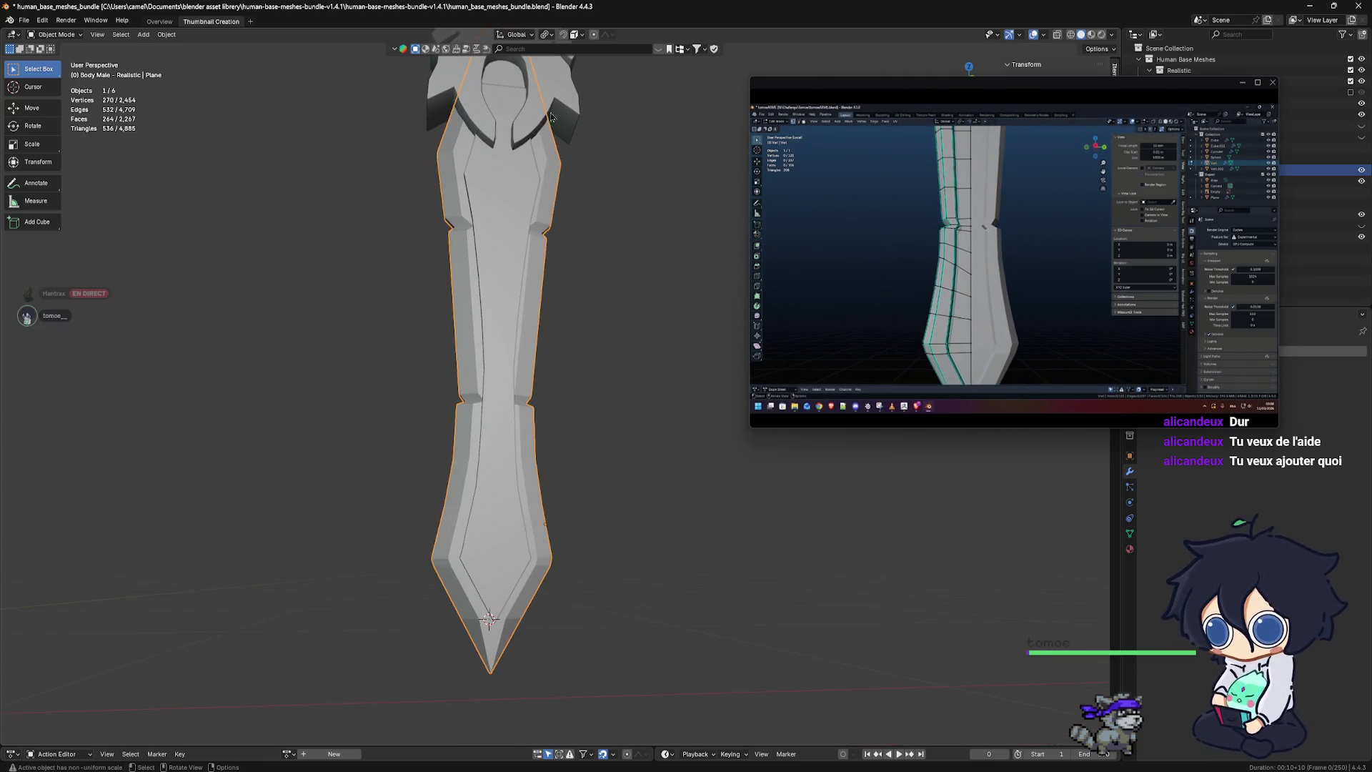
left_click(1242, 82)
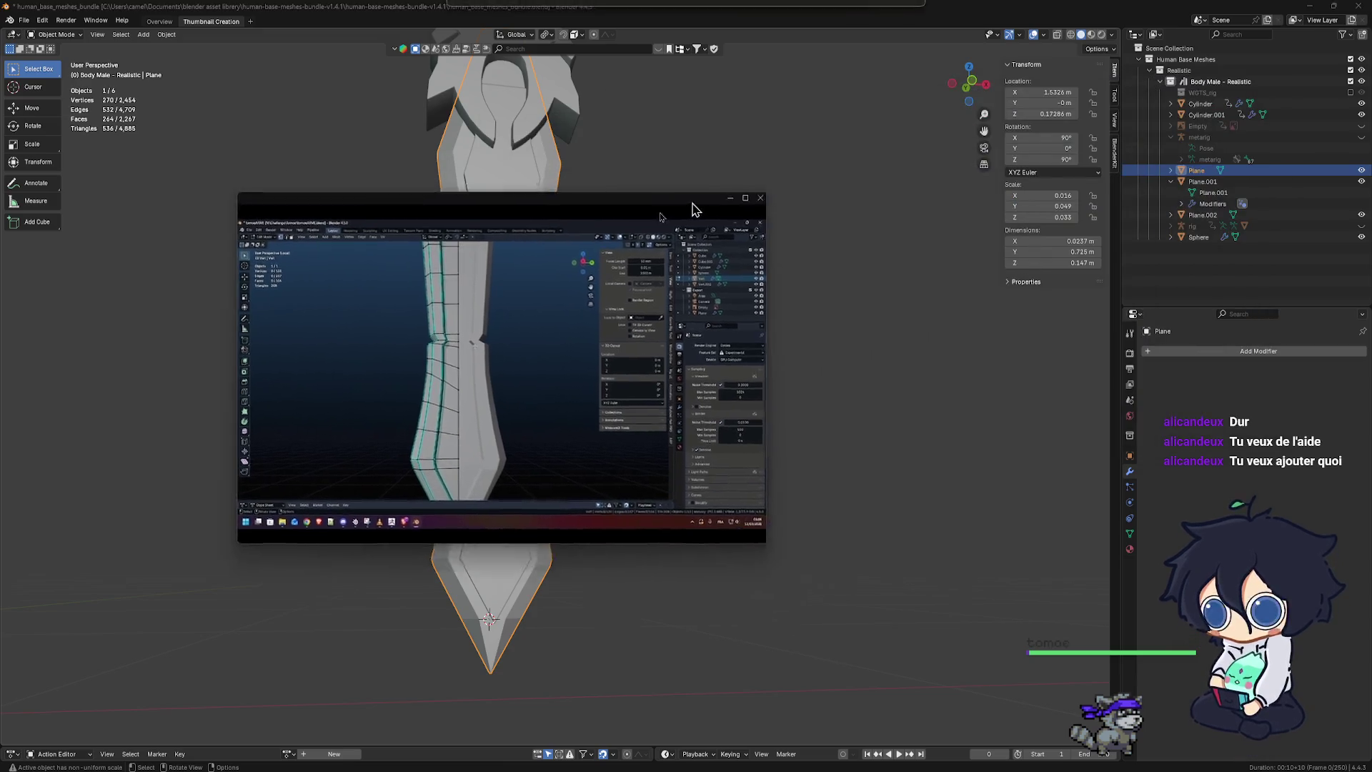
middle_click_drag(539, 344, 600, 295)
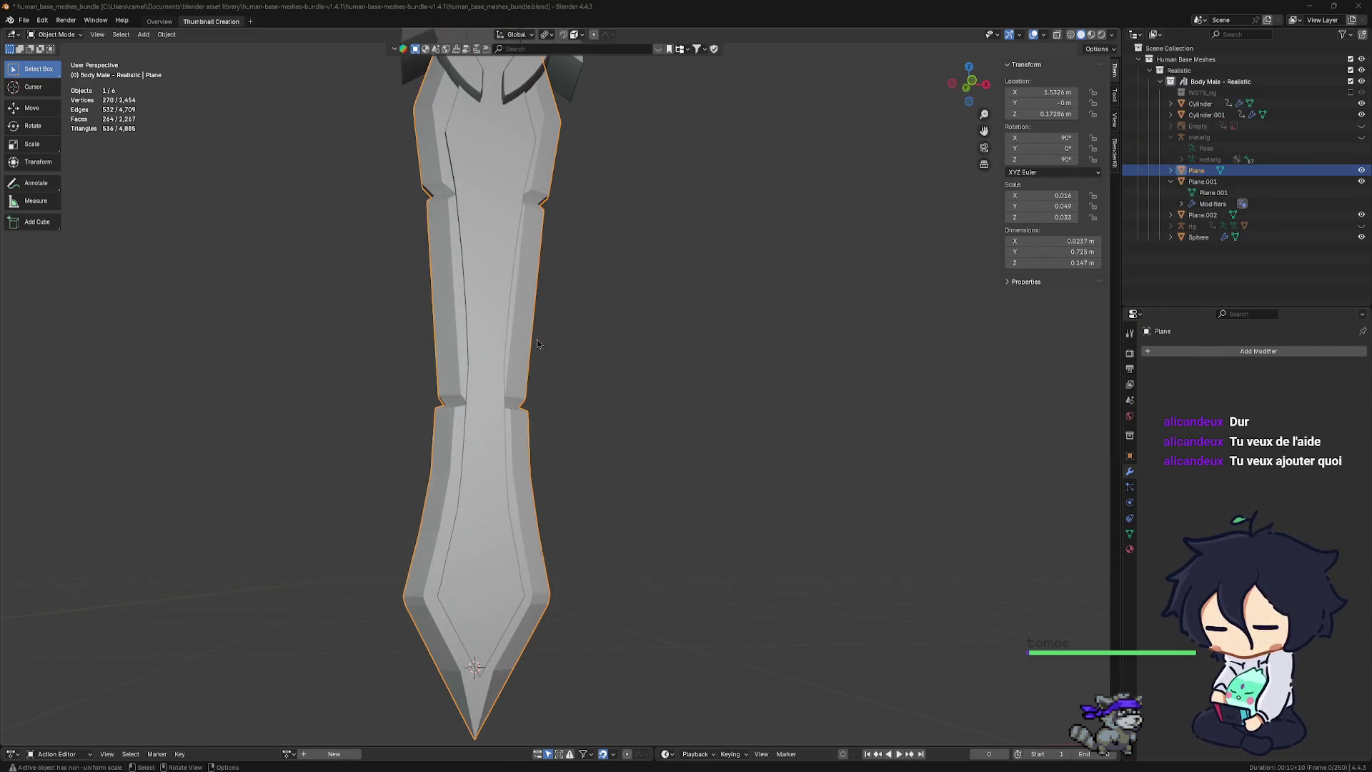
left_click(598, 293)
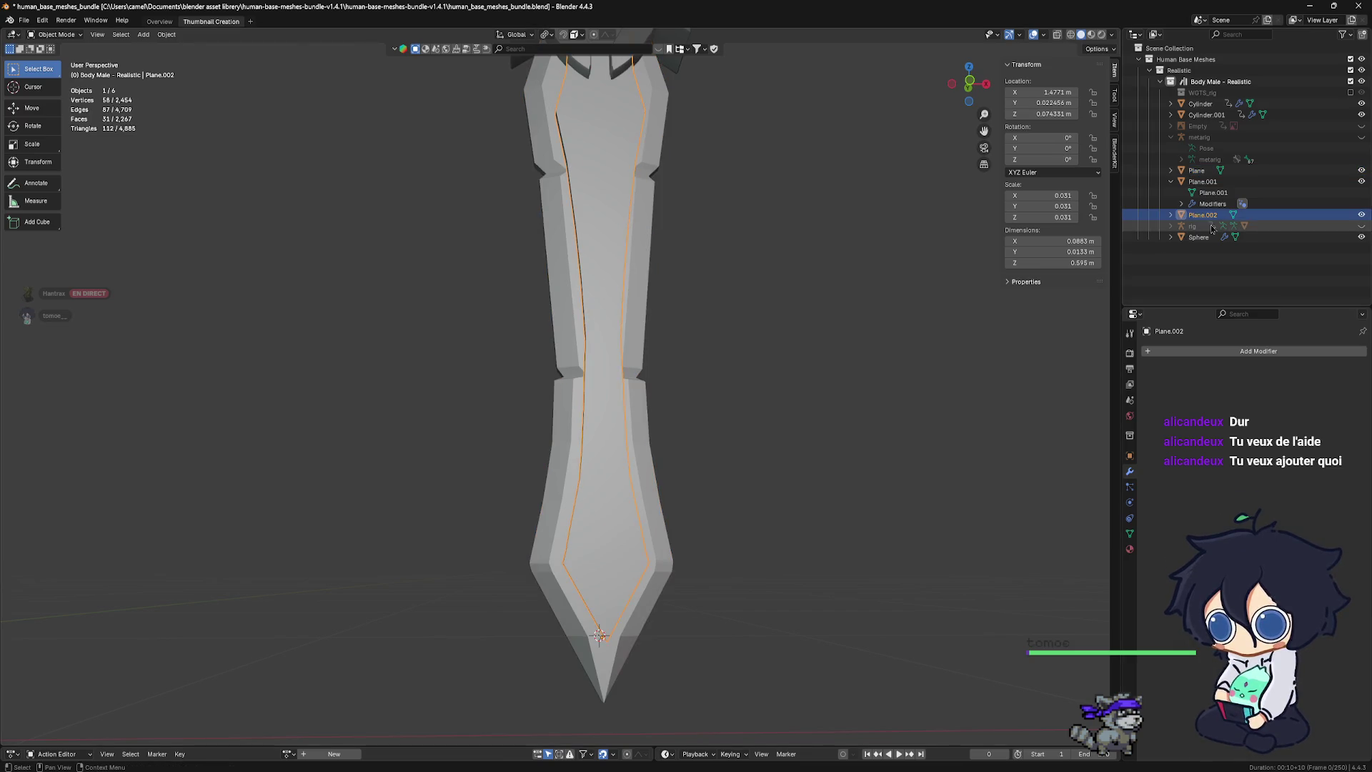
Hide Plane.002 in the outliner and put the blade mesh Plane into Edit Mode
left_click(1361, 215)
left_click(600, 364)
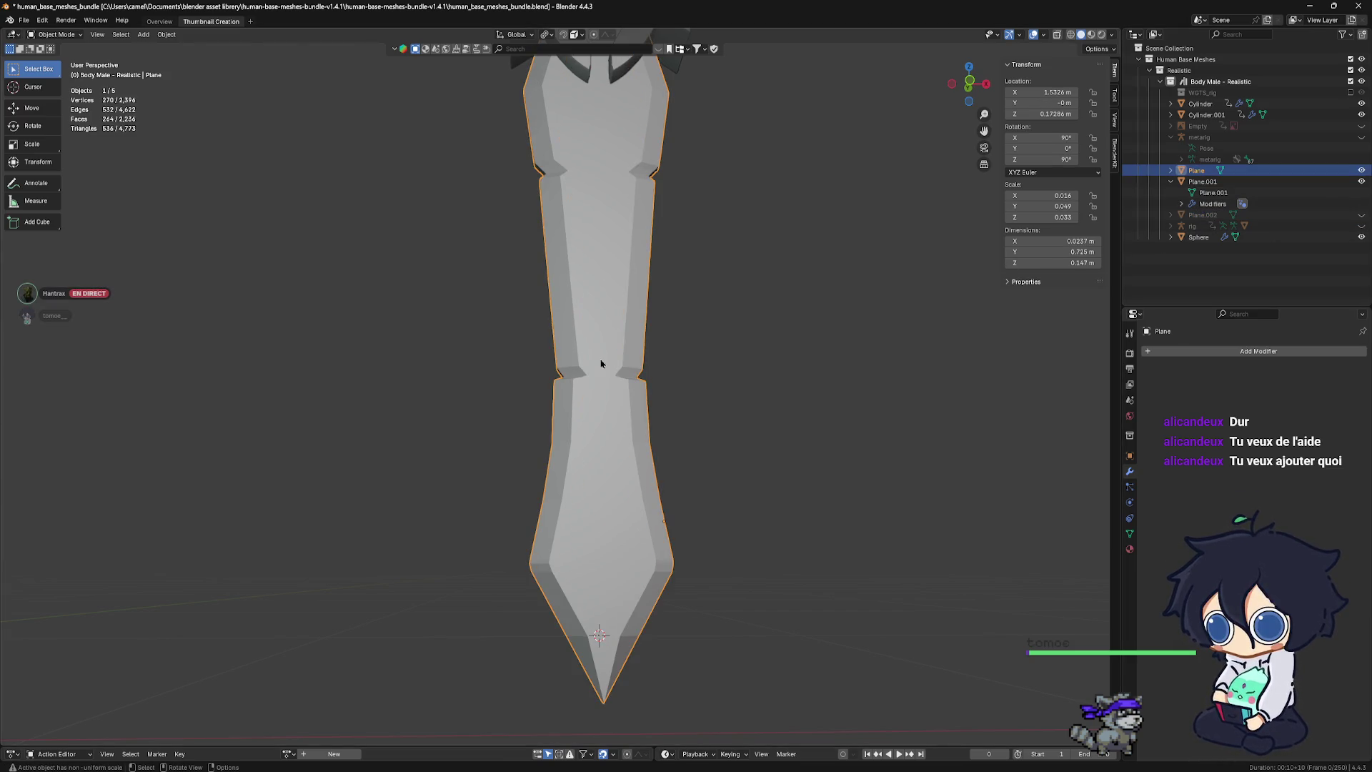
key("ctrl+Tab")
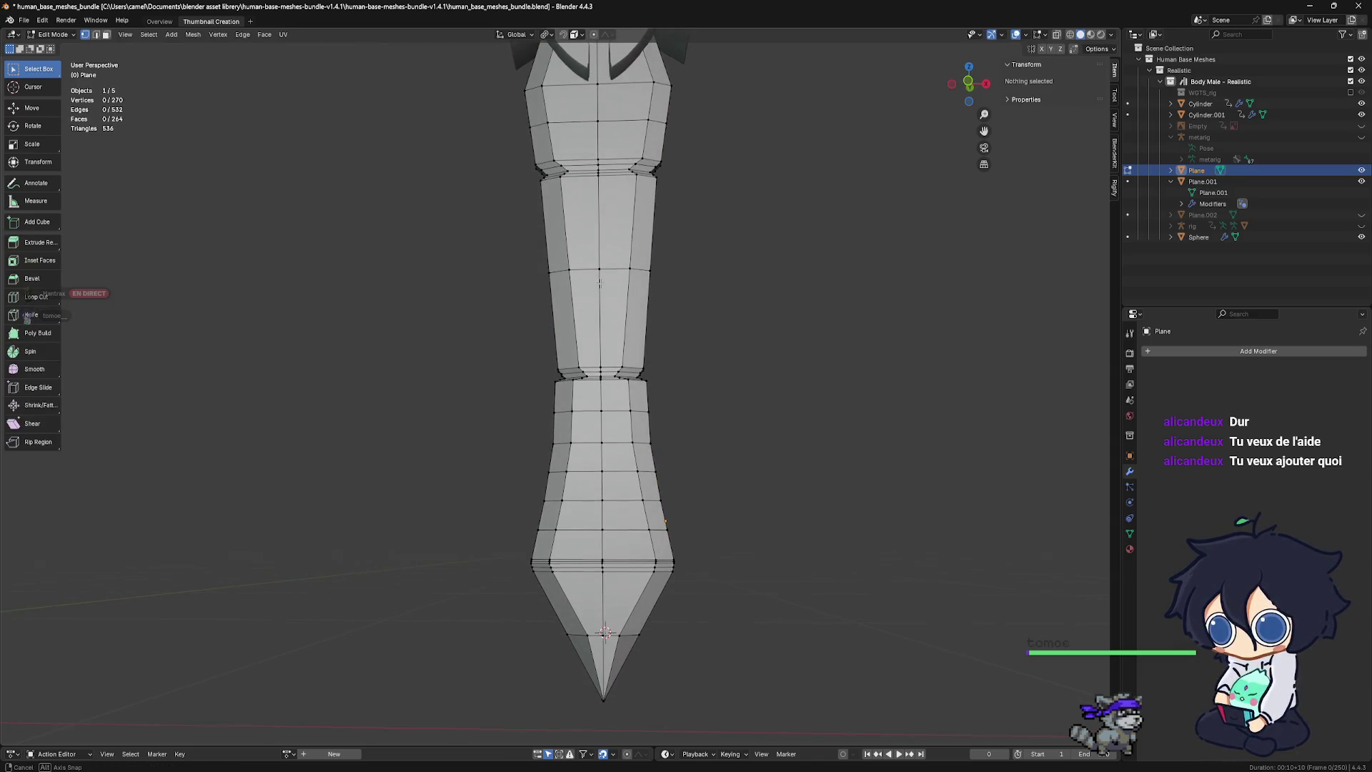
scroll(610, 281, "up", 3)
scroll(672, 284, "down", 3, "shift")
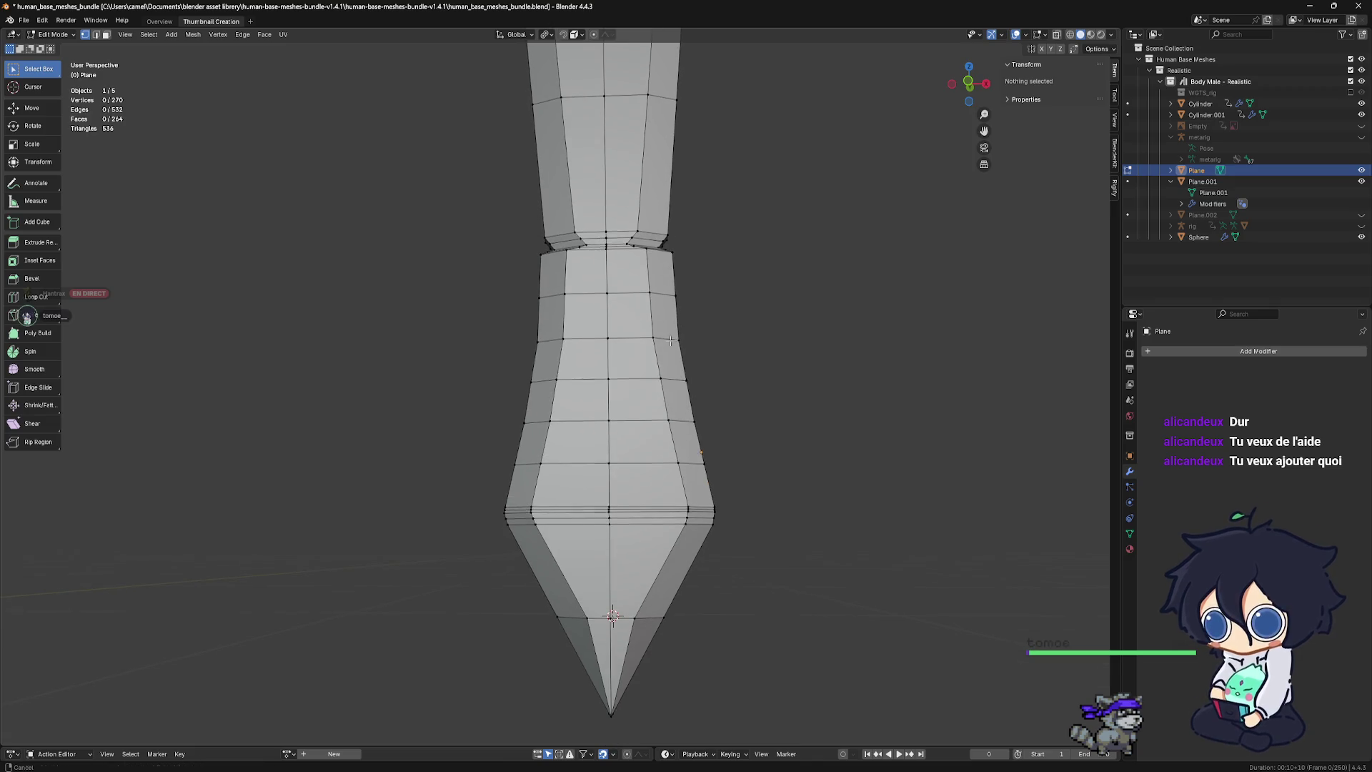
scroll(672, 284, "up", 2, "shift")
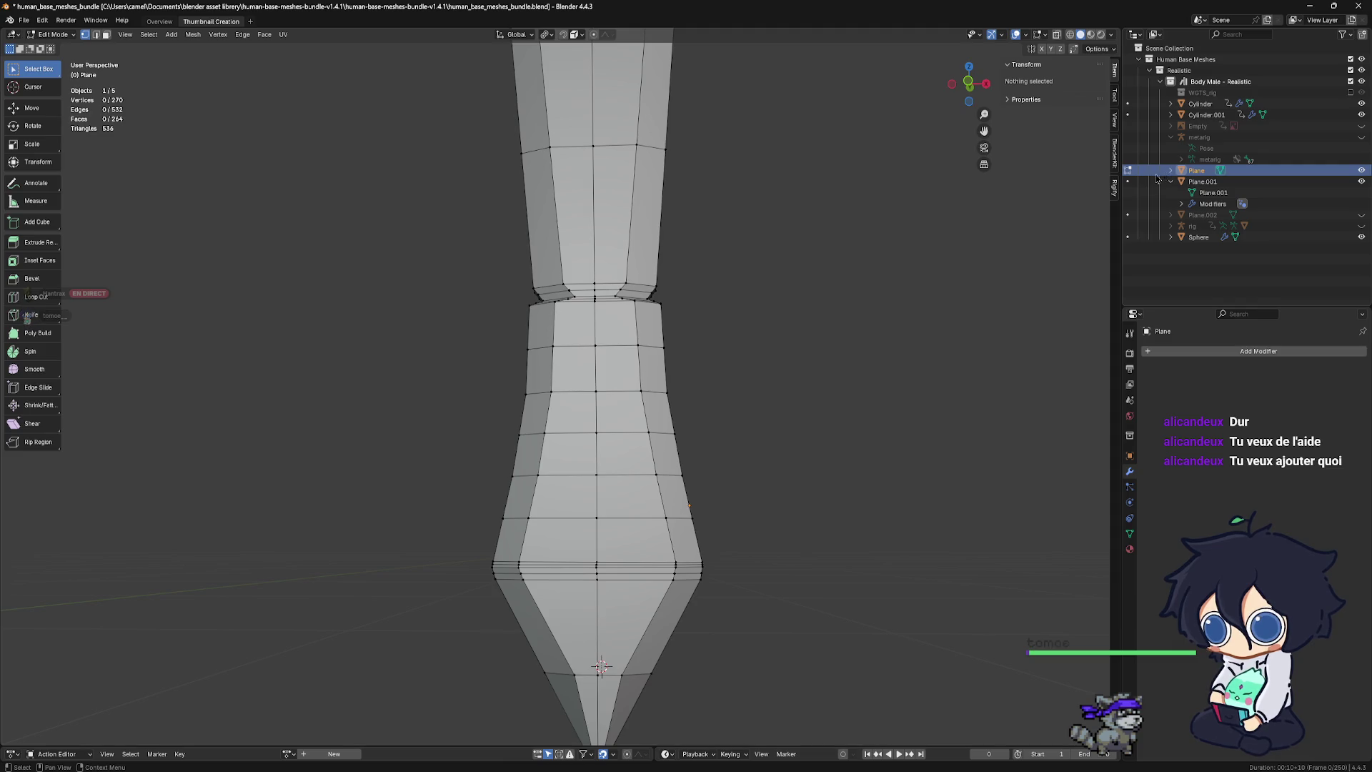
Recentre the view on the blade mesh and bring up the PureRef reference board
left_click(1361, 179)
left_click(1361, 179)
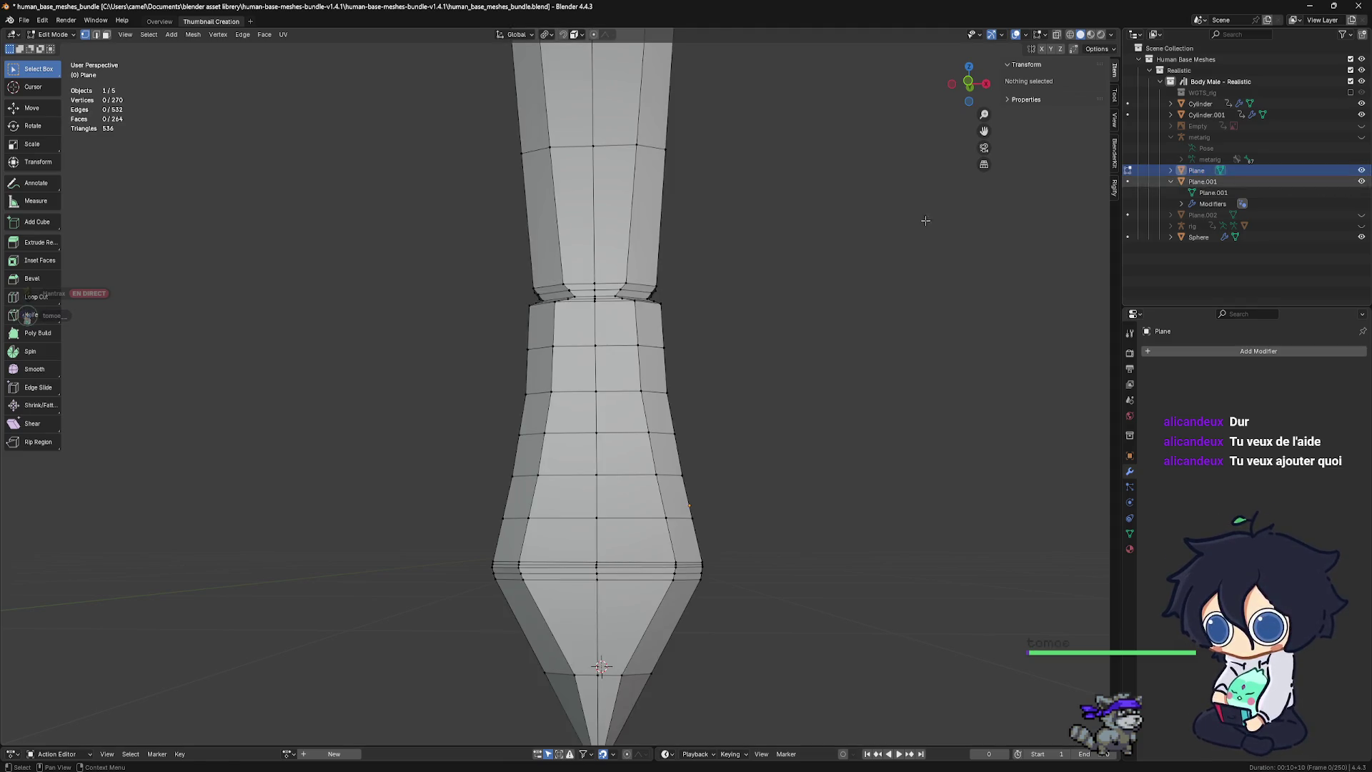
middle_click_drag(728, 236, 684, 473, "shift")
scroll(683, 473, "down", 1)
scroll(643, 450, "down", 1)
scroll(603, 424, "down", 1)
middle_click_drag(603, 423, 636, 343, "shift")
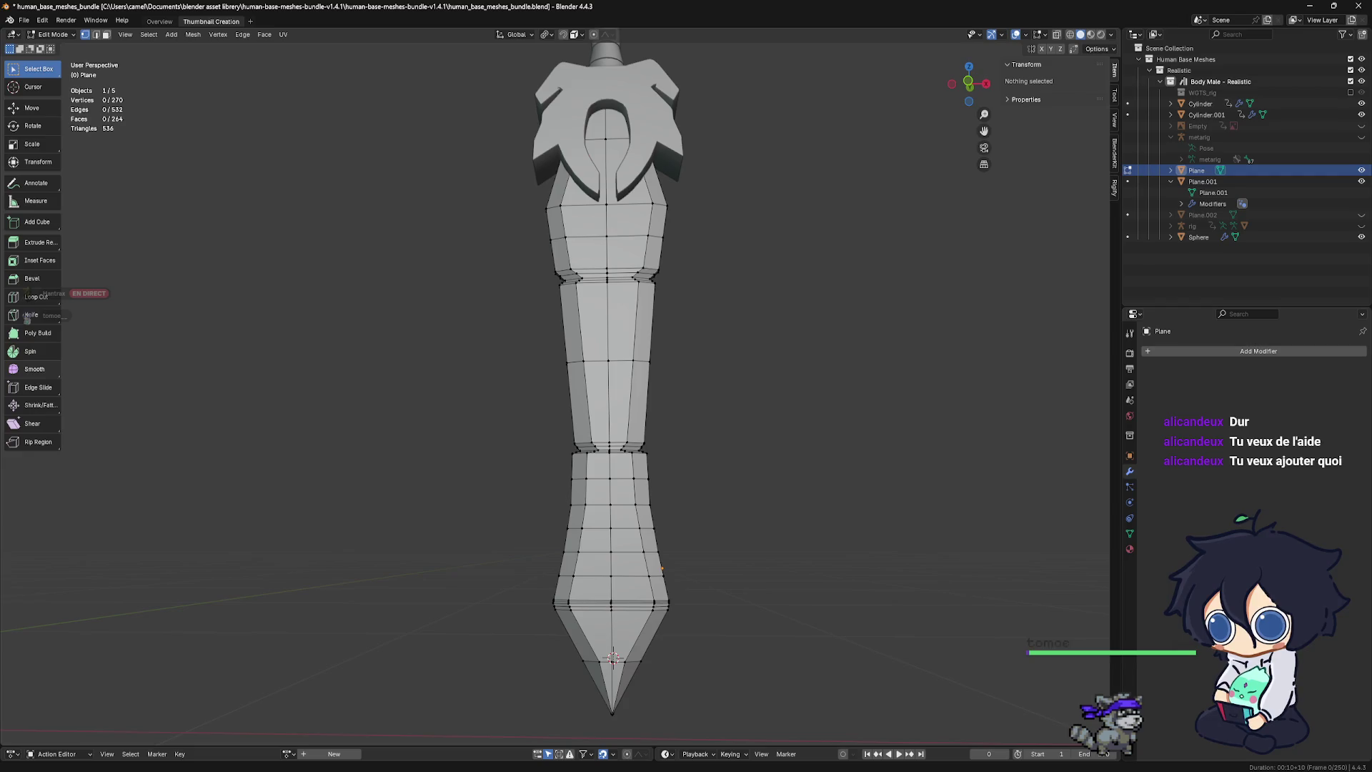
middle_click_drag(650, 712, 650, 711, "shift")
mouse_move(888, 770)
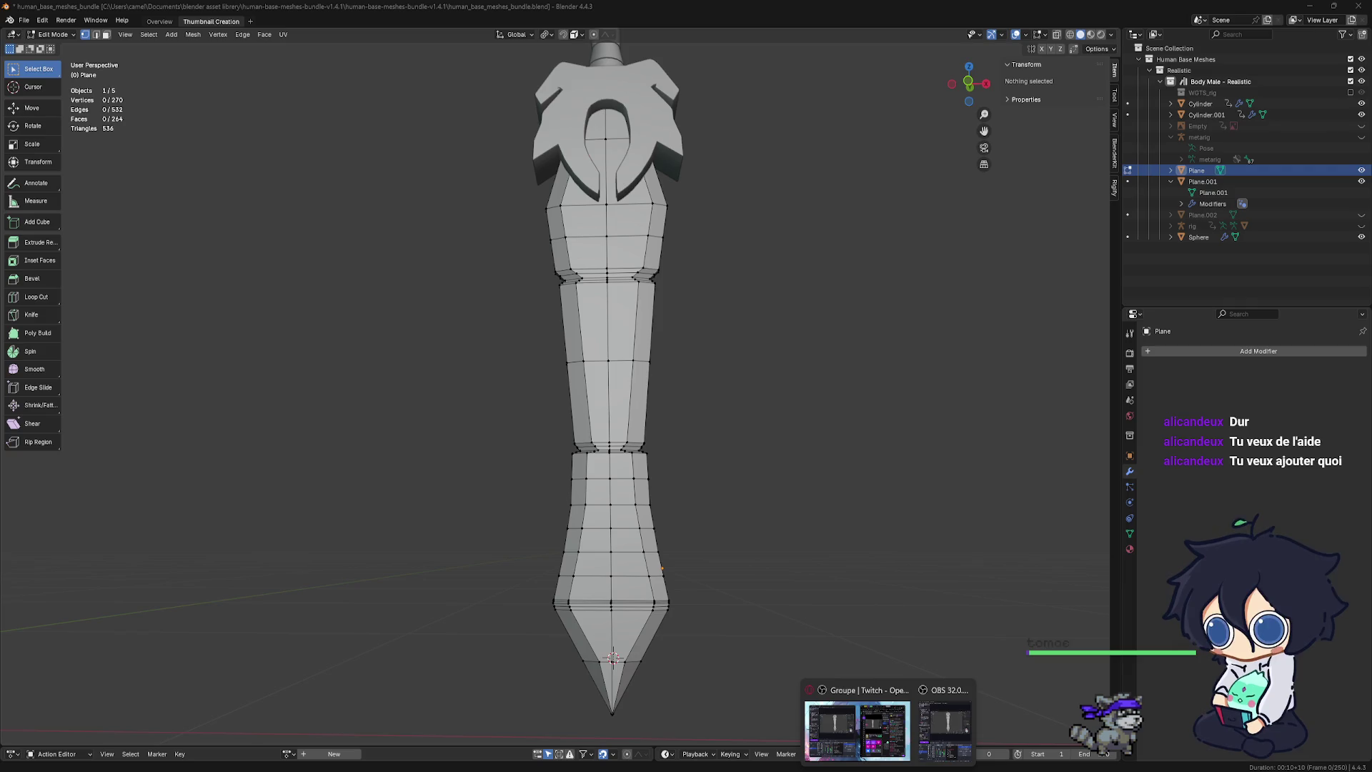
left_click(936, 718)
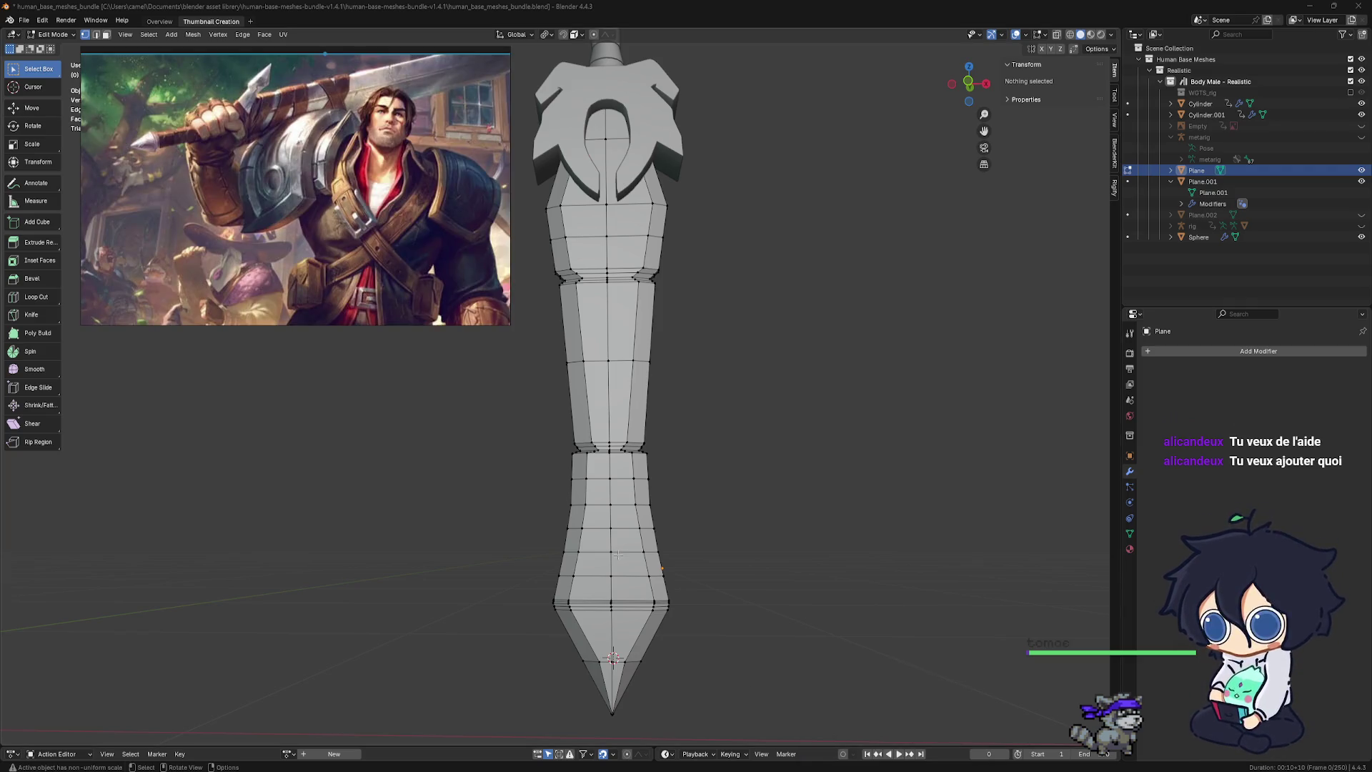
Pan and zoom PureRef onto the reference sword's blade, shrink the window, then minimise it
scroll(326, 255, "down", 3)
mouse_move(325, 255)
middle_mouse_down()
mouse_move(348, 181)
mouse_move(325, 143)
mouse_move(306, 144)
middle_mouse_up()
scroll(348, 181, "up", 3)
scroll(335, 164, "down", 1)
mouse_move(283, 58)
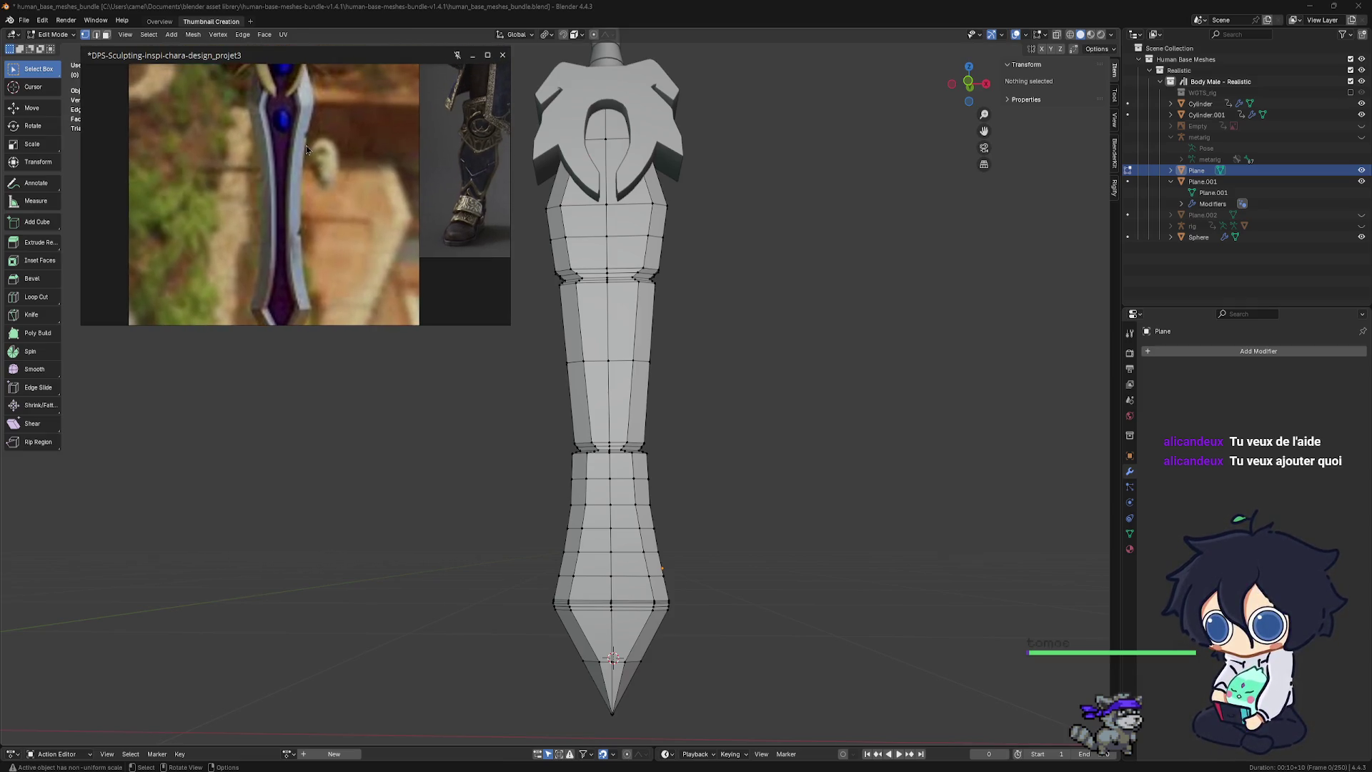
scroll(312, 126, "down", 1)
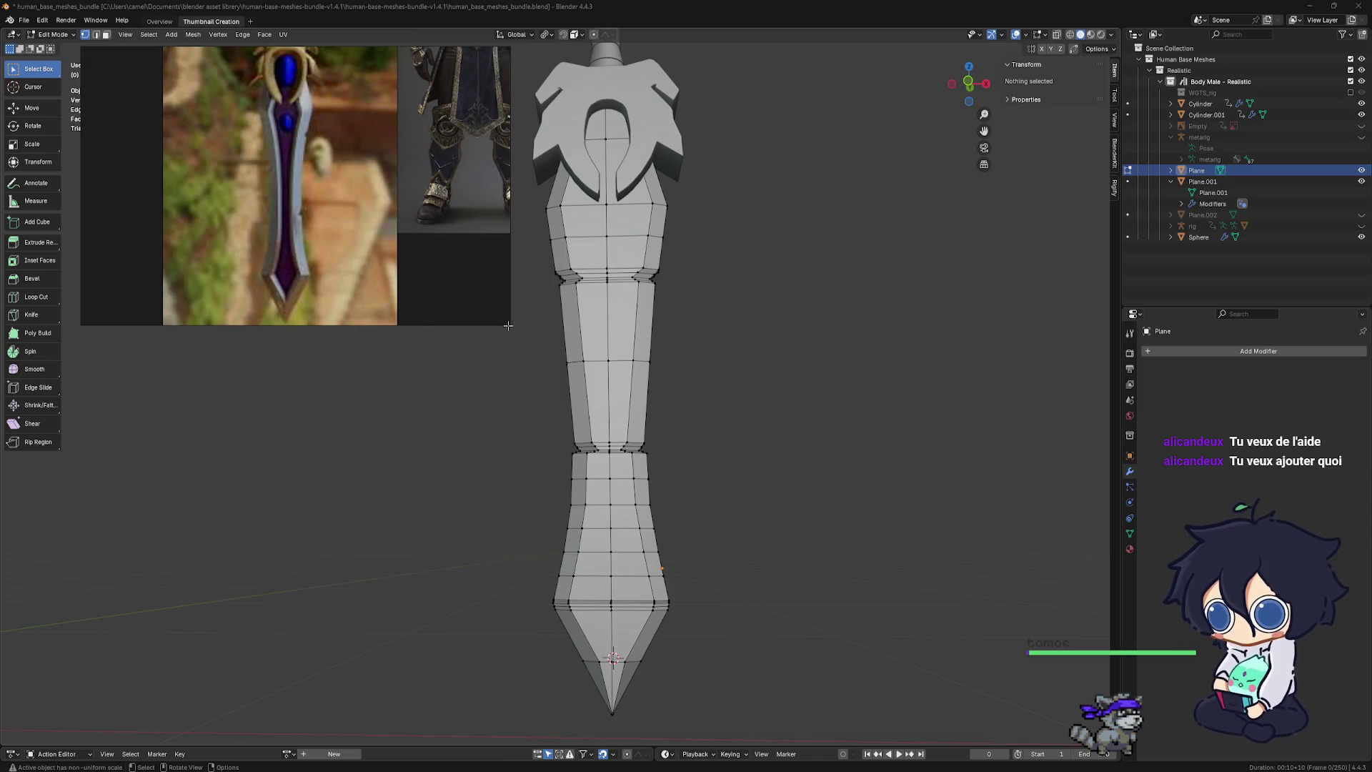
left_click_drag(508, 322, 325, 277)
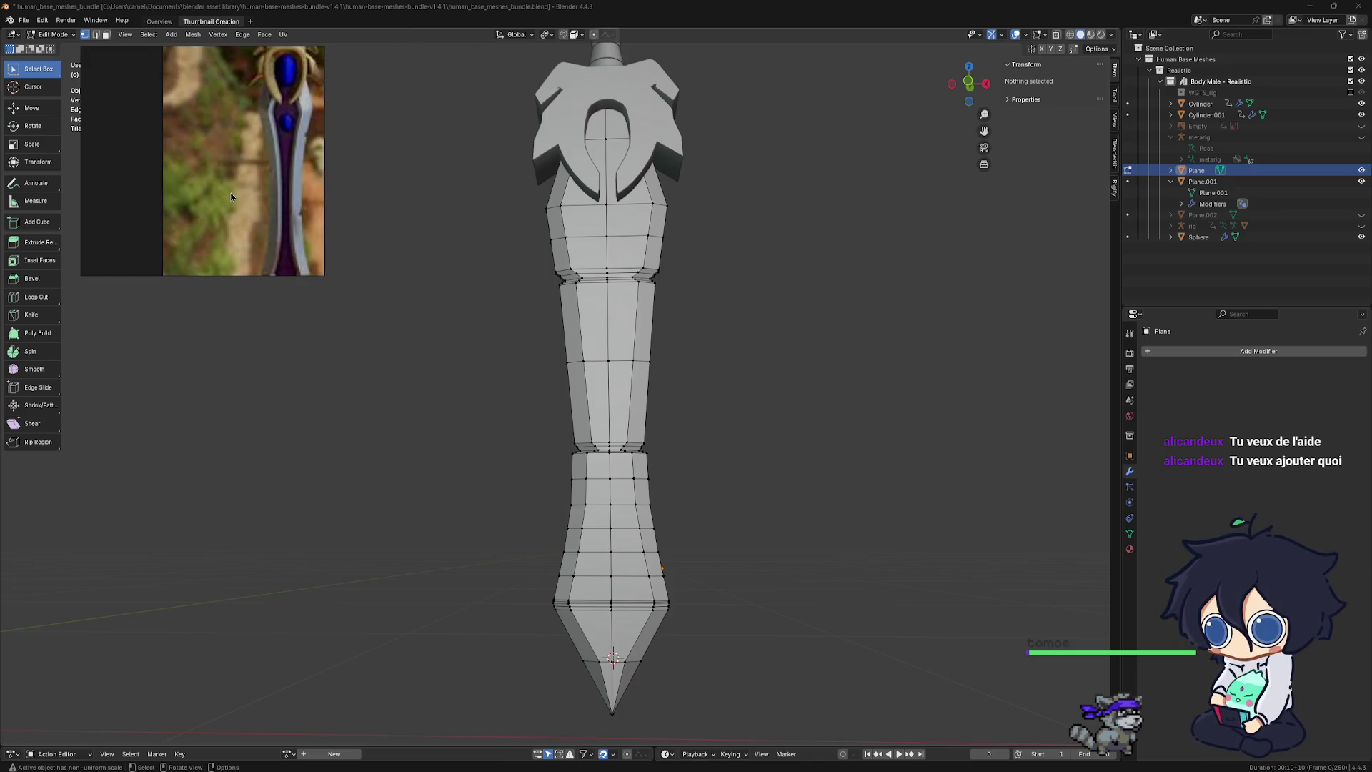
scroll(224, 160, "down", 2)
scroll(225, 160, "down", 2)
scroll(174, 140, "up", 4)
scroll(174, 140, "up", 1)
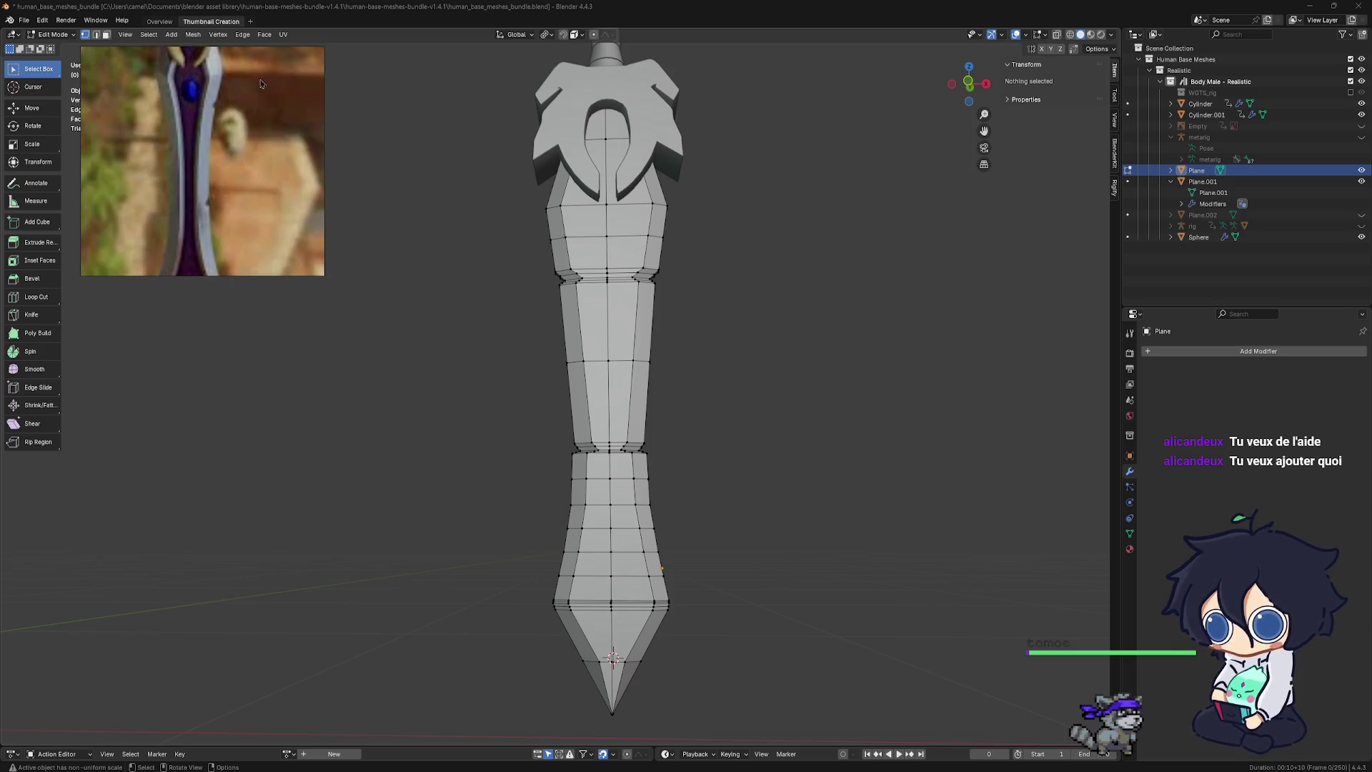
left_click(286, 60)
scroll(672, 315, "up", 3)
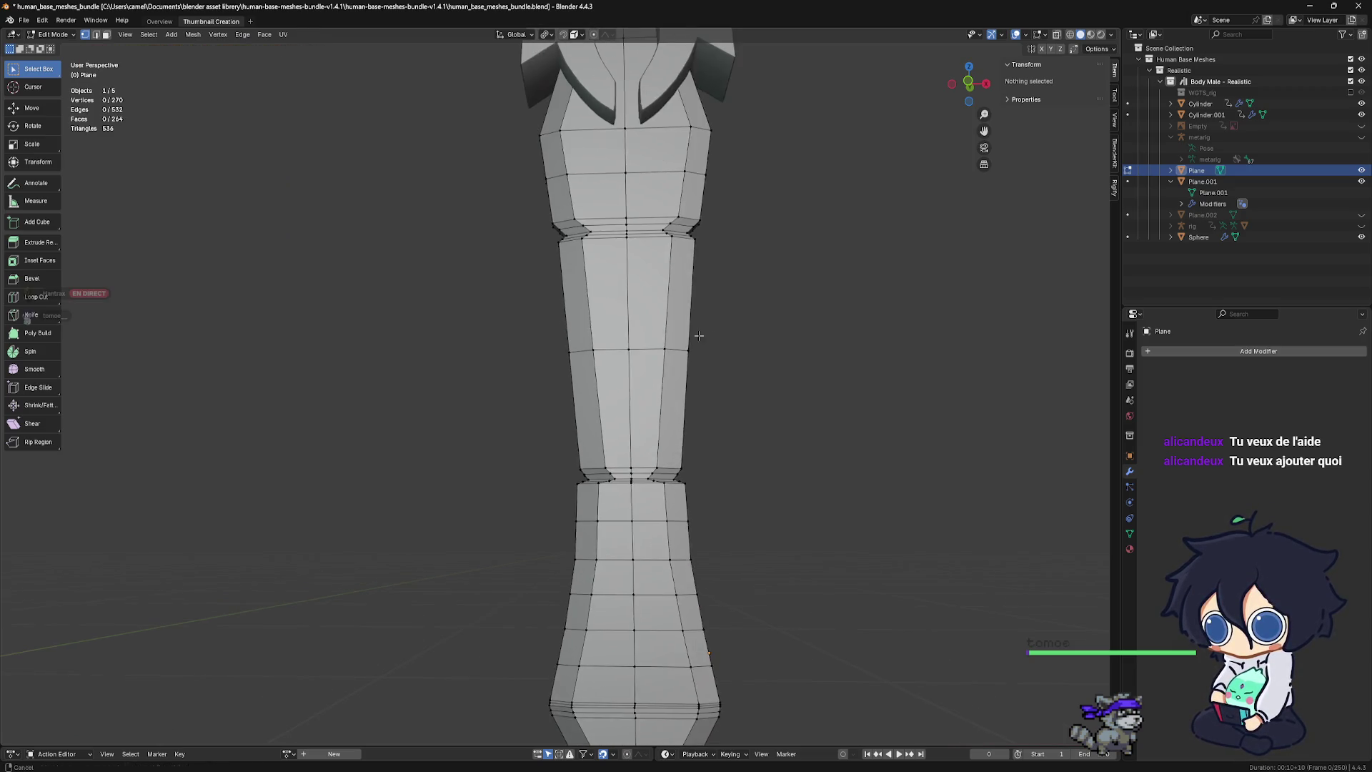
Add a lengthwise edge loop down the blade with Ctrl+R and confirm its slide
scroll(653, 318, "up", 2)
scroll(655, 340, "up", 1)
middle_click_drag(656, 341, 636, 523, "shift")
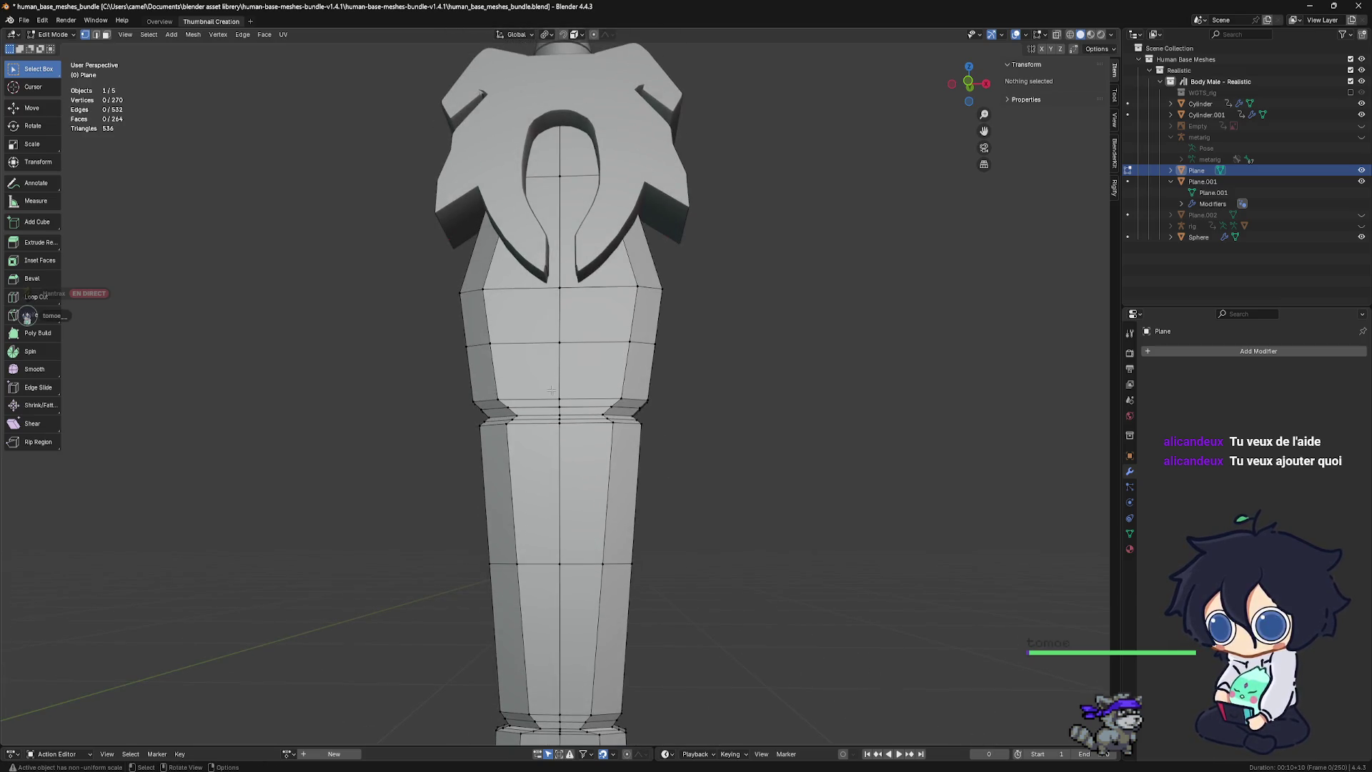
key("ctrl+r")
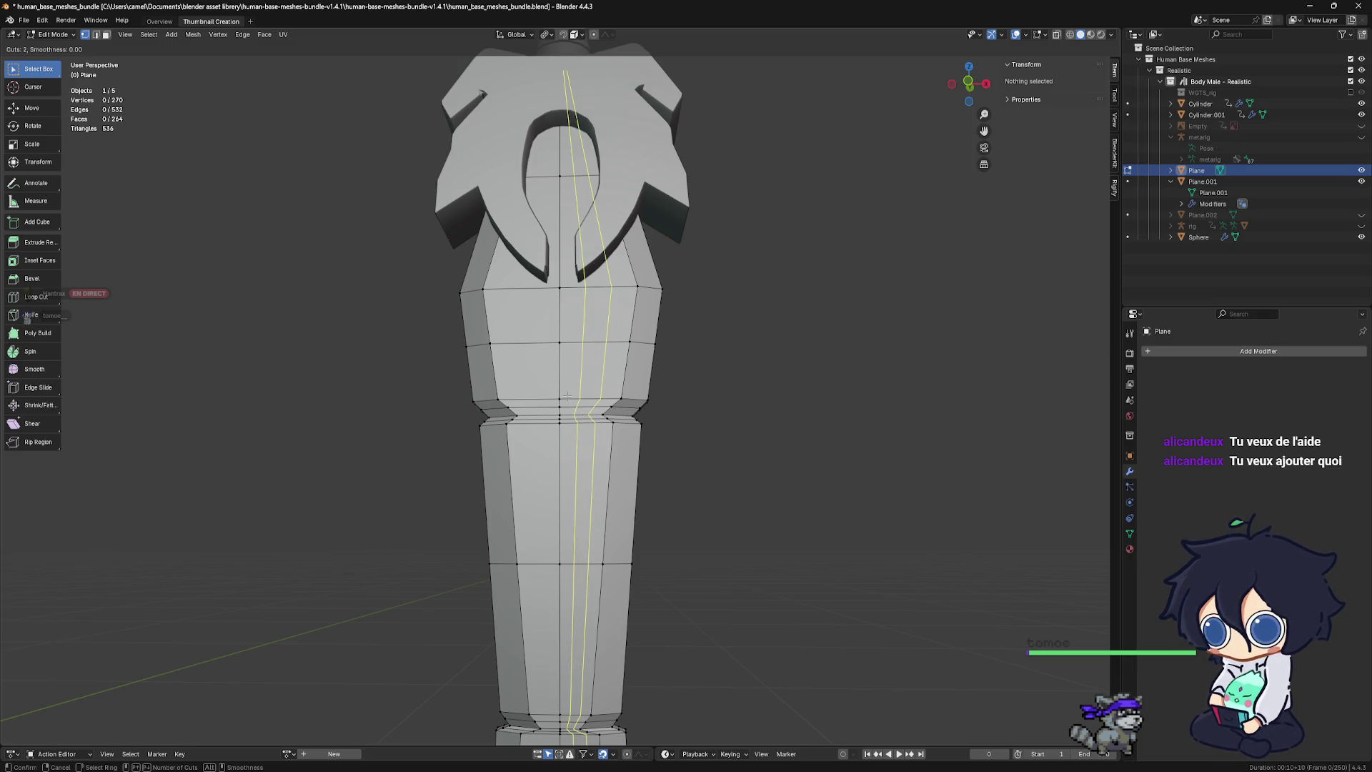
left_click(566, 395)
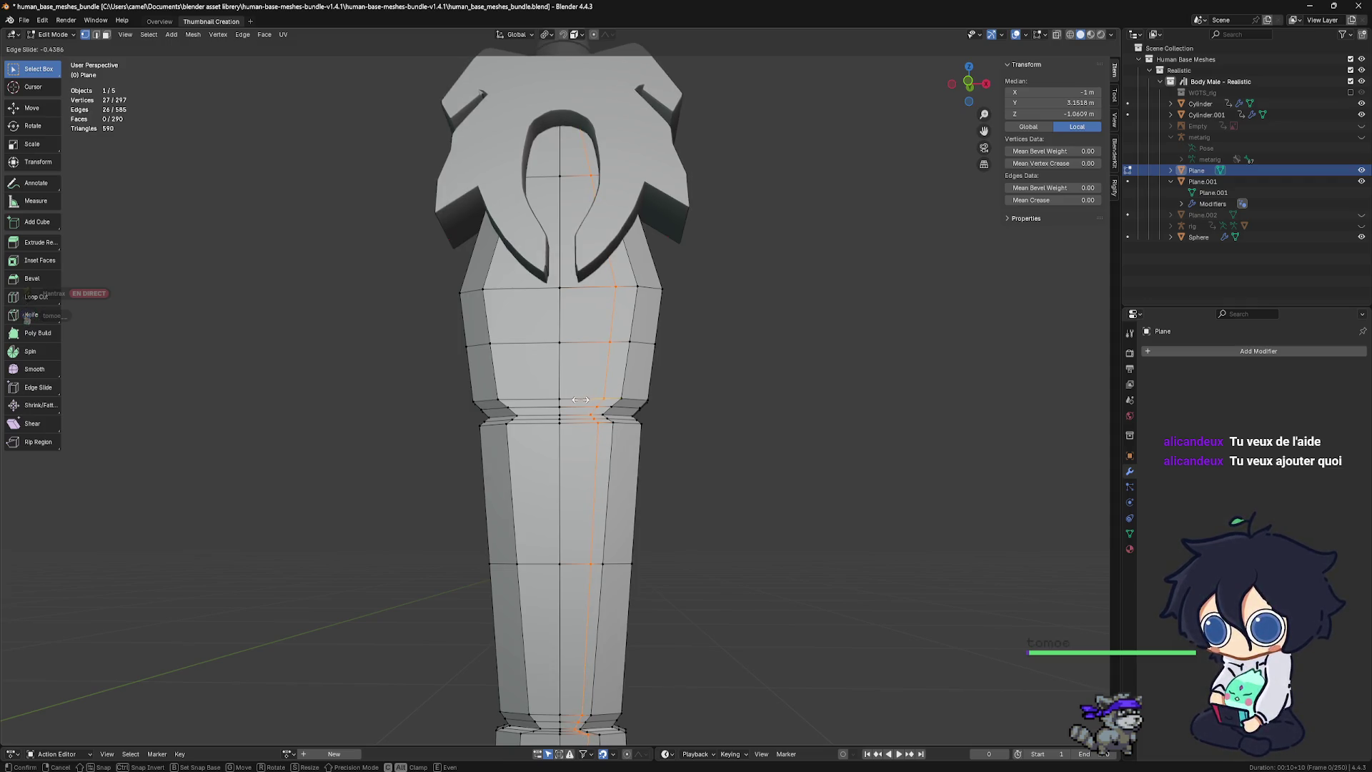
left_click(579, 399)
middle_click_drag(580, 399, 541, 310, "shift")
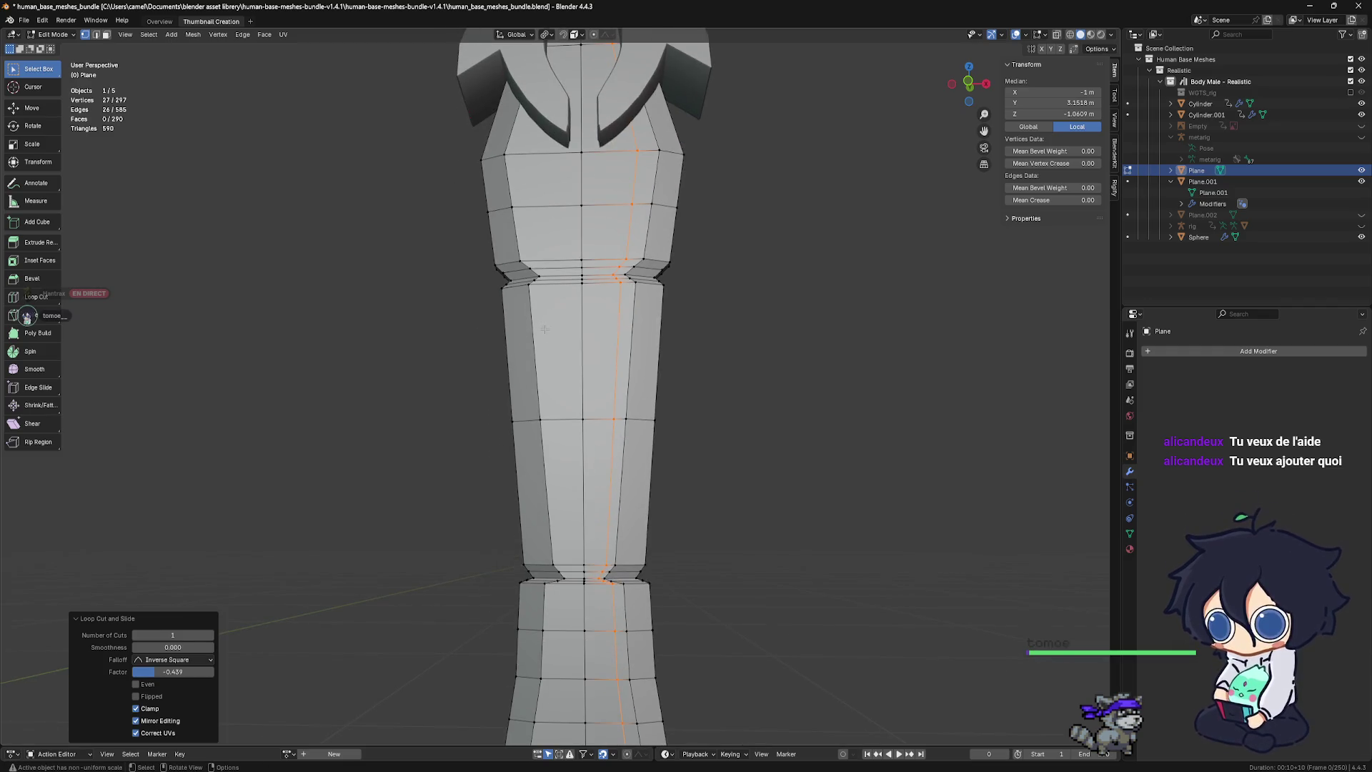
Add a second lengthwise loop cut slid to factor 0.477, then view from the front
key("ctrl+r")
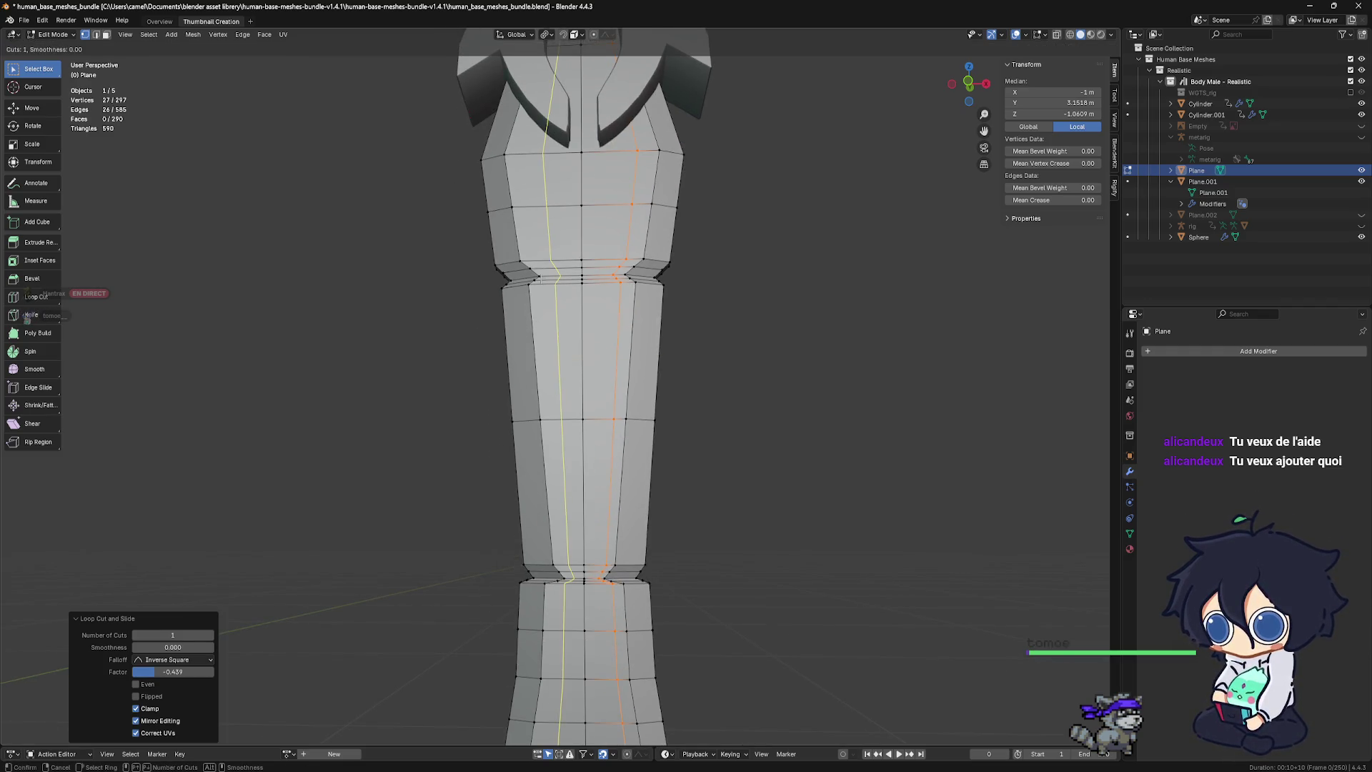
left_click(540, 280)
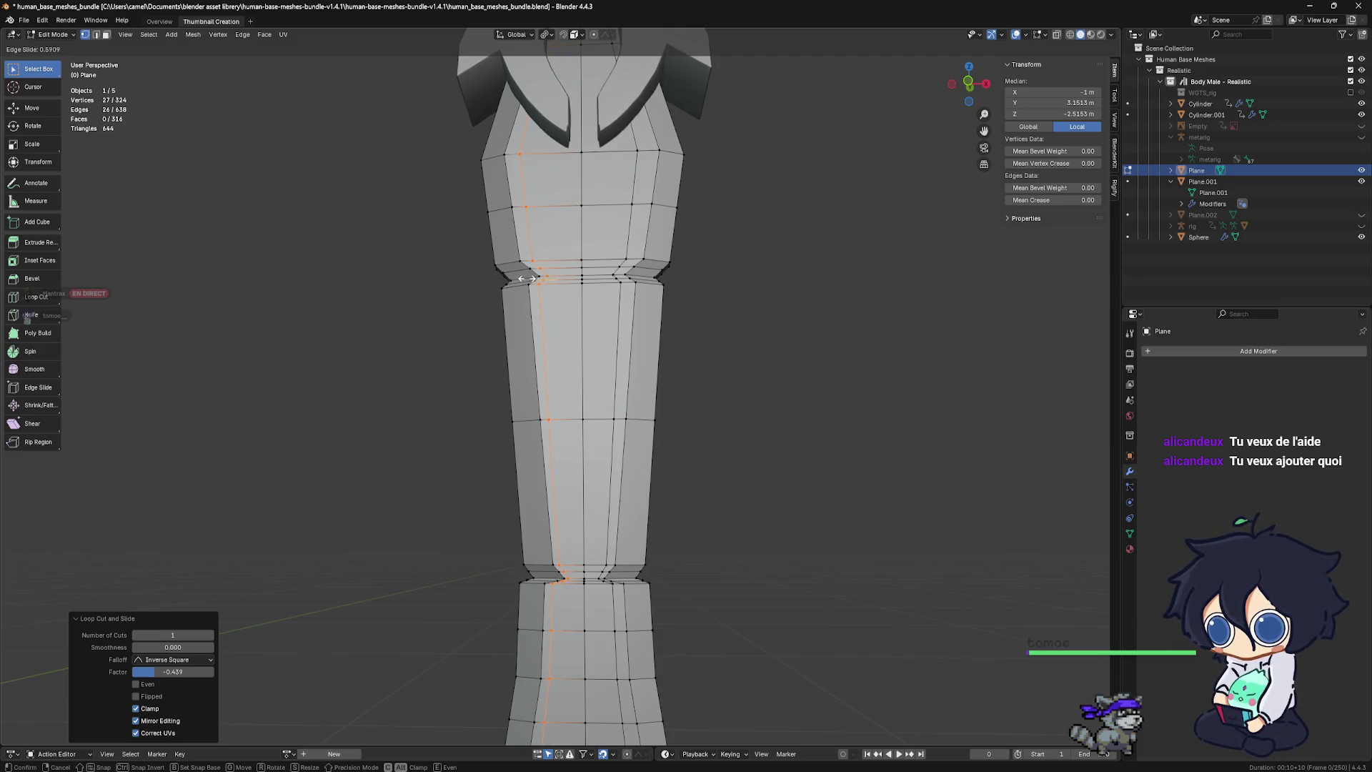
left_click(529, 279)
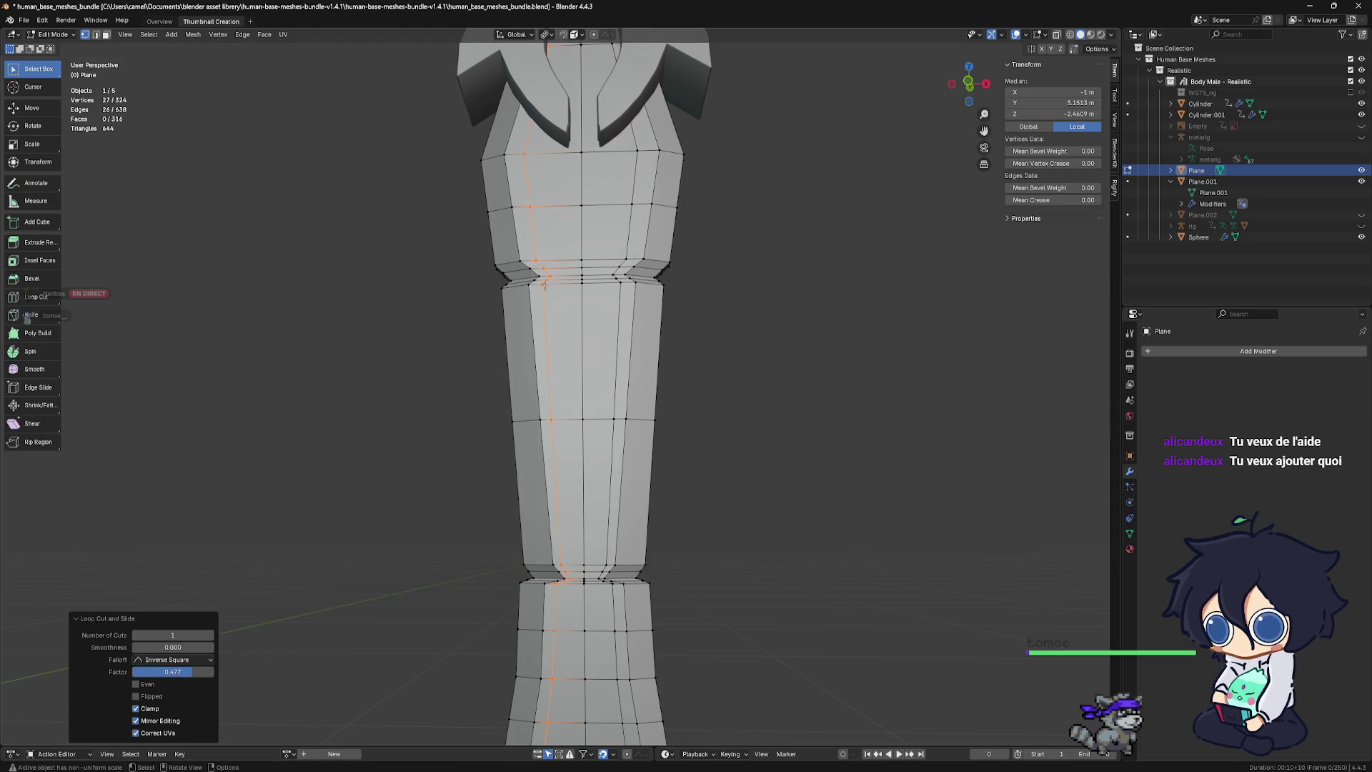
mouse_move(595, 322)
middle_mouse_down("alt")
mouse_move(633, 429)
mouse_move(613, 343)
middle_mouse_up("alt")
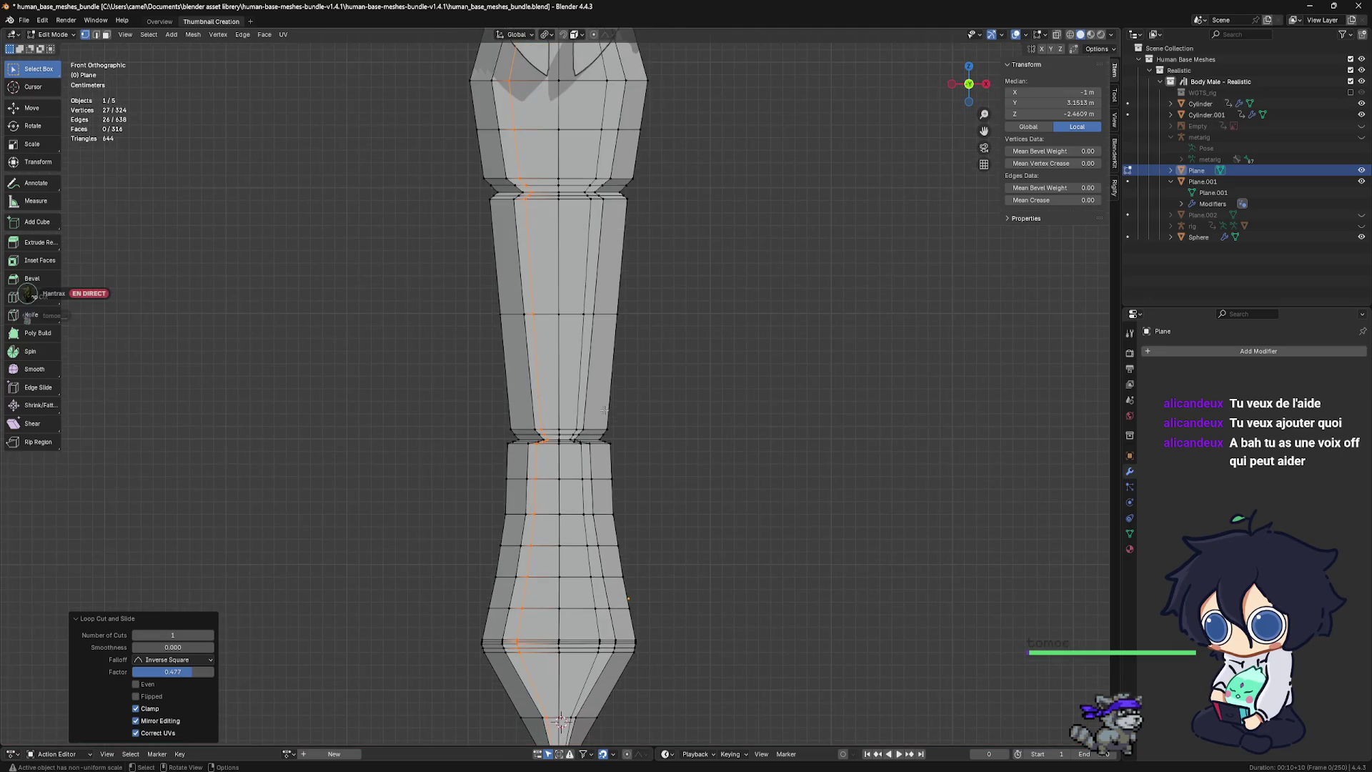
Zoom in on the lower blade section and clear the vertex selection
scroll(600, 403, "up", 1)
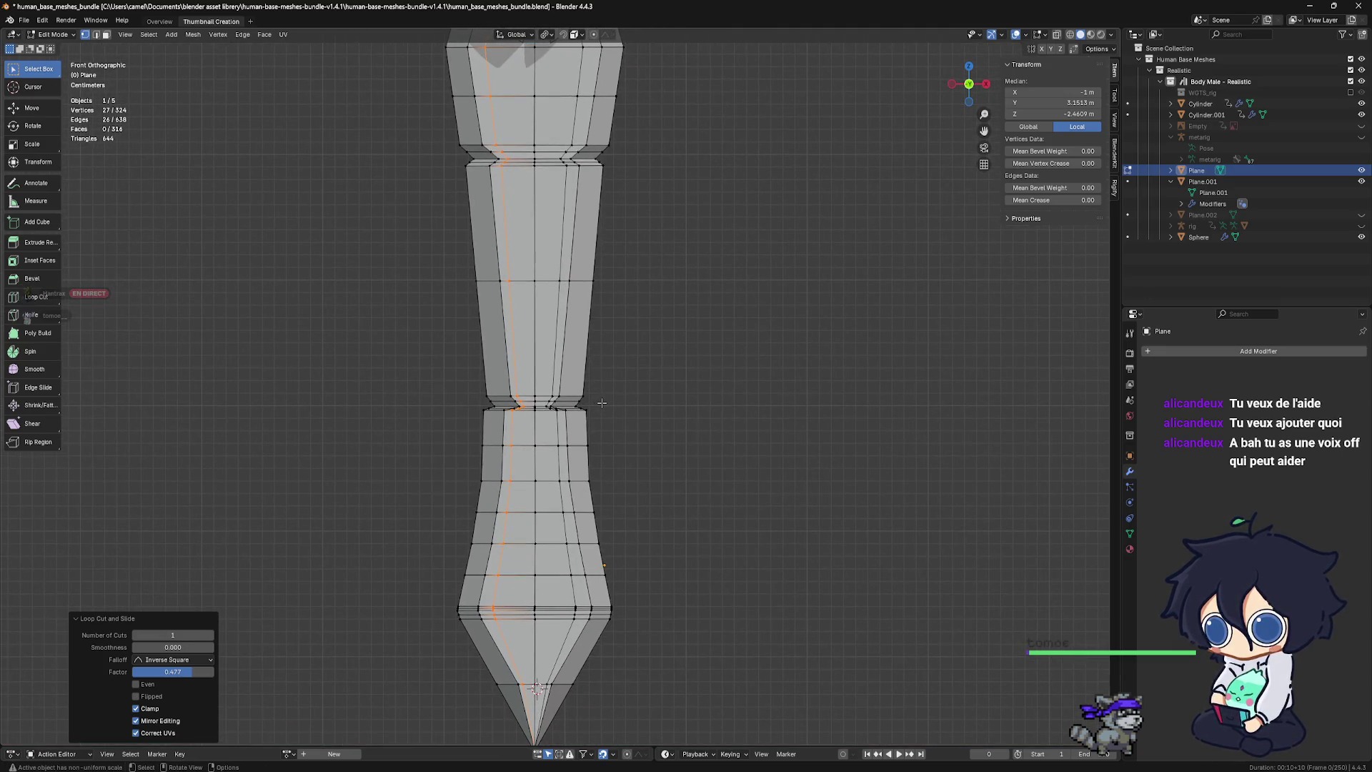
scroll(603, 403, "up", 1)
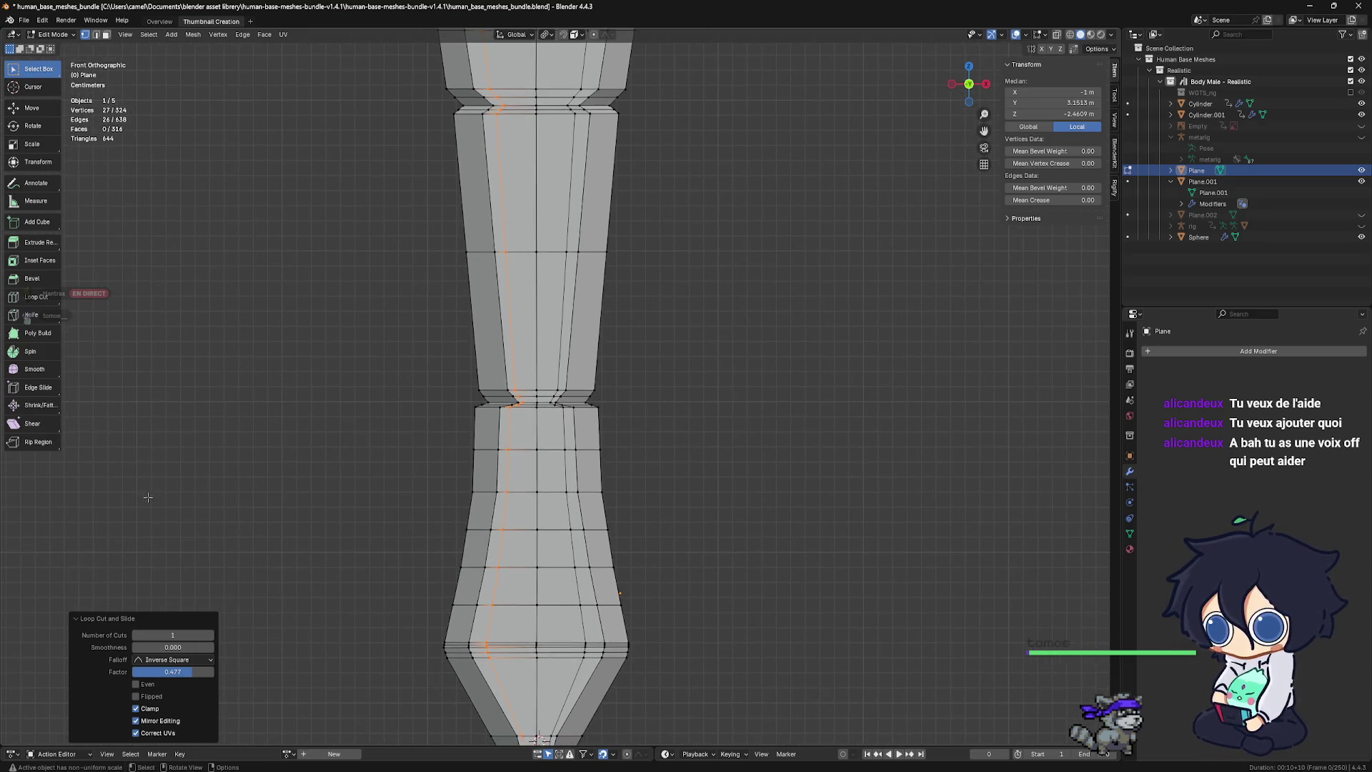
mouse_move(525, 426)
middle_mouse_down("ctrl")
mouse_move(562, 478)
mouse_move(547, 439)
middle_mouse_up("ctrl")
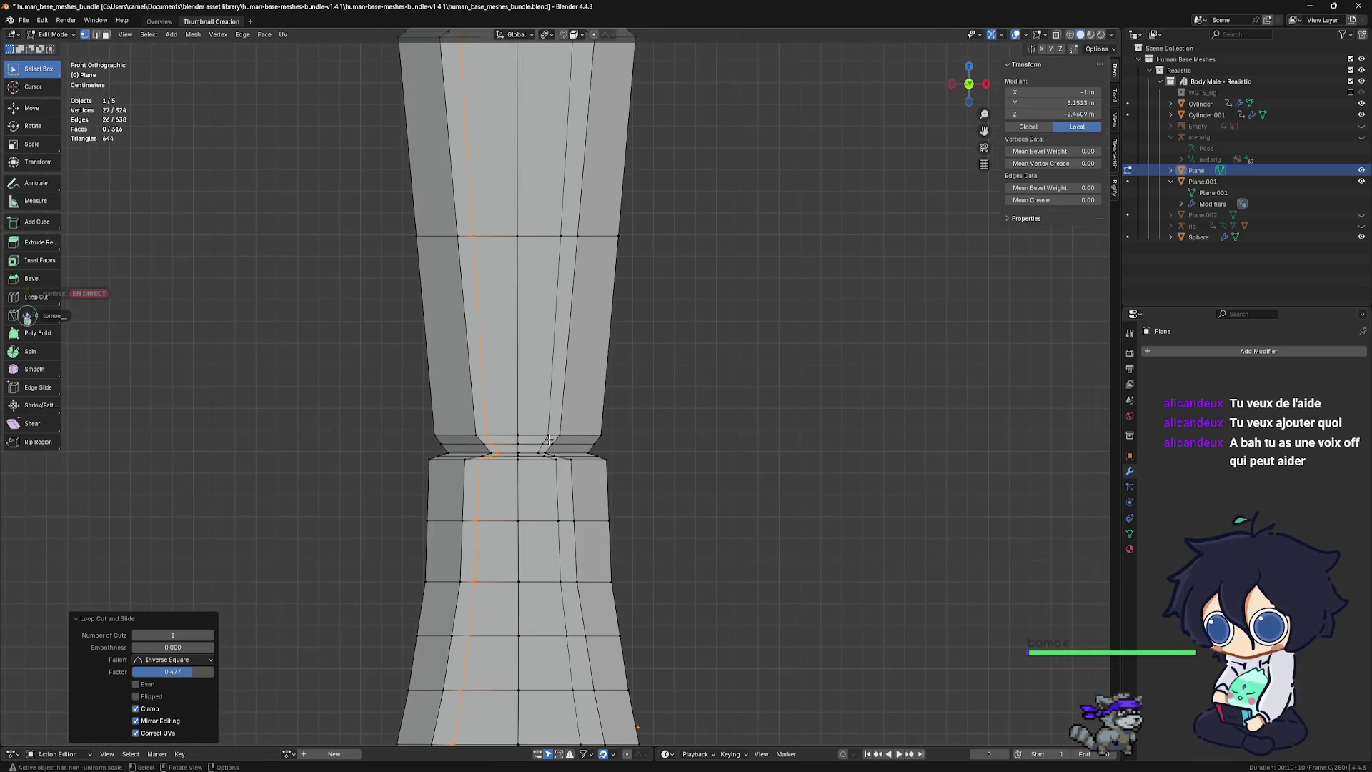
scroll(562, 439, "down", 2)
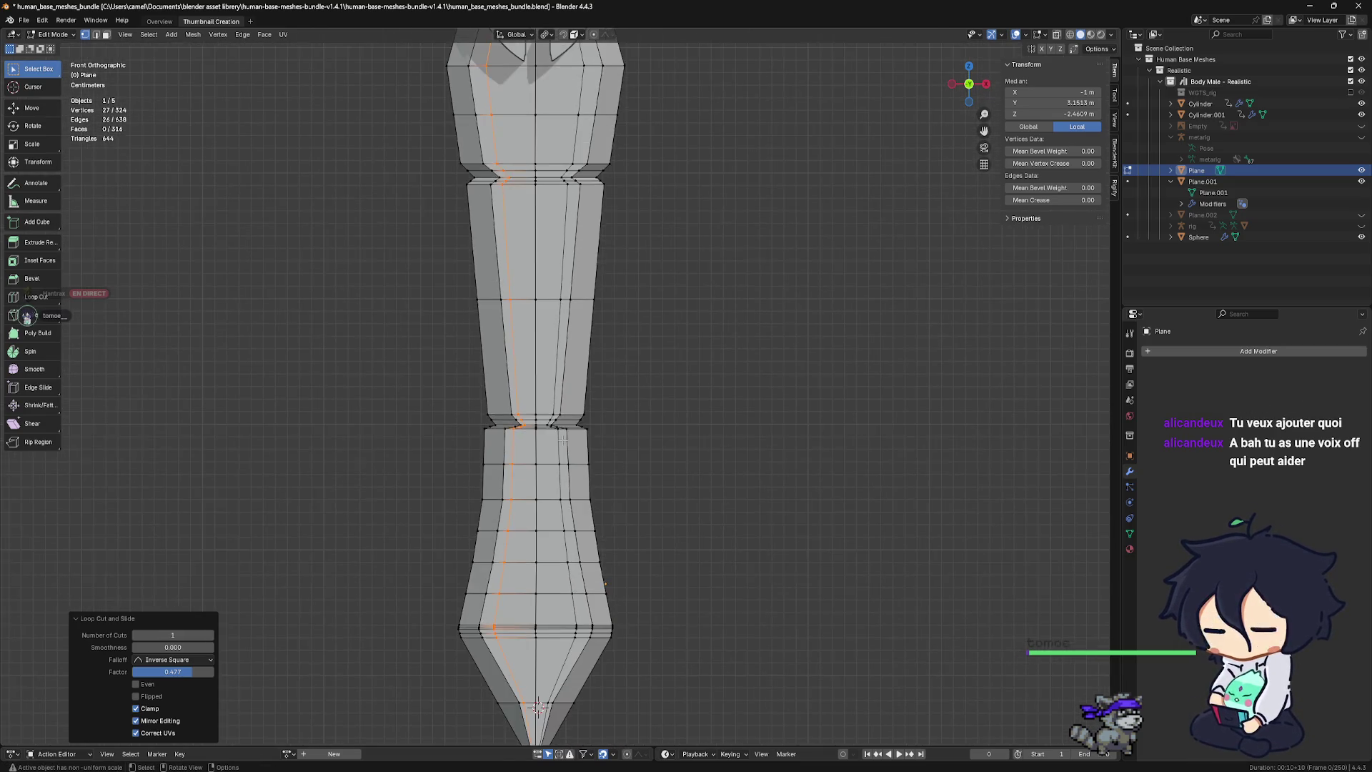
scroll(550, 589, "down", 2)
scroll(551, 589, "up", 3)
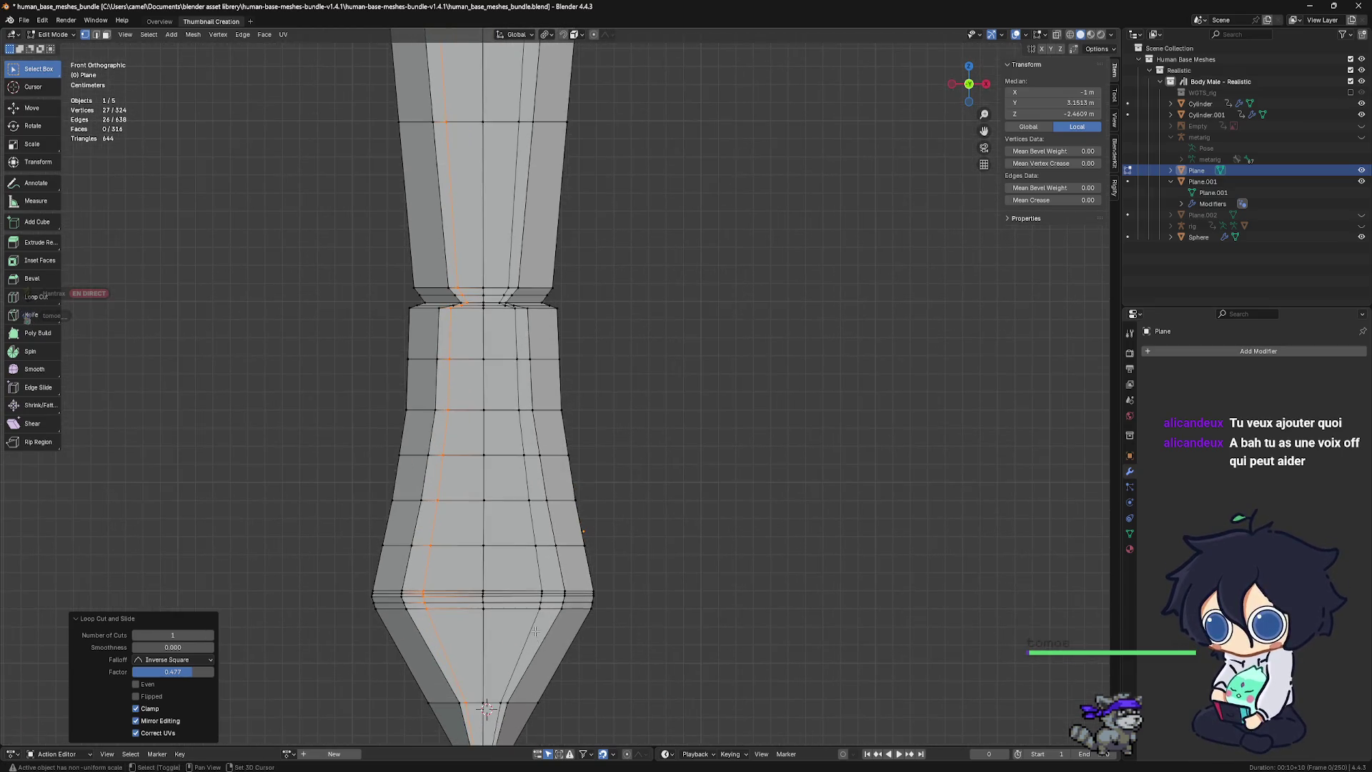
middle_click_drag(550, 589, 556, 505, "shift")
scroll(554, 504, "up", 1)
scroll(551, 503, "up", 1)
scroll(532, 498, "up", 2)
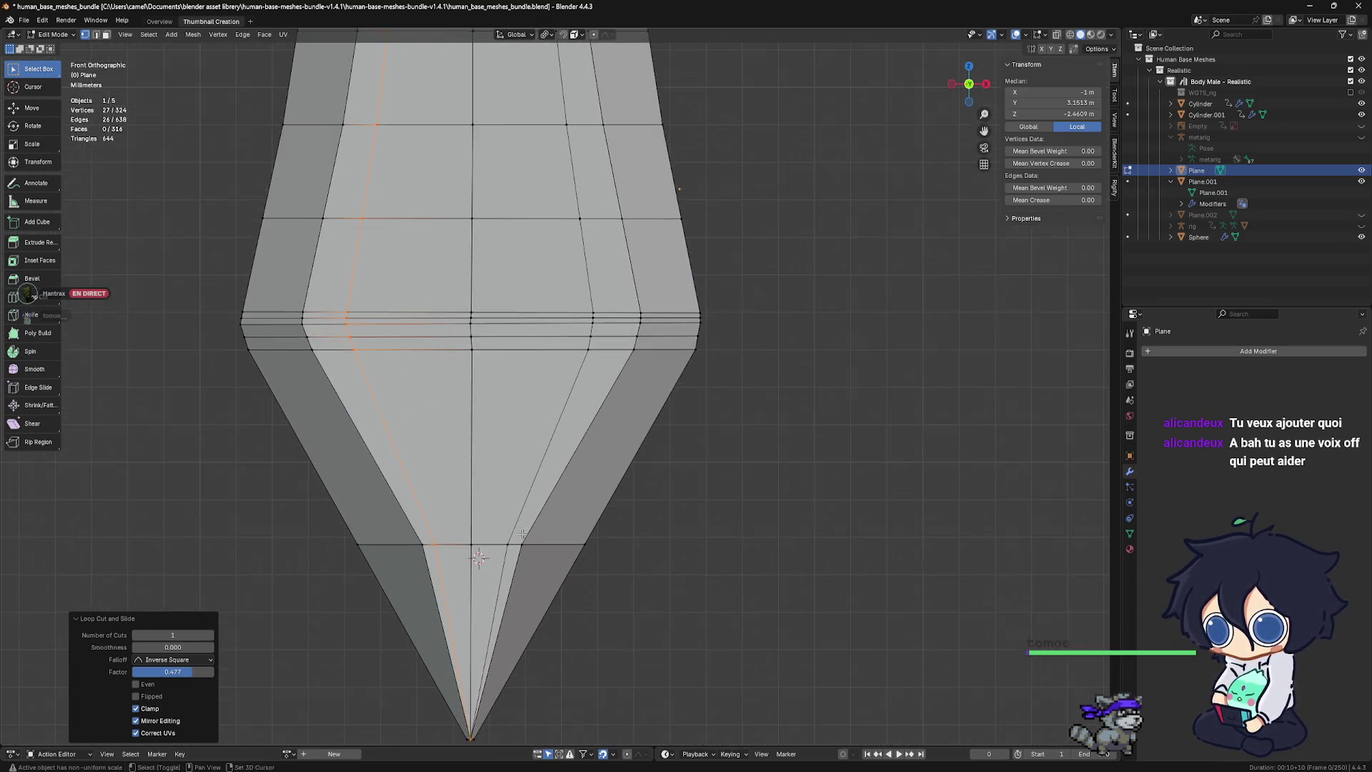
left_click(522, 501)
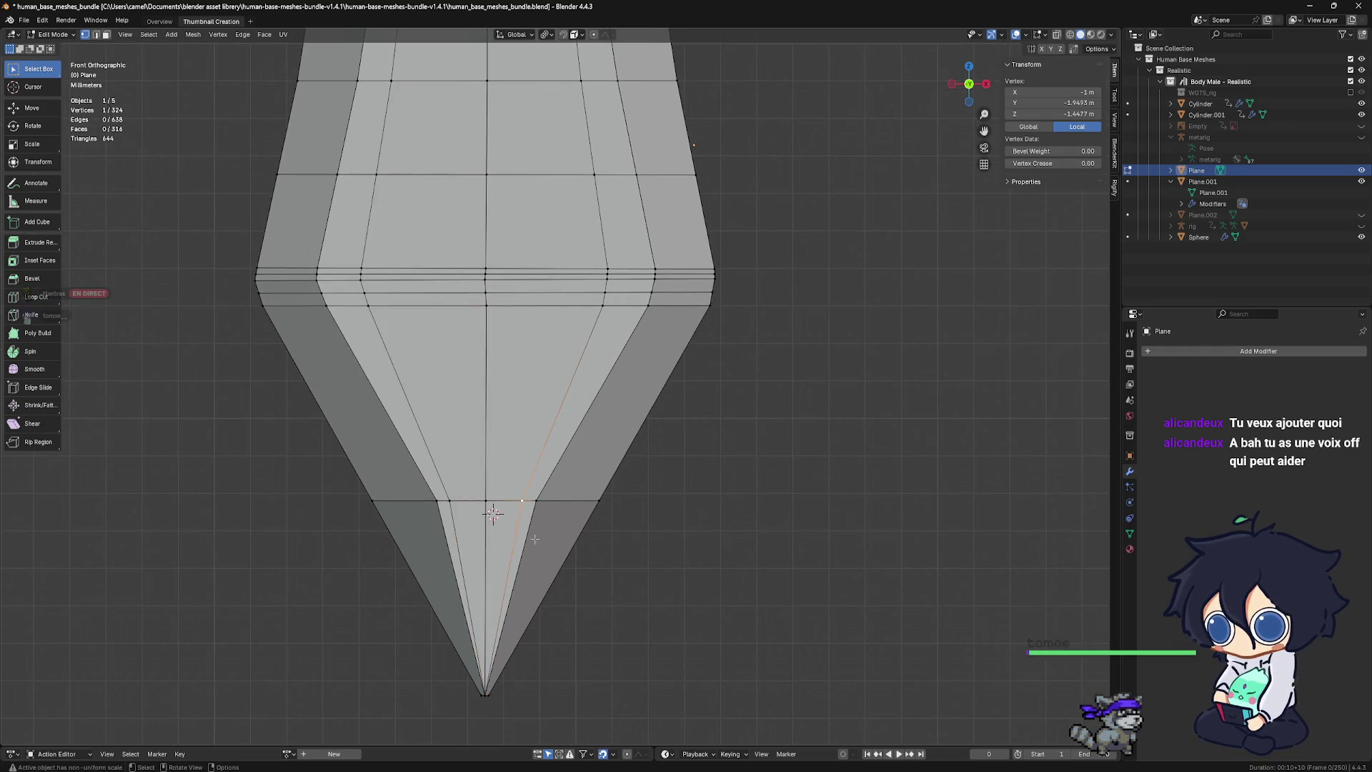
left_click(489, 608)
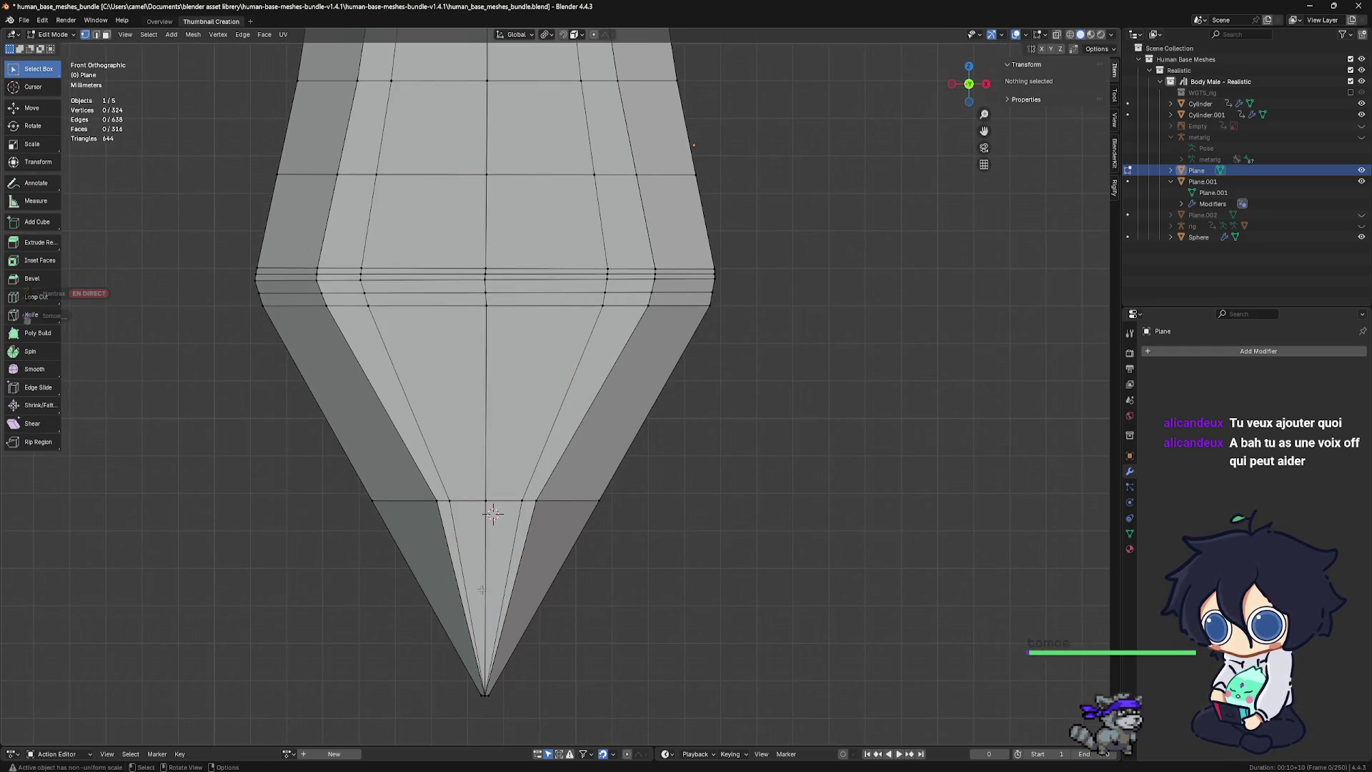
Show the reference image Empty and display the mesh as X-ray wireframe over it
mouse_move(911, 770)
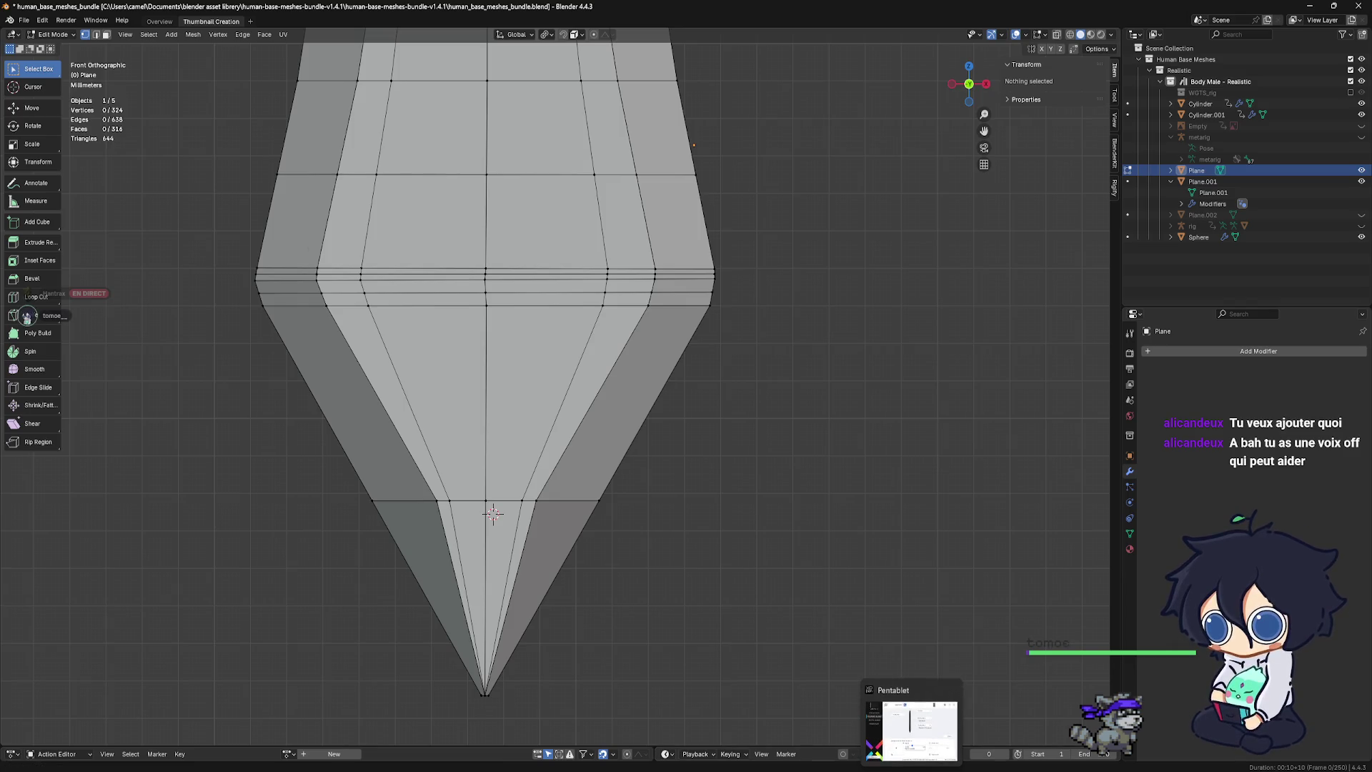
left_click(1070, 36)
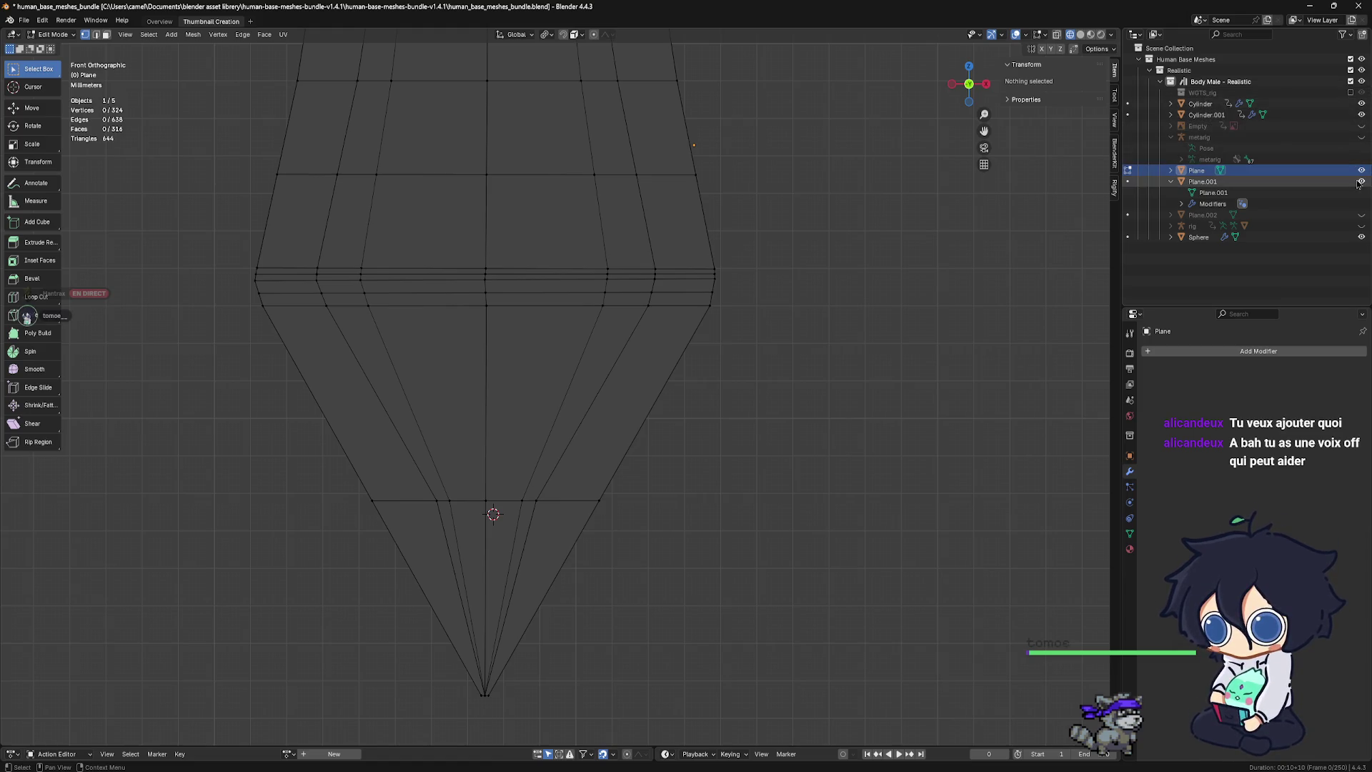
left_click(1361, 128)
scroll(1056, 117, "down", 3)
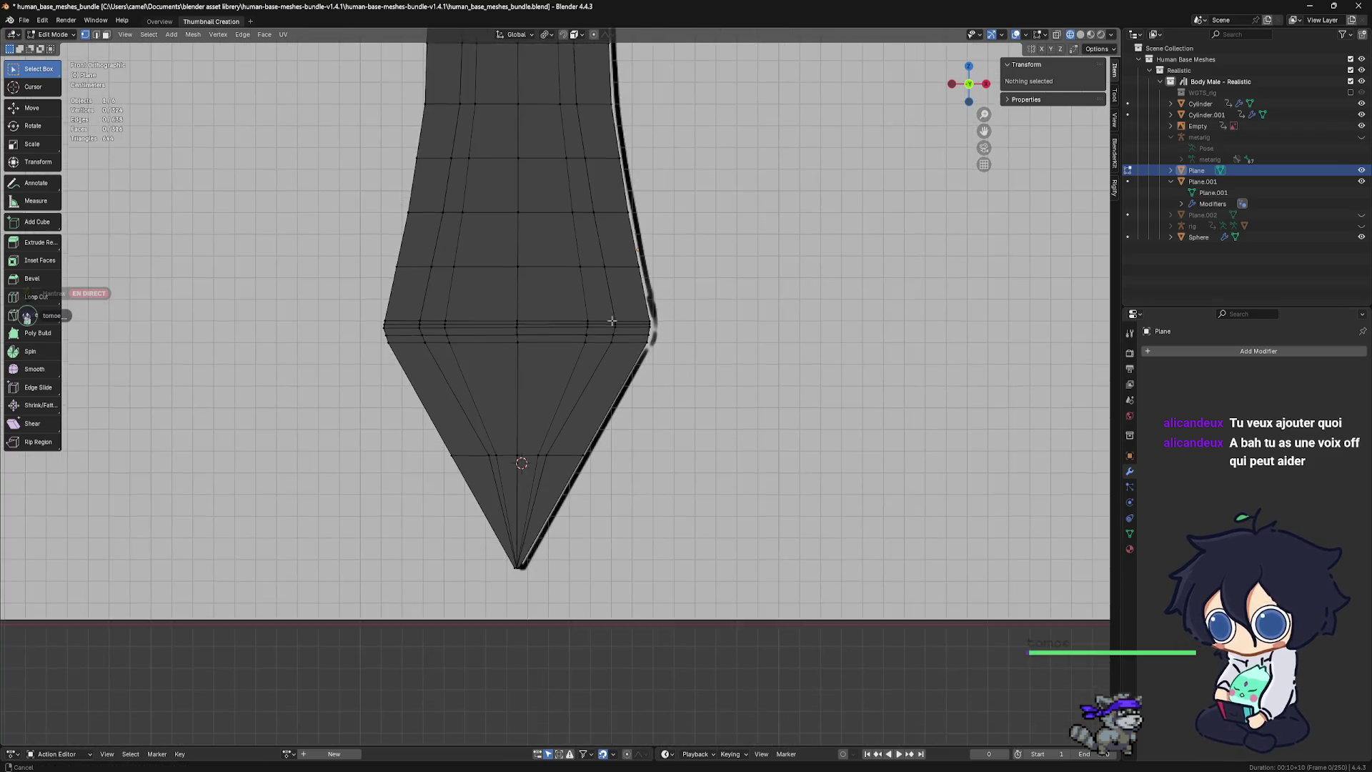
left_click(1056, 37)
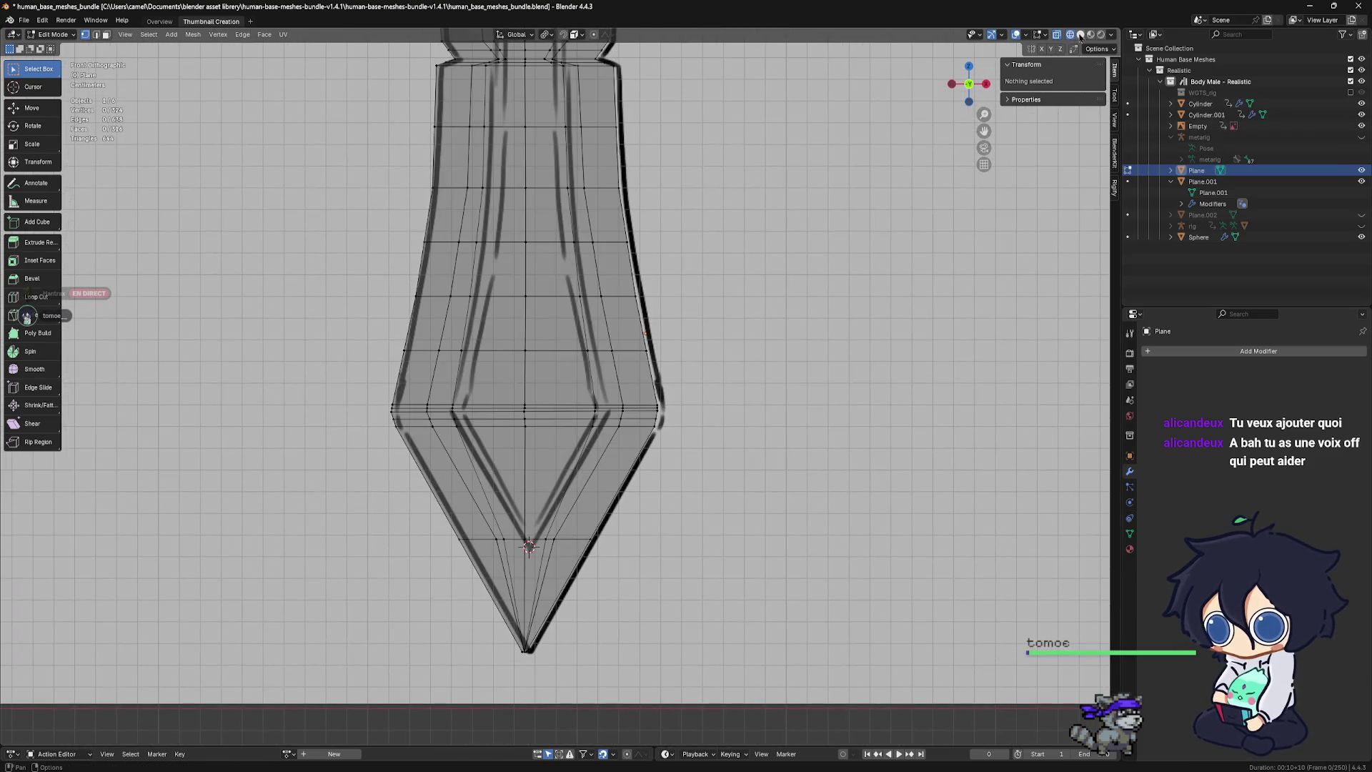
left_click(1080, 34)
left_click(1070, 35)
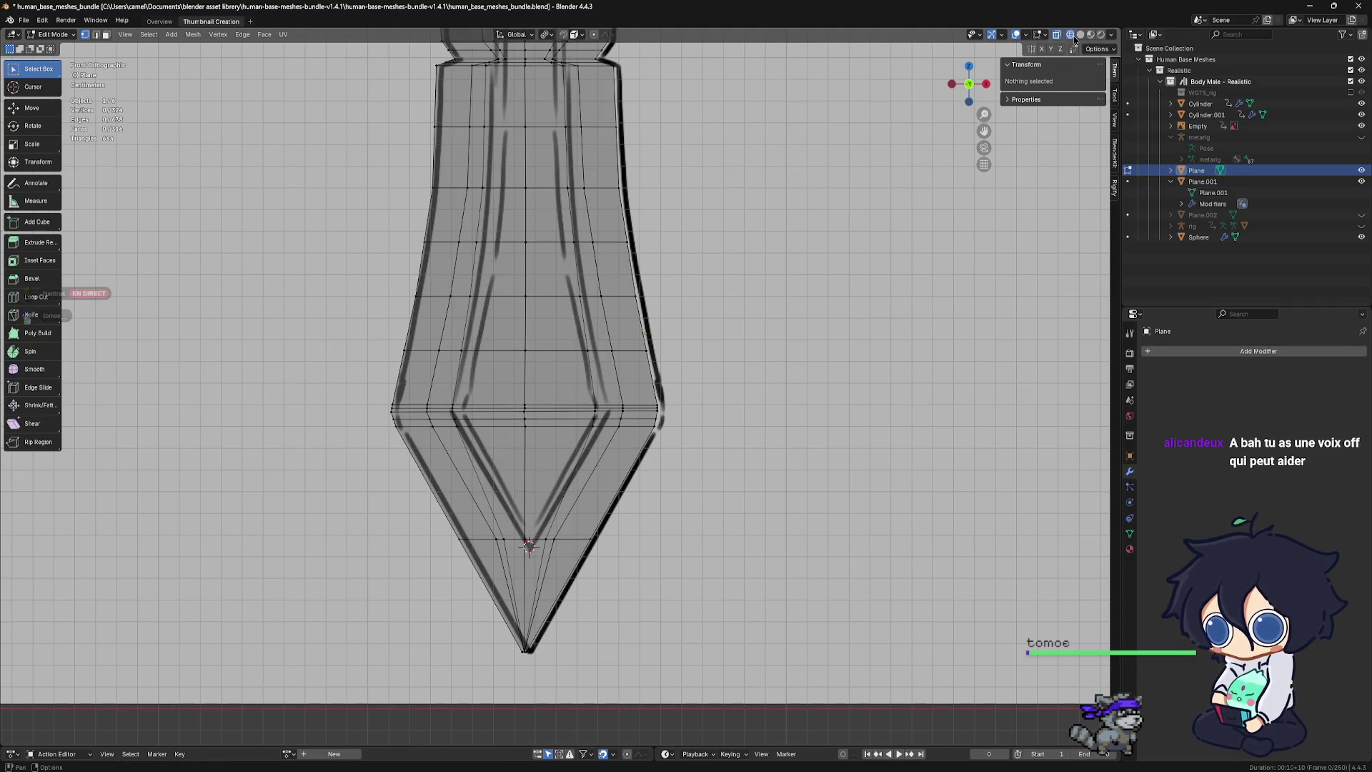
Zoom and pan to centre the view on the blade's pointed tip
scroll(546, 548, "up", 1)
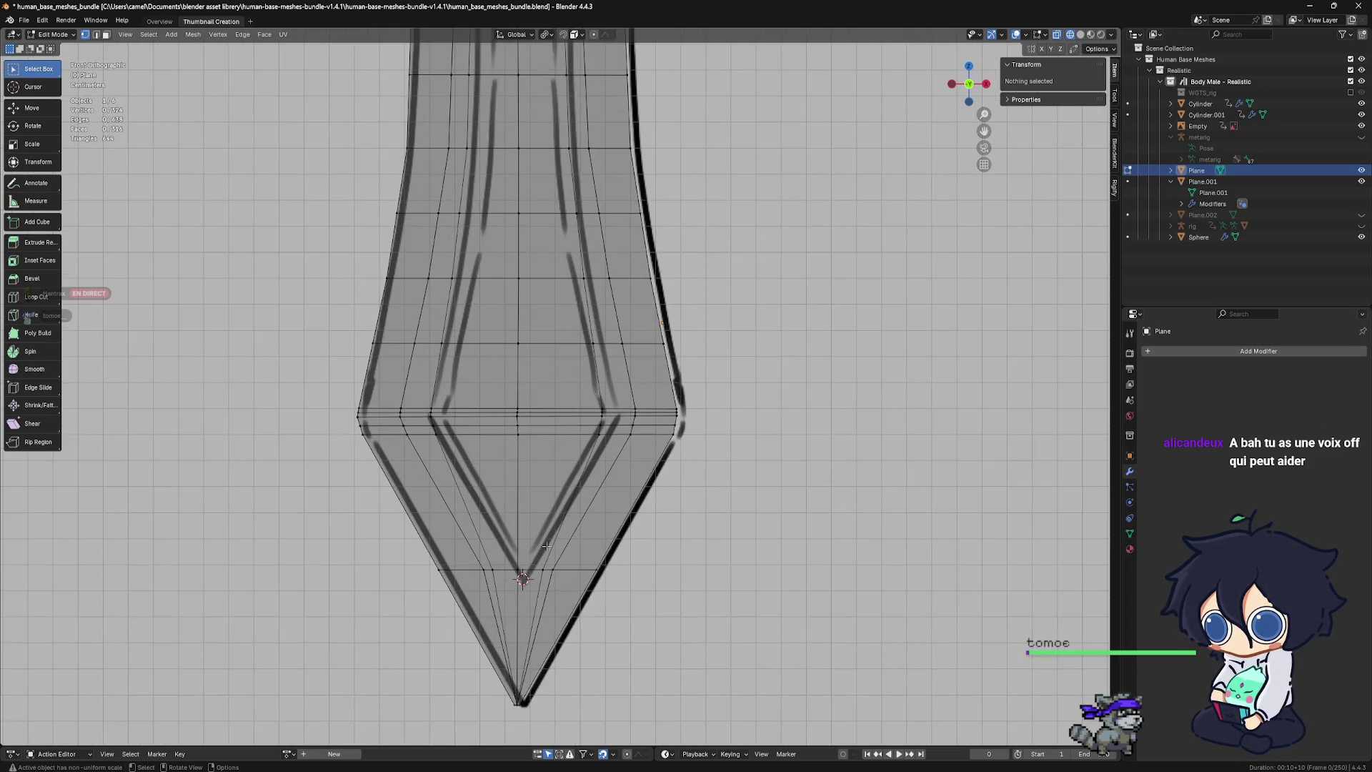
scroll(547, 545, "down", 1)
scroll(649, 559, "up", 4, "shift")
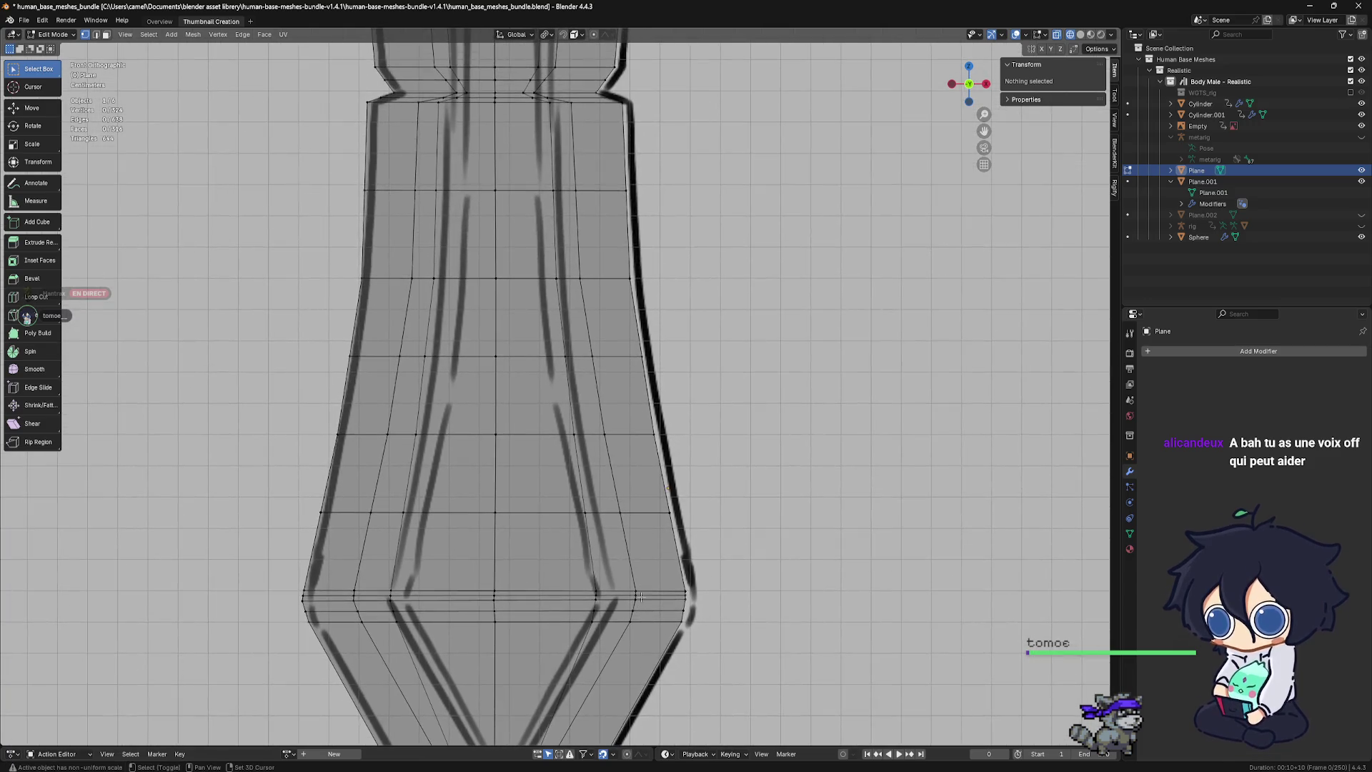
scroll(646, 564, "up", 1, "shift")
scroll(632, 586, "up", 4, "shift")
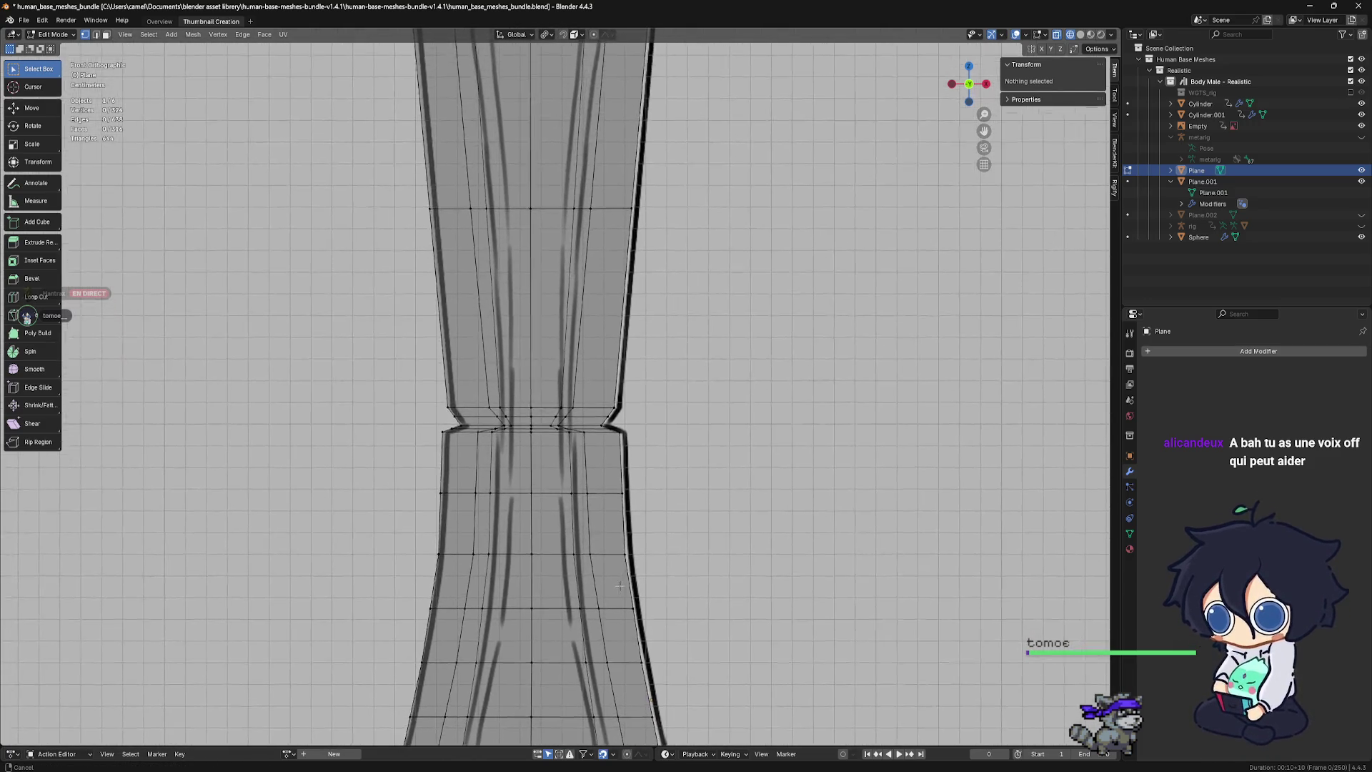
scroll(619, 608, "up", 1, "shift")
scroll(634, 458, "down", 1)
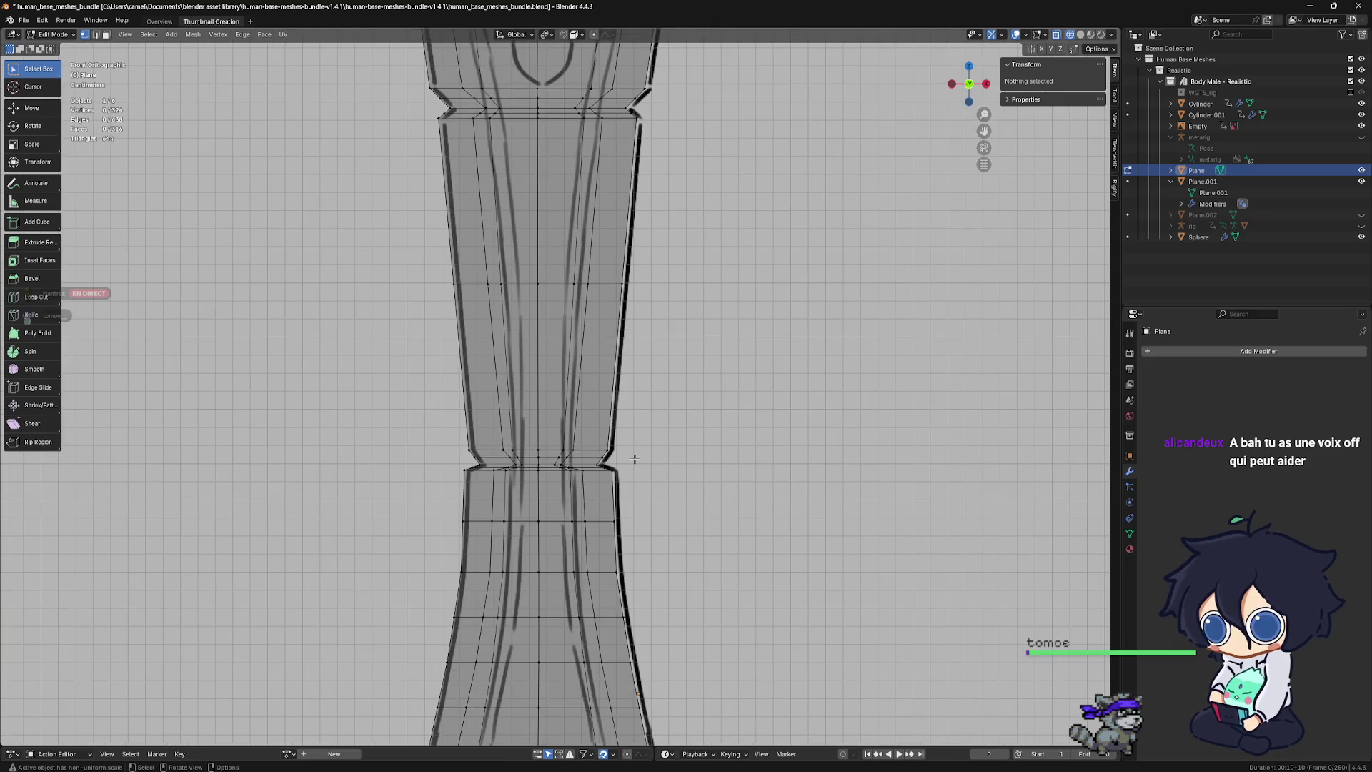
scroll(634, 458, "down", 1)
middle_click_drag(640, 480, 636, 272, "shift")
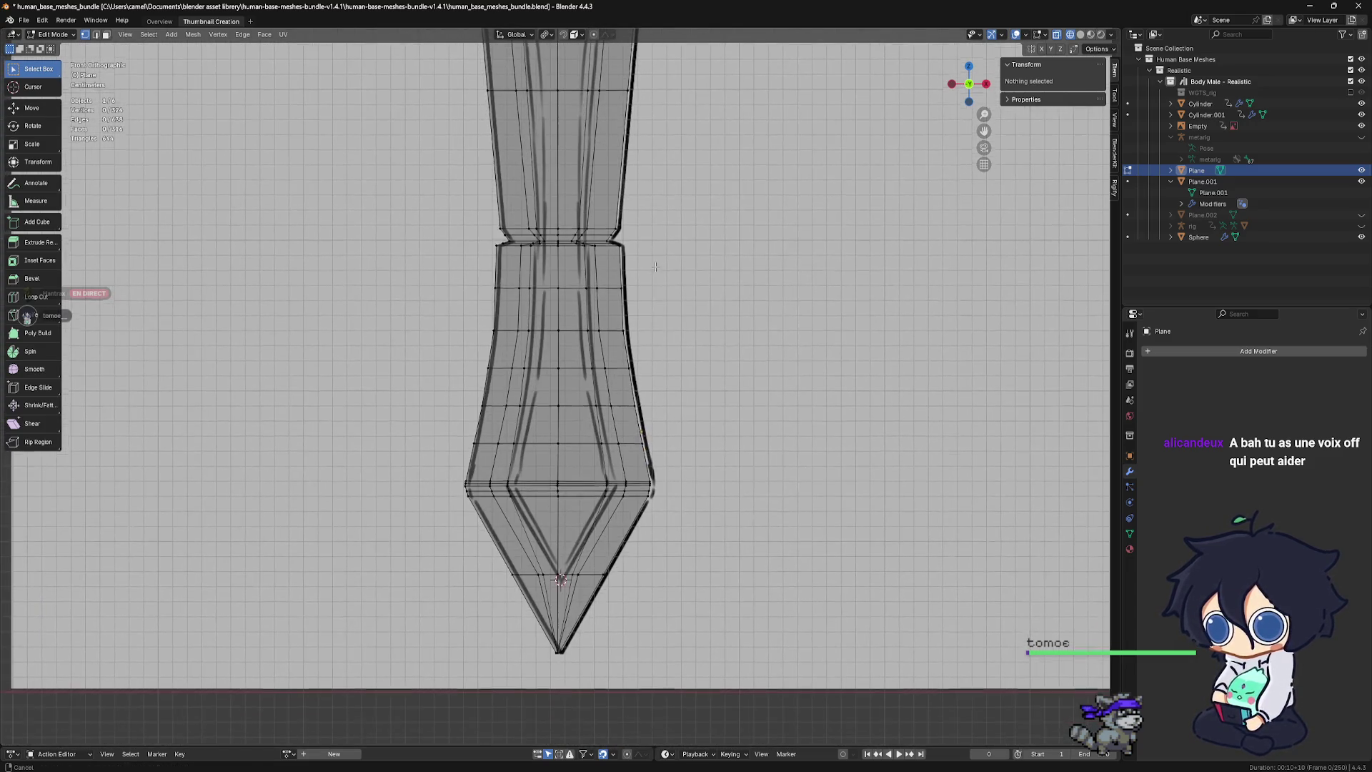
scroll(573, 522, "up", 4)
mouse_move(572, 521)
middle_mouse_down("shift")
mouse_move(534, 512)
mouse_move(555, 482)
middle_mouse_up("shift")
scroll(534, 512, "up", 3)
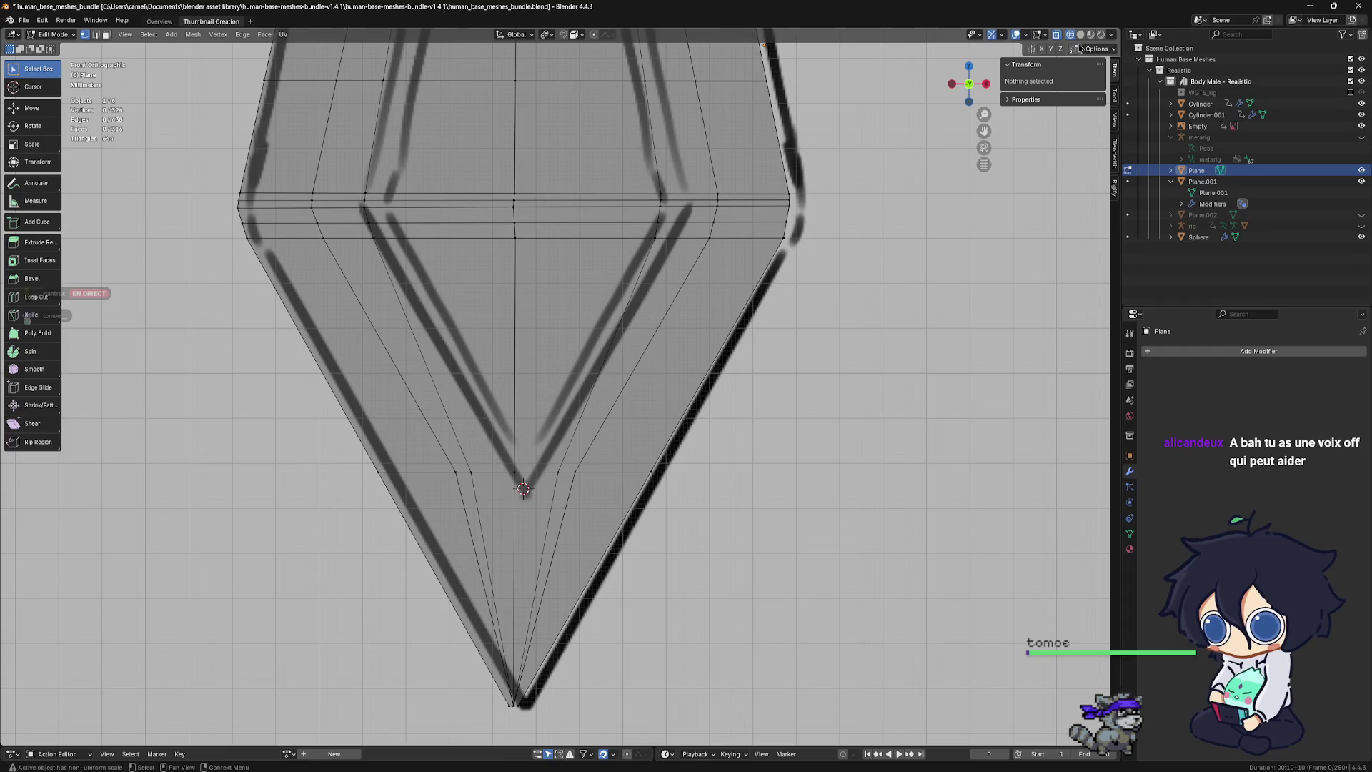
Hide the reference image Empty and zoom in on the blade tip
left_click(1361, 126)
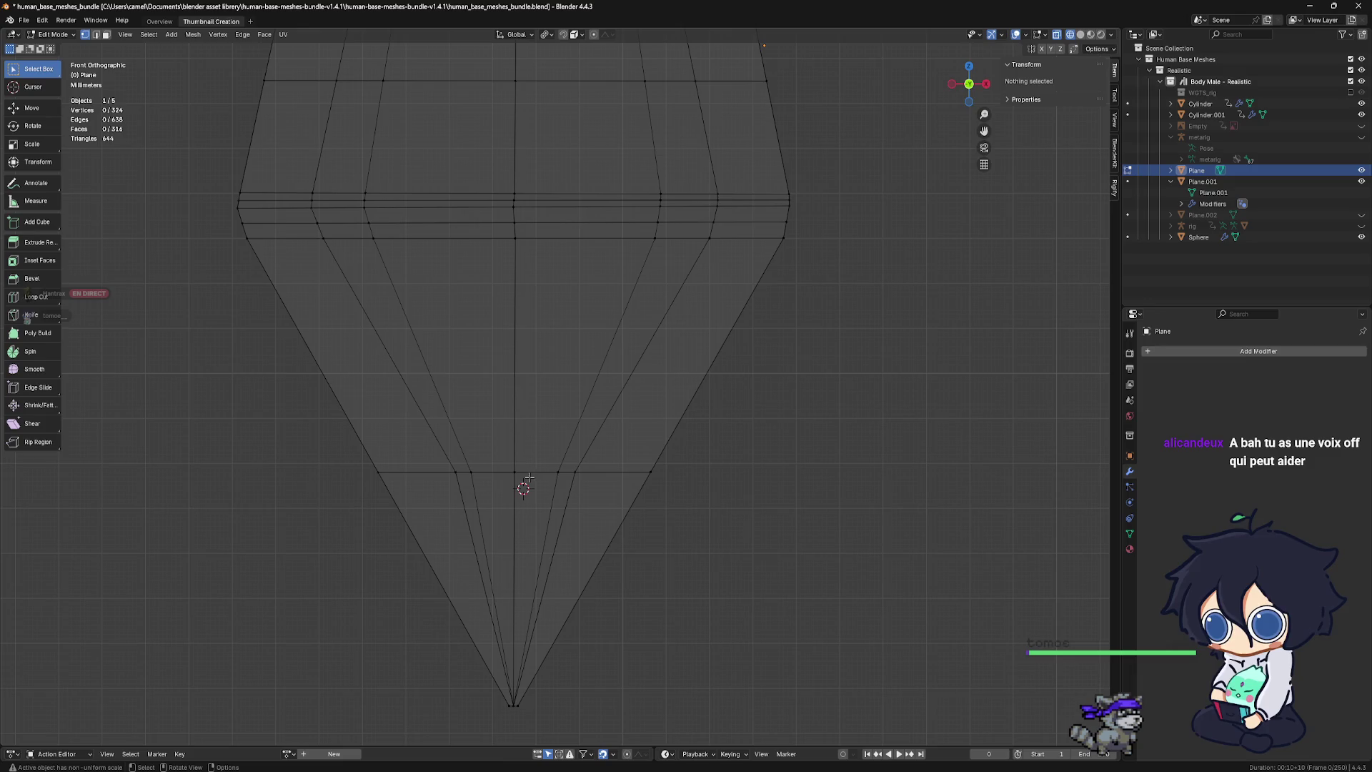
scroll(536, 458, "down", 2)
scroll(588, 469, "down", 1)
scroll(588, 469, "up", 1, "shift")
scroll(589, 450, "up", 1)
scroll(588, 429, "up", 1)
scroll(588, 418, "up", 2, "shift")
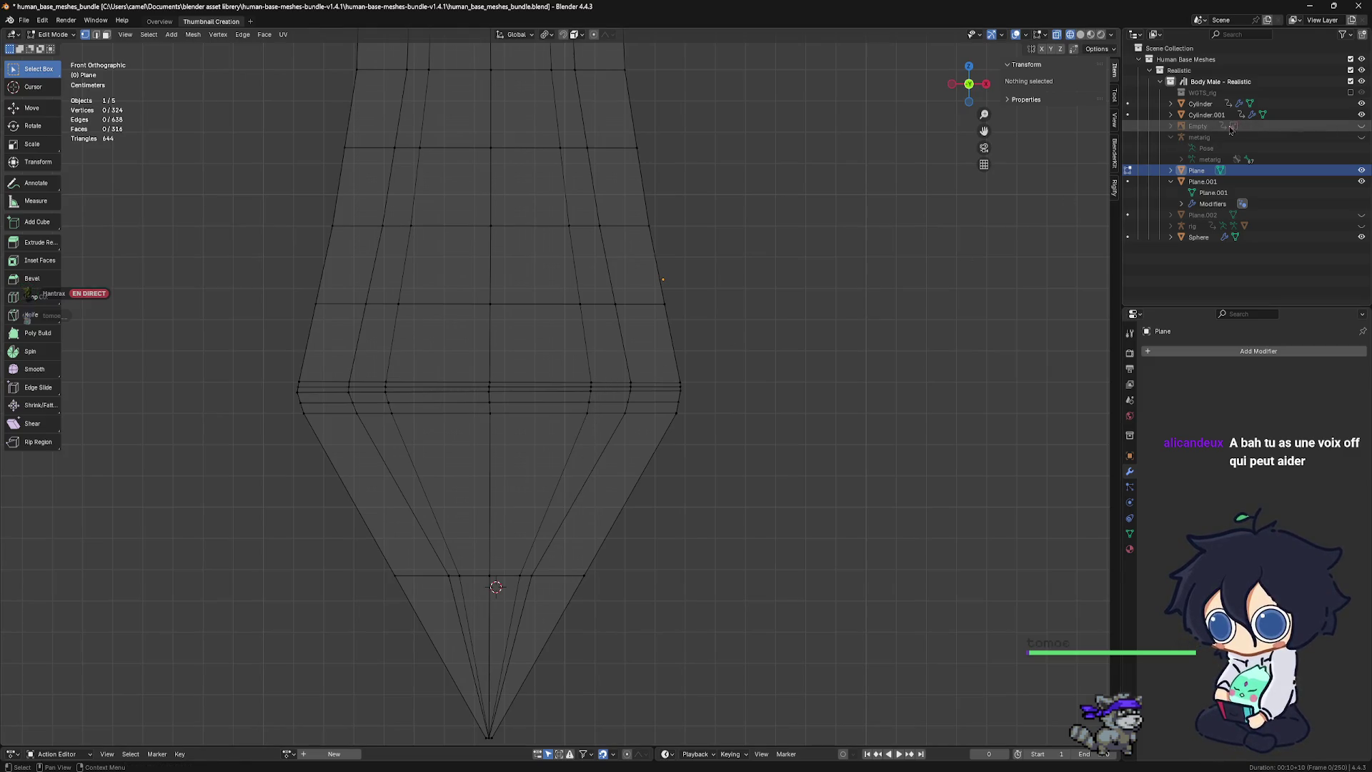
scroll(583, 463, "up", 1)
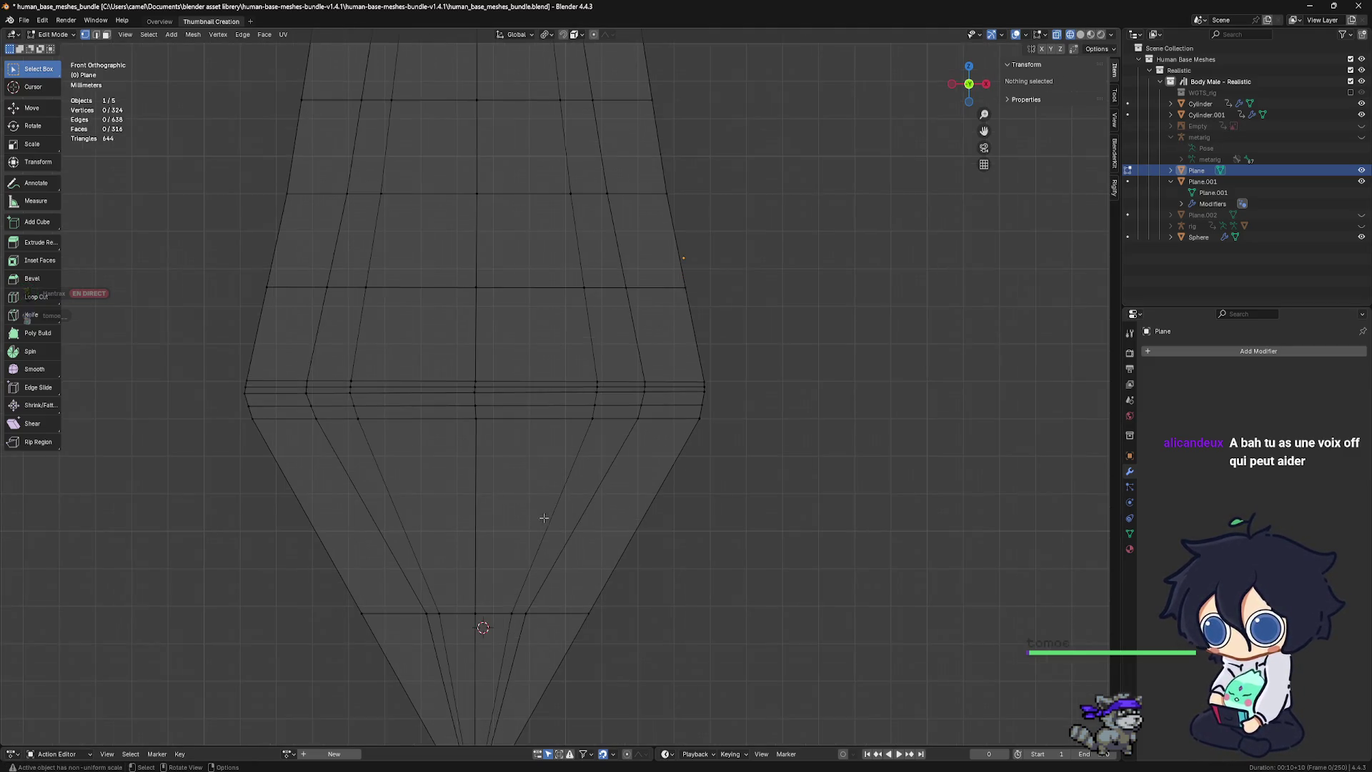
scroll(542, 521, "up", 1)
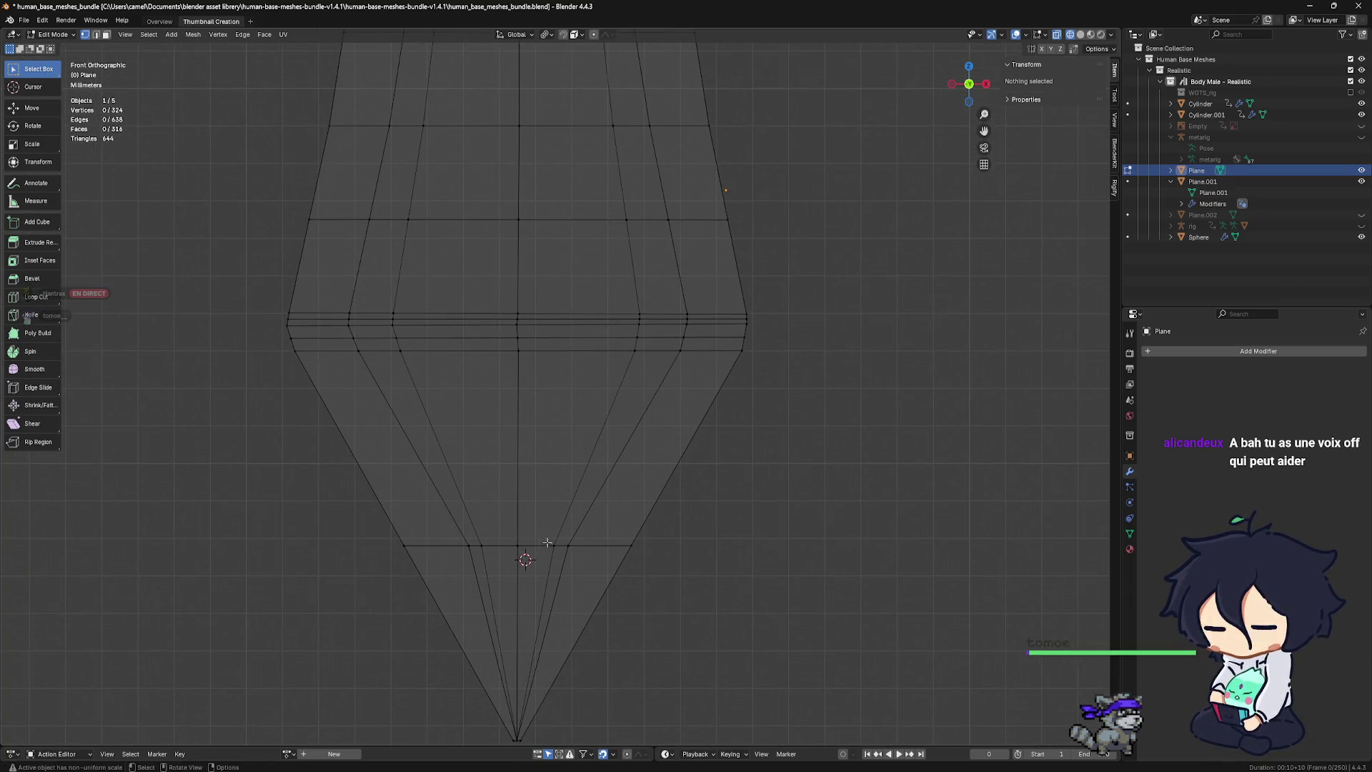
Move the vertex just above the tip toward the blade's centre line
left_click(554, 546)
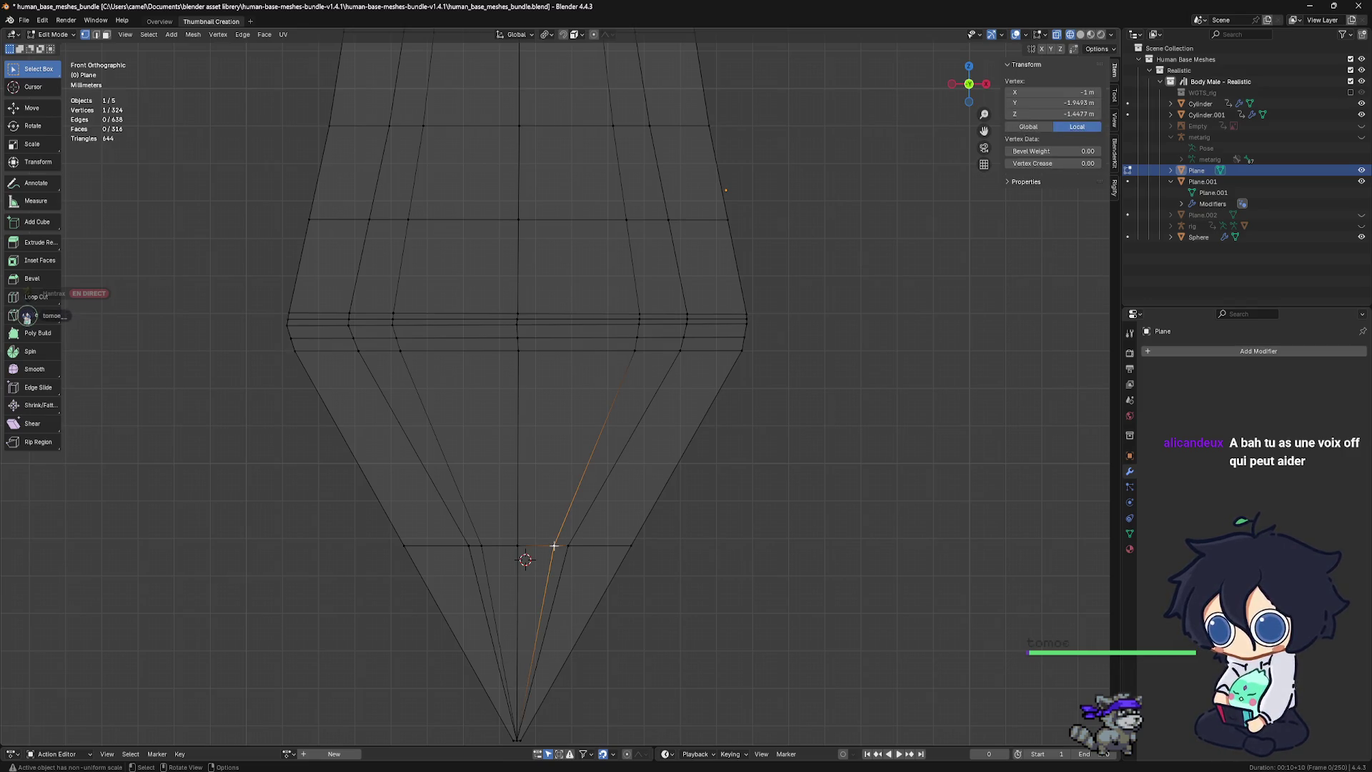
key("g")
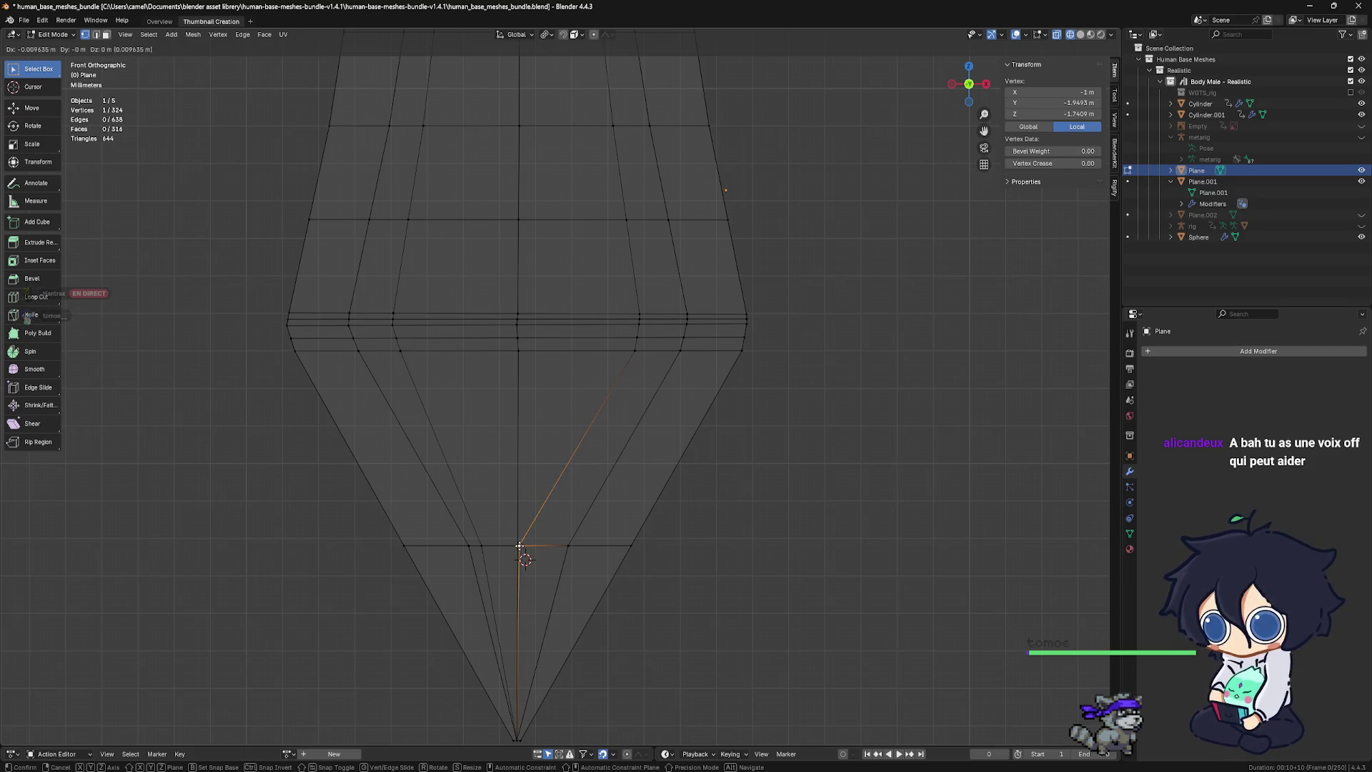
left_click(545, 545)
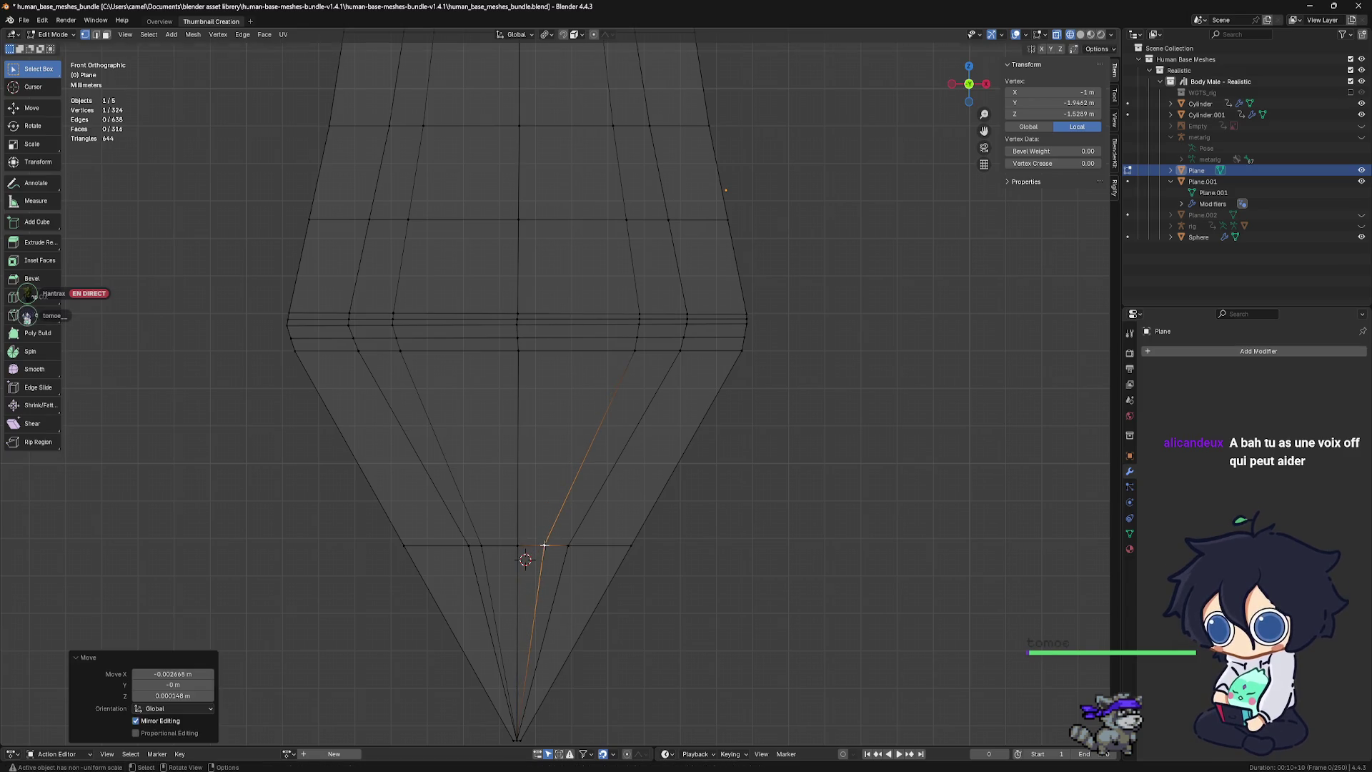
Merge the three vertices above the tip At Last instead of At Center, leaving 322 vertices
left_click(480, 546, "shift")
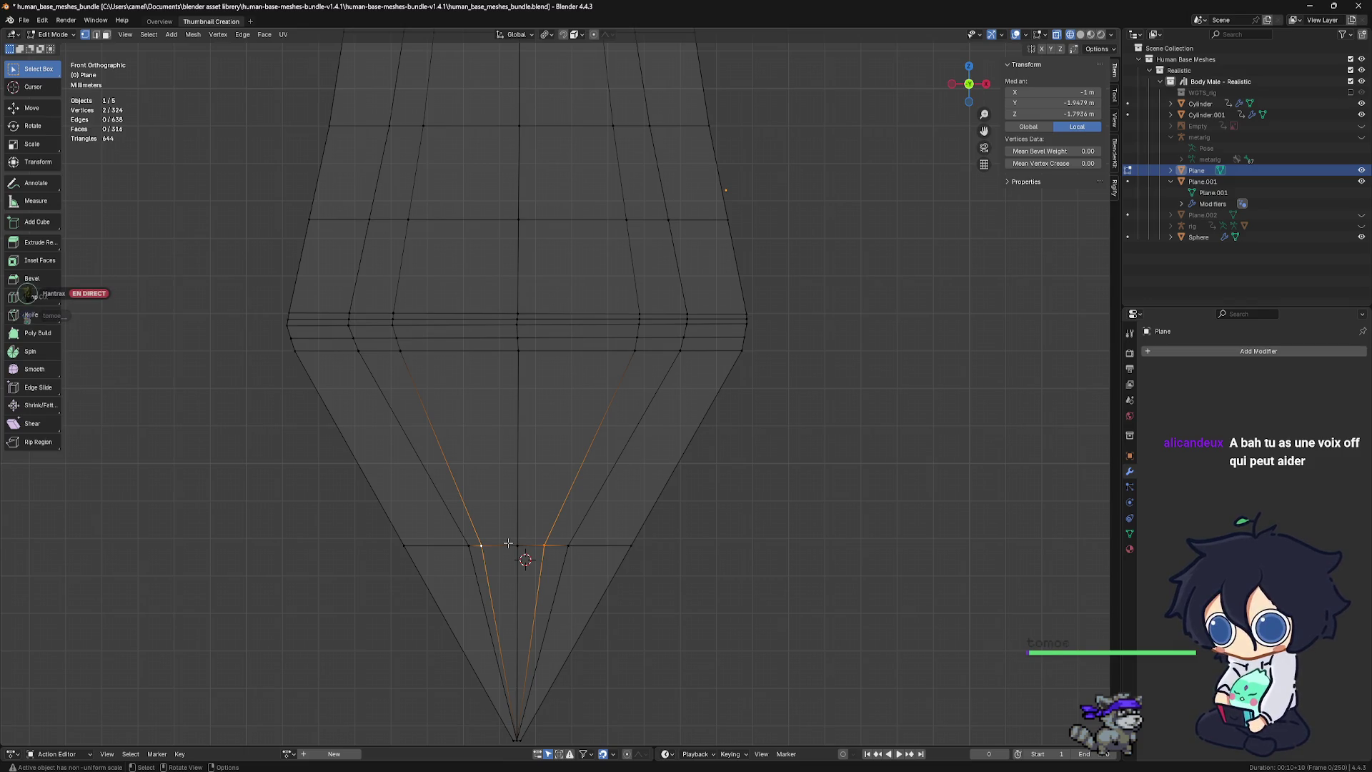
key("m")
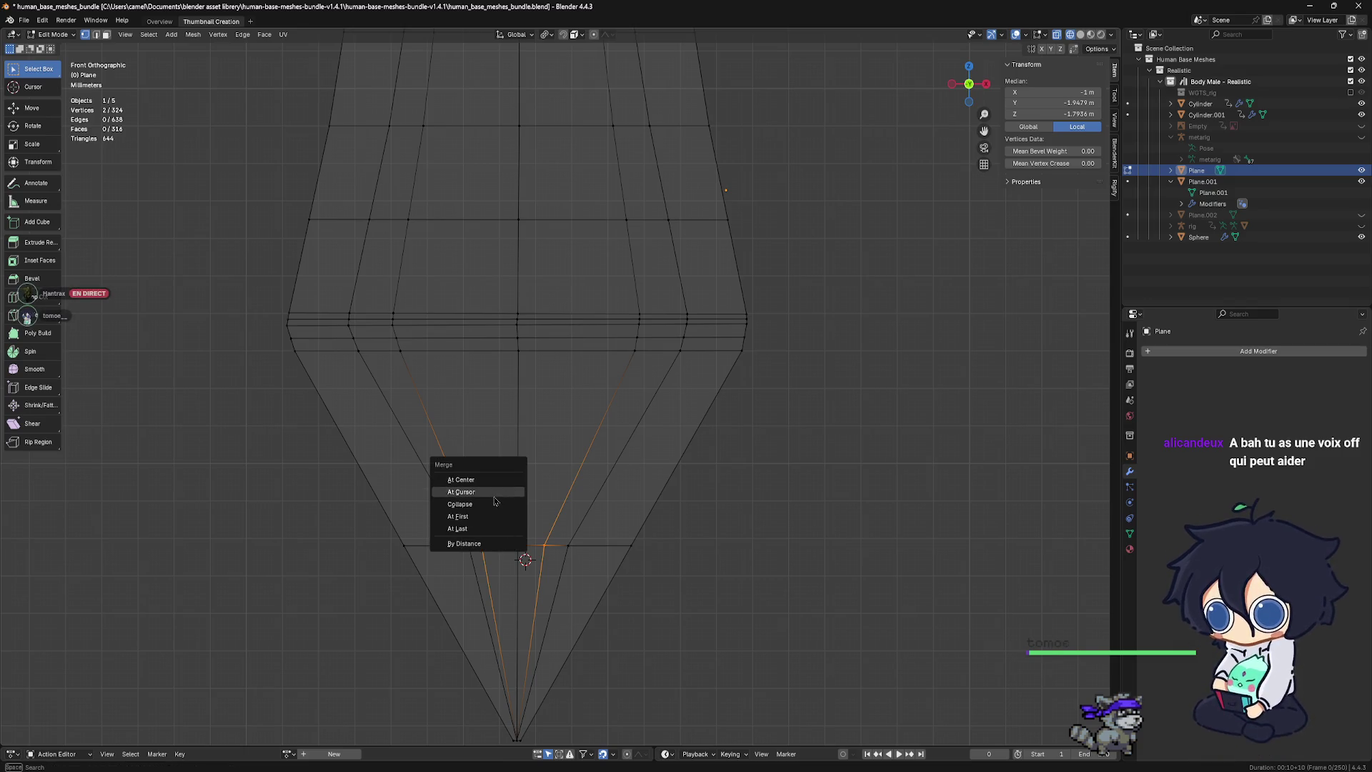
left_click(493, 479)
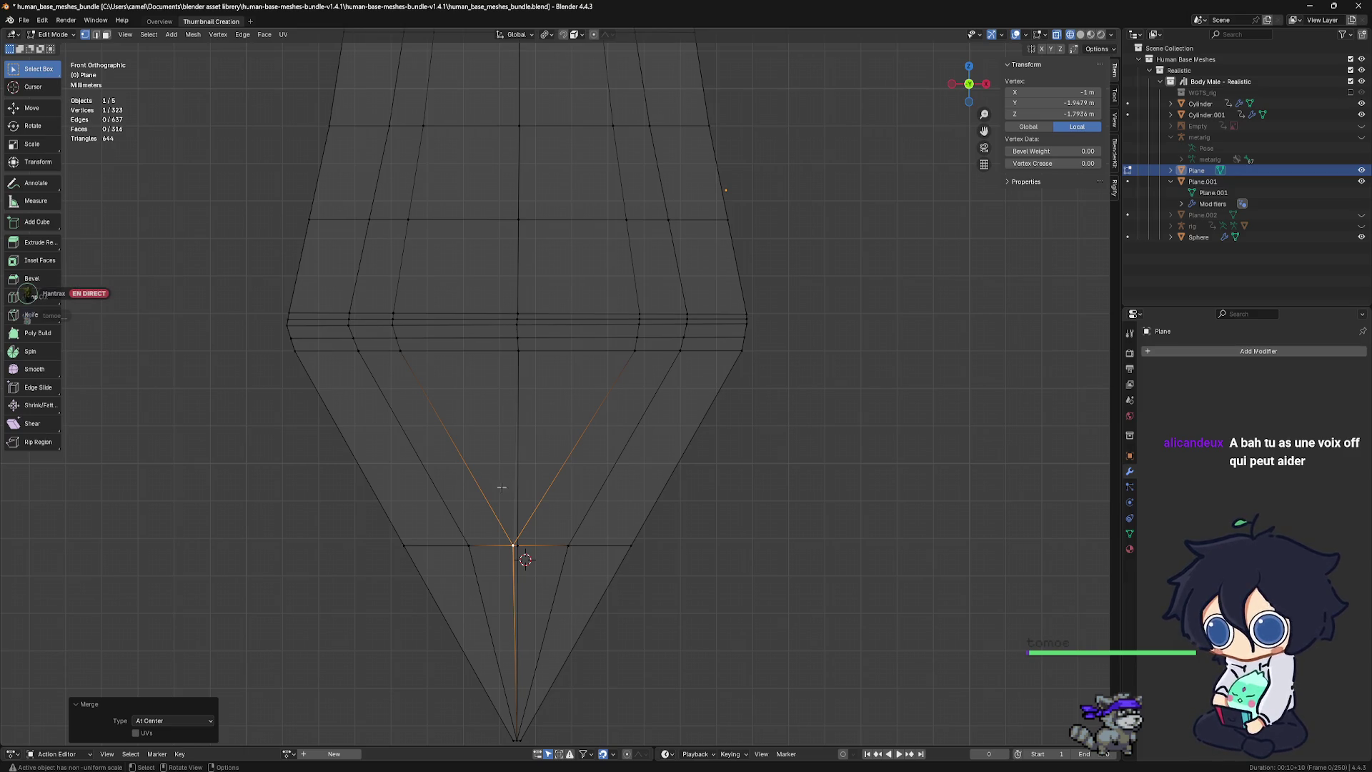
key("ctrl+z")
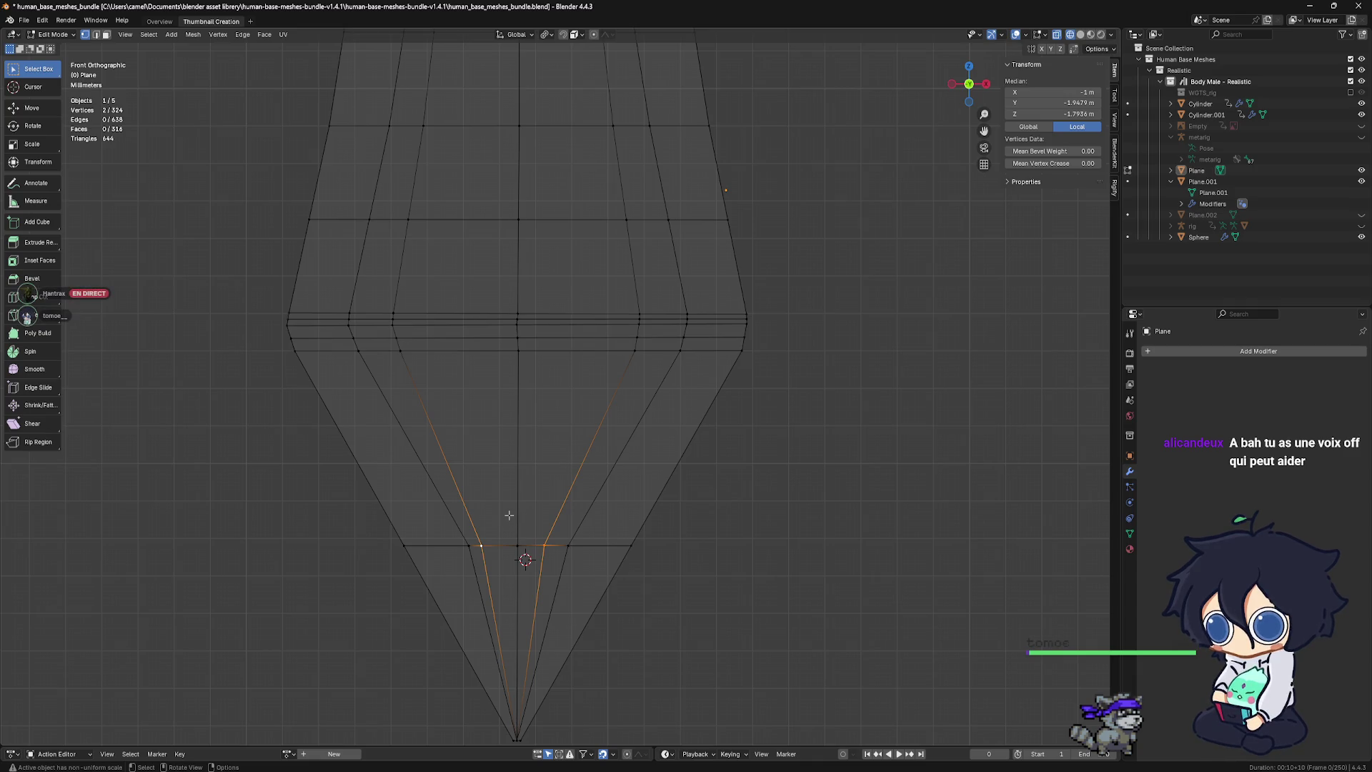
scroll(510, 514, "up", 2)
left_click(498, 615, "shift")
middle_click_drag(523, 608, 536, 526, "shift")
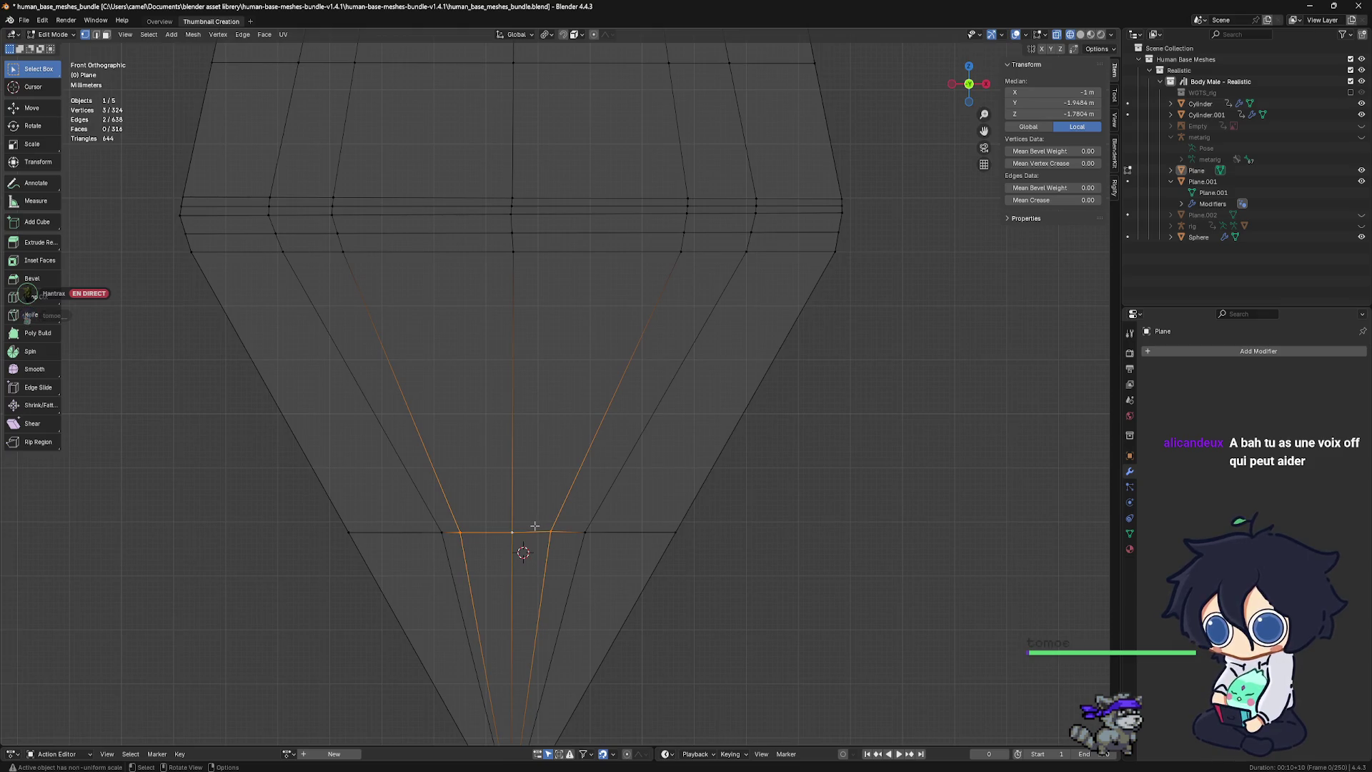
key("m")
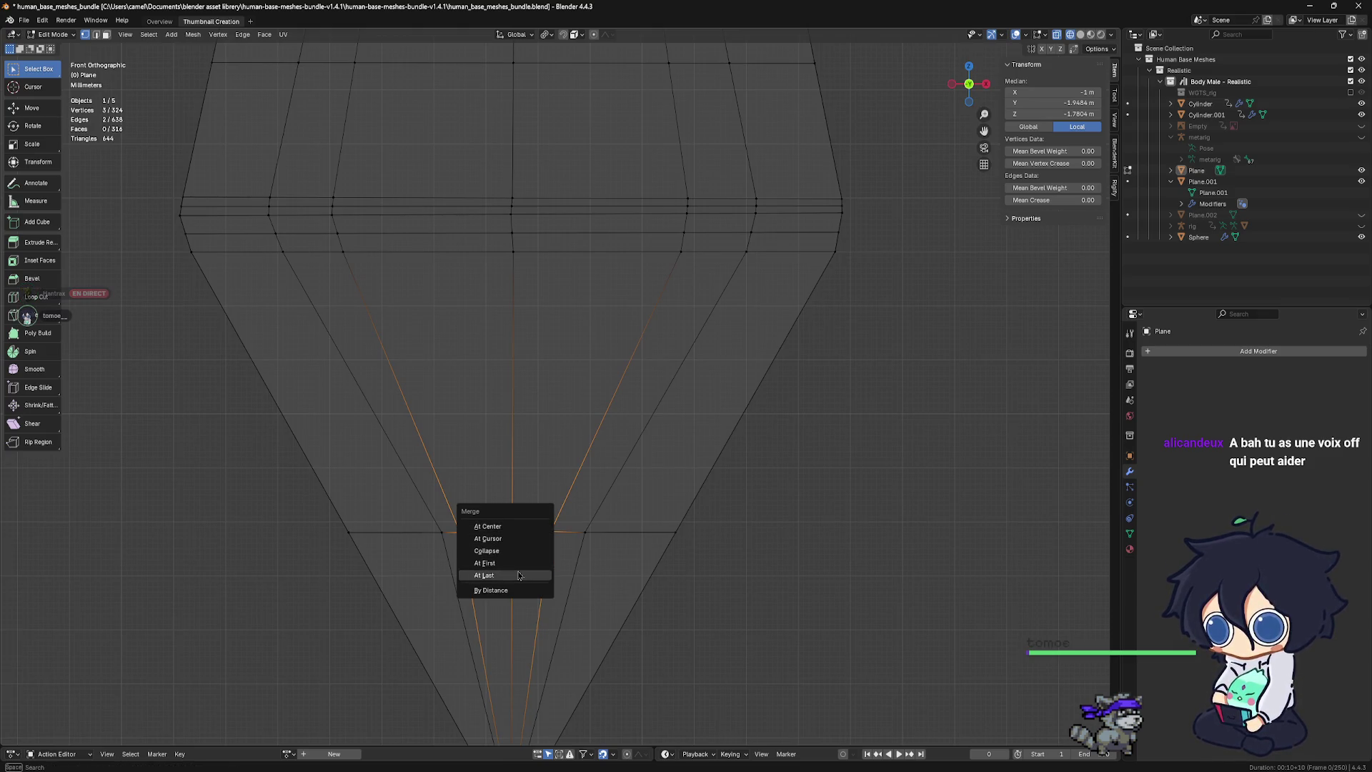
left_click(519, 575)
scroll(567, 548, "down", 1)
scroll(567, 548, "down", 3)
scroll(567, 548, "down", 1)
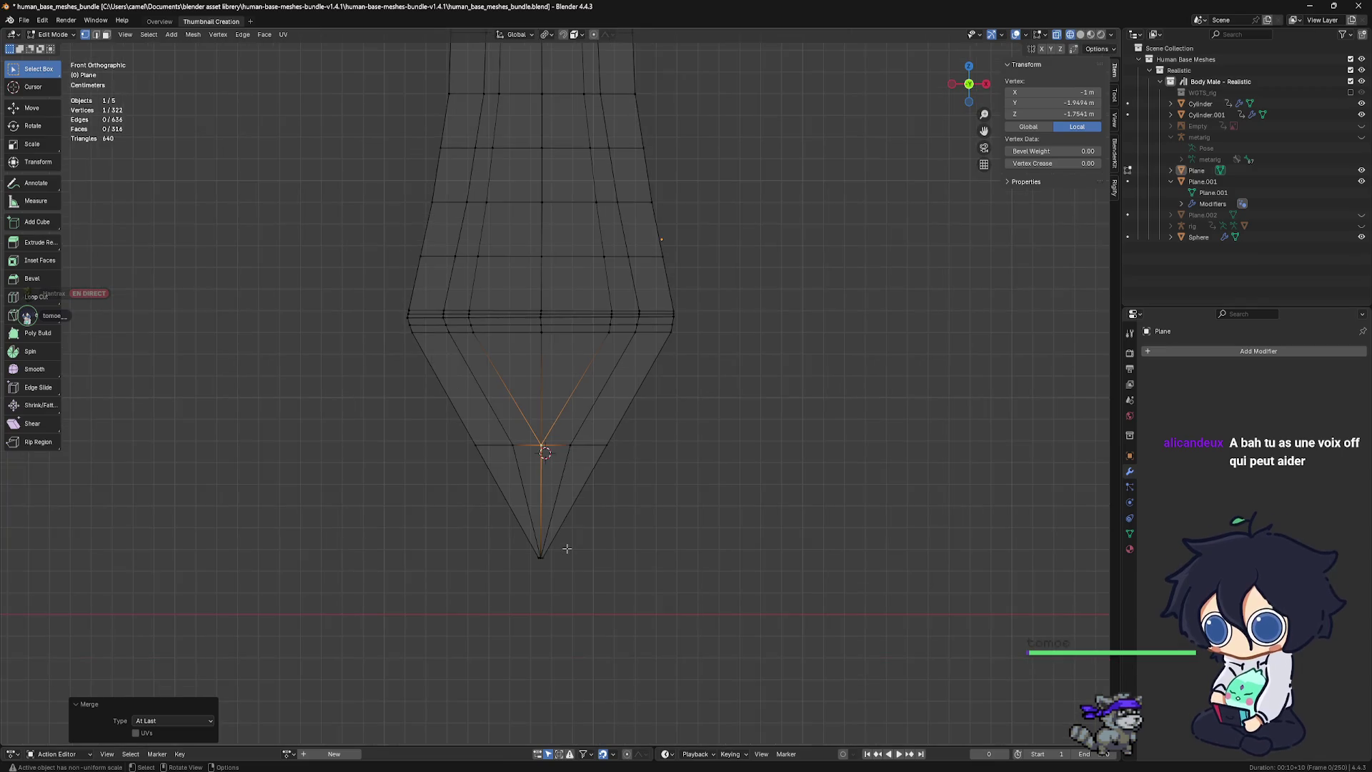
scroll(567, 548, "up", 2)
Switch the viewport to Solid shading and orbit to a perspective view of the blade
scroll(582, 515, "up", 2)
scroll(598, 477, "up", 2)
scroll(598, 478, "down", 2)
scroll(643, 486, "down", 2)
scroll(670, 489, "down", 1)
scroll(668, 532, "down", 1)
scroll(604, 514, "down", 2)
middle_click_drag(604, 514, 599, 629, "shift")
scroll(604, 574, "down", 2)
scroll(614, 576, "down", 2)
scroll(624, 580, "up", 1)
mouse_move(623, 579)
middle_mouse_down("shift")
mouse_move(562, 637)
mouse_move(657, 372)
middle_mouse_up("shift")
scroll(561, 636, "up", 3)
scroll(657, 446, "up", 1)
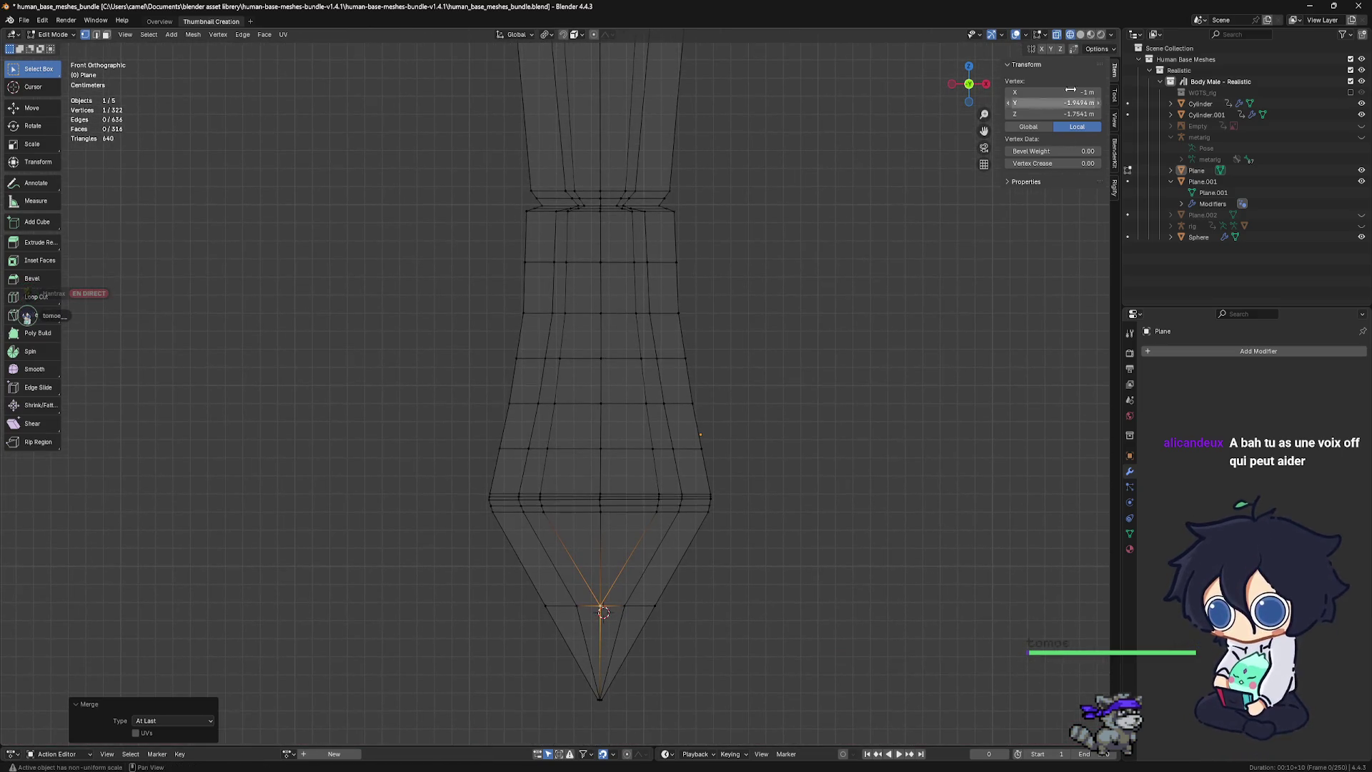
left_click(1081, 42)
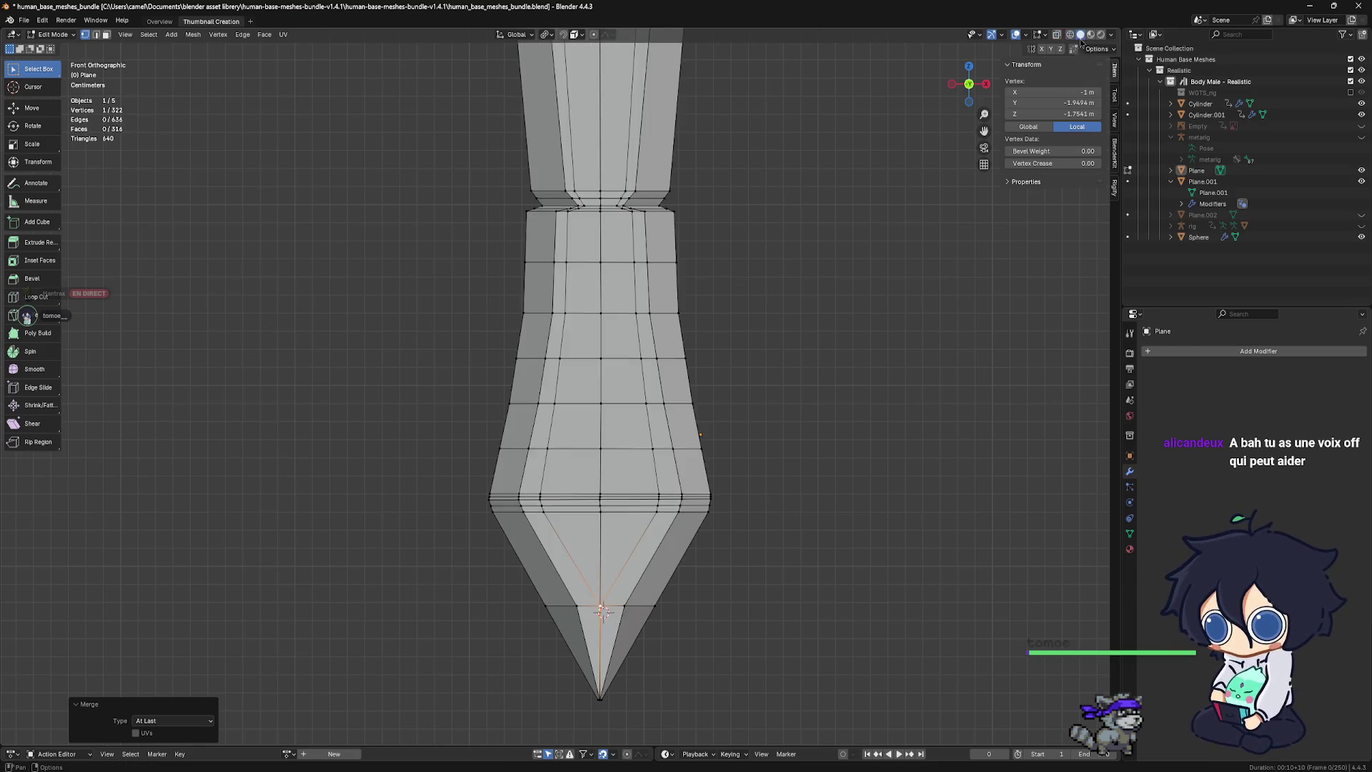
mouse_move(707, 371)
middle_mouse_down()
mouse_move(664, 463)
mouse_move(562, 510)
middle_mouse_up()
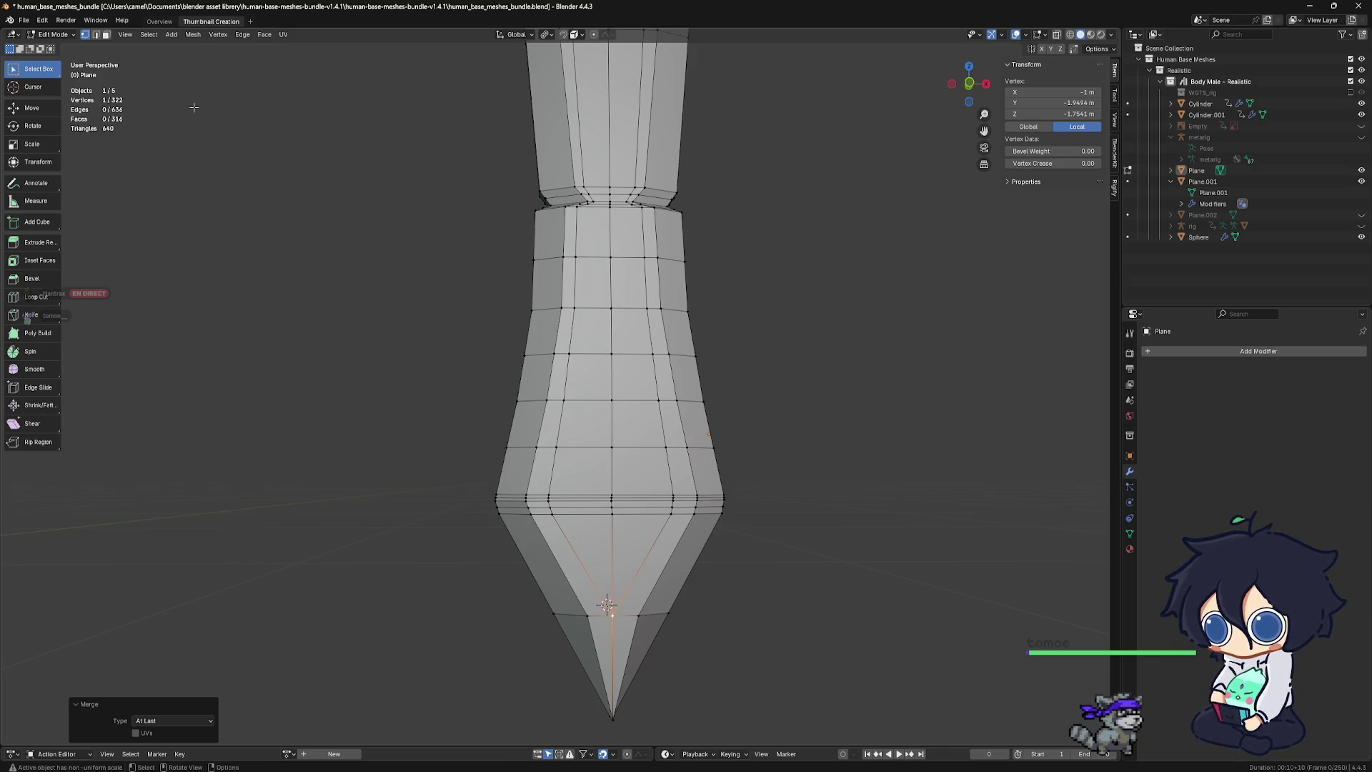
In face mode, select the central face columns from the guard down to the tip
key("3")
left_click(584, 516, "shift")
left_click(583, 513, "alt+shift")
left_click(601, 520, "alt+shift")
left_click(632, 543, "shift")
scroll(615, 521, "down", 4)
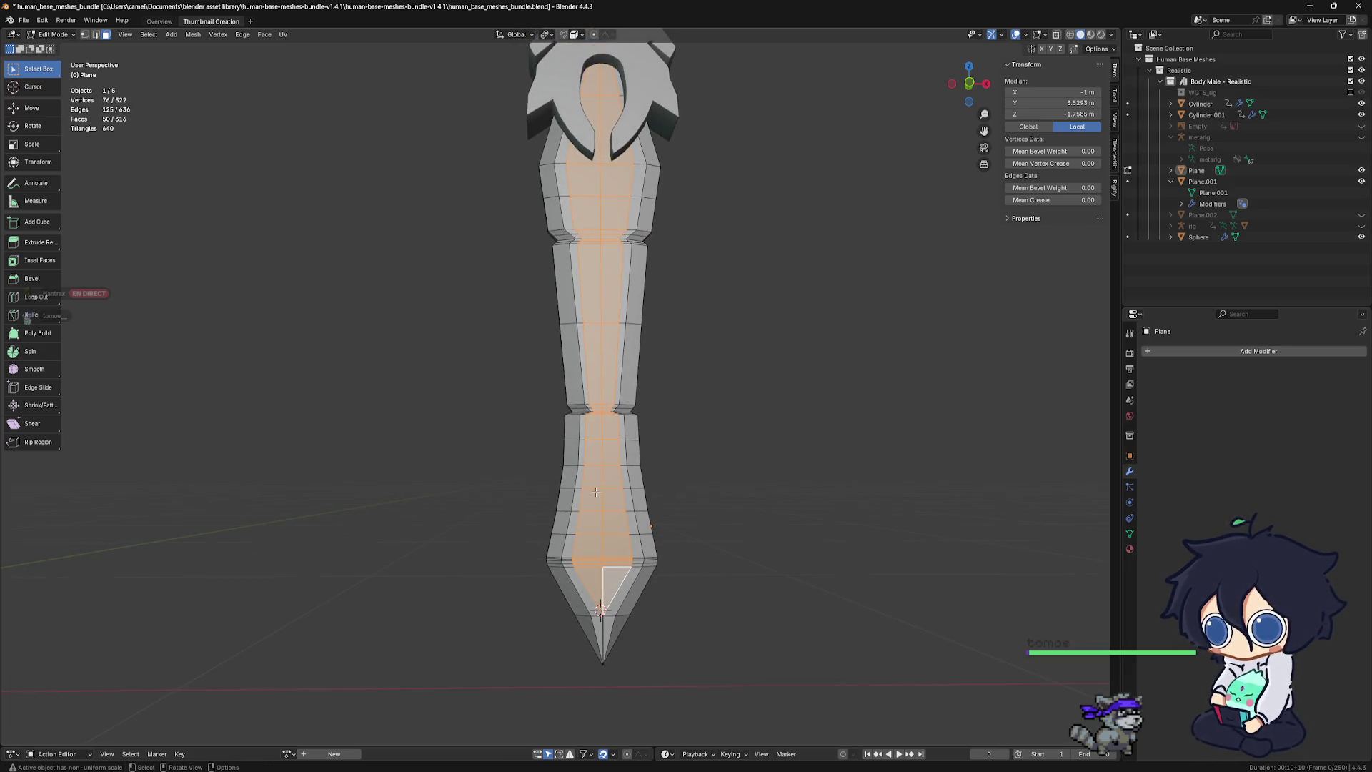
middle_click_drag(631, 148, 537, 354, "shift")
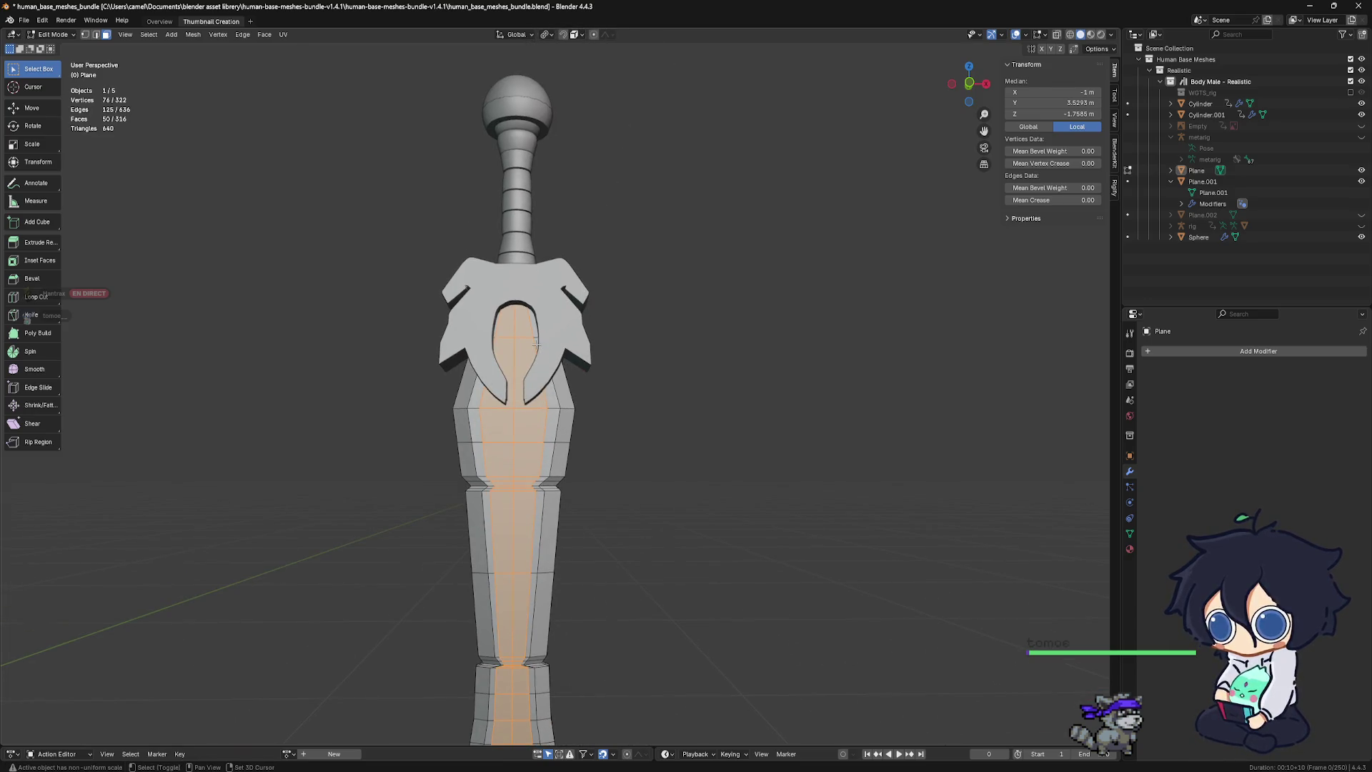
left_click(548, 393, "shift")
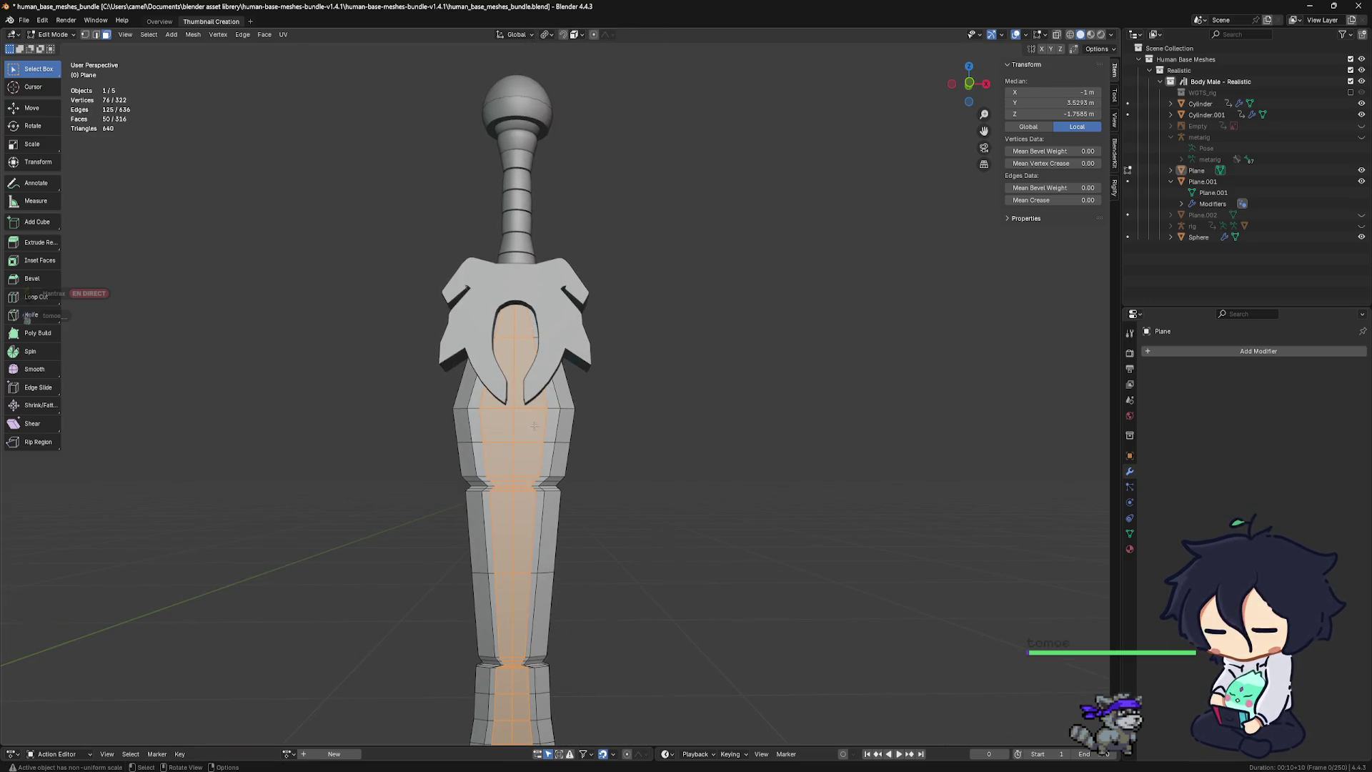
scroll(561, 506, "down", 3)
mouse_move(561, 506)
middle_mouse_down()
mouse_move(645, 401)
mouse_move(613, 401)
middle_mouse_up()
scroll(536, 450, "up", 3)
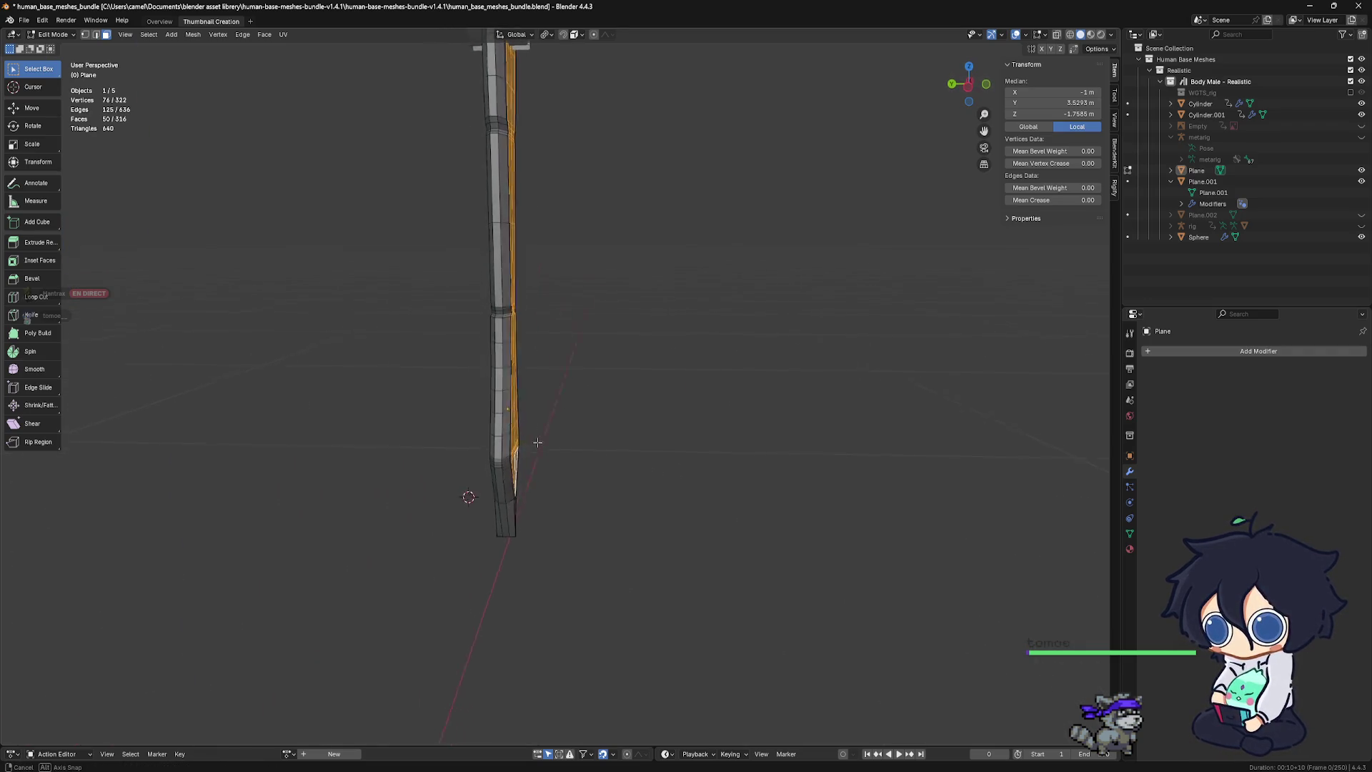
Extrude the central faces along their normals inward to form the fuller groove
key("ctrl+f")
left_click(529, 462)
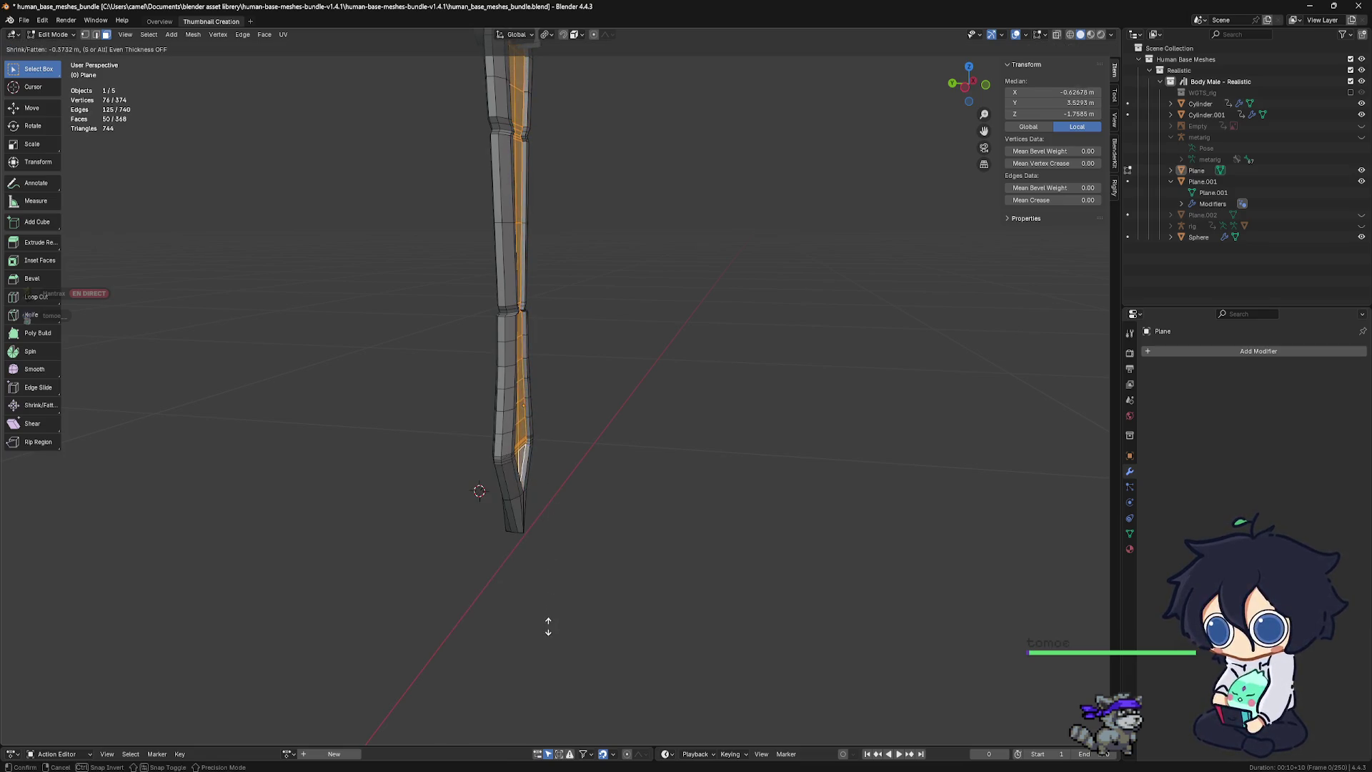
left_click(538, 679)
mouse_move(530, 555)
middle_mouse_down()
mouse_move(621, 561)
mouse_move(600, 459)
mouse_move(599, 512)
mouse_move(527, 520)
middle_mouse_up()
scroll(592, 462, "up", 4)
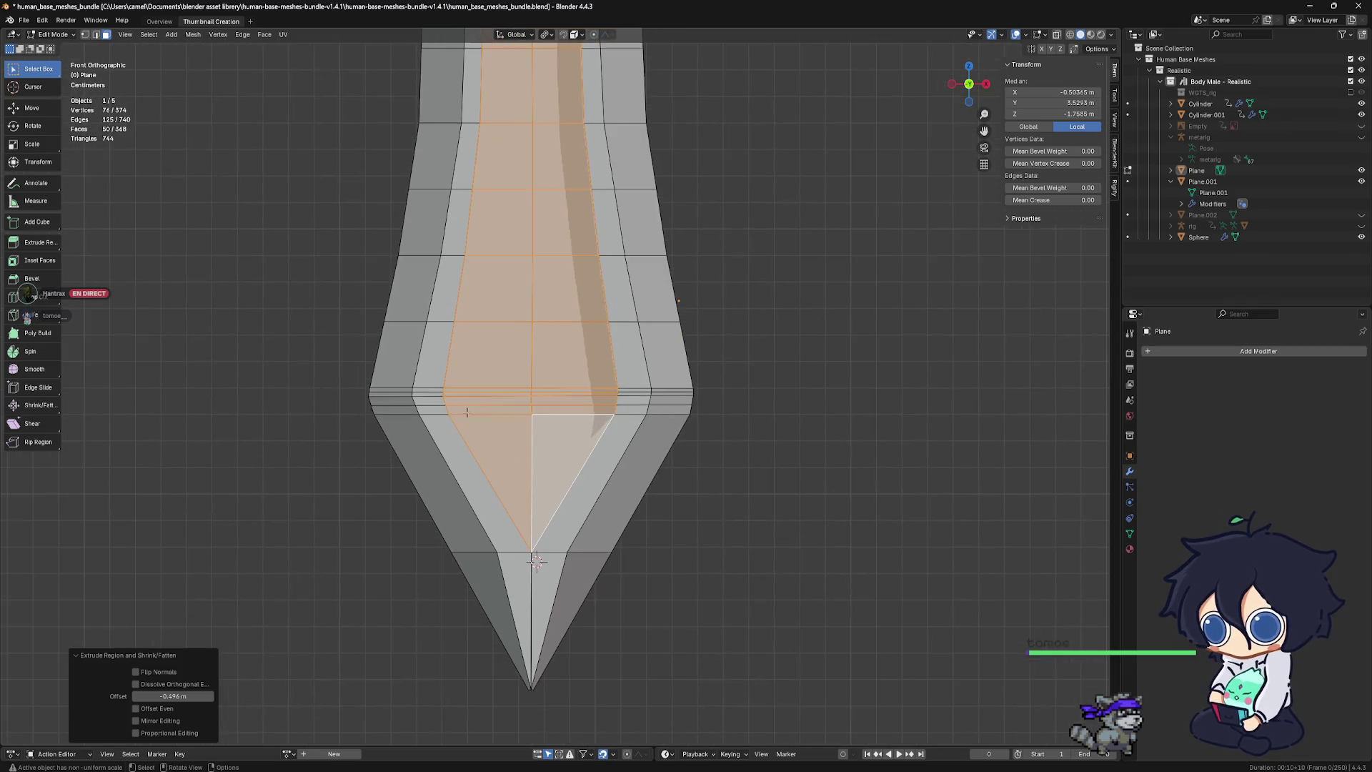
Try a Ctrl+B bevel in edge mode, then undo it
left_click(96, 35)
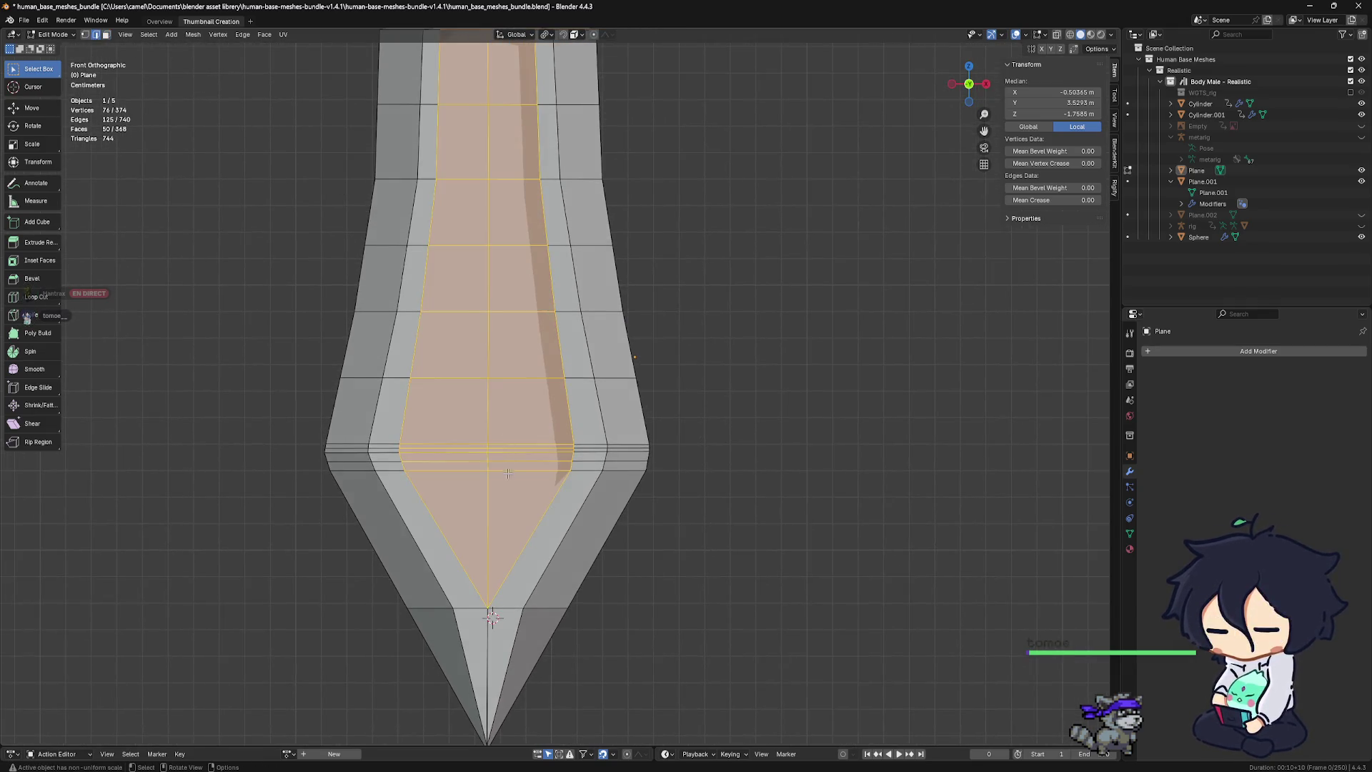
scroll(654, 526, "up", 2)
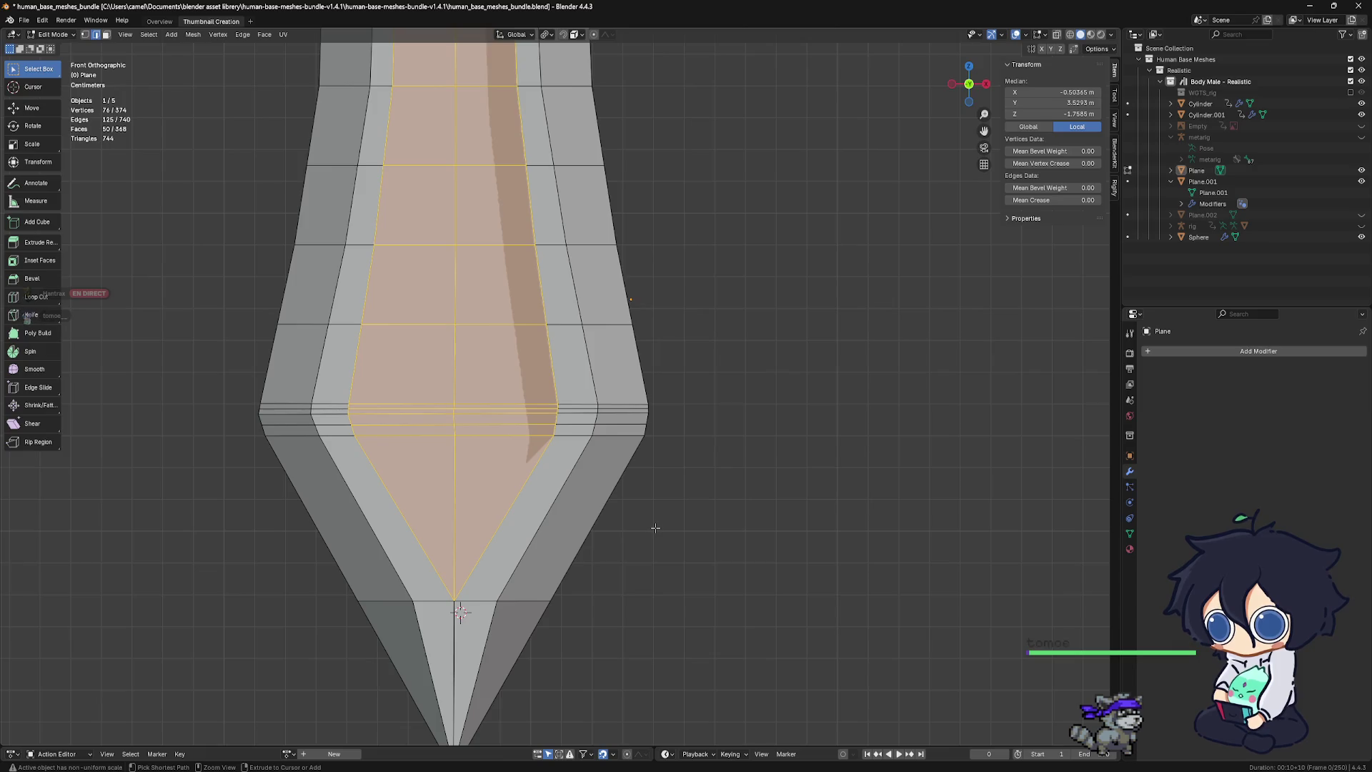
key("ctrl+b")
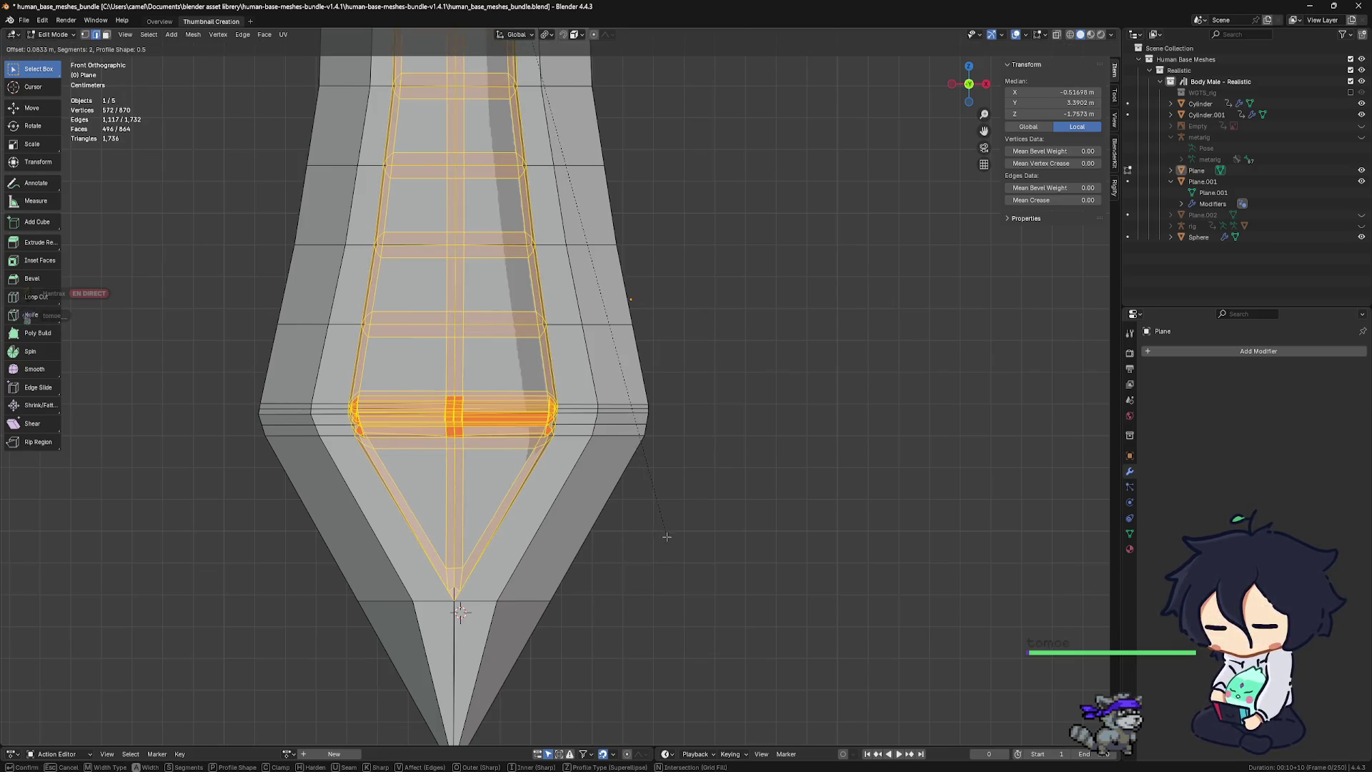
left_click(667, 536)
key("ctrl+z")
key("ctrl+z")
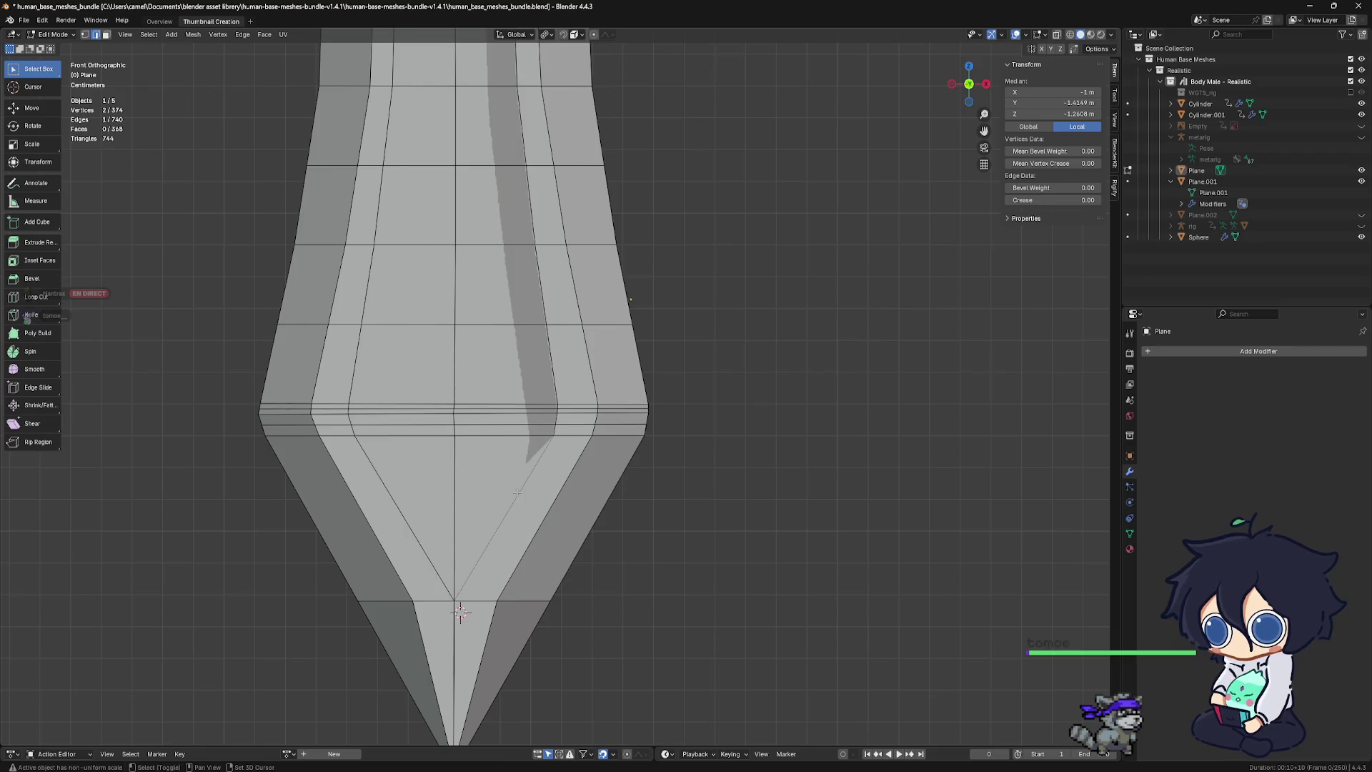
scroll(530, 492, "down", 2)
scroll(565, 483, "down", 1)
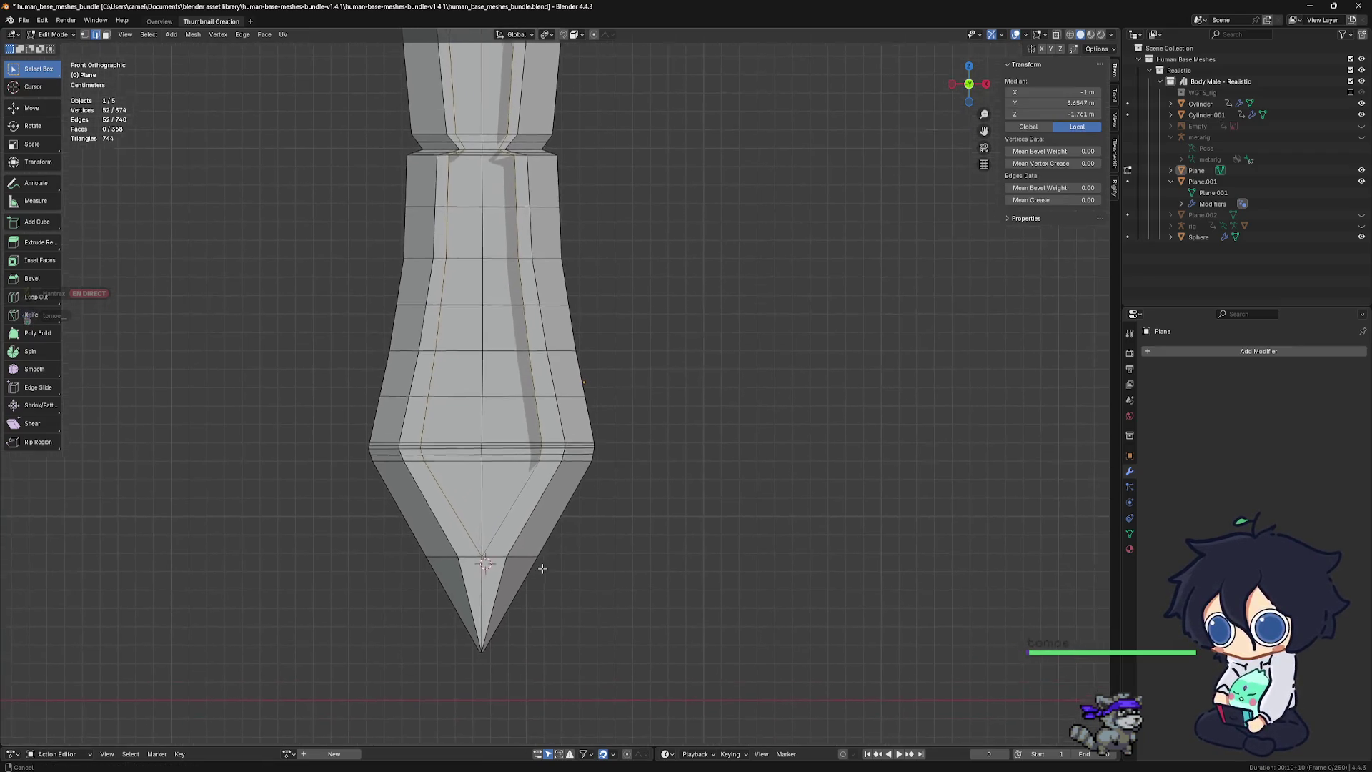
key("ctrl+b")
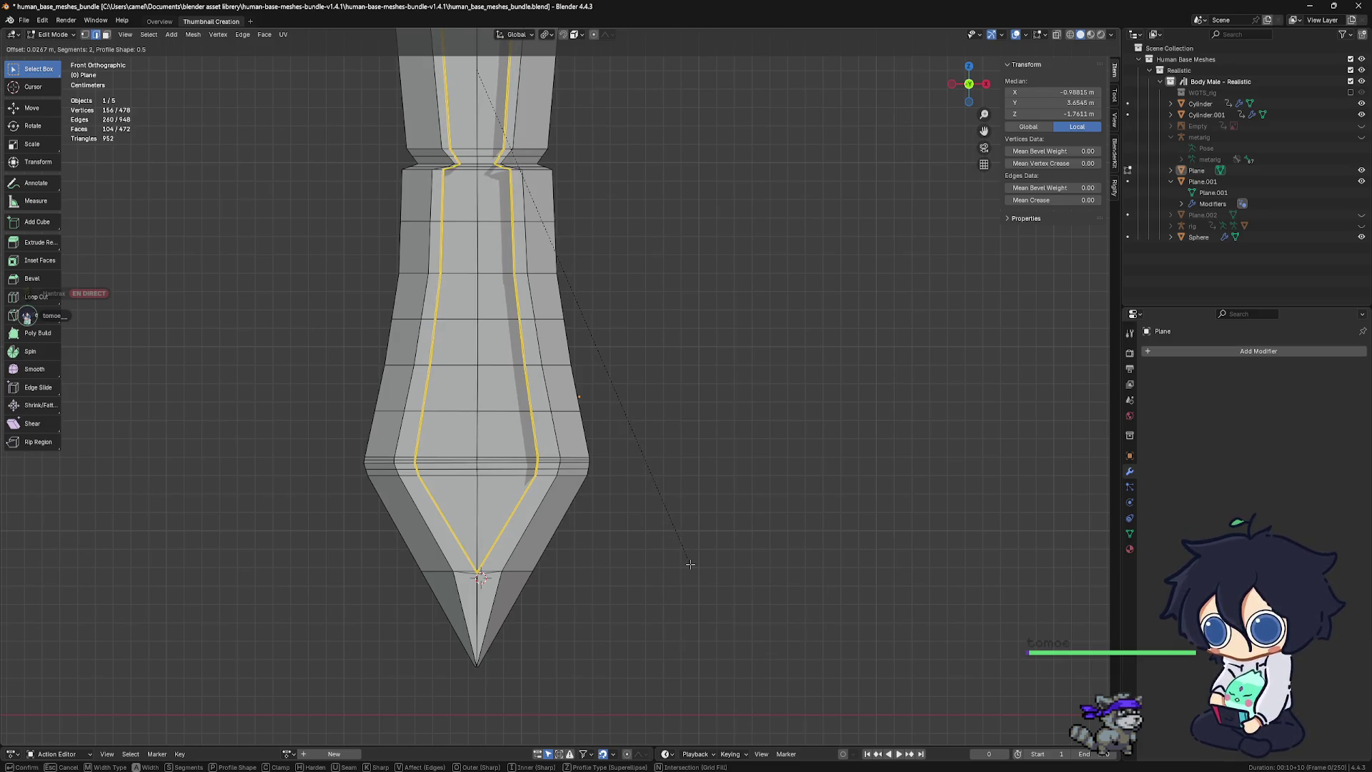
left_click(690, 567)
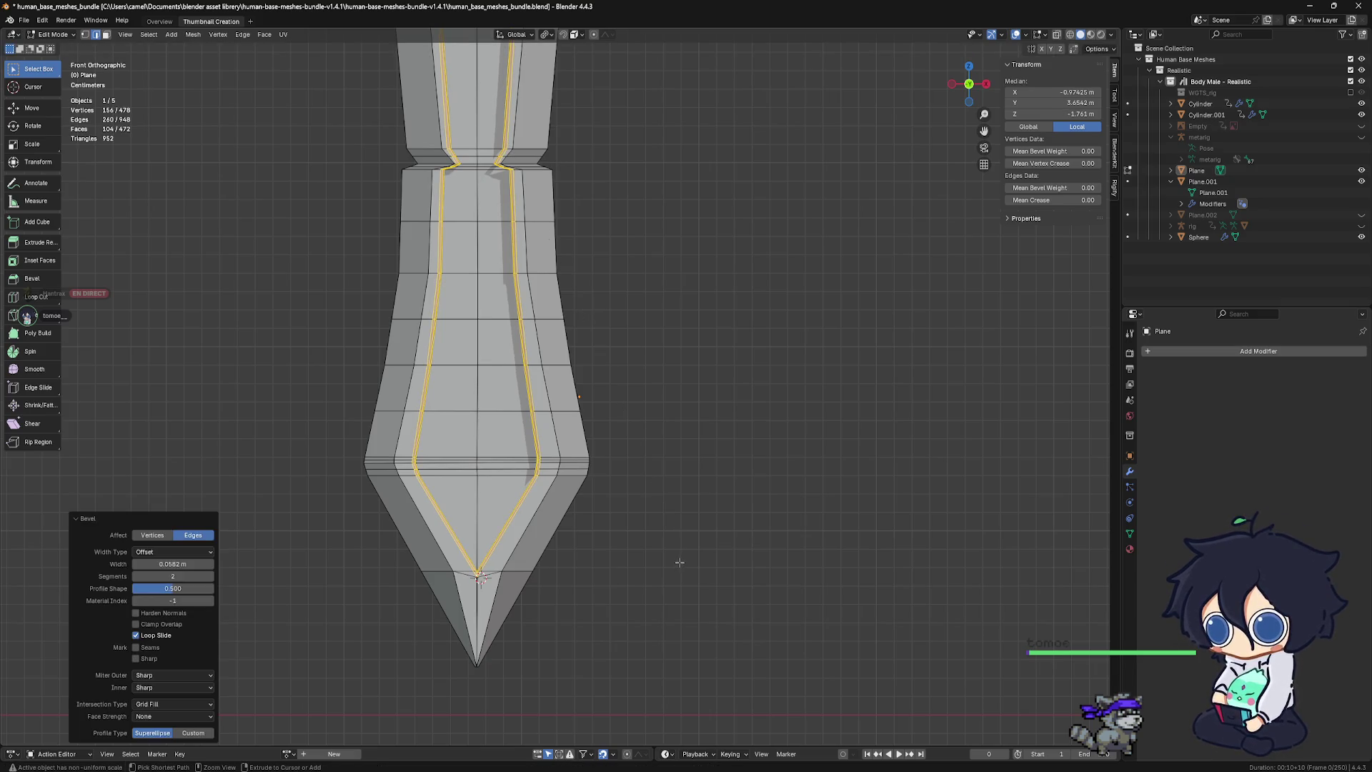
key("ctrl+z")
scroll(571, 502, "down", 3)
scroll(570, 502, "up", 1)
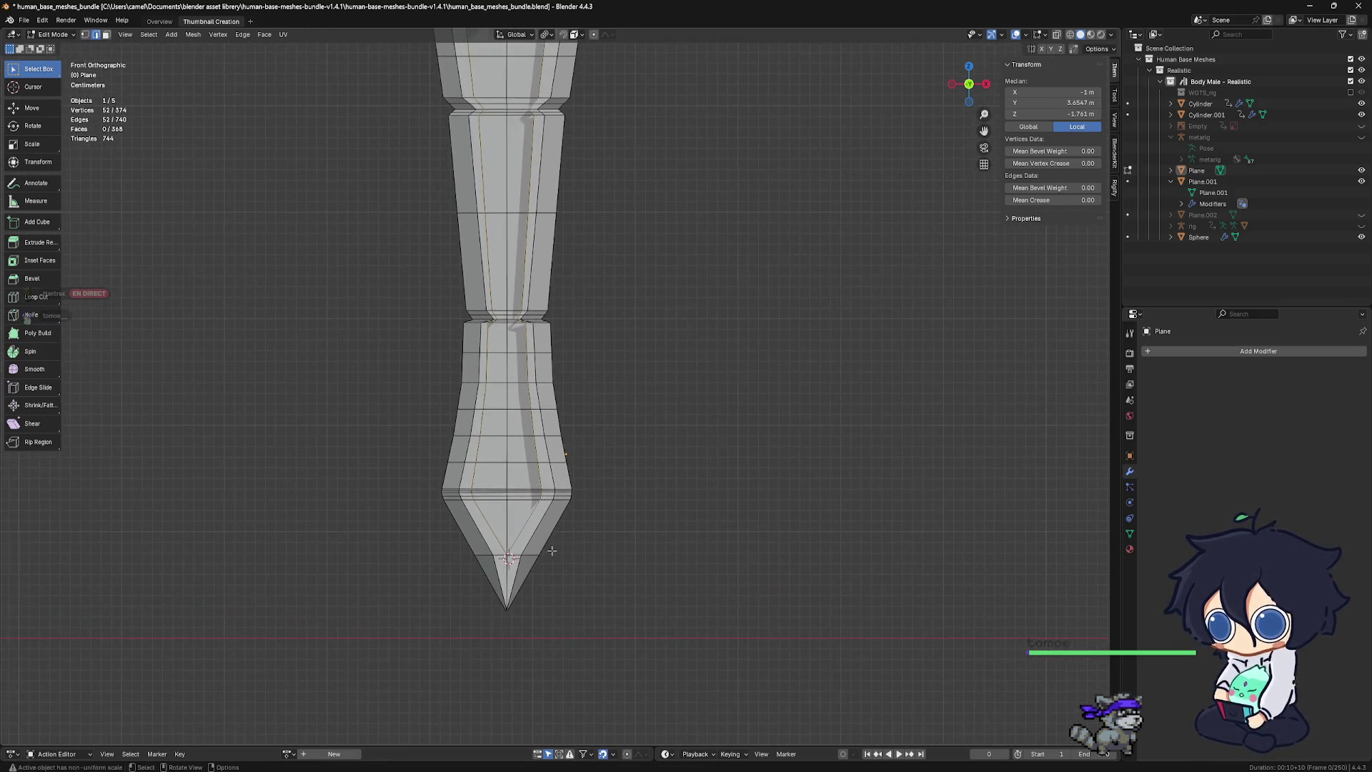
scroll(575, 486, "up", 2)
scroll(582, 464, "up", 1)
scroll(586, 451, "up", 1)
middle_click_drag(586, 451, 624, 481)
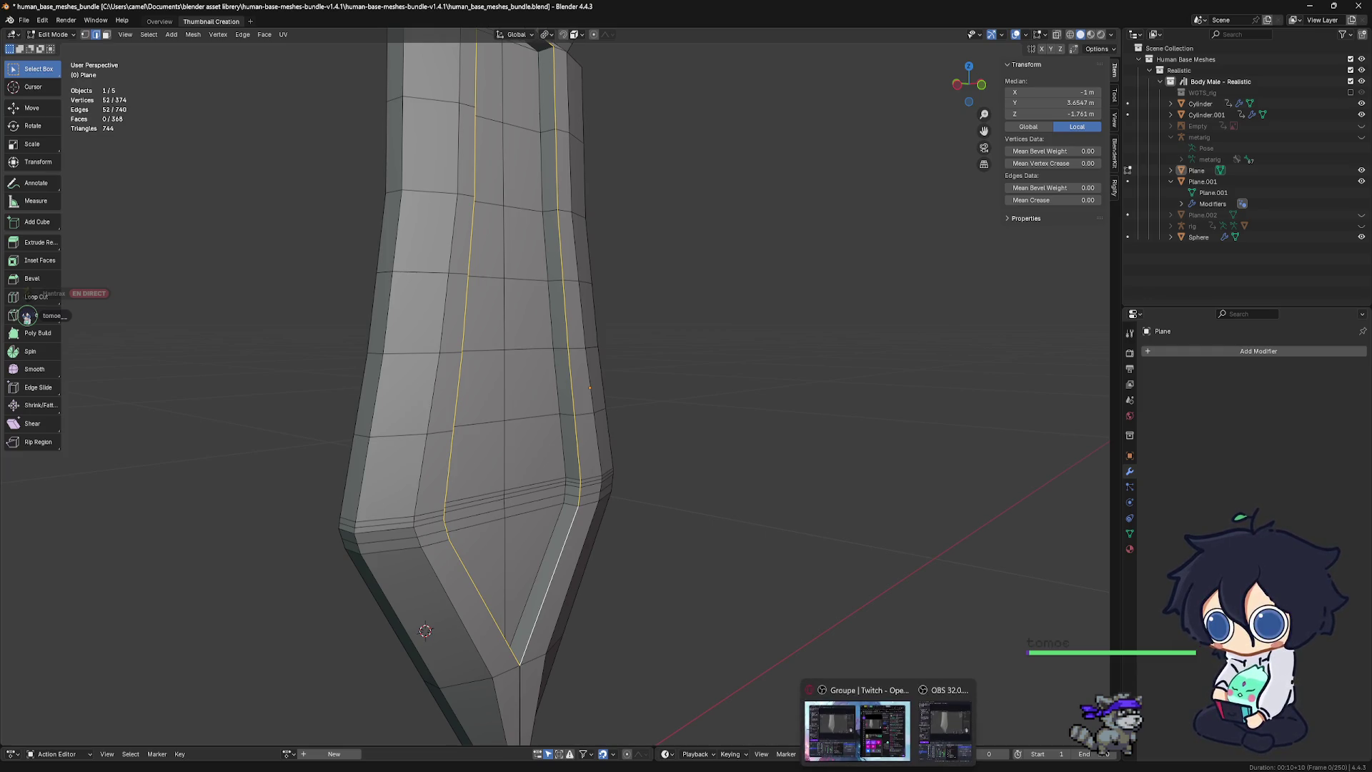
left_click(920, 721)
scroll(216, 192, "down", 2)
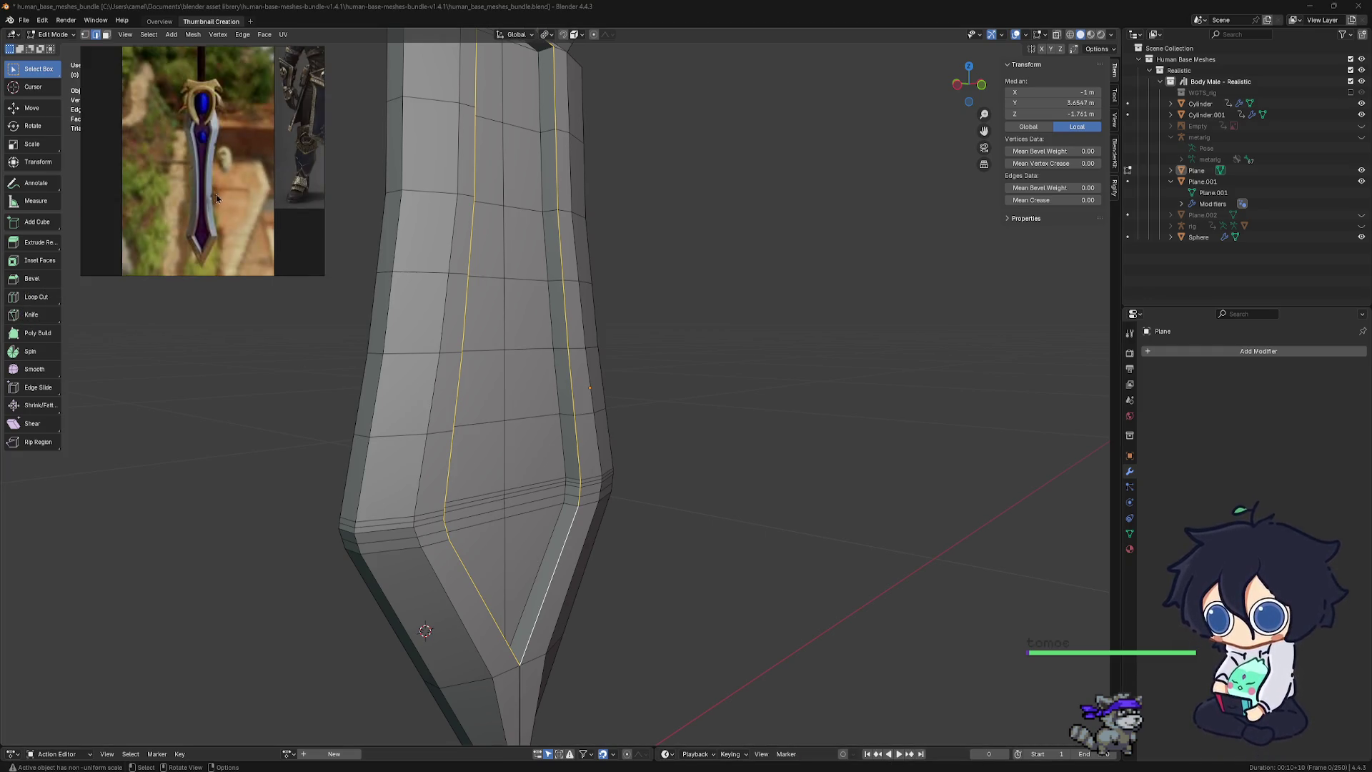
scroll(207, 226, "up", 2)
scroll(208, 225, "up", 1)
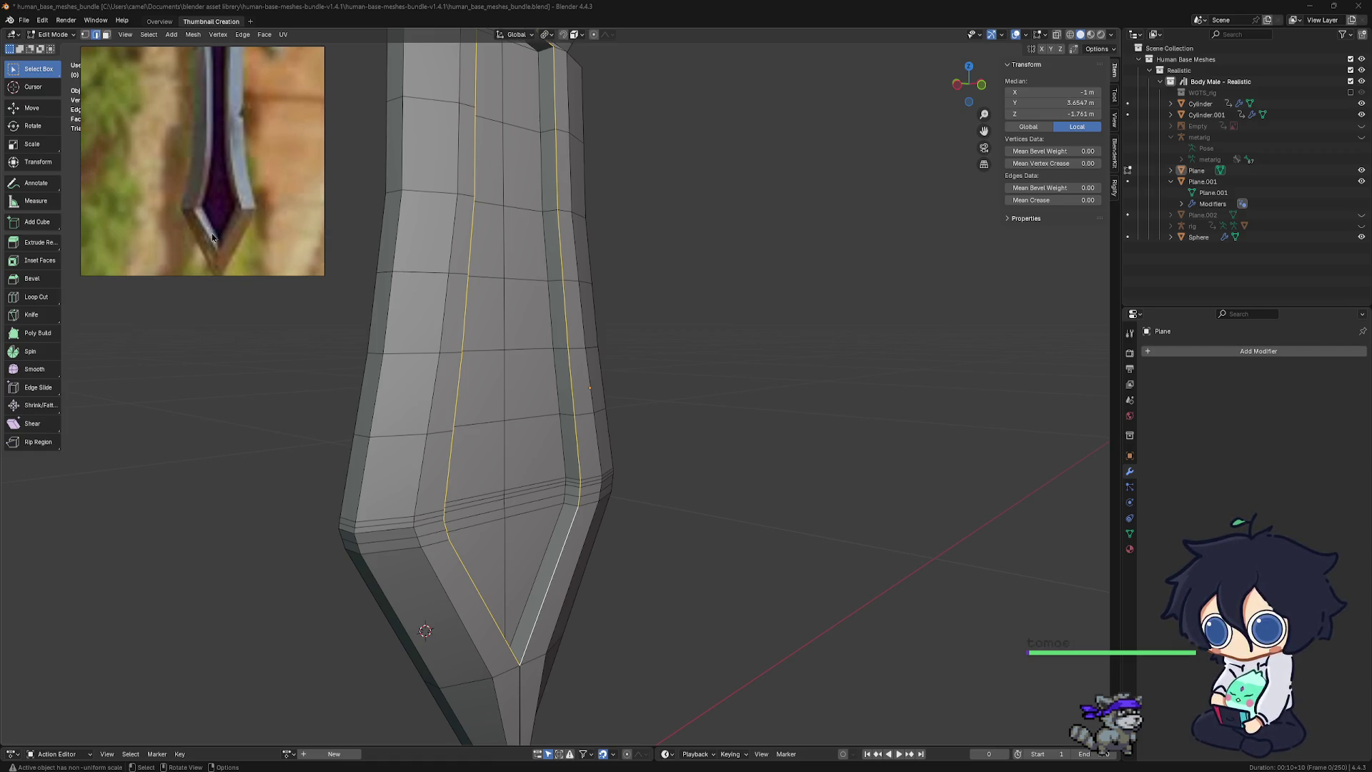
middle_click_drag(443, 357, 501, 372)
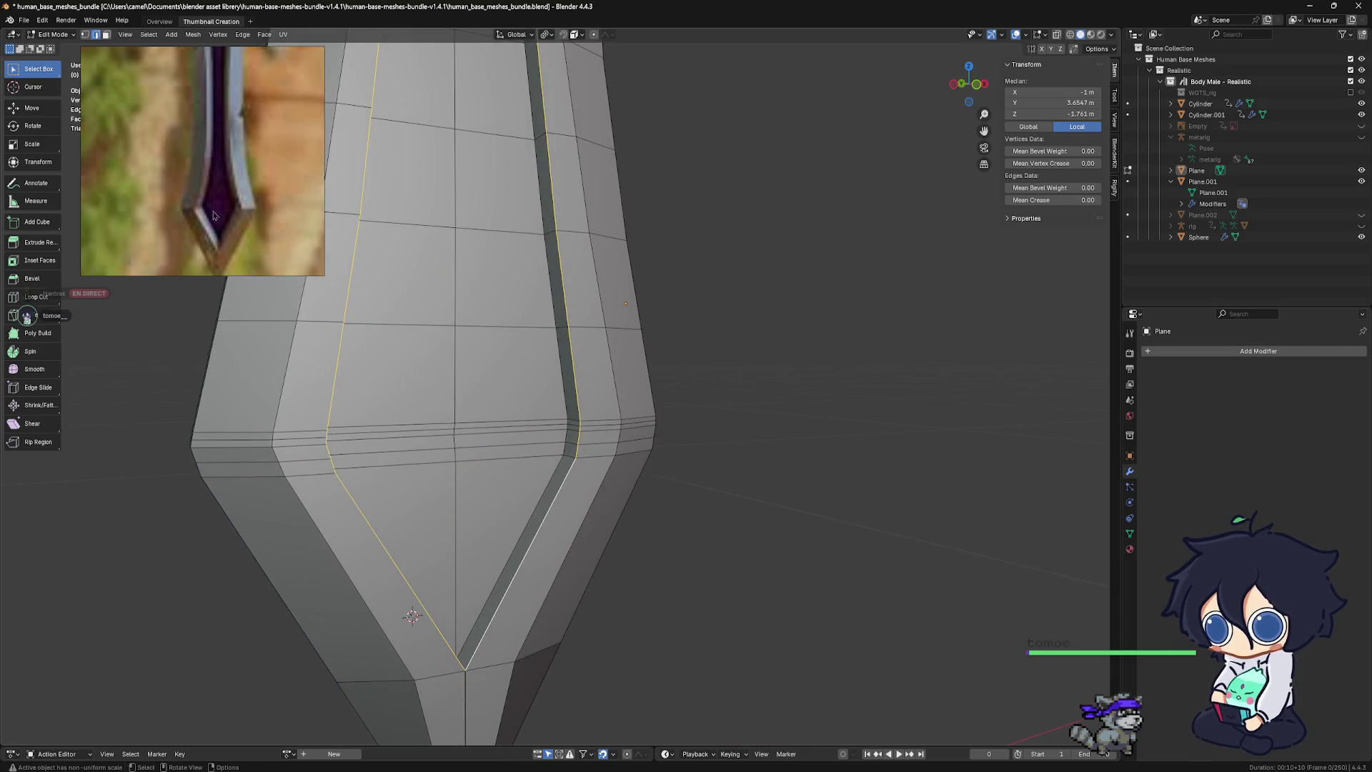
middle_click_drag(498, 567, 604, 516, "alt")
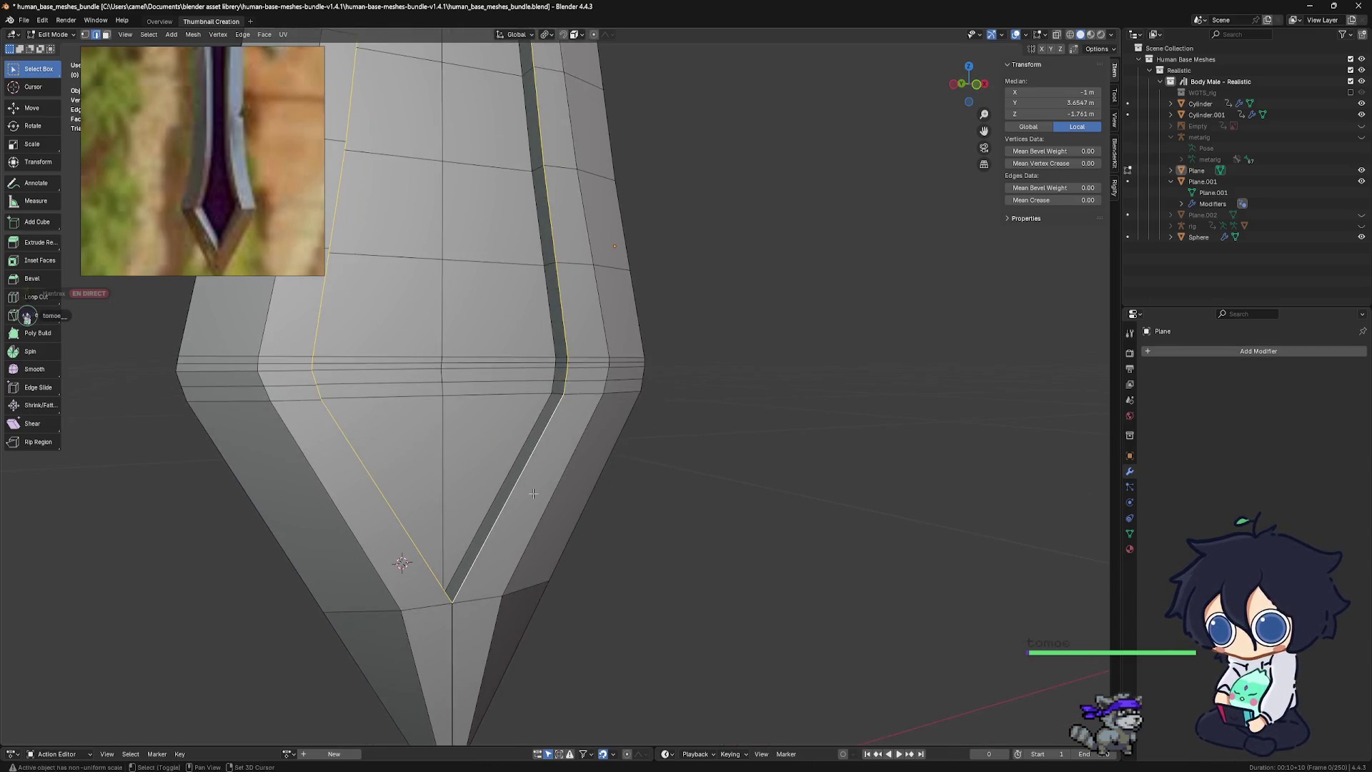
middle_click_drag(525, 475, 504, 475)
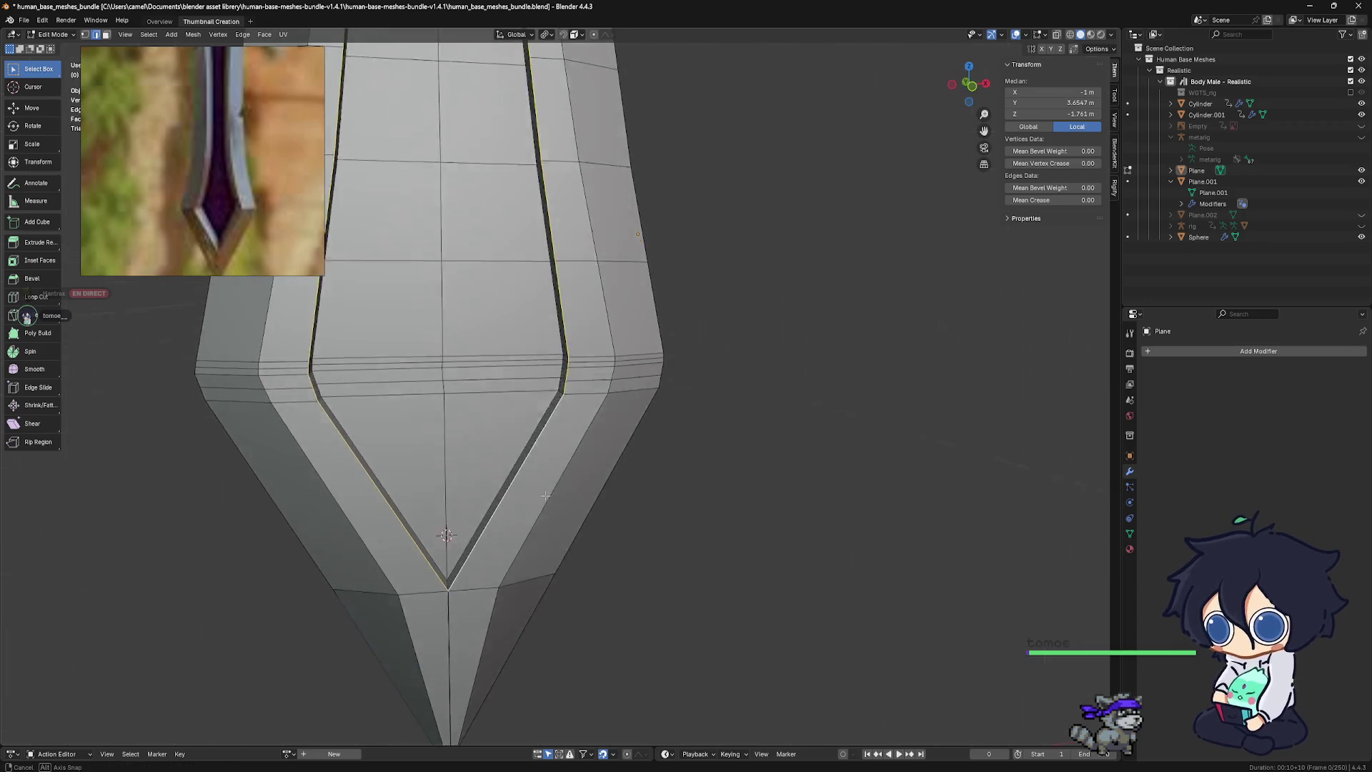
left_click(504, 476)
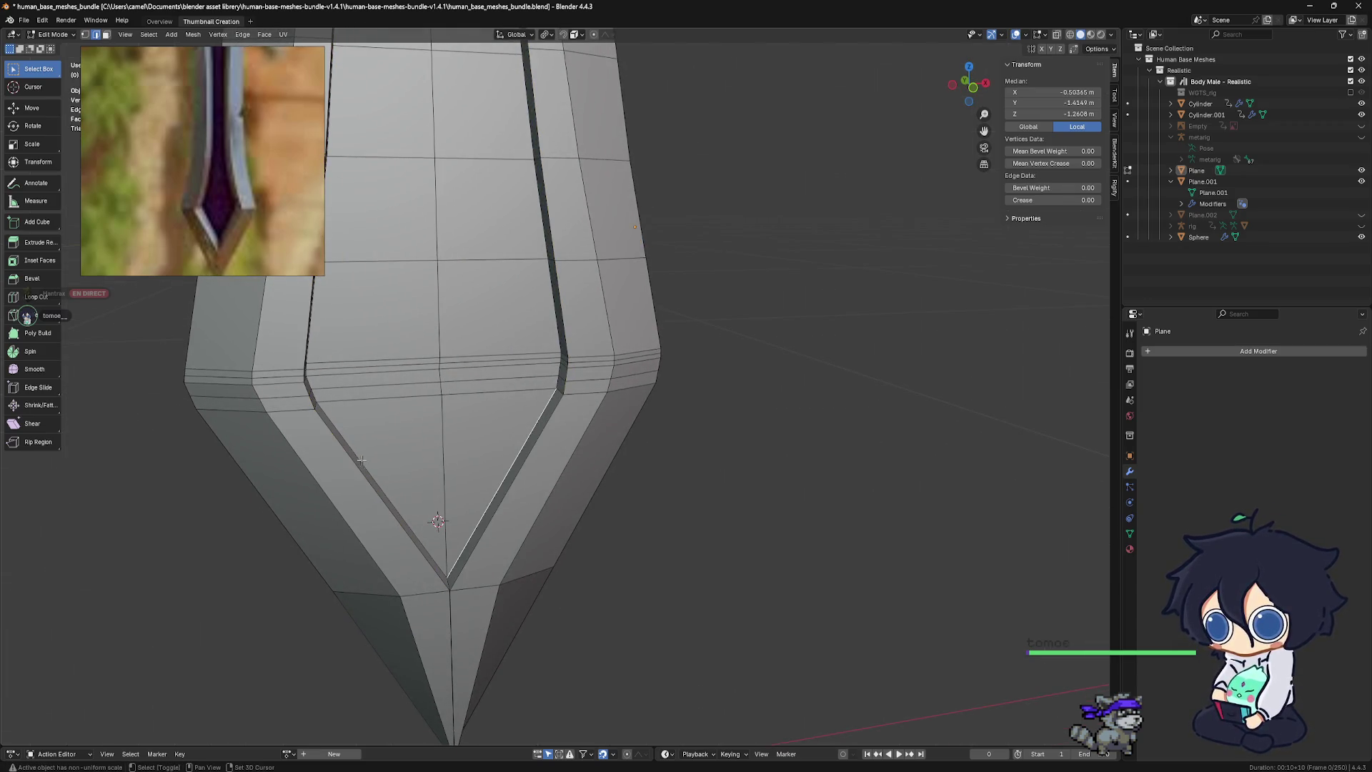
middle_click_drag(427, 563, 433, 581, "shift")
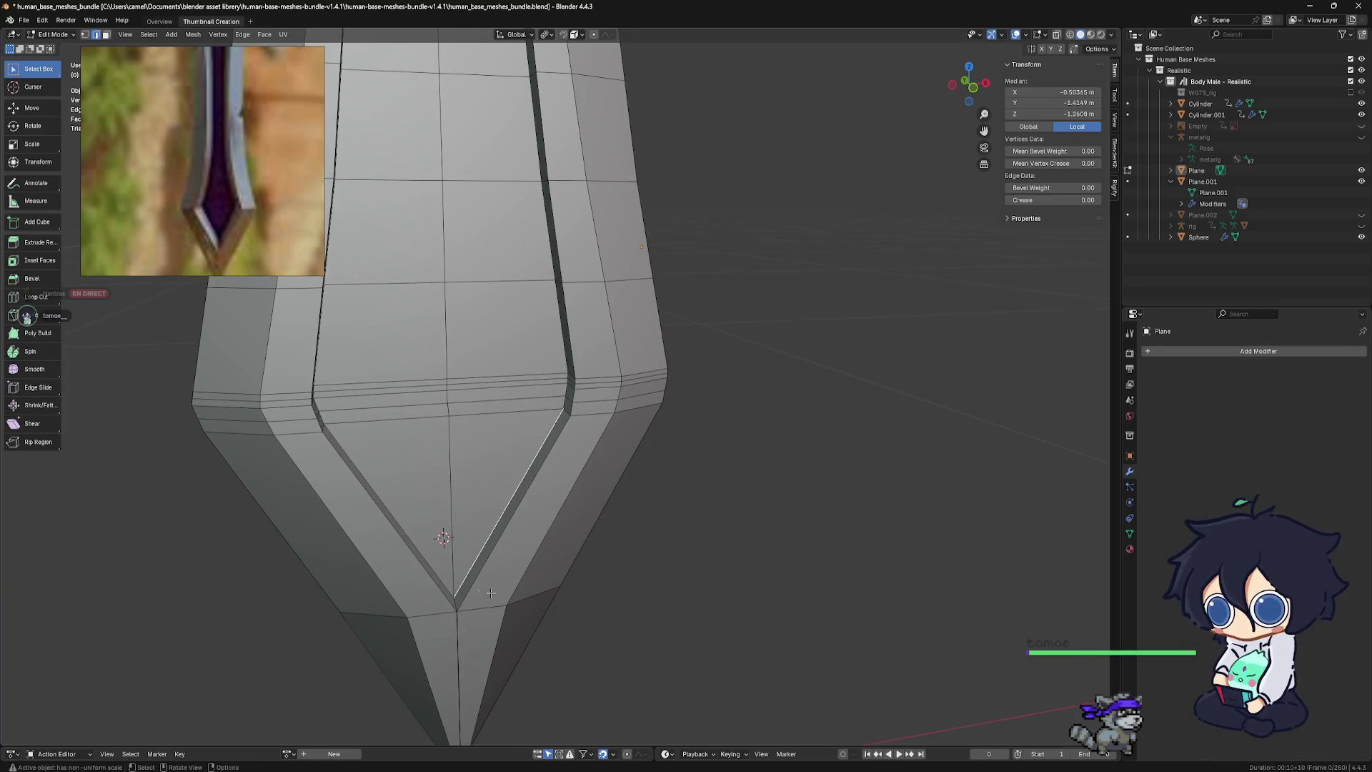
scroll(511, 604, "down", 3)
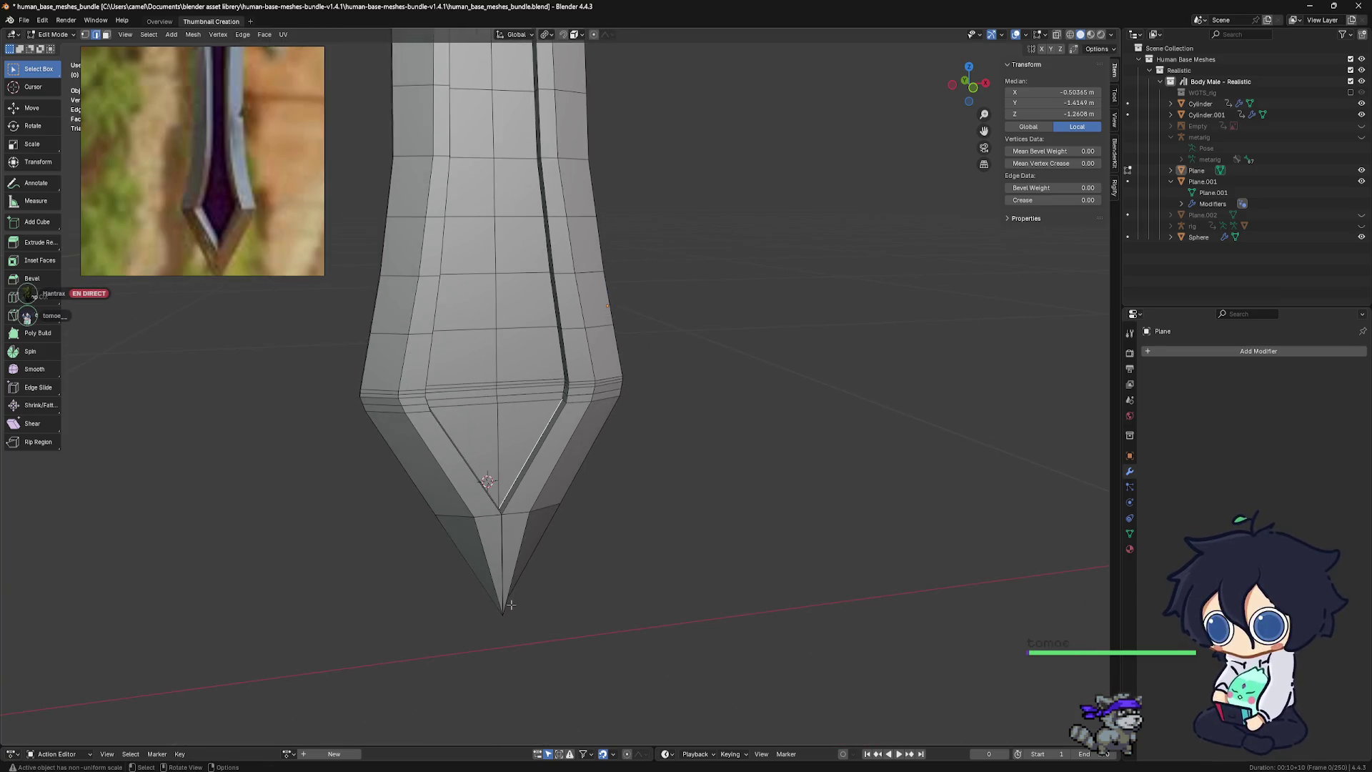
Select the central face strip, inset it, try an extrusion, then undo back to before the inset
left_click(527, 539, "ctrl")
left_click(528, 539, "ctrl")
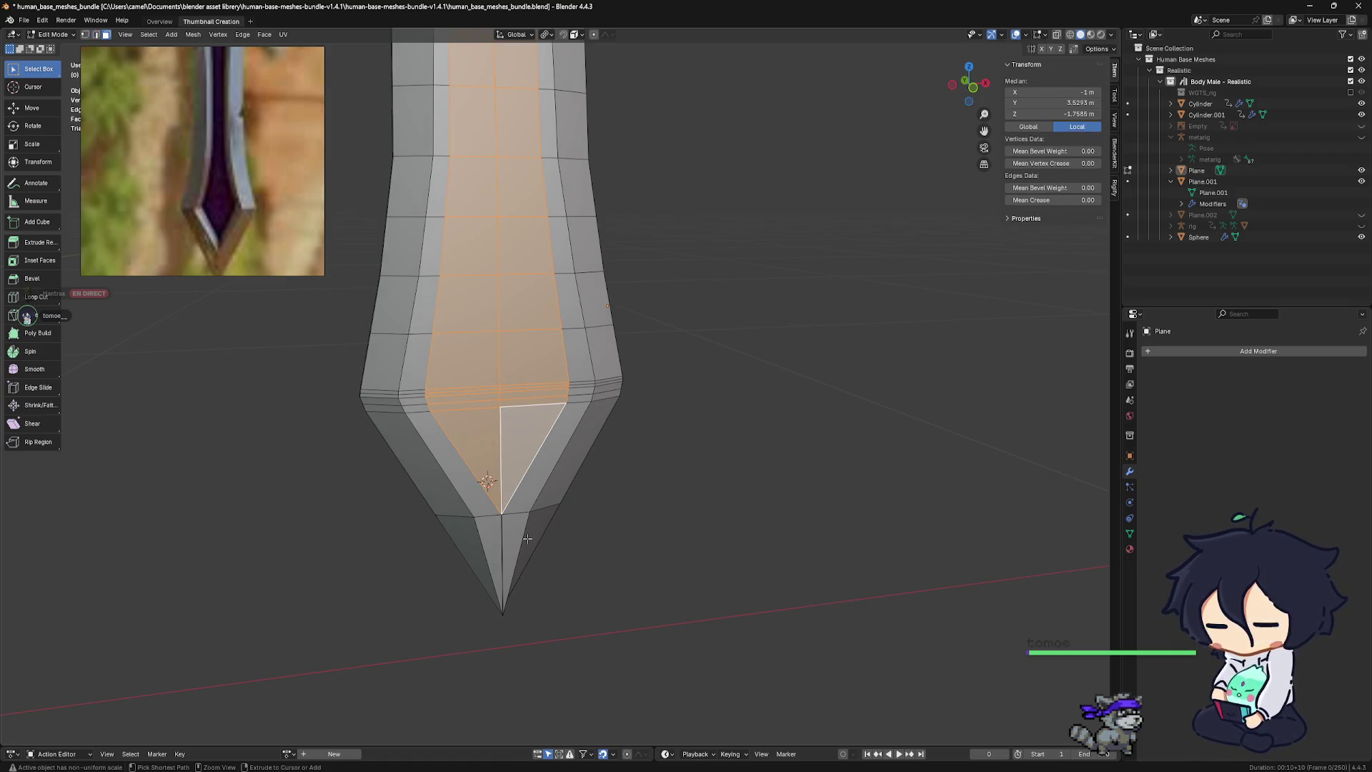
middle_click_drag(527, 539, 605, 514)
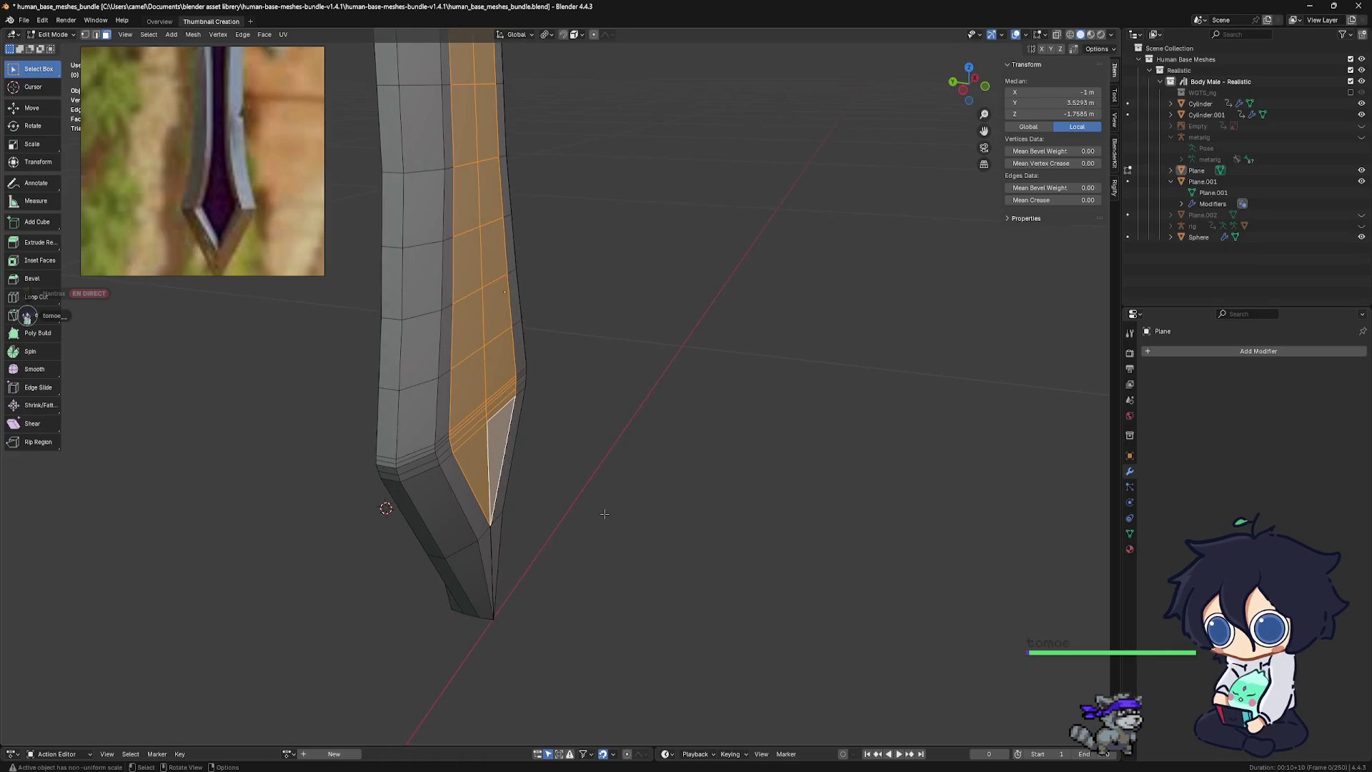
key("i")
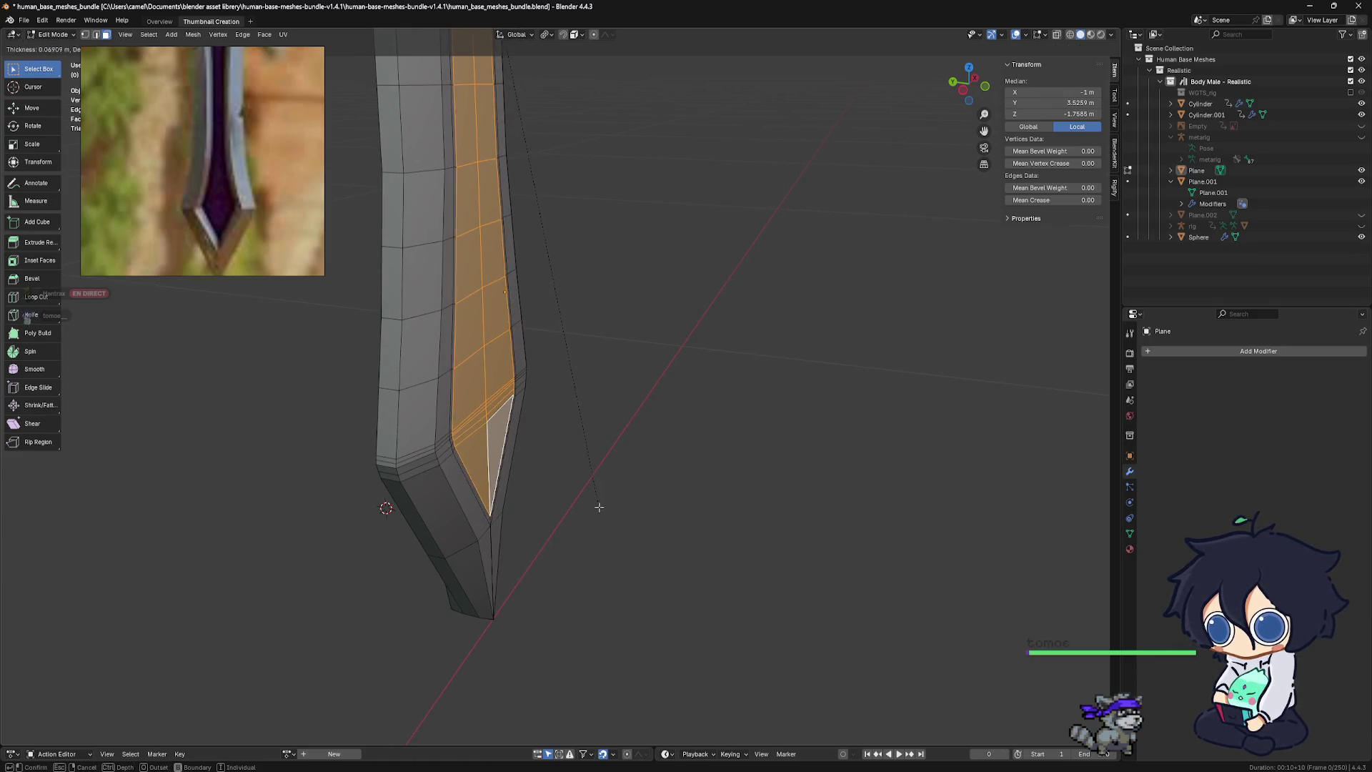
left_click(598, 506)
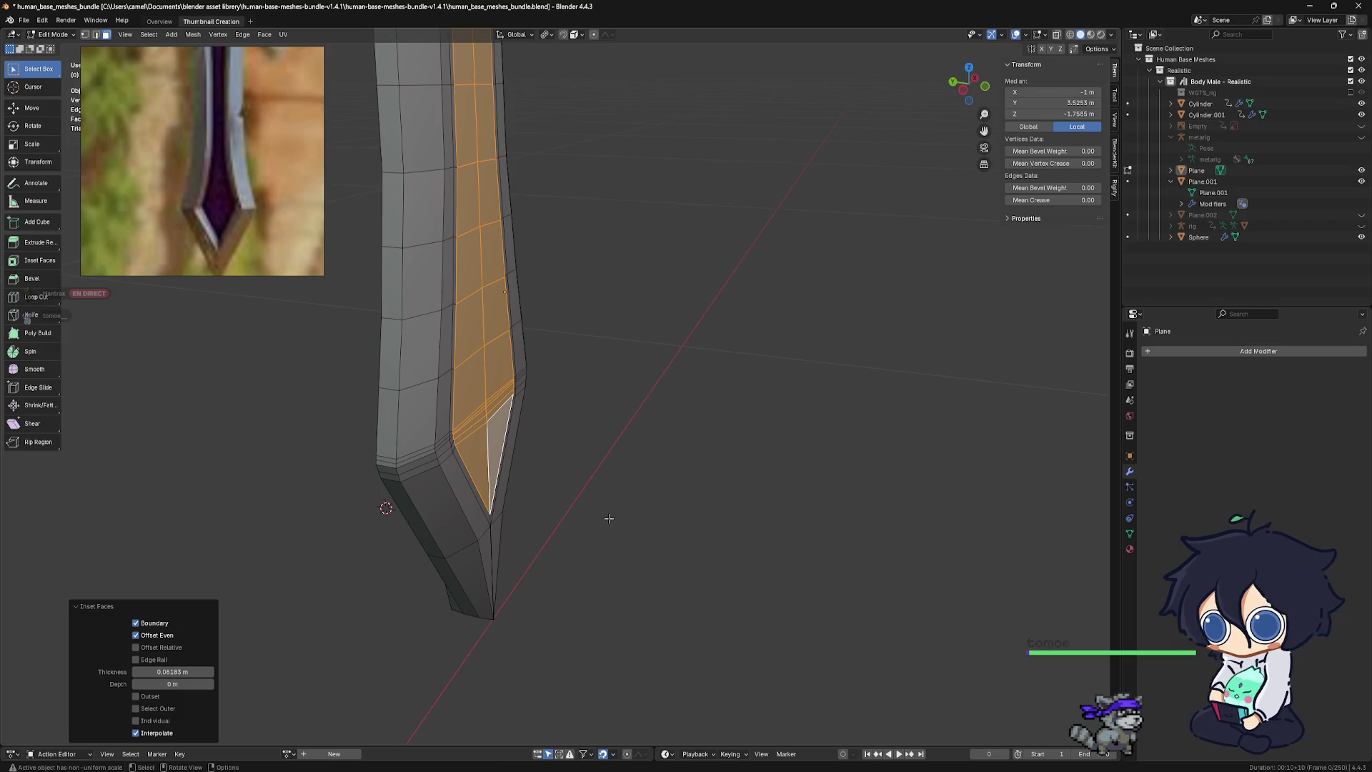
right_click(608, 518)
left_click(607, 521)
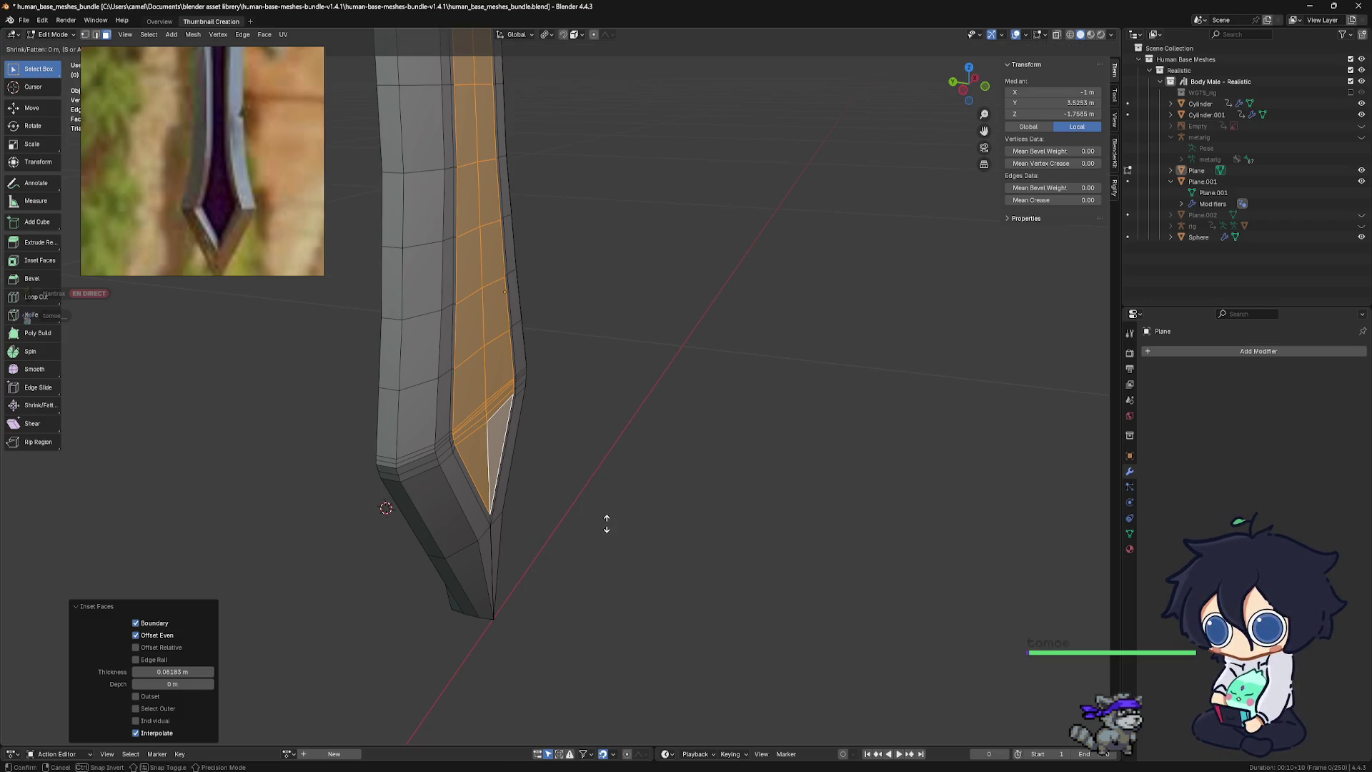
left_click(627, 83)
key("ctrl+z")
key("ctrl+z")
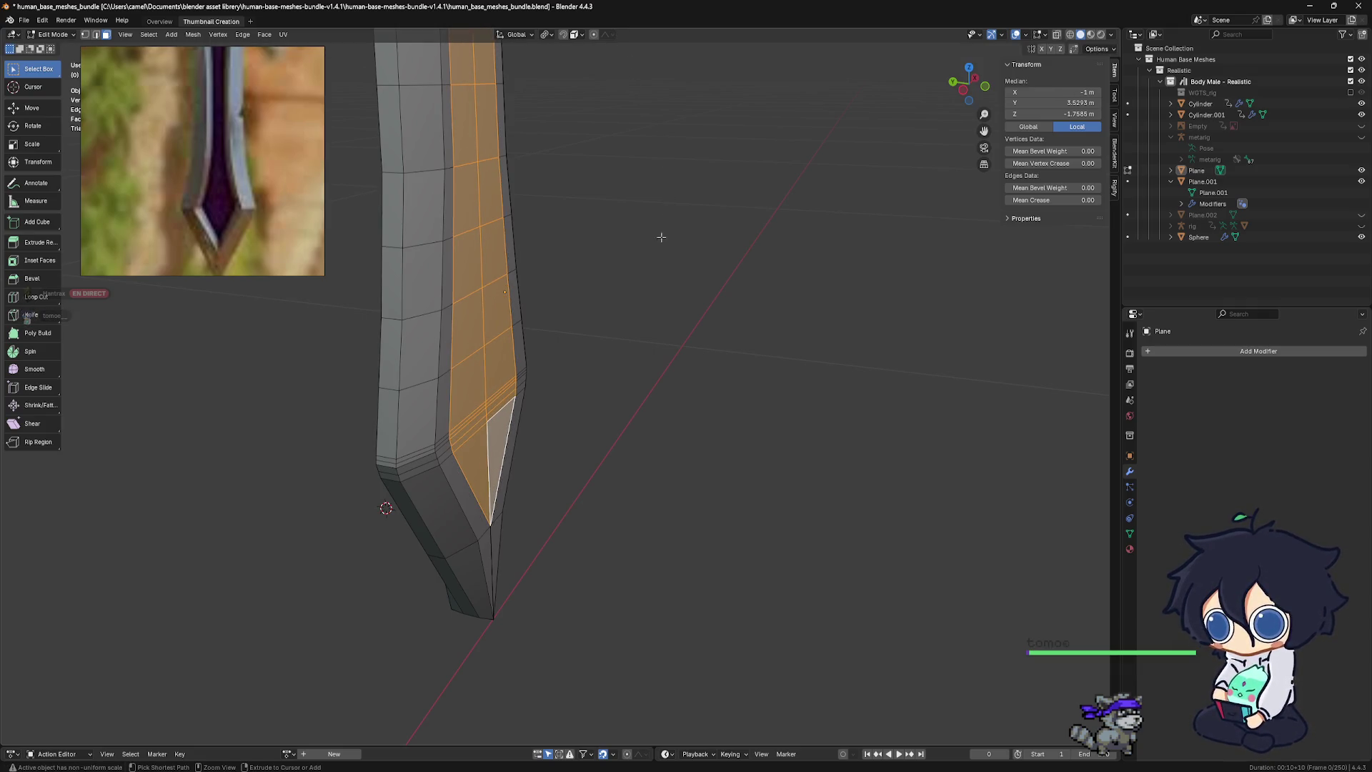
Inset the strip again at 0.09868 m and nudge it 0.001261 m along one axis
key("i")
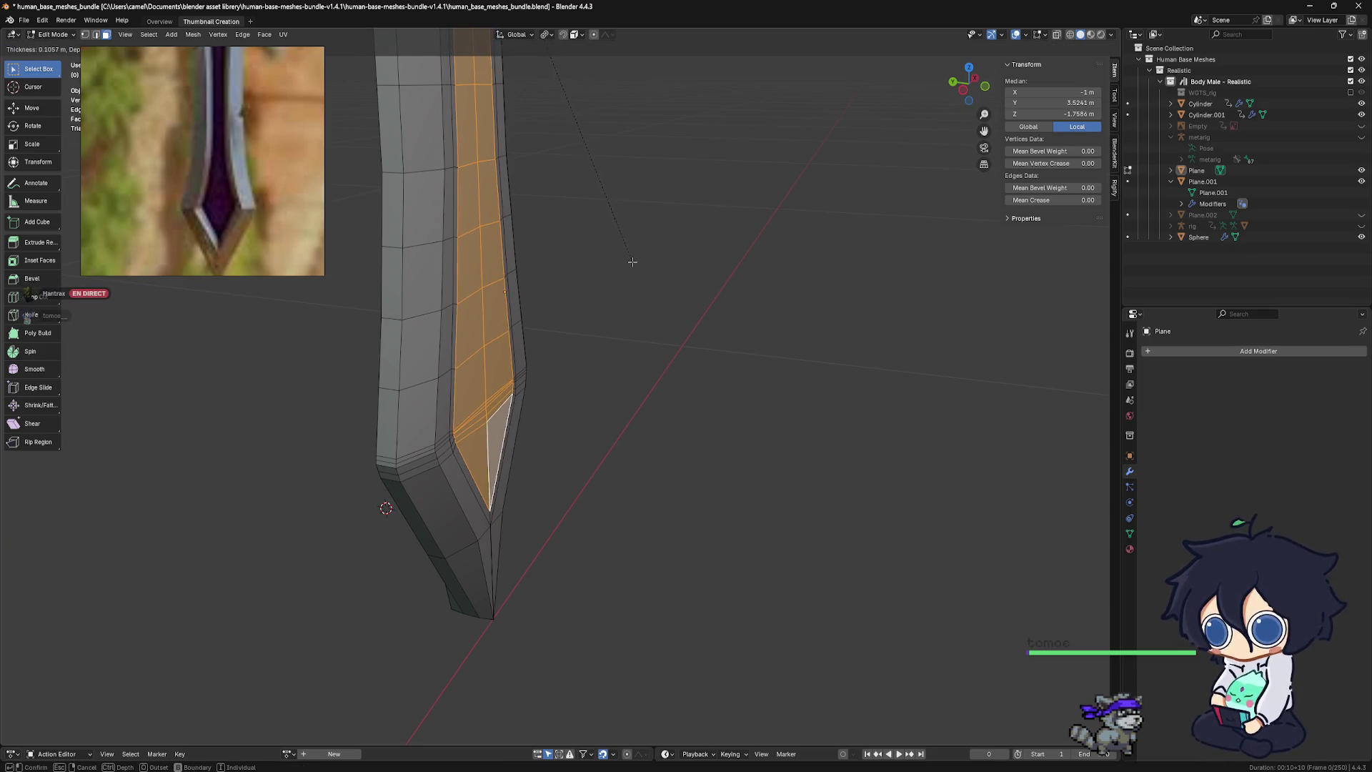
left_click(631, 261)
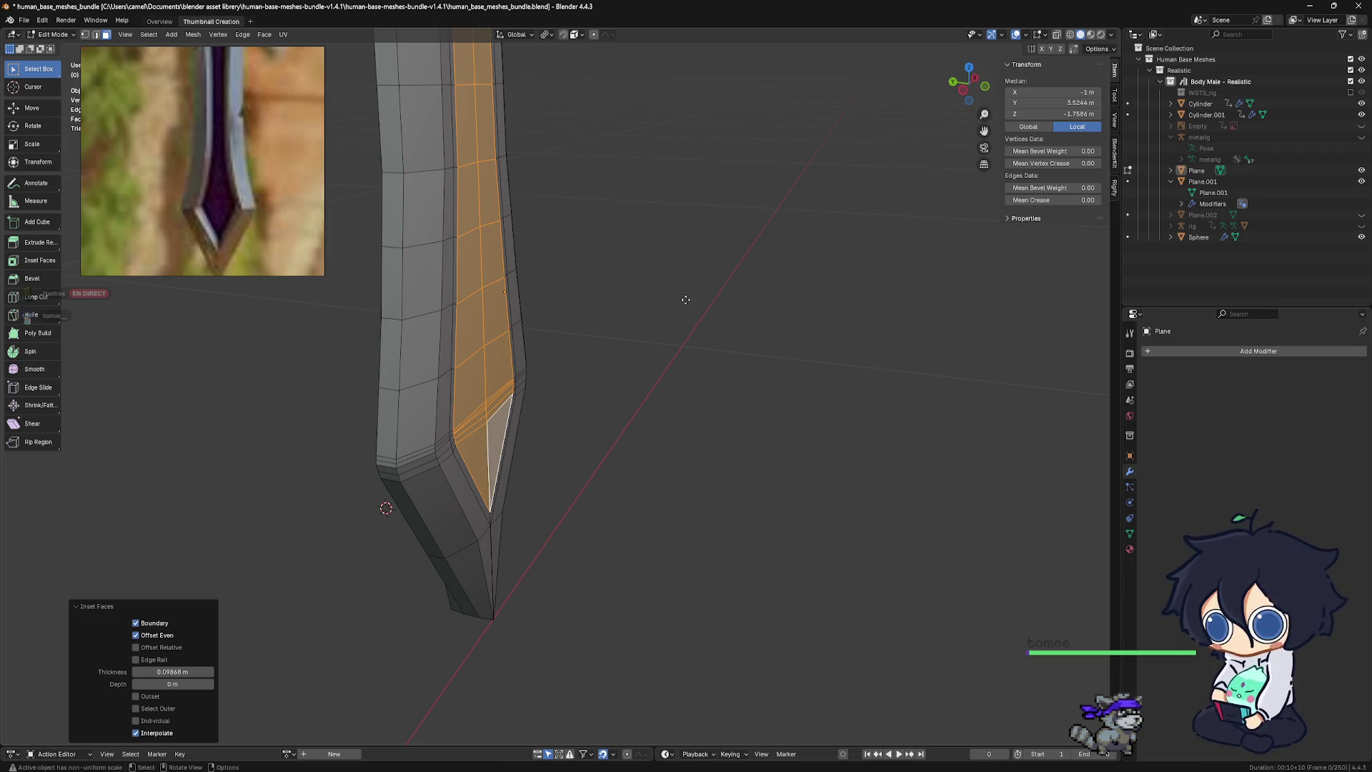
key("g")
key("x")
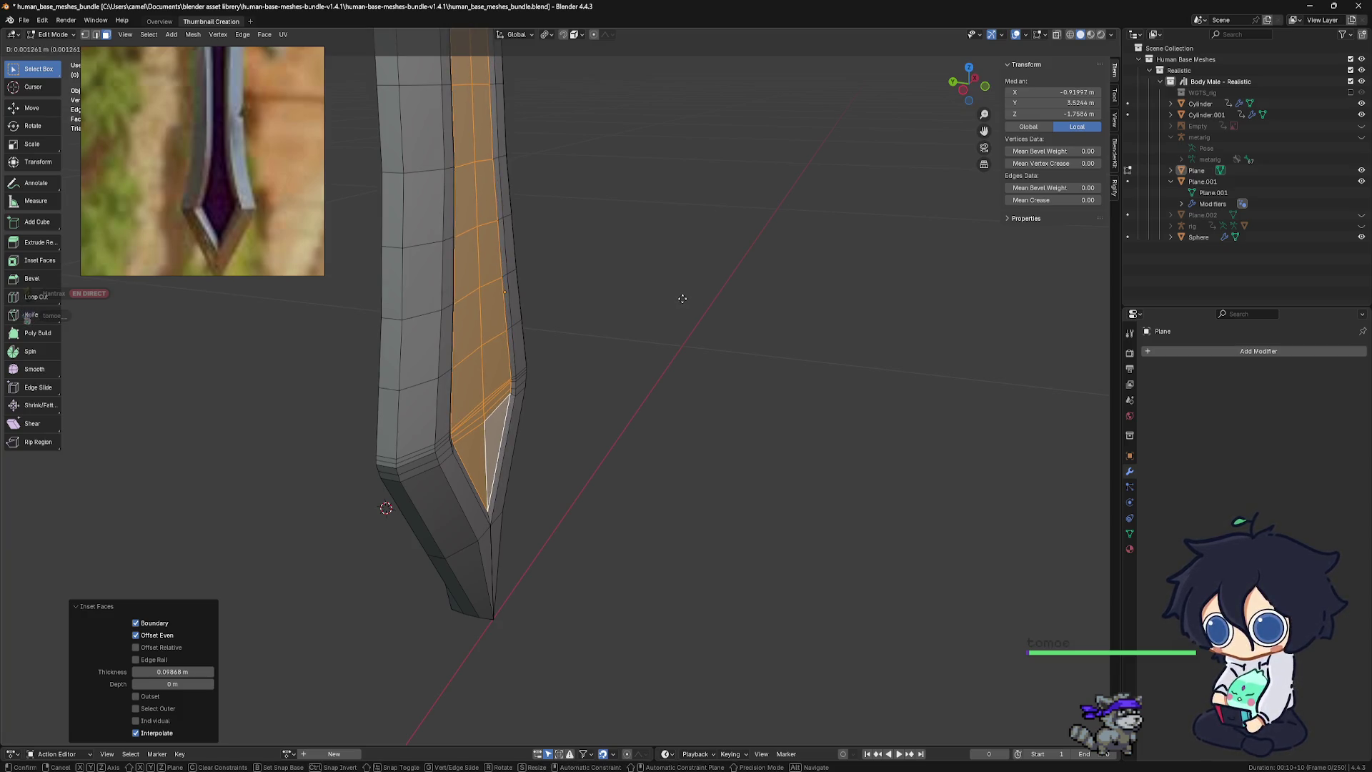
left_click(682, 298)
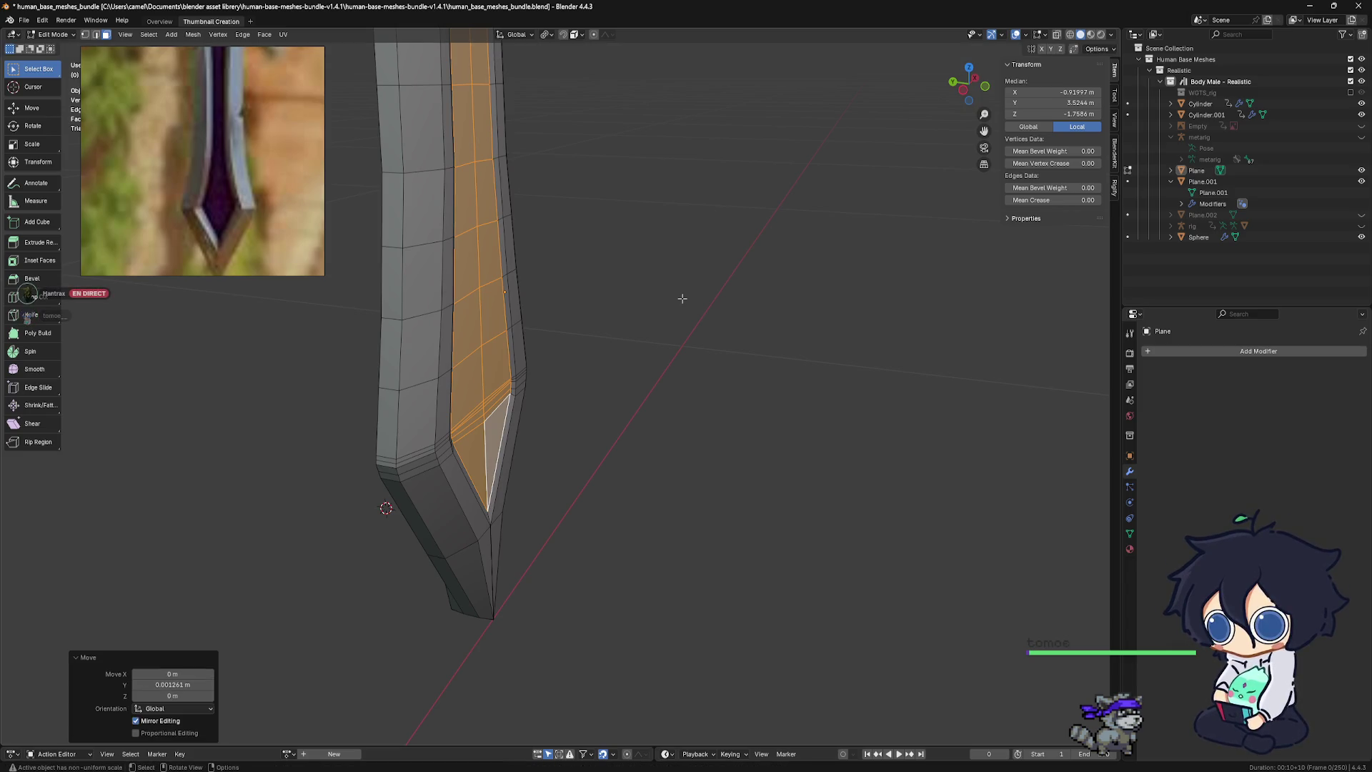
right_click(682, 299)
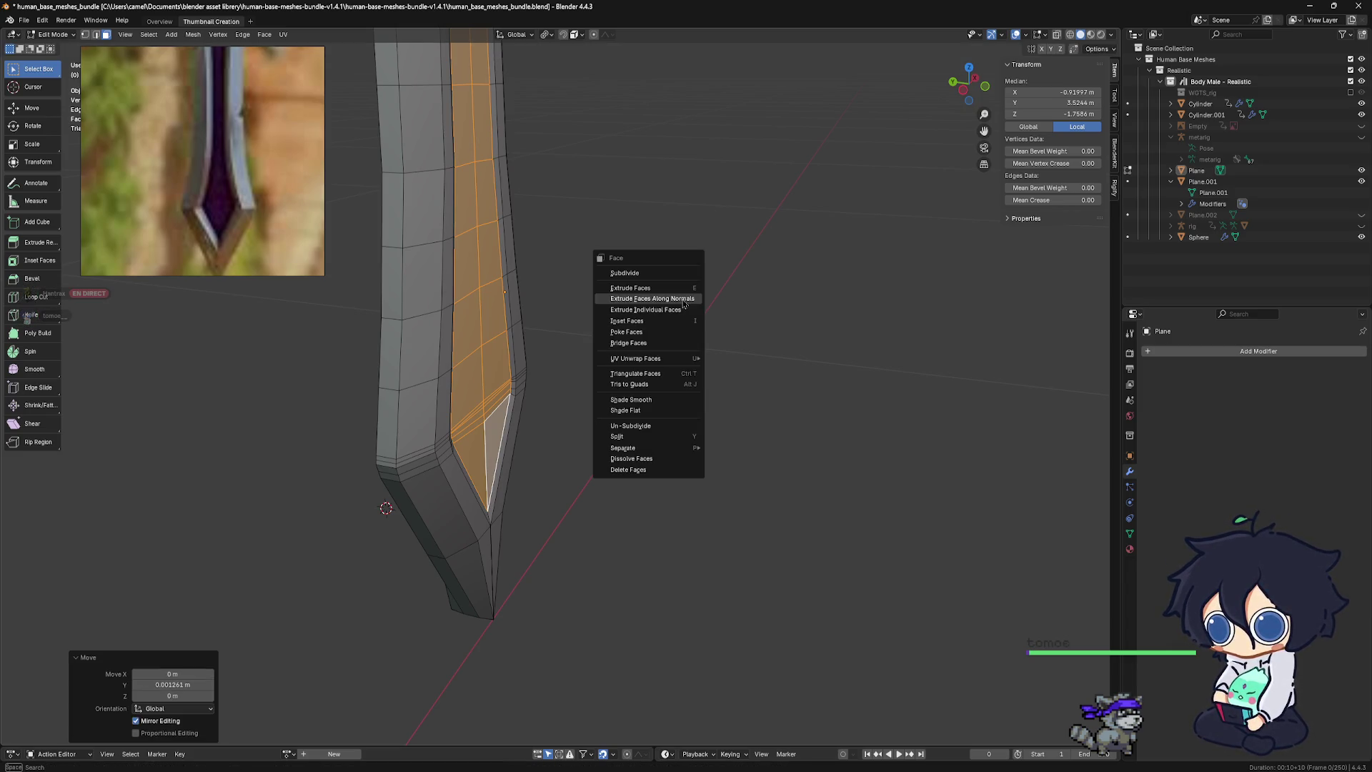
Extrude the inset strip along its normals to an offset of -0.197 m
left_click(683, 300)
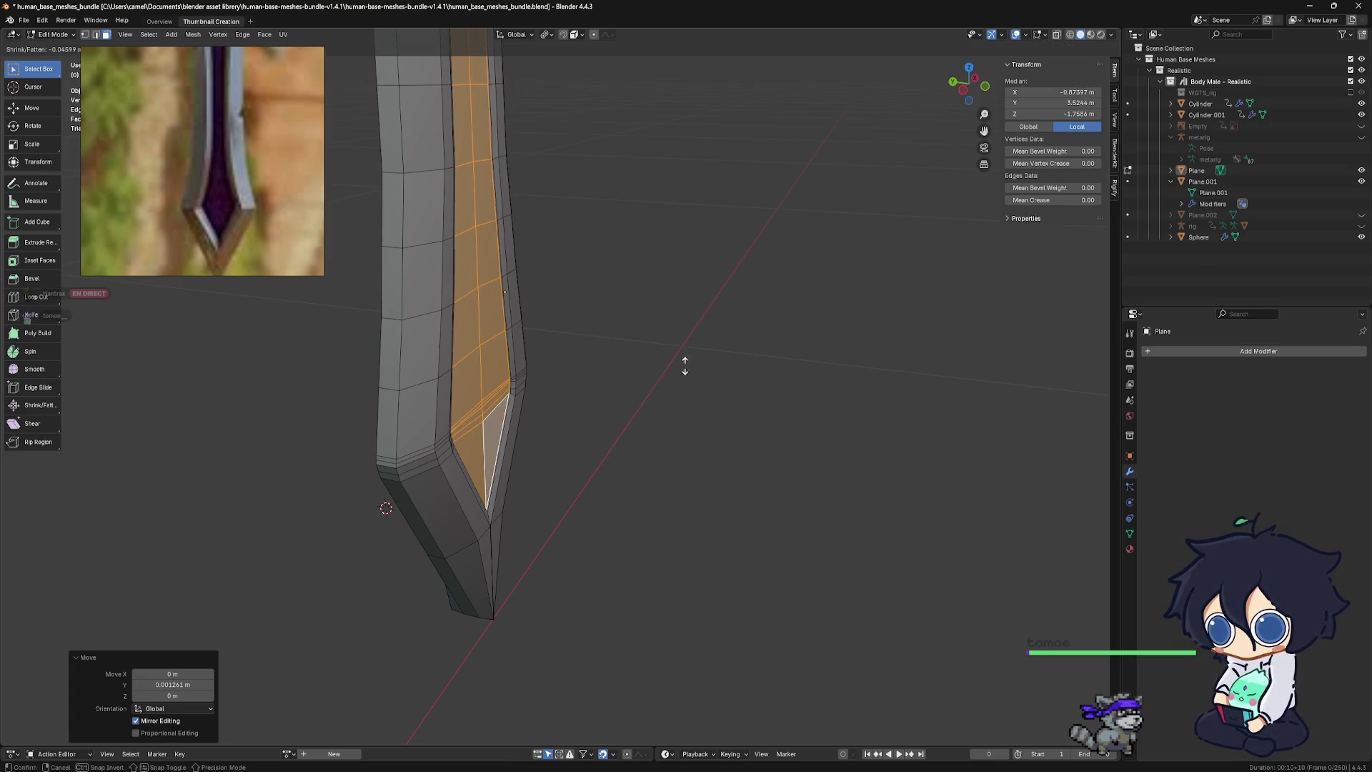
left_click(601, 579)
key("KP_1")
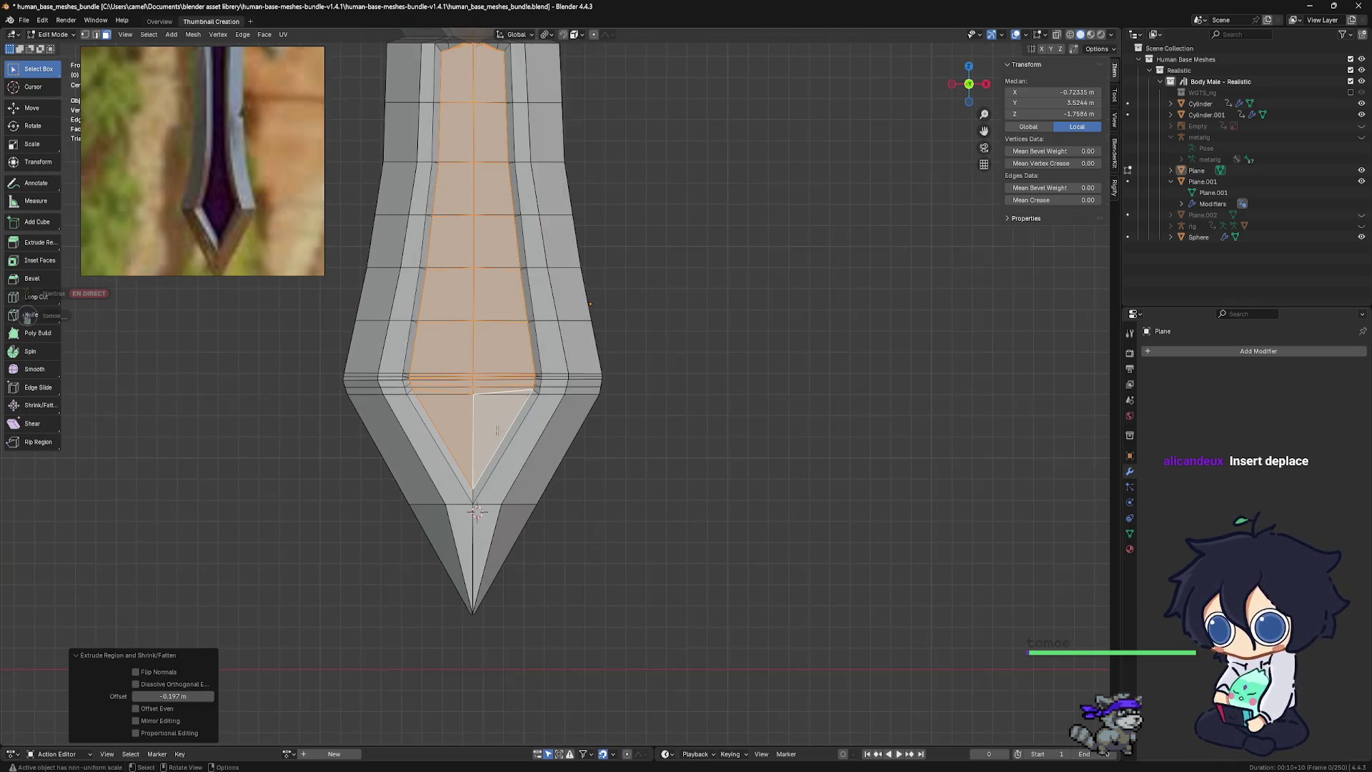
middle_click_drag(497, 429, 489, 434)
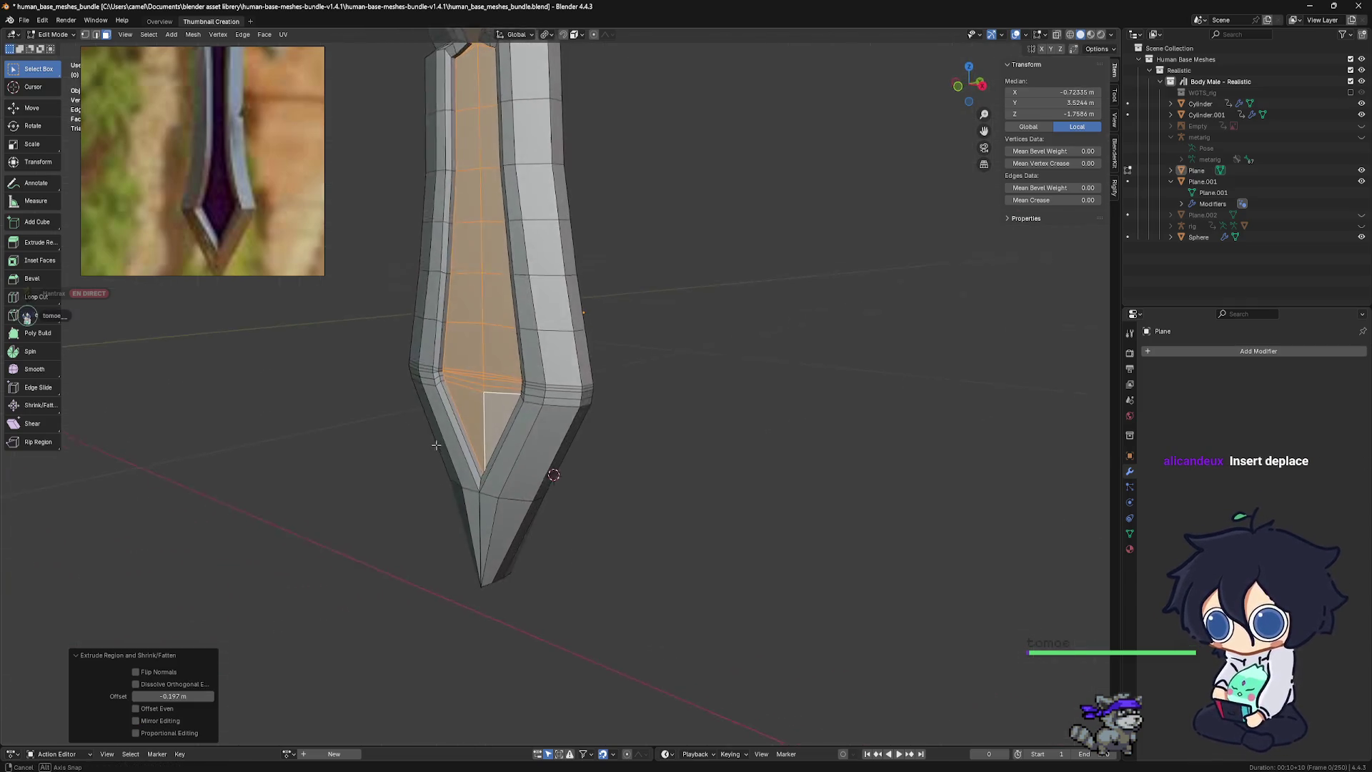
Select and reposition the triangular face at the groove tip, then clear the selection
left_click(489, 434, "ctrl")
mouse_move(554, 433)
middle_mouse_down()
mouse_move(598, 406)
mouse_move(666, 410)
mouse_move(676, 357)
mouse_move(698, 399)
middle_mouse_up()
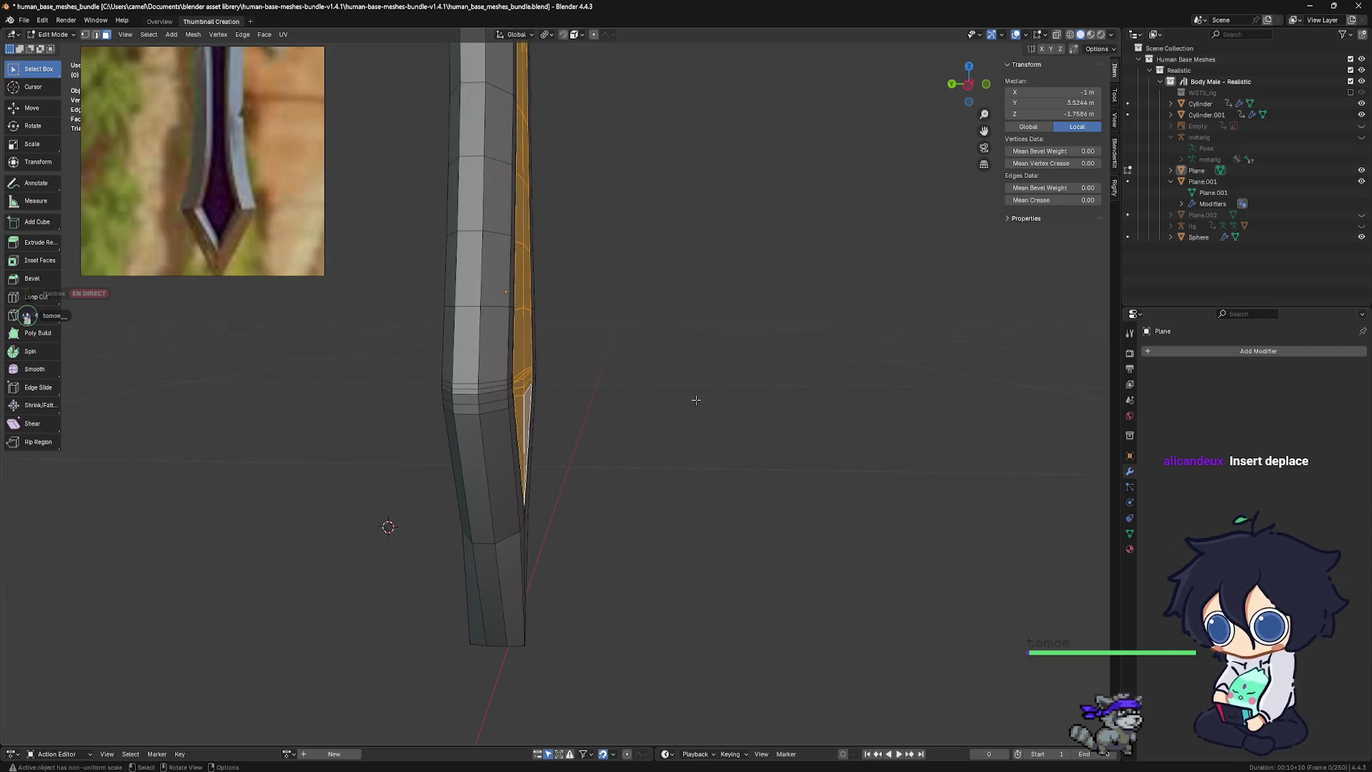
key("g")
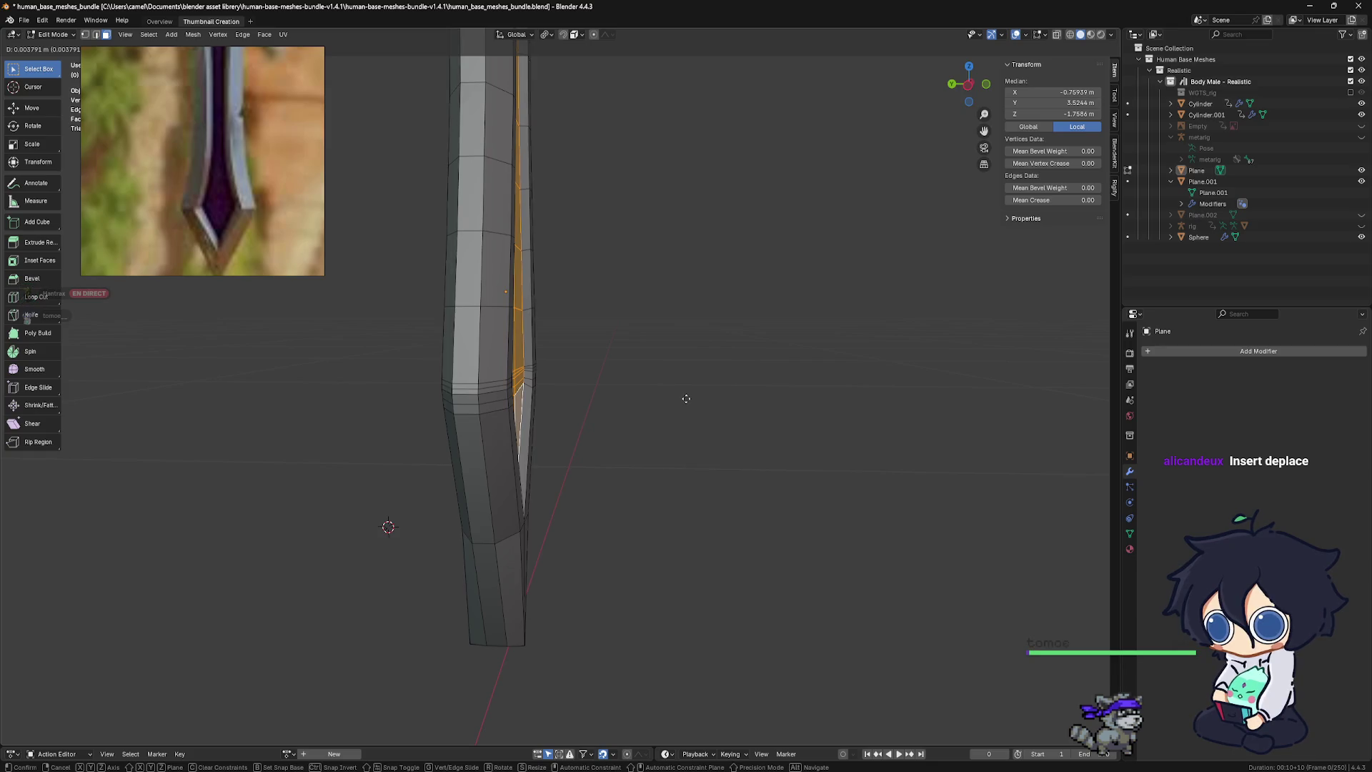
left_click(681, 398)
key("KP_3")
key("KP_1")
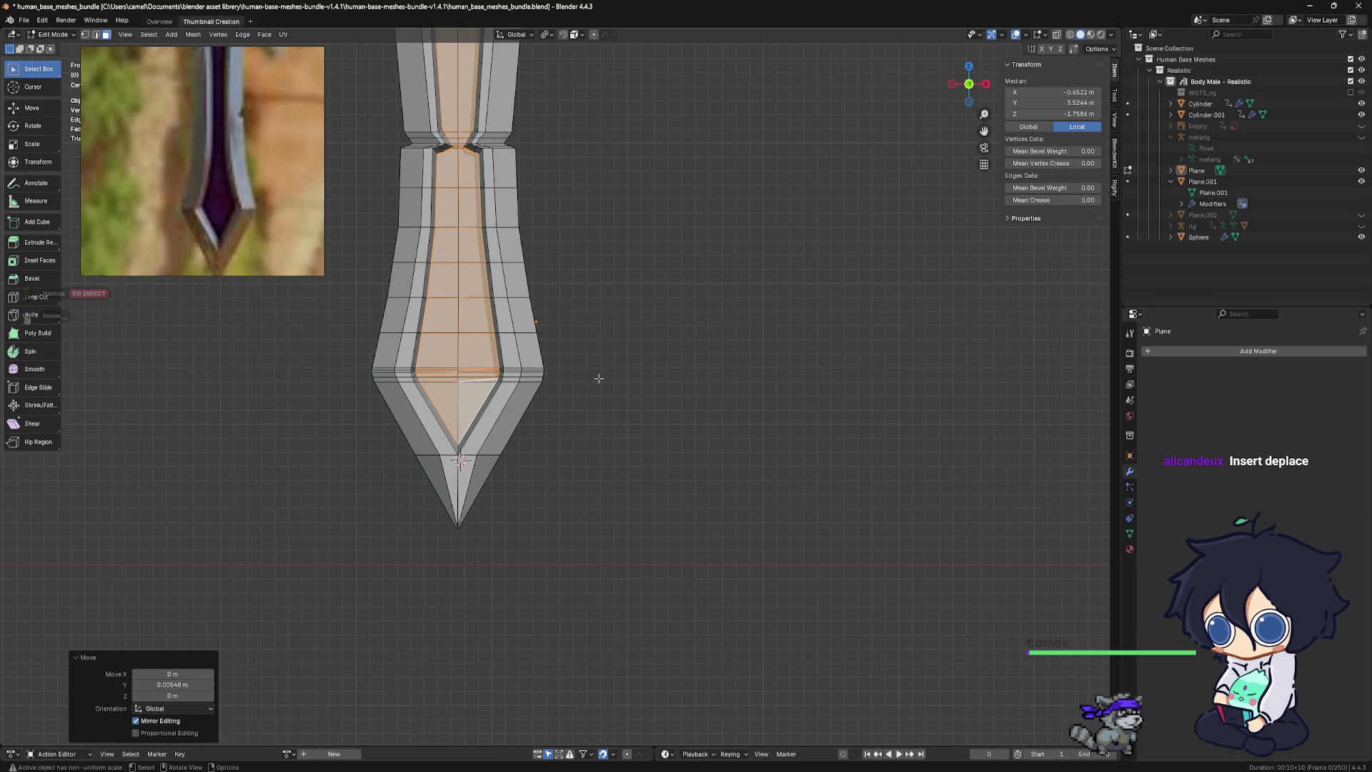
left_click(599, 378)
mouse_move(560, 386)
middle_mouse_down()
mouse_move(536, 386)
mouse_move(649, 391)
mouse_move(628, 379)
middle_mouse_up()
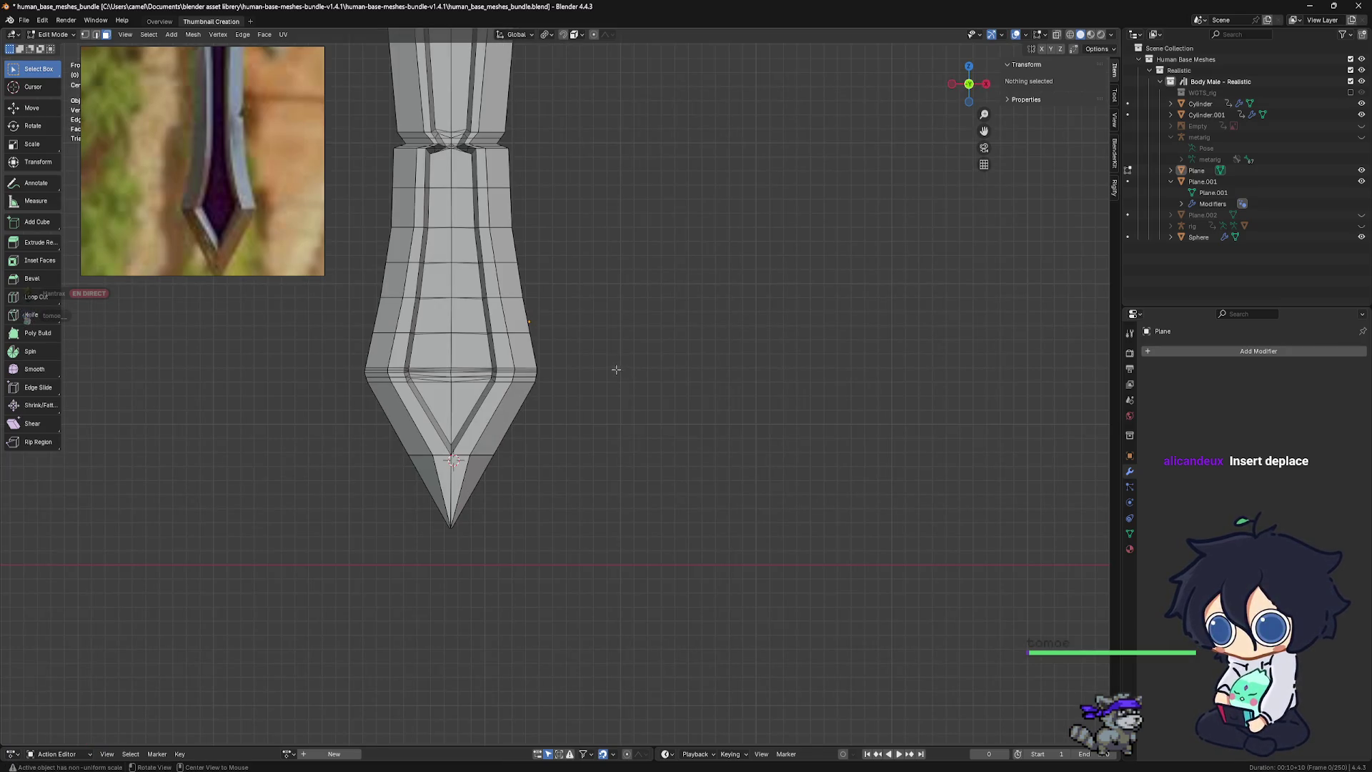
scroll(616, 370, "up", 1)
scroll(607, 369, "up", 1)
scroll(597, 368, "up", 2)
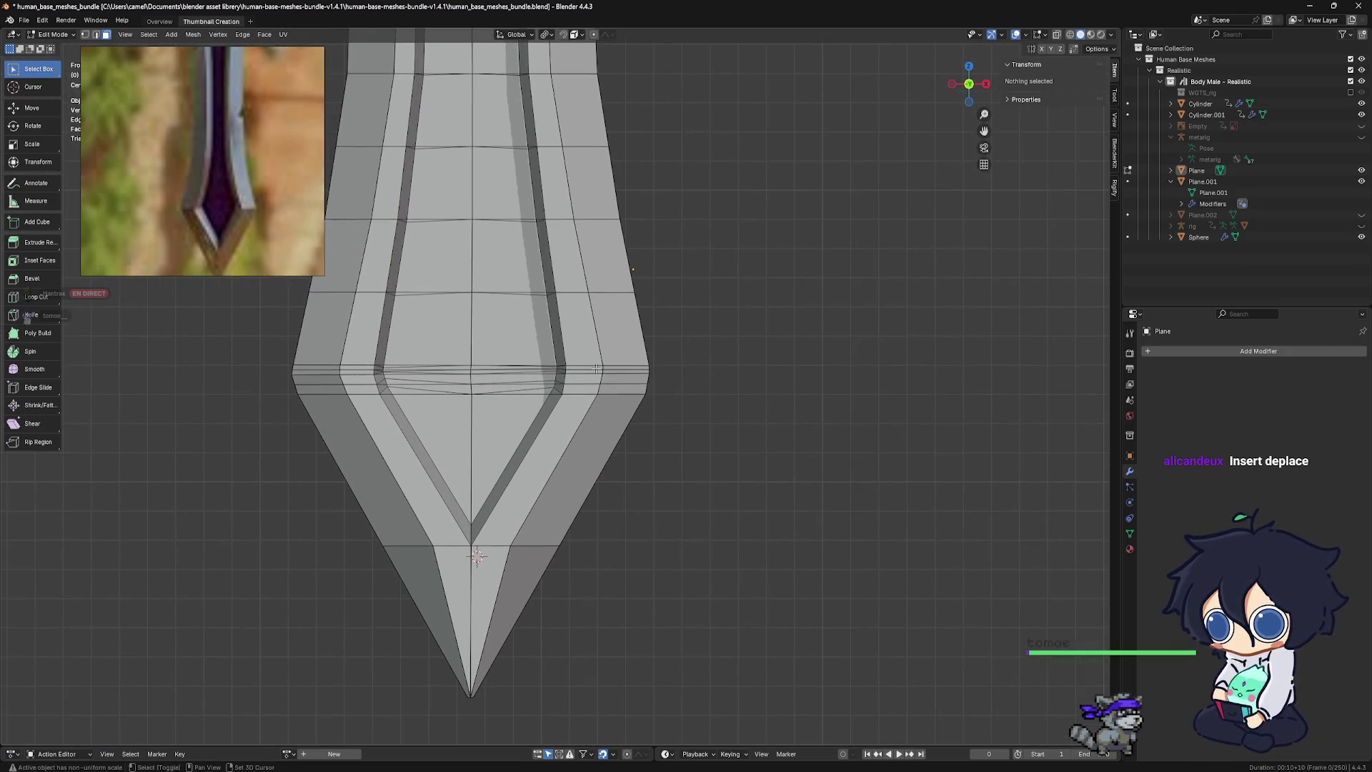
scroll(596, 369, "down", 1)
scroll(600, 372, "down", 1)
scroll(607, 378, "down", 2)
mouse_move(615, 400)
middle_mouse_down()
mouse_move(642, 432)
mouse_move(772, 419)
mouse_move(725, 420)
mouse_move(625, 318)
mouse_move(580, 365)
mouse_move(717, 352)
mouse_move(771, 360)
mouse_move(772, 373)
mouse_move(554, 393)
mouse_move(592, 365)
mouse_move(590, 379)
mouse_move(732, 362)
mouse_move(557, 366)
mouse_move(726, 371)
mouse_move(572, 377)
mouse_move(651, 338)
middle_mouse_up()
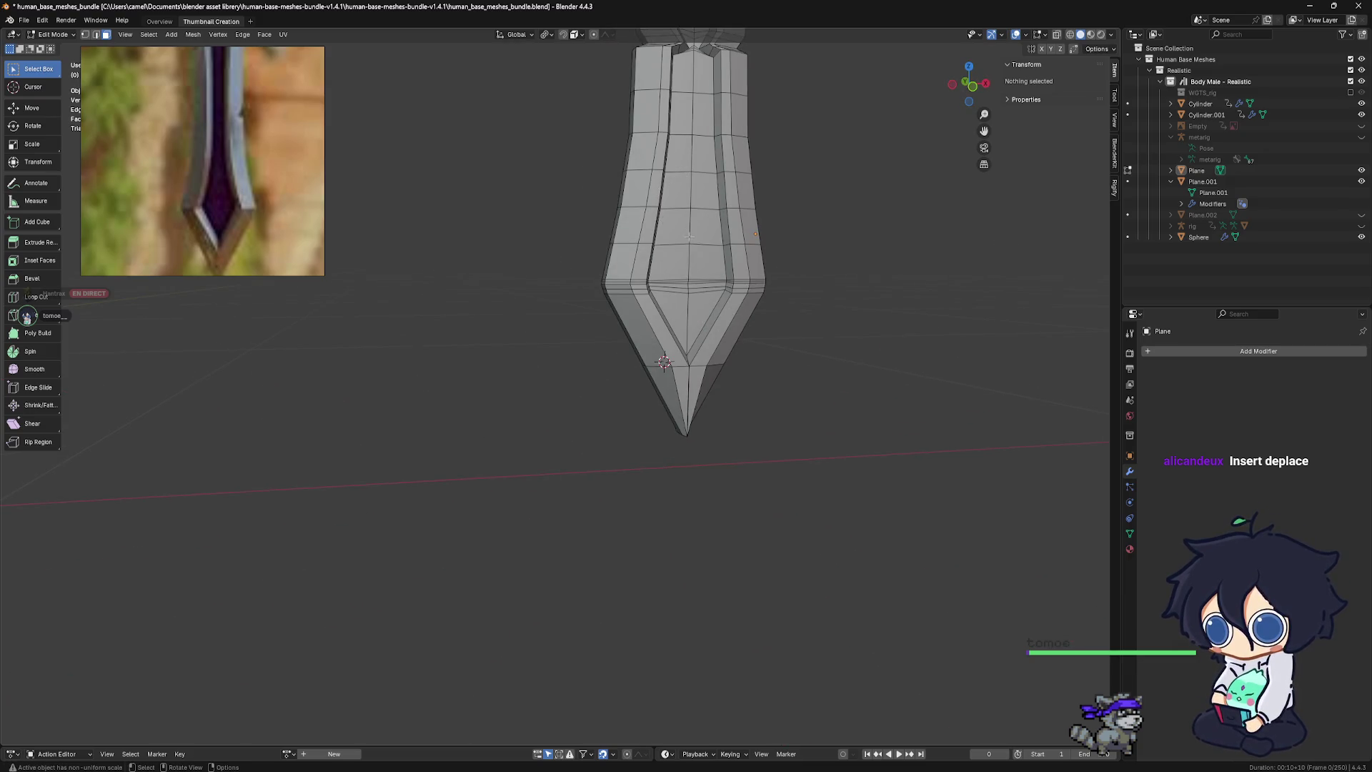
mouse_move(690, 236)
middle_mouse_down()
mouse_move(631, 298)
mouse_move(735, 310)
mouse_move(661, 226)
mouse_move(685, 402)
mouse_move(569, 492)
mouse_move(524, 493)
middle_mouse_up()
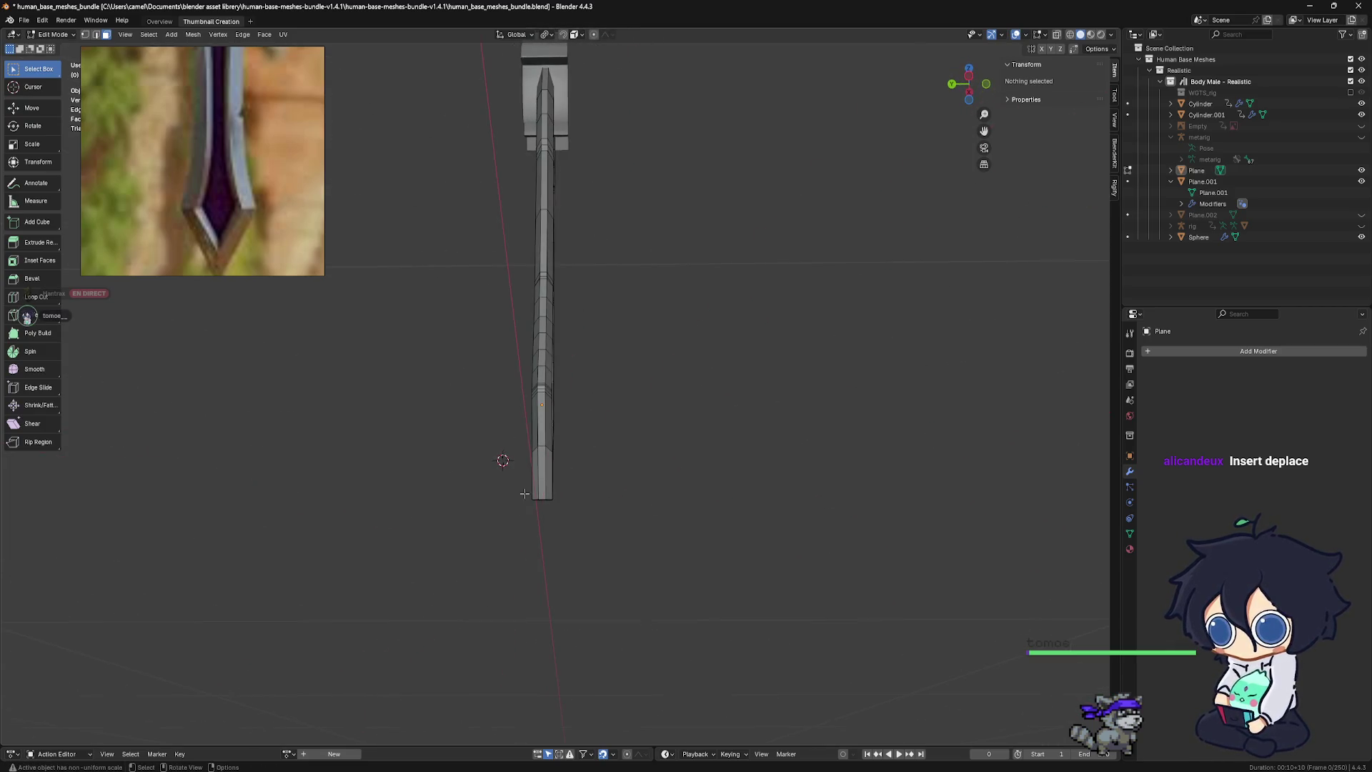
mouse_move(594, 371)
middle_mouse_down("alt")
mouse_move(561, 378)
mouse_move(554, 420)
mouse_move(543, 410)
mouse_move(647, 392)
mouse_move(575, 362)
middle_mouse_up("alt")
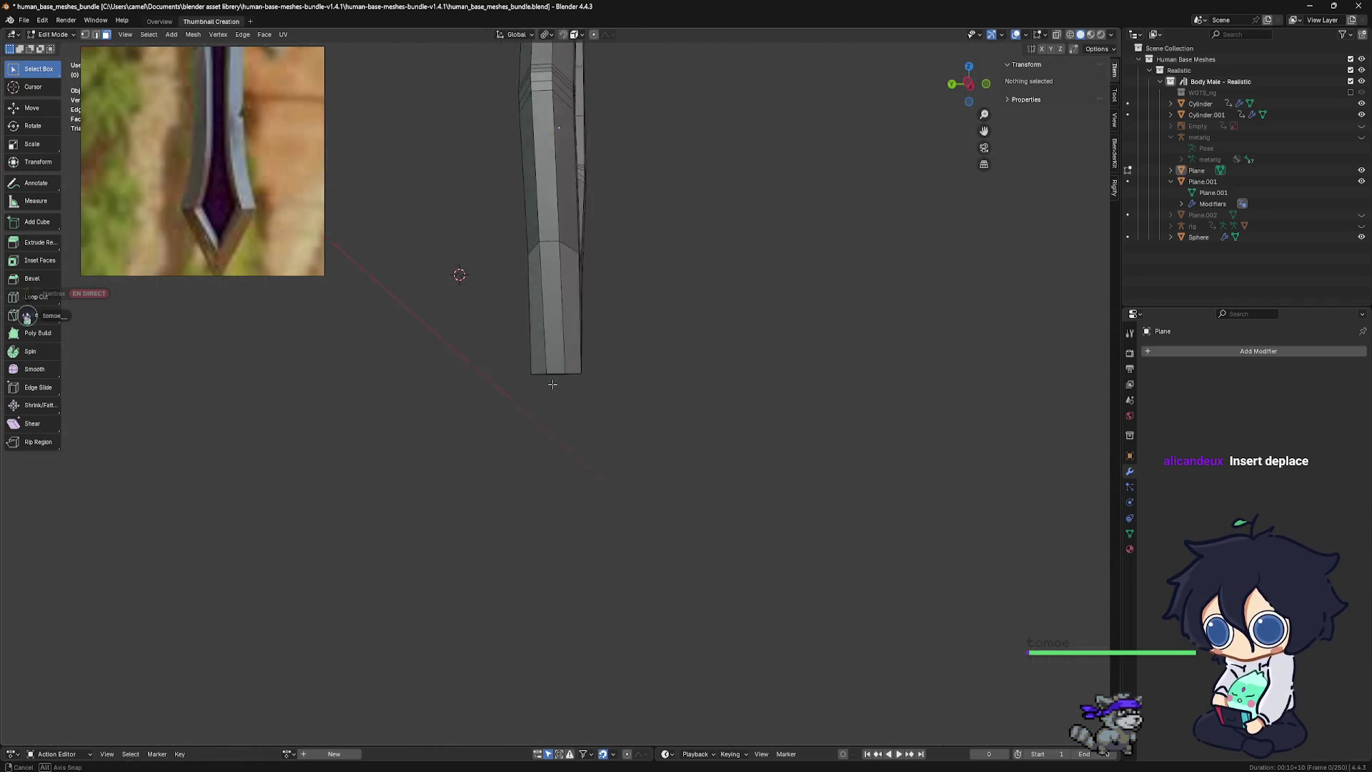
left_click(574, 362)
left_click(547, 365, "shift")
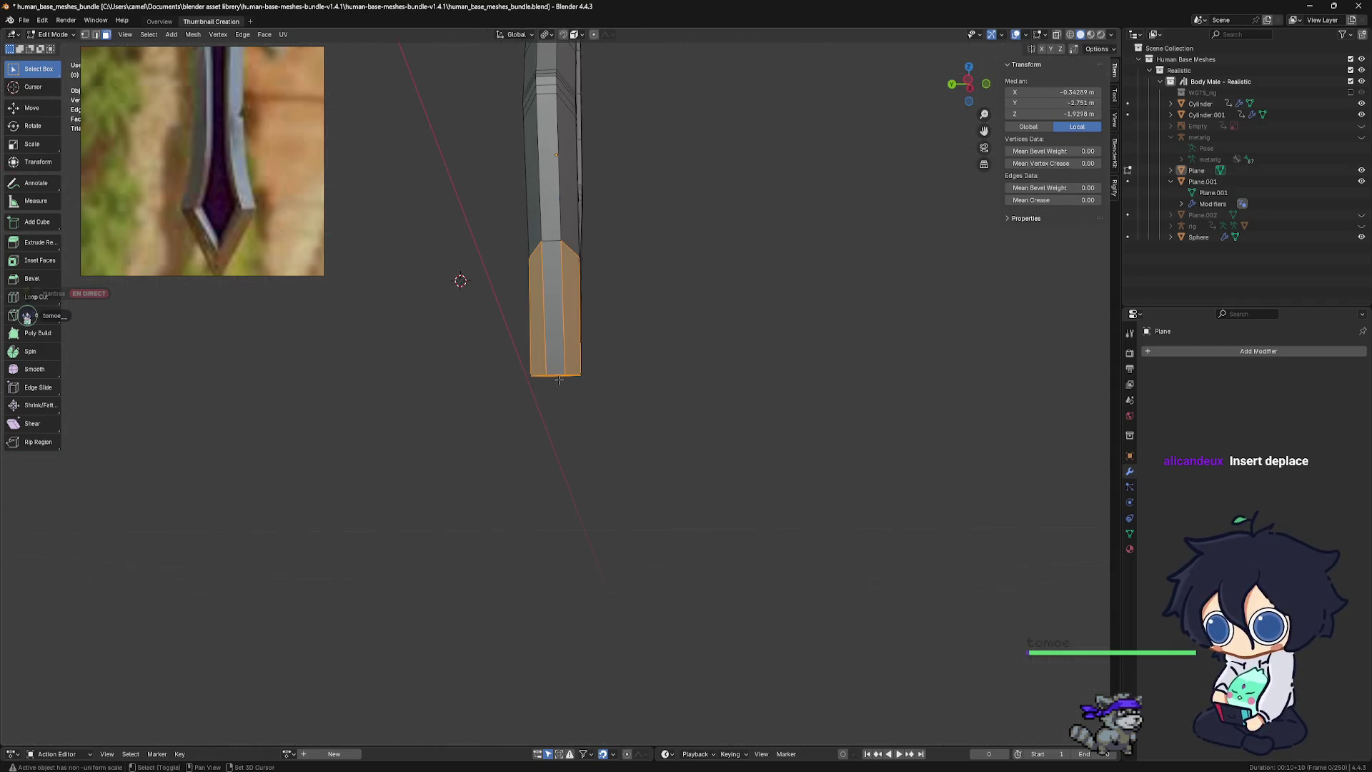
mouse_move(547, 371)
middle_mouse_down()
mouse_move(587, 353)
mouse_move(587, 382)
mouse_move(566, 385)
middle_mouse_up()
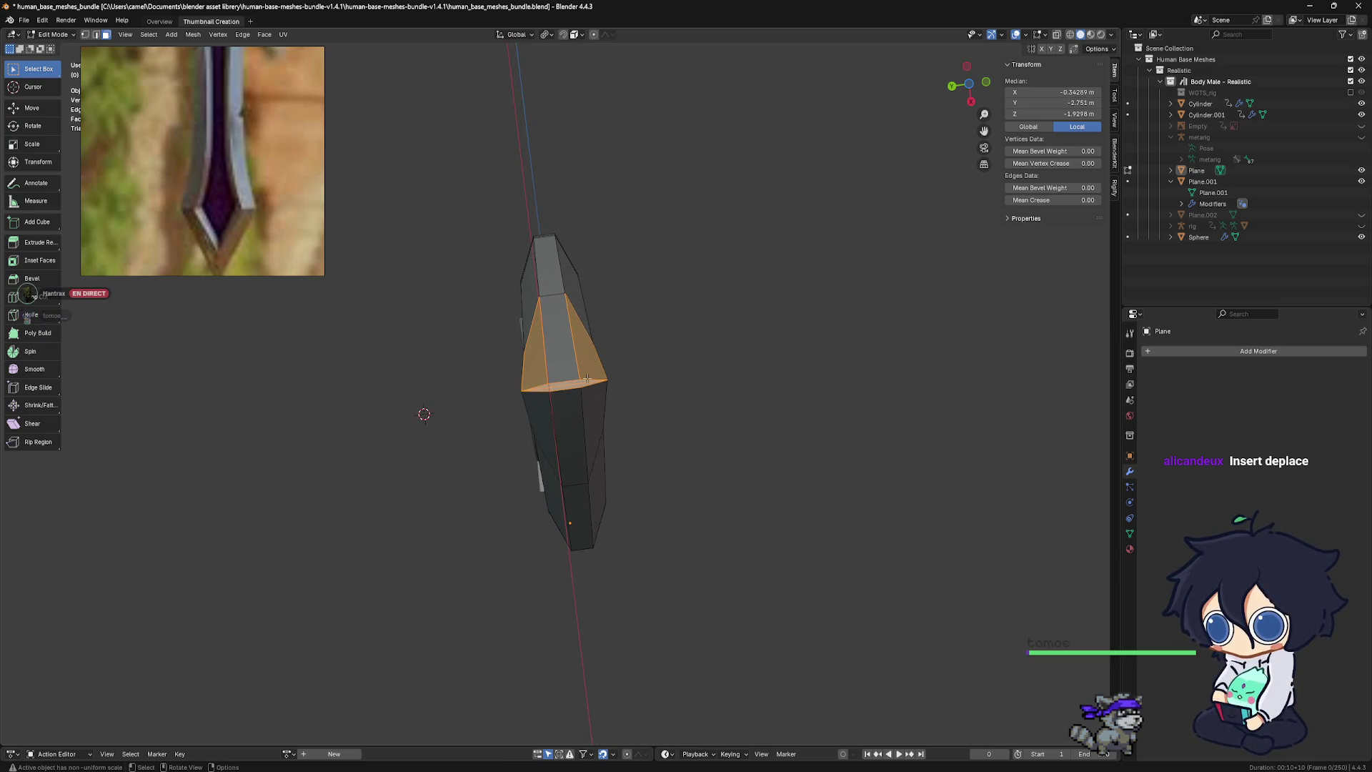
left_click(85, 35)
scroll(546, 361, "up", 1)
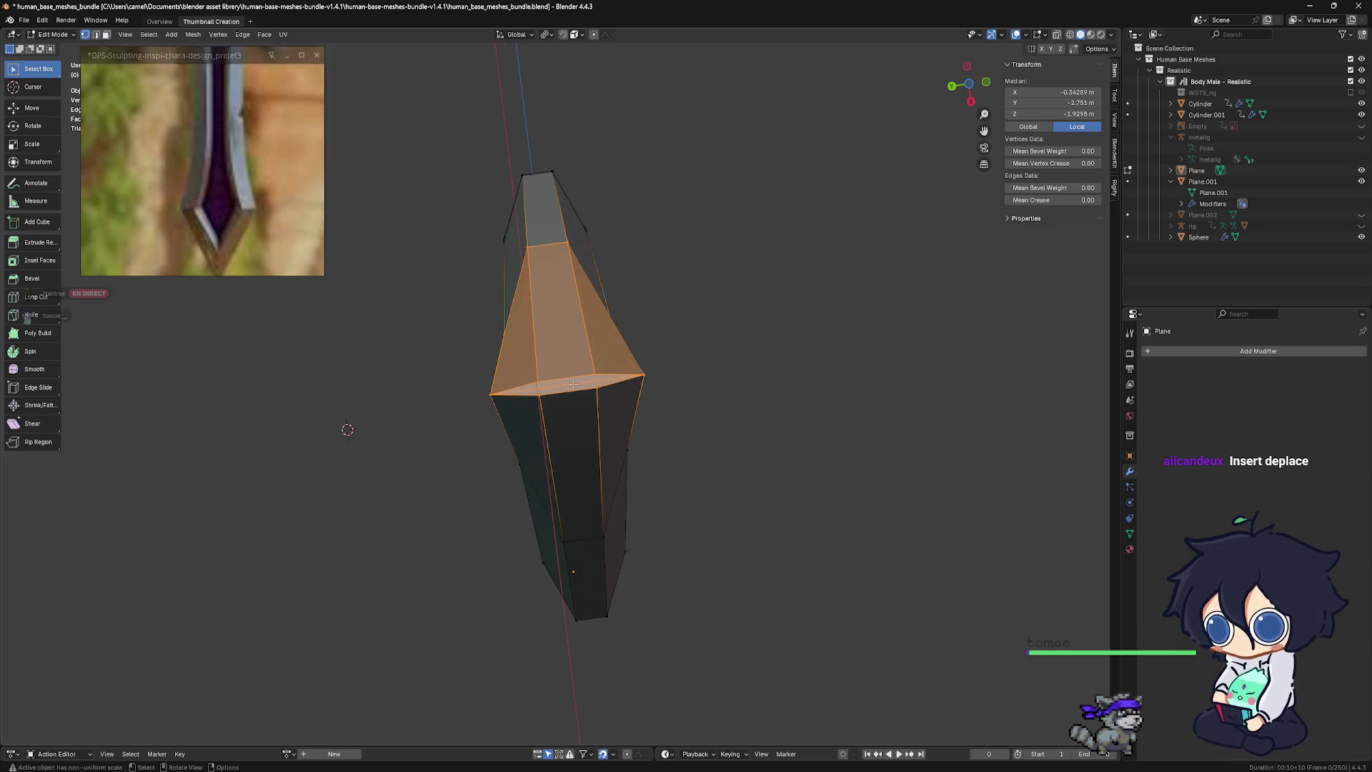
scroll(554, 363, "up", 1)
scroll(567, 367, "up", 2)
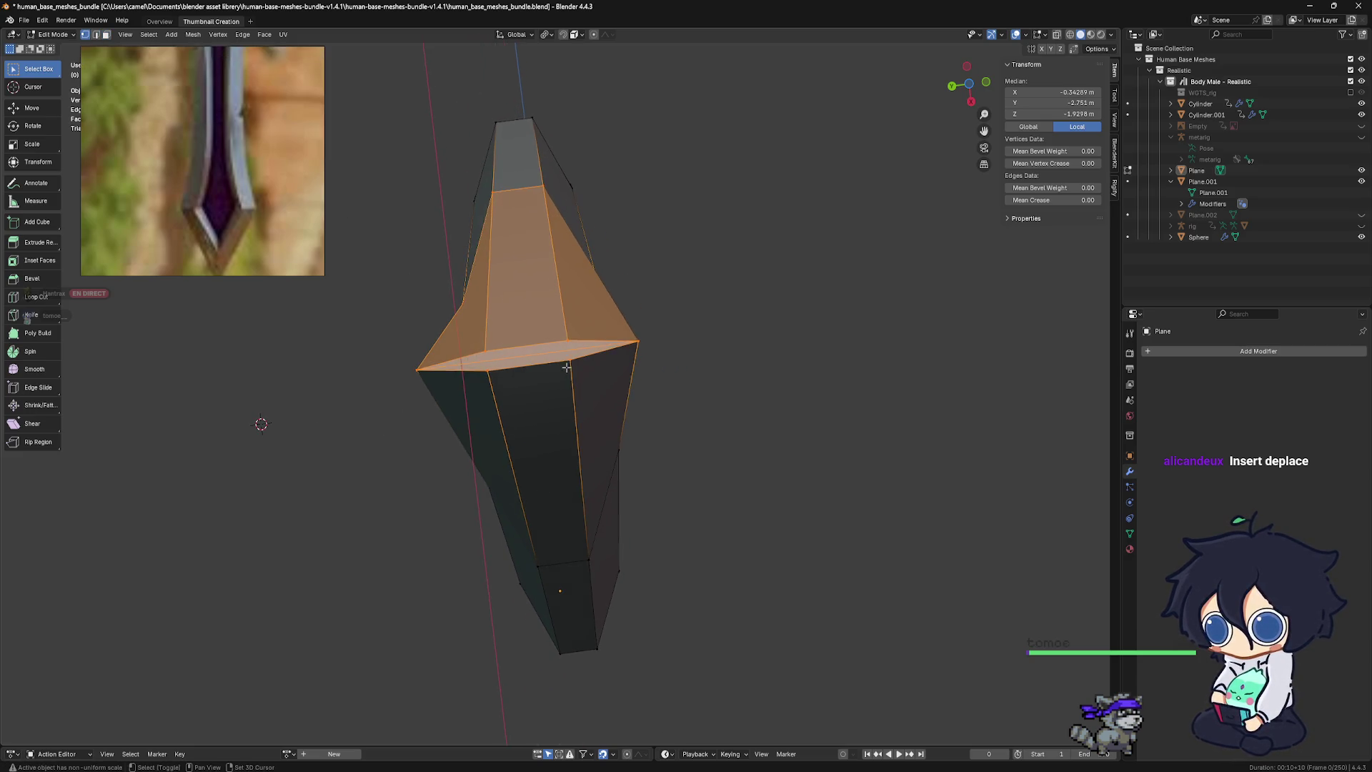
right_click(548, 337)
left_click(550, 339)
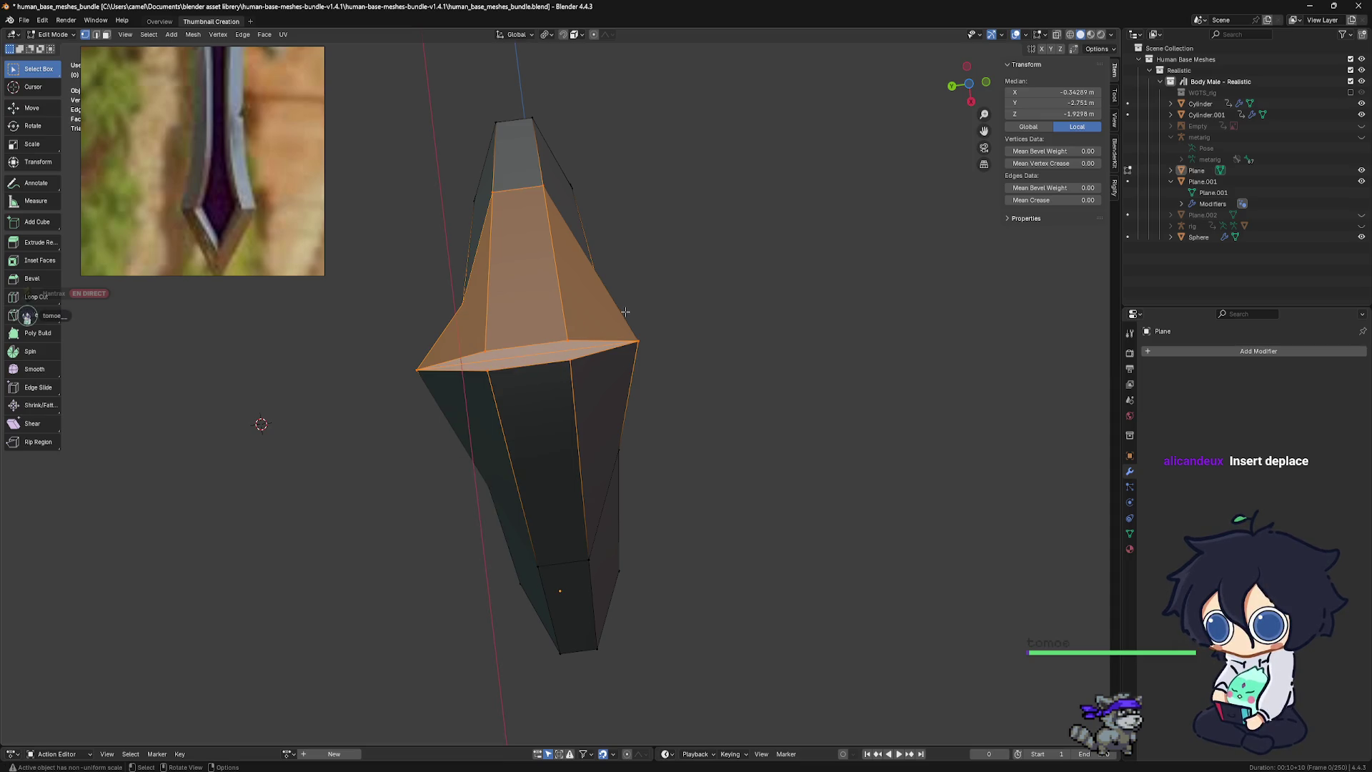
key("m")
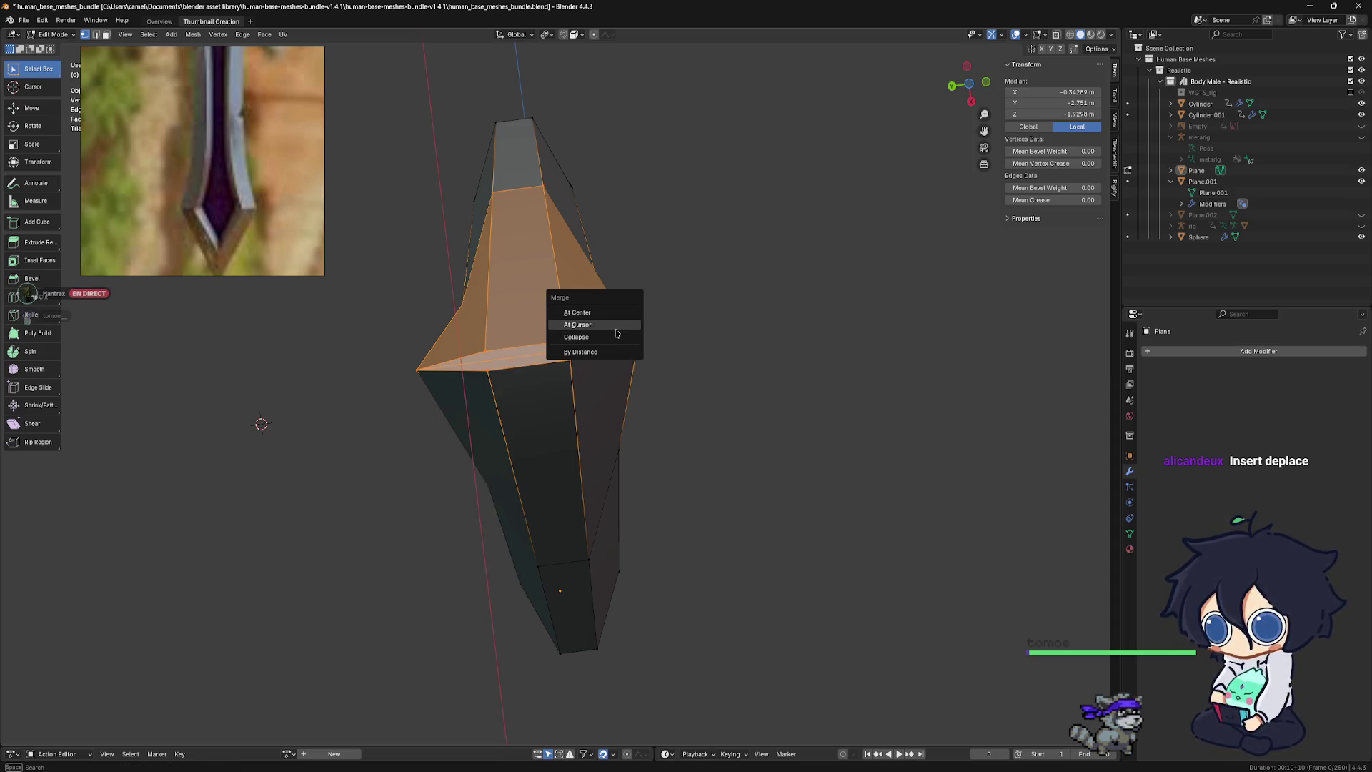
left_click(643, 342)
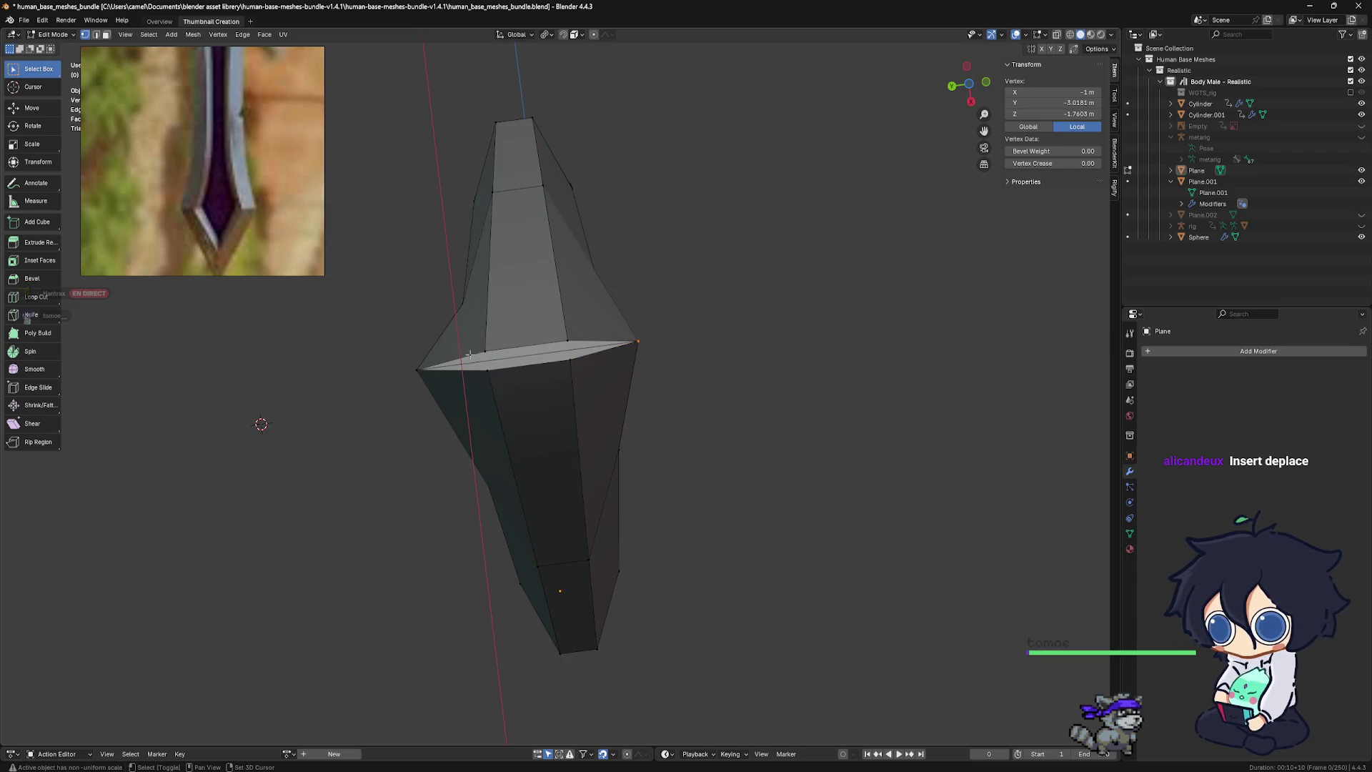
left_click(411, 367, "shift")
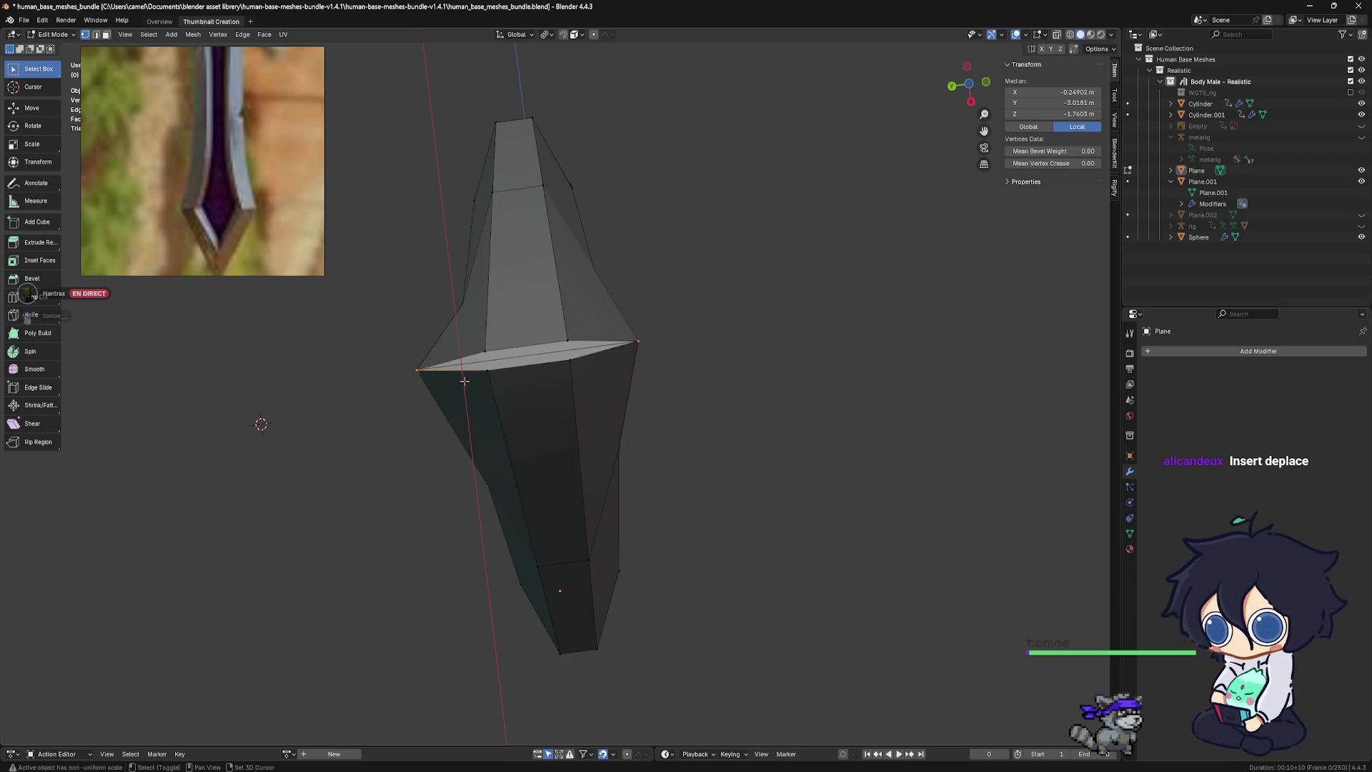
right_click(566, 349)
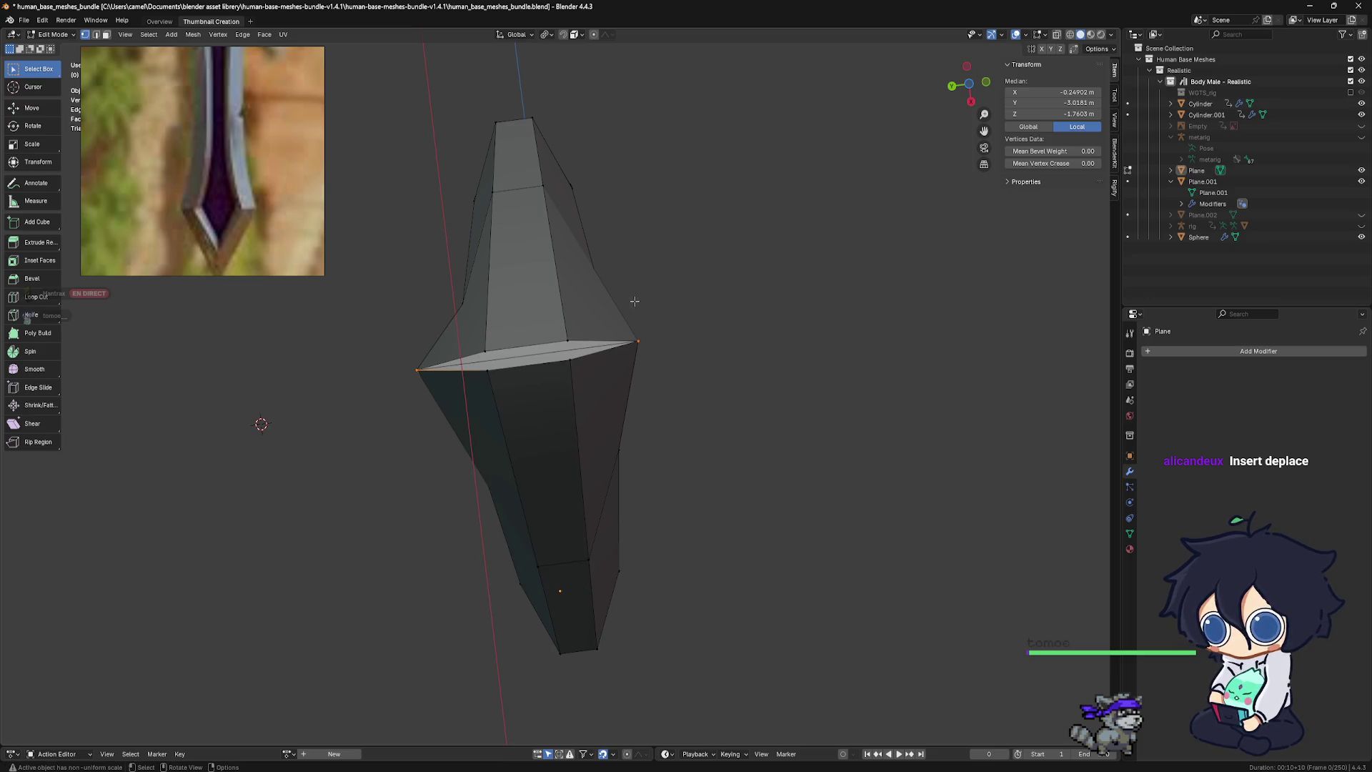
key("m")
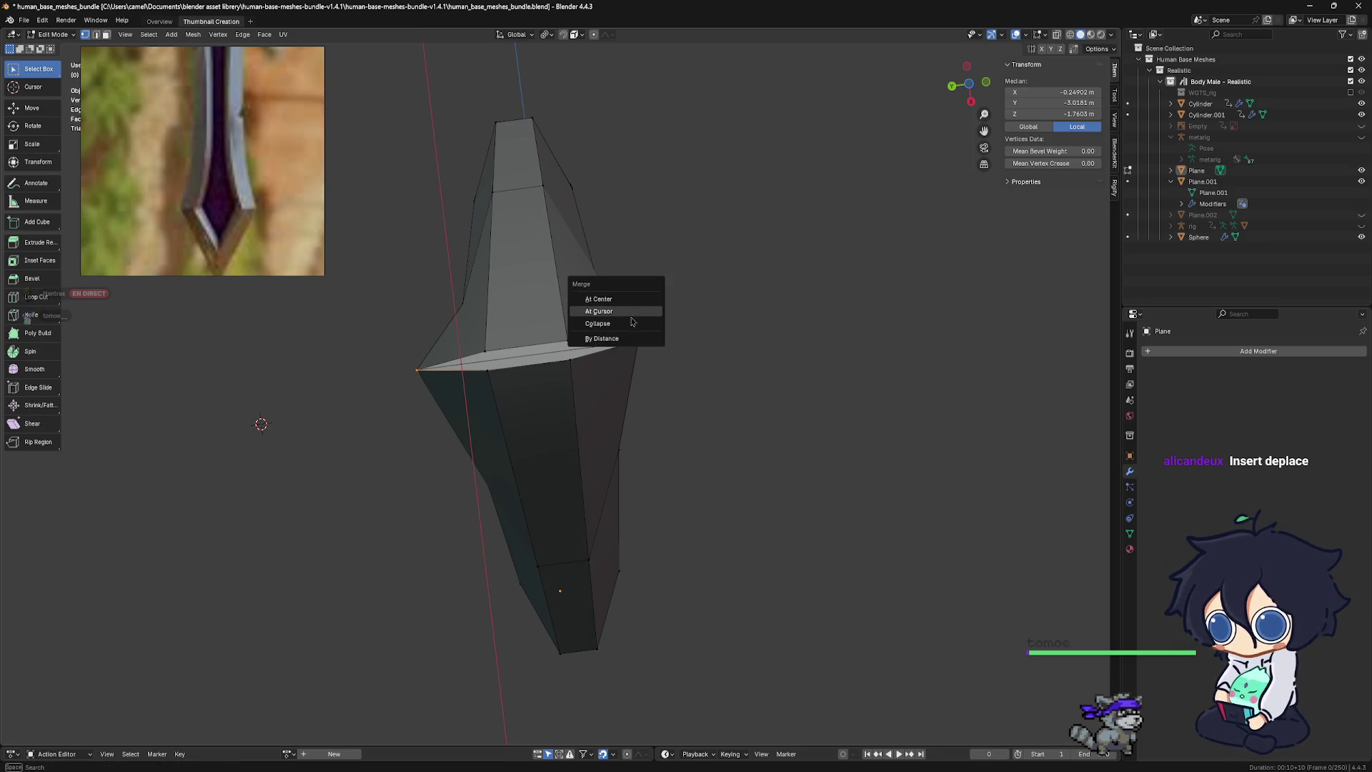
left_click(600, 299)
key("ctrl+z")
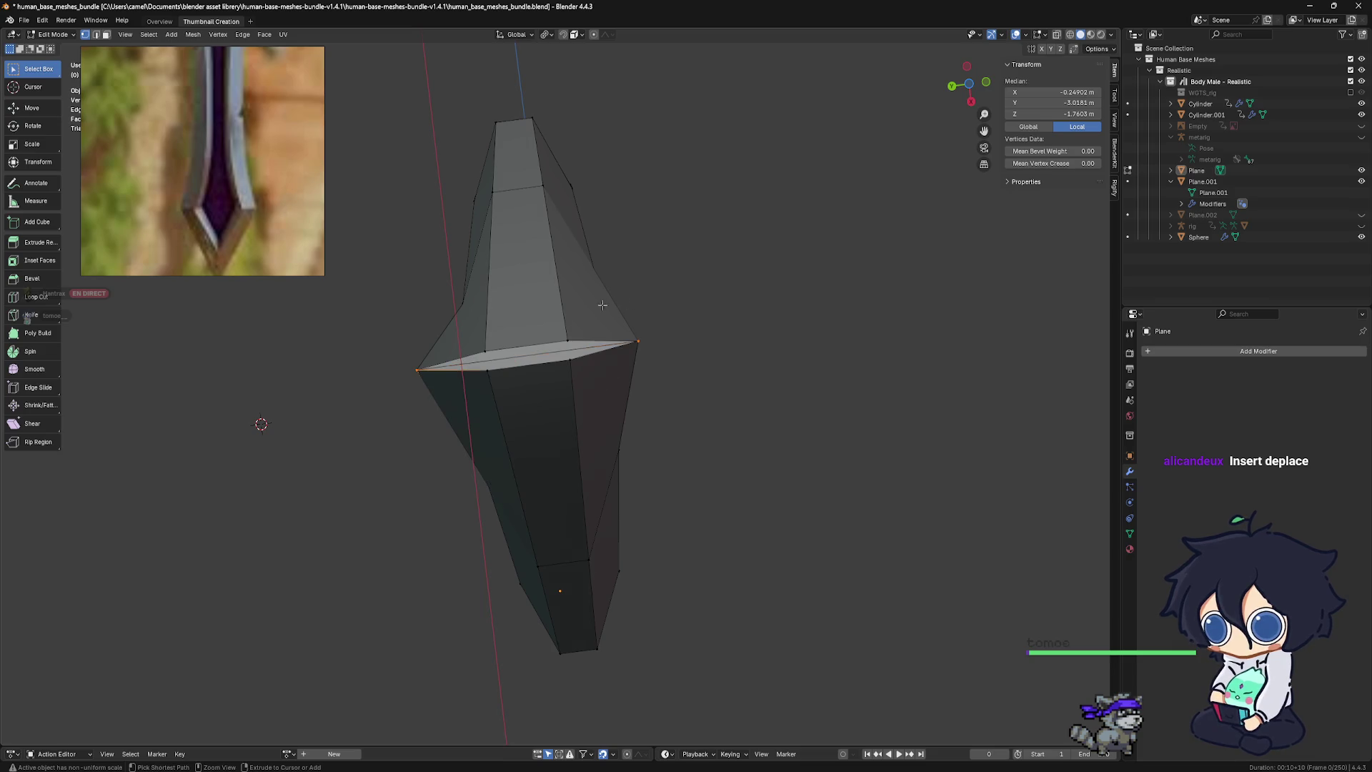
left_click(487, 367, "shift")
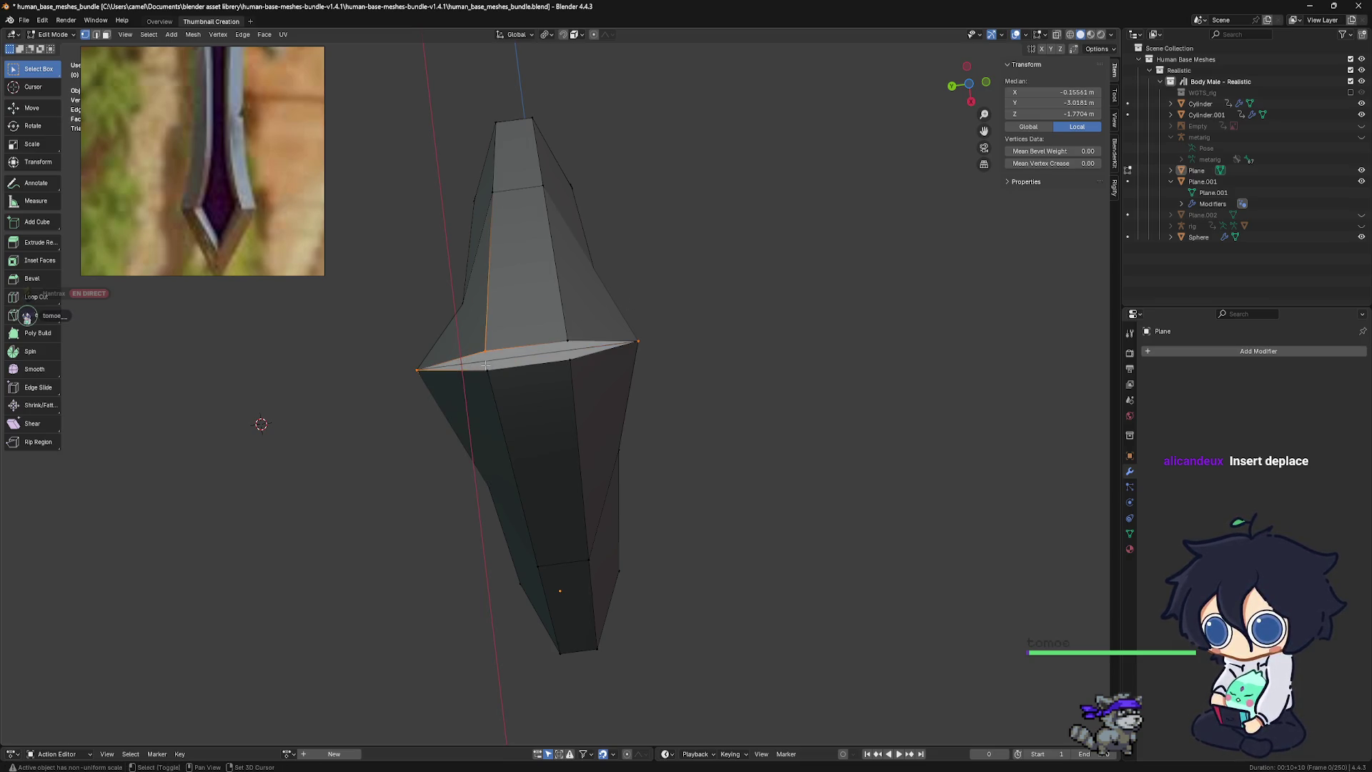
left_click(491, 384, "shift")
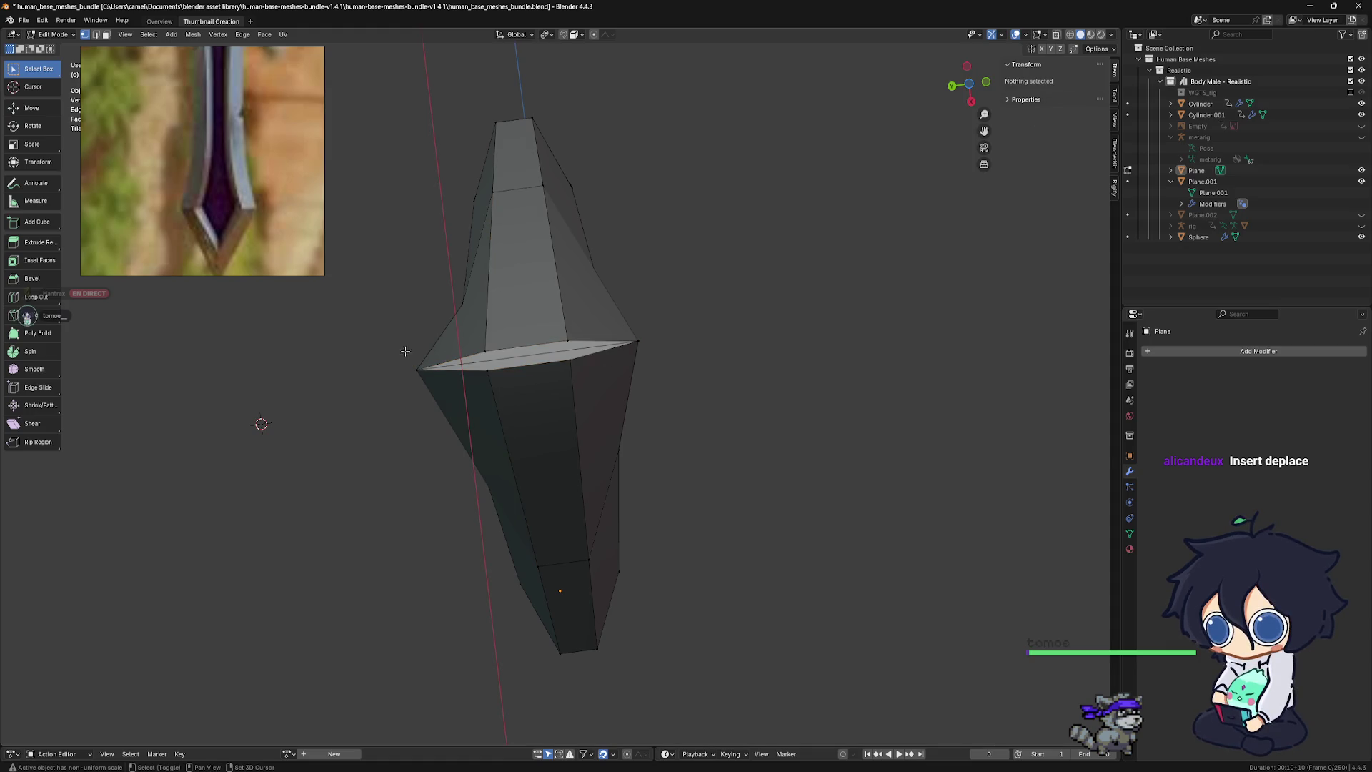
Select the front corner vertex and edges, check the connected mesh, then clear the selection
left_click(484, 375, "shift")
left_click(492, 386, "shift")
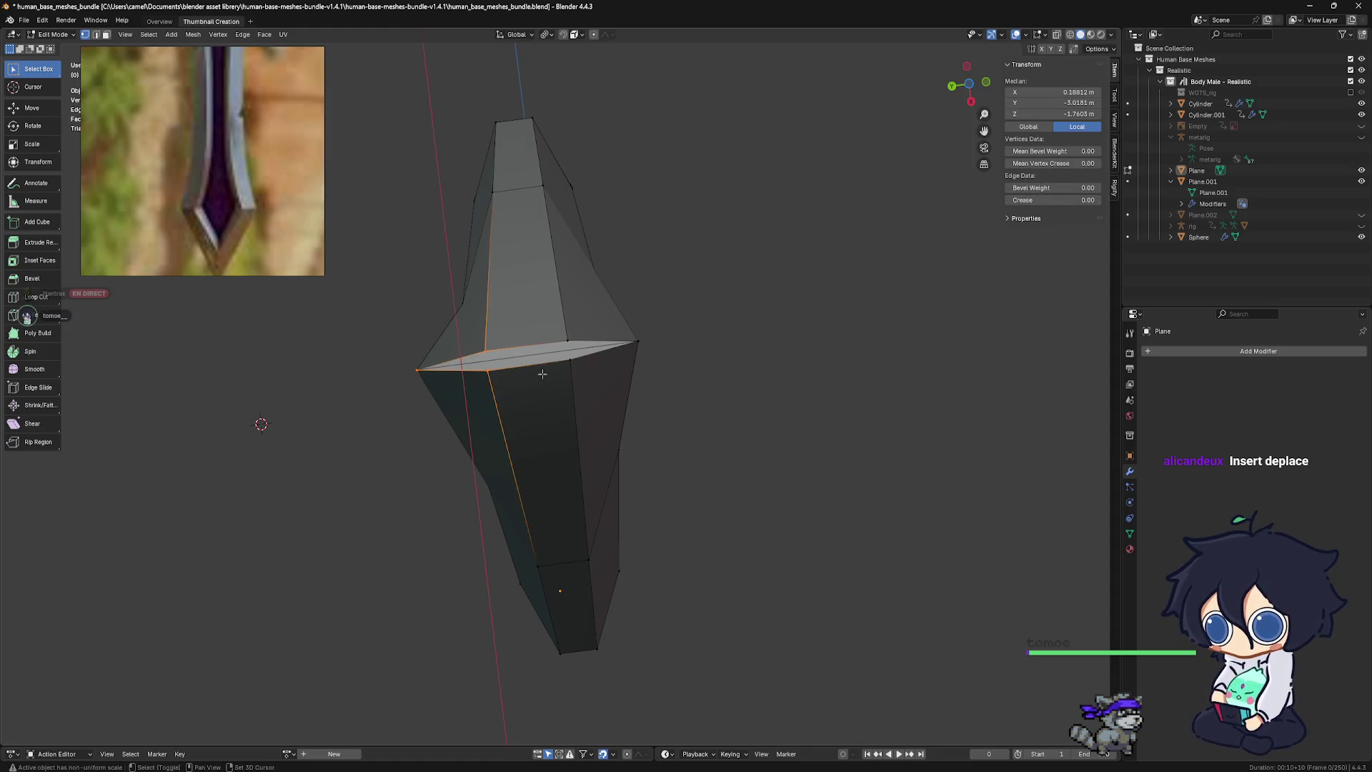
left_click(486, 358)
left_click(488, 361, "shift")
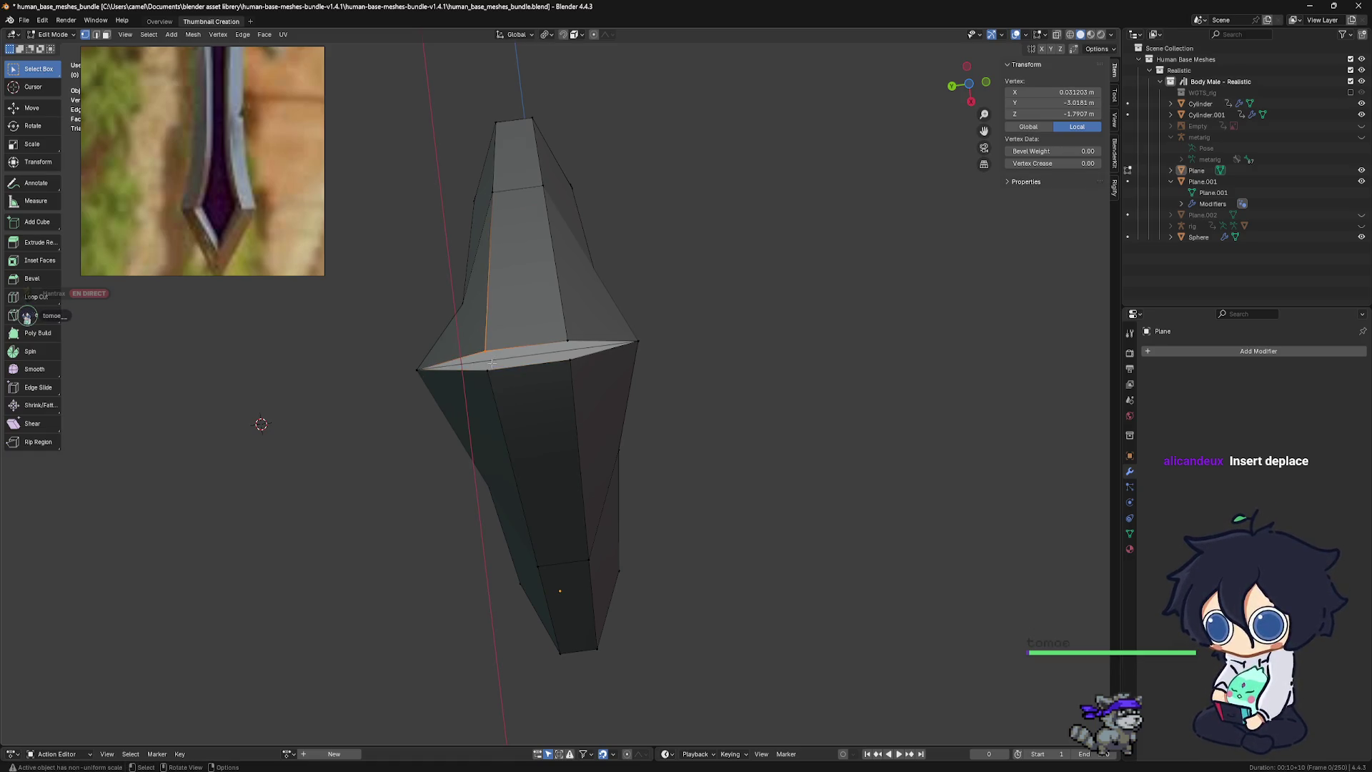
left_click(491, 365, "shift")
right_click(491, 366)
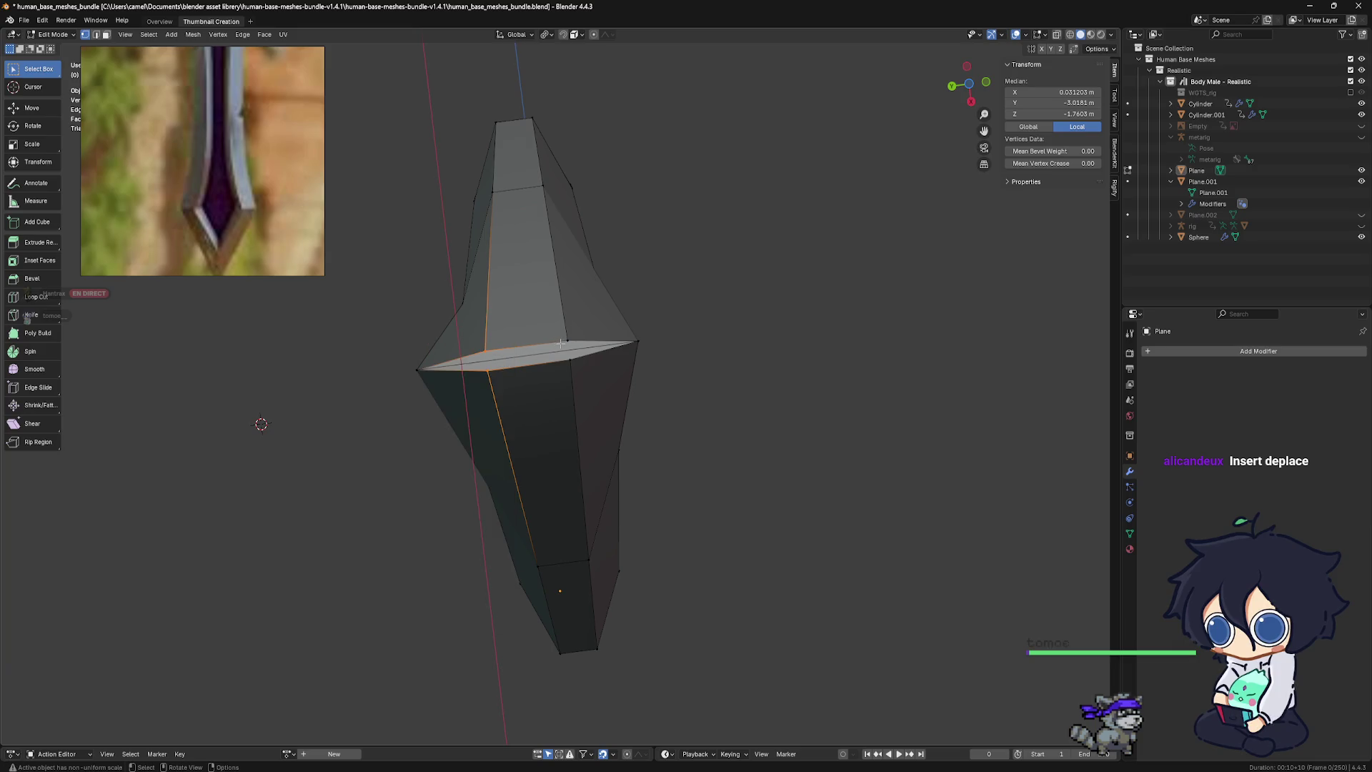
key("ctrl+l")
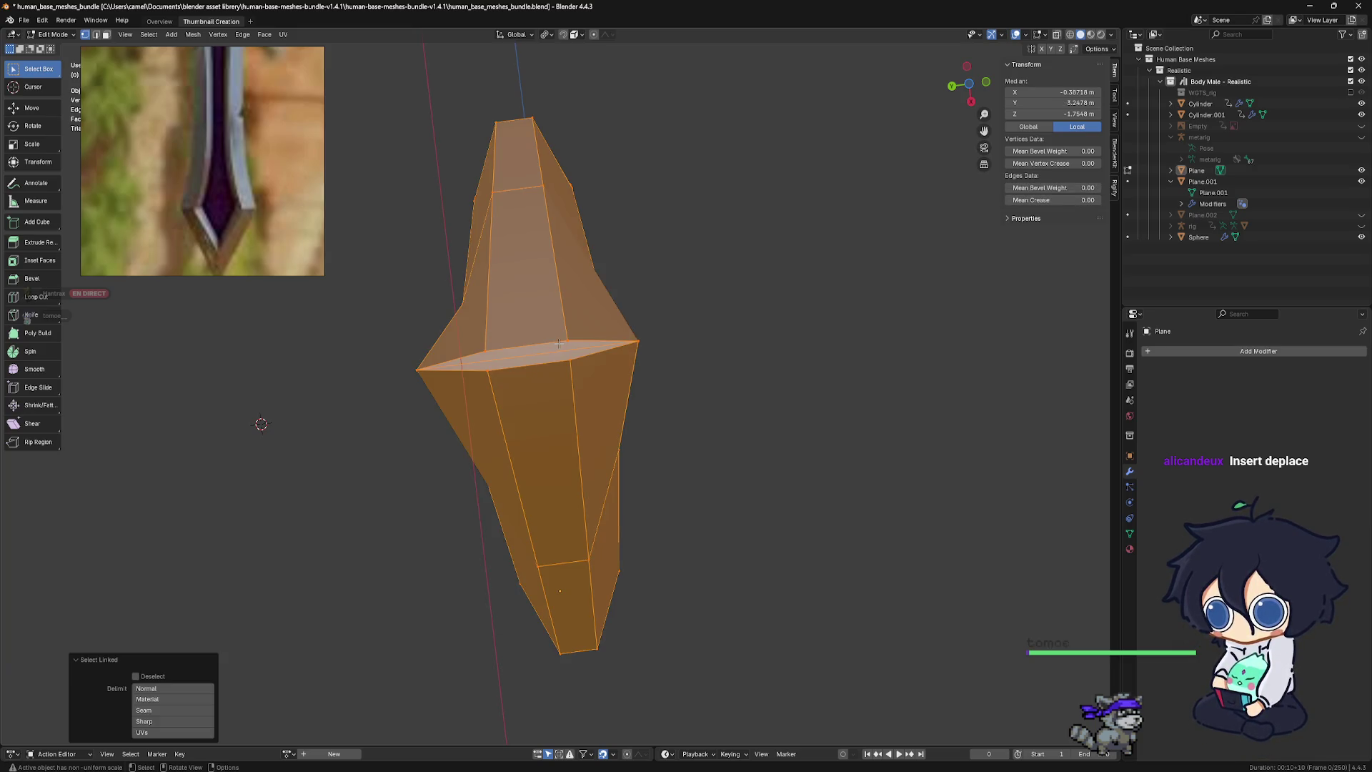
left_click(752, 404)
Merge the two overlapping front vertices At Center; try an At Last merge and undo it
left_click(486, 350)
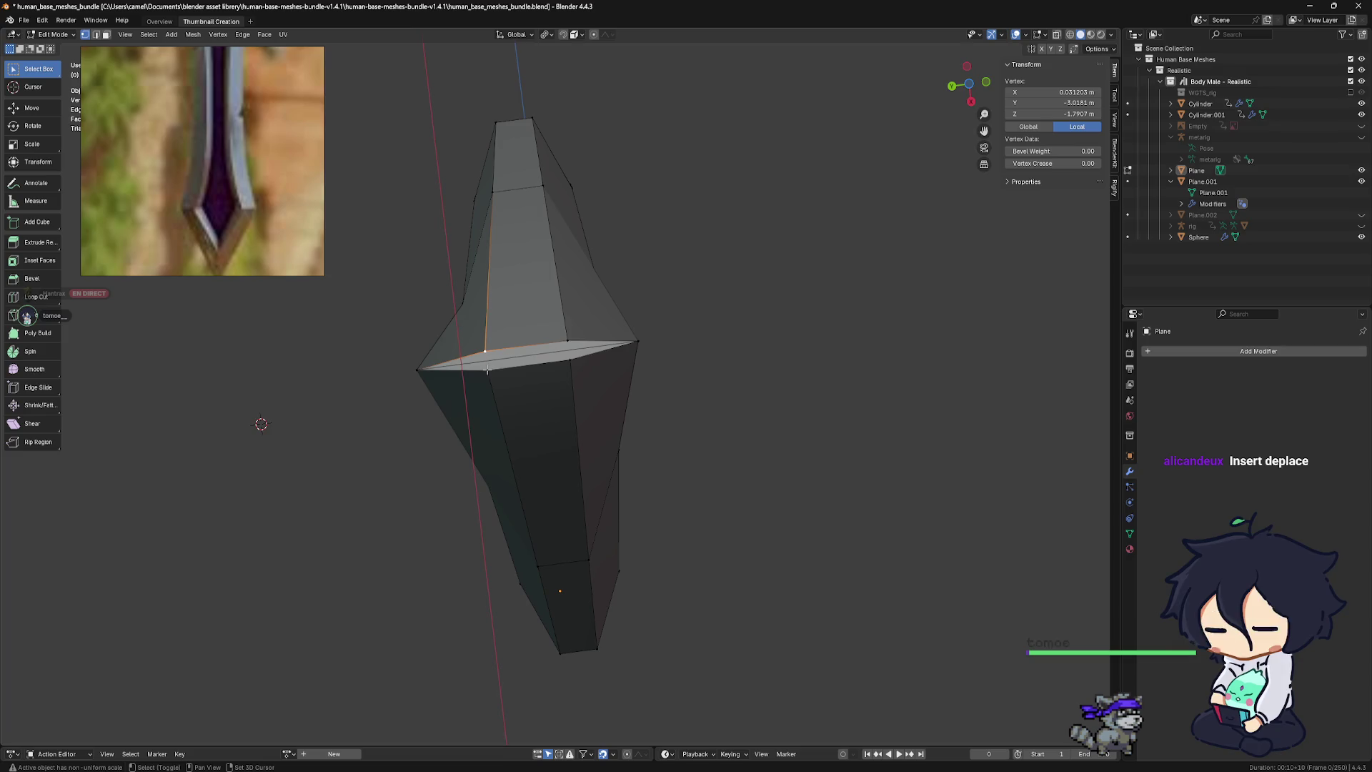
left_click(487, 371, "shift")
key("m")
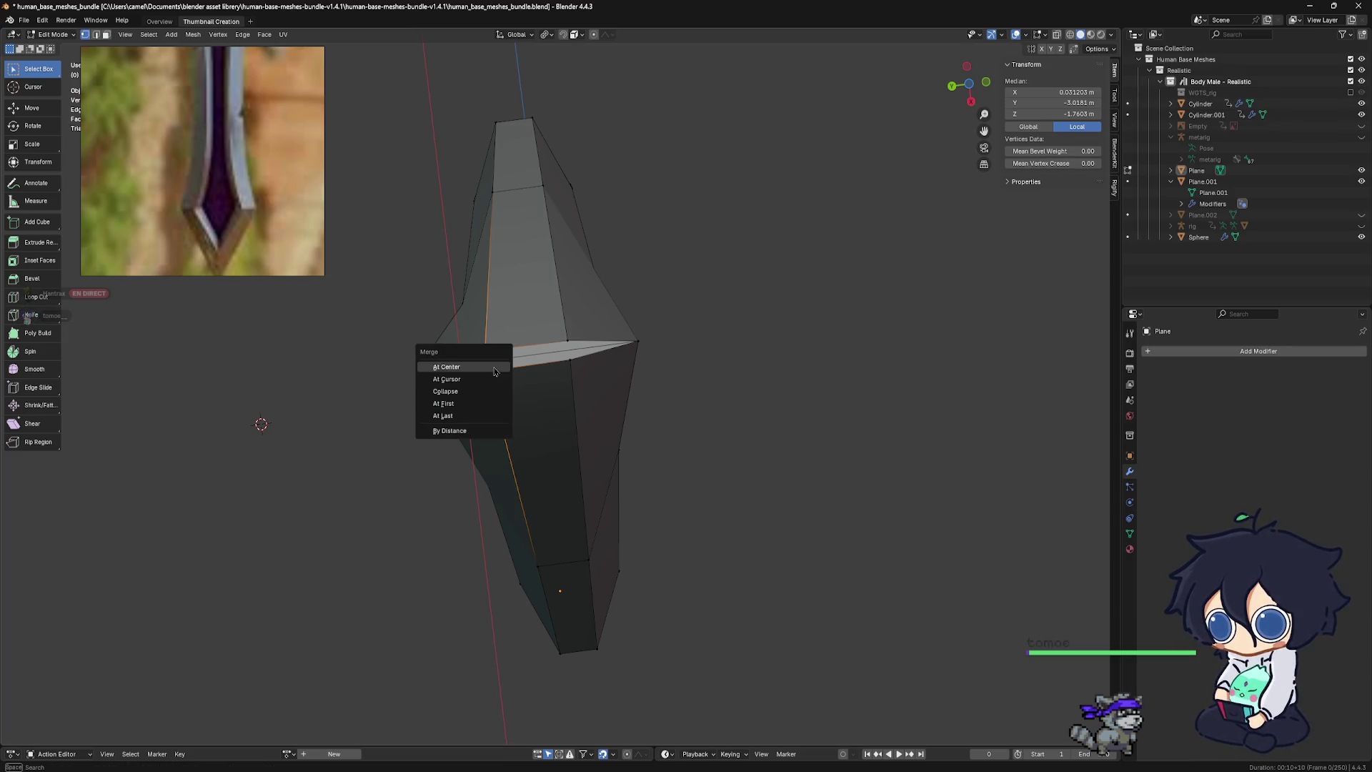
left_click(484, 368)
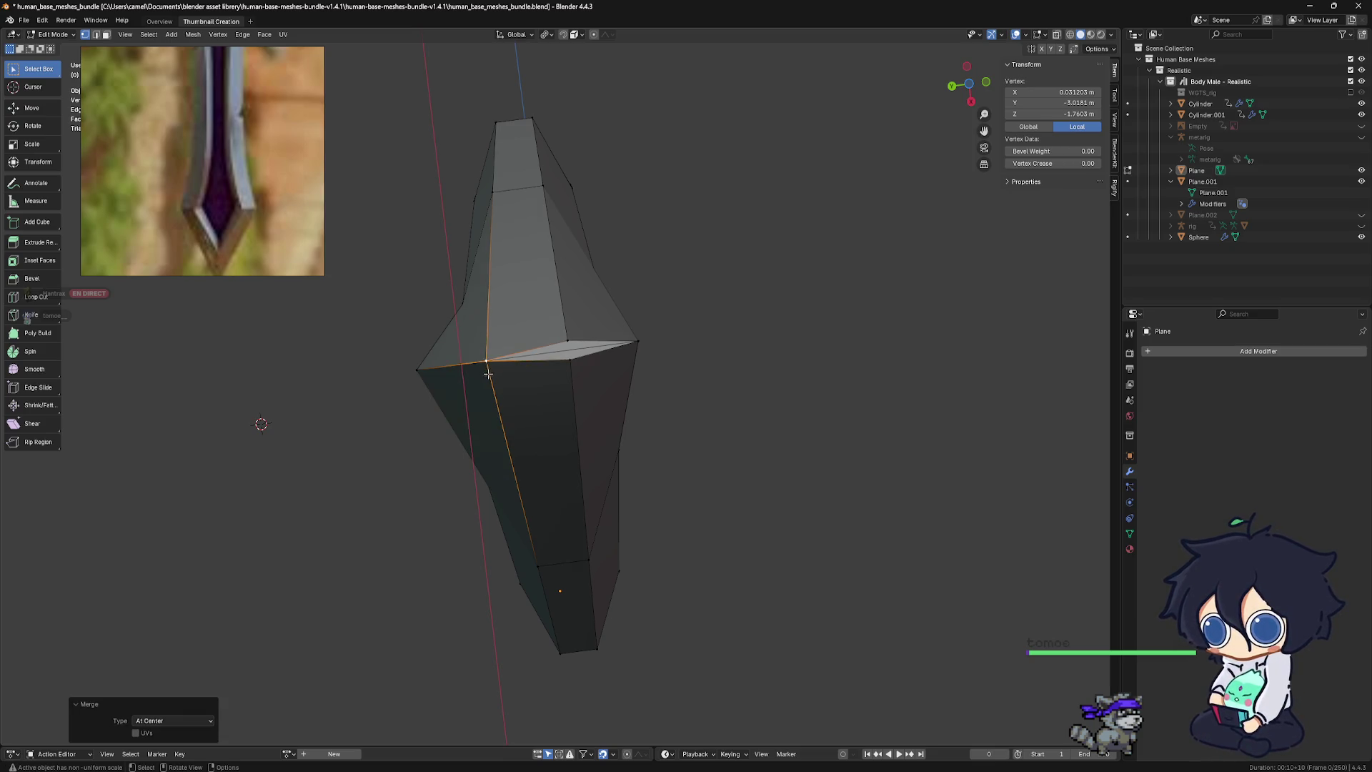
left_click(418, 371)
left_click(487, 361, "shift")
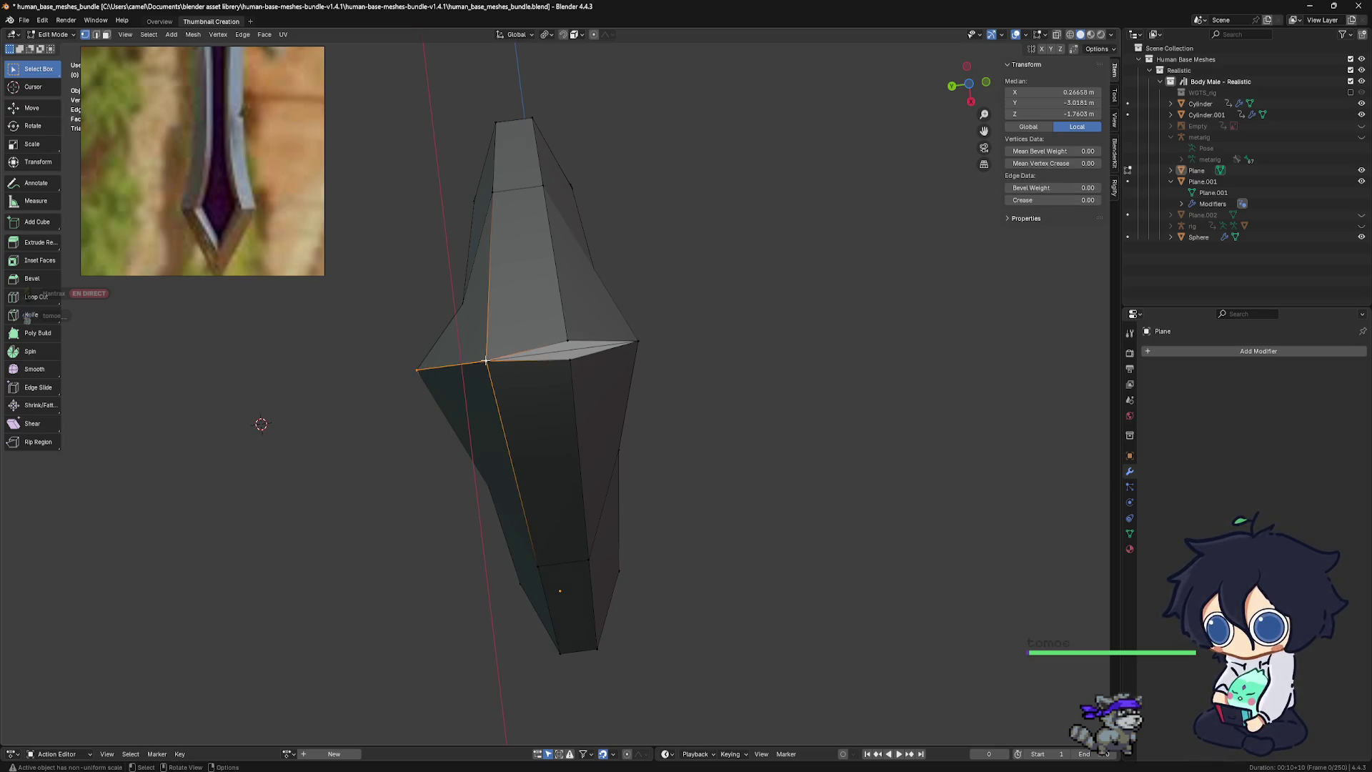
key("m")
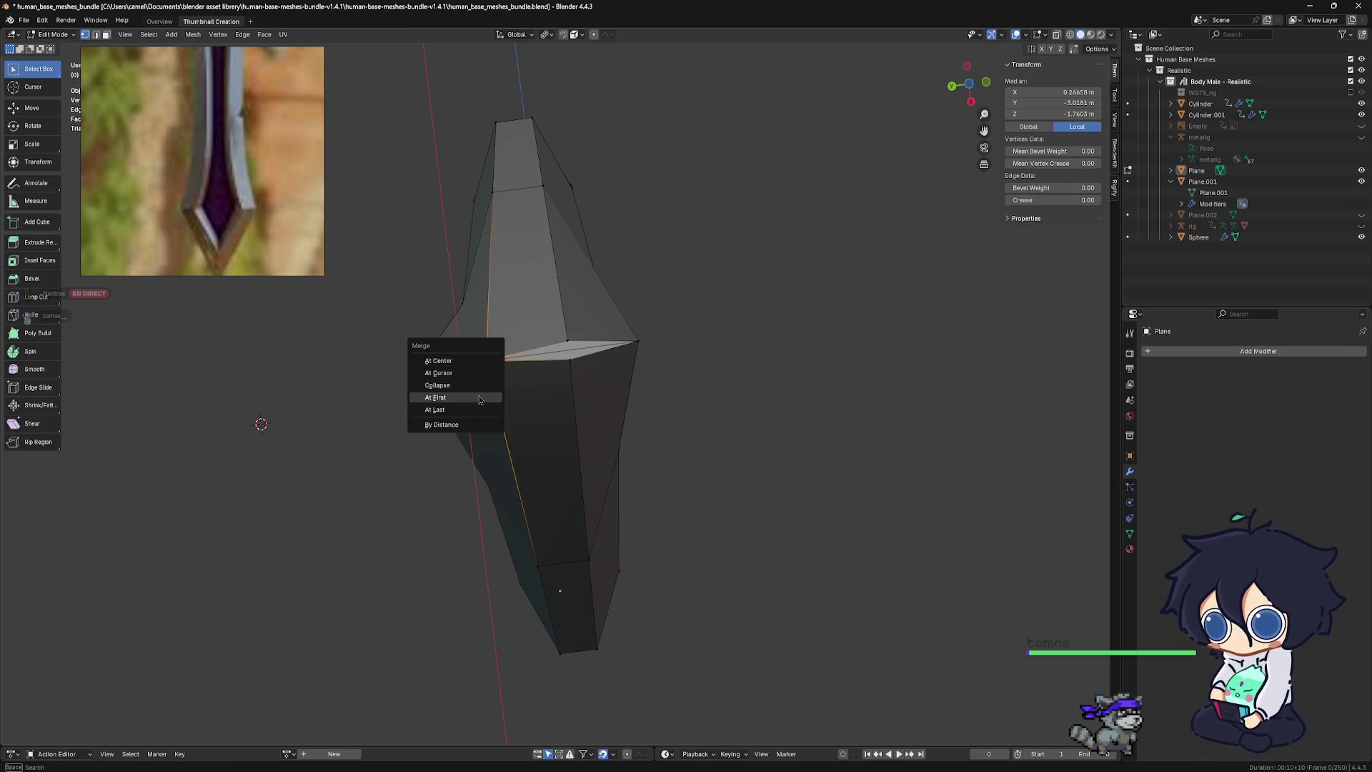
left_click(483, 410)
key("ctrl+z")
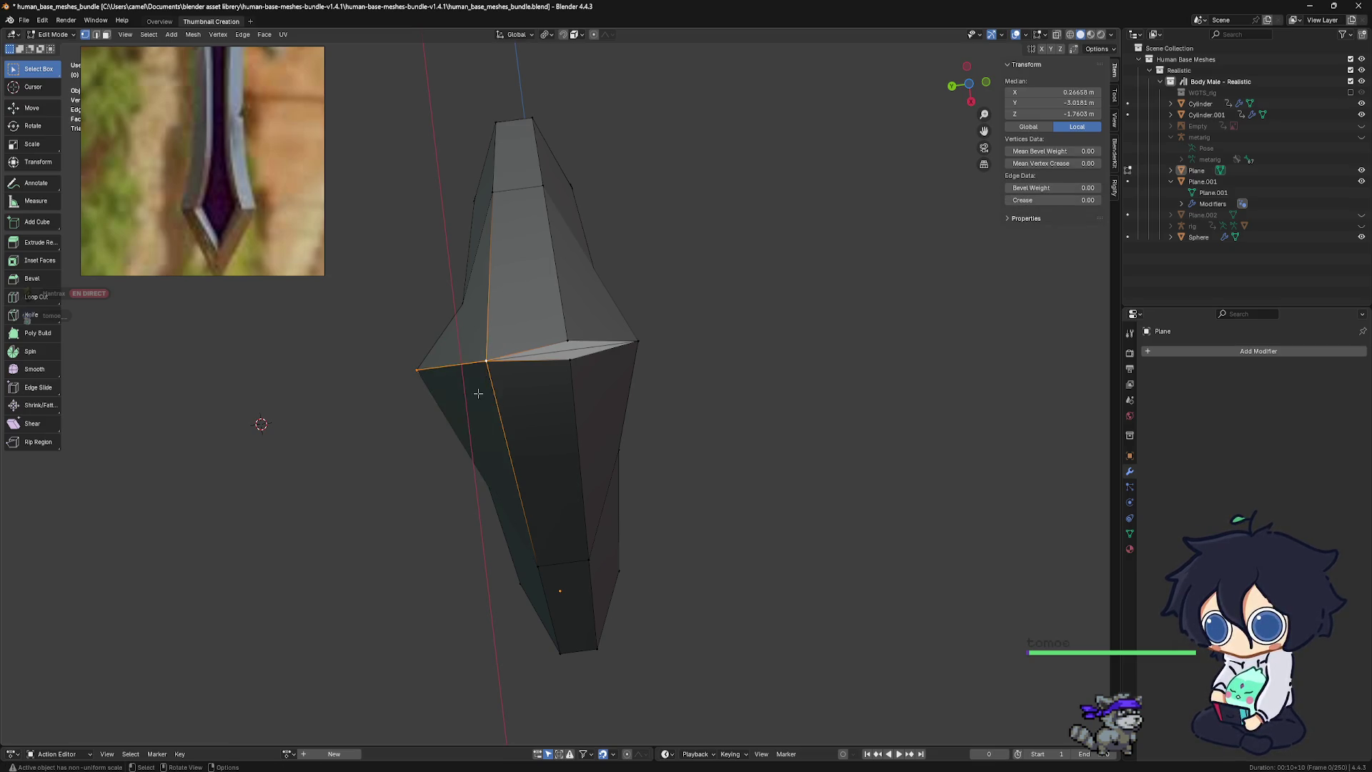
Merge the left corner vertex By Distance at 0.0001 m and enable X-ray
mouse_move(427, 380)
middle_mouse_down()
mouse_move(474, 391)
mouse_move(383, 400)
middle_mouse_up()
left_click(427, 388)
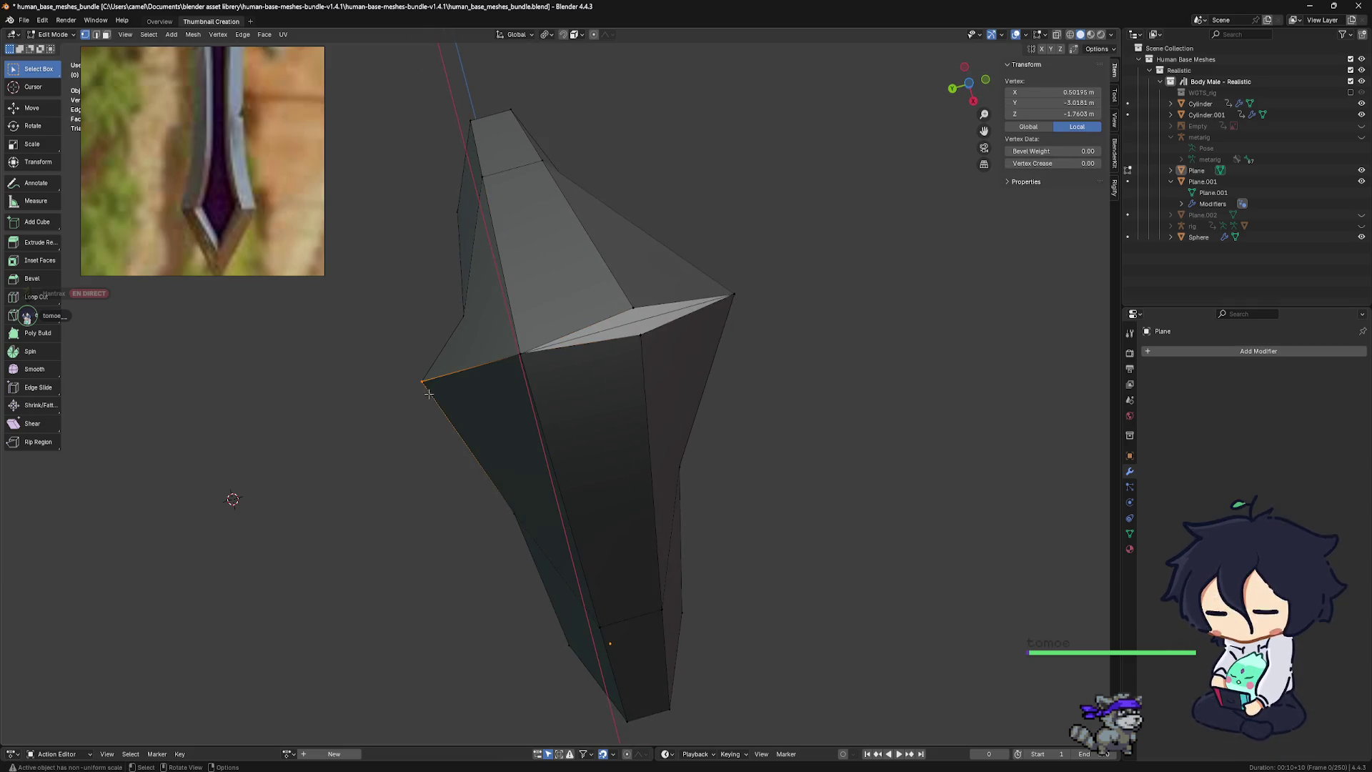
key("m")
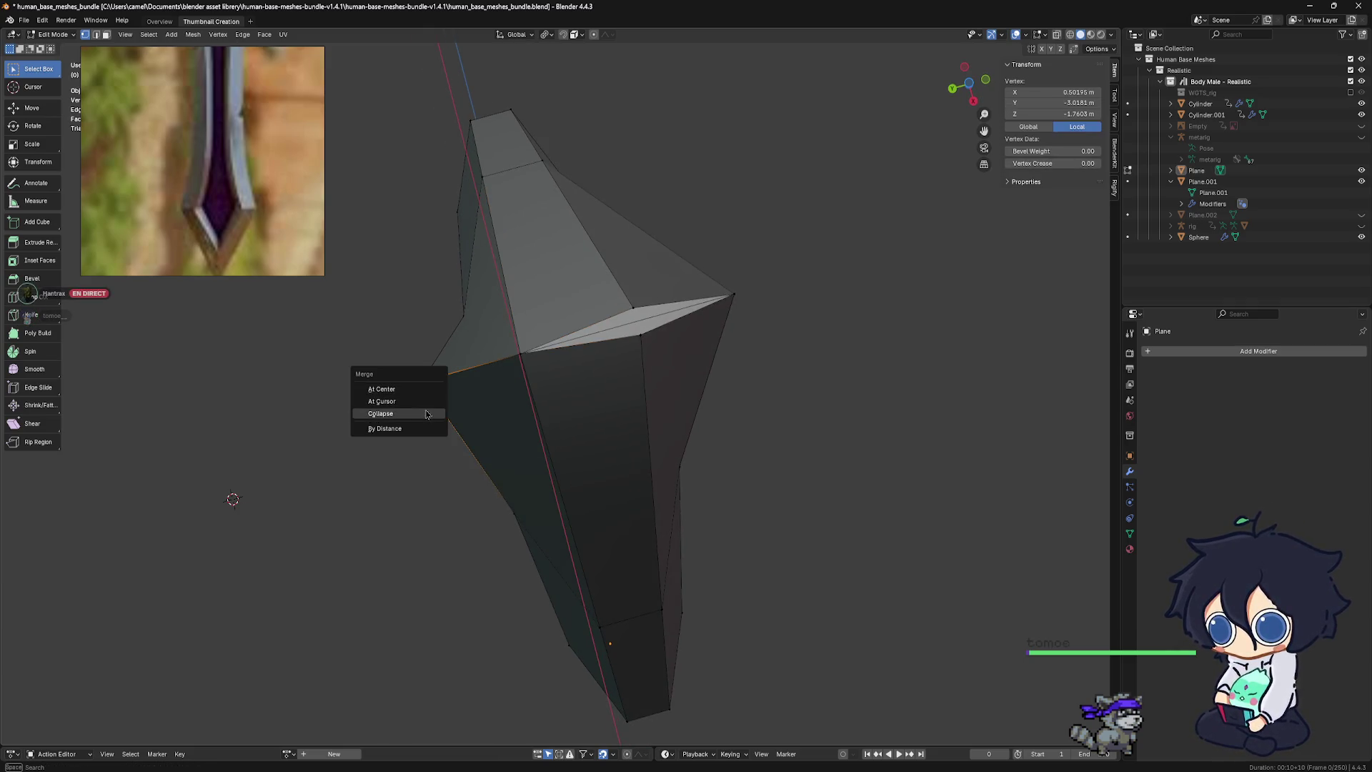
left_click(412, 429)
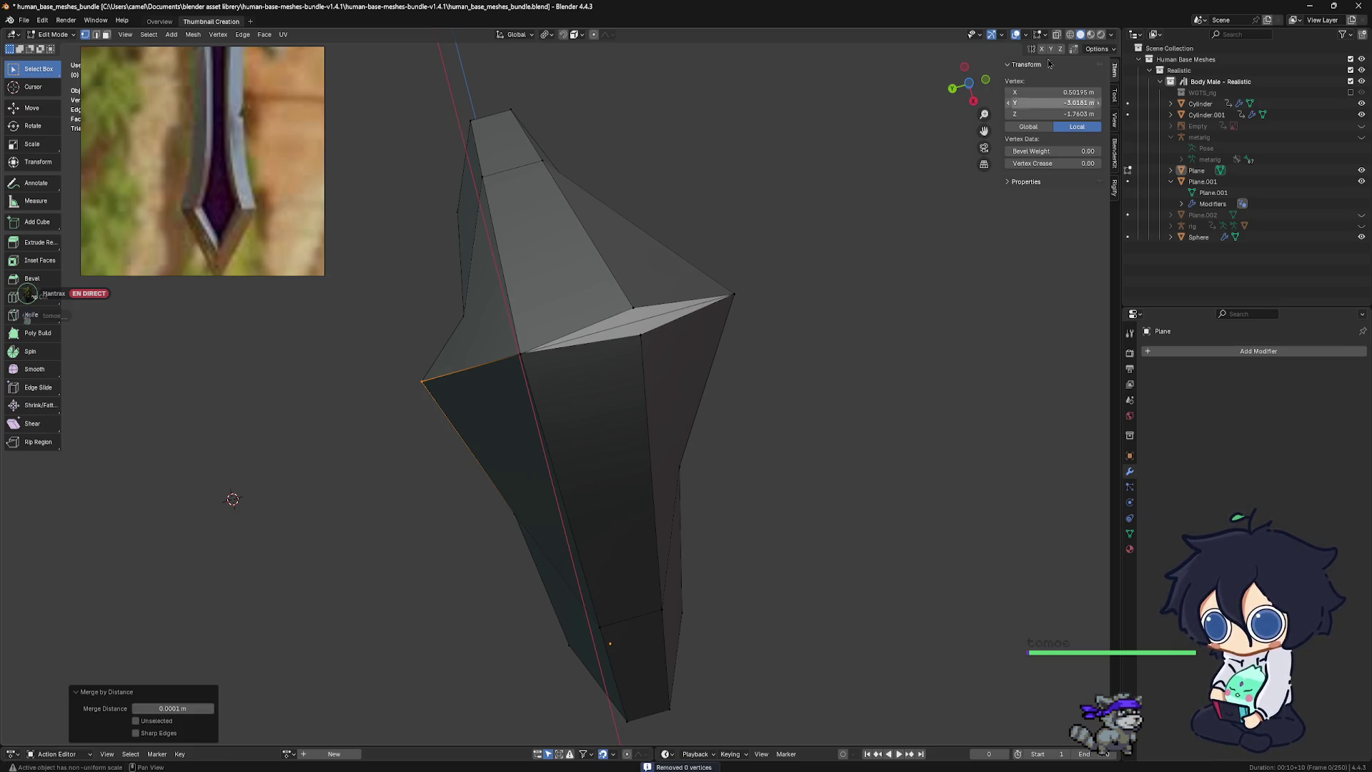
left_click(1070, 35)
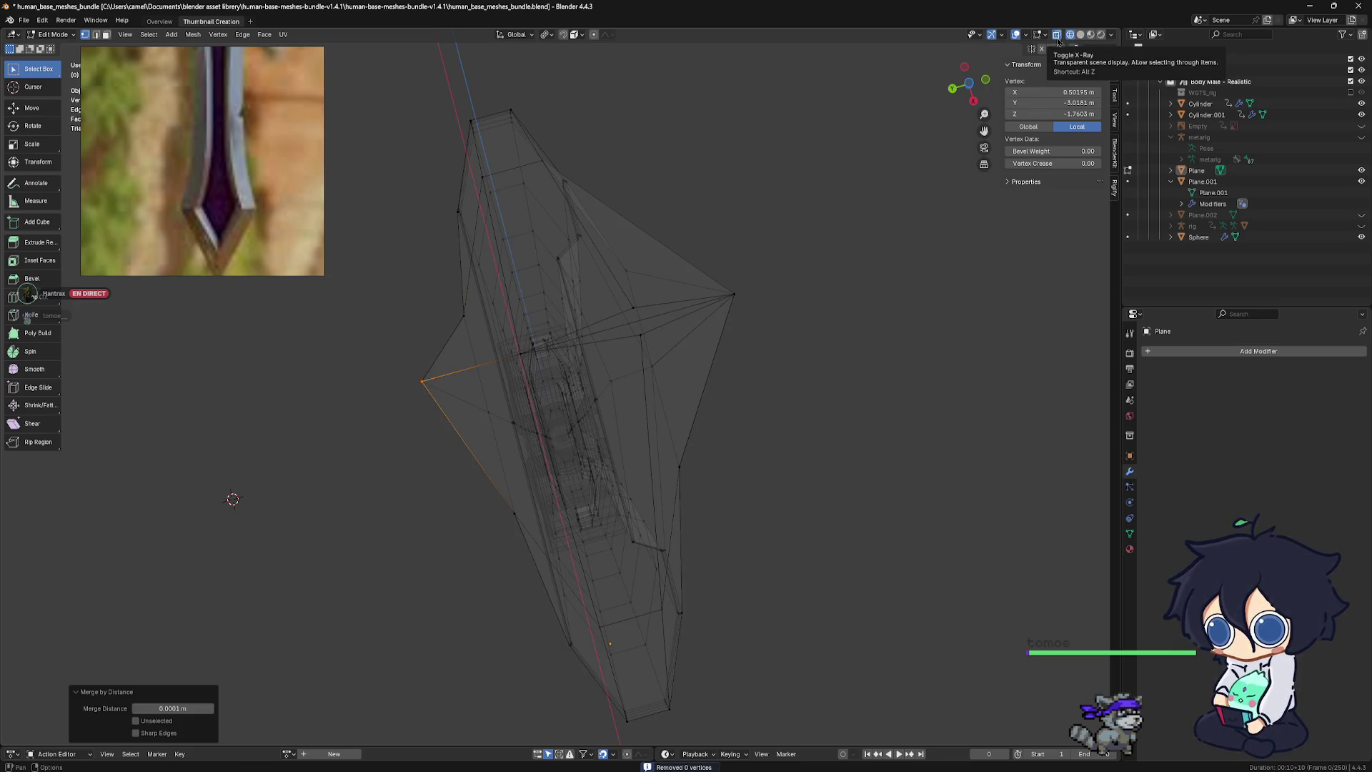
Try an At Last merge with an inner vertex, then undo it
middle_click_drag(591, 351, 574, 371)
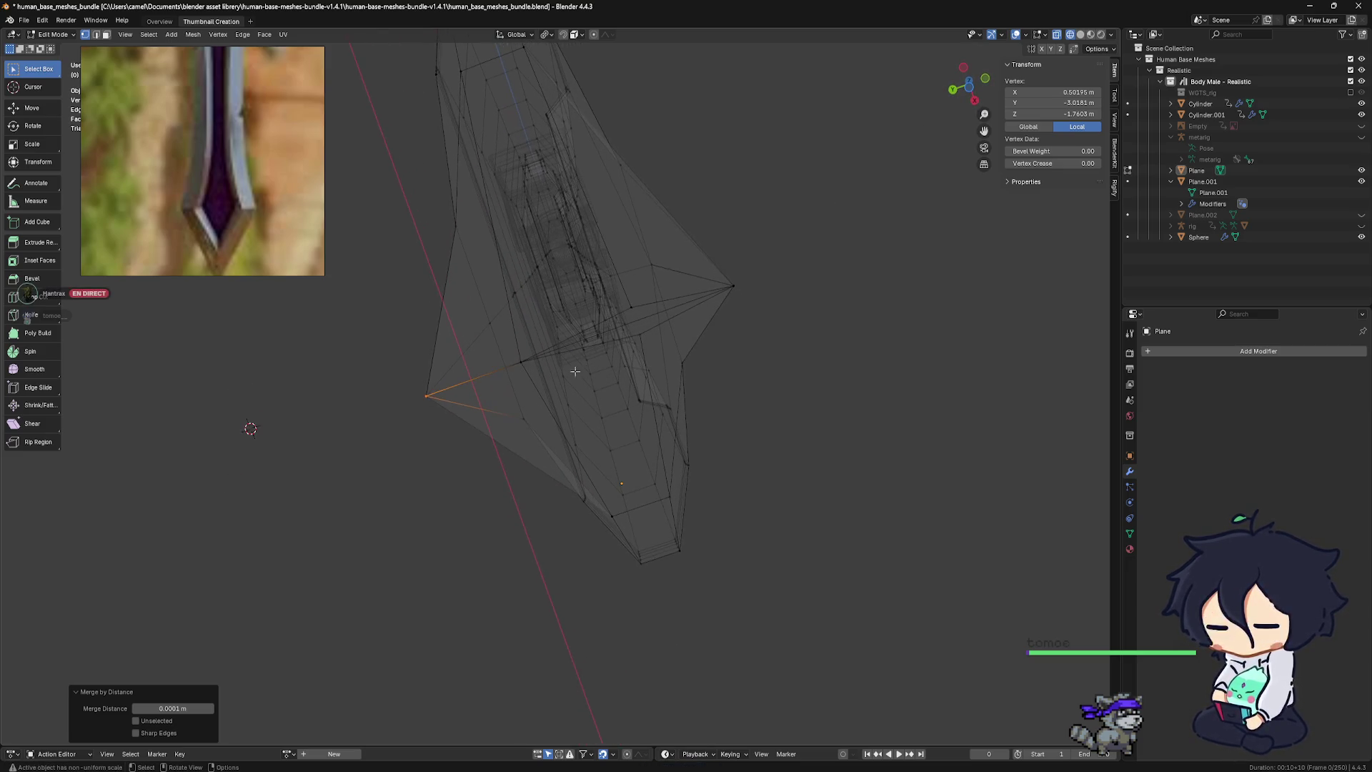
left_click(519, 361, "shift")
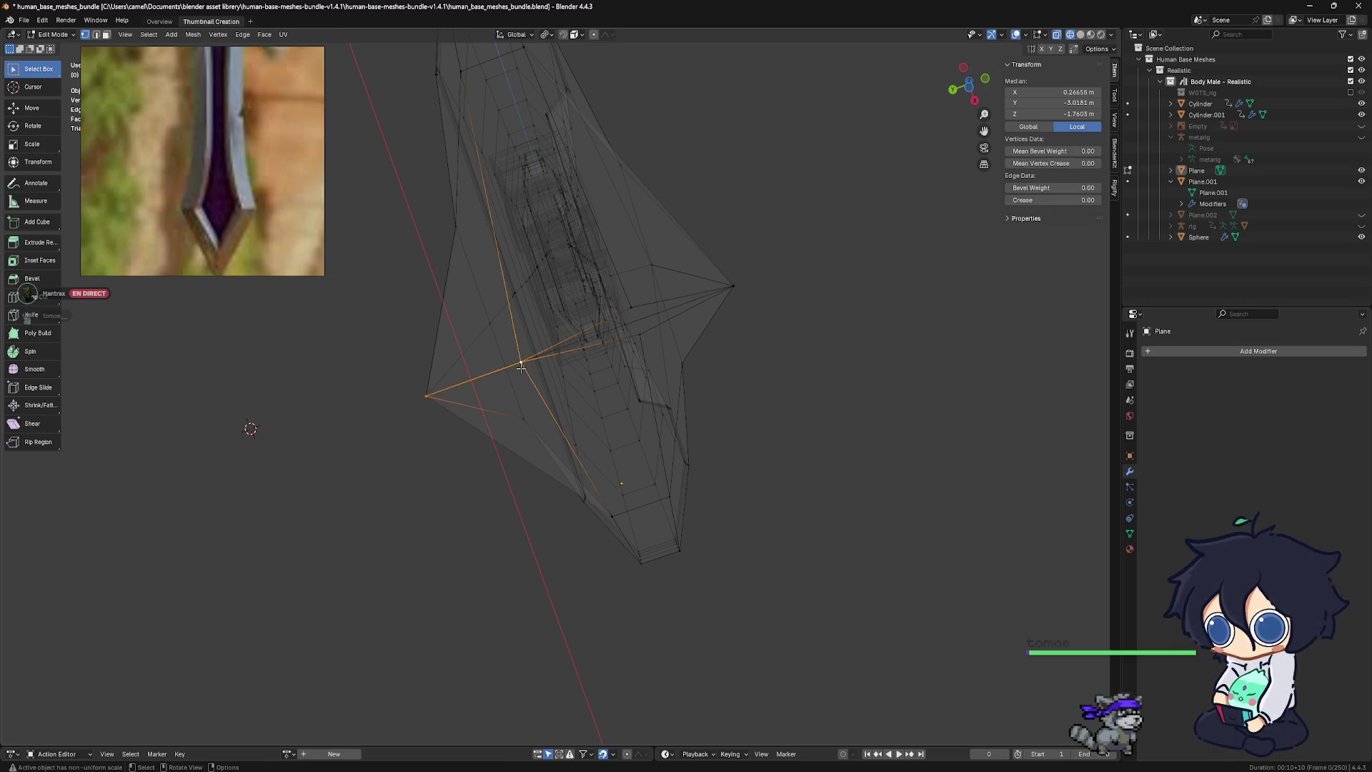
key("m")
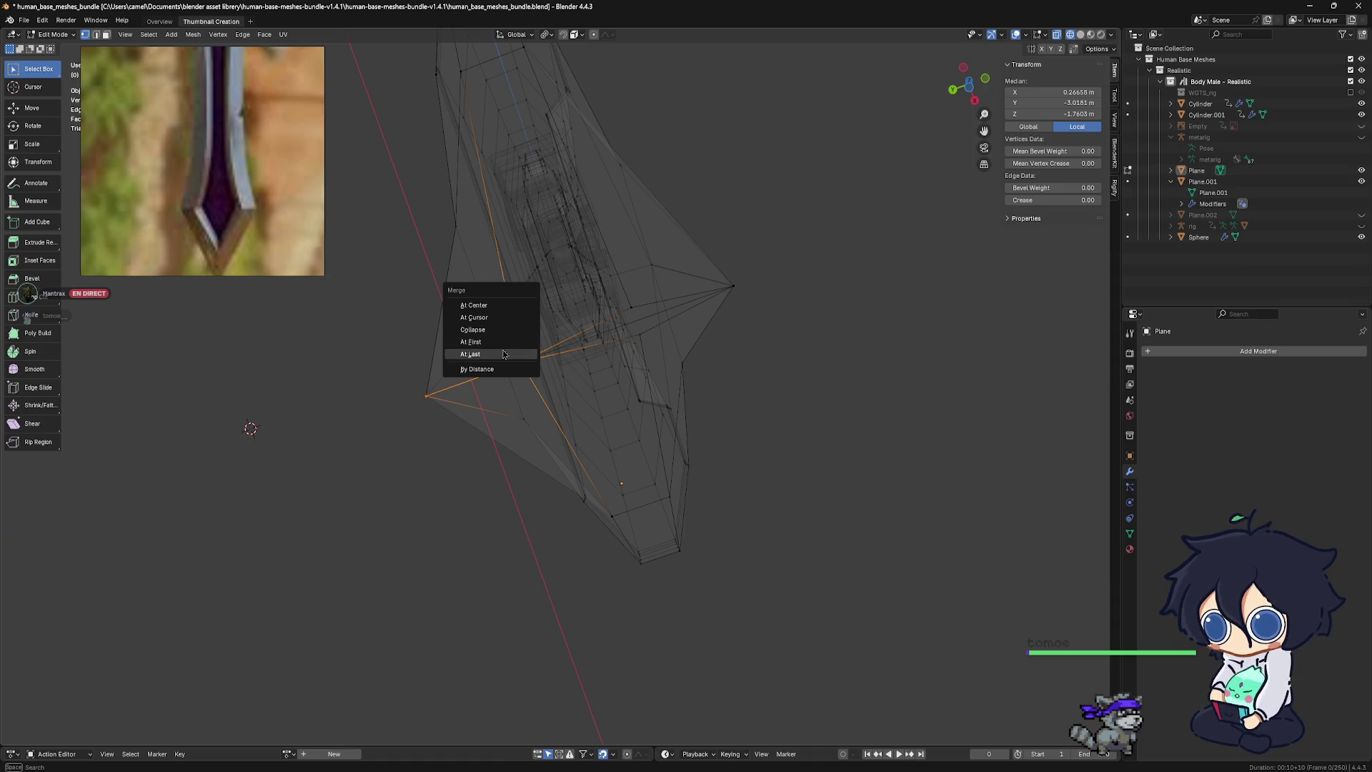
left_click(504, 355)
key("ctrl+z")
Box-select the left point's vertices, merge them By Distance, then merge the inner vertex At Last
key("b")
left_click_drag(433, 395, 427, 397)
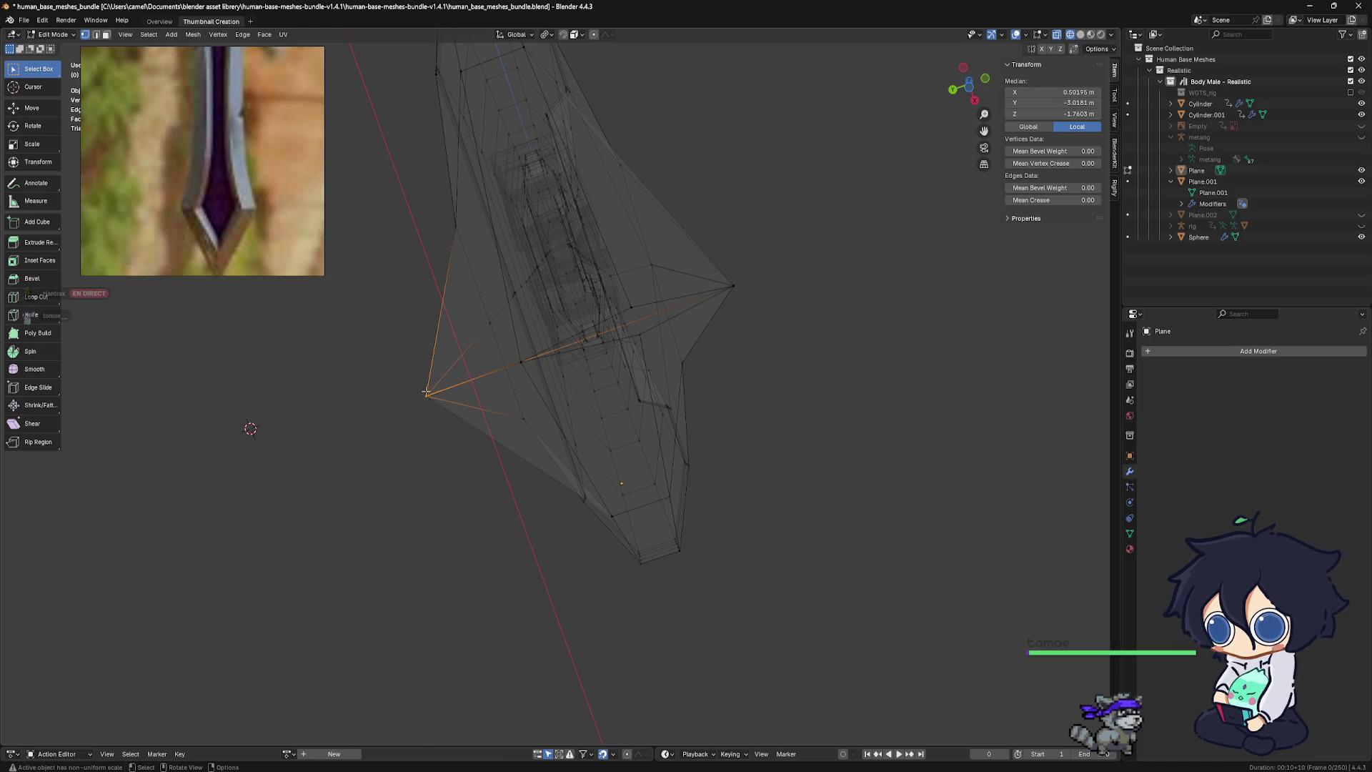
key("m")
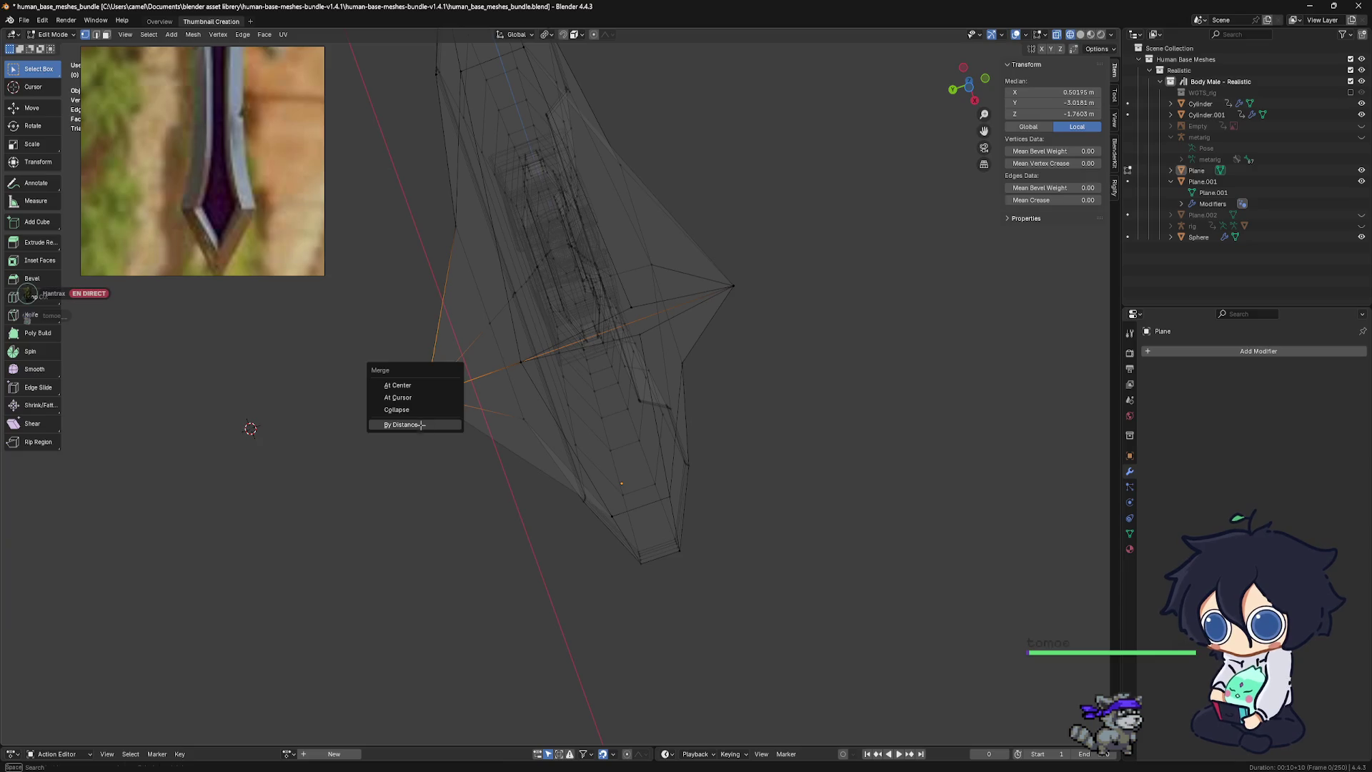
left_click(421, 425)
left_click(421, 390)
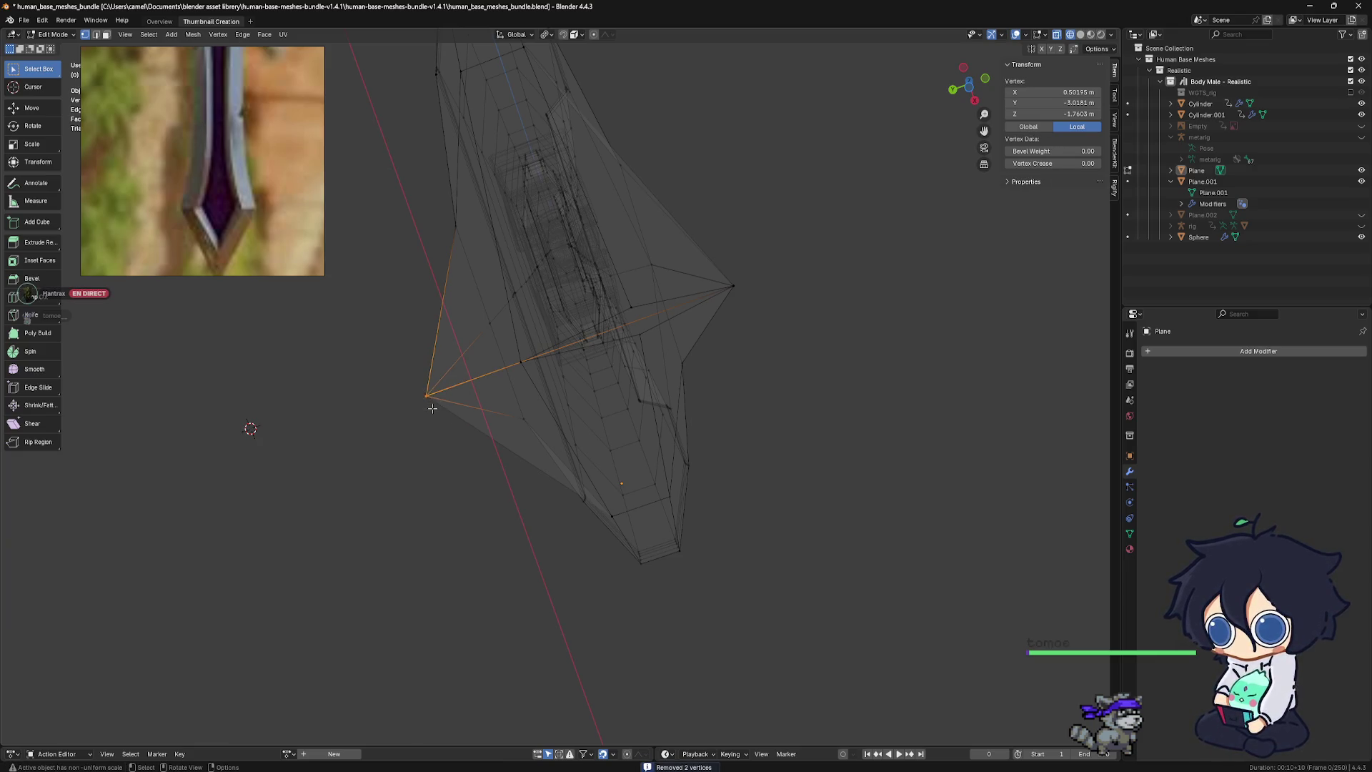
left_click(521, 363, "shift")
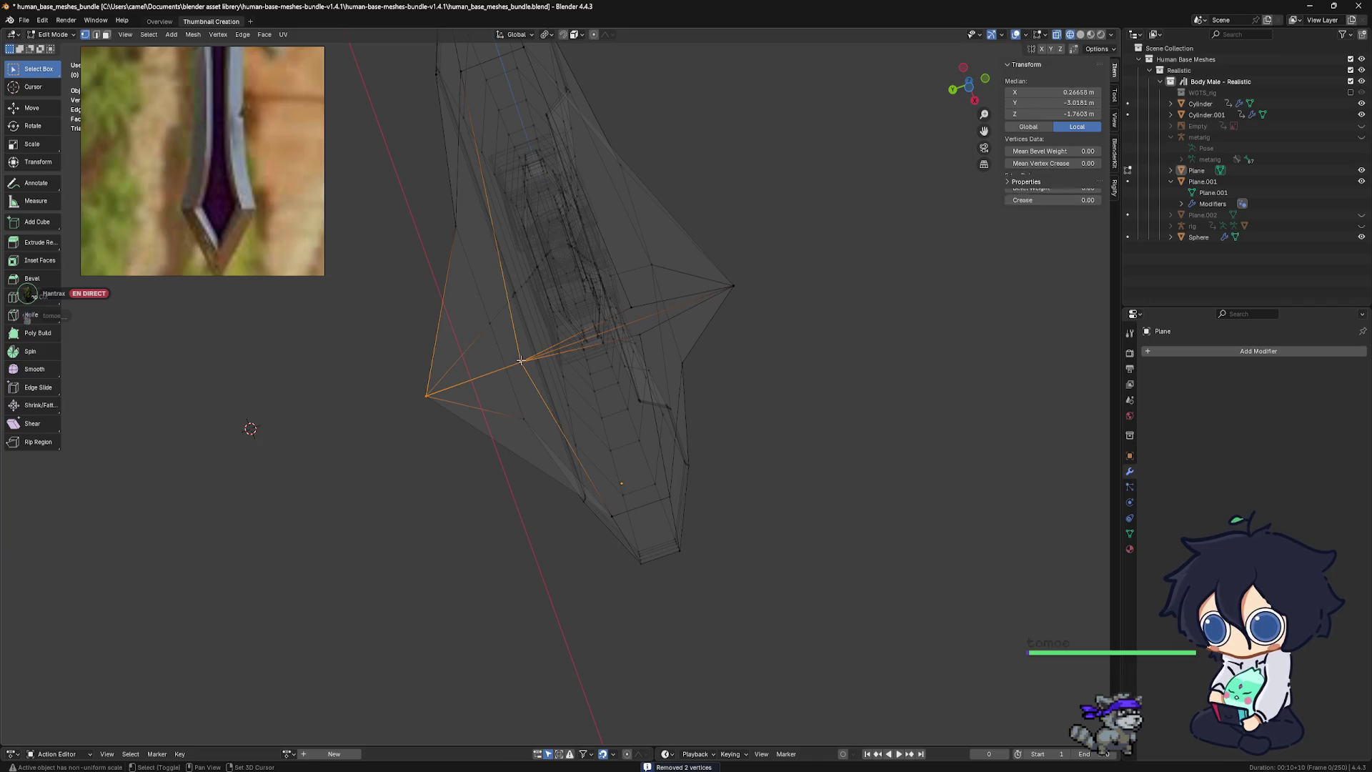
key("m")
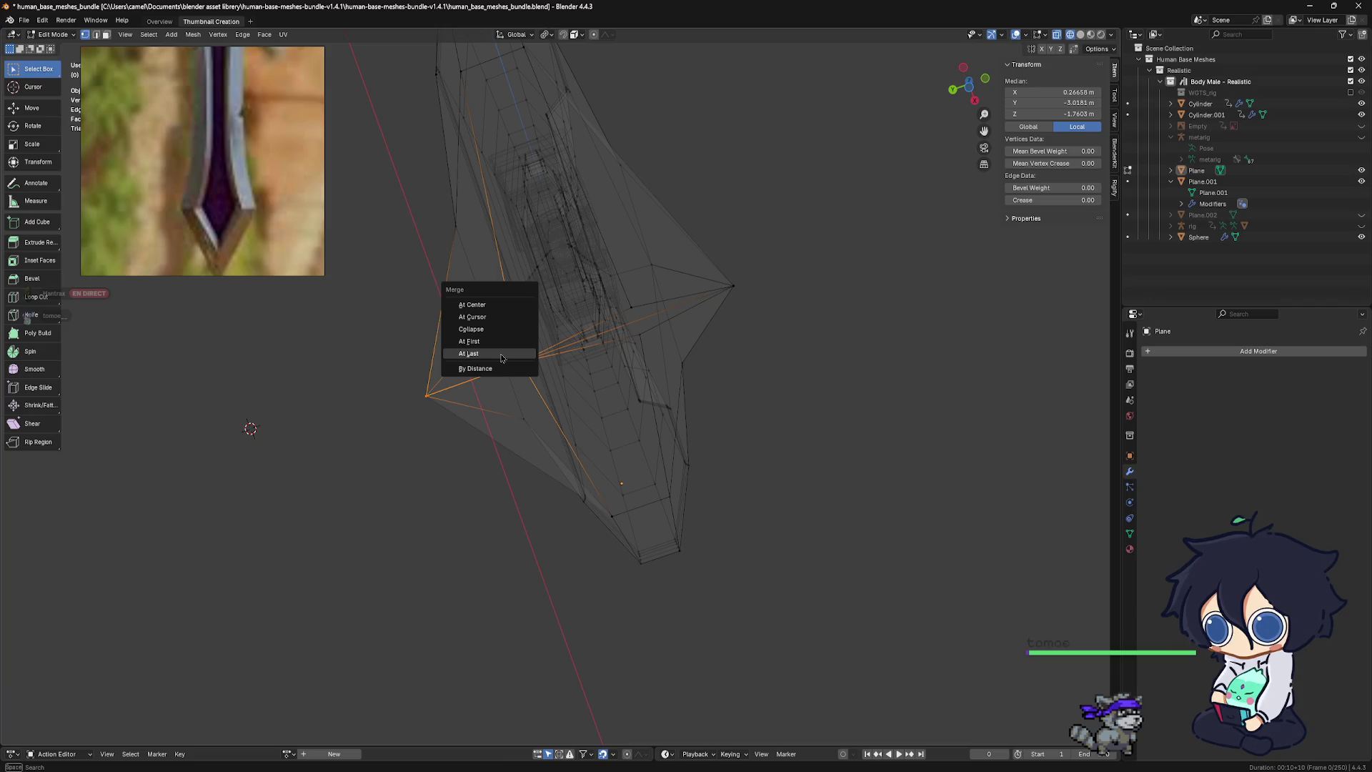
left_click(501, 353)
Box-select the right point's vertices and merge By Distance, removing 4 duplicates
mouse_move(555, 380)
middle_mouse_down("shift")
mouse_move(591, 325)
mouse_move(709, 317)
mouse_move(710, 376)
middle_mouse_up("shift")
key("alt+a")
mouse_move(708, 363)
left_mouse_down()
mouse_move(740, 408)
mouse_move(726, 400)
left_mouse_up()
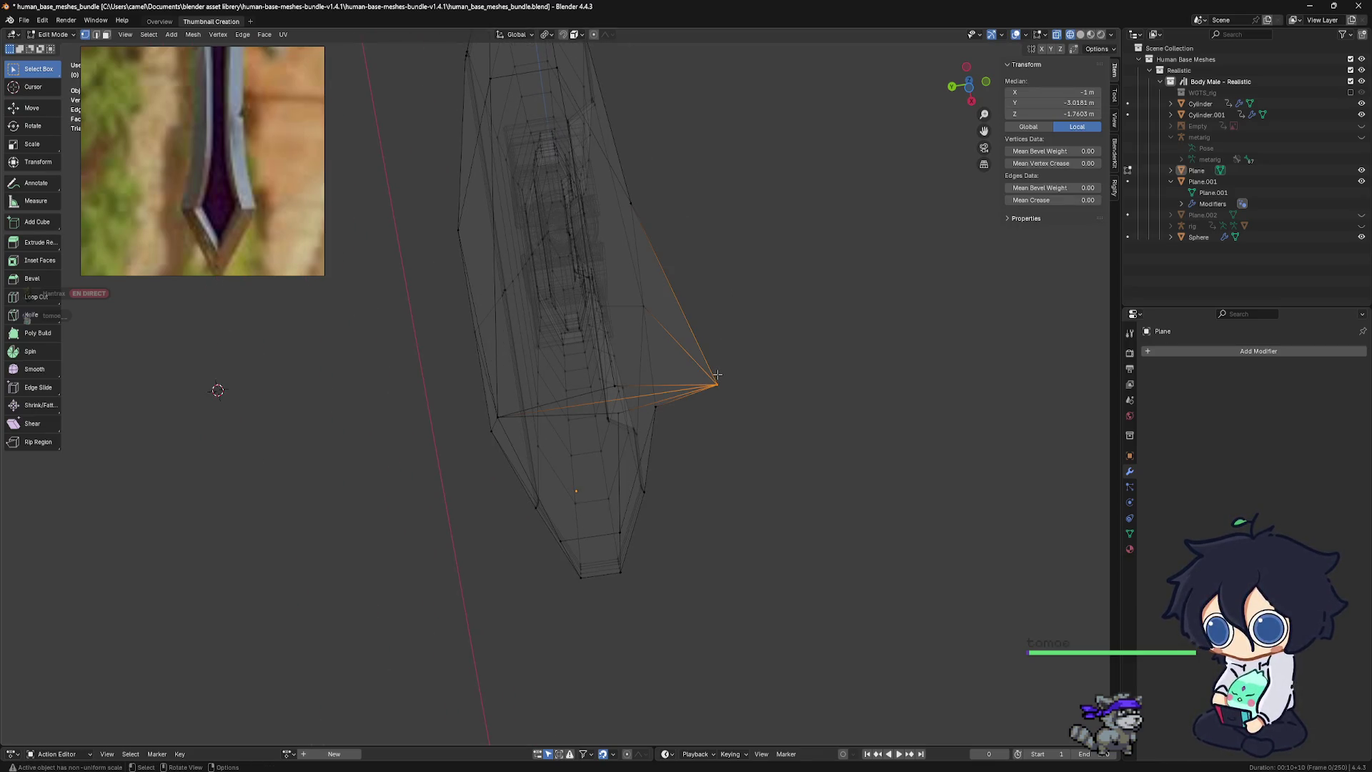
key("m")
left_click(708, 411)
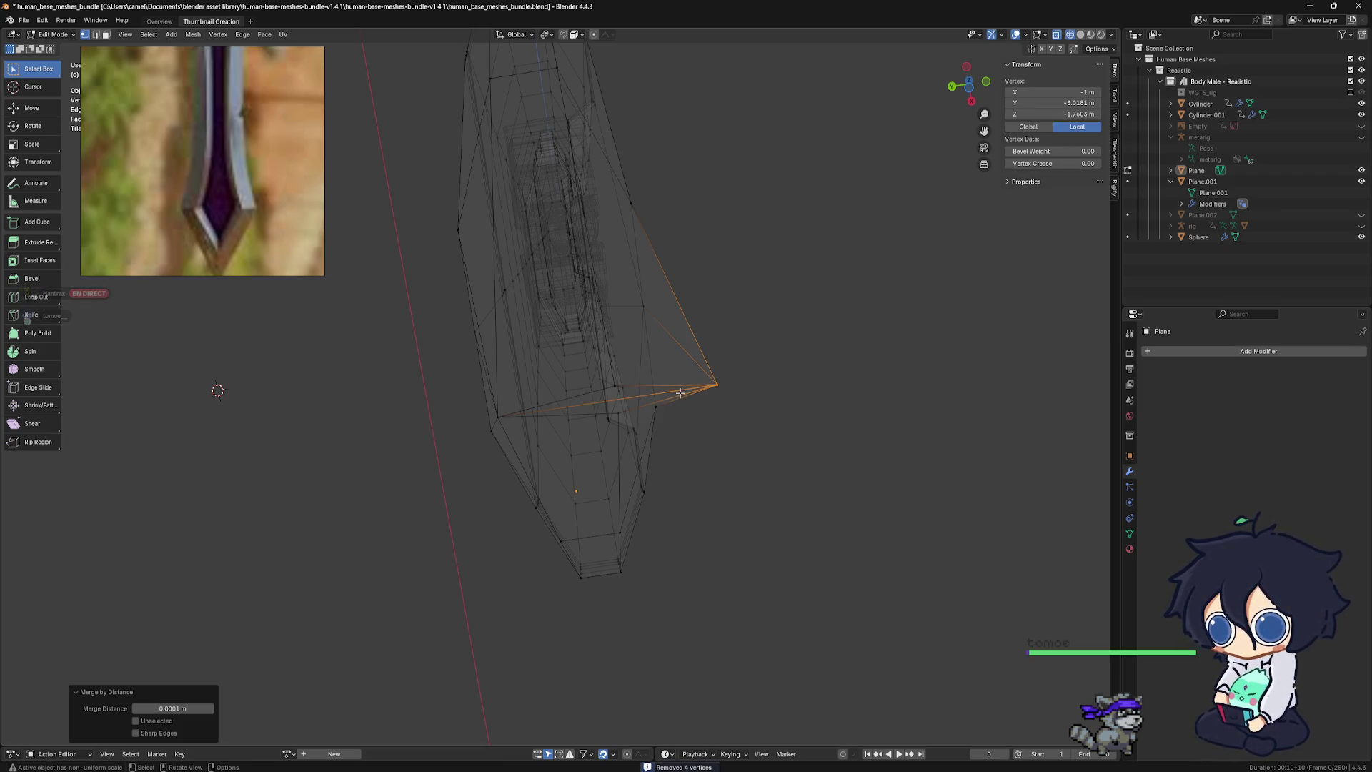
middle_click_drag(680, 392, 650, 377)
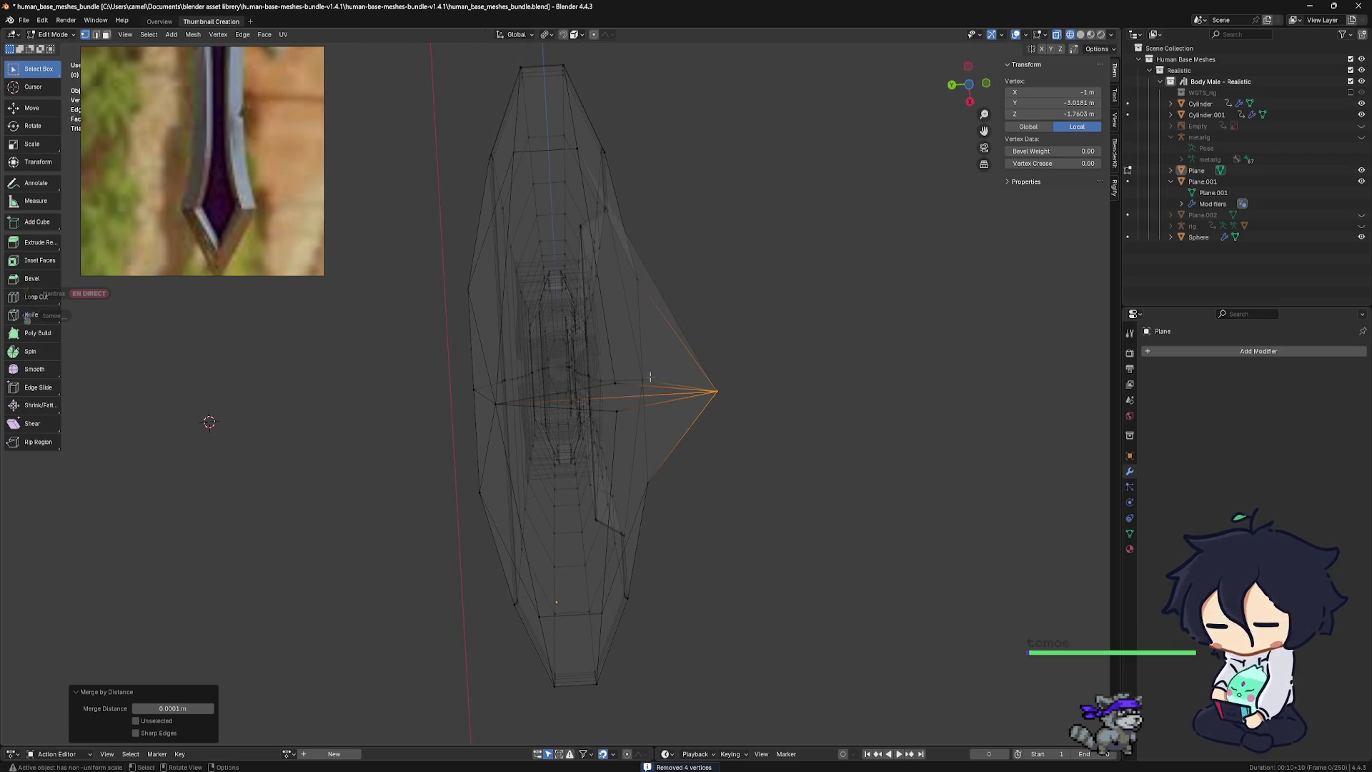
Merge the protruding tip vertex with the inner blade vertex At Last
left_click(614, 381, "shift")
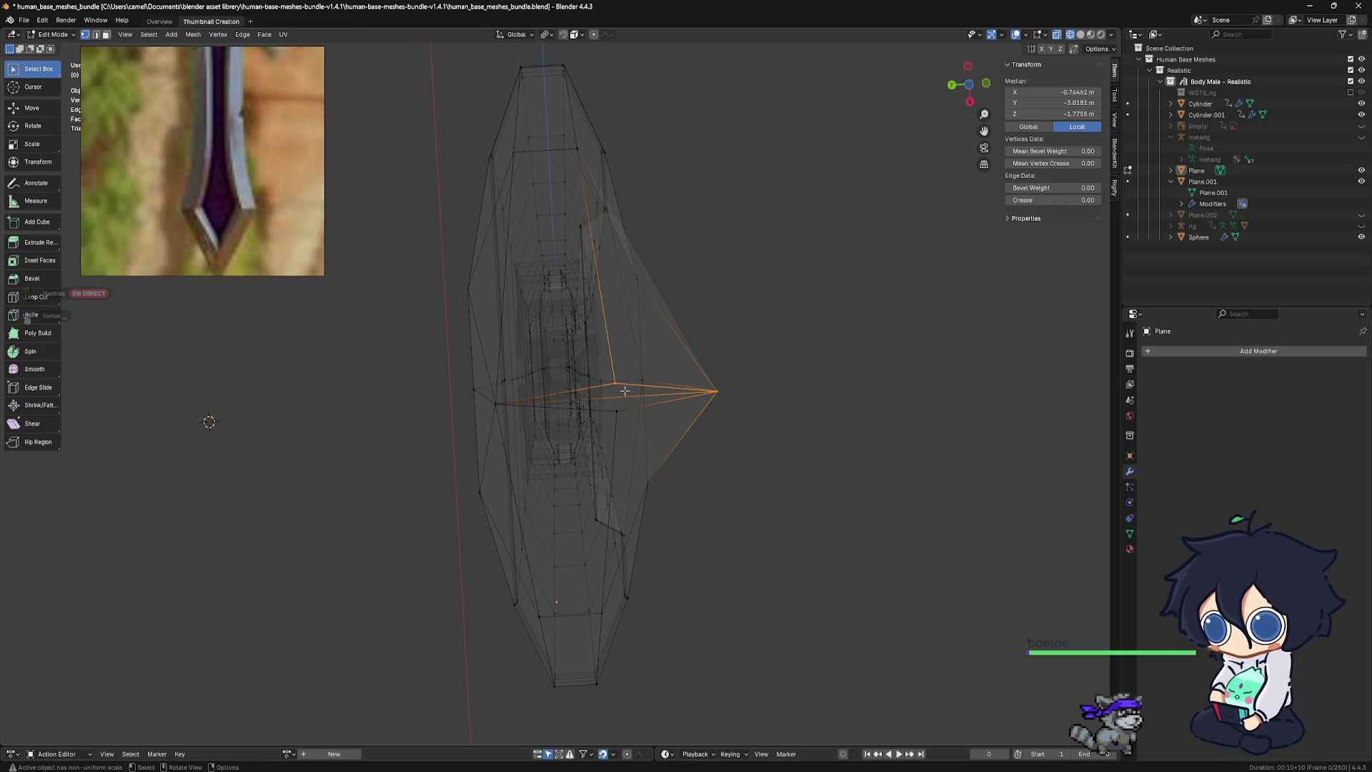
key("ctrl+l")
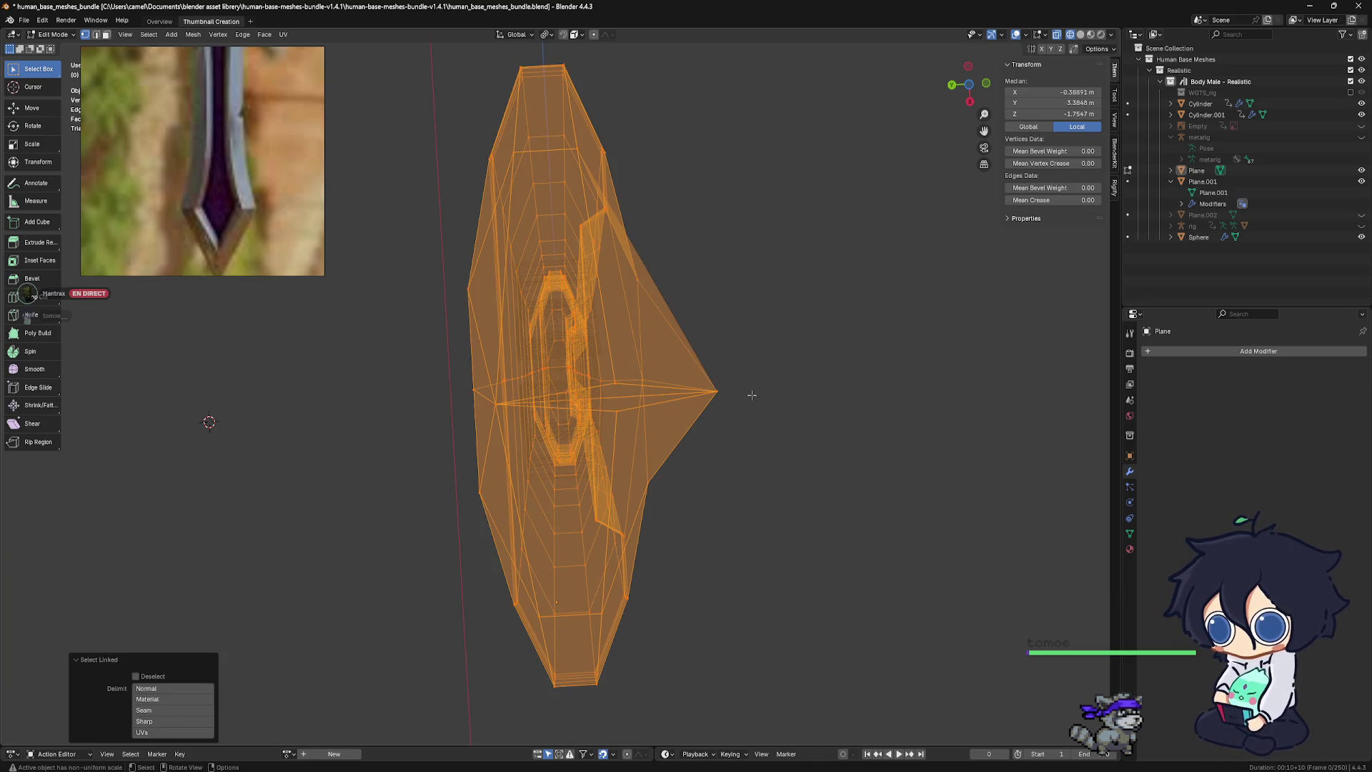
left_click(751, 395)
left_click(715, 391)
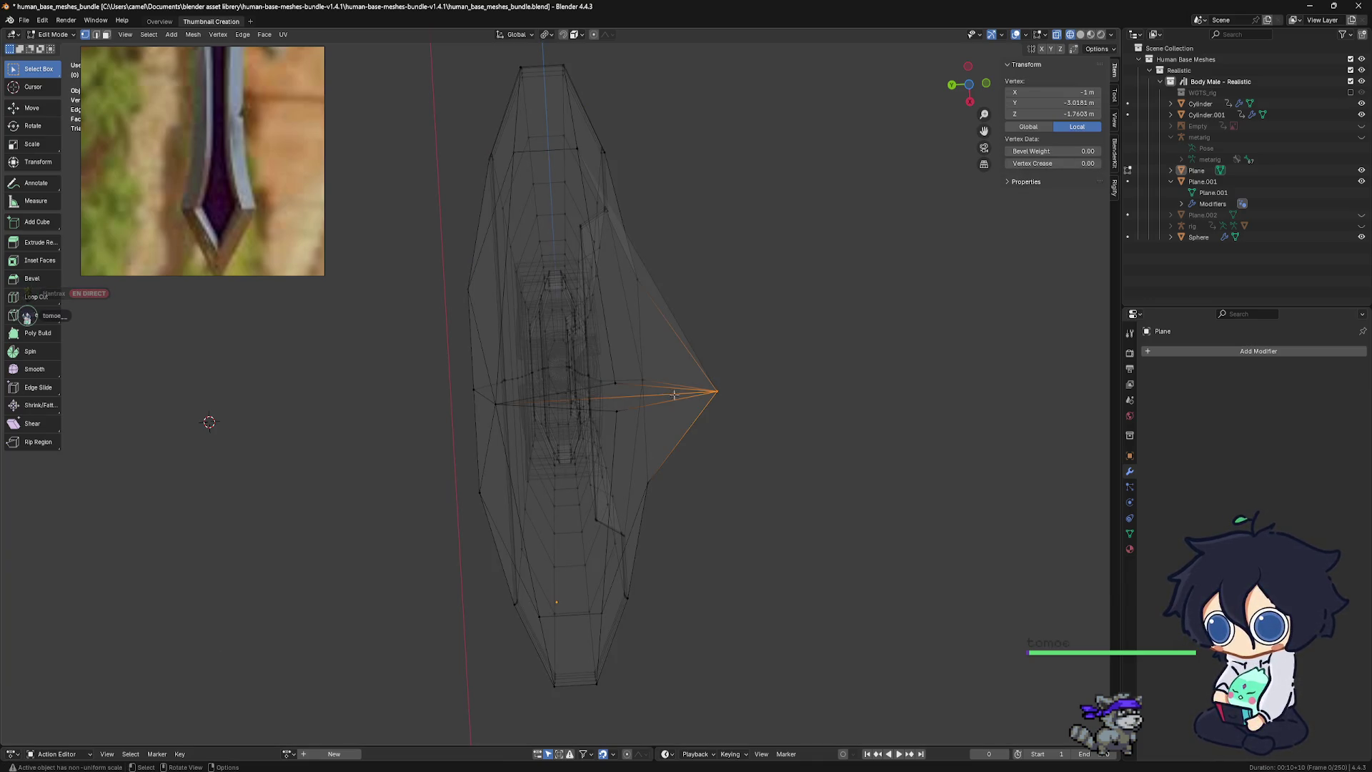
left_click(633, 382, "shift")
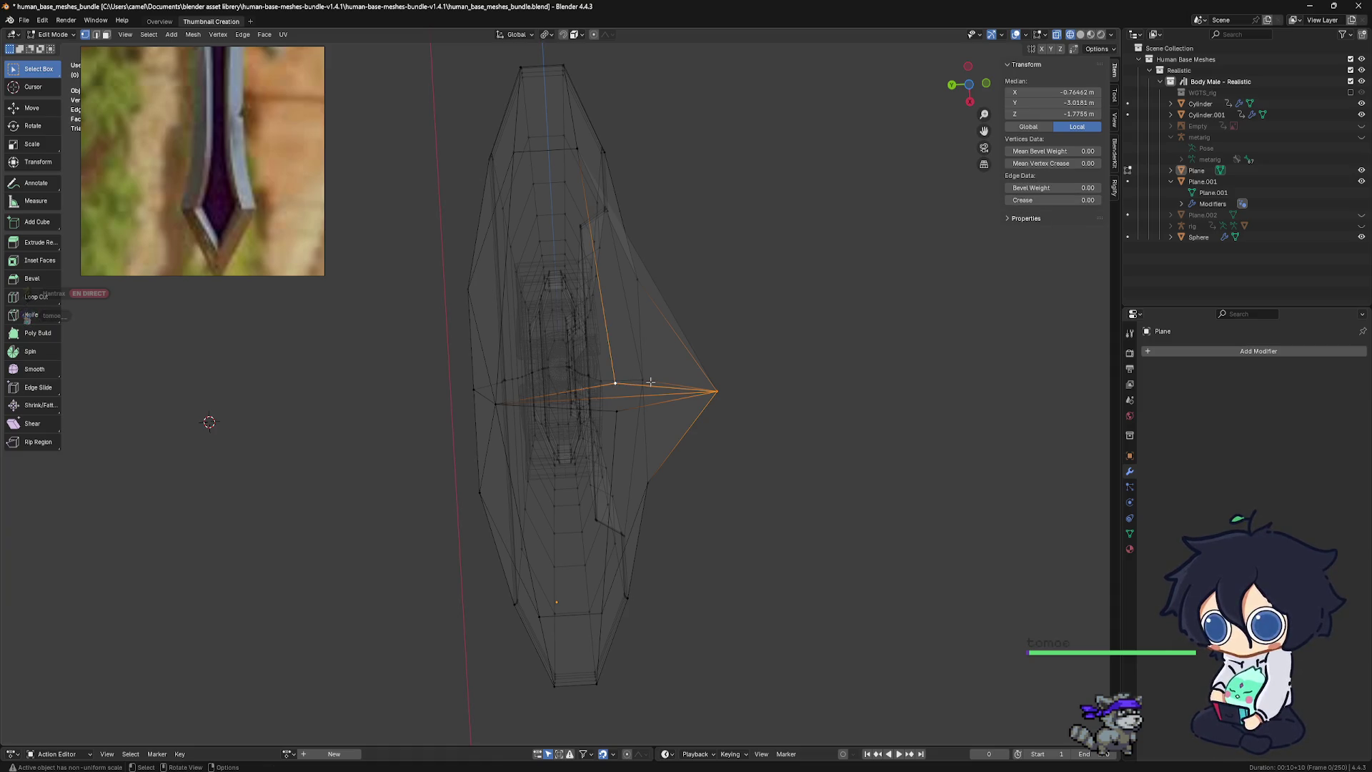
key("m")
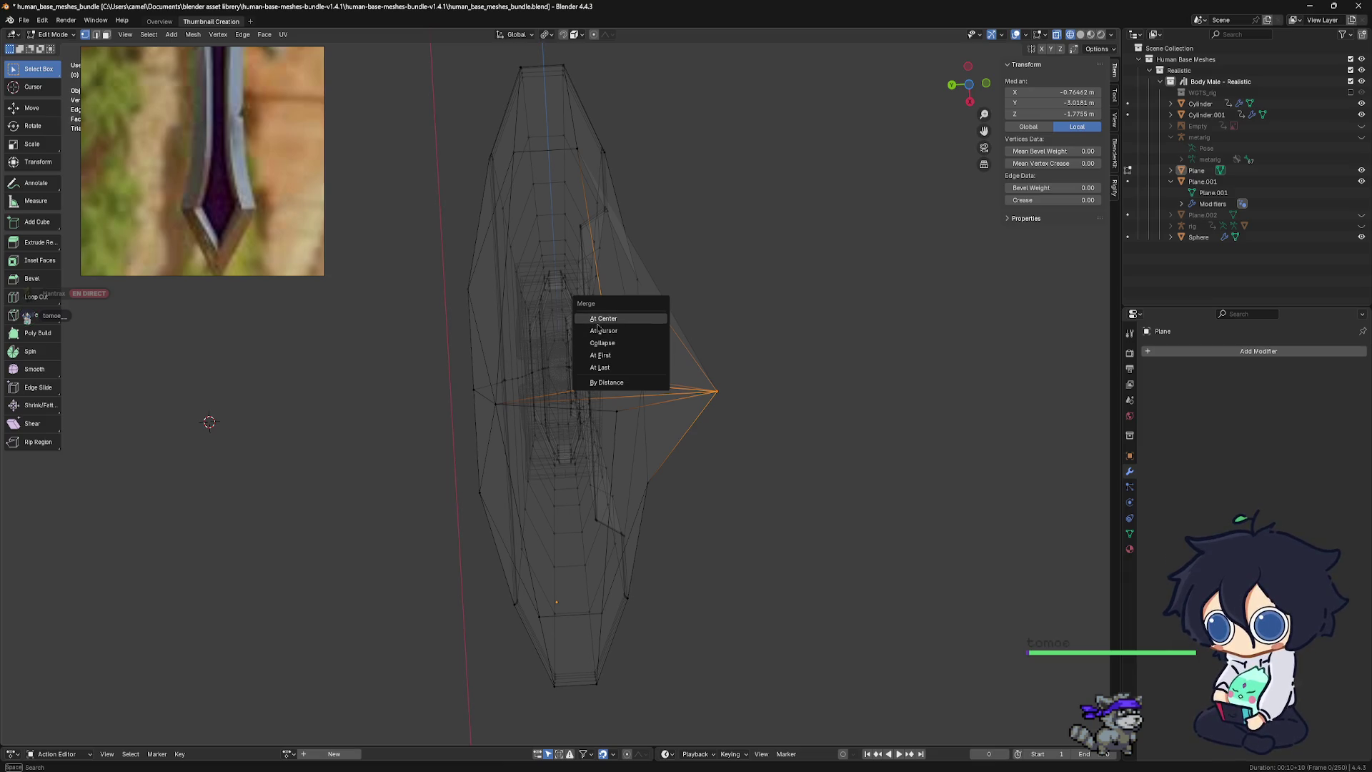
left_click(618, 368)
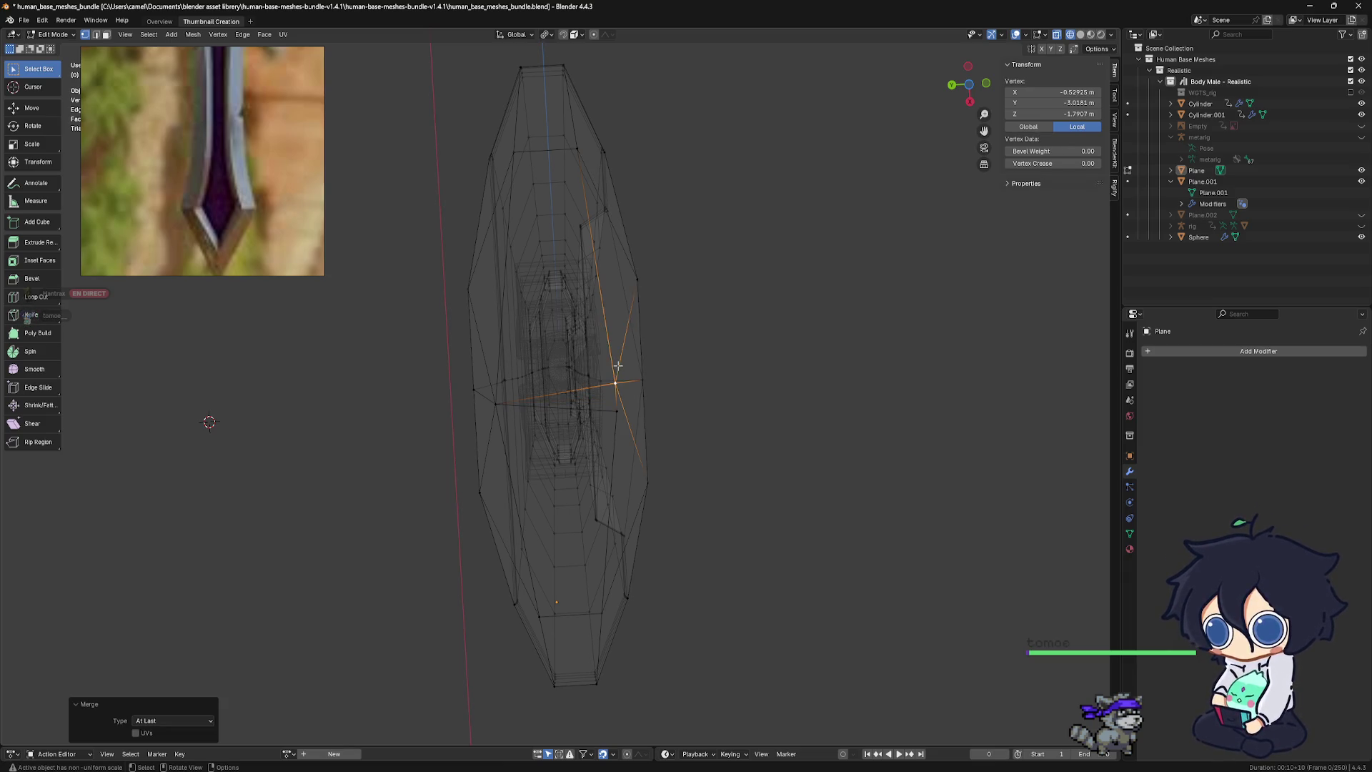
Merge the blade vertices below the protruding spike At Center
left_click(620, 413, "shift")
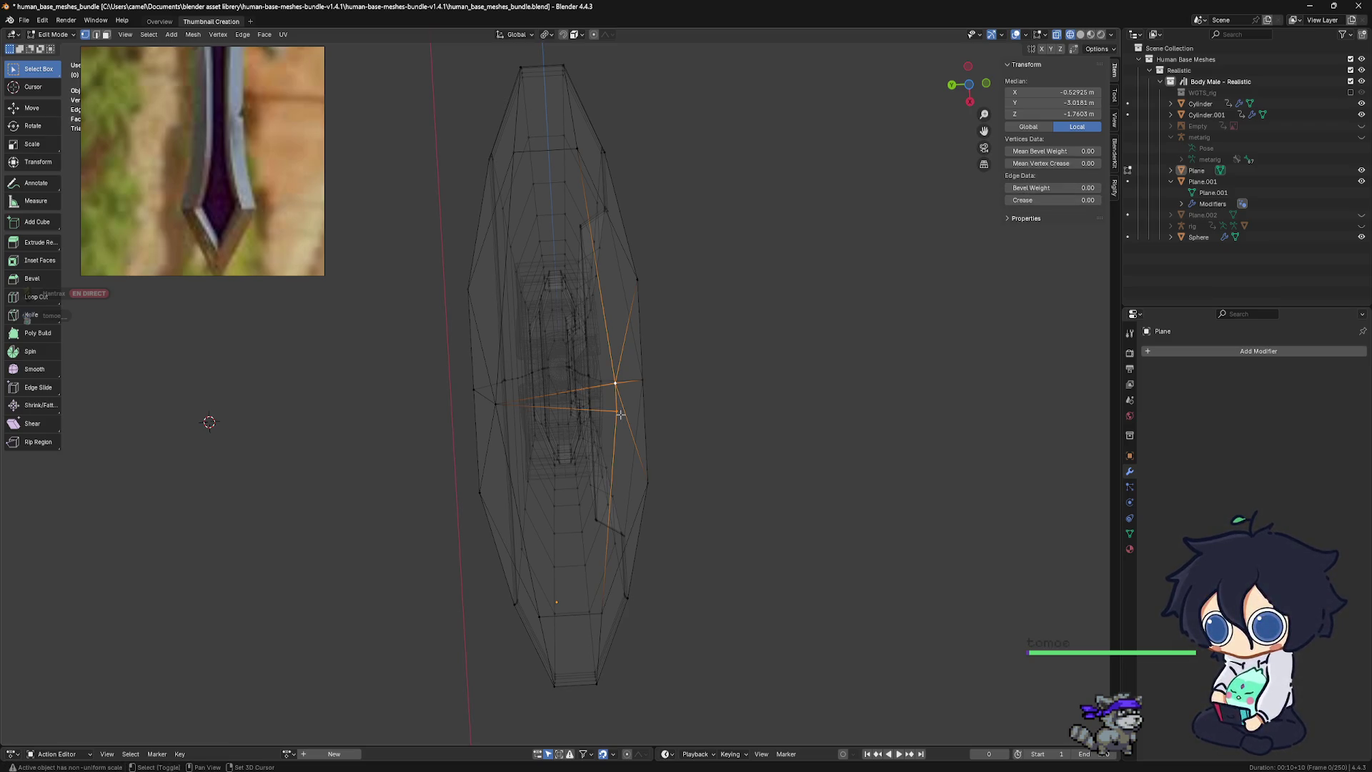
right_click(684, 419, "ctrl")
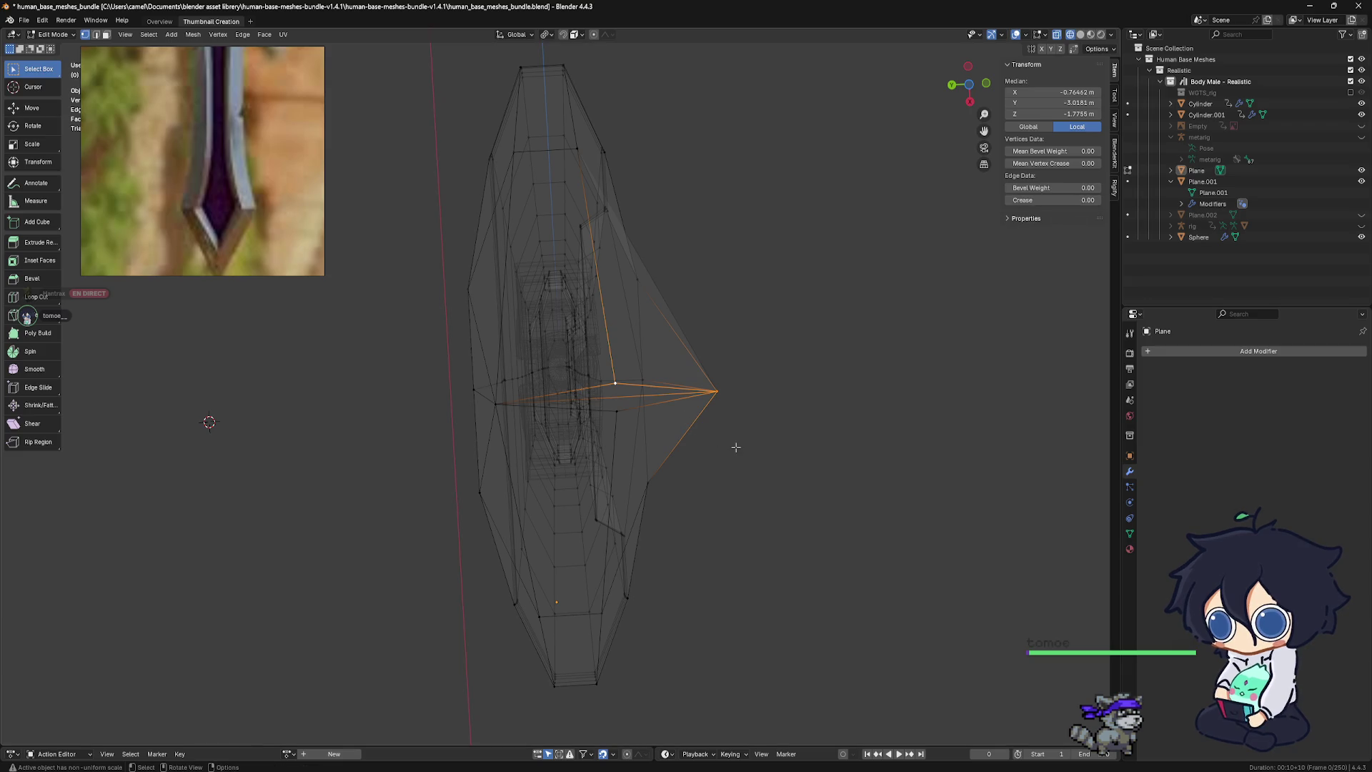
left_click(628, 413)
left_click(618, 411)
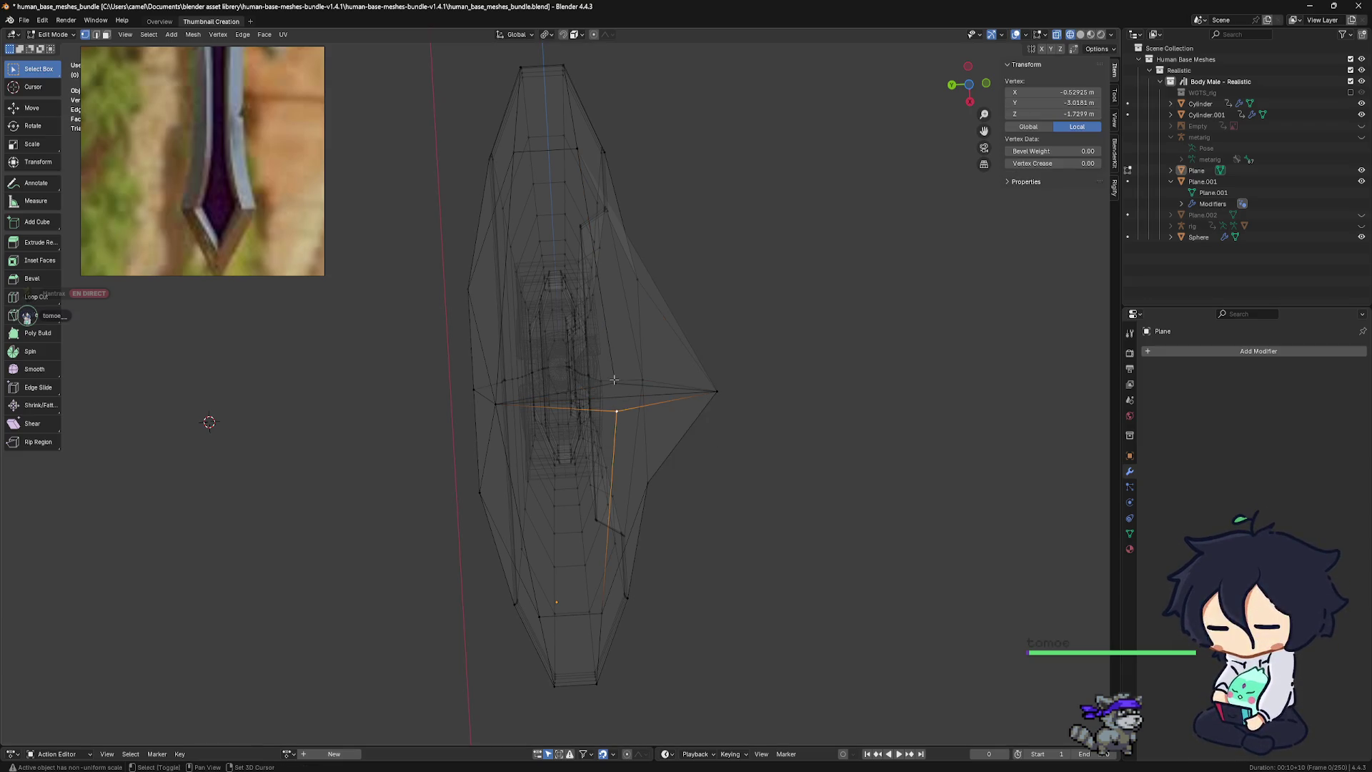
key("m")
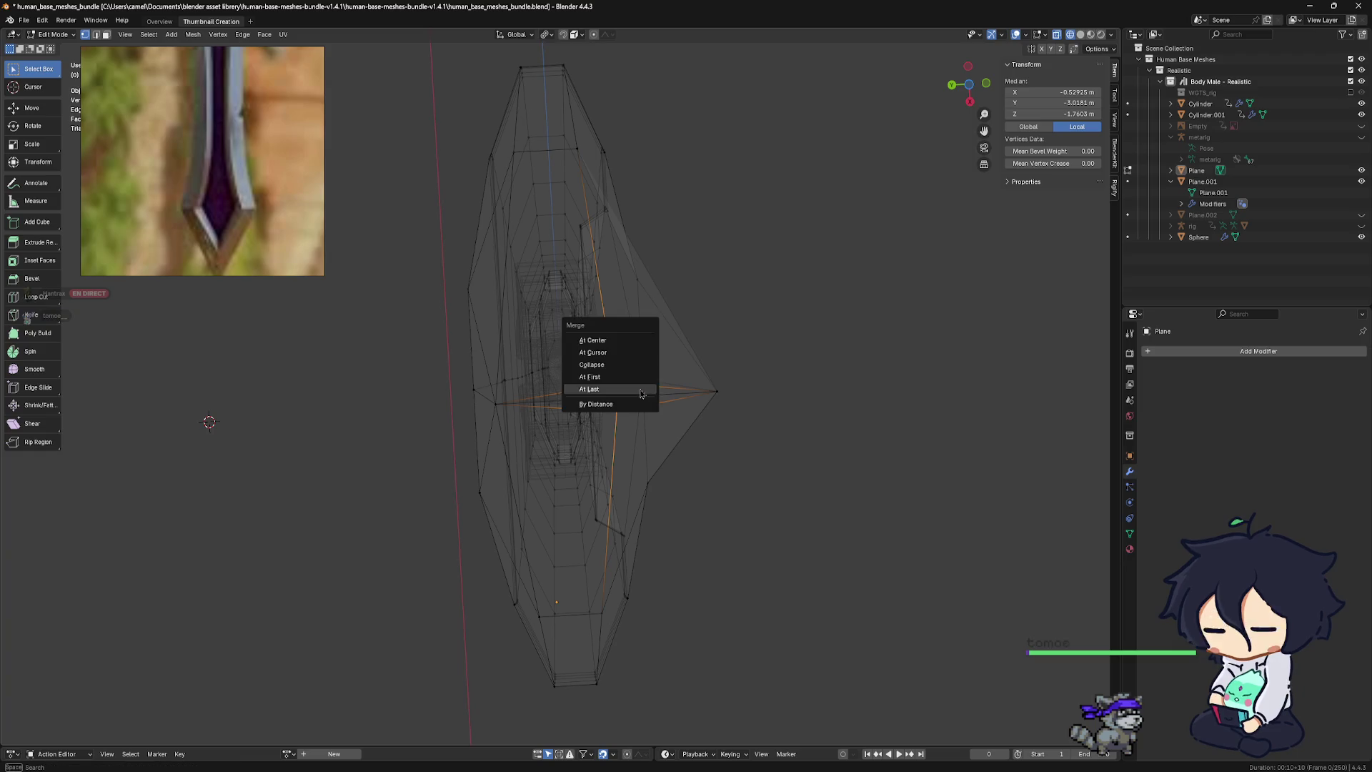
left_click(619, 344)
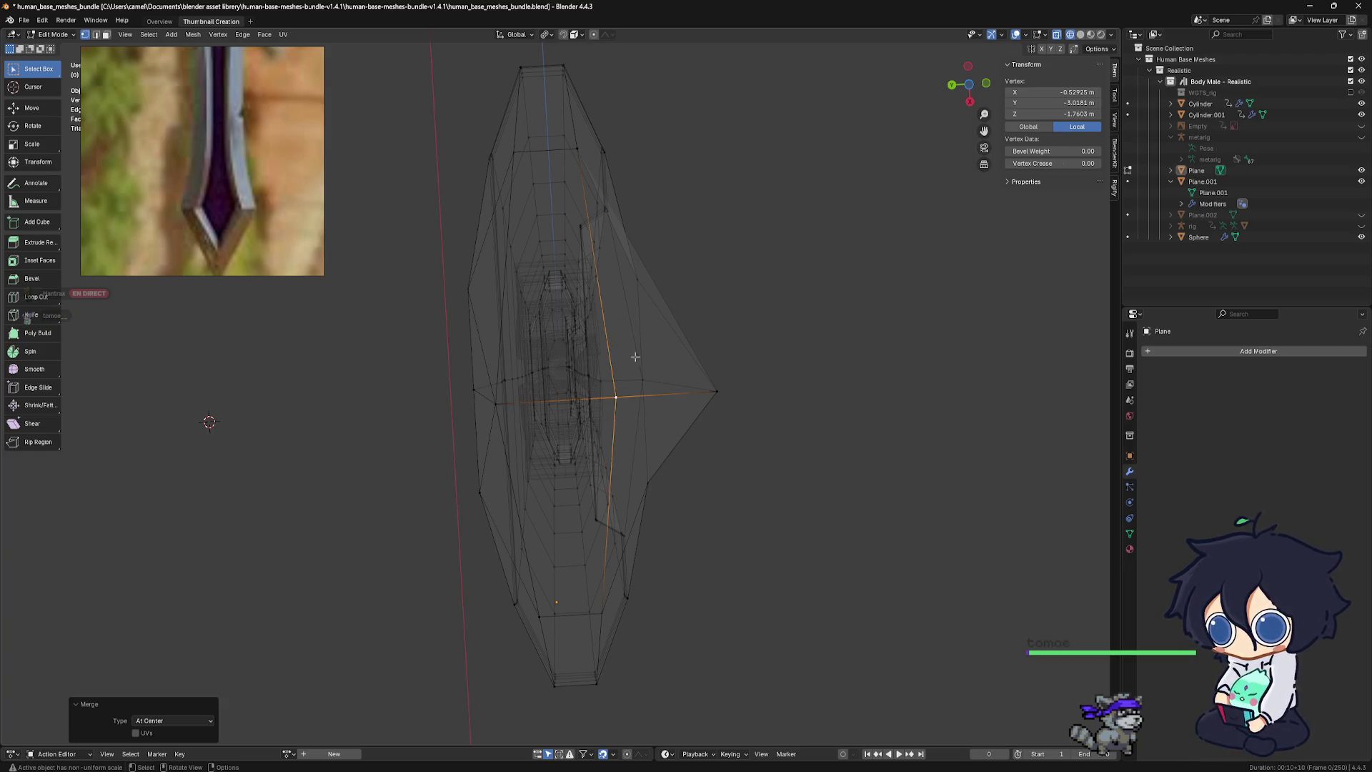
Merge the remaining spike vertex onto the inner blade vertex
left_click(714, 392)
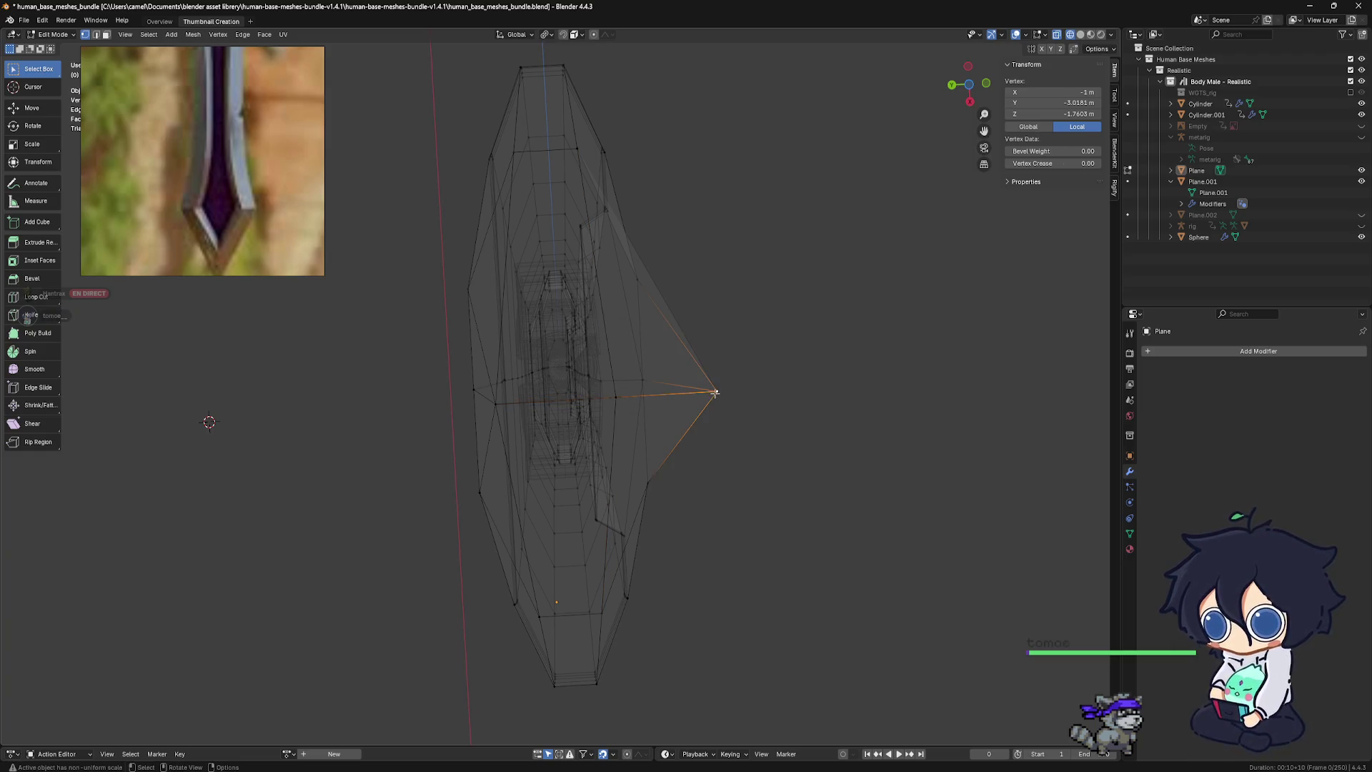
left_click(615, 397, "shift")
key("m")
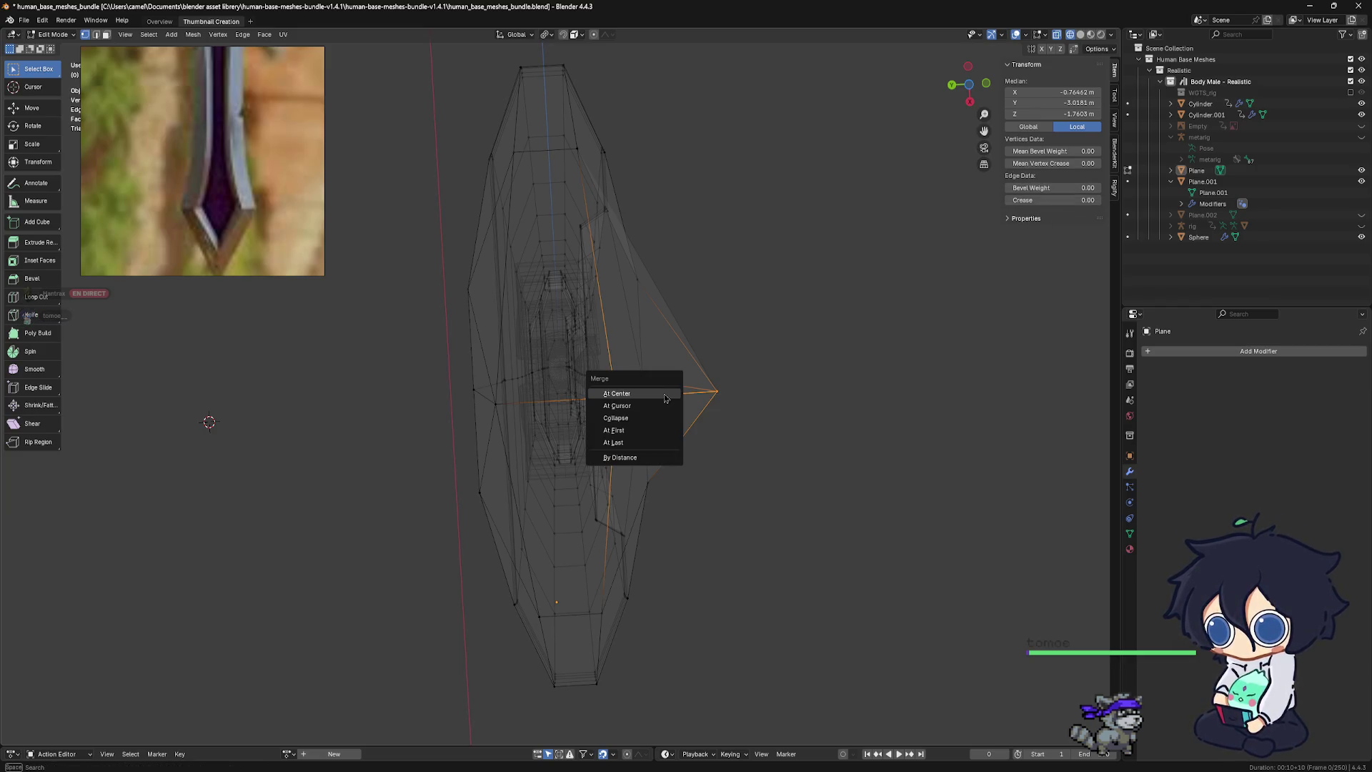
left_click(633, 443)
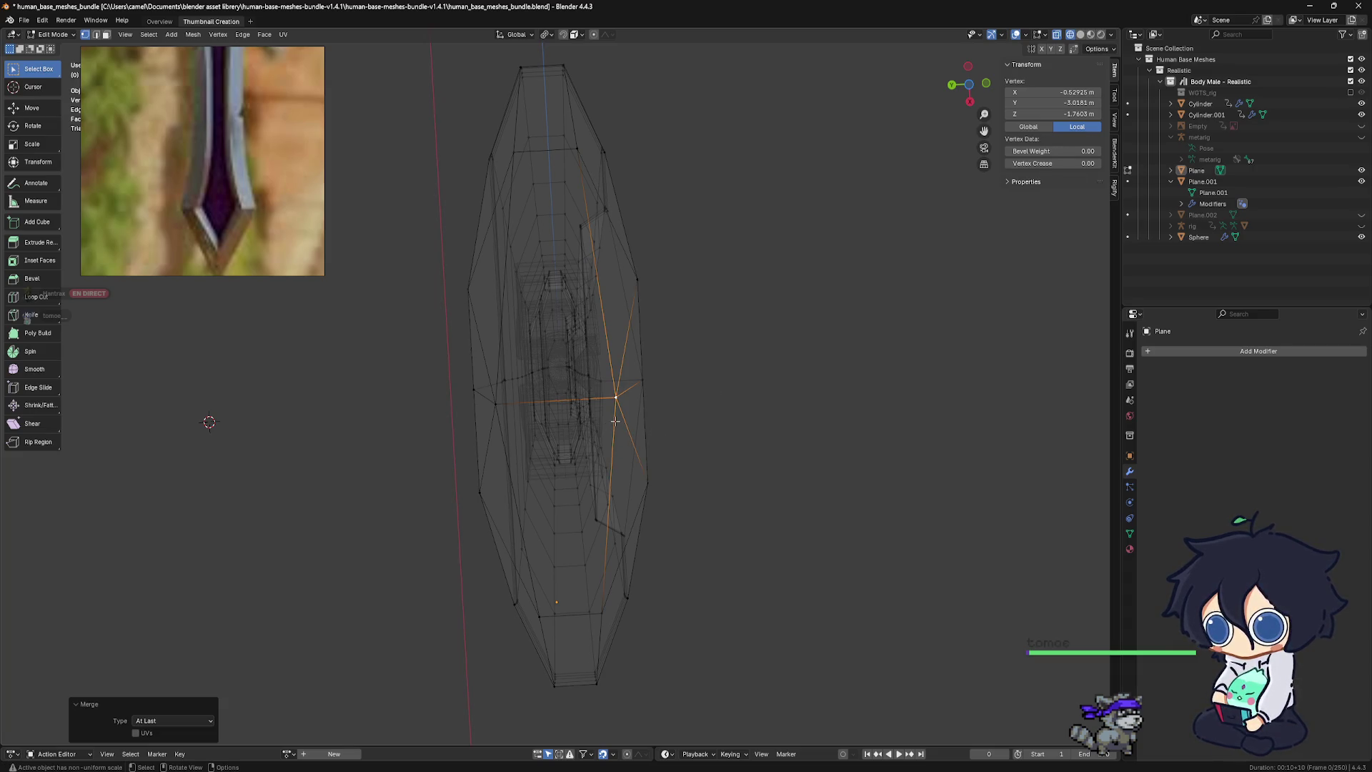
Merge the blade's left edge vertex into the selection, then deselect everything
left_click(496, 404, "shift")
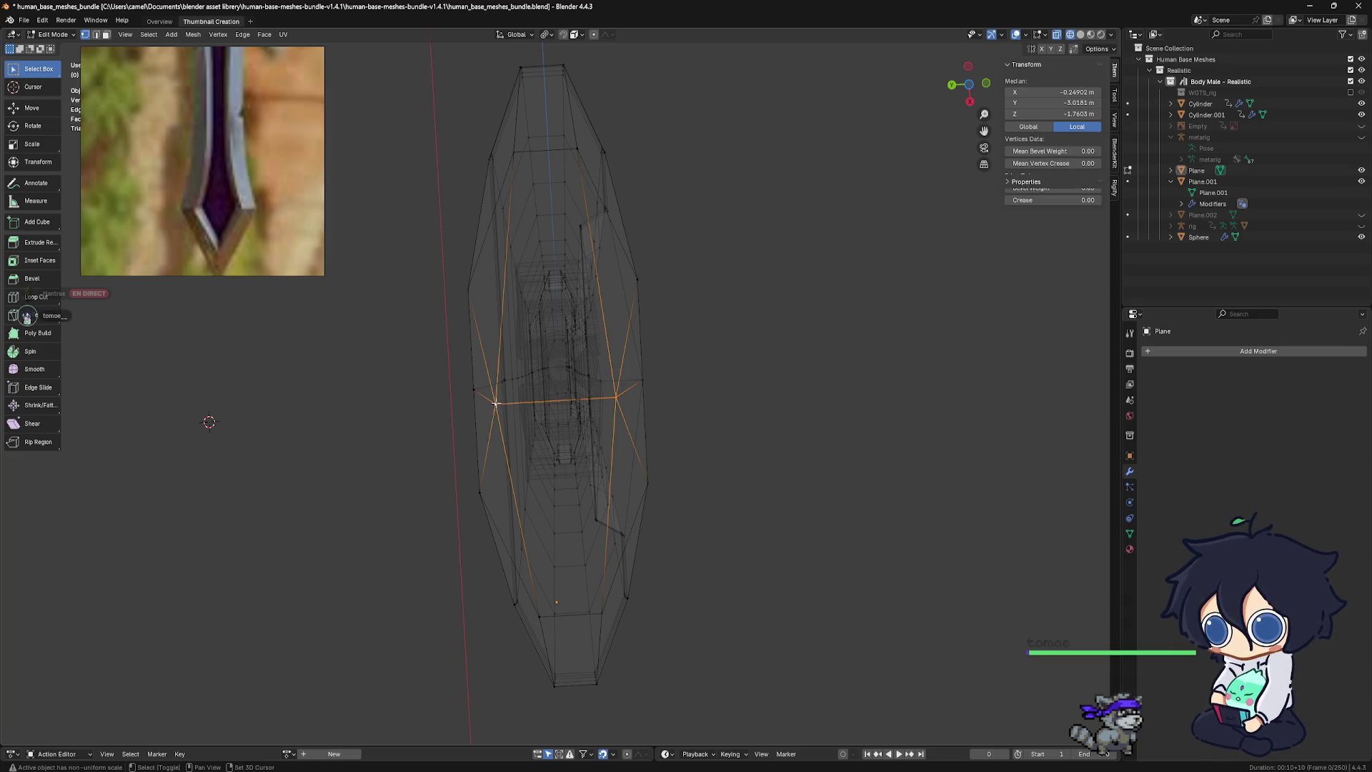
key("m")
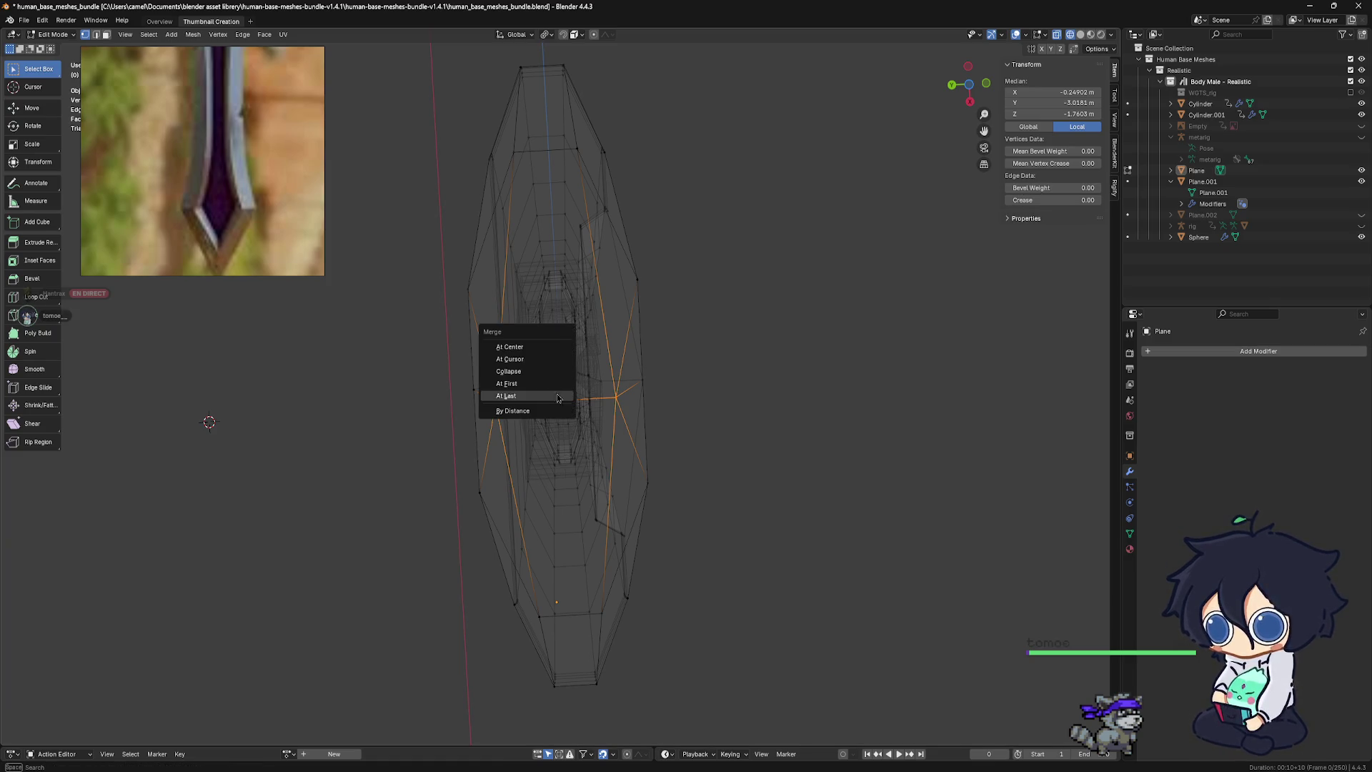
left_click(561, 347)
left_click(672, 425)
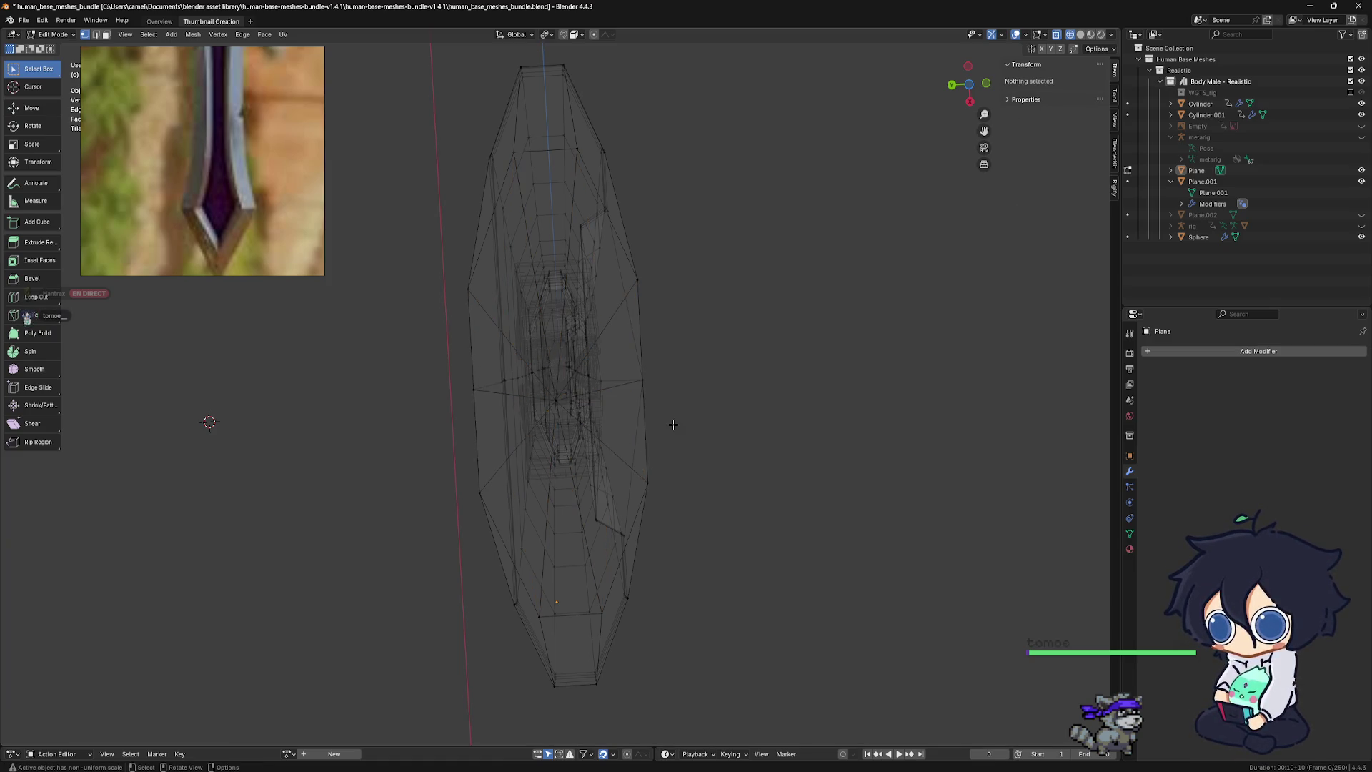
mouse_move(669, 425)
middle_mouse_down()
mouse_move(603, 462)
mouse_move(530, 590)
mouse_move(561, 553)
middle_mouse_up()
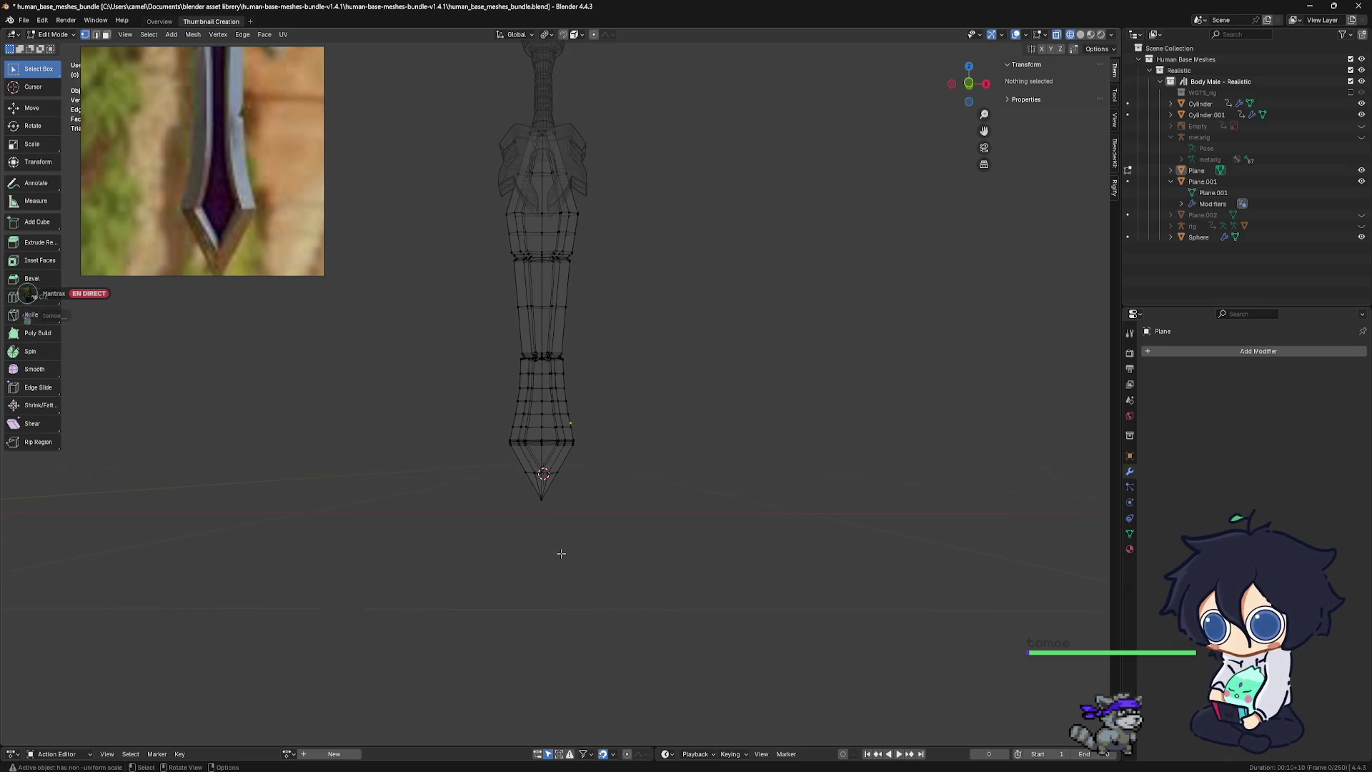
Switch the sword to Solid shading, briefly toggling X-ray on and off
left_click(1079, 35)
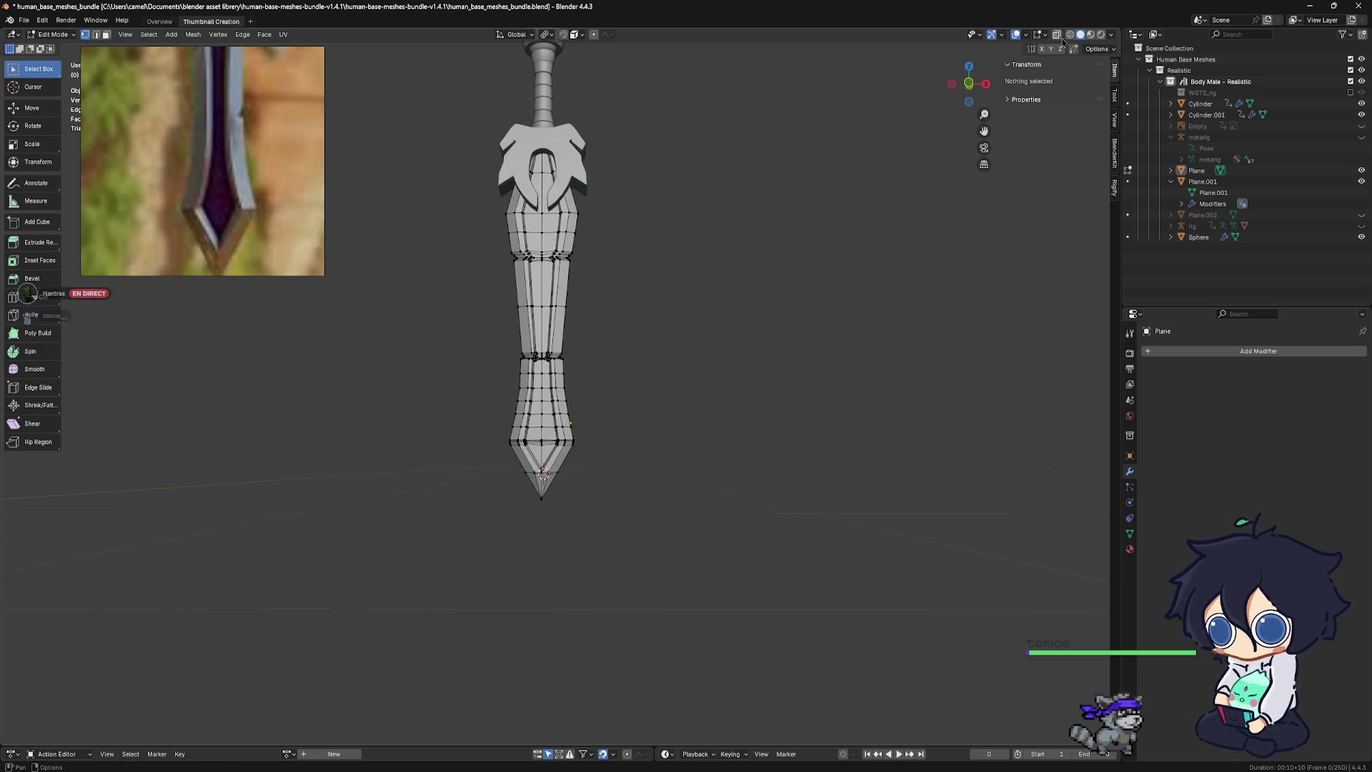
left_click(1058, 35)
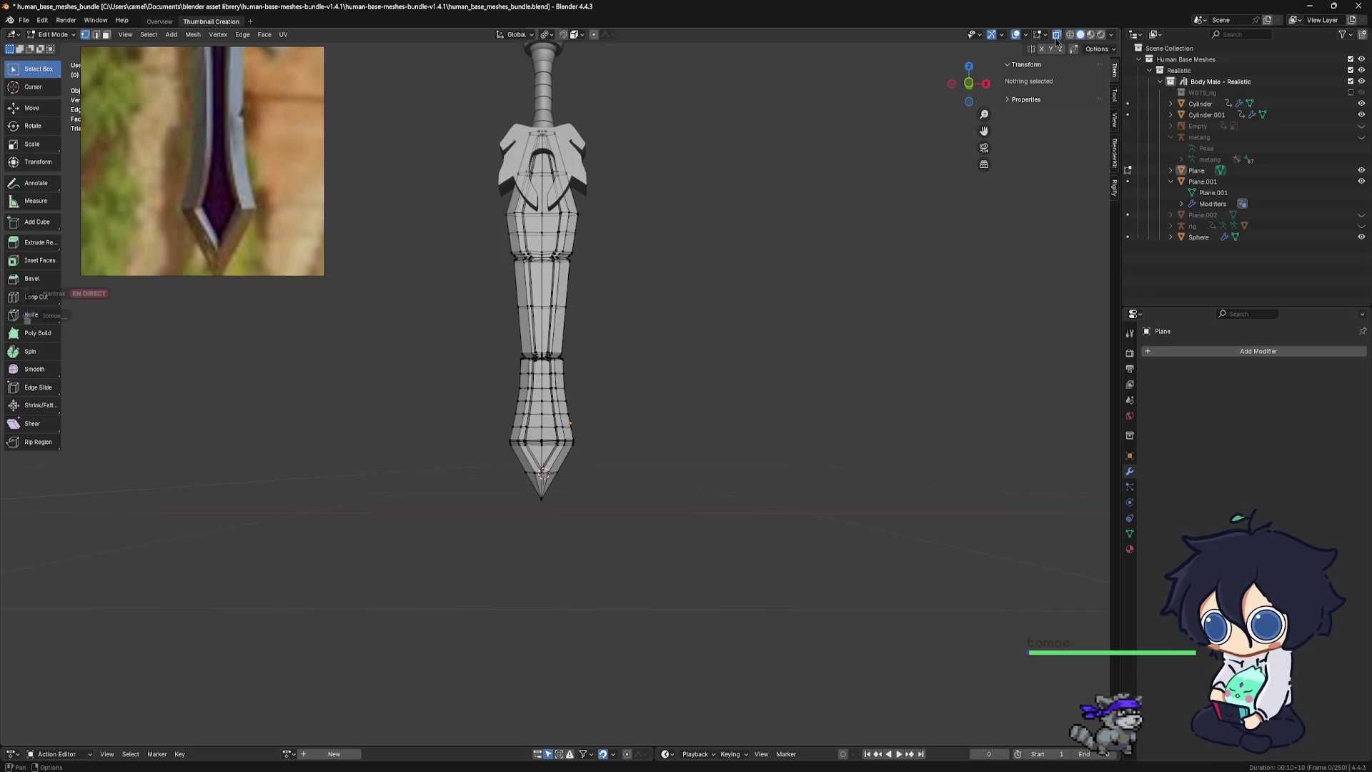
left_click(1057, 36)
mouse_move(796, 235)
middle_mouse_down()
mouse_move(560, 473)
mouse_move(565, 359)
mouse_move(500, 414)
middle_mouse_up()
Merge the sword-tip vertices By Distance at 0.0001 m, which removes 0 vertices
scroll(404, 498, "up", 6)
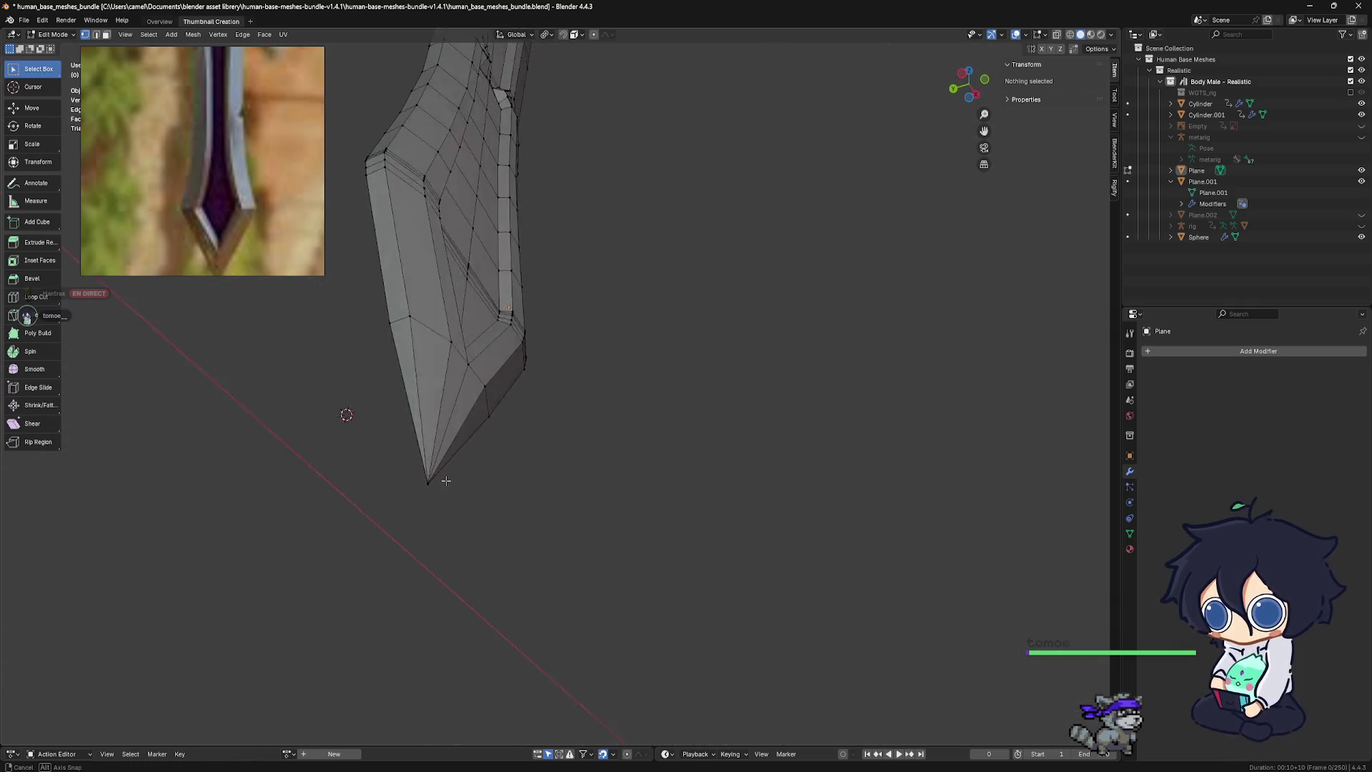
left_click(422, 519)
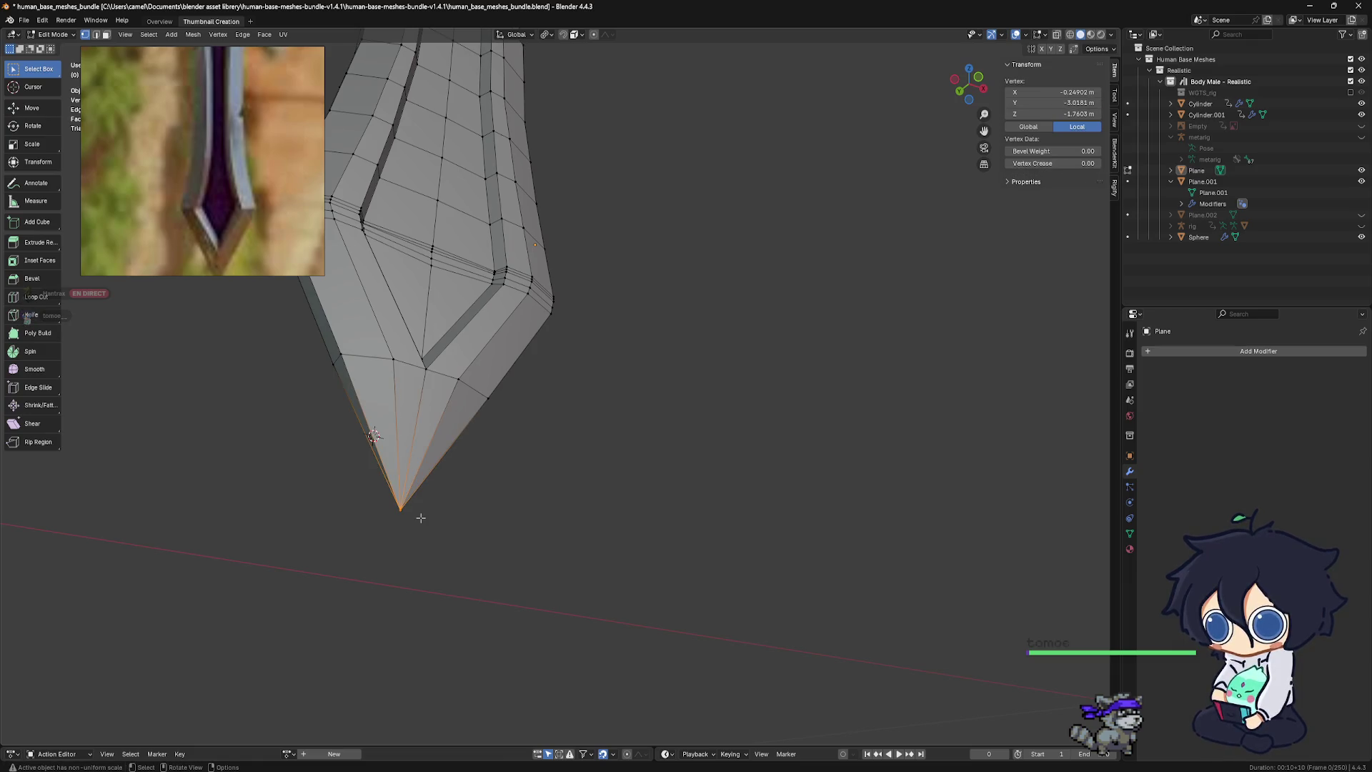
key("m")
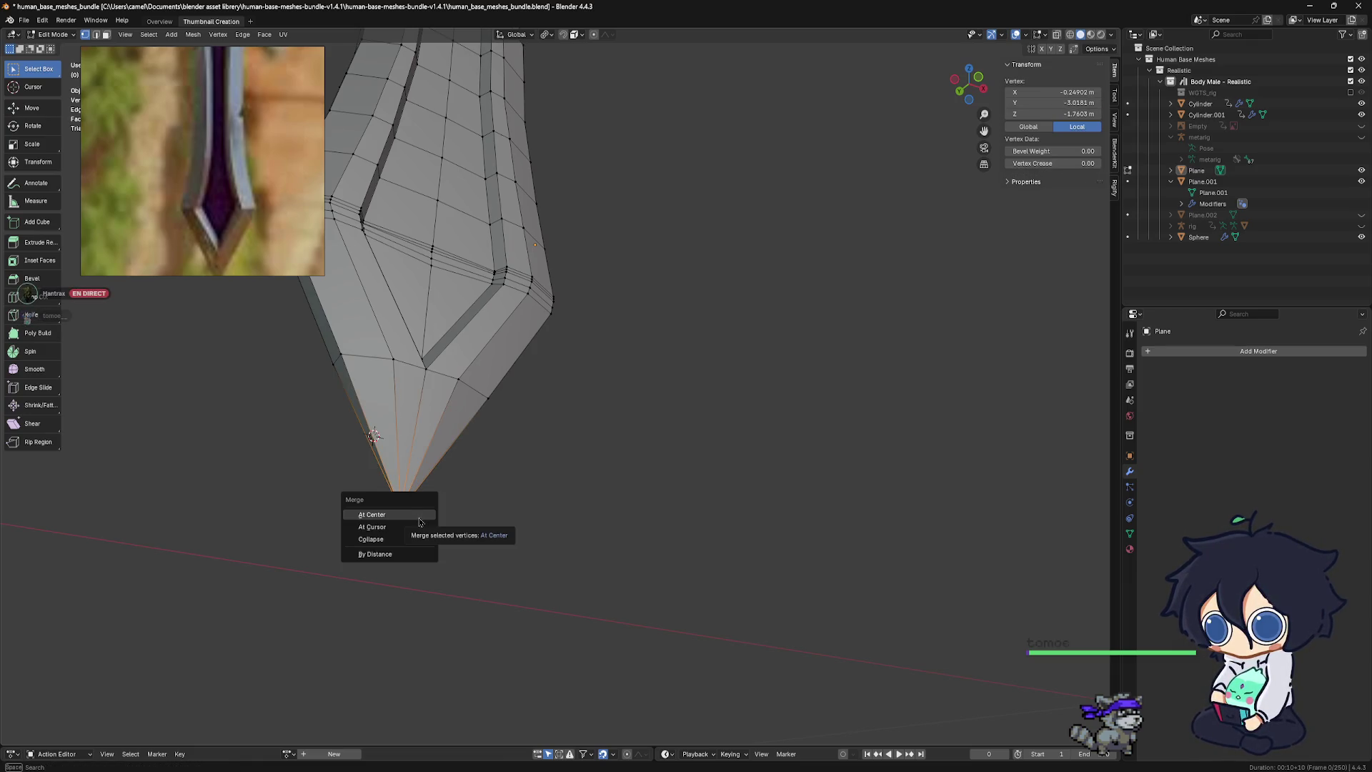
left_click(421, 555)
mouse_move(439, 540)
middle_mouse_down()
mouse_move(427, 545)
mouse_move(501, 561)
mouse_move(547, 518)
mouse_move(567, 528)
mouse_move(566, 488)
mouse_move(577, 486)
middle_mouse_up()
Deselect the tip, return to Object Mode and view the sword straight from the front
key("alt+a")
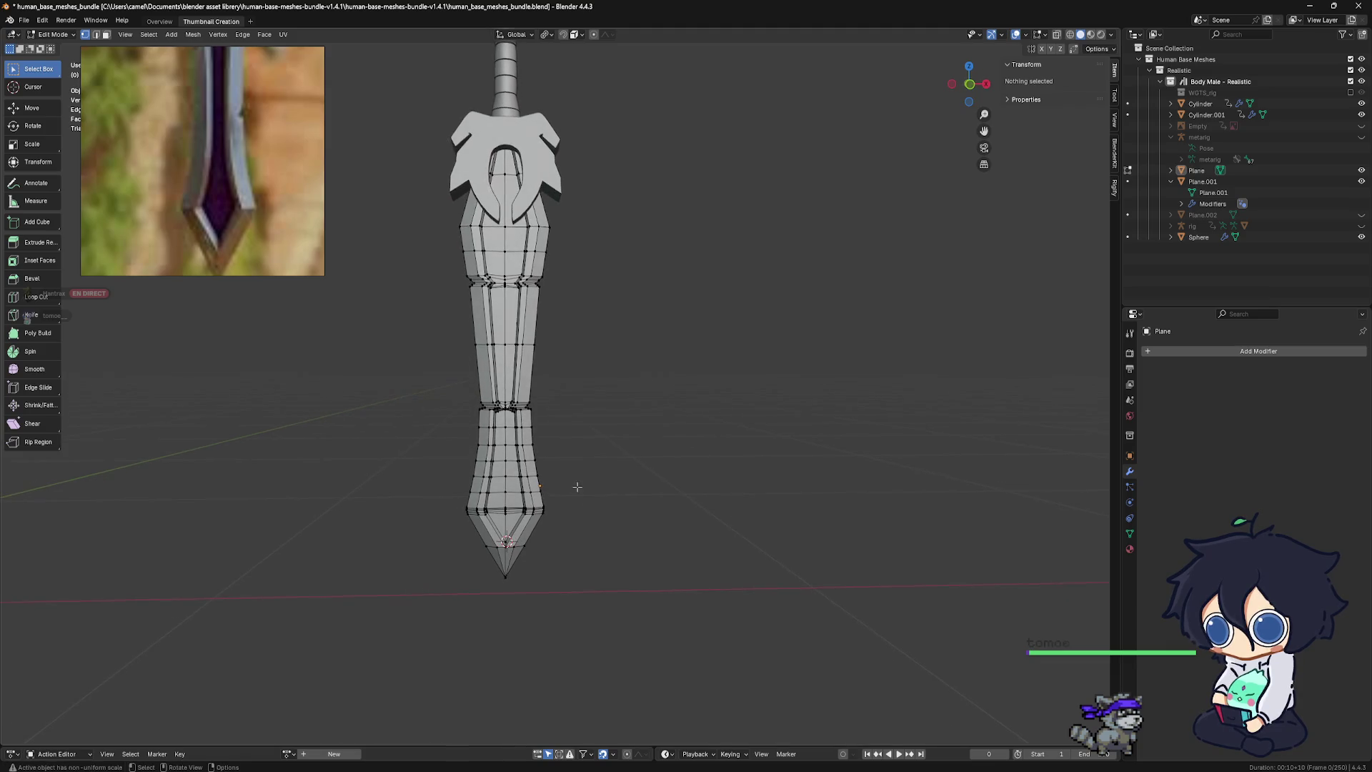
scroll(565, 475, "down", 3)
key("Tab")
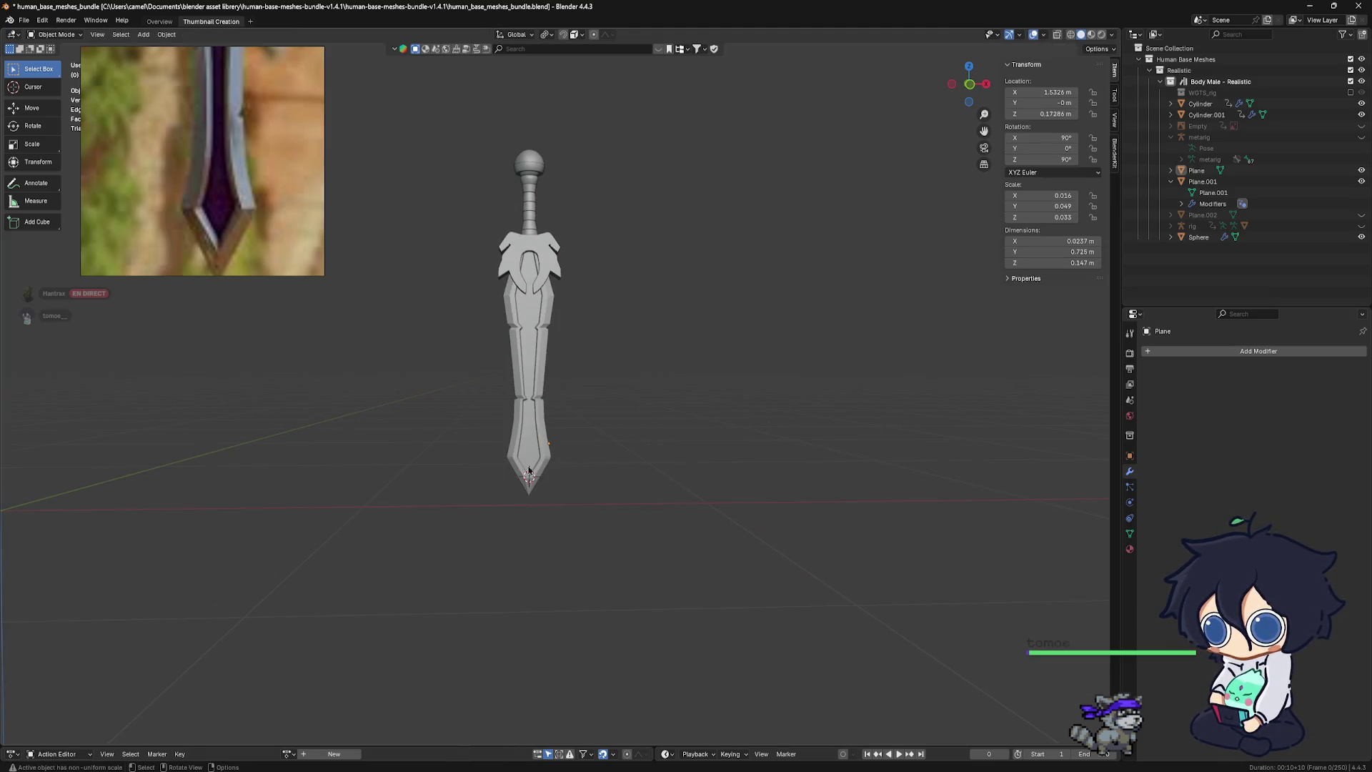
mouse_move(604, 462)
middle_mouse_down()
mouse_move(725, 455)
mouse_move(598, 452)
mouse_move(519, 363)
middle_mouse_up()
scroll(519, 363, "up", 3)
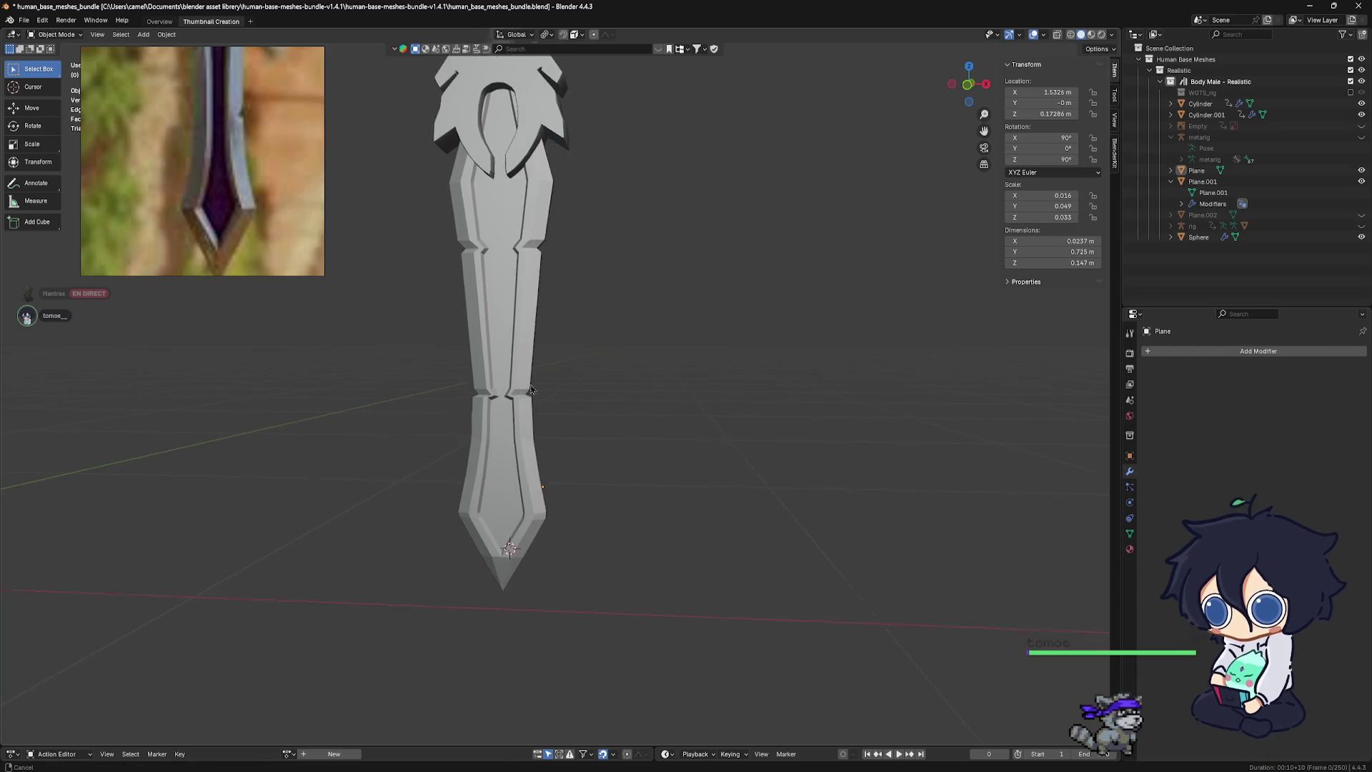
scroll(518, 363, "up", 2)
scroll(519, 363, "up", 2)
scroll(581, 500, "up", 2)
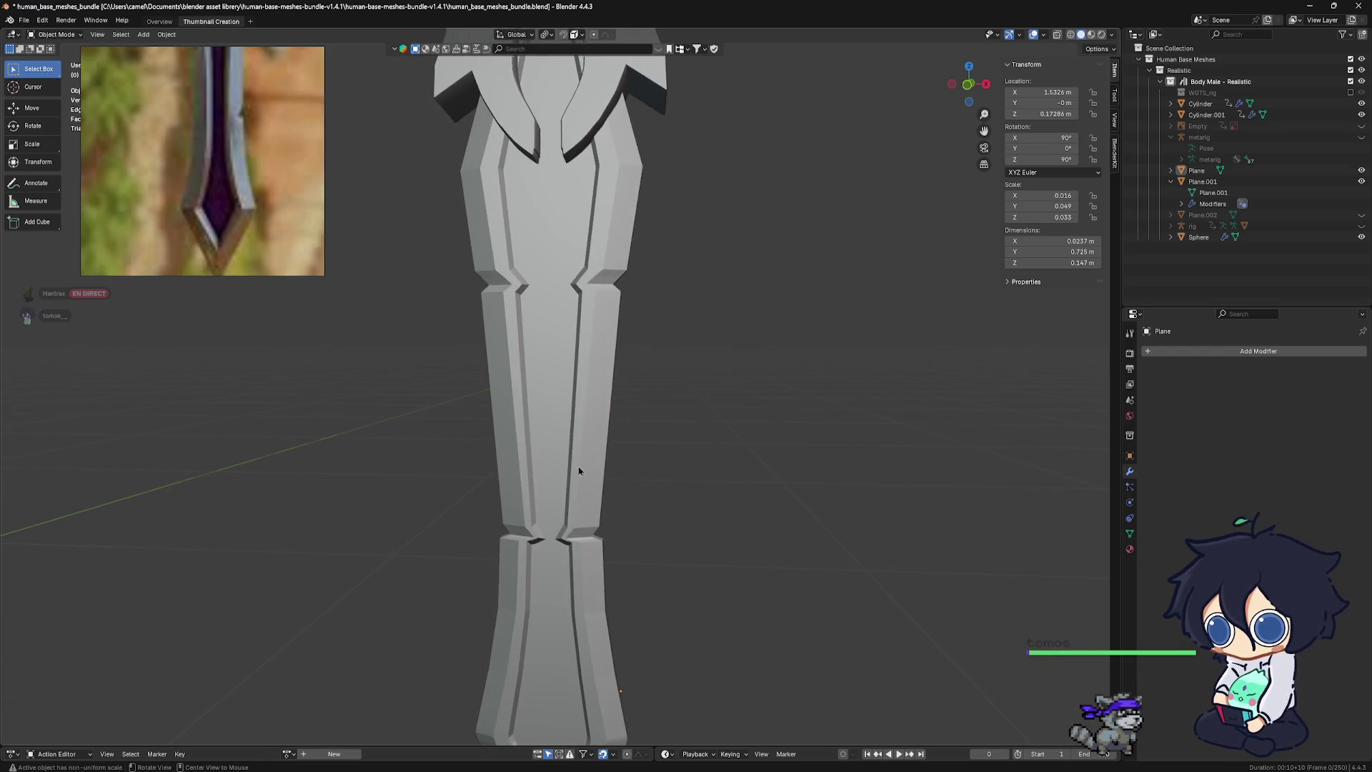
key("KP_1")
Zoom and pan the reference image to a close-up of the crossguard's blue gems
scroll(223, 127, "down", 3)
left_click_drag(223, 127, 228, 226)
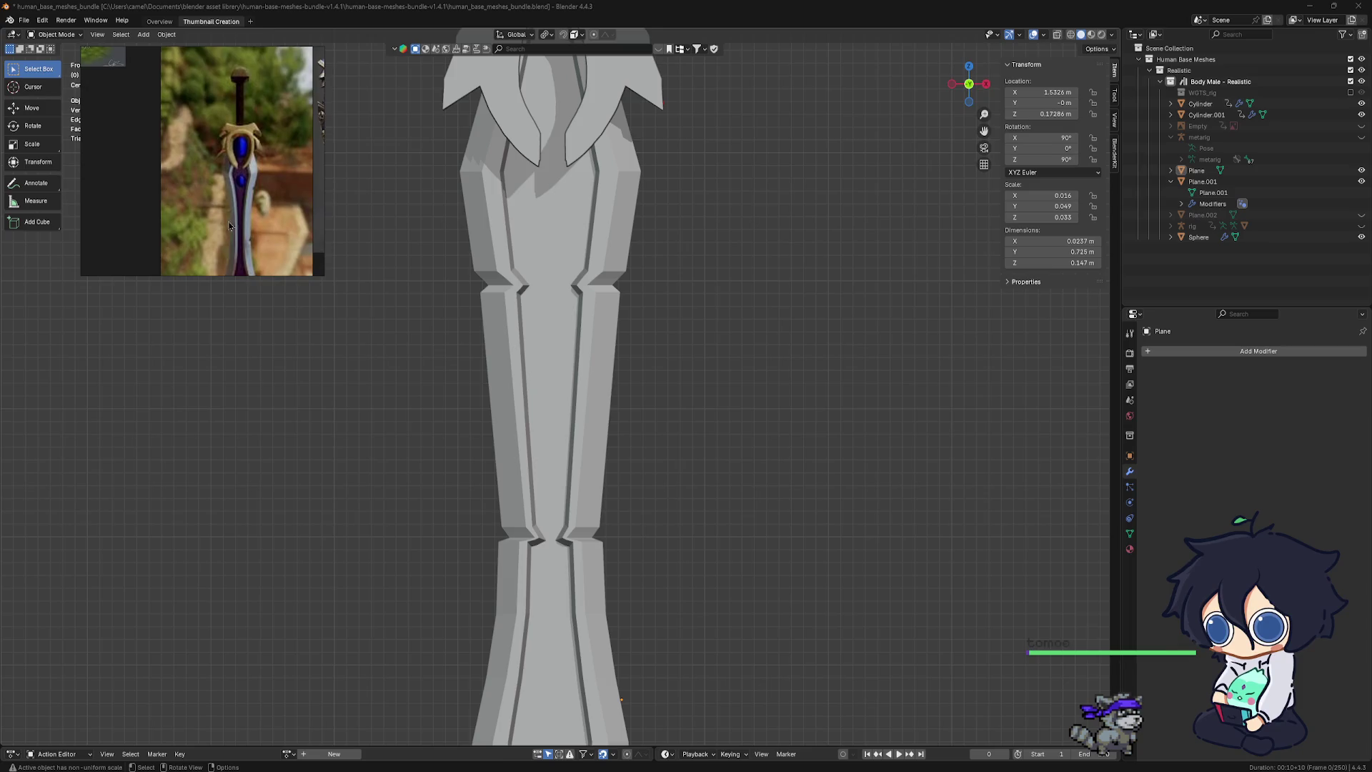
scroll(229, 226, "up", 3)
scroll(243, 223, "up", 2)
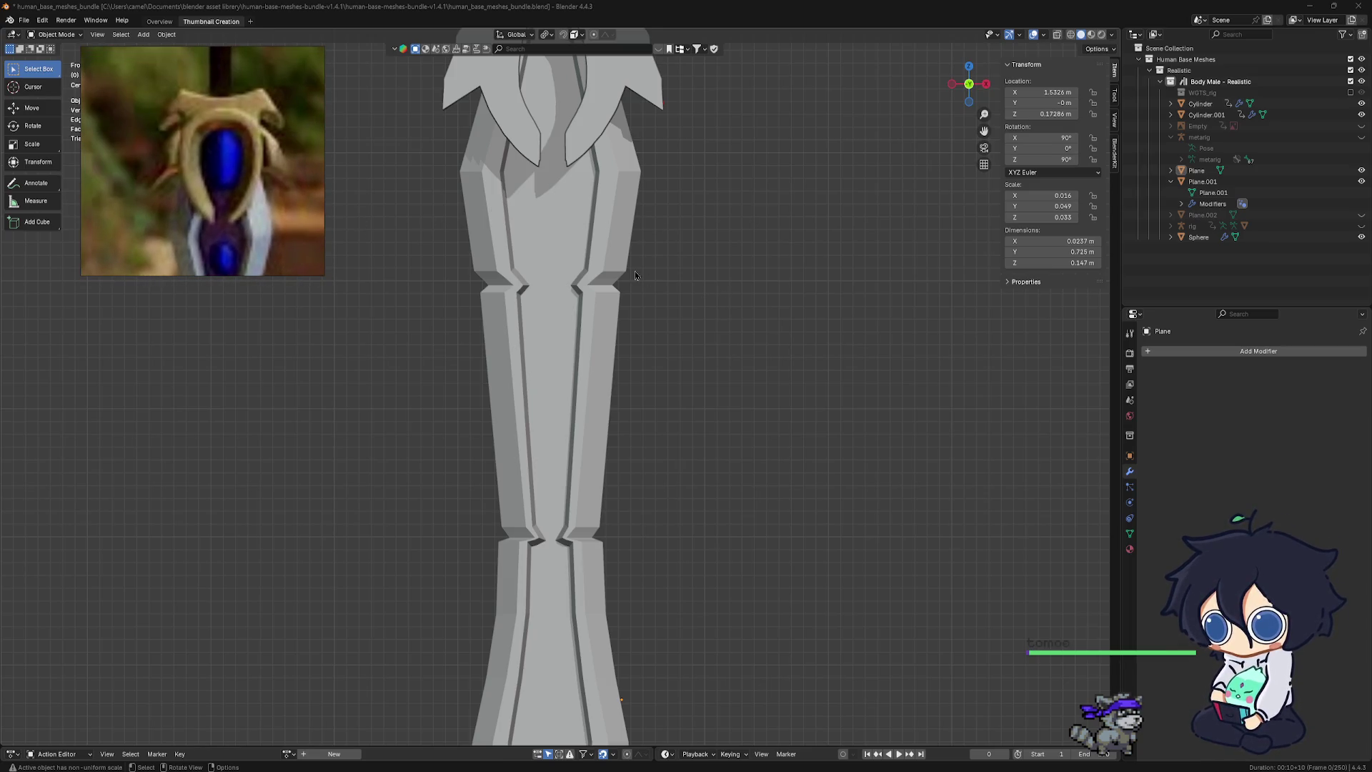
scroll(634, 275, "down", 5)
scroll(559, 212, "up", 5)
middle_click_drag(559, 212, 571, 401, "shift")
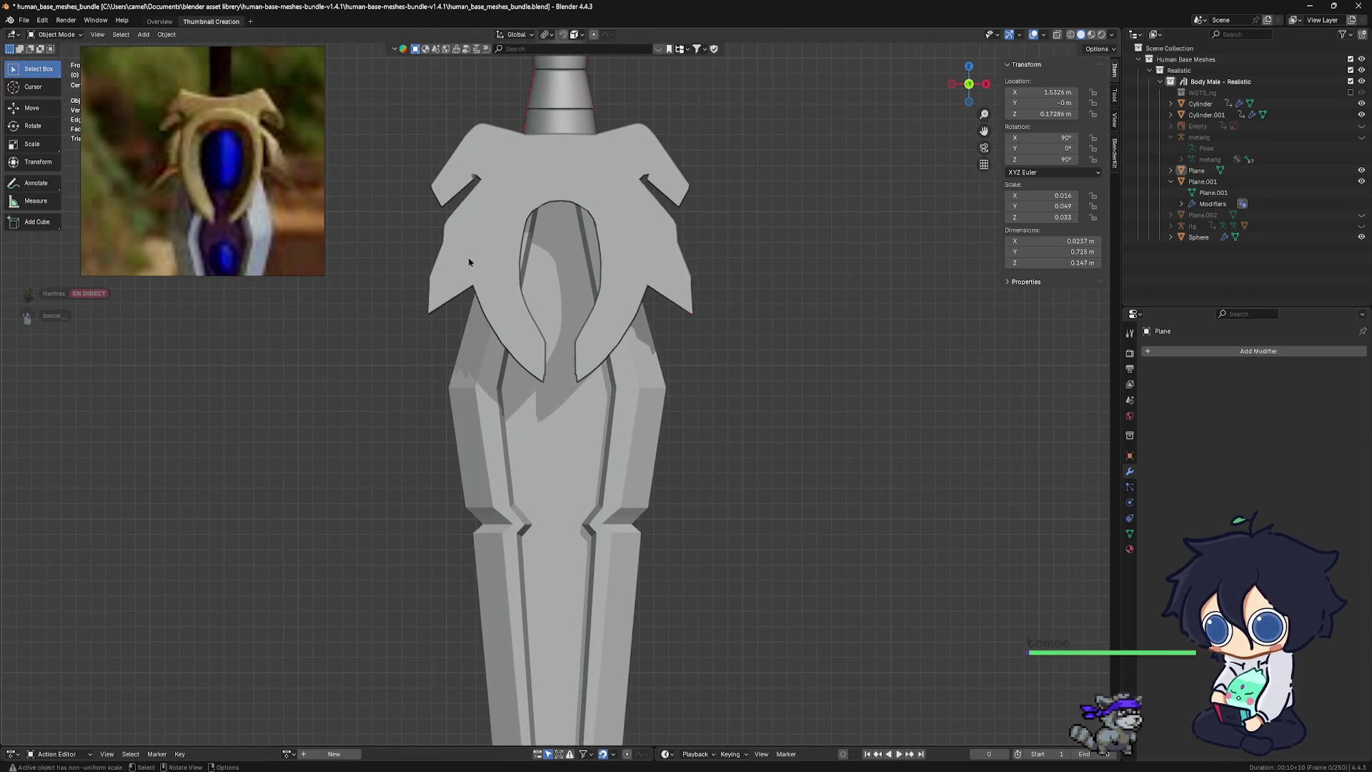
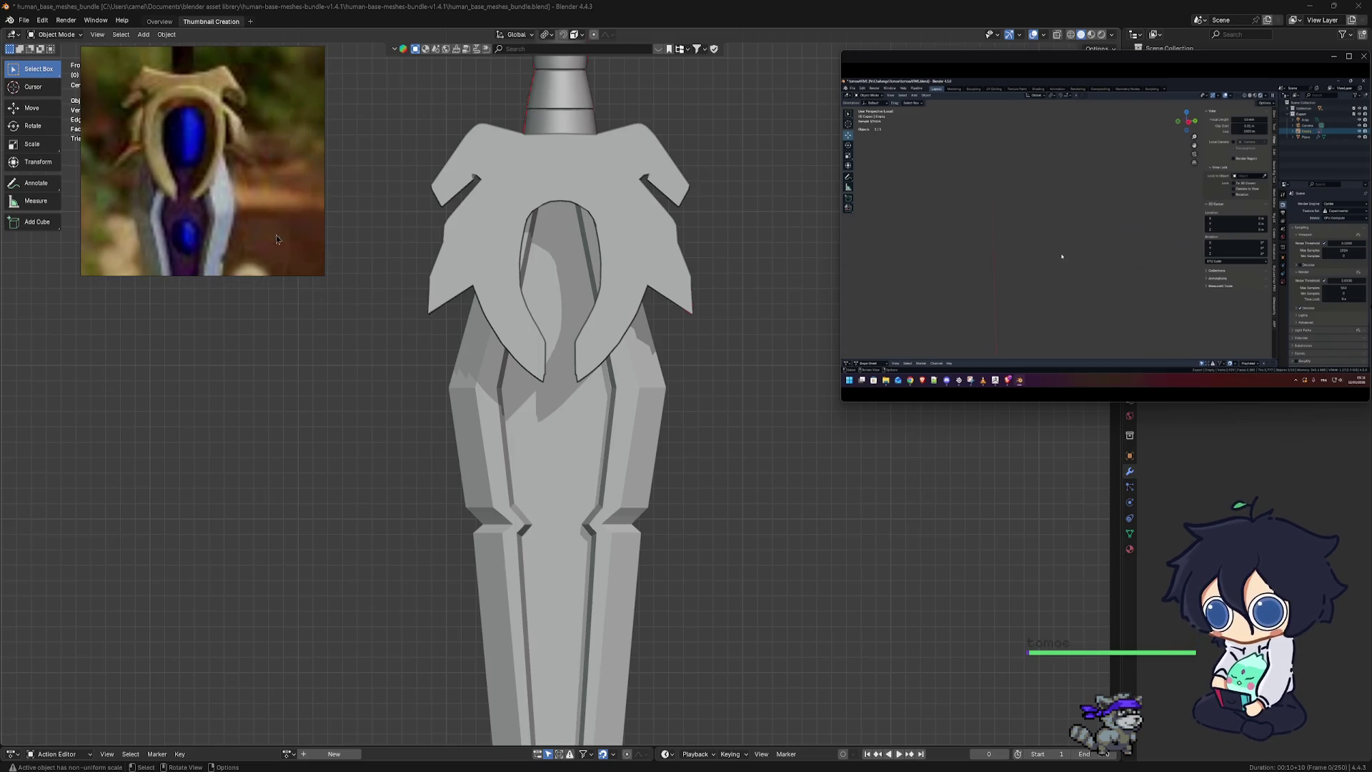
Enlarge the reference image and shrink the floating screen-share preview
left_click_drag(320, 271, 345, 370)
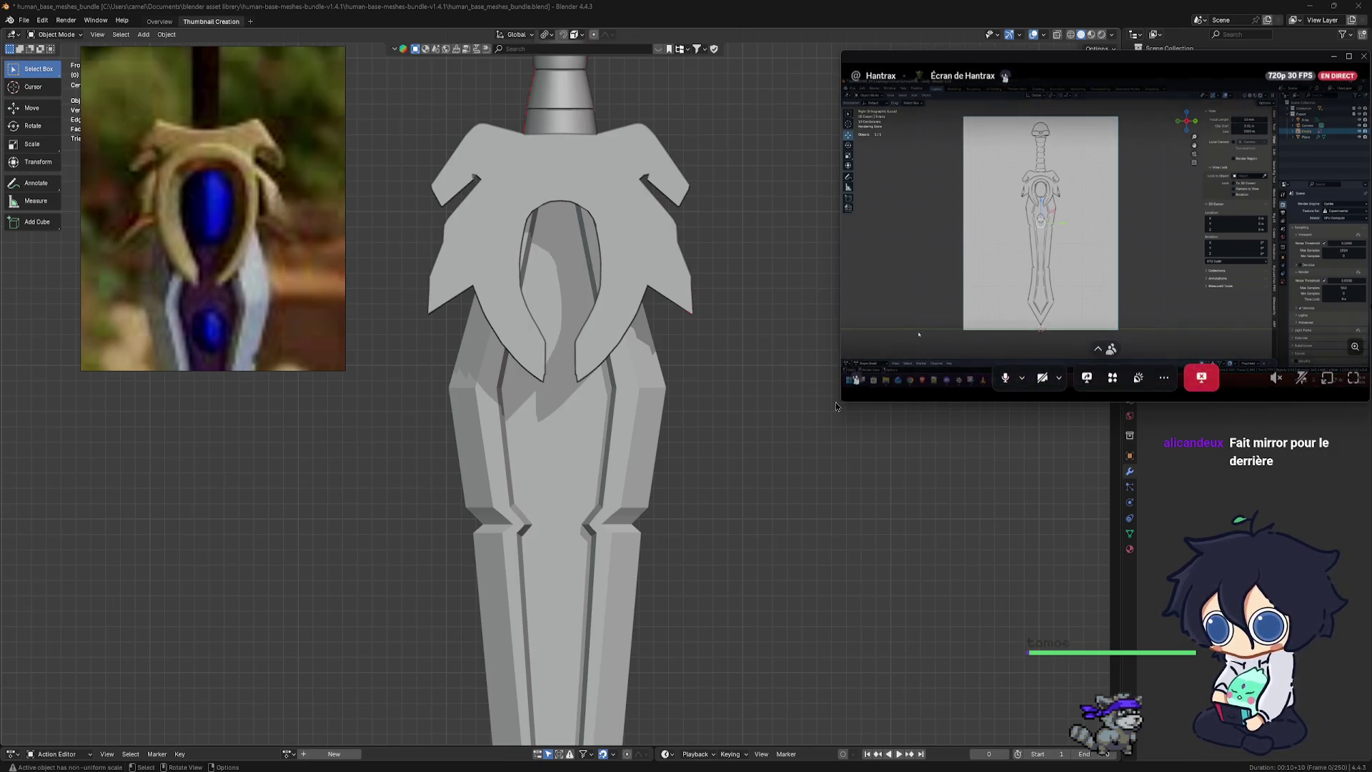
left_click_drag(840, 402, 866, 358)
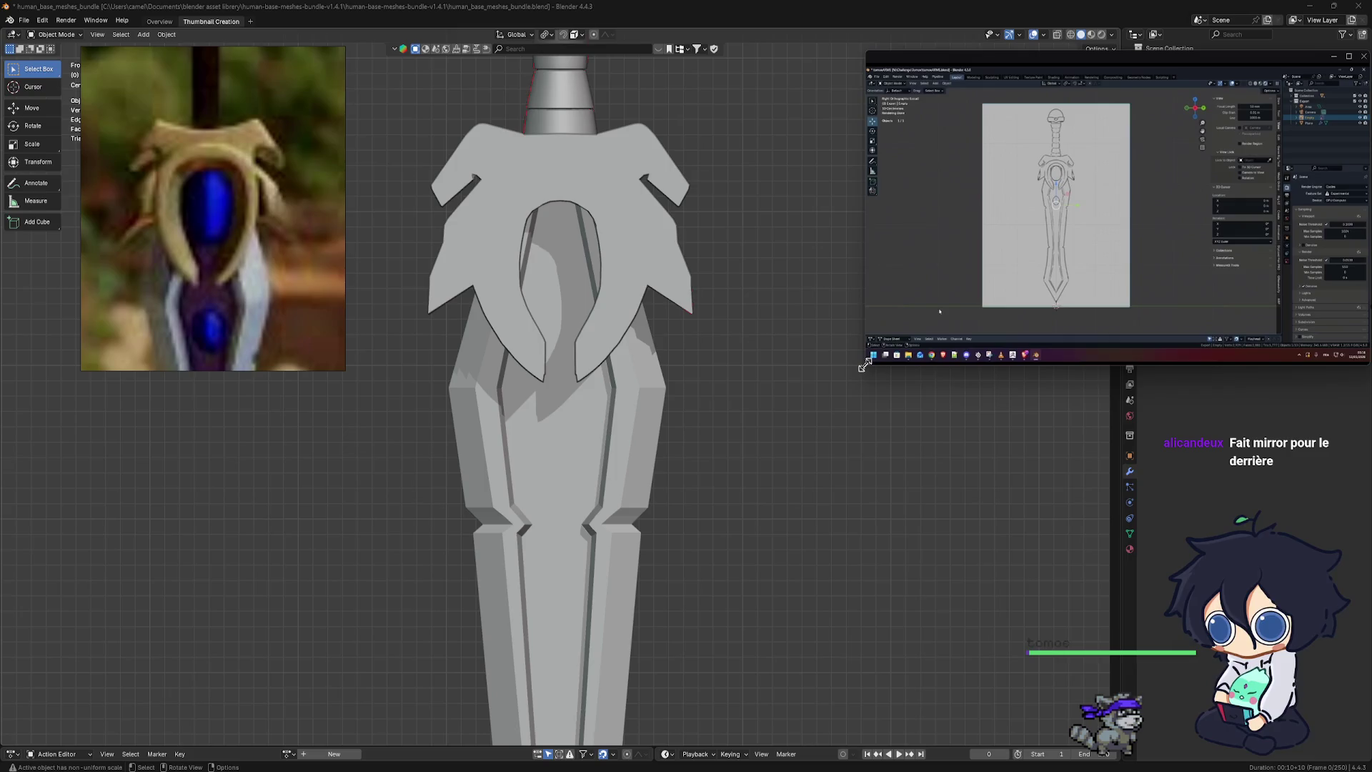
scroll(633, 392, "up", 2)
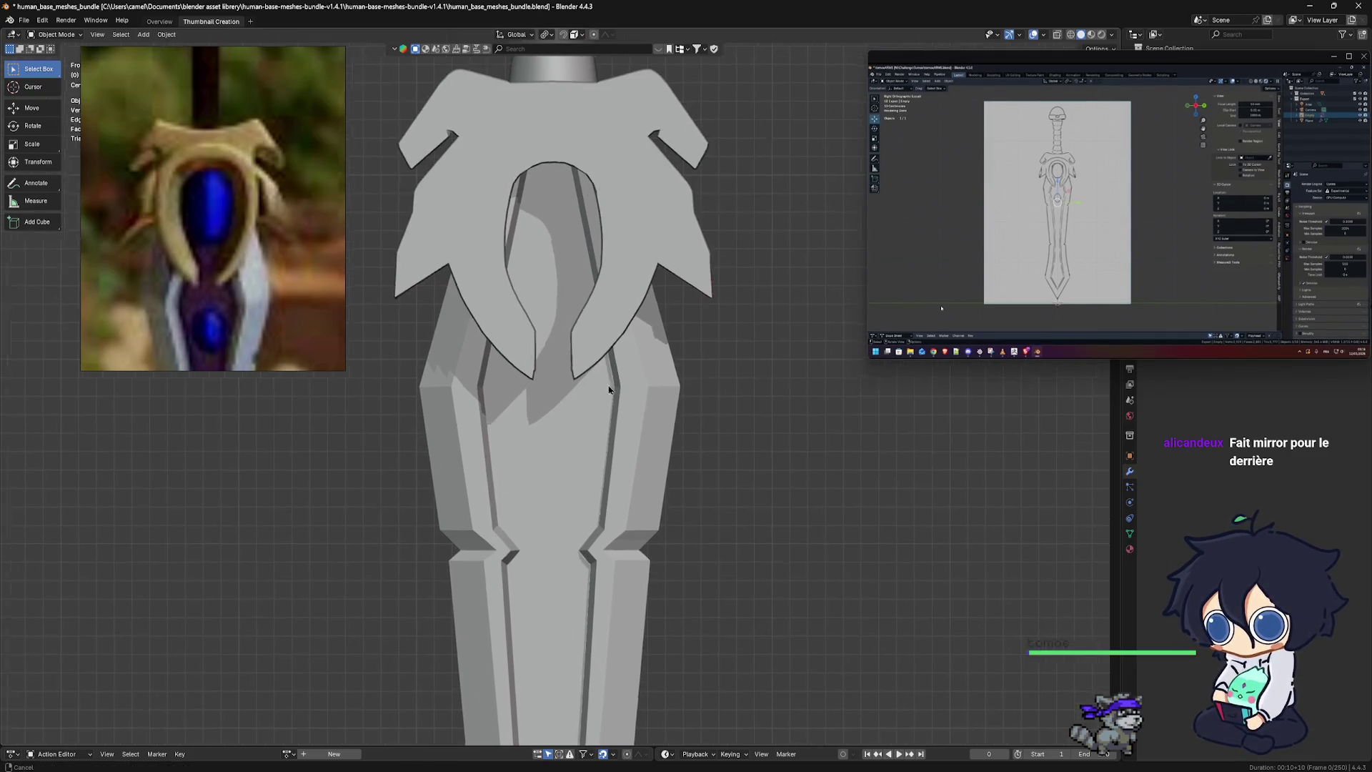
scroll(593, 395, "down", 3, "ctrl")
scroll(522, 396, "up", 3, "shift")
scroll(522, 397, "down", 3, "shift")
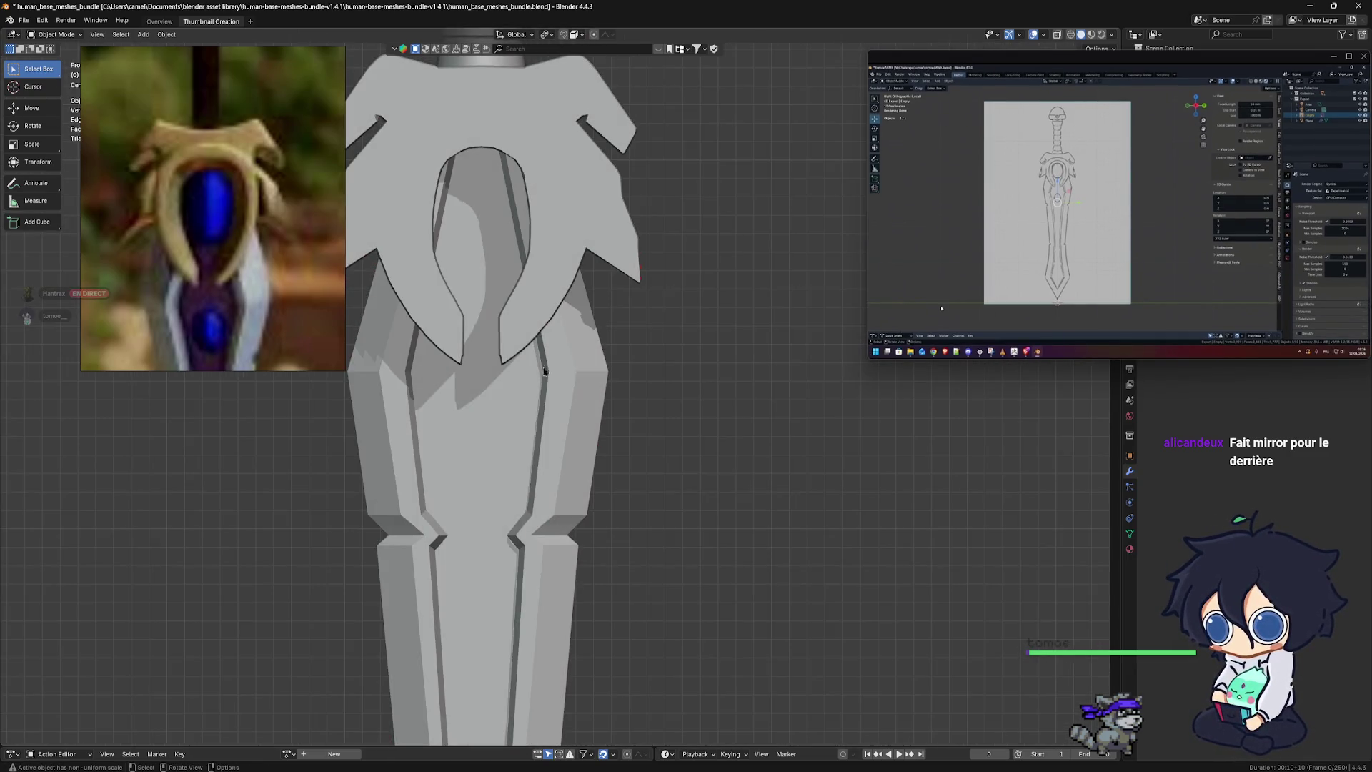
scroll(619, 438, "up", 2, "ctrl")
scroll(627, 462, "up", 2, "shift")
scroll(626, 462, "down", 1)
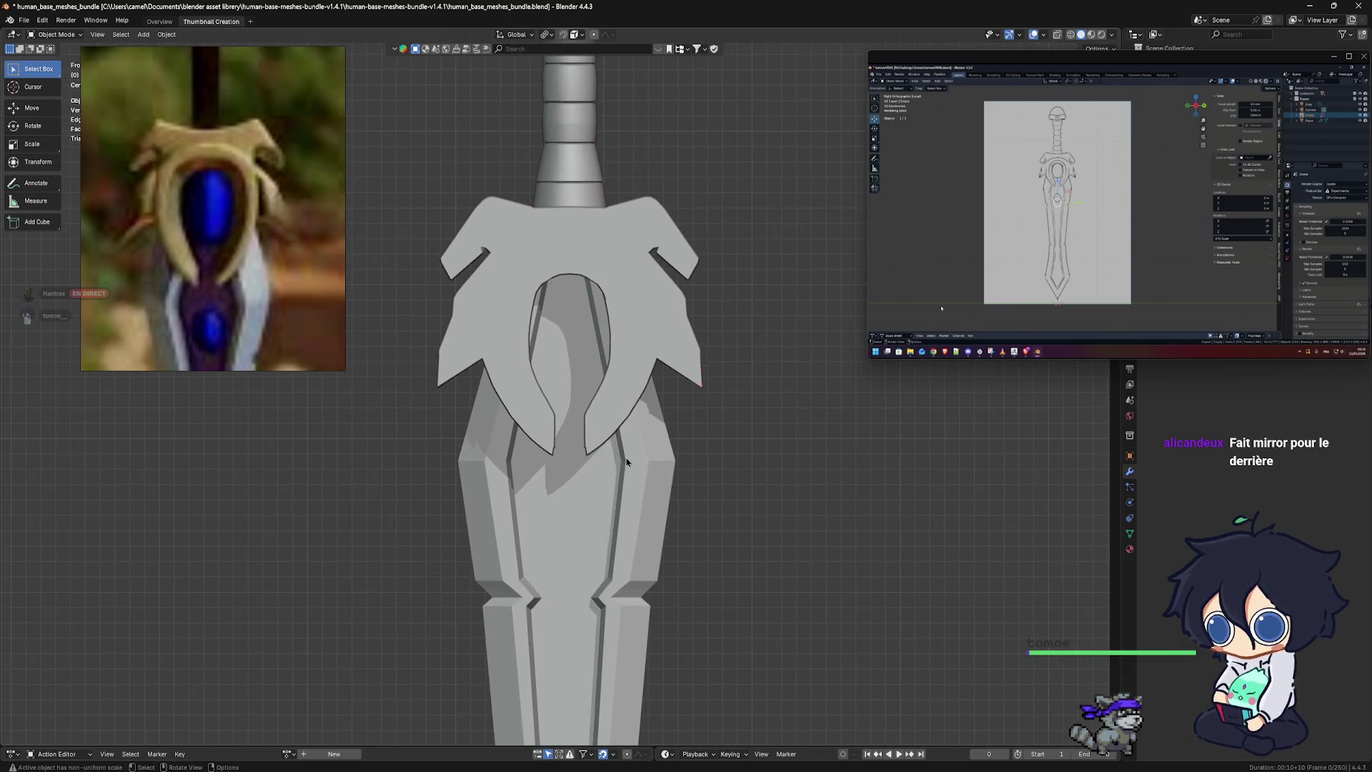
scroll(626, 463, "down", 3)
Orbit and reframe the viewport to an angled view of the crossguard and blade
mouse_move(627, 463)
middle_mouse_down()
mouse_move(737, 450)
mouse_move(544, 402)
middle_mouse_up()
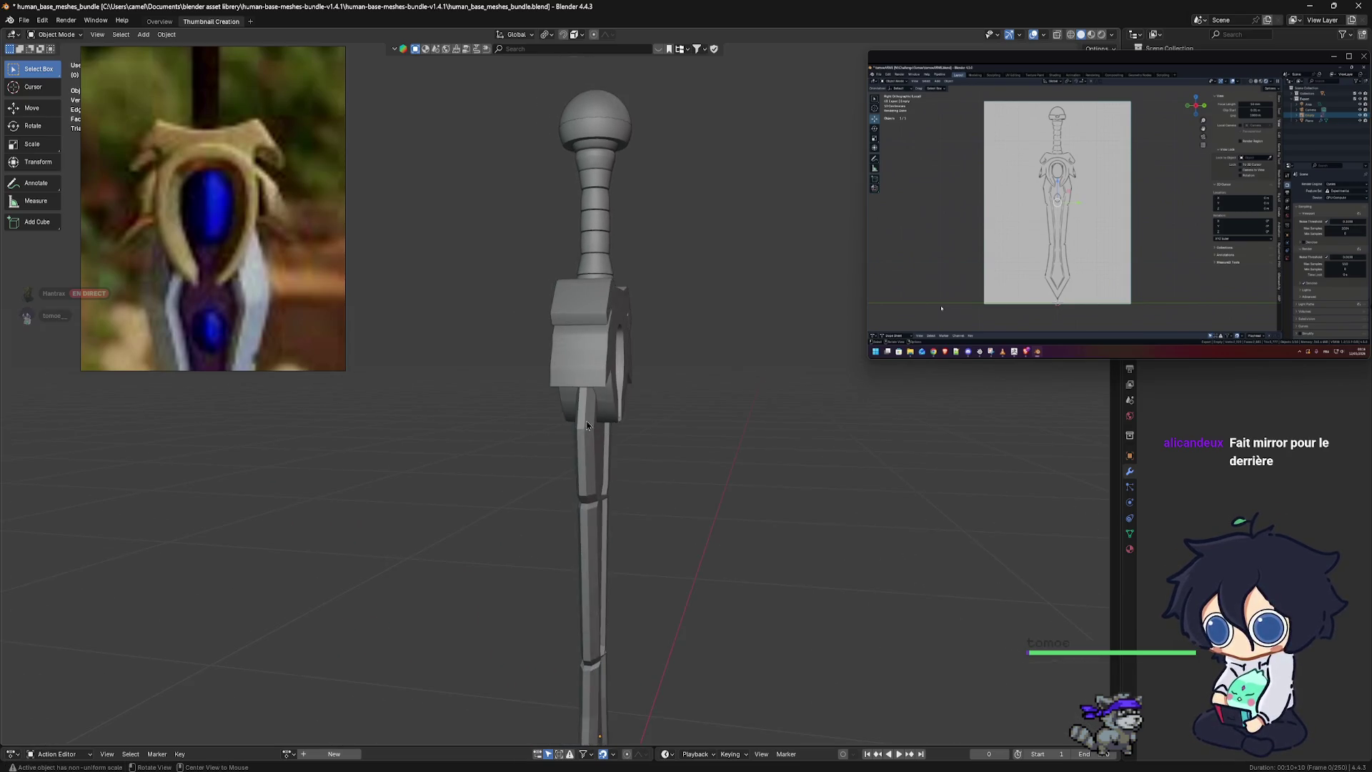
mouse_move(545, 401)
middle_mouse_down()
mouse_move(669, 371)
mouse_move(692, 386)
mouse_move(624, 395)
mouse_move(791, 437)
mouse_move(586, 558)
mouse_move(683, 498)
middle_mouse_up()
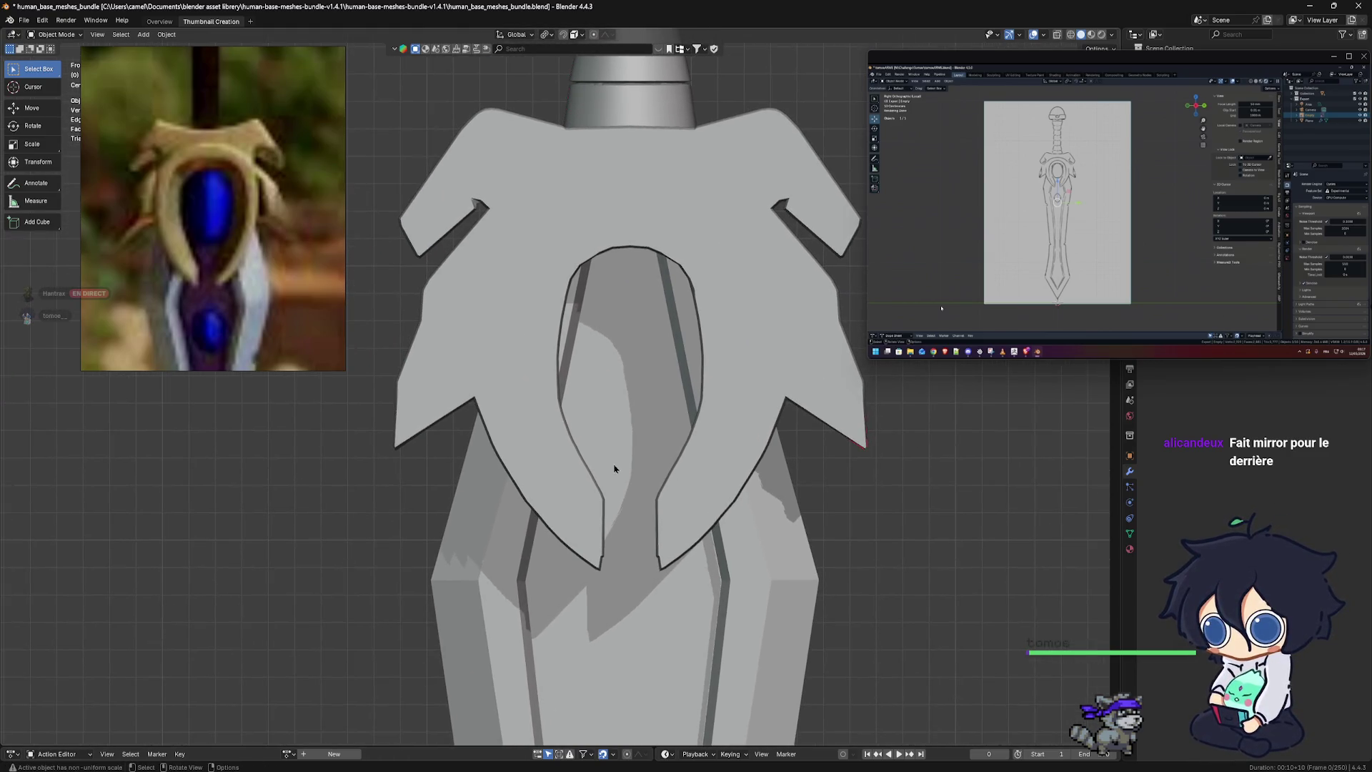
scroll(618, 439, "down", 1)
scroll(608, 425, "down", 1)
middle_click_drag(641, 423, 634, 393, "shift")
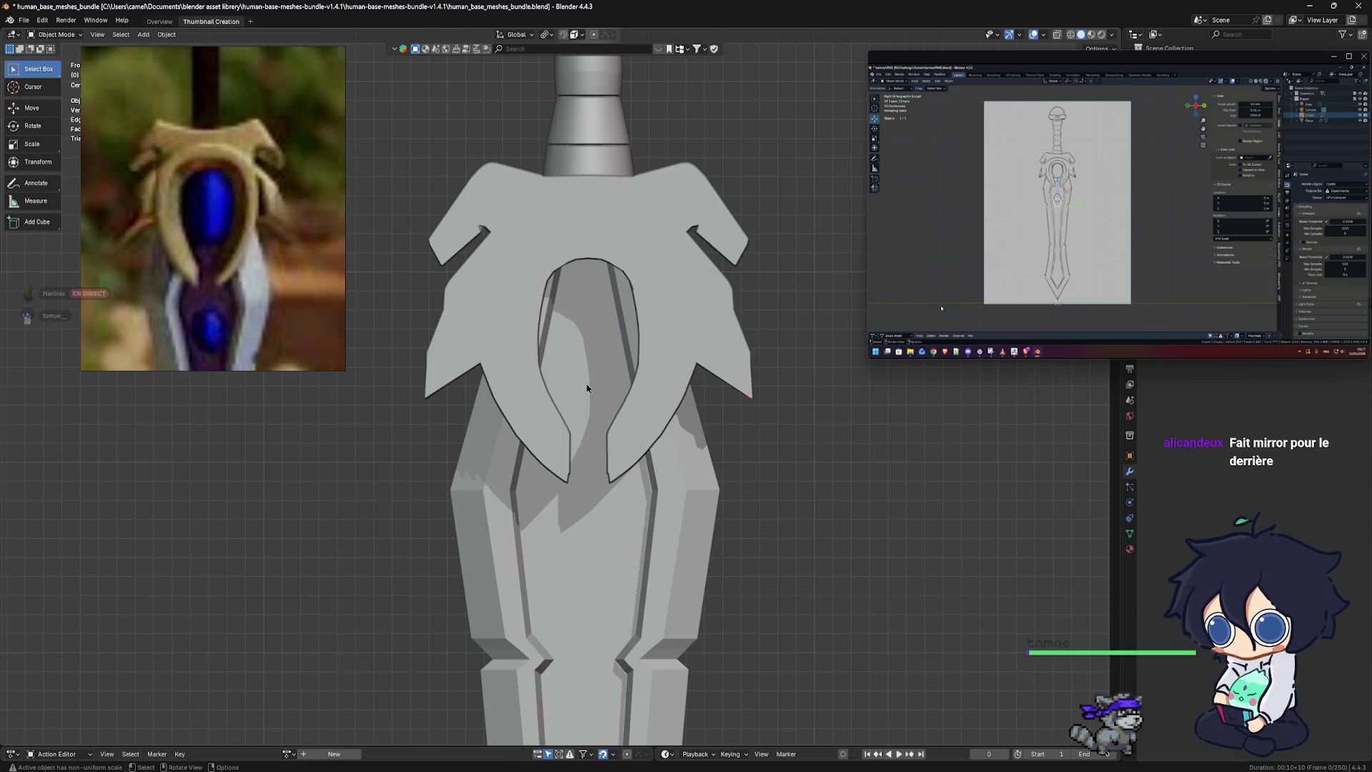
middle_click_drag(589, 386, 595, 380, "shift")
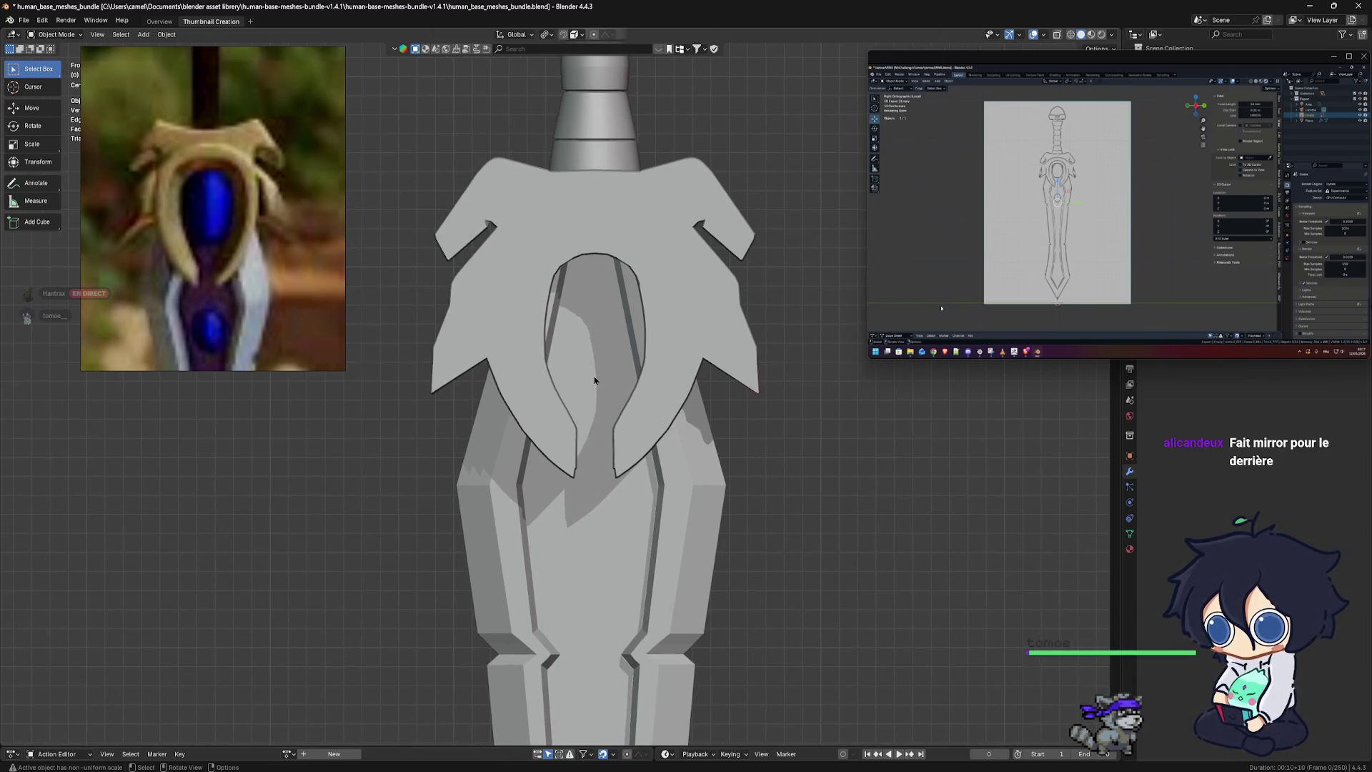
middle_click_drag(643, 433, 618, 367, "shift")
scroll(636, 408, "down", 3)
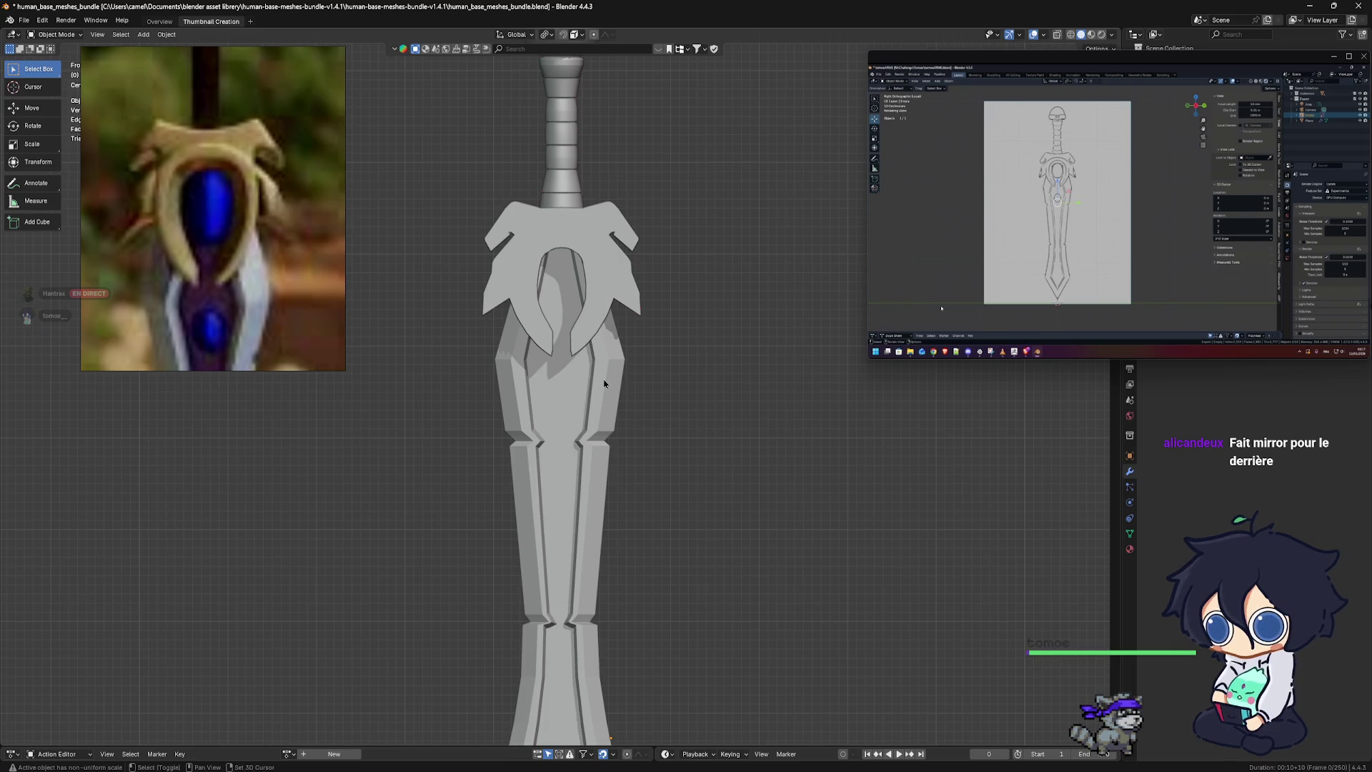
Add an ico sphere and scale it down small
key("shift+a")
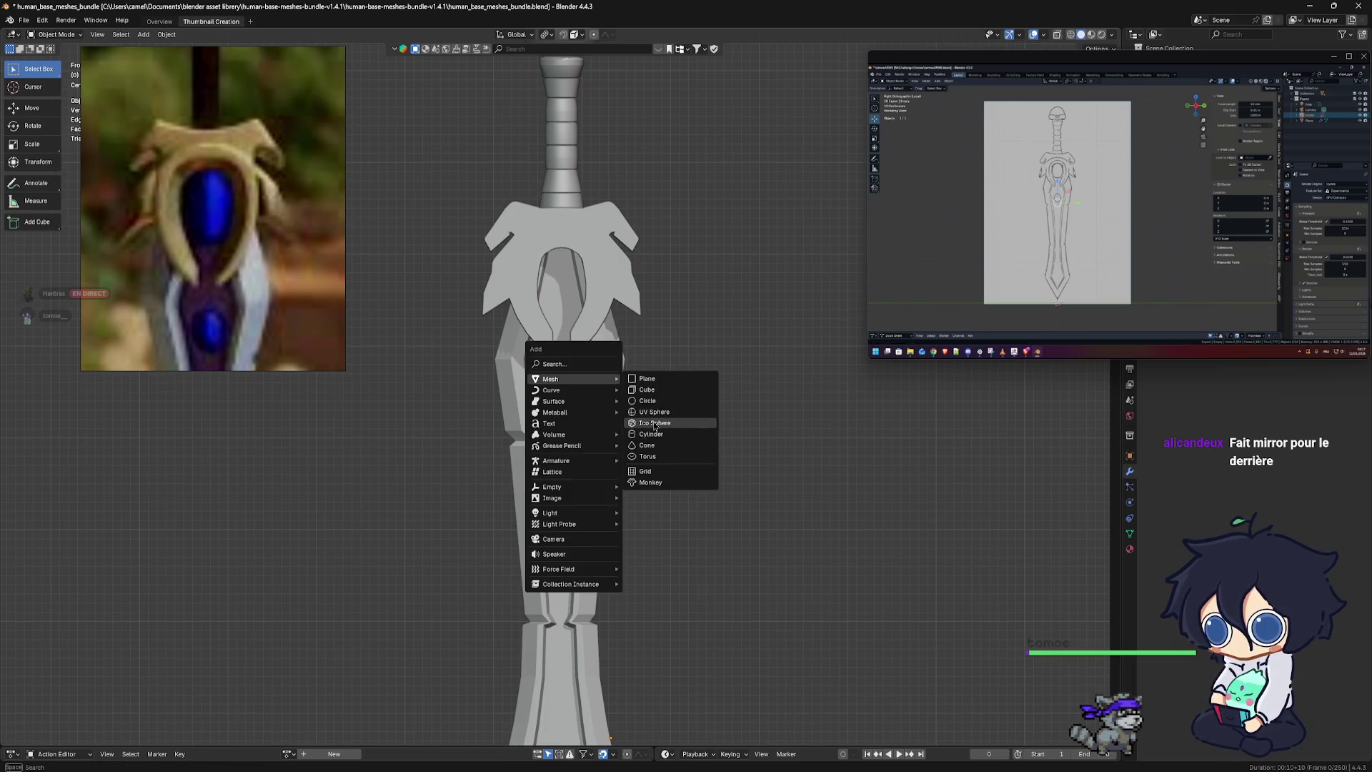
left_click(654, 422)
scroll(650, 407, "down", 5)
scroll(650, 406, "down", 5)
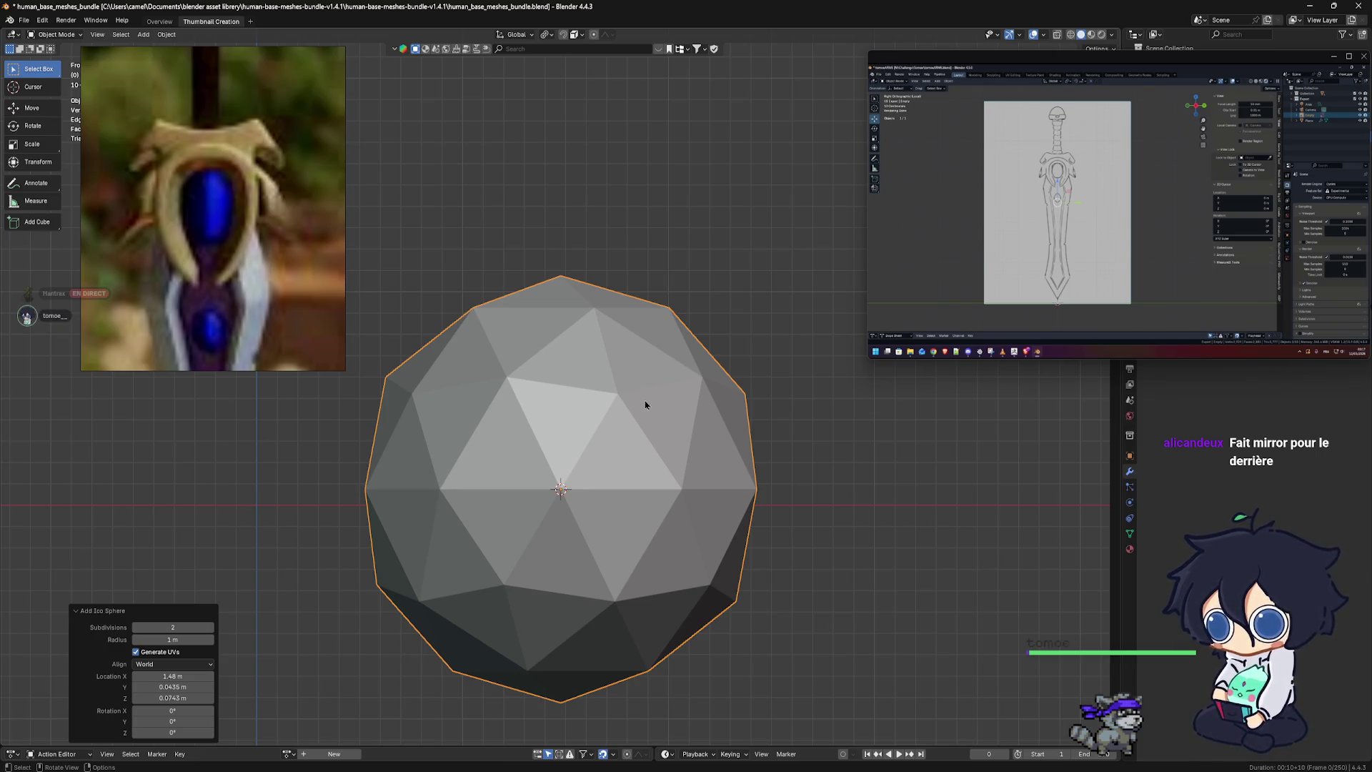
key("s")
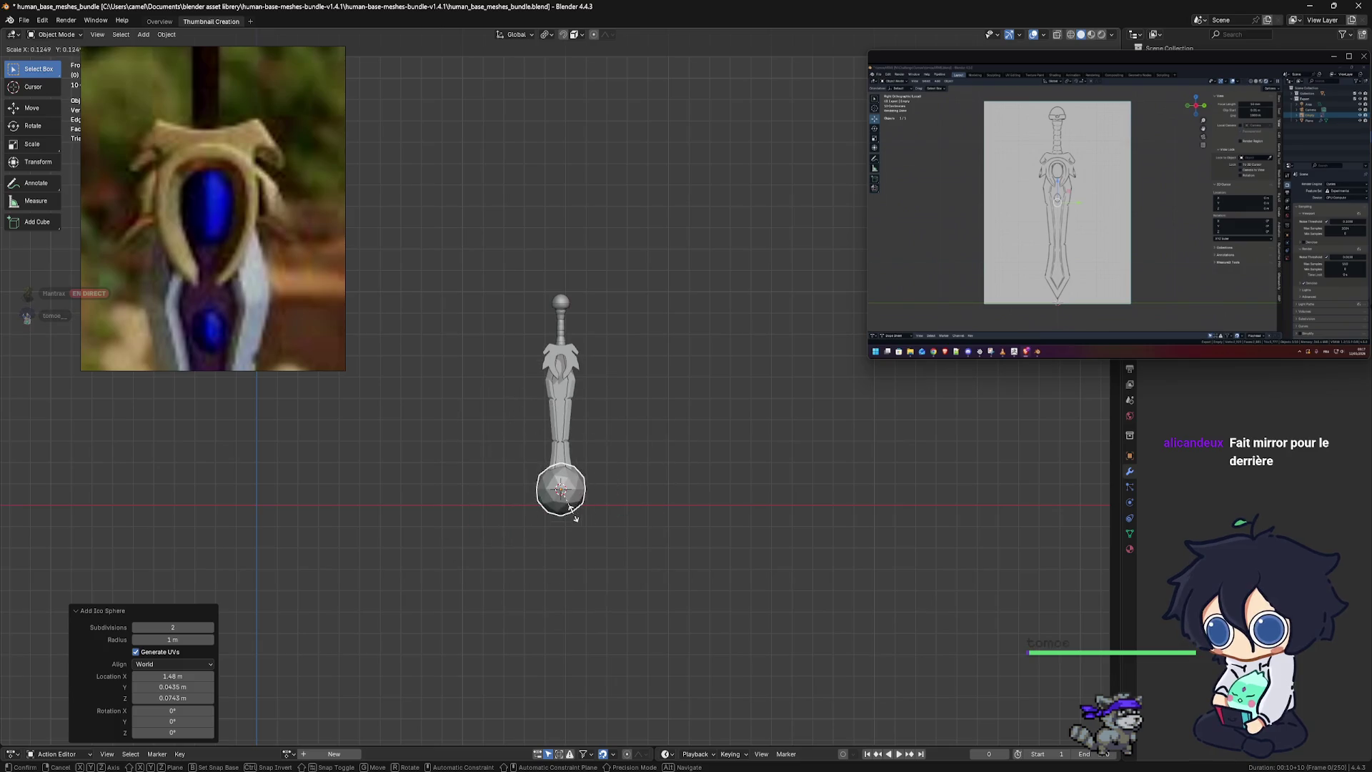
left_click(561, 491)
Move the sphere straight up along Z into the crossguard opening
key("g")
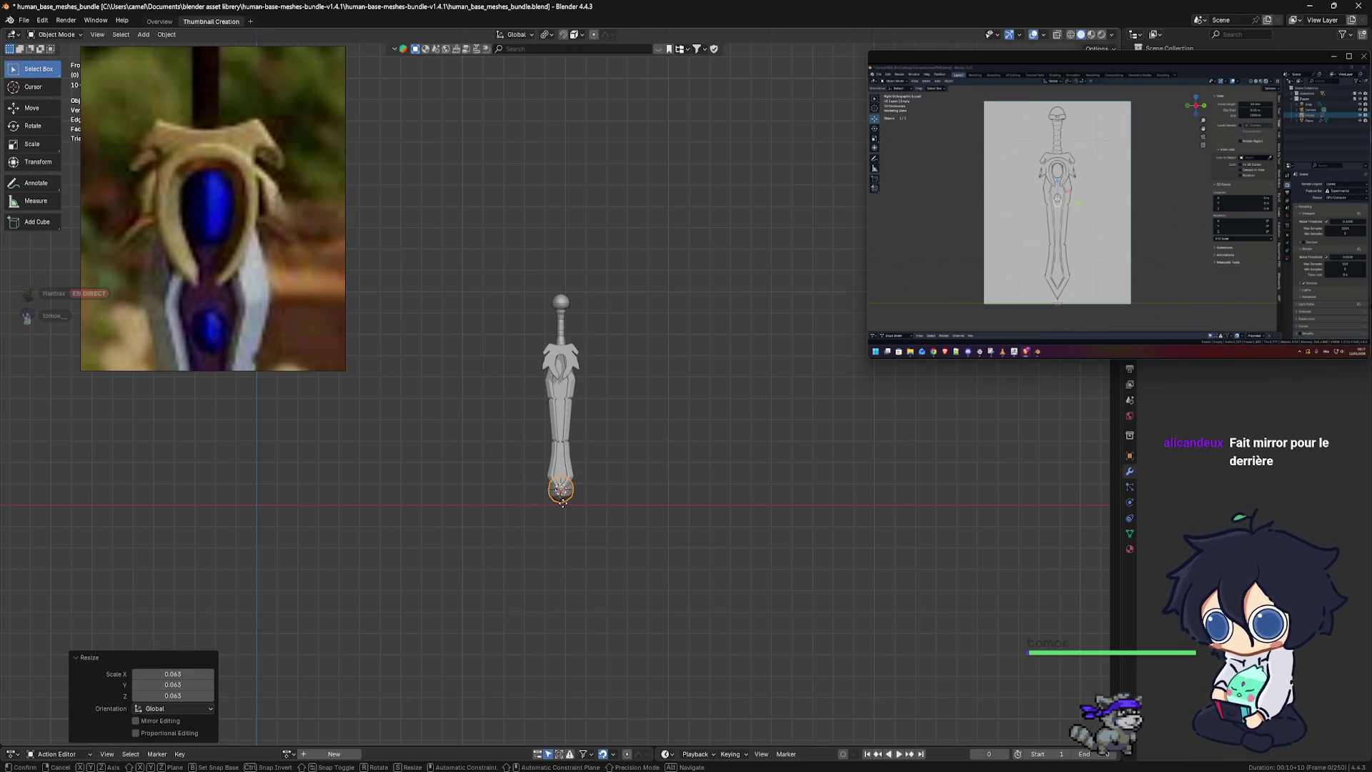
key("z")
left_click(570, 379)
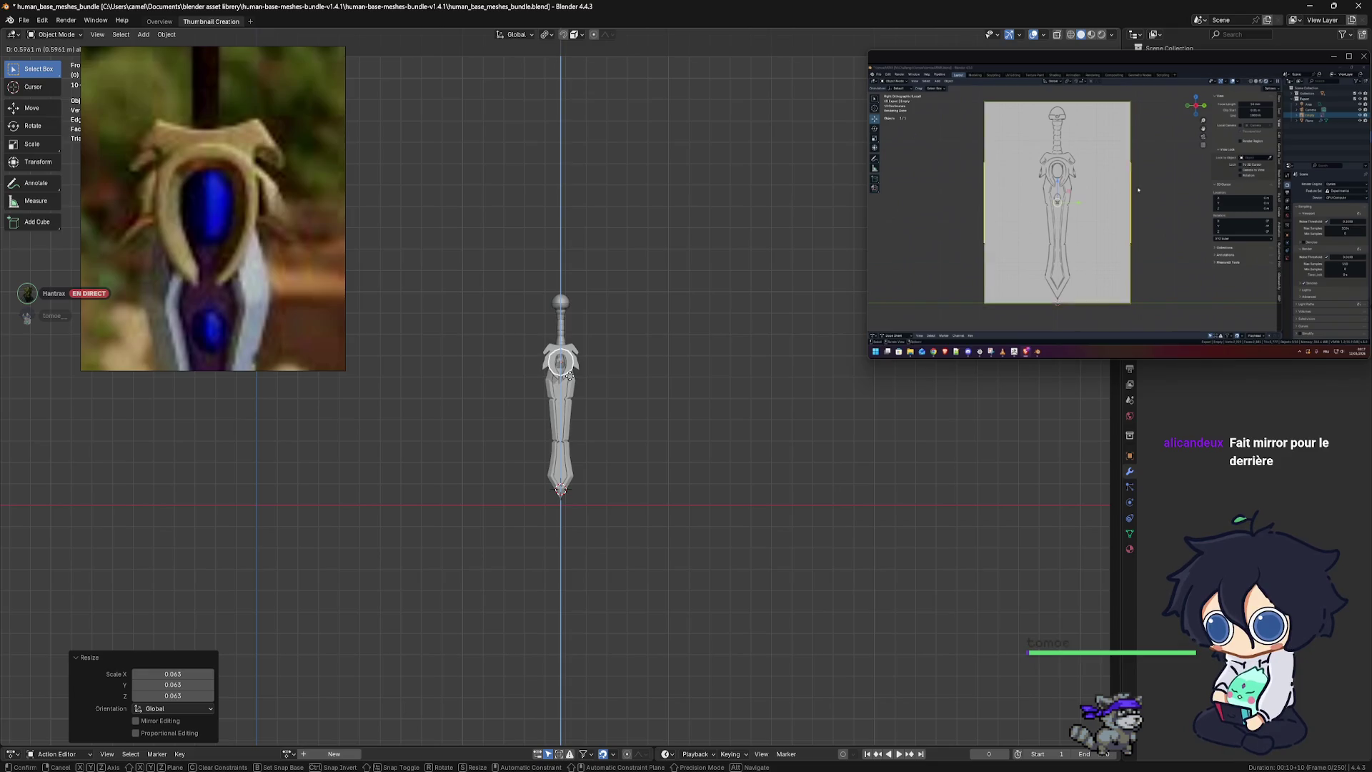
scroll(569, 372, "up", 5)
scroll(569, 370, "up", 4)
scroll(569, 369, "up", 1)
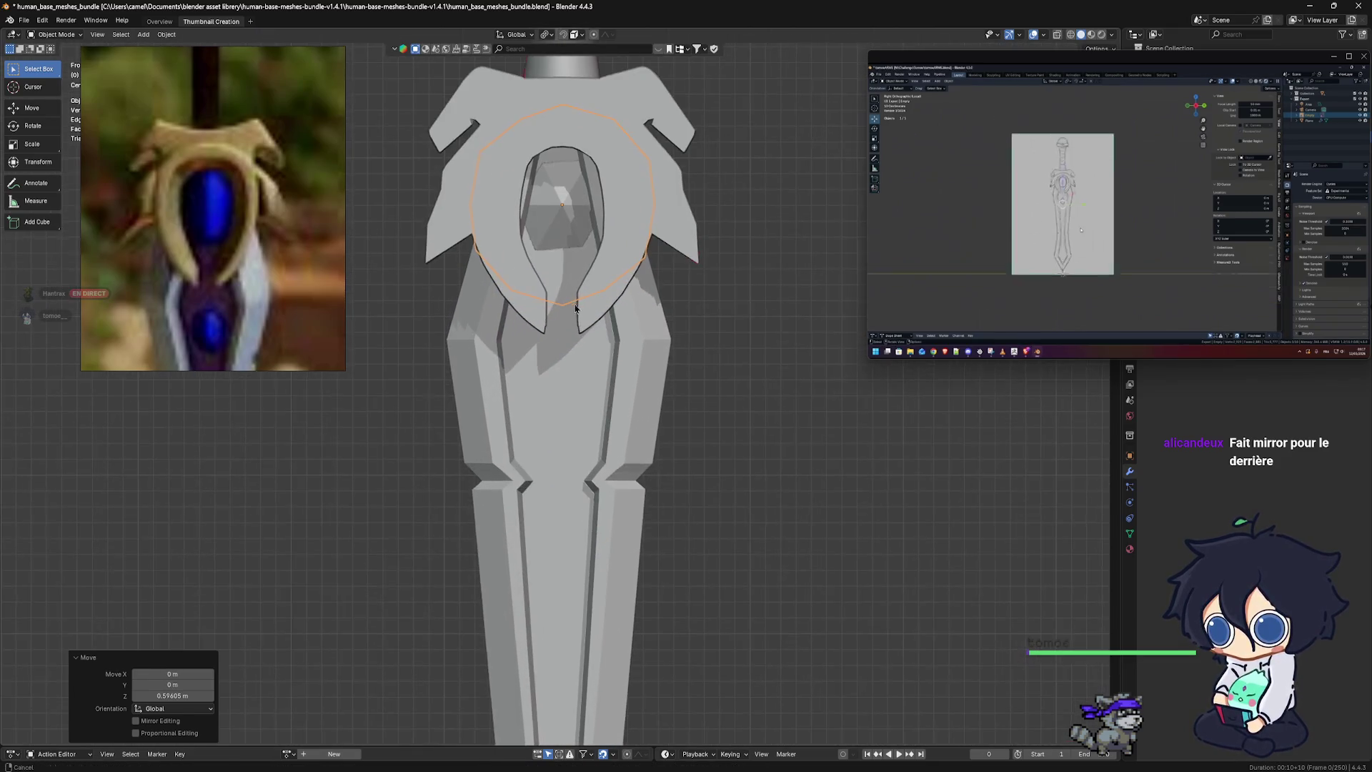
scroll(569, 369, "up", 1)
Stretch the sphere vertically, then shrink it on X and Y into an elongated gem
key("s")
key("z")
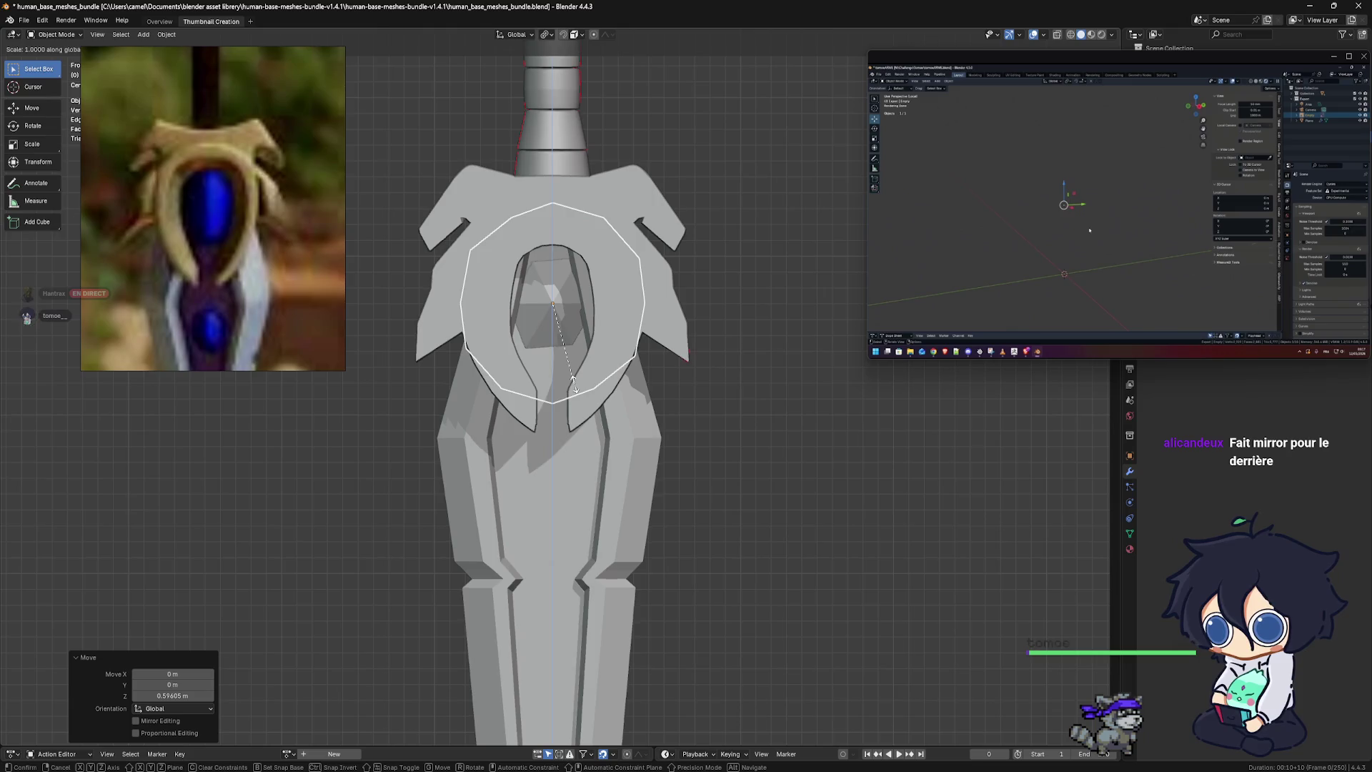
left_click(570, 424)
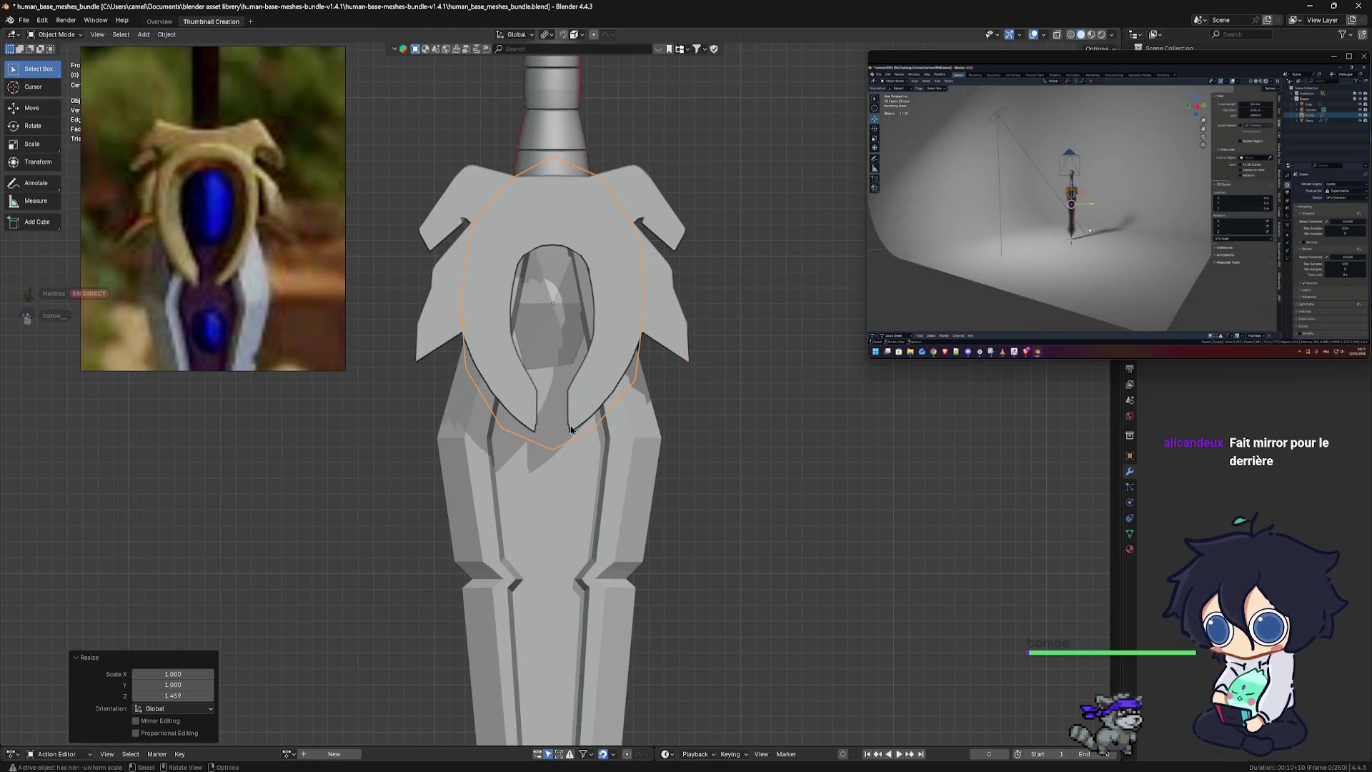
key("s")
key("shift+z")
left_click(627, 370)
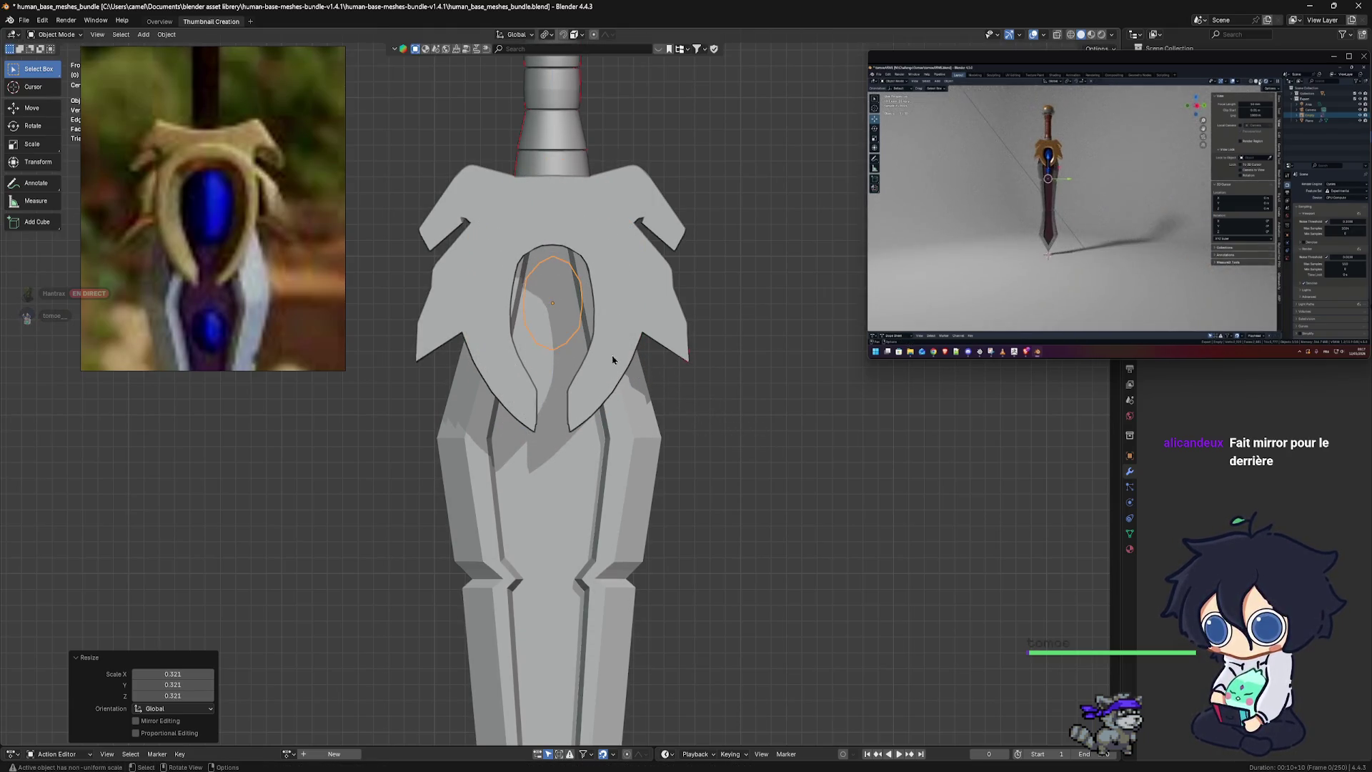
key("ctrl+KP_3")
middle_click_drag(704, 377, 615, 367, "shift")
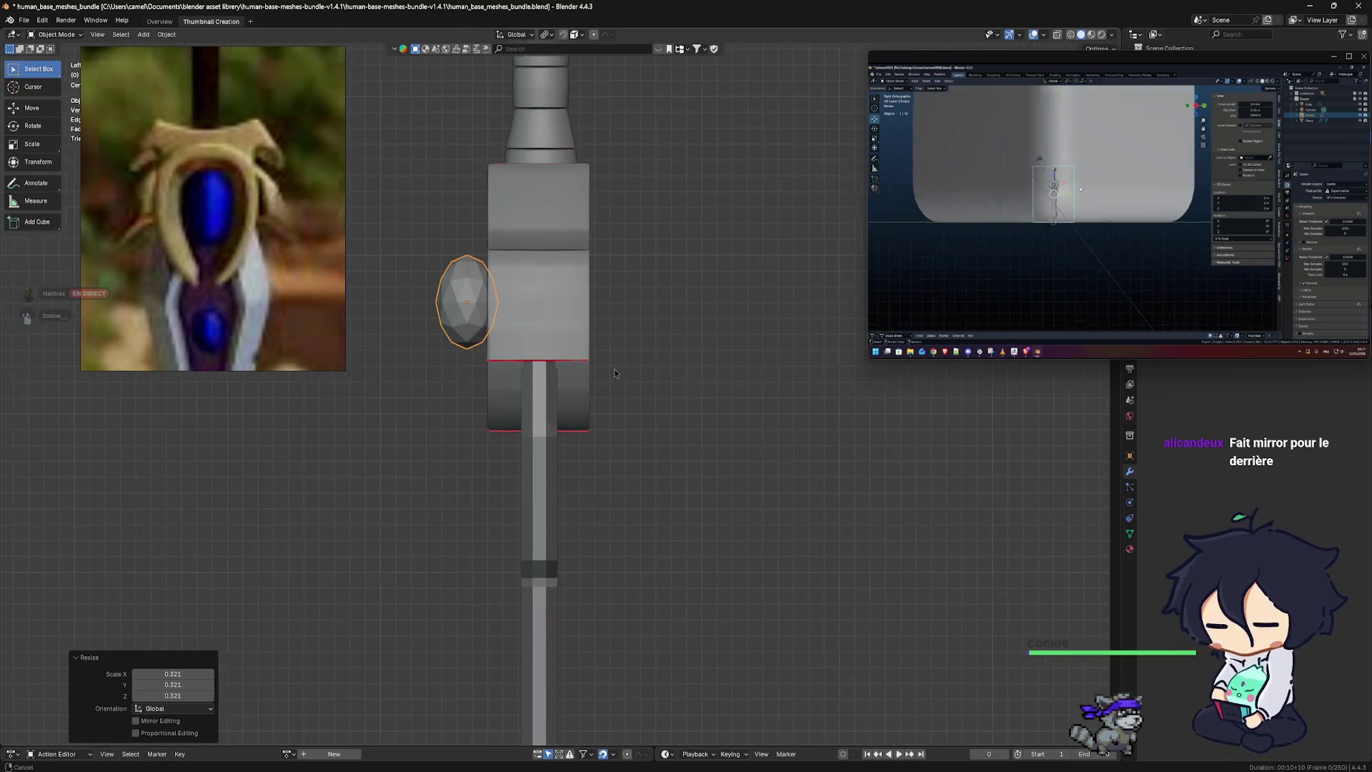
Nudge the gem slightly forward along Y and return to front view
key("g")
key("y")
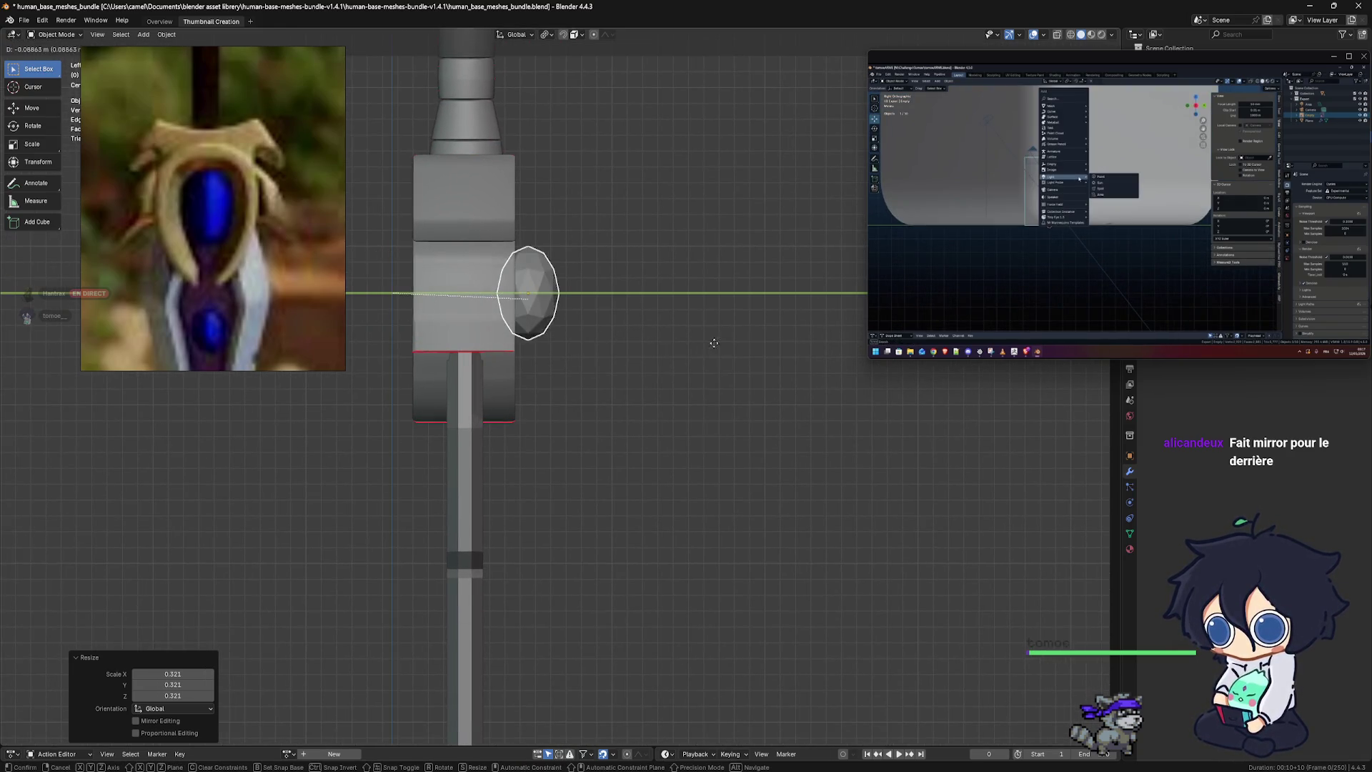
left_click(687, 344)
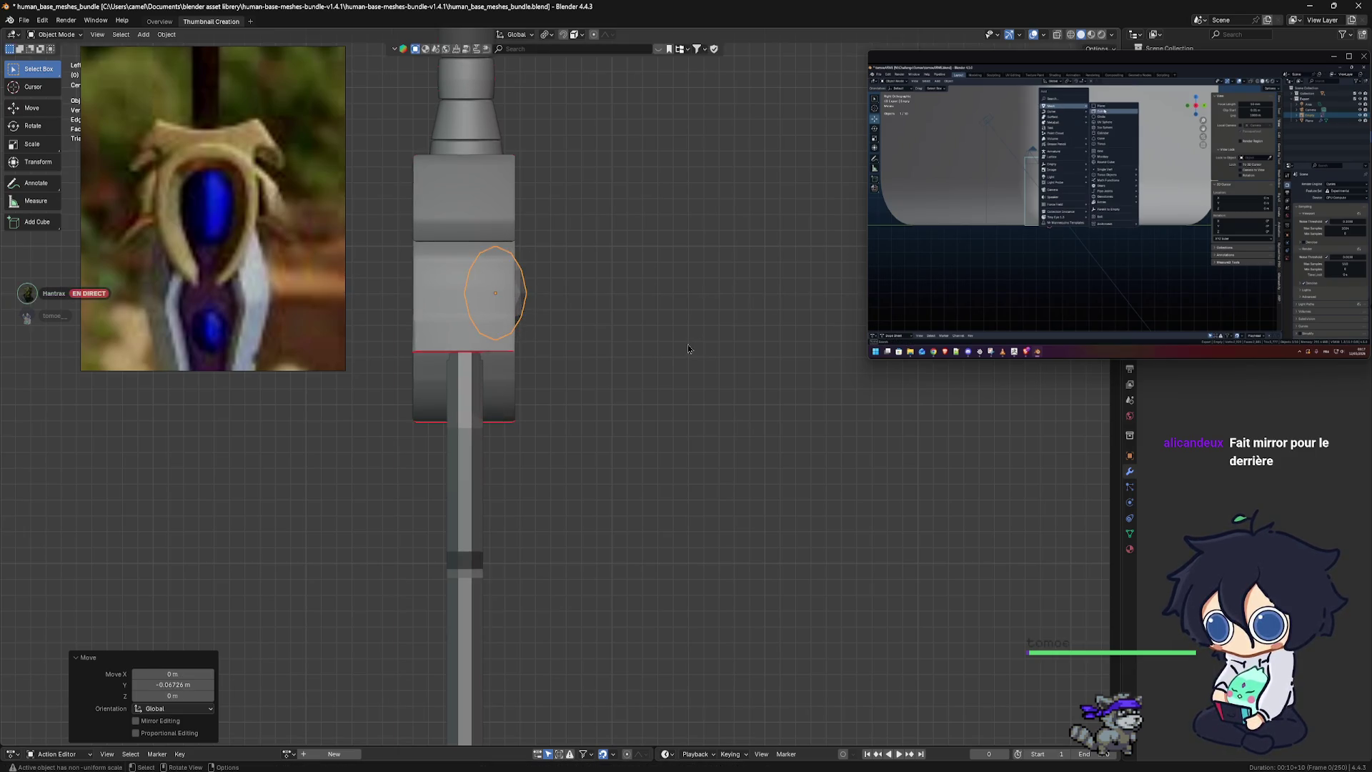
key("KP_1")
scroll(596, 320, "up", 2)
scroll(601, 354, "up", 2)
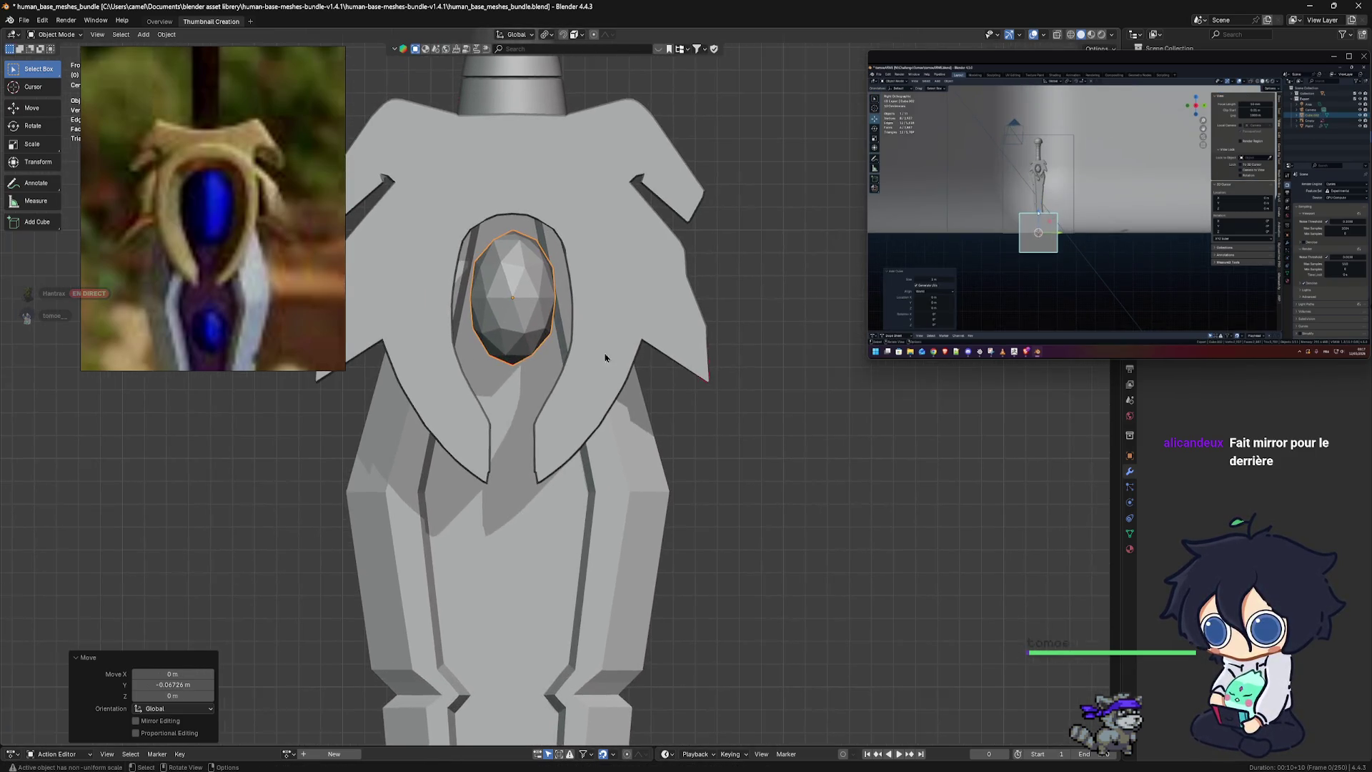
Try enlarging the gem, then undo that scaling
key("s")
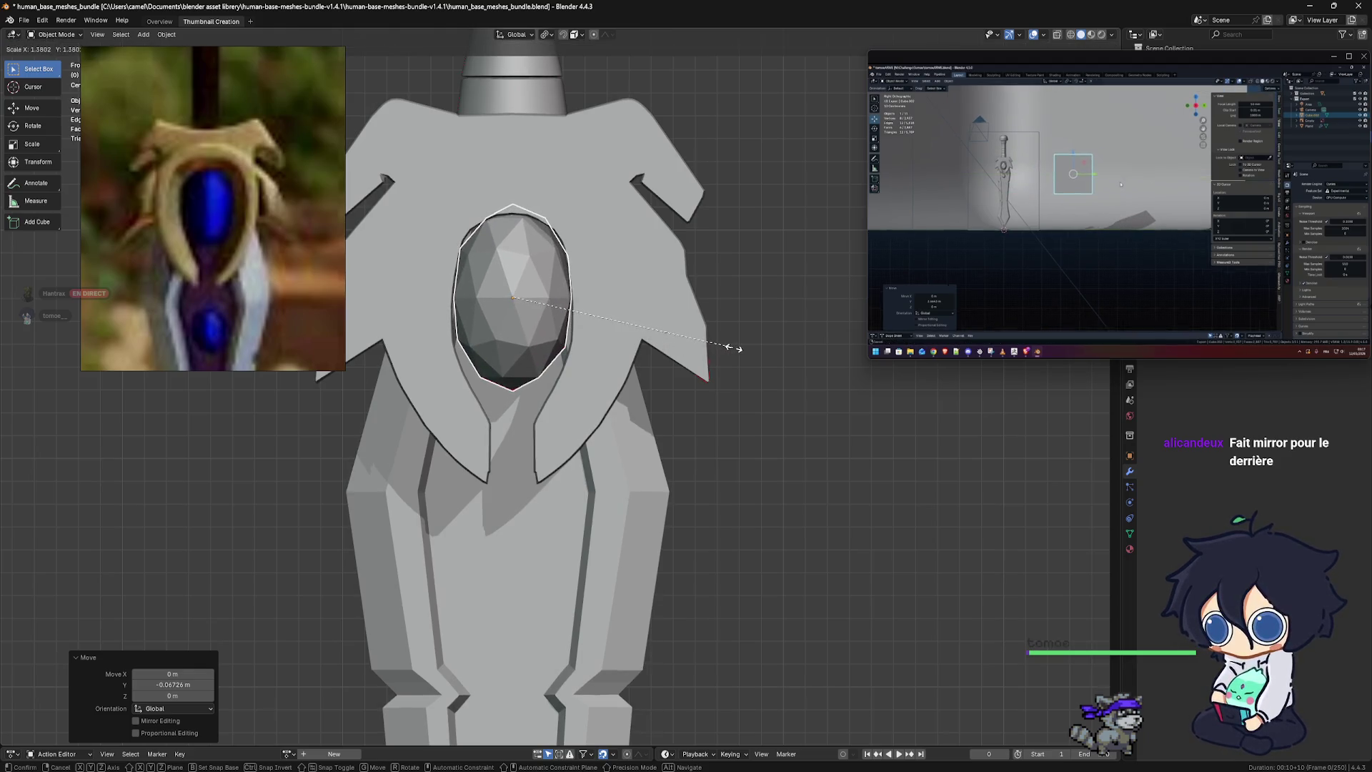
left_click(726, 349)
scroll(641, 336, "down", 1)
scroll(641, 337, "up", 1)
scroll(643, 329, "up", 2)
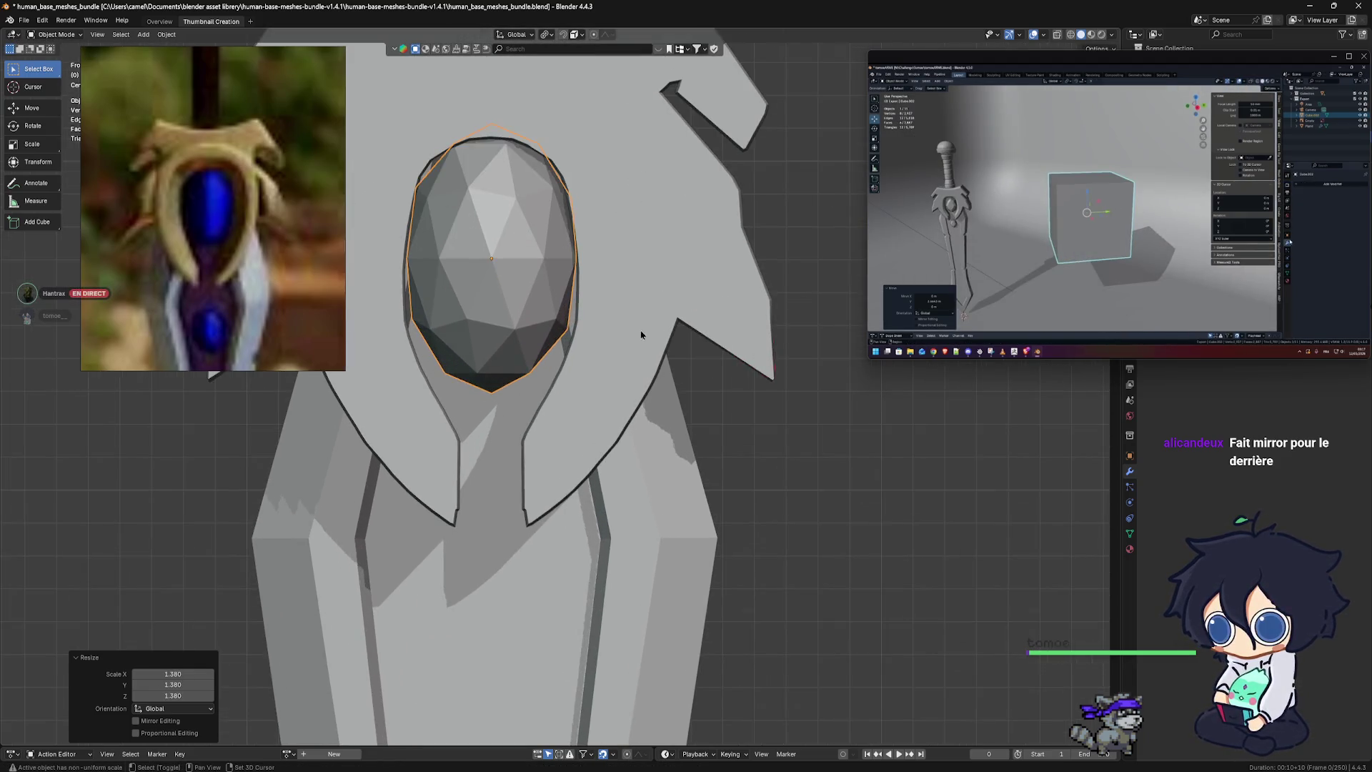
scroll(664, 364, "down", 1)
scroll(692, 409, "up", 1)
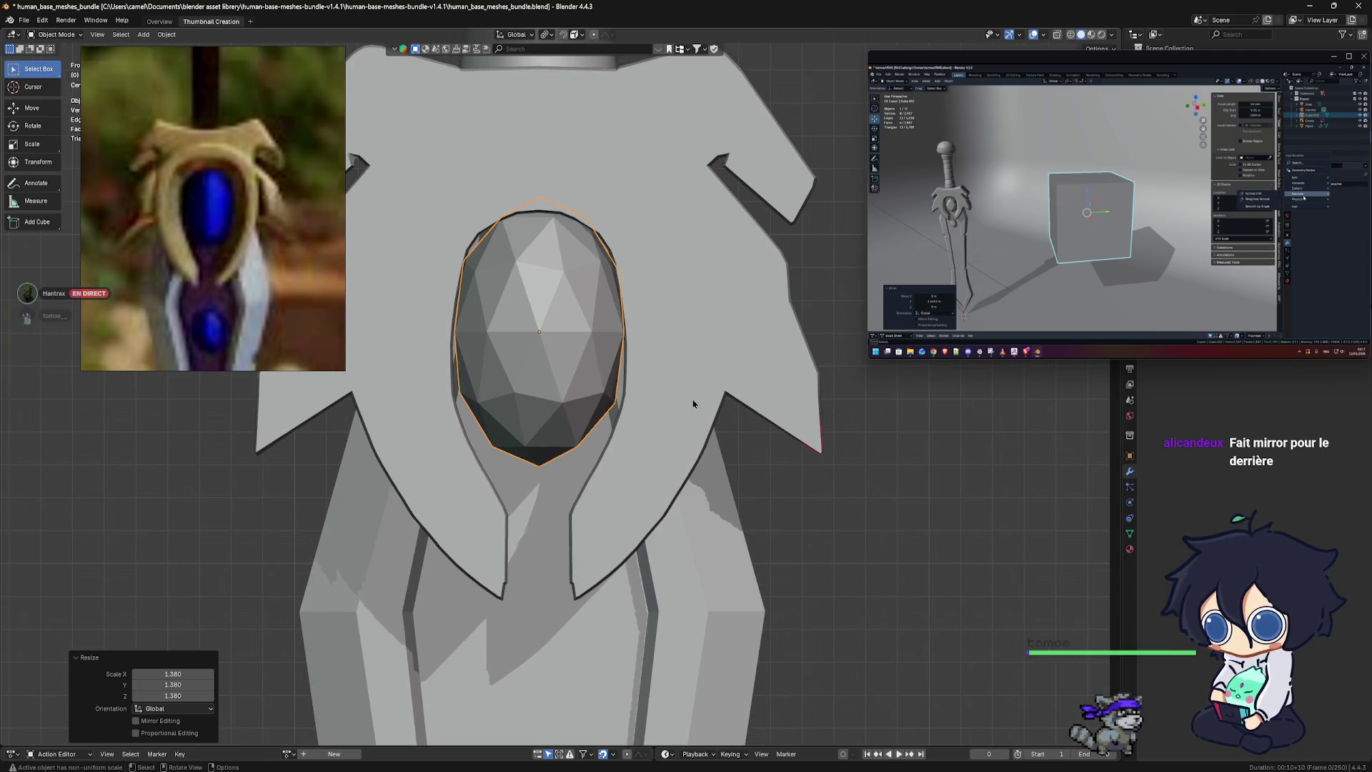
key("ctrl+z")
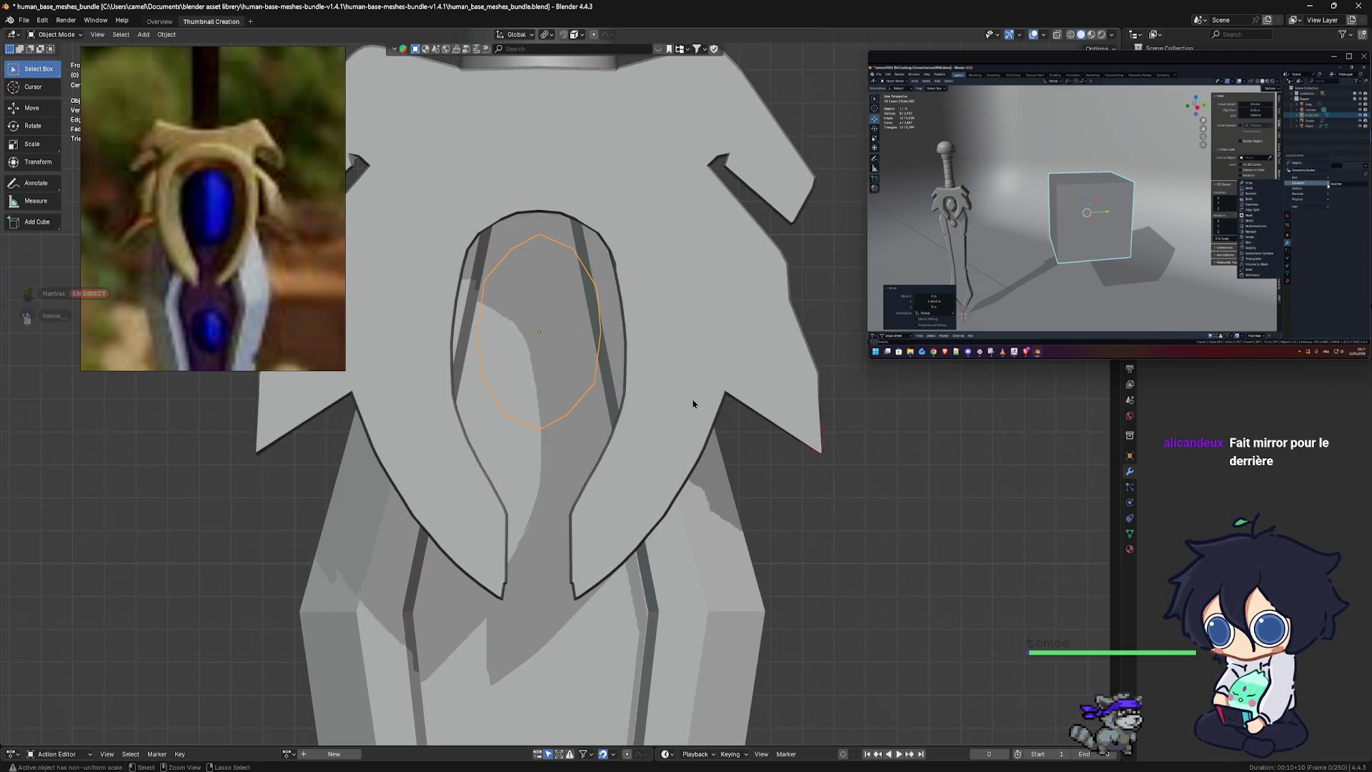
key("ctrl+shift+z")
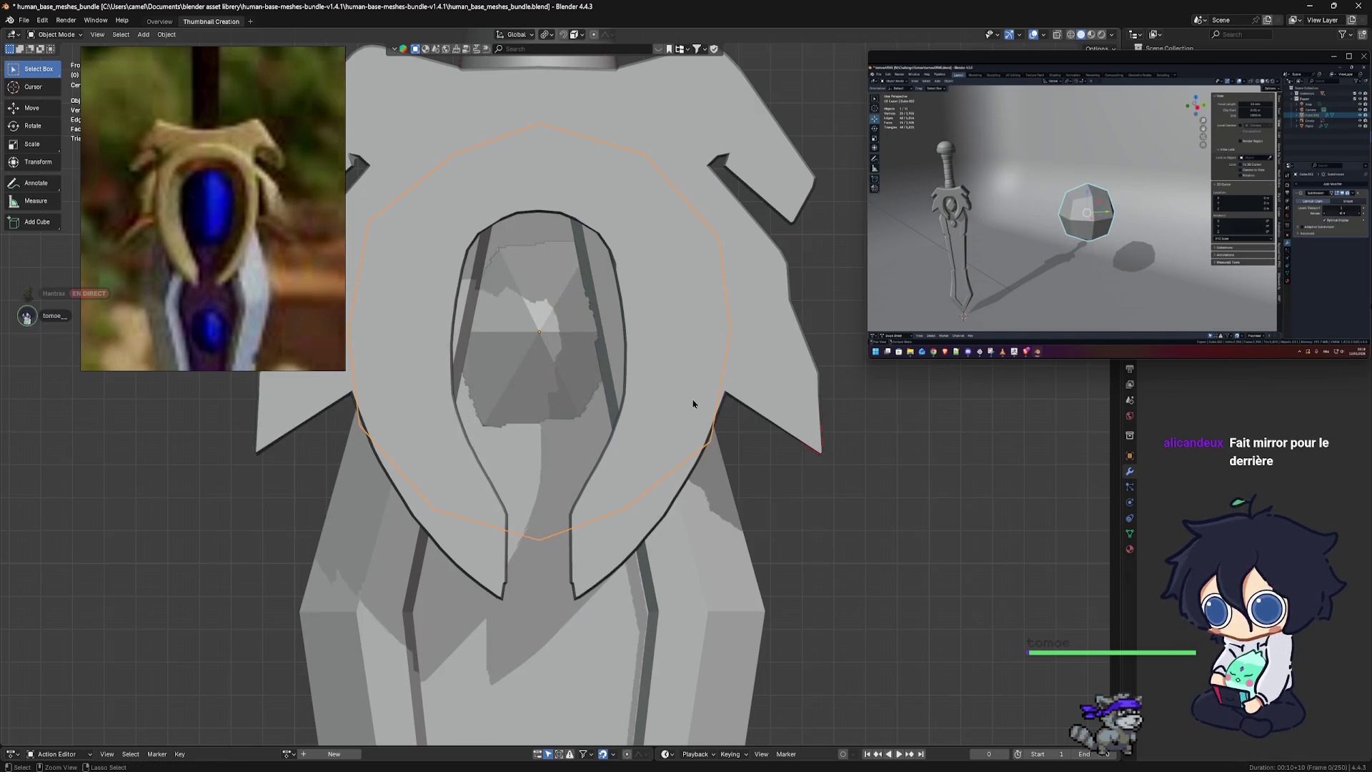
key("ctrl+z")
scroll(690, 408, "down", 1)
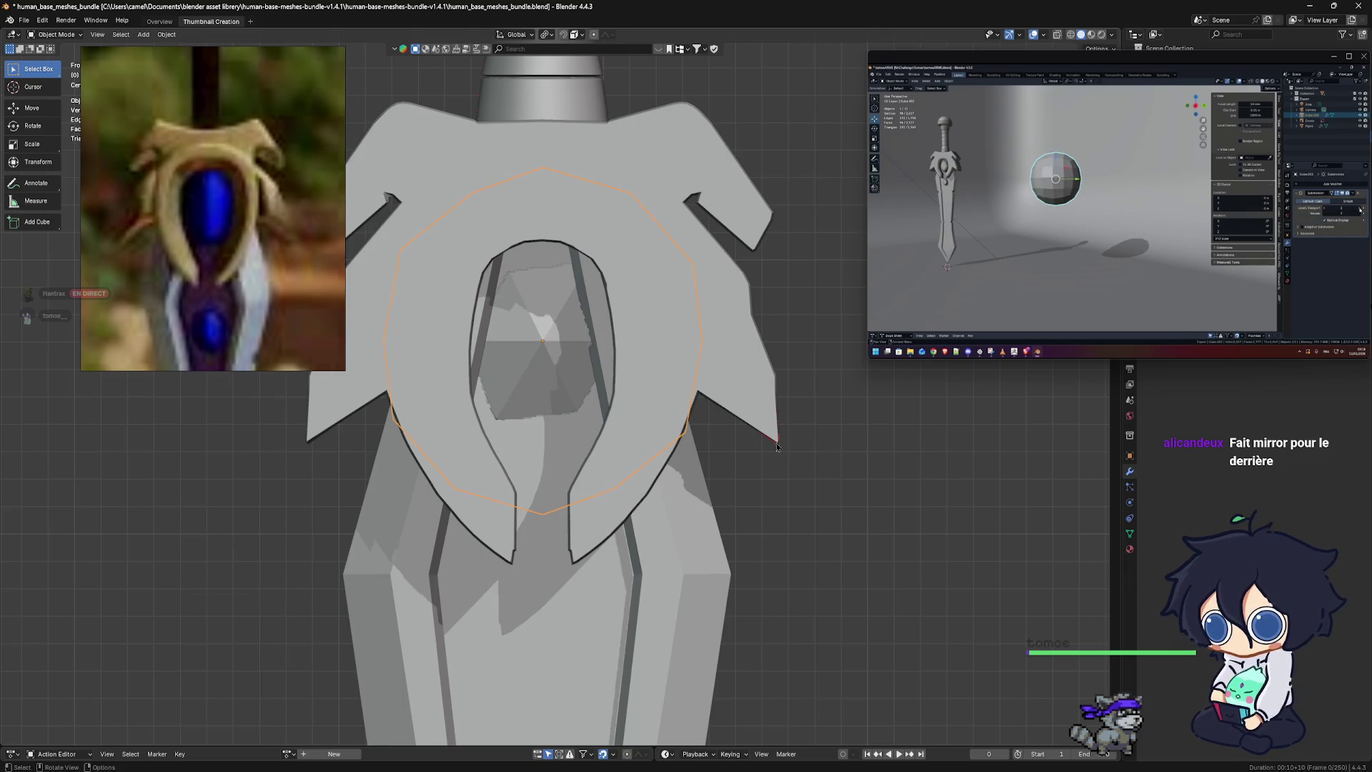
Scale the gem to 1.174, then delete it from the guard
key("s")
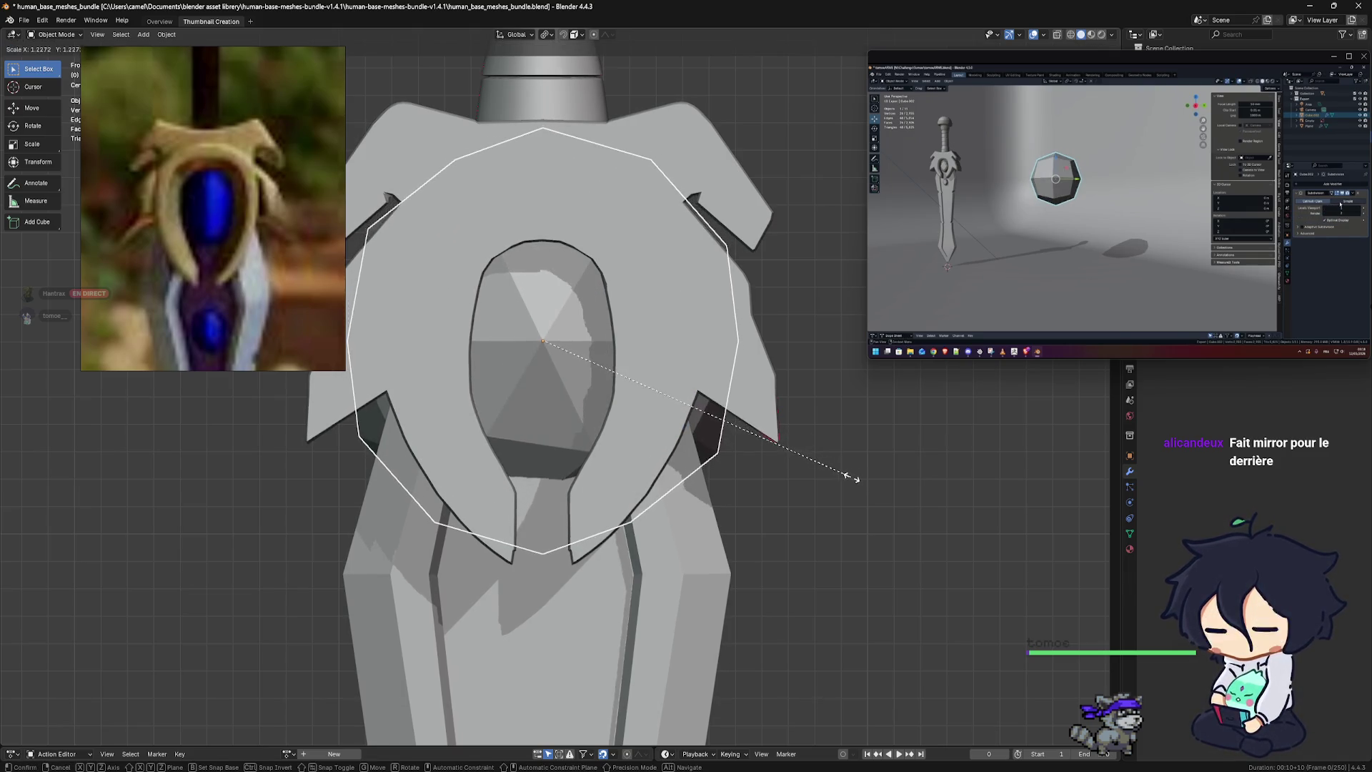
left_click(836, 481)
scroll(793, 475, "down", 2)
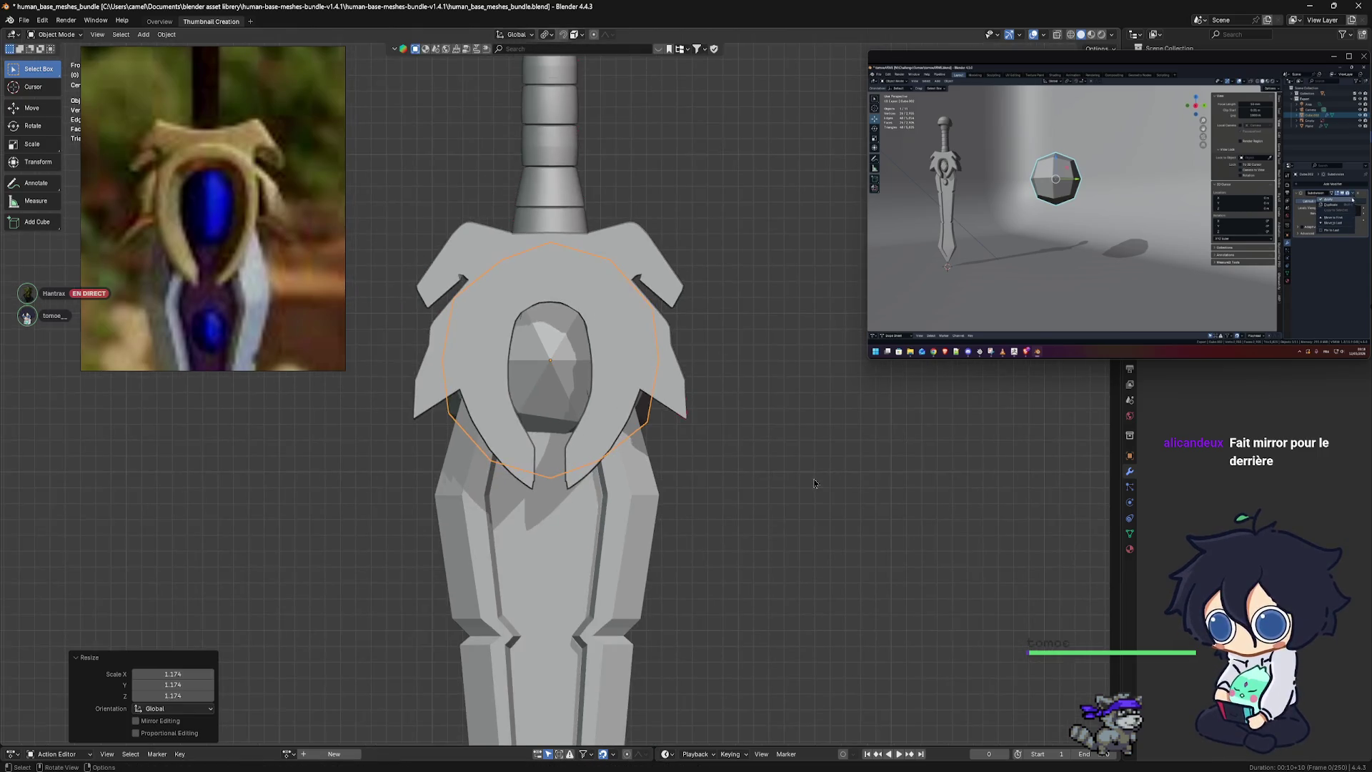
scroll(786, 475, "down", 2)
scroll(784, 474, "down", 1)
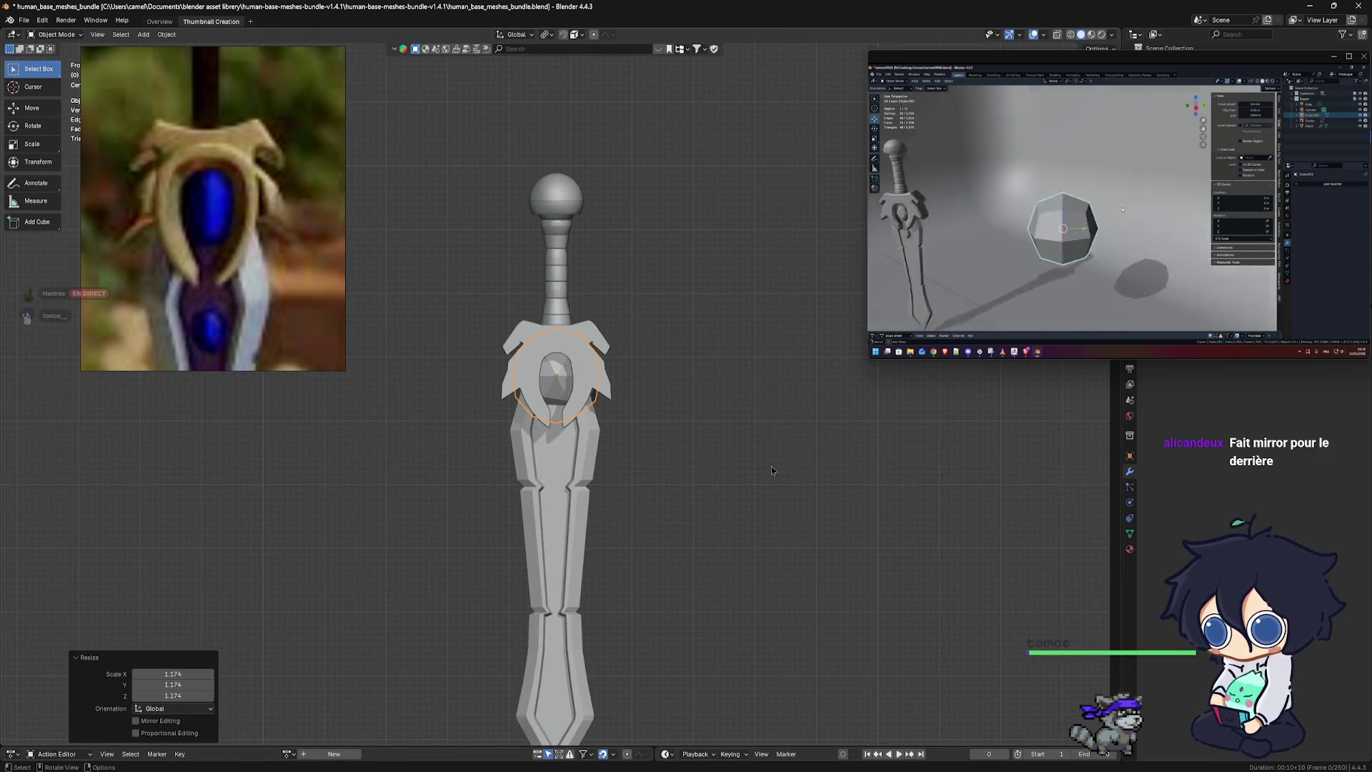
key("Delete")
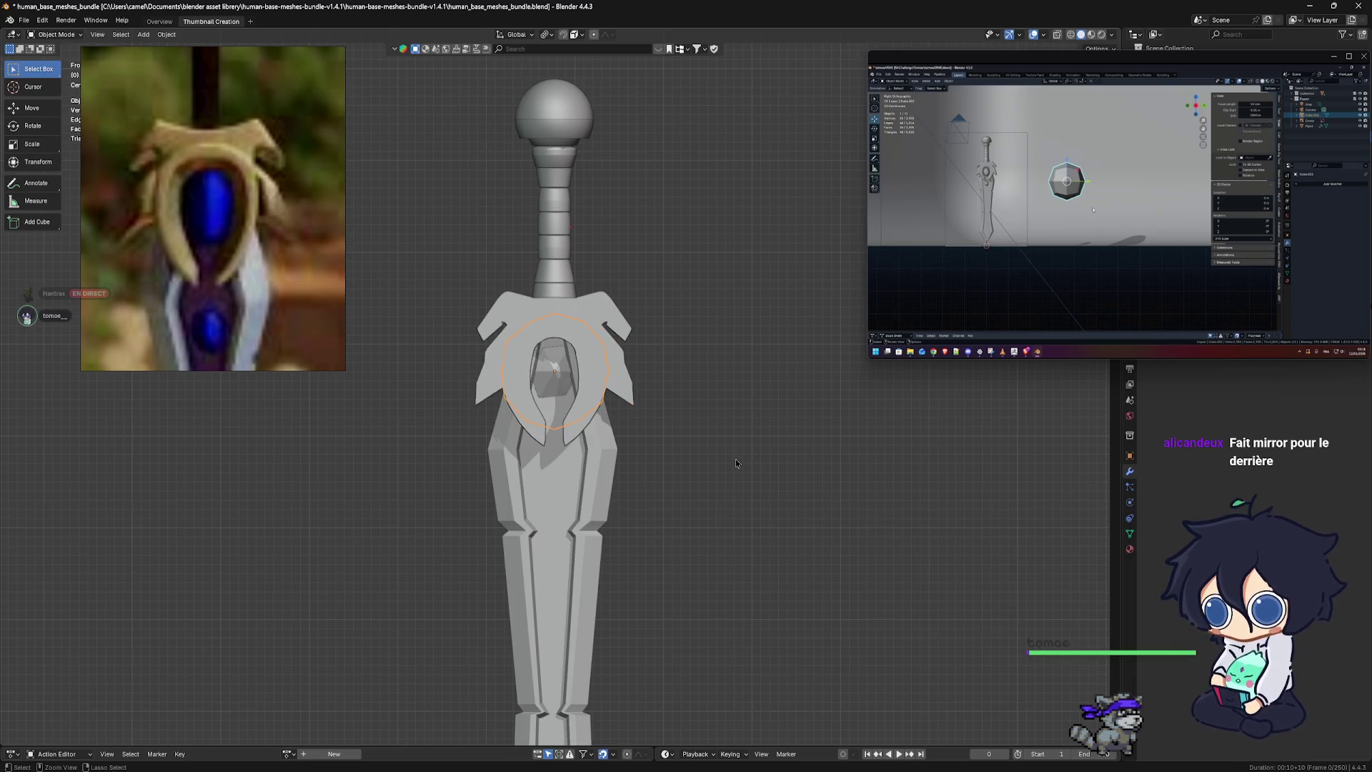
Select the sword, dismiss its Apply options, and pan down toward the pommel
key("ctrl+z")
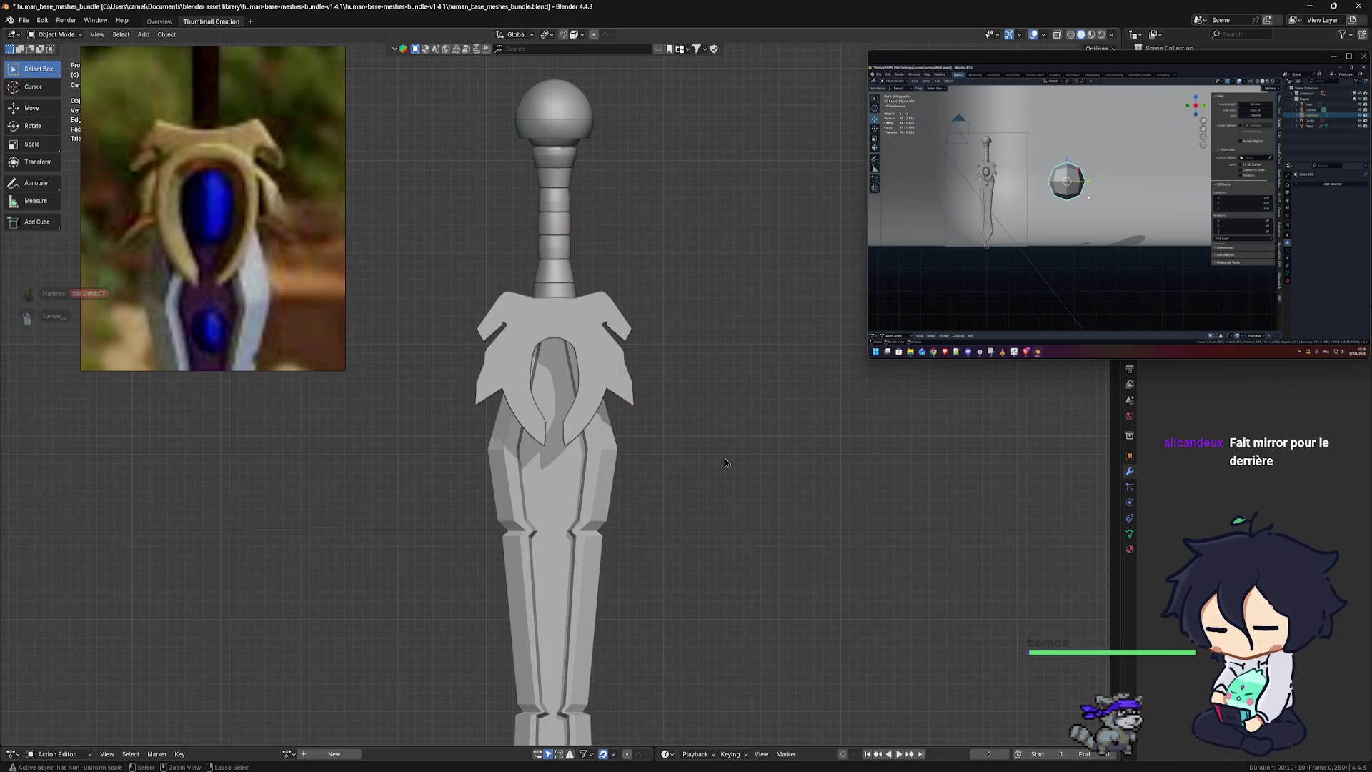
scroll(700, 465, "down", 3)
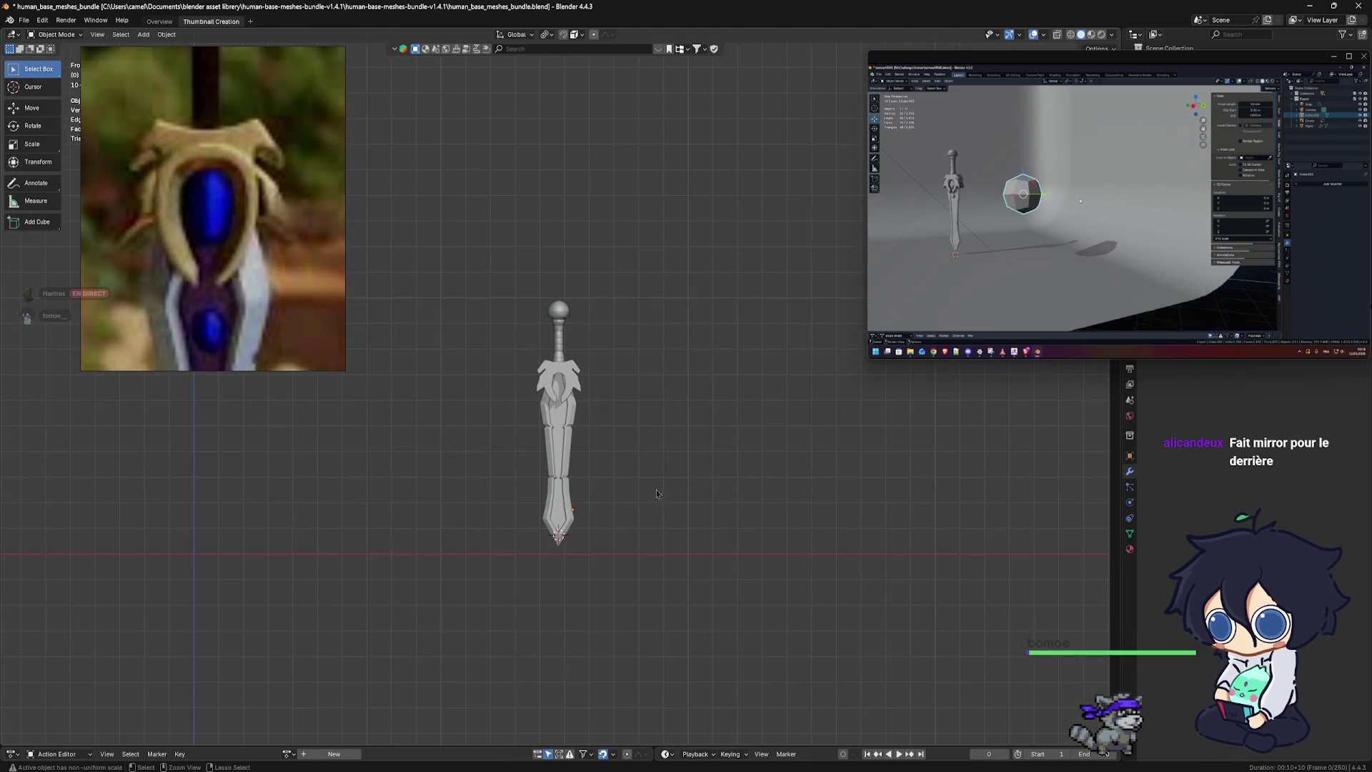
key("Tab")
key("Tab")
scroll(618, 457, "up", 3)
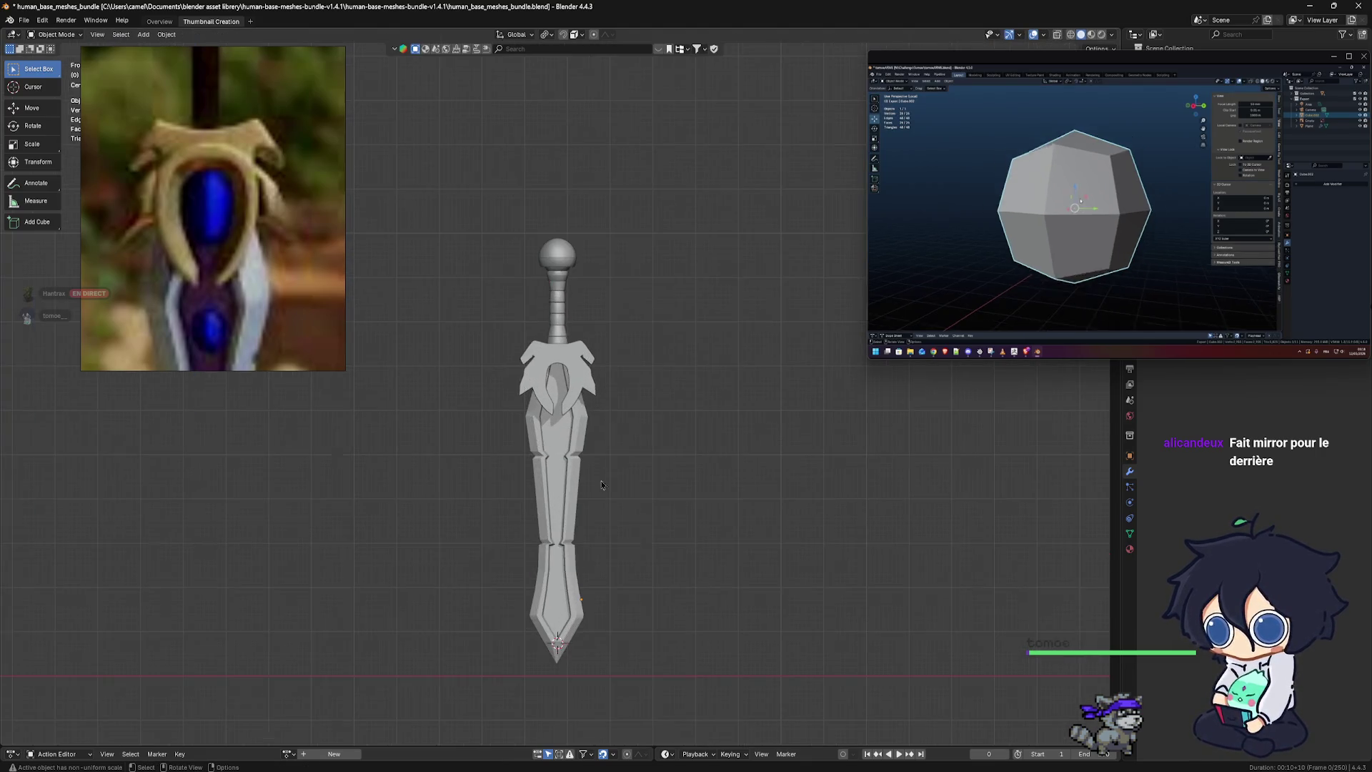
scroll(615, 443, "up", 3)
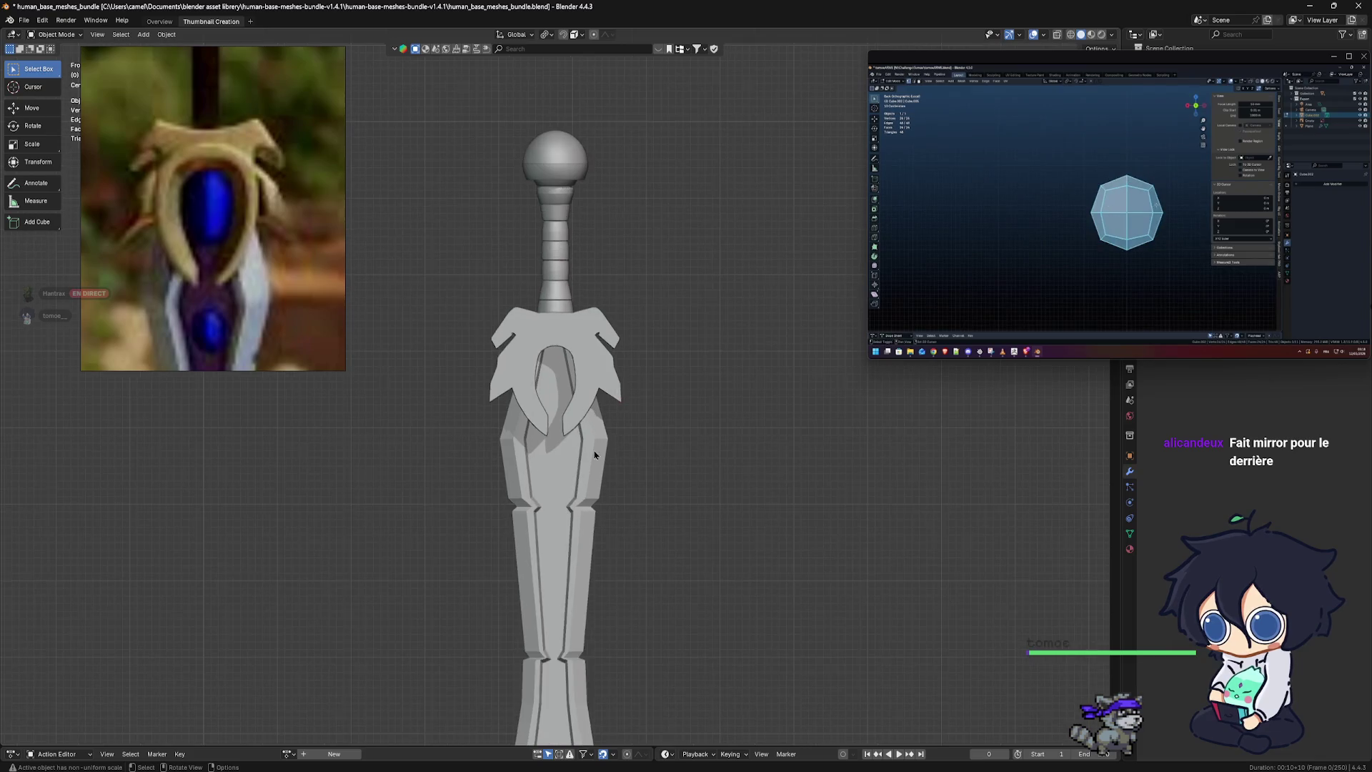
scroll(600, 389, "up", 1)
left_click(600, 390)
scroll(572, 400, "up", 1)
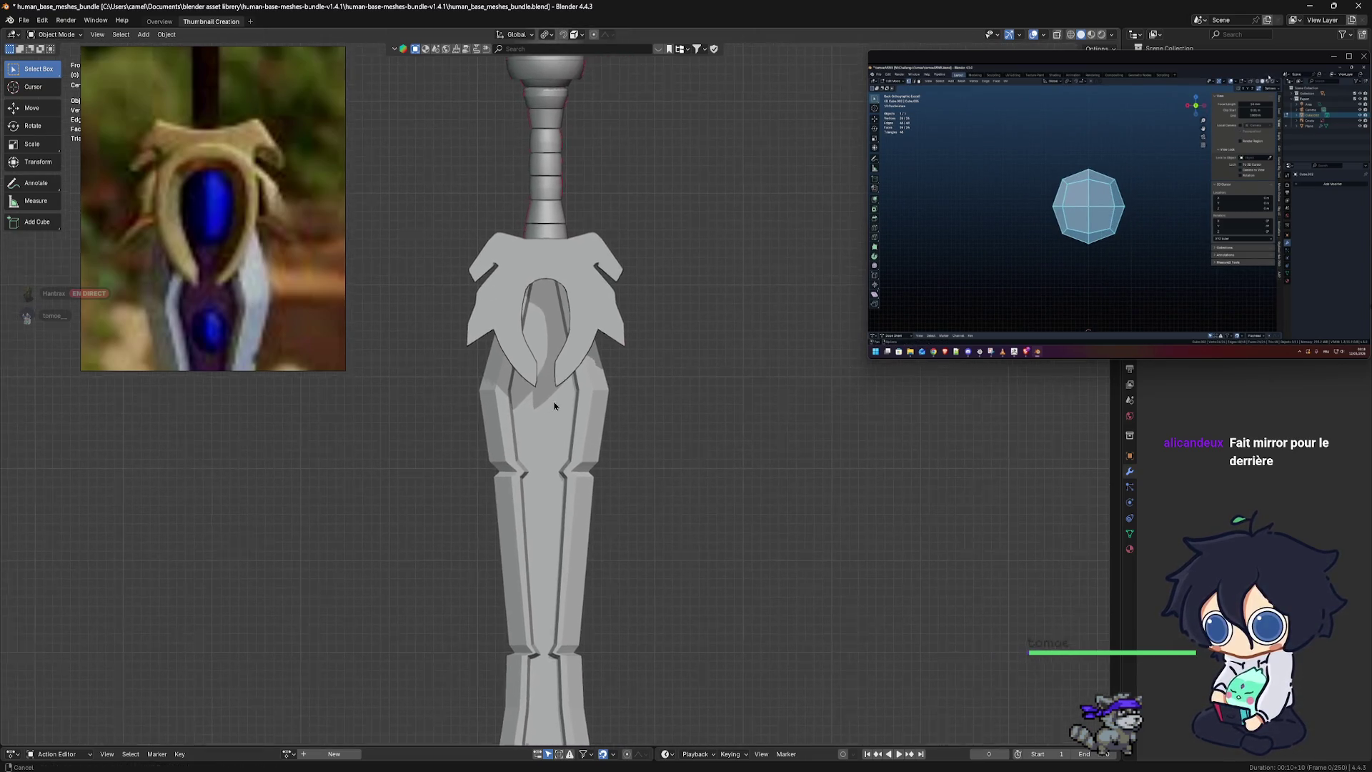
key("ctrl+a")
left_click(554, 406)
middle_click_drag(659, 416, 652, 444, "shift")
key("shift+a")
Add a cube mesh and scale it down to 0.107
mouse_move(651, 443)
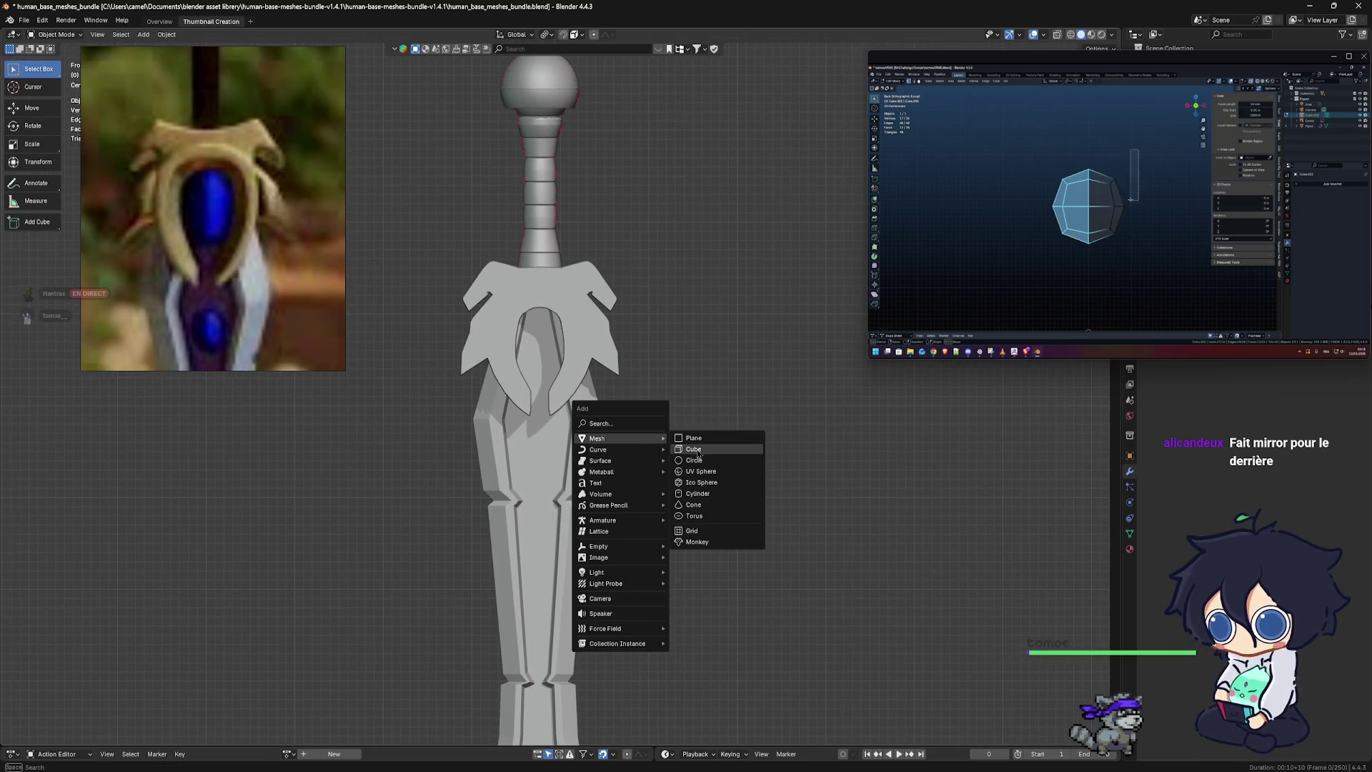
left_click(698, 453)
key("s")
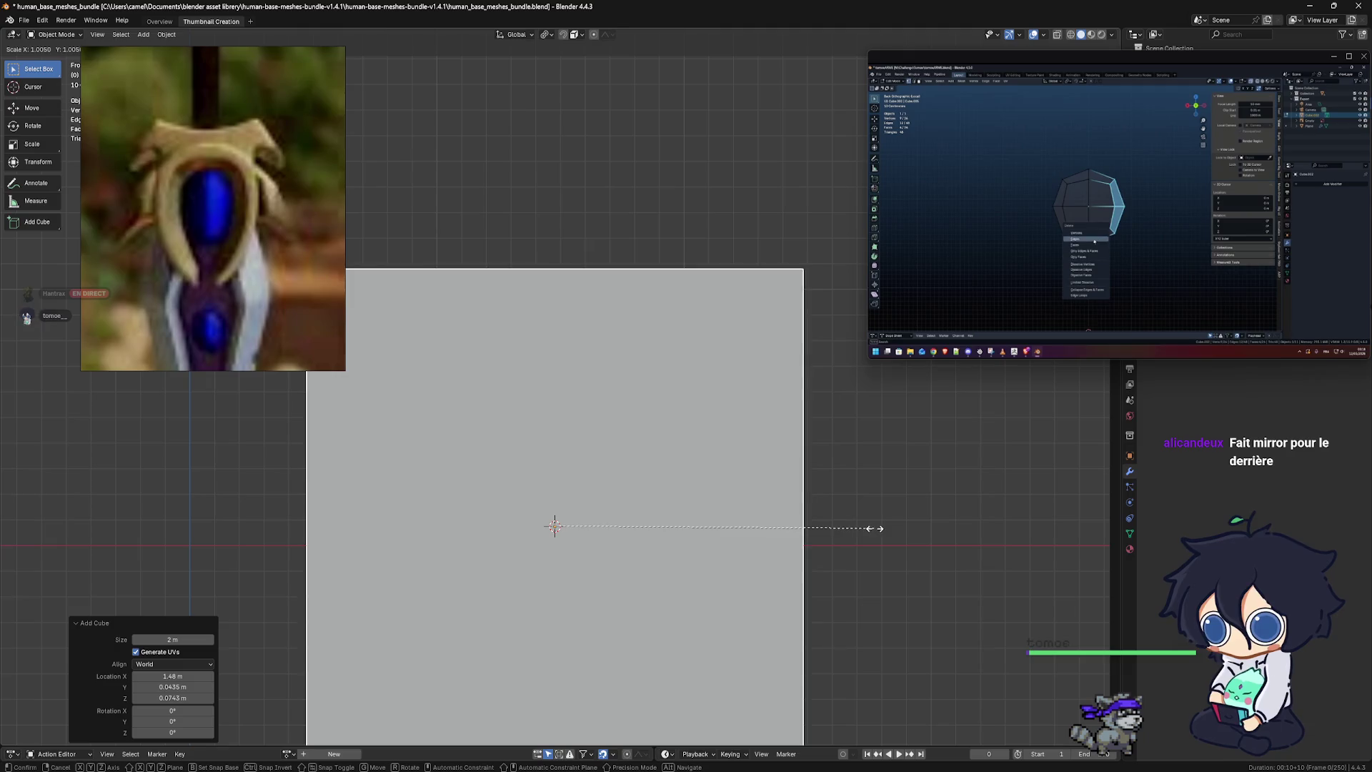
left_click(590, 539)
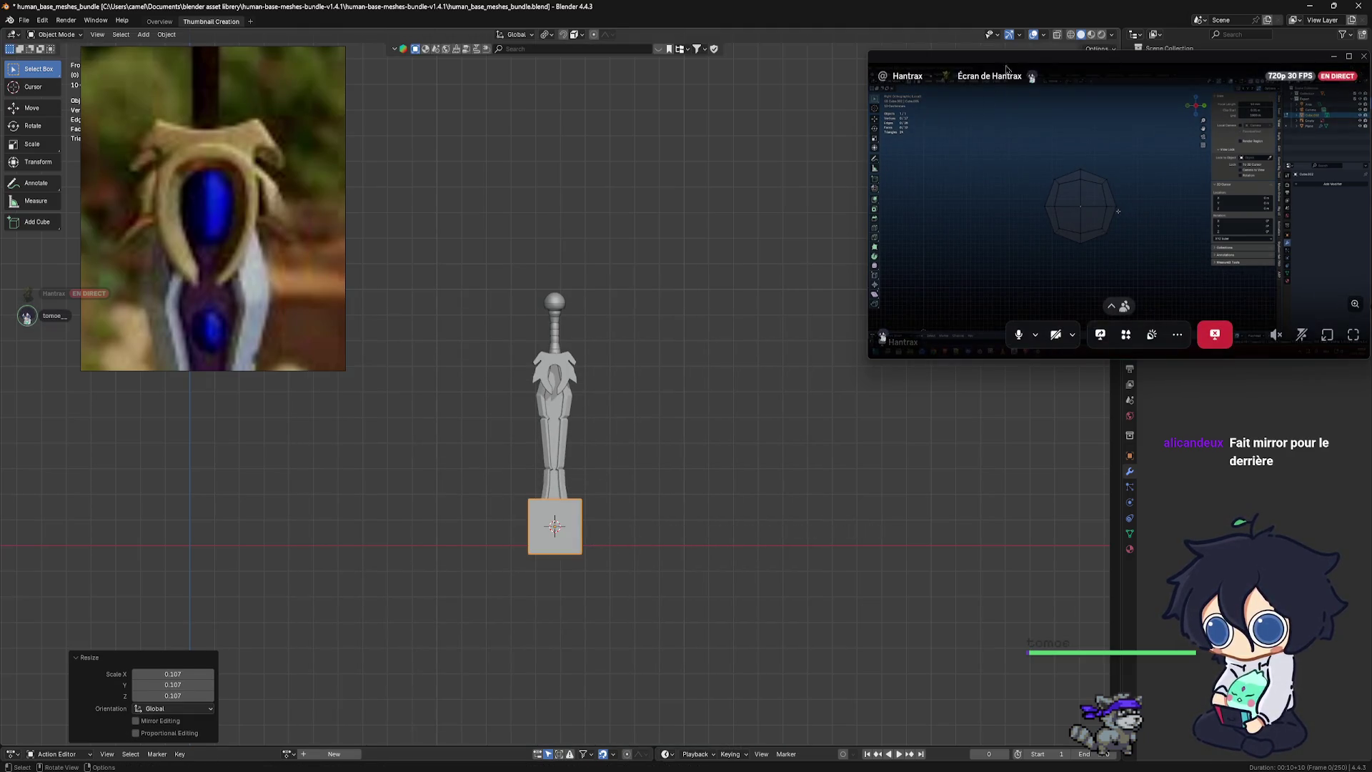
Browse the Add Modifier > Generate list in the Modifier properties without adding one
mouse_move(1009, 63)
left_mouse_down()
mouse_move(920, 146)
mouse_move(748, 76)
left_mouse_up()
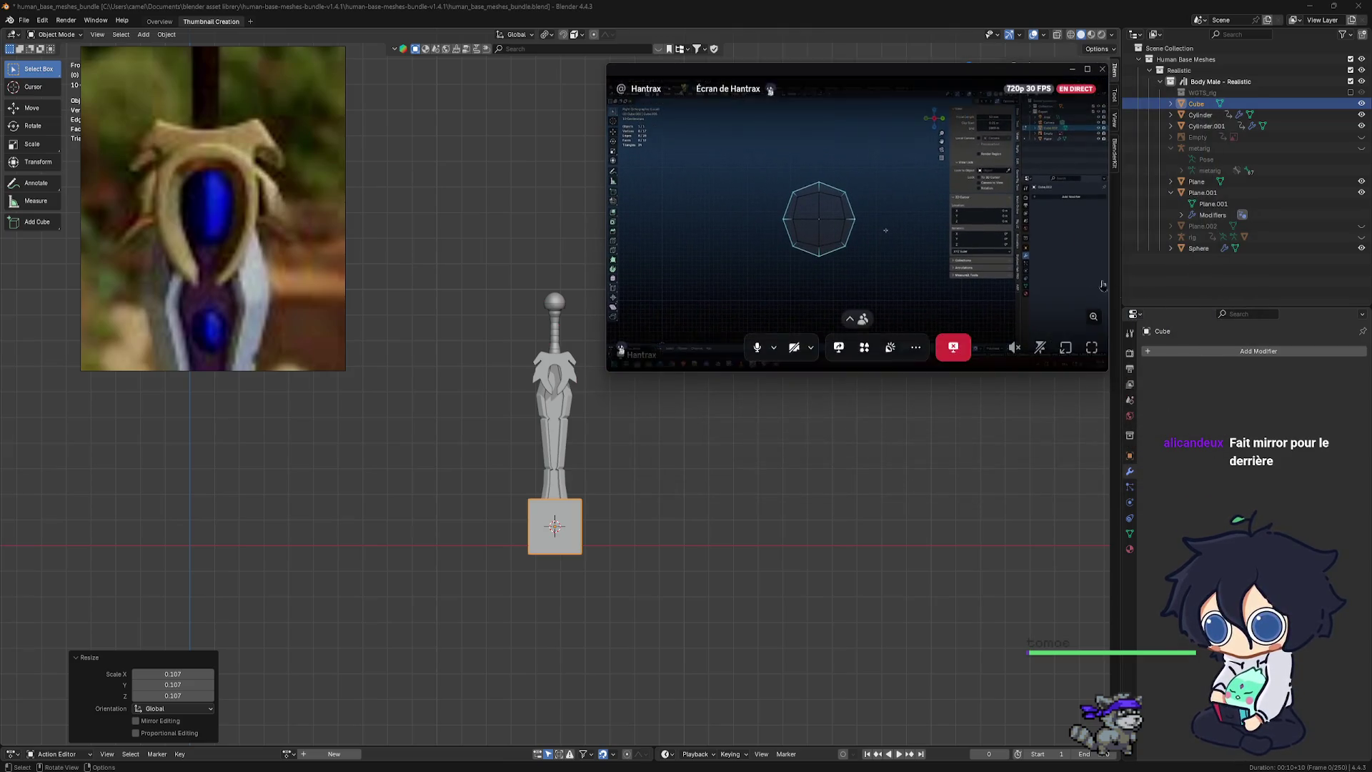
left_click(1168, 350)
mouse_move(1170, 364)
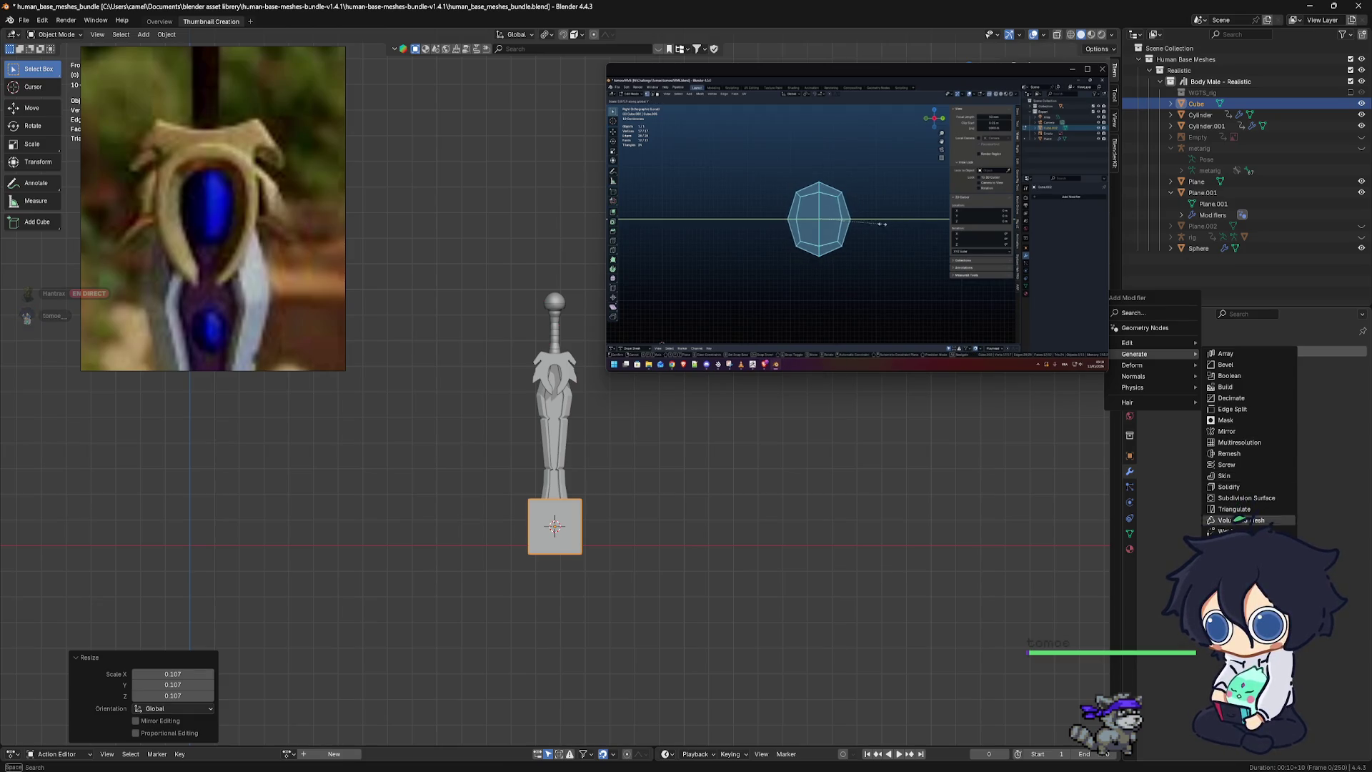
left_click(552, 543)
scroll(553, 543, "up", 4)
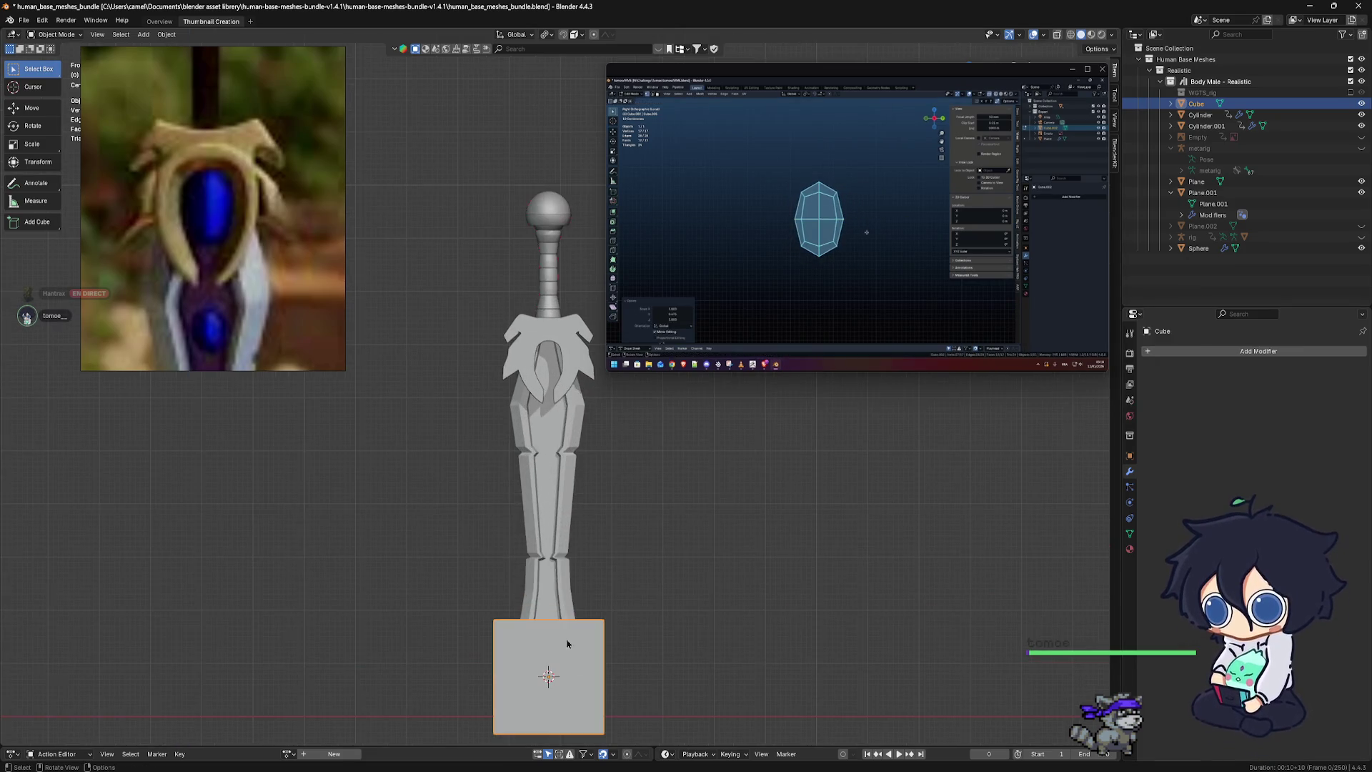
Put the small cube in Edit Mode and subdivide its mesh once
right_click(552, 644)
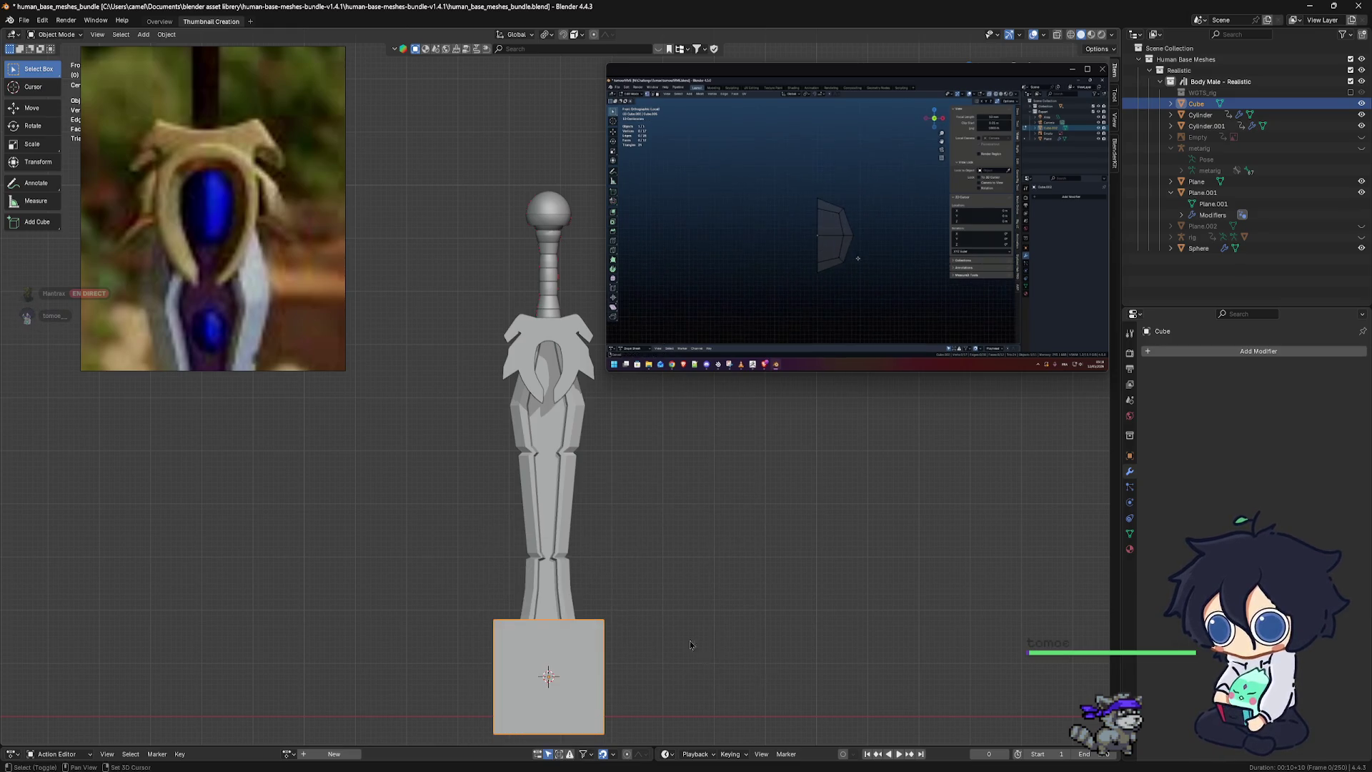
middle_click_drag(732, 624, 746, 515, "shift")
key("ctrl+Tab")
left_click(843, 537)
right_click(545, 543)
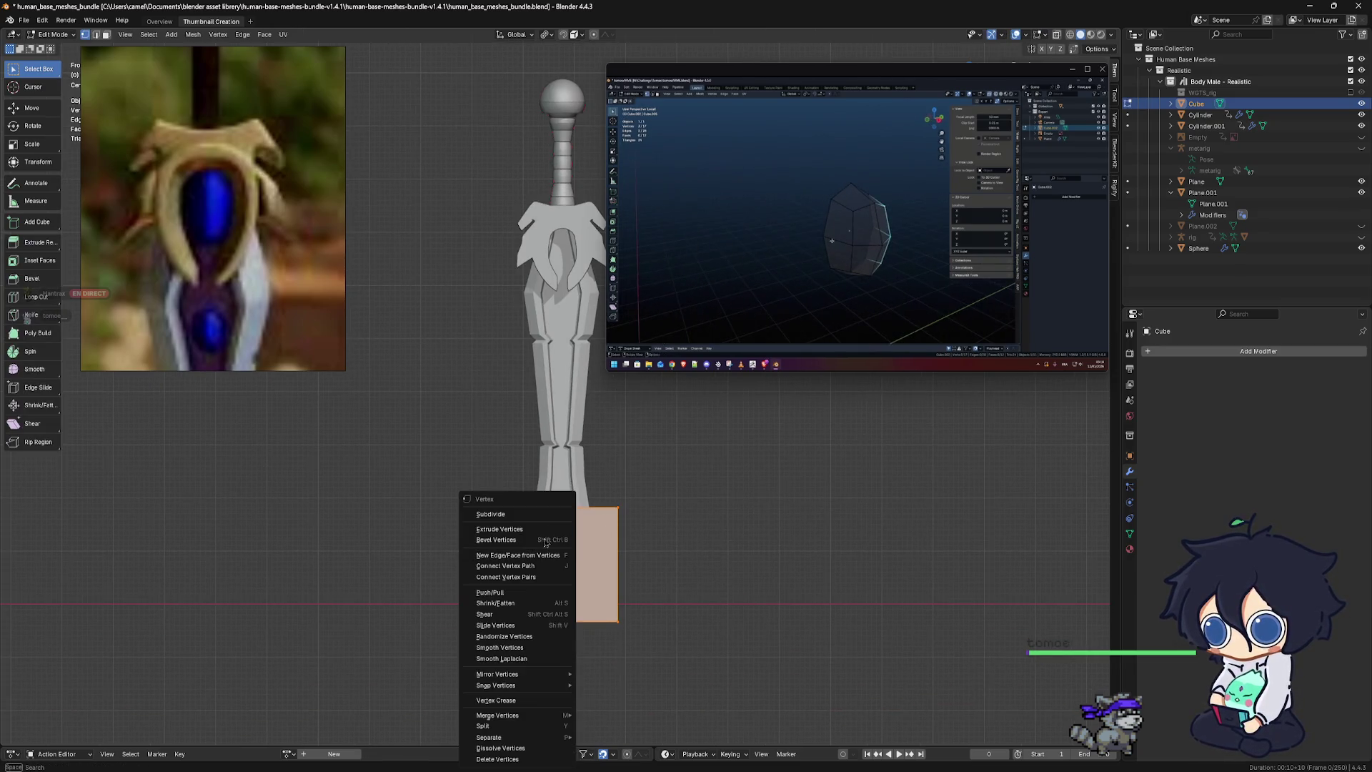
left_click(514, 518)
Undo the last change, return to Object Mode, and delete the subdivided cube
right_click(587, 568)
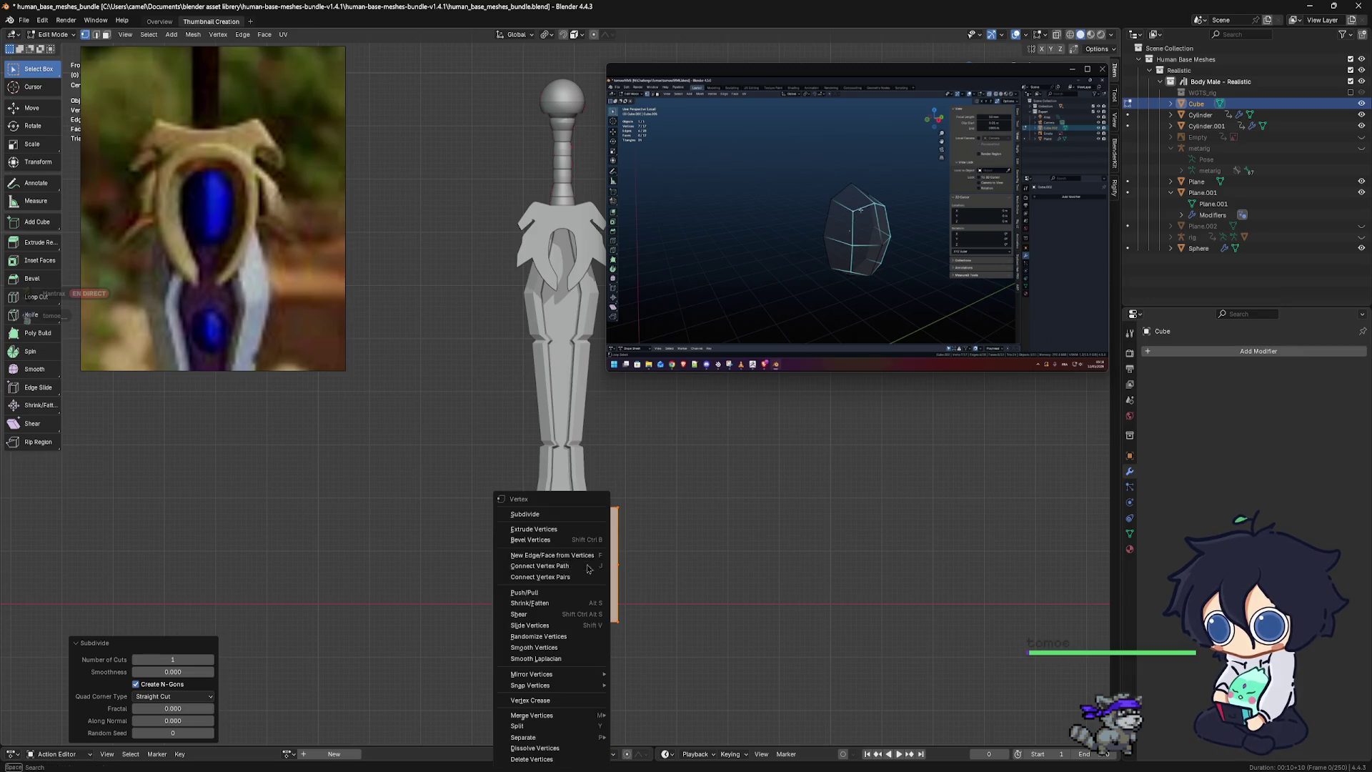
left_click(557, 517)
key("ctrl+z")
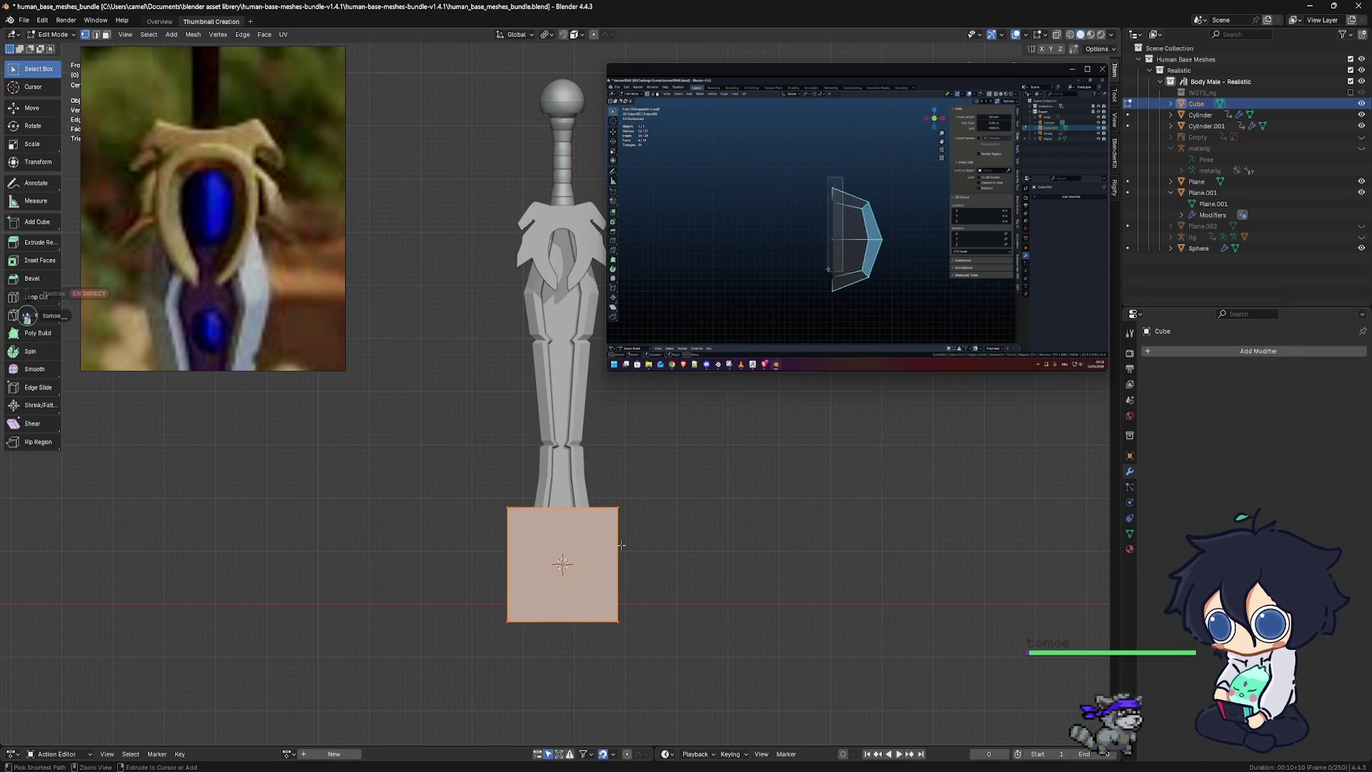
key("Tab")
key("Delete")
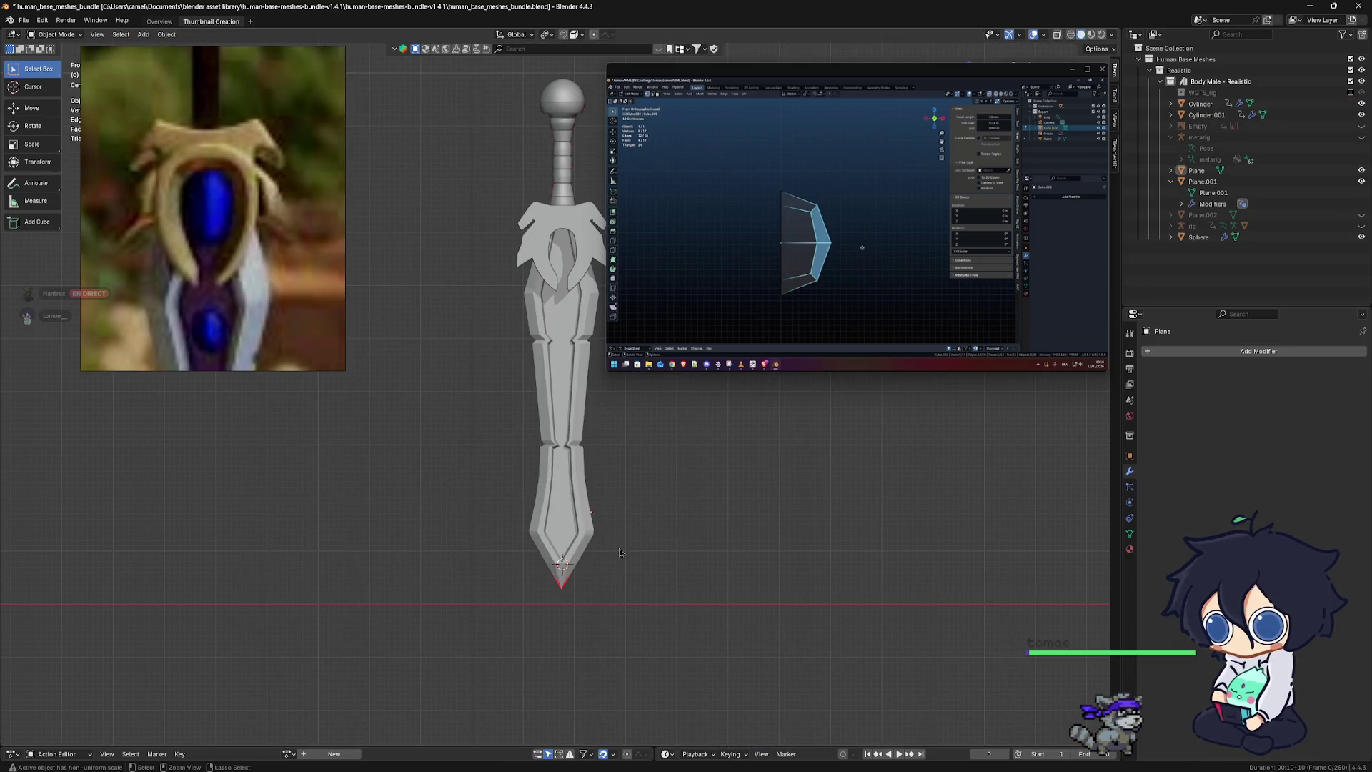
Add a fresh 2 m cube mesh to the scene
scroll(579, 543, "down", 2)
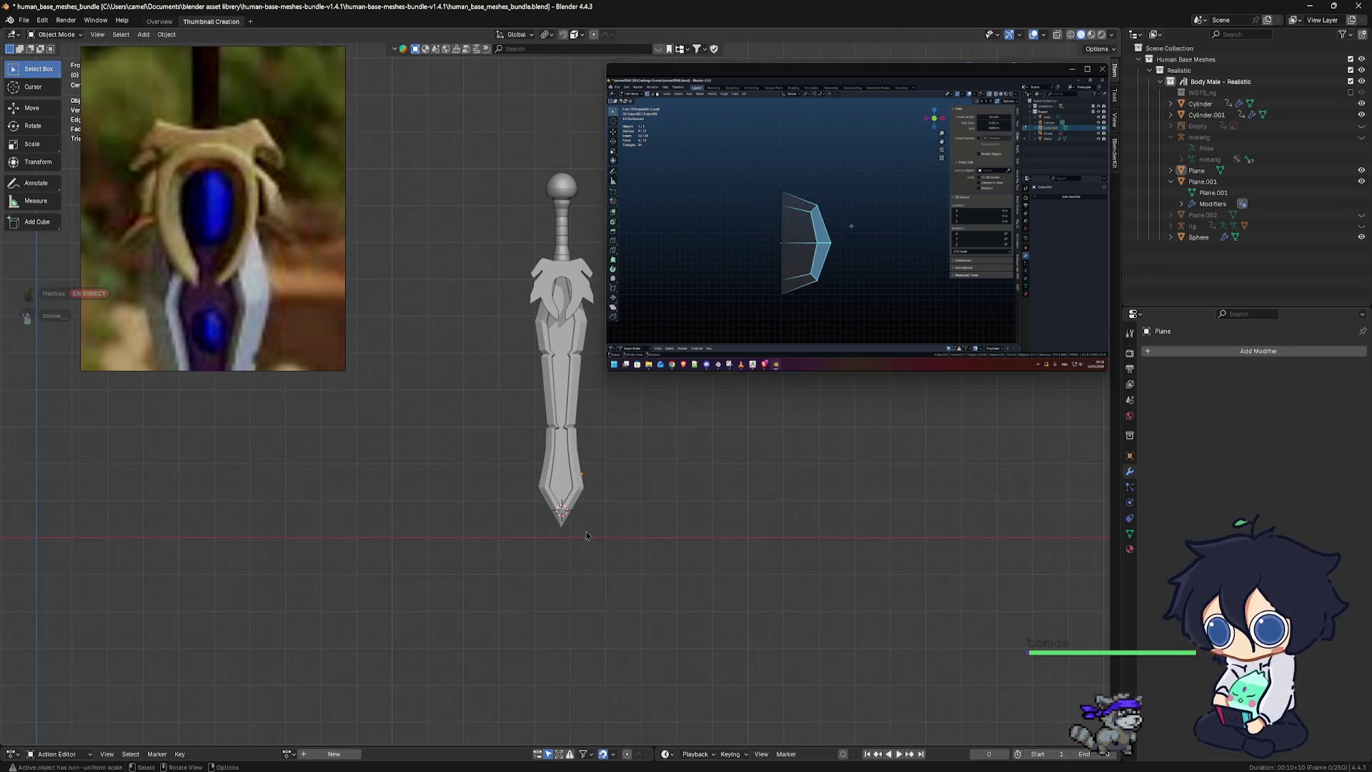
key("shift+a")
left_click(619, 546)
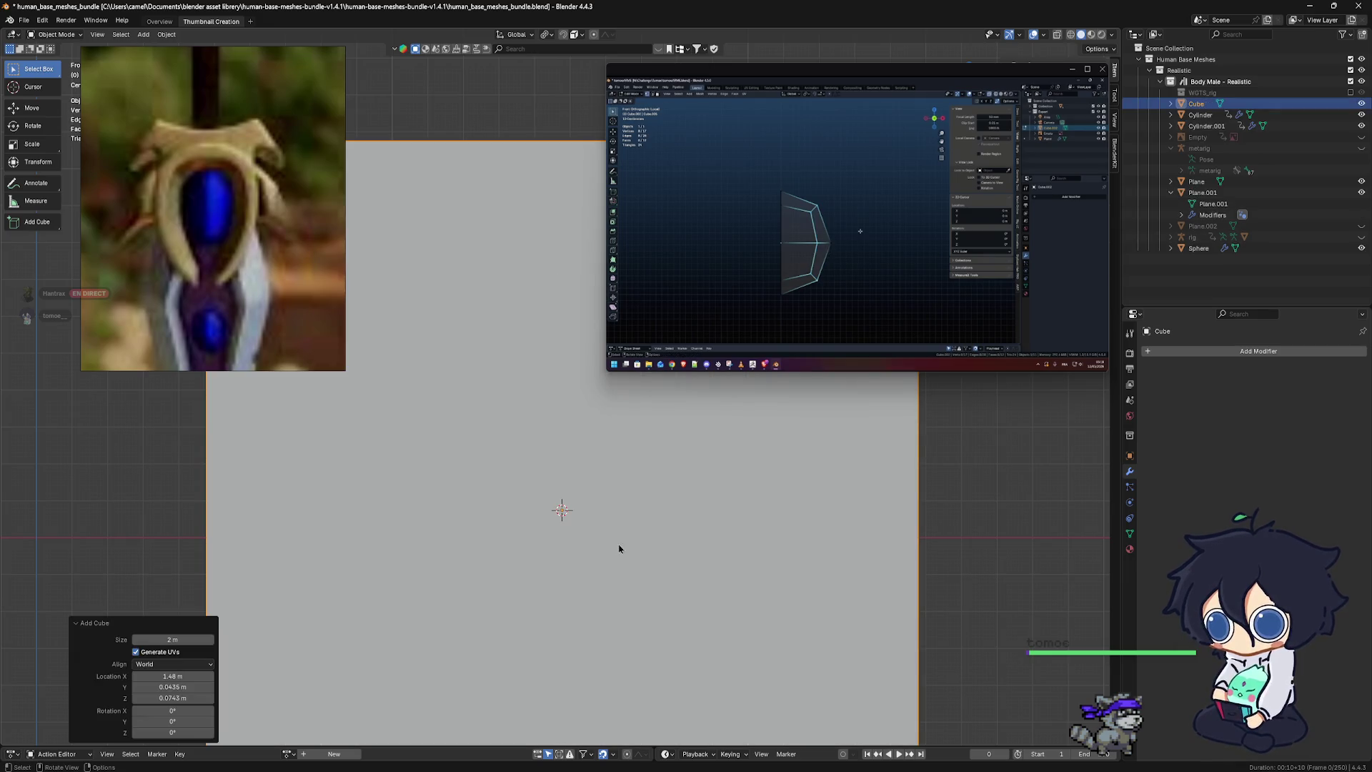